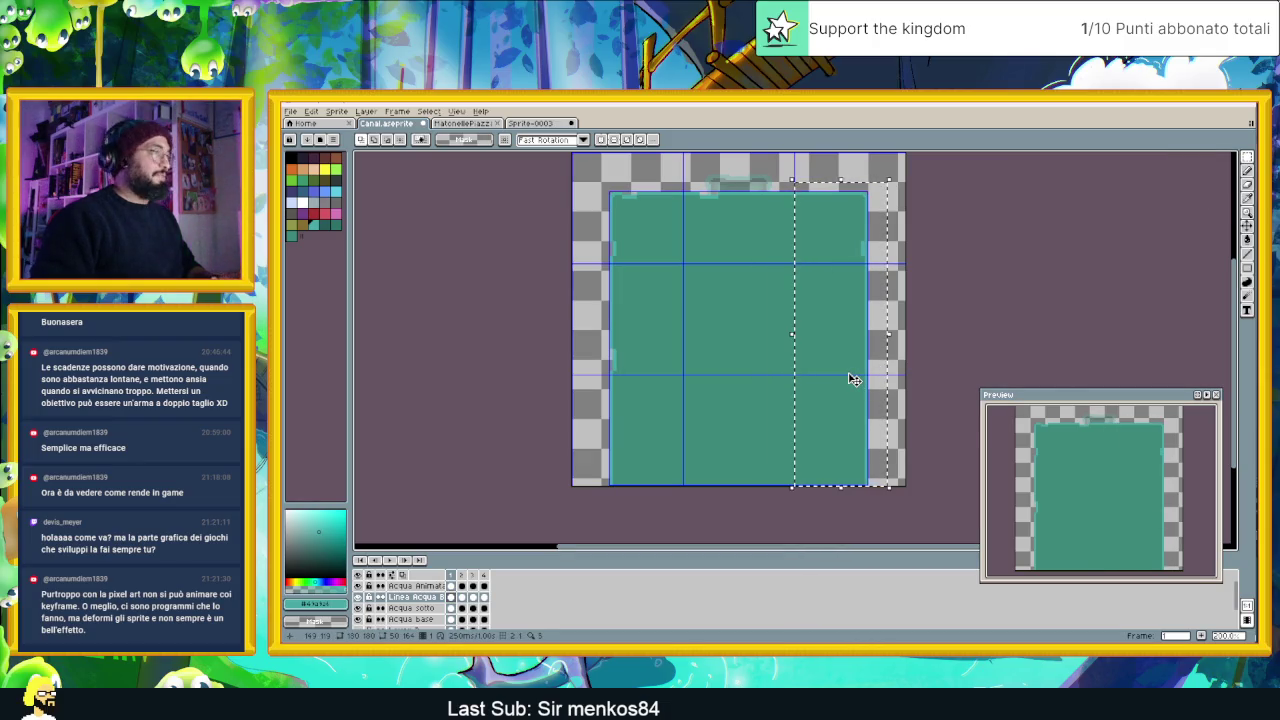
# - Clear the selection, preview water frames 2 through 4, and zoom in
pyautogui.hotkey('ctrl', 'd')
pyautogui.click(472, 596)
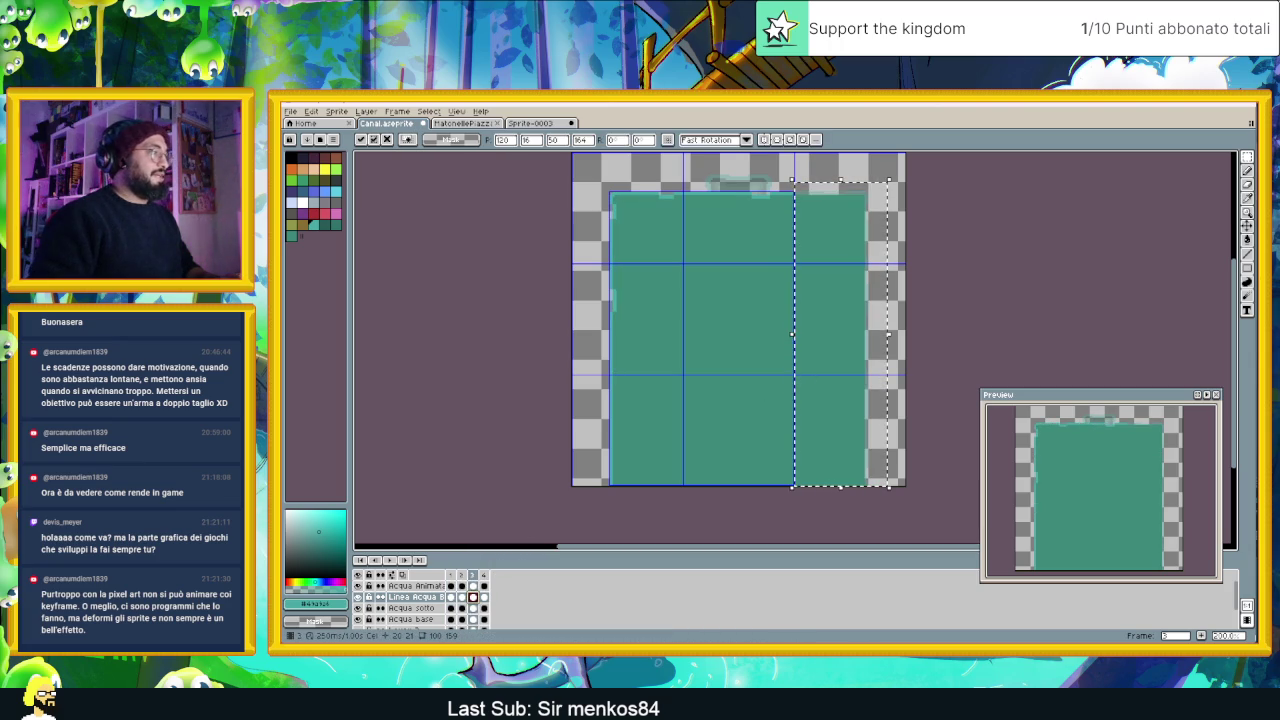
pyautogui.click(486, 596)
pyautogui.click(486, 597)
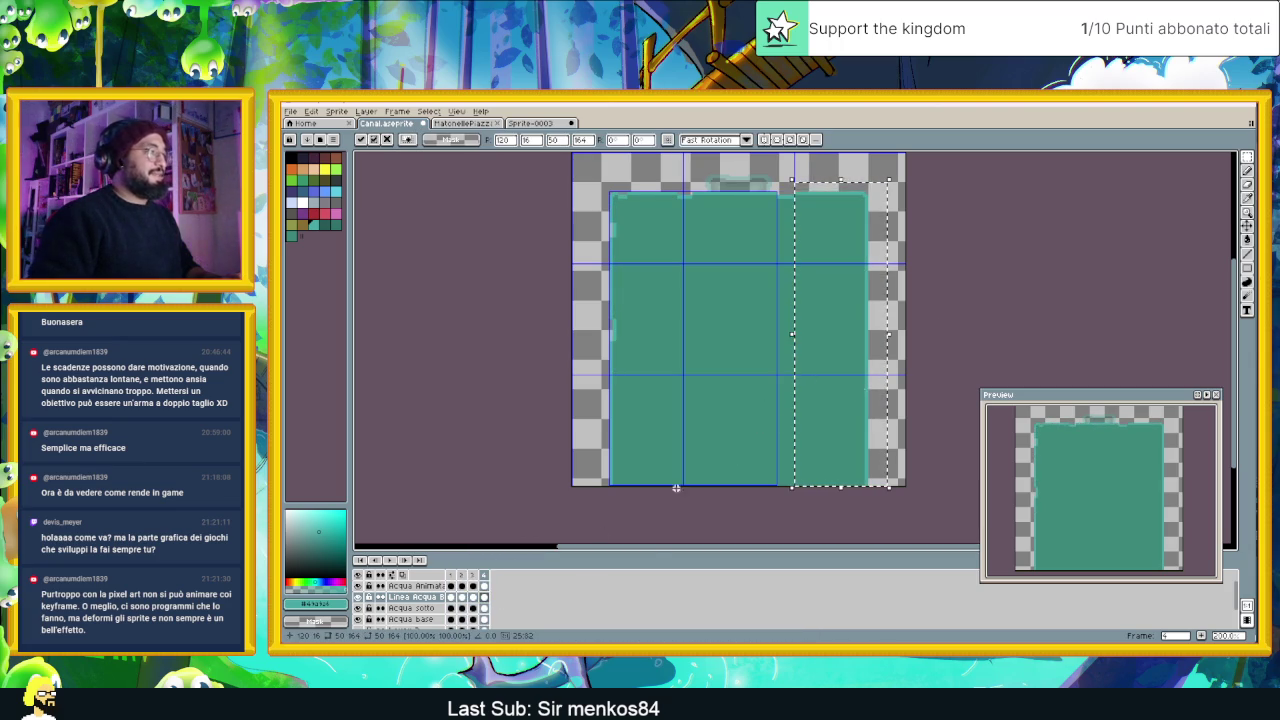
pyautogui.scroll(1, 855, 206)
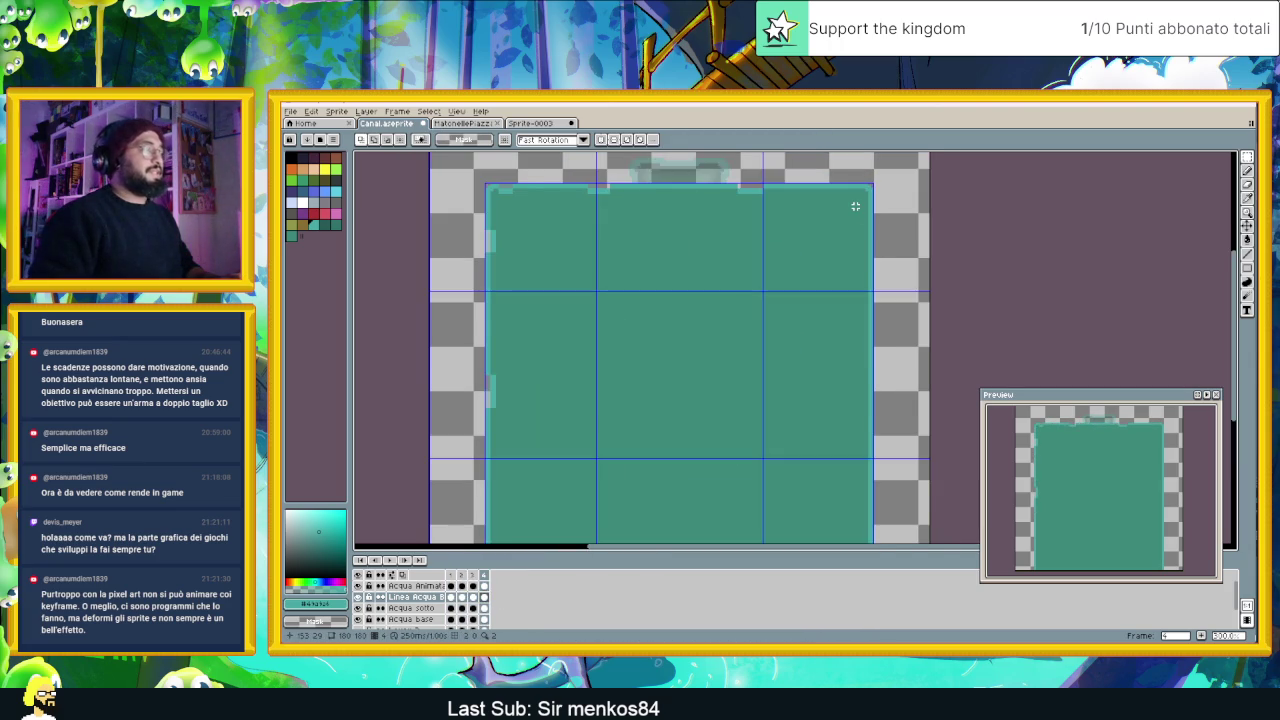
pyautogui.scroll(1, 855, 206)
# - Return to frame 1, then select the Acqua Animata cel in frame 2
pyautogui.click(452, 595)
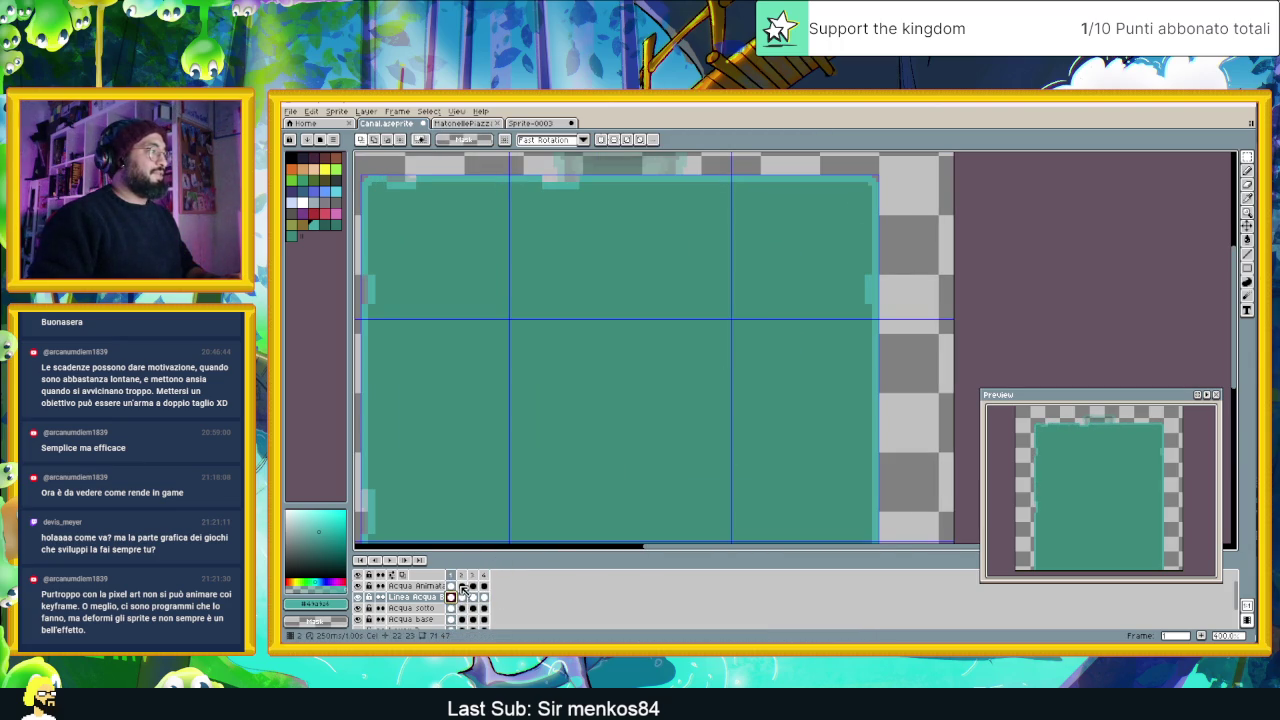
pyautogui.click(462, 586)
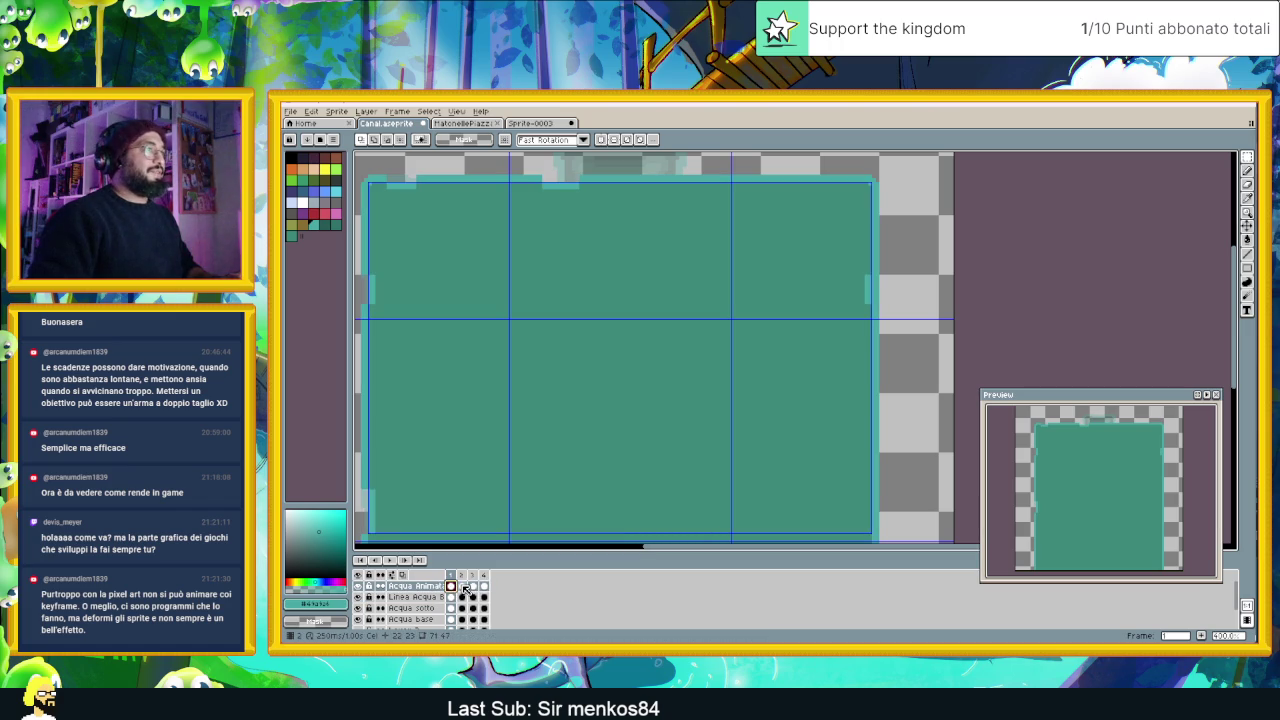
pyautogui.click(463, 587)
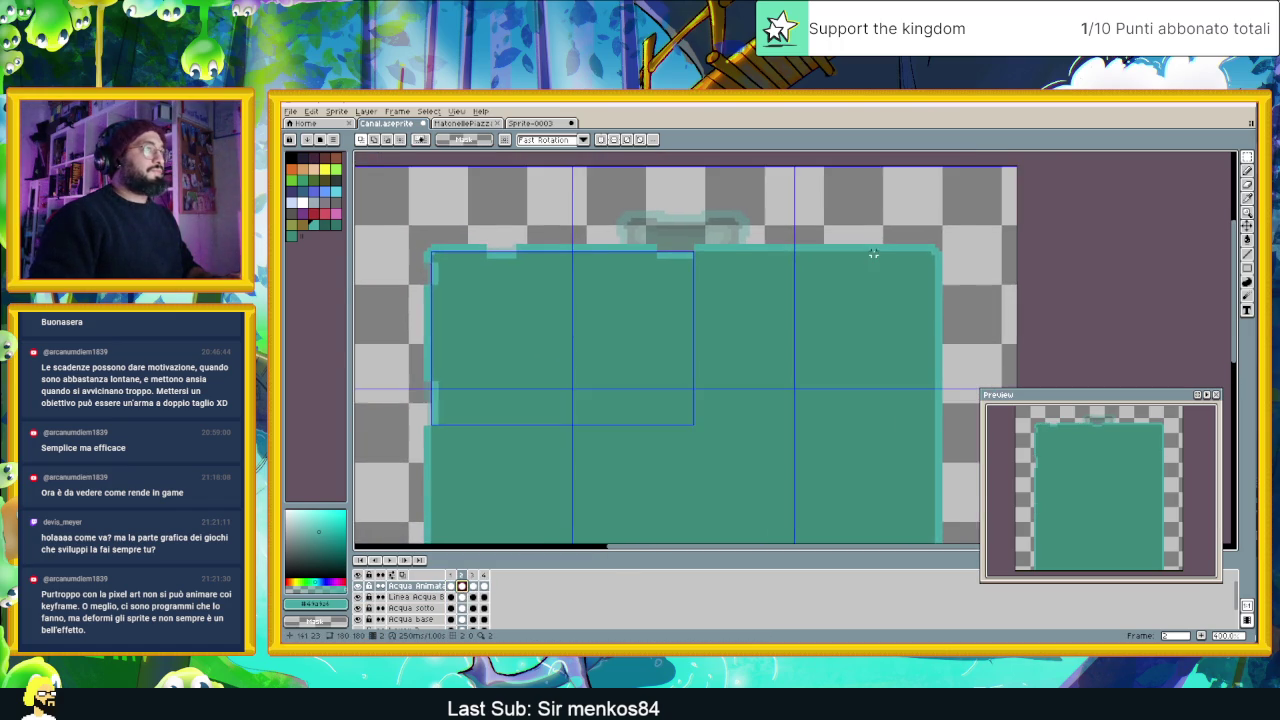
# - Try a light teal line across the water on frame 2 with the Line tool, then undo it
pyautogui.scroll(1, 803, 255)
pyautogui.moveTo(790, 260)
pyautogui.mouseDown()
pyautogui.moveTo(846, 263)
pyautogui.moveTo(832, 260)
pyautogui.mouseUp()
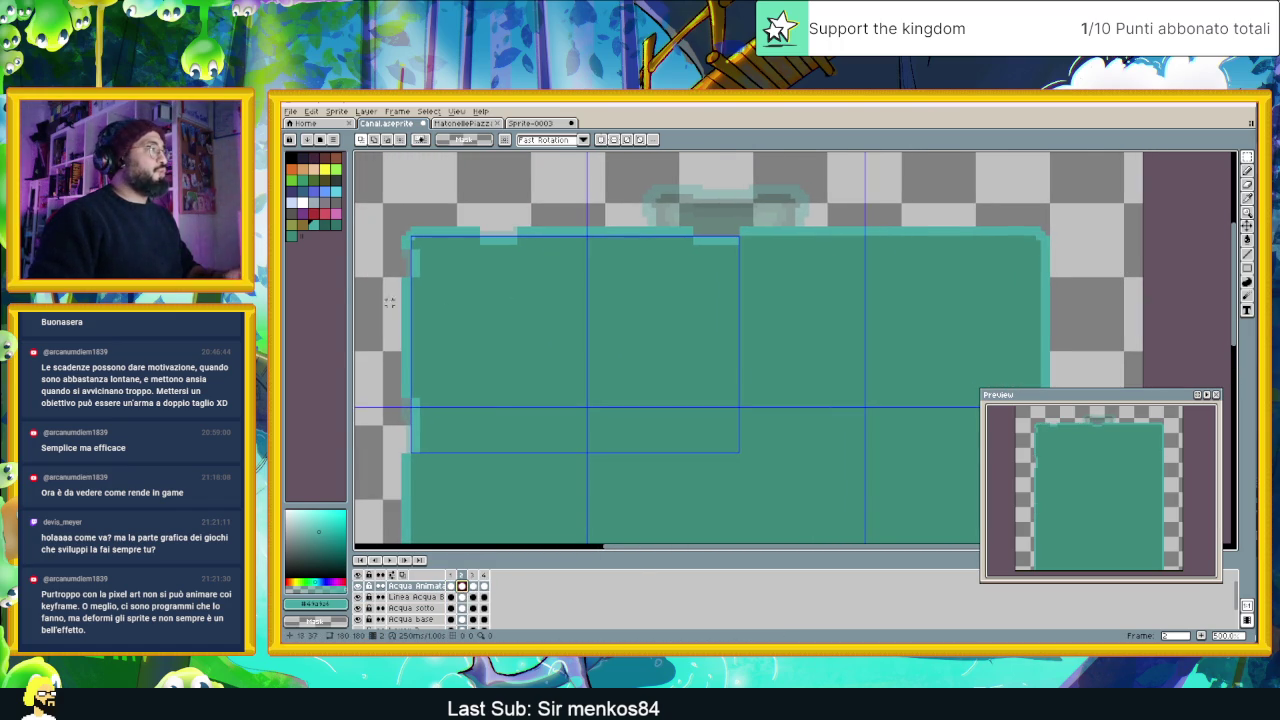
pyautogui.press('i')
pyautogui.press('m')
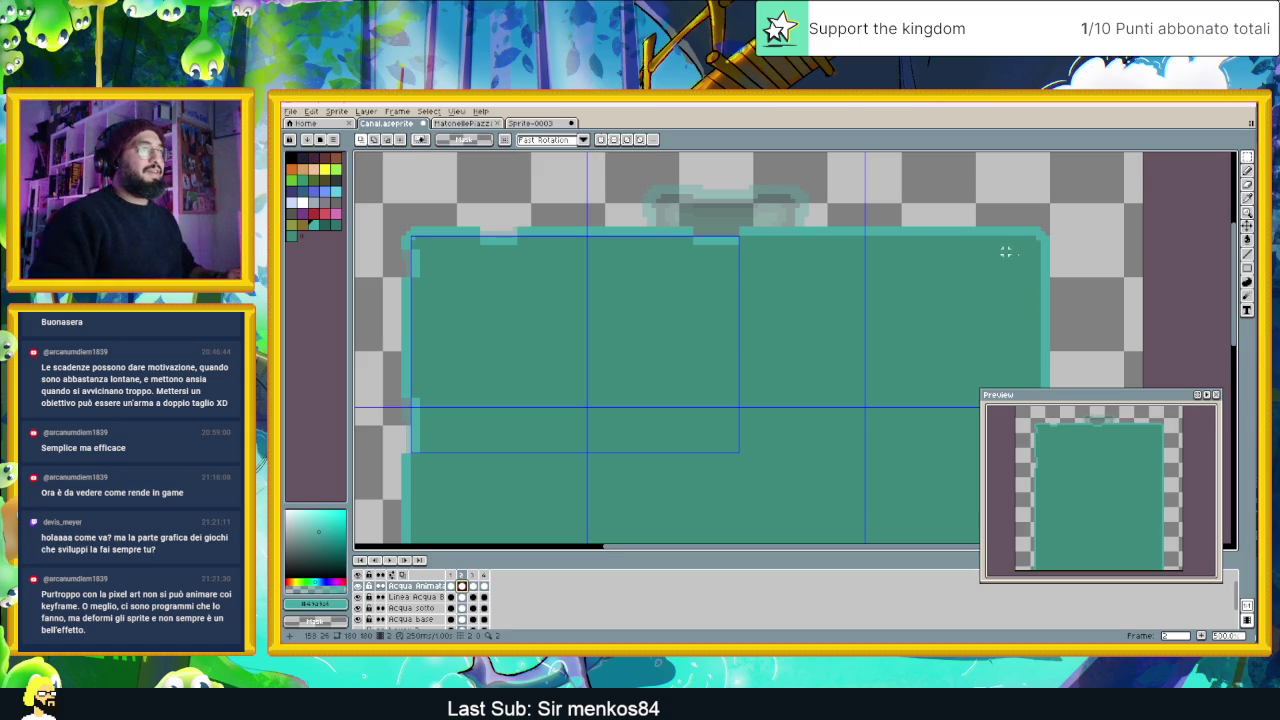
pyautogui.click(1246, 253)
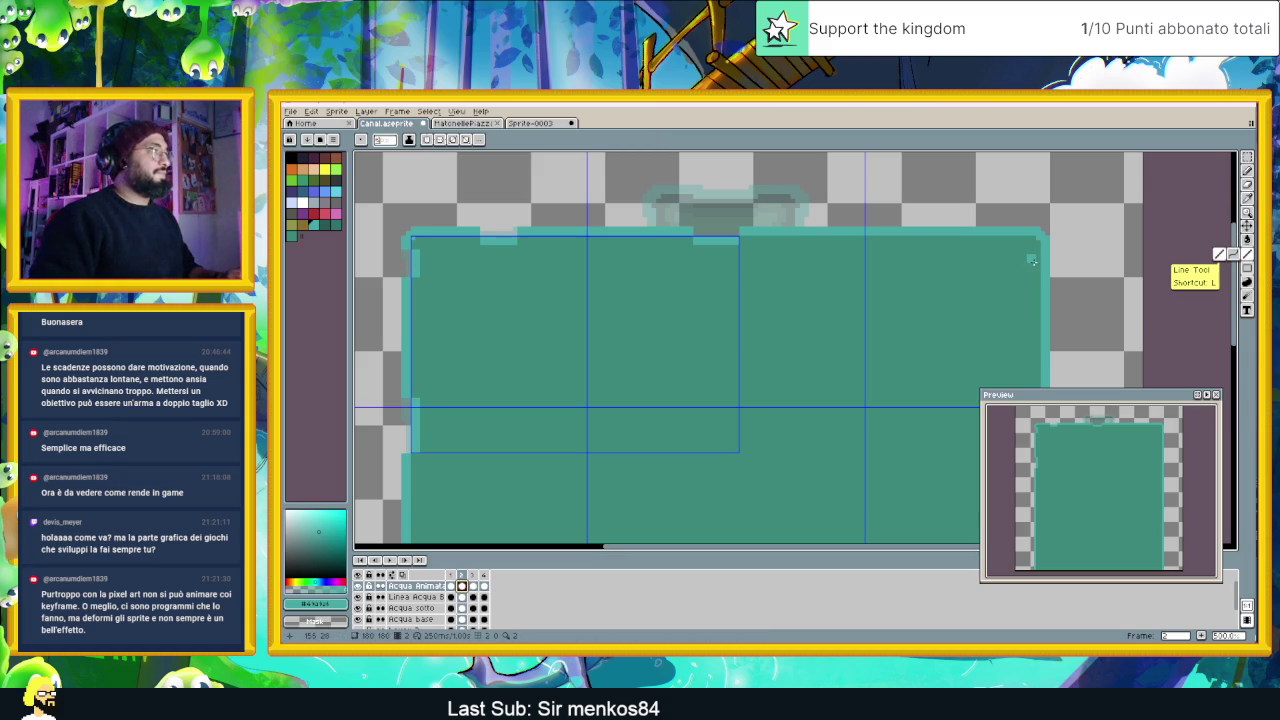
pyautogui.hotkey('ctrl', 'd')
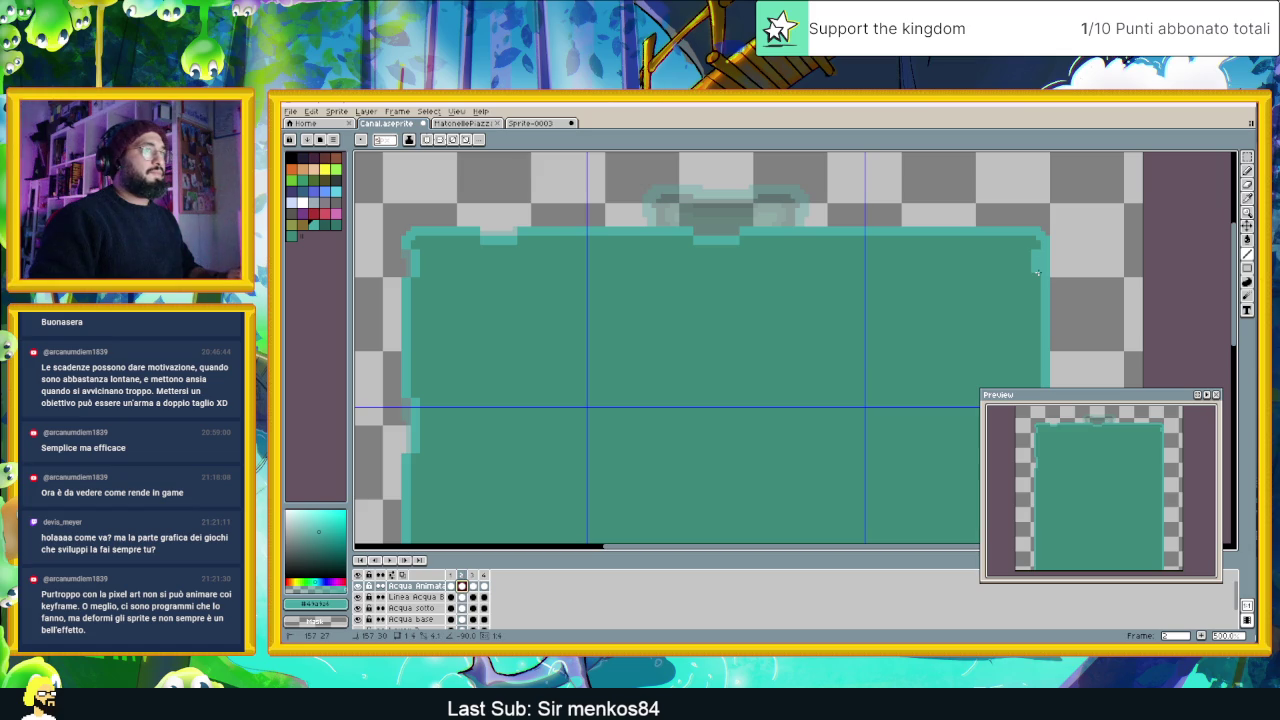
pyautogui.moveTo(1030, 273); pyautogui.dragTo(892, 273)
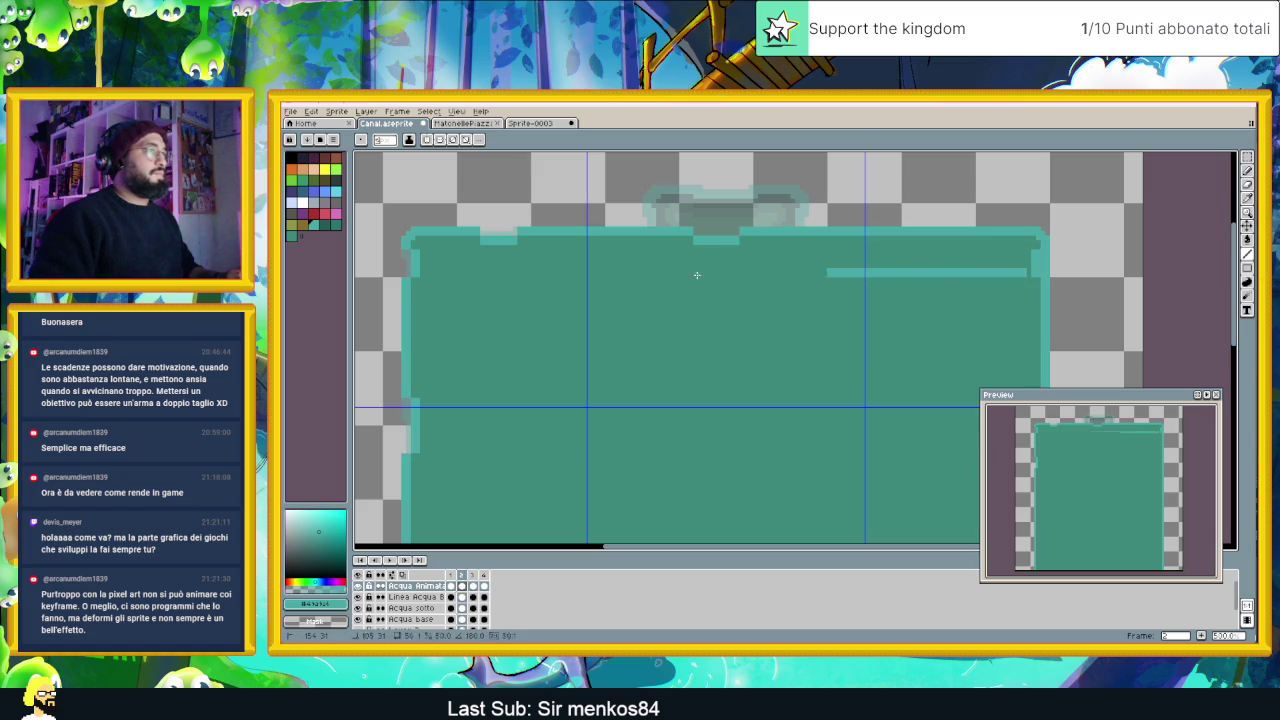
pyautogui.moveTo(797, 275); pyautogui.dragTo(434, 272)
pyautogui.press('v')
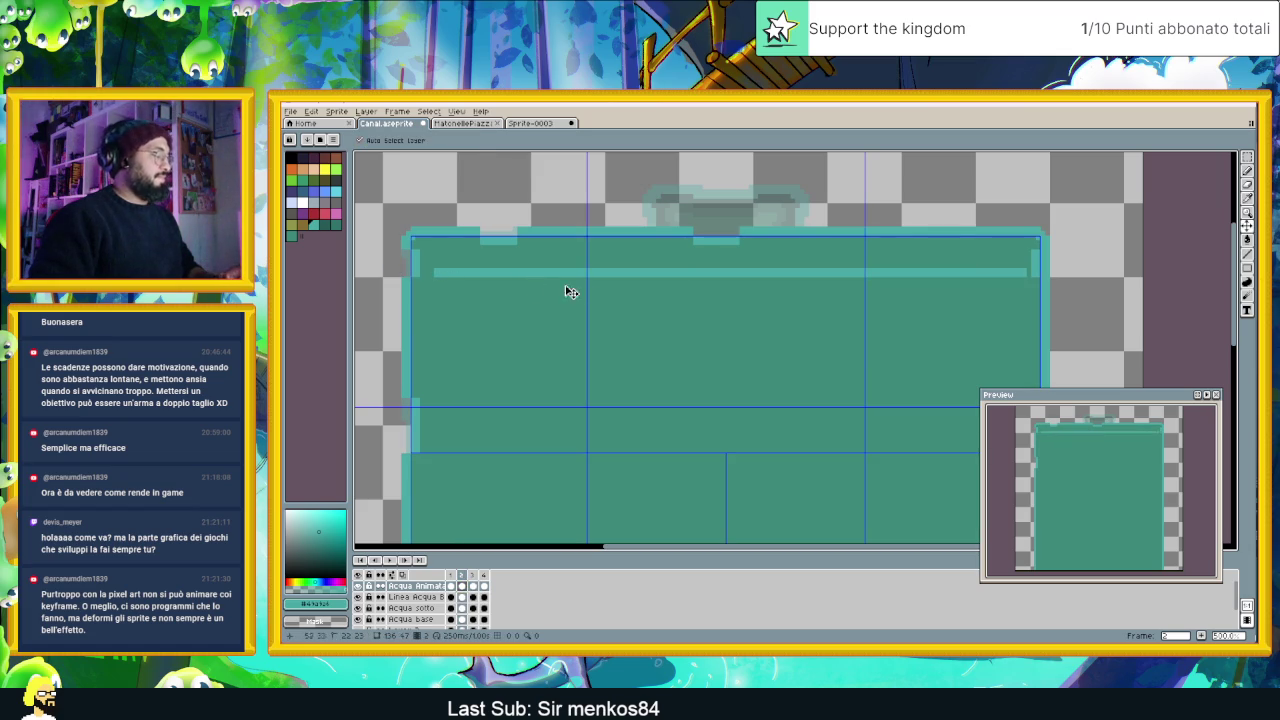
pyautogui.hotkey('ctrl', 'z')
# - Pan the view and move to frame 3 of Acqua Animata, resetting the selection
pyautogui.moveTo(919, 314); pyautogui.dragTo(853, 271)
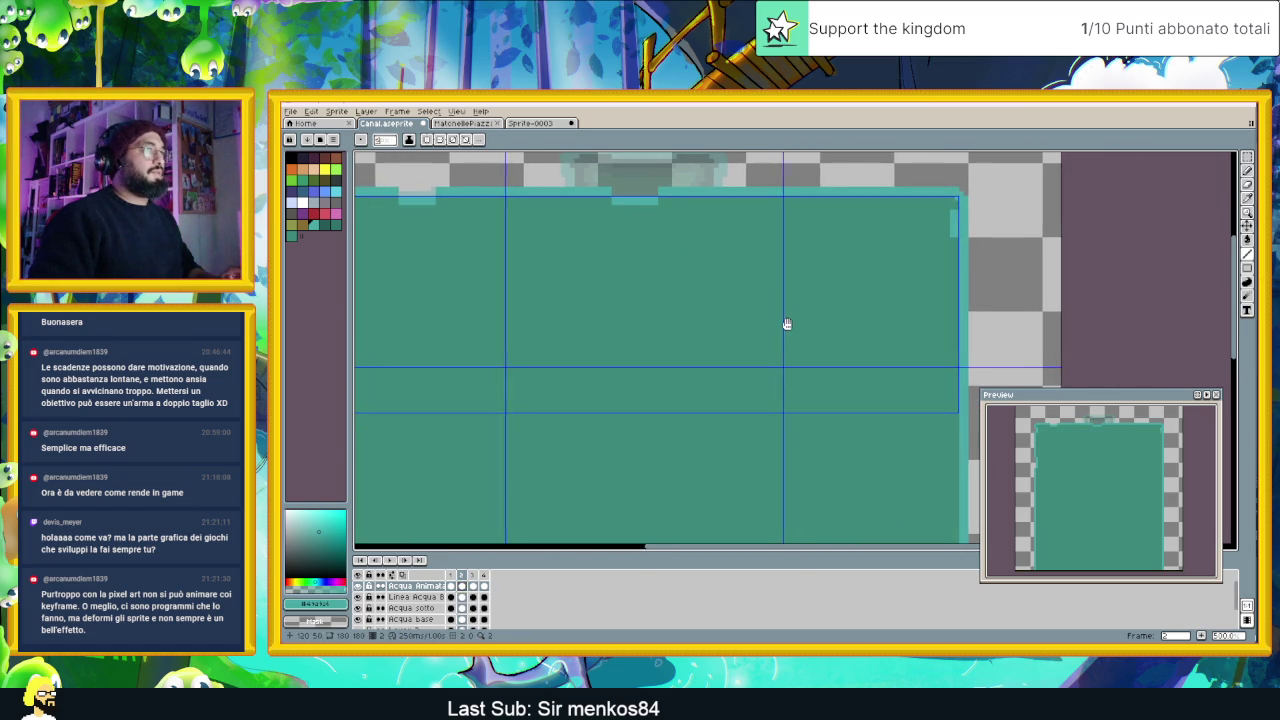
pyautogui.moveTo(782, 323); pyautogui.dragTo(845, 319)
pyautogui.click(473, 585)
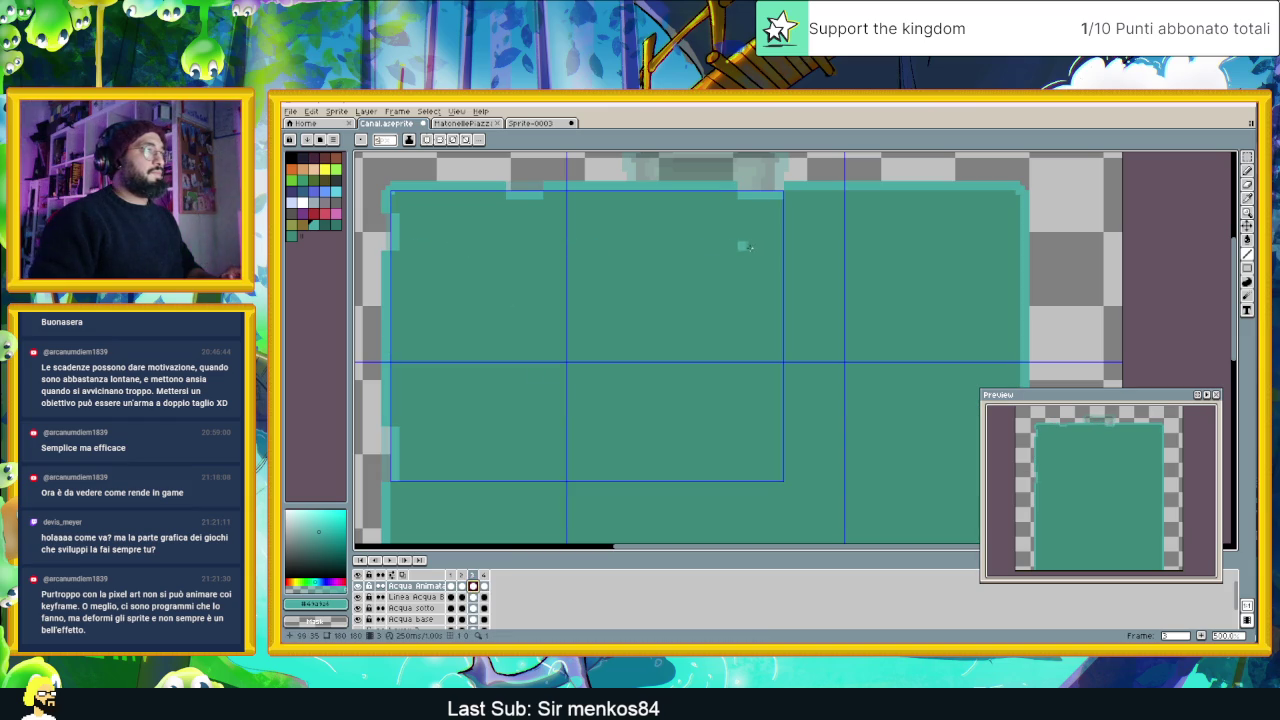
pyautogui.hotkey('ctrl', 'd')
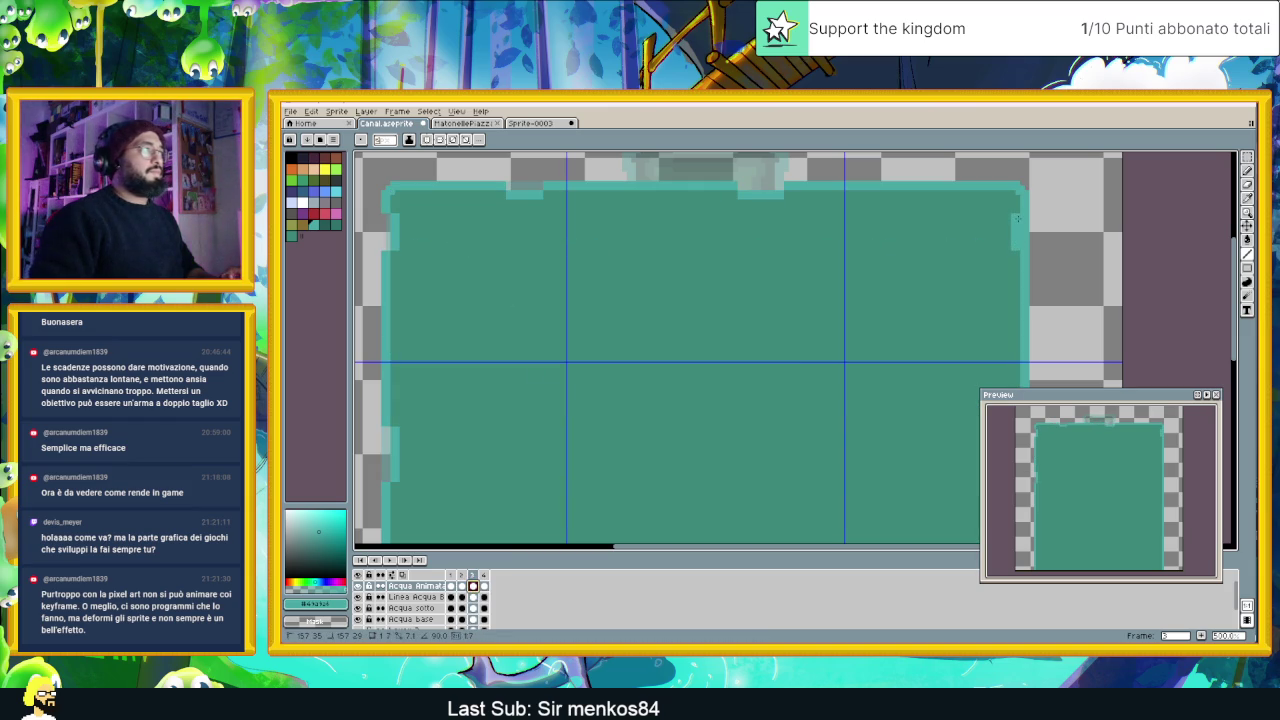
pyautogui.hotkey('ctrl', 'shift', 'd')
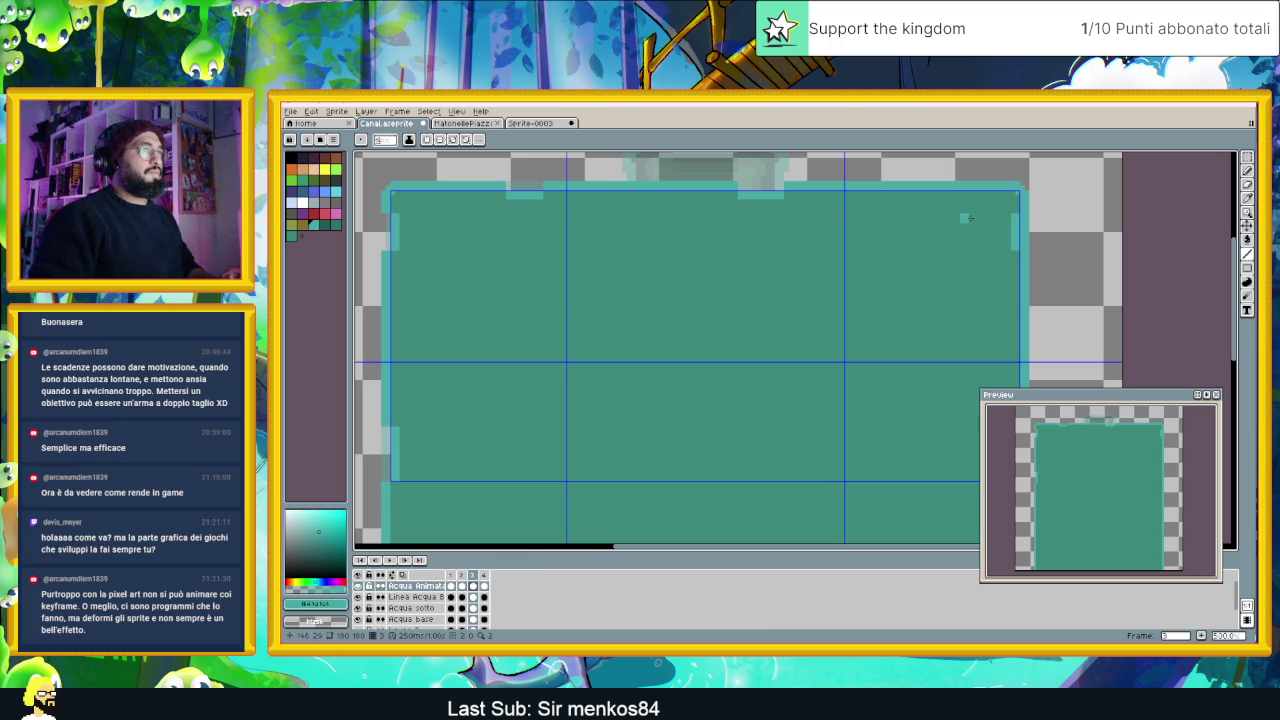
# - On frame 4, draw a light teal horizontal line across the water
pyautogui.click(484, 587)
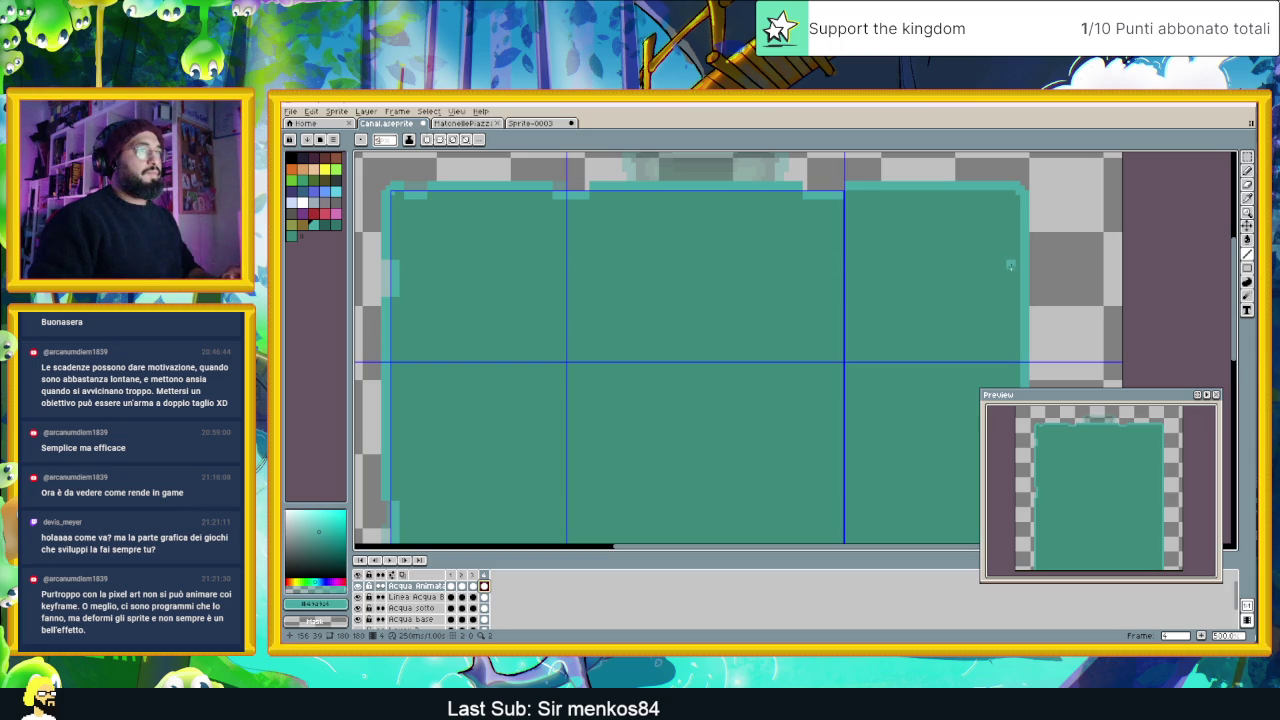
pyautogui.hotkey('ctrl', 'd')
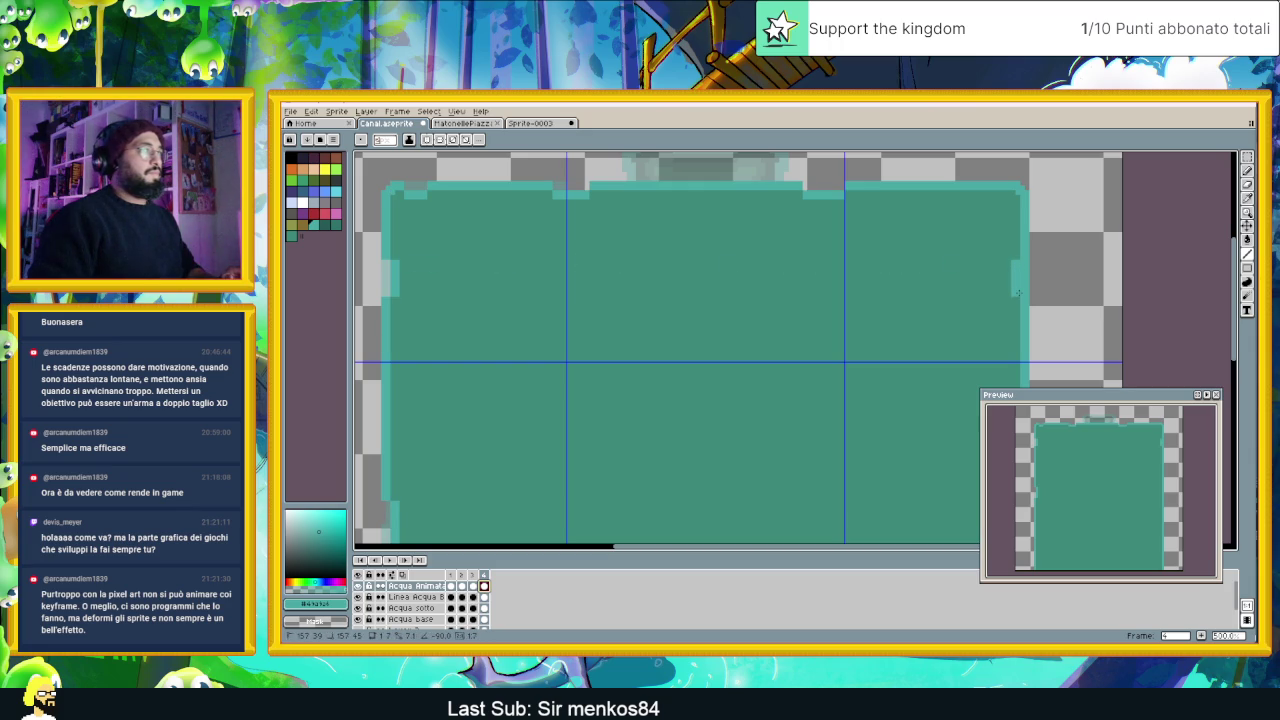
pyautogui.click(1016, 292)
pyautogui.moveTo(1004, 291); pyautogui.dragTo(392, 292)
pyautogui.press('v')
pyautogui.hotkey('ctrl', 'z')
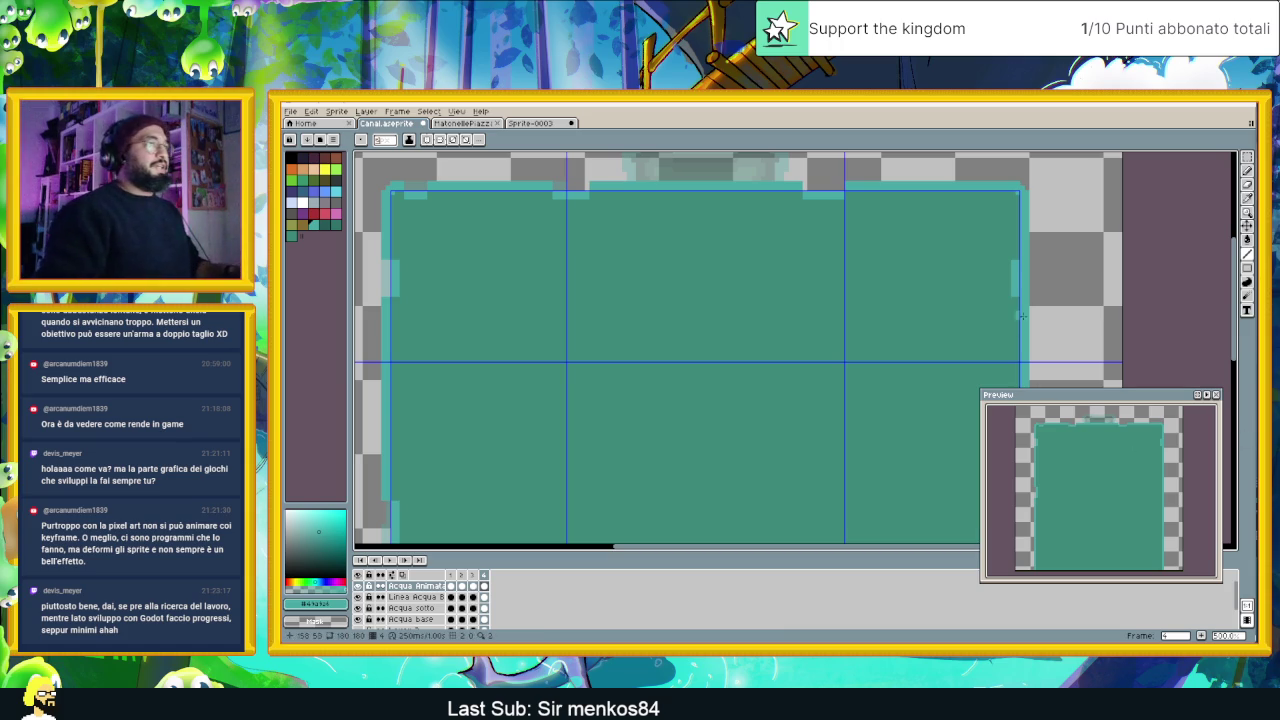
# - Draw the lighter top rim on frames 1, 2 and 3 of Linea Acqua B
pyautogui.click(455, 597)
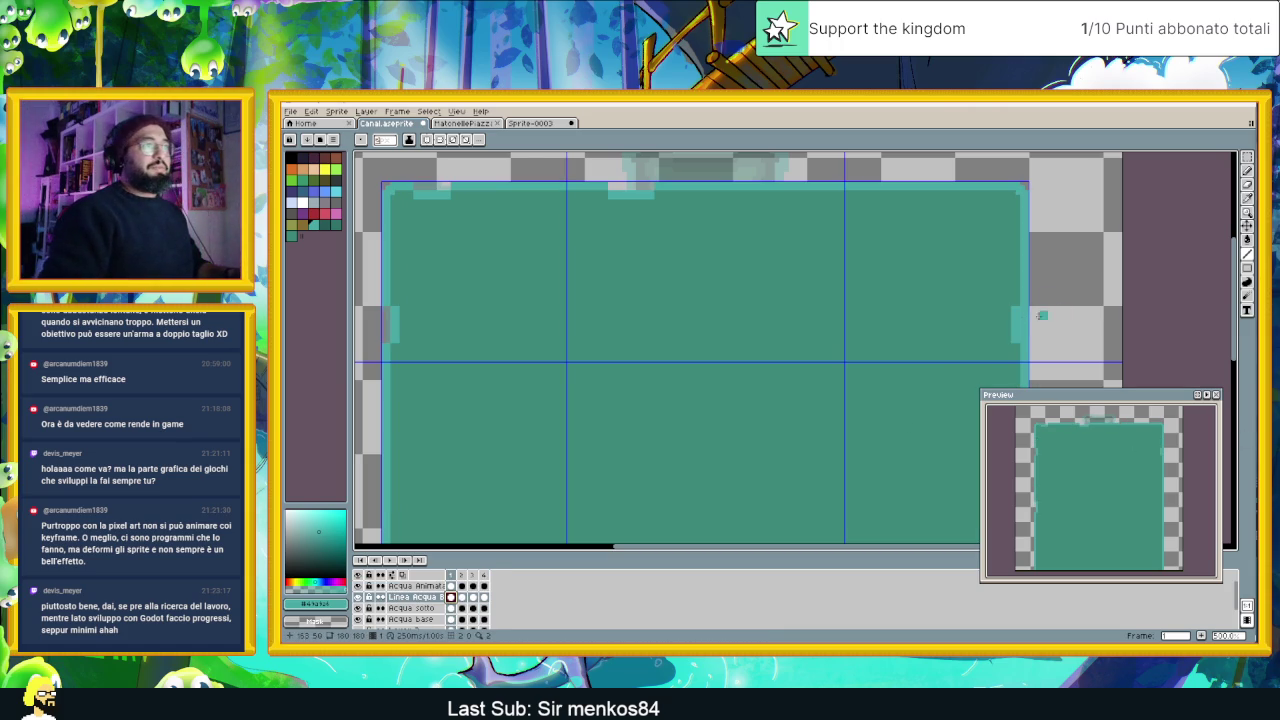
pyautogui.moveTo(1026, 310); pyautogui.dragTo(1024, 345)
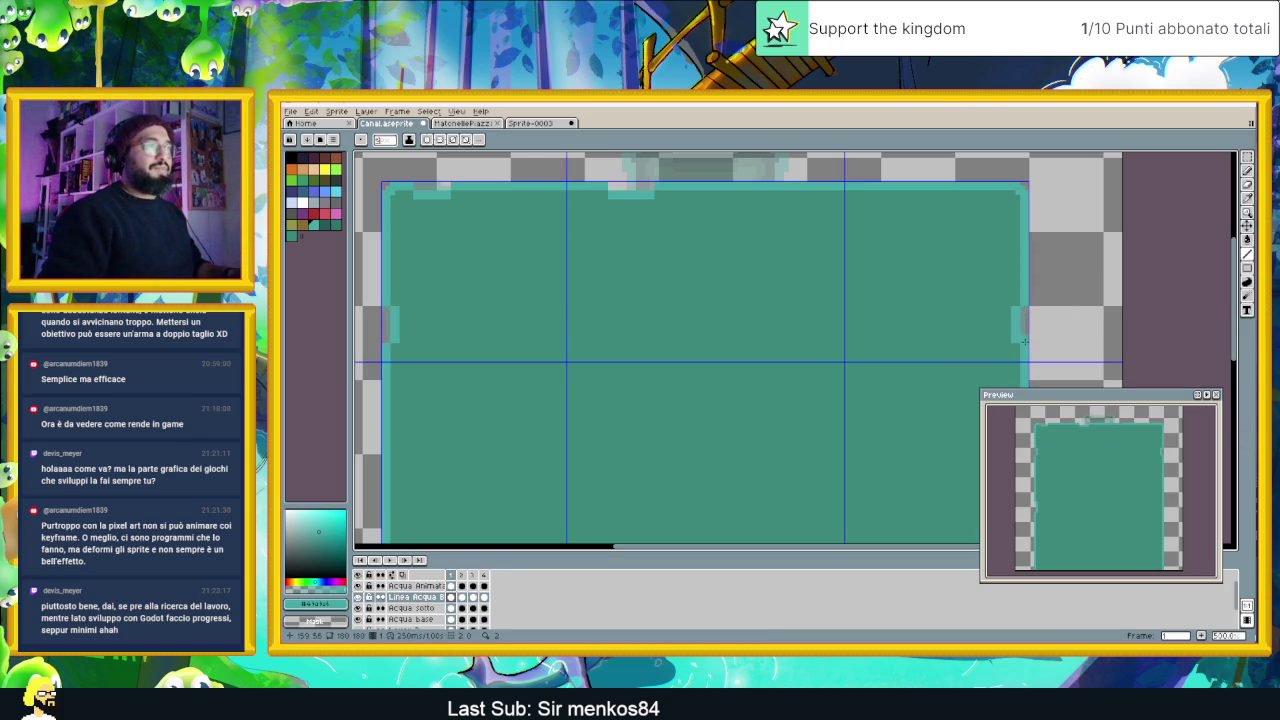
pyautogui.click(463, 598)
pyautogui.moveTo(1022, 211); pyautogui.dragTo(1025, 227)
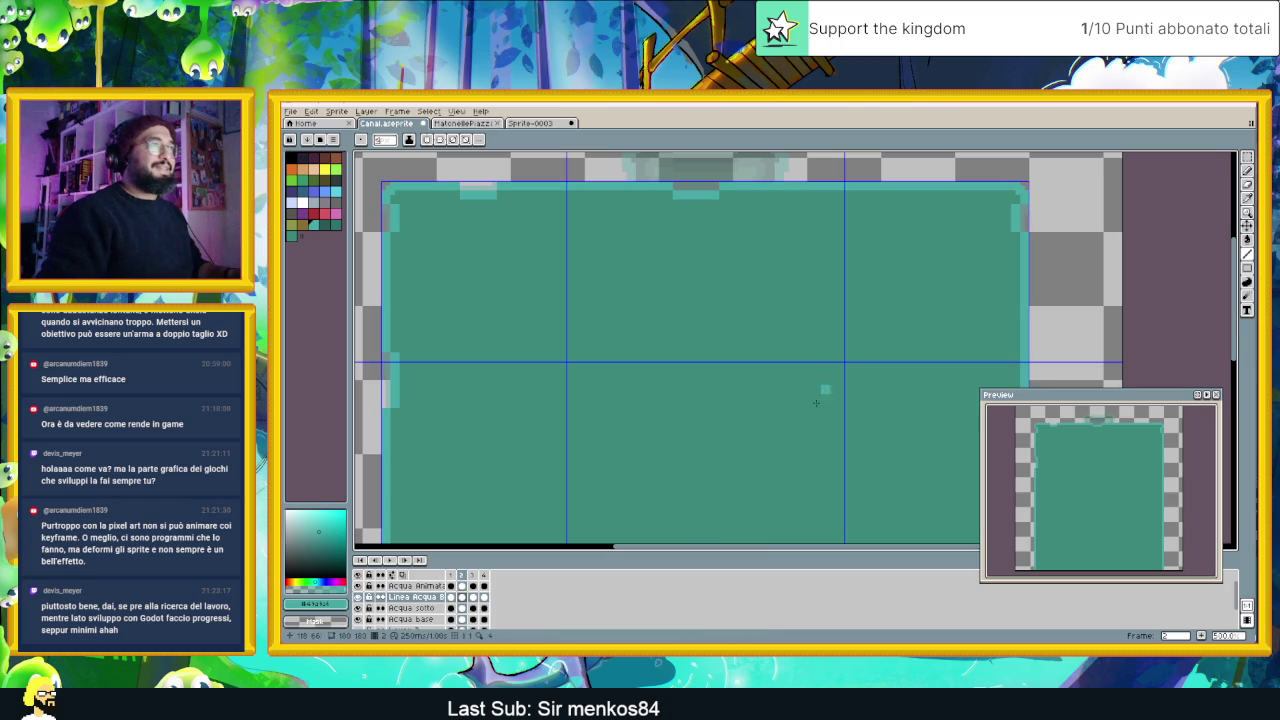
pyautogui.press('.')
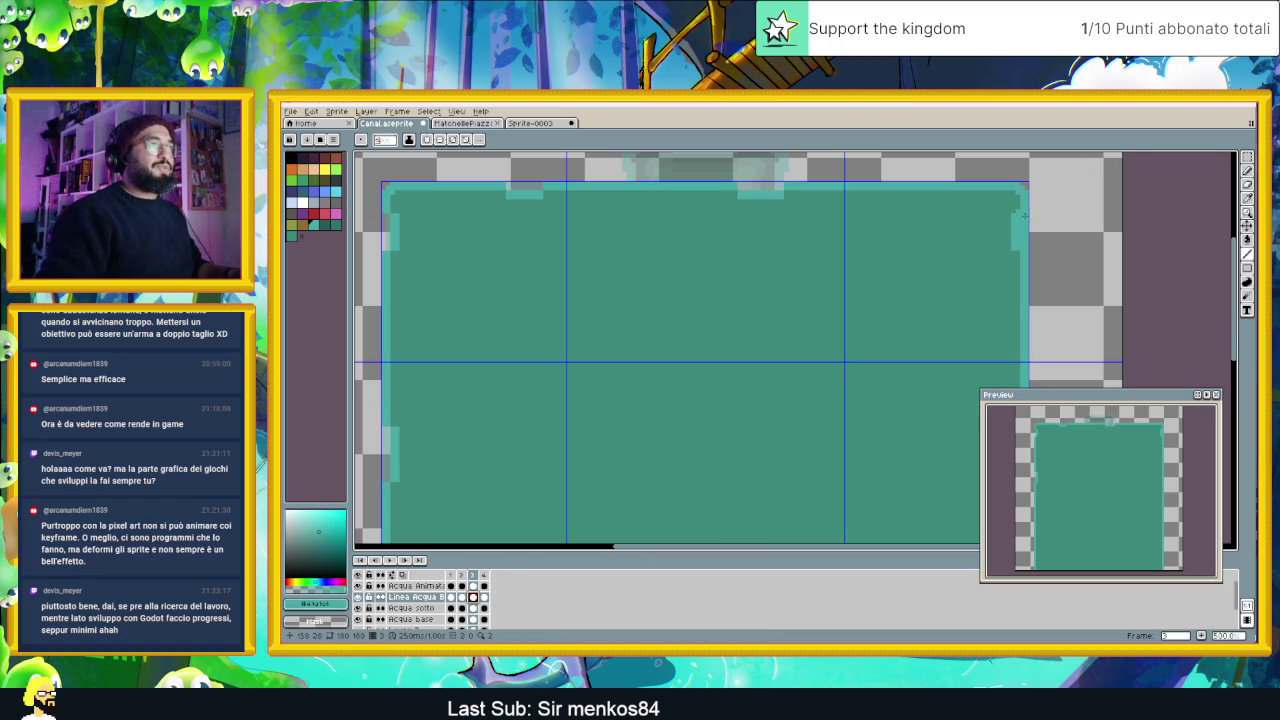
pyautogui.moveTo(1024, 218); pyautogui.dragTo(1024, 240)
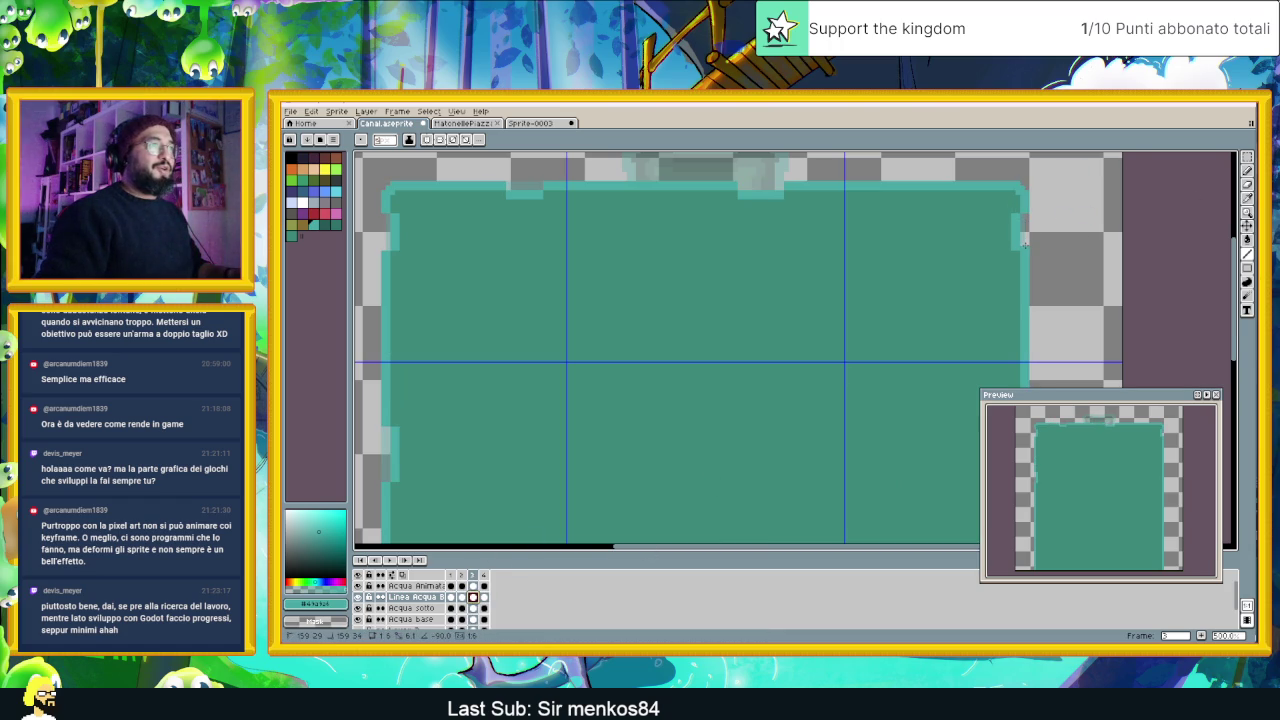
# - Add the top rim on frame 4, zoom out, and play the animation
pyautogui.click(484, 597)
pyautogui.moveTo(1022, 265); pyautogui.dragTo(1022, 293)
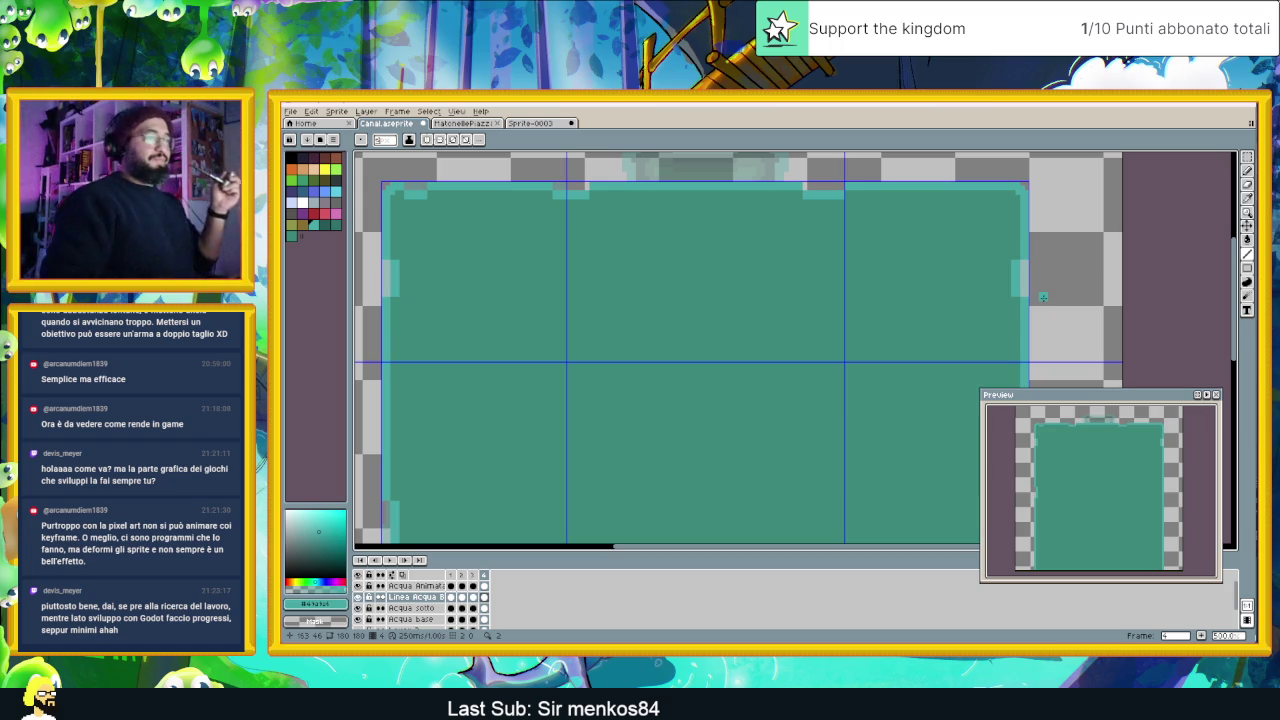
pyautogui.scroll(-2, 848, 316)
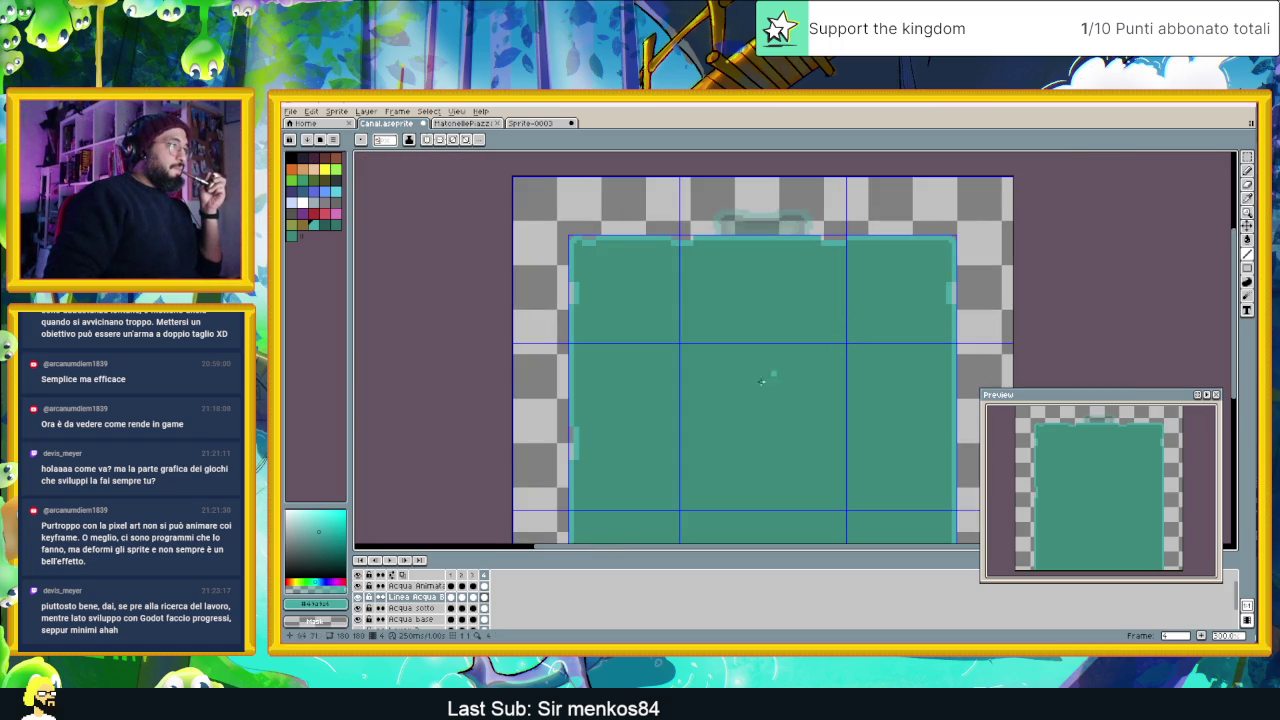
pyautogui.click(391, 561)
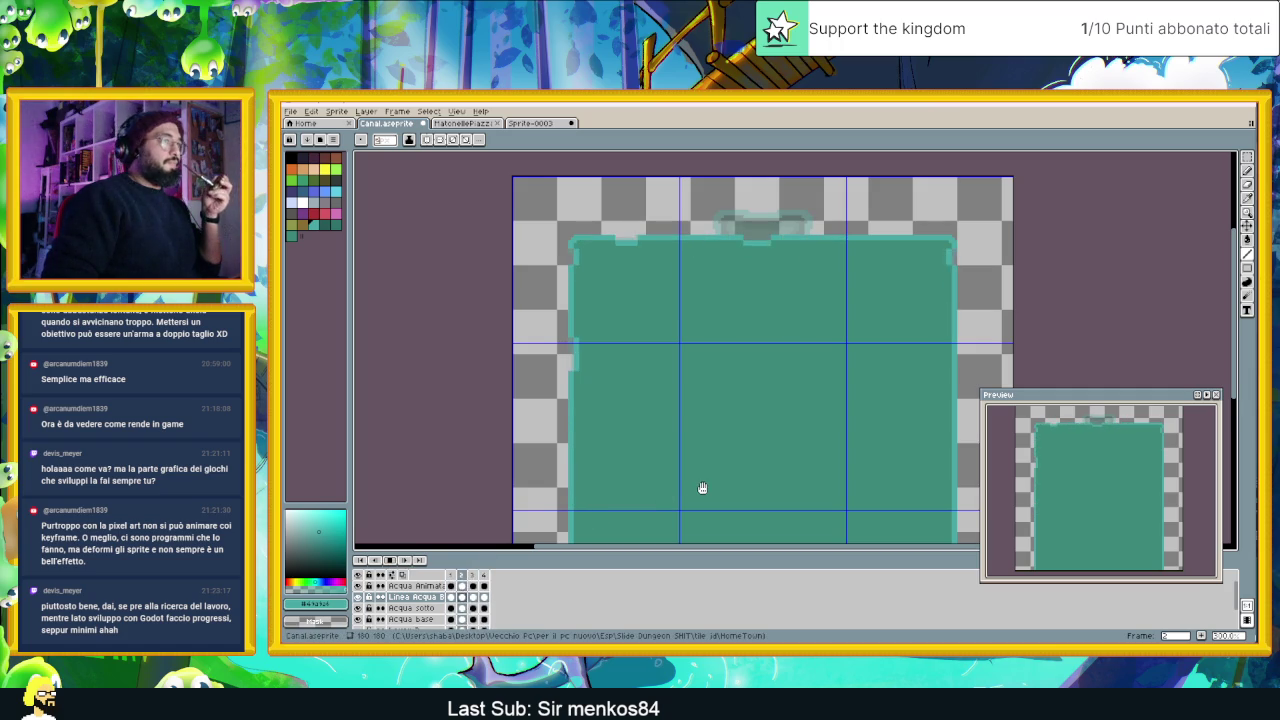
# - Stop playback, zoom into frame 2, and undo the stray long horizontal line
pyautogui.click(417, 559)
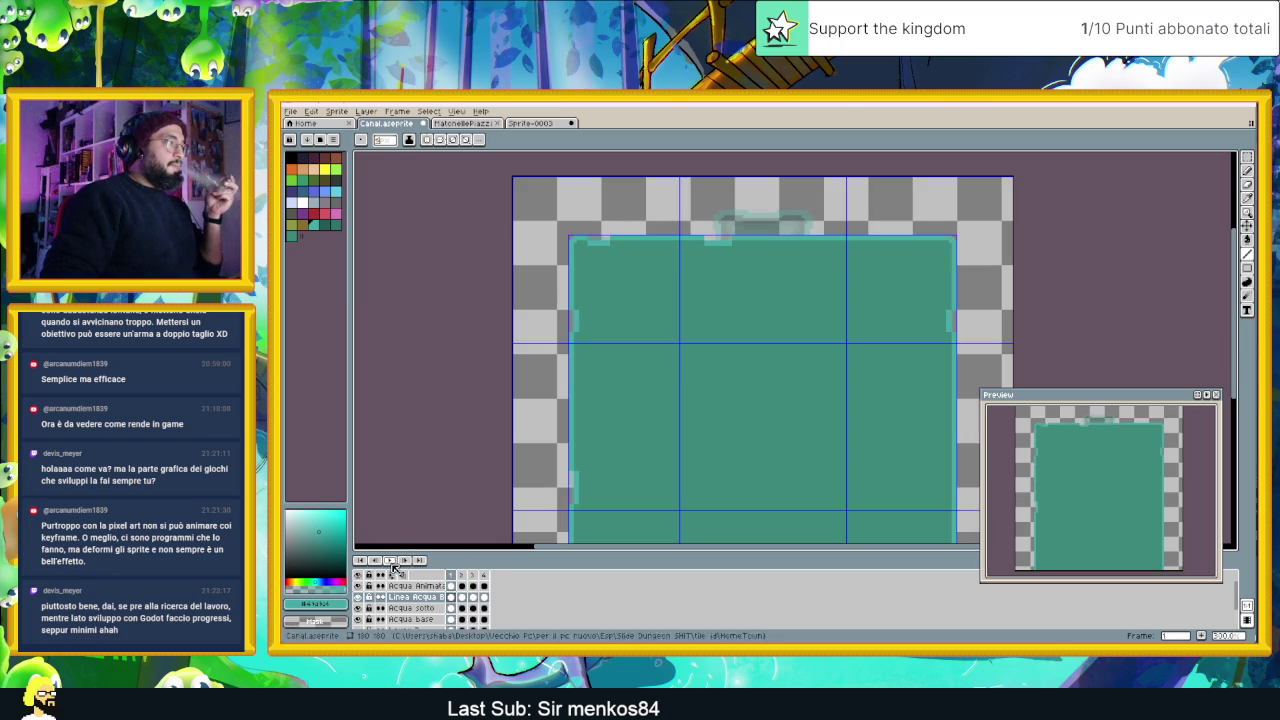
pyautogui.click(461, 597)
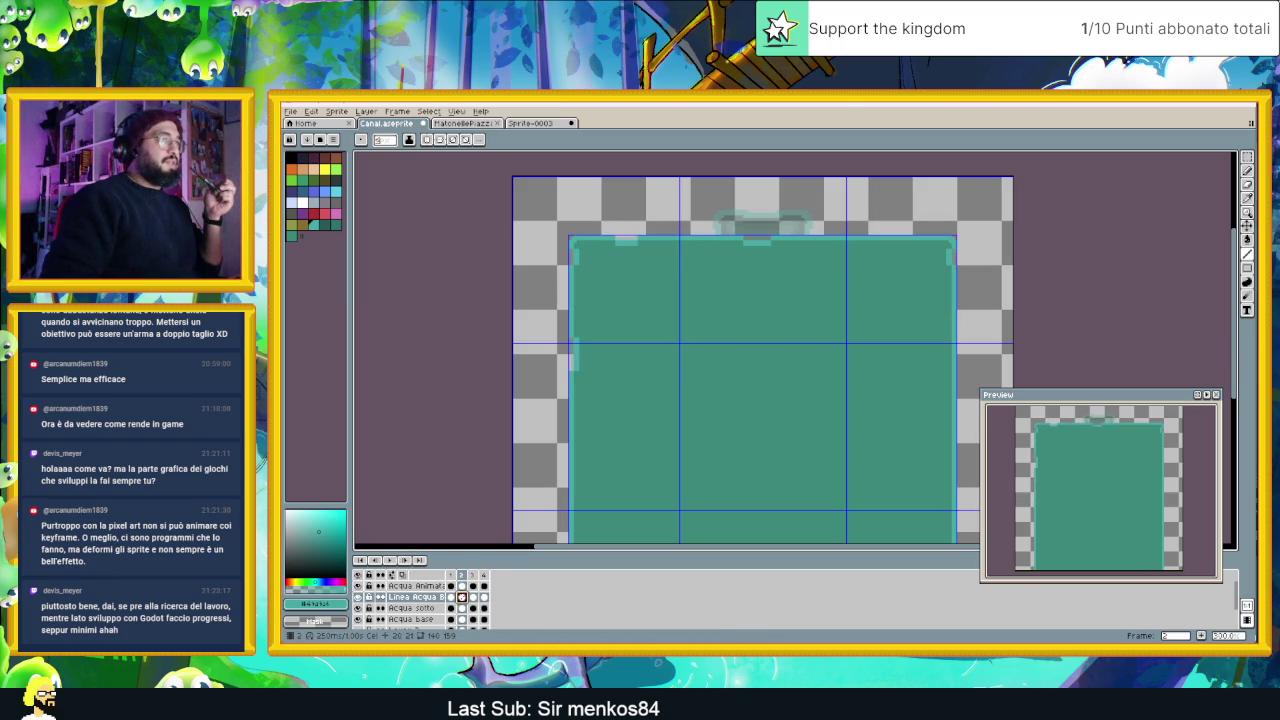
pyautogui.scroll(1, 970, 341)
pyautogui.scroll(1, 975, 338)
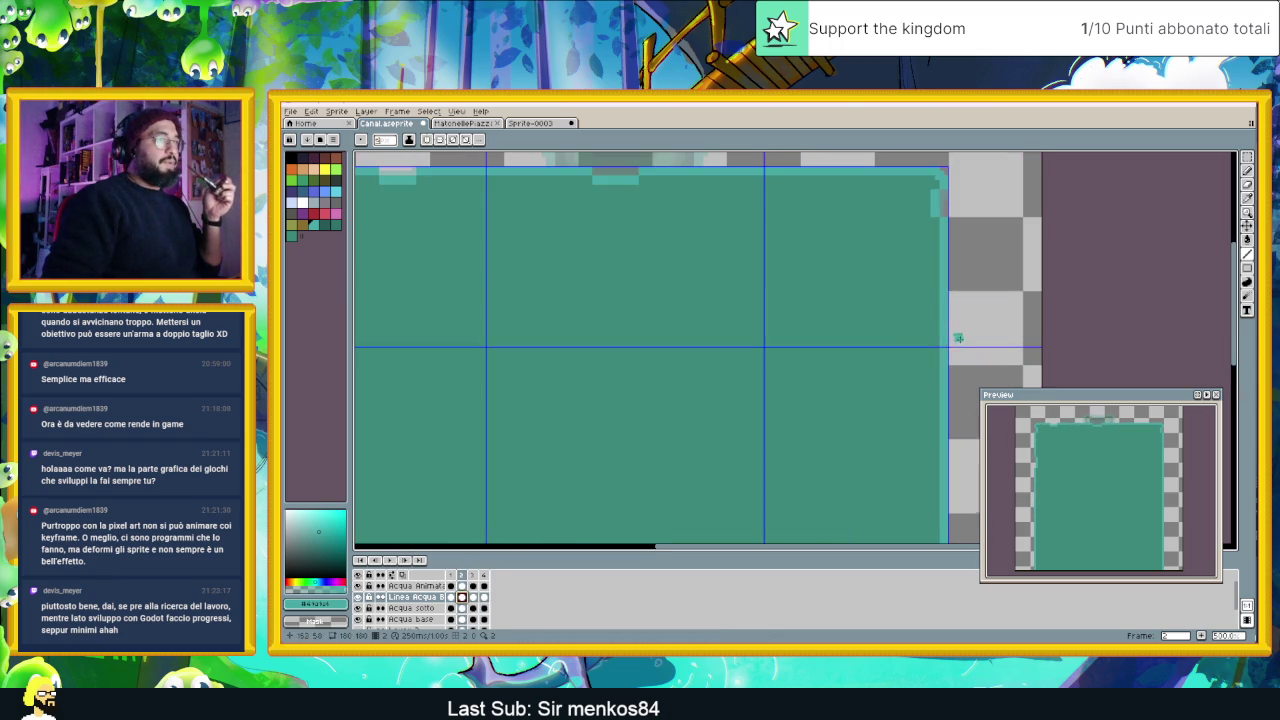
pyautogui.scroll(1, 984, 329)
pyautogui.moveTo(984, 329); pyautogui.dragTo(985, 320)
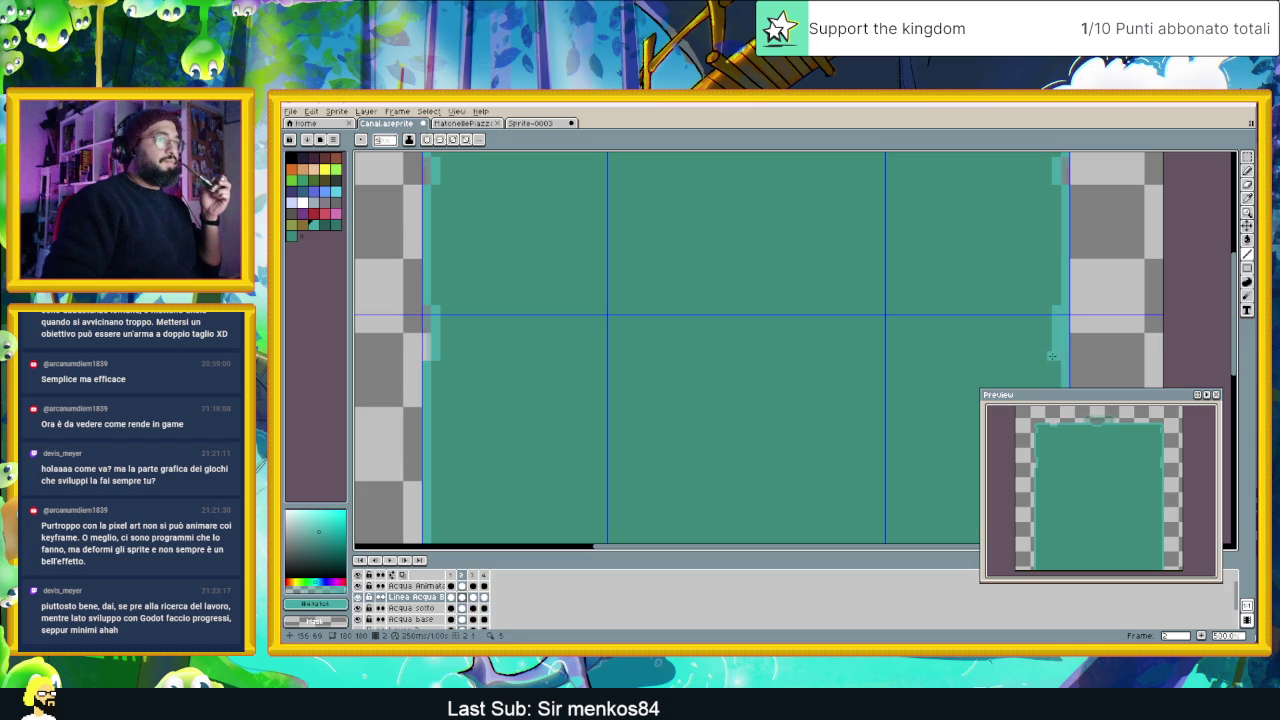
pyautogui.moveTo(1048, 355); pyautogui.dragTo(451, 357)
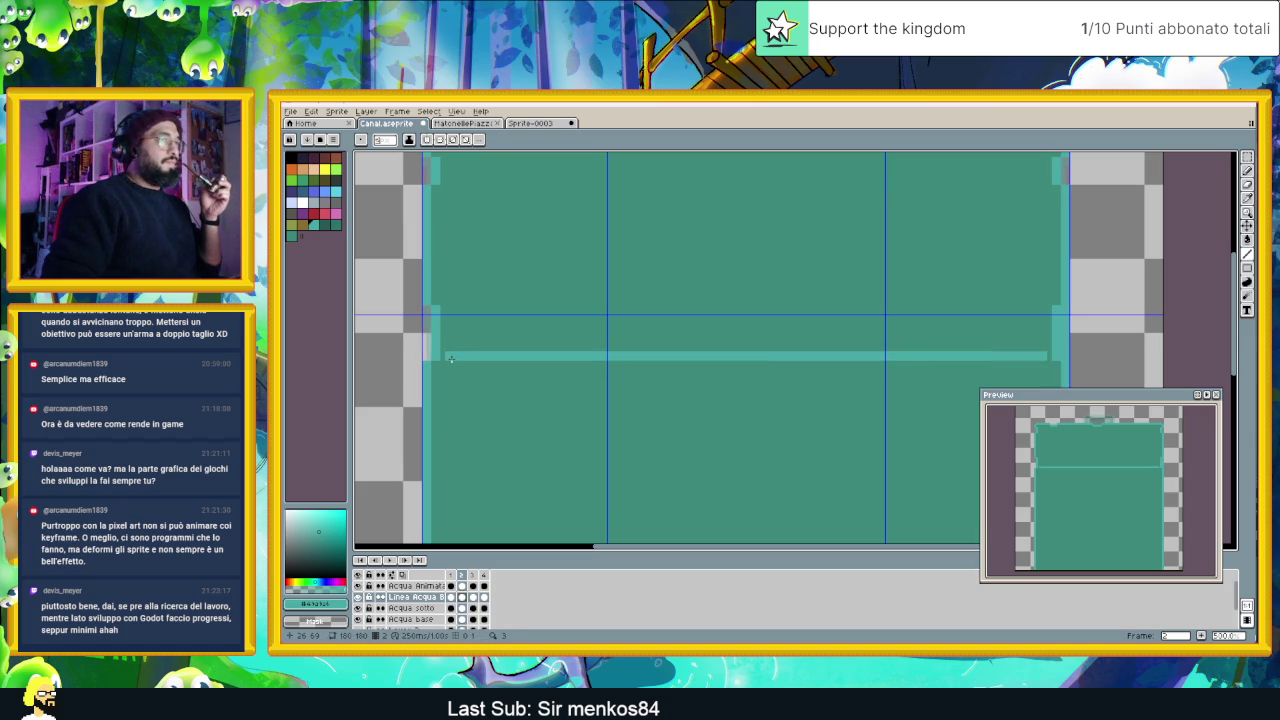
pyautogui.hotkey('ctrl', 'z')
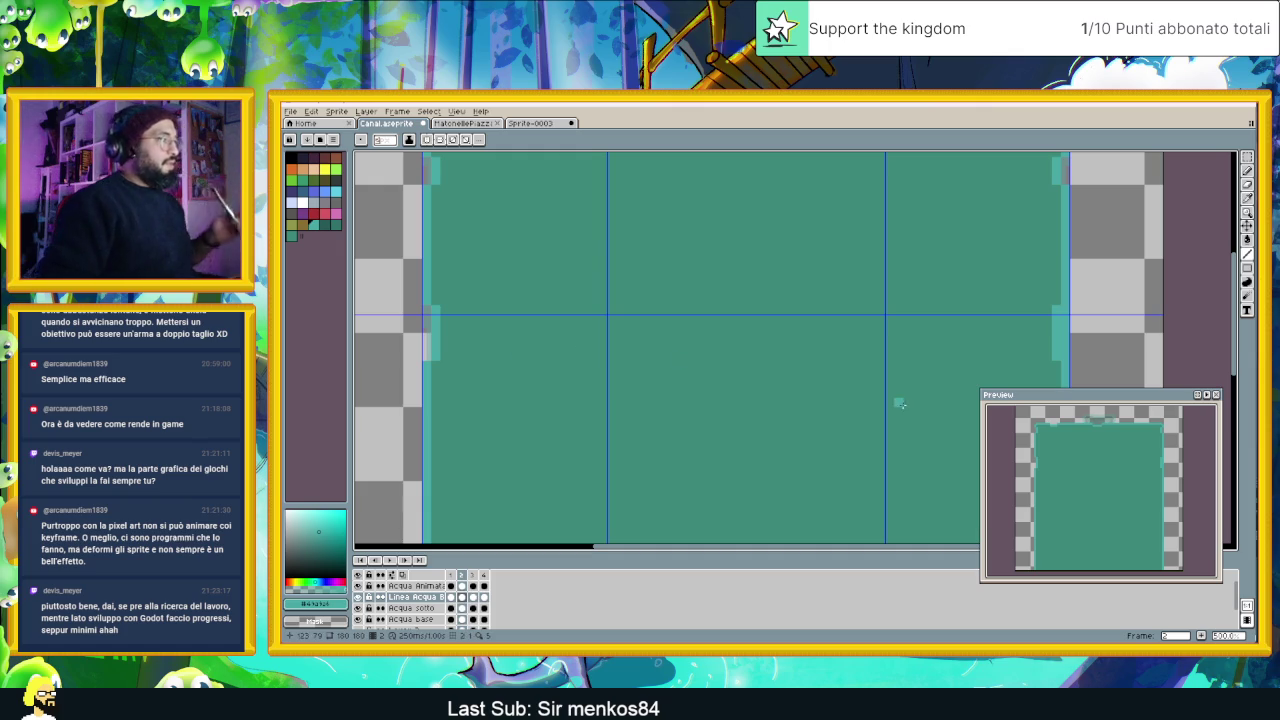
# - Add short lighter rim pixels along the right edge on Acqua Animata and Linea Acqua B
pyautogui.moveTo(1060, 330); pyautogui.dragTo(1048, 285)
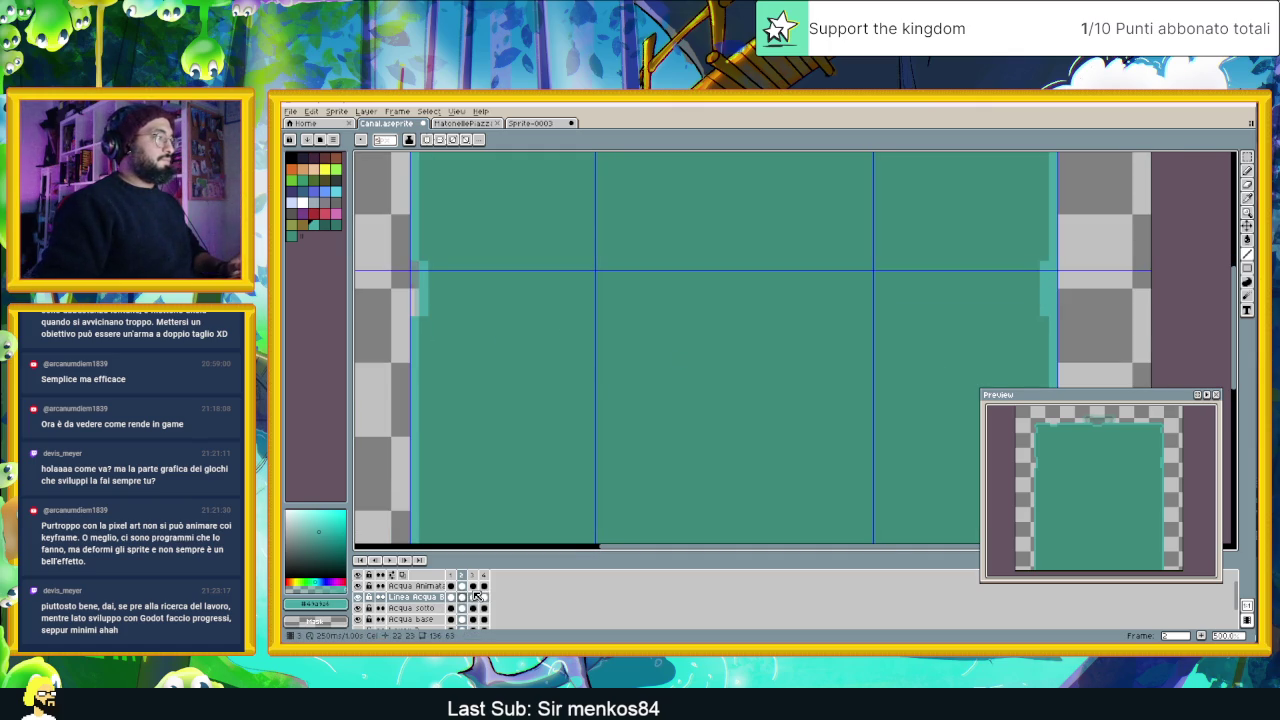
pyautogui.hotkey('ctrl', 'z')
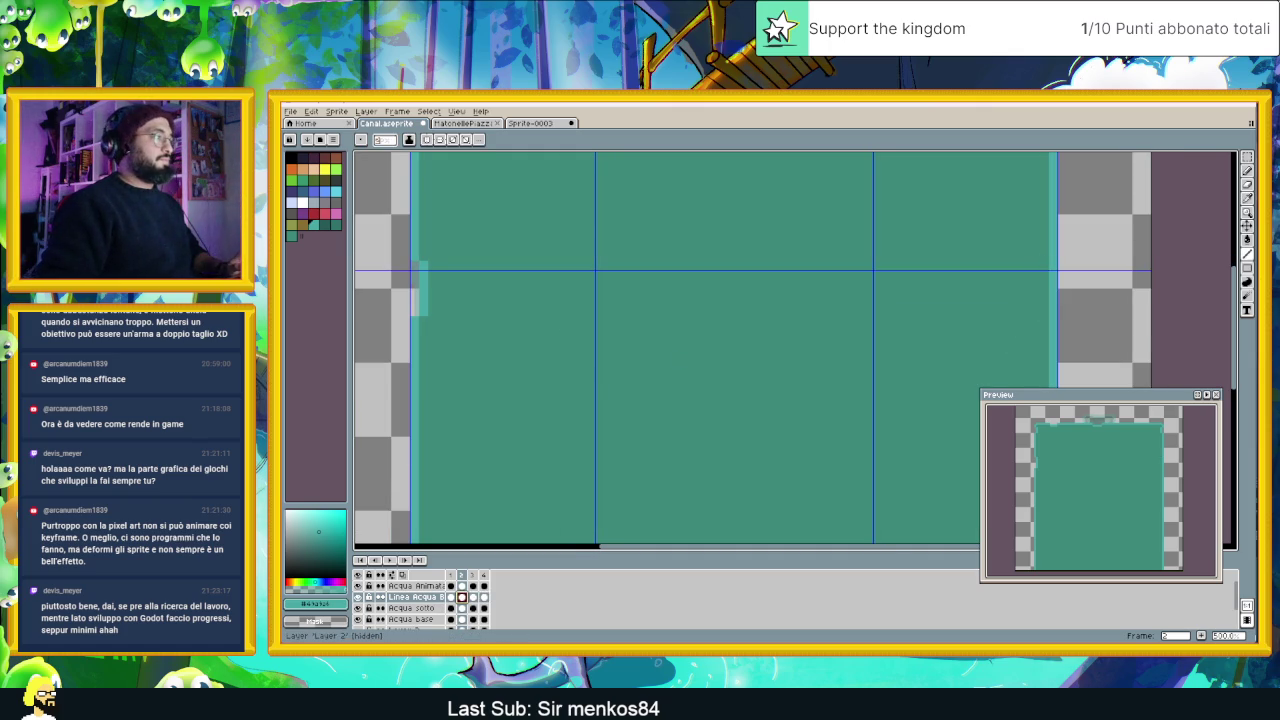
pyautogui.hotkey('alt', 'Up')
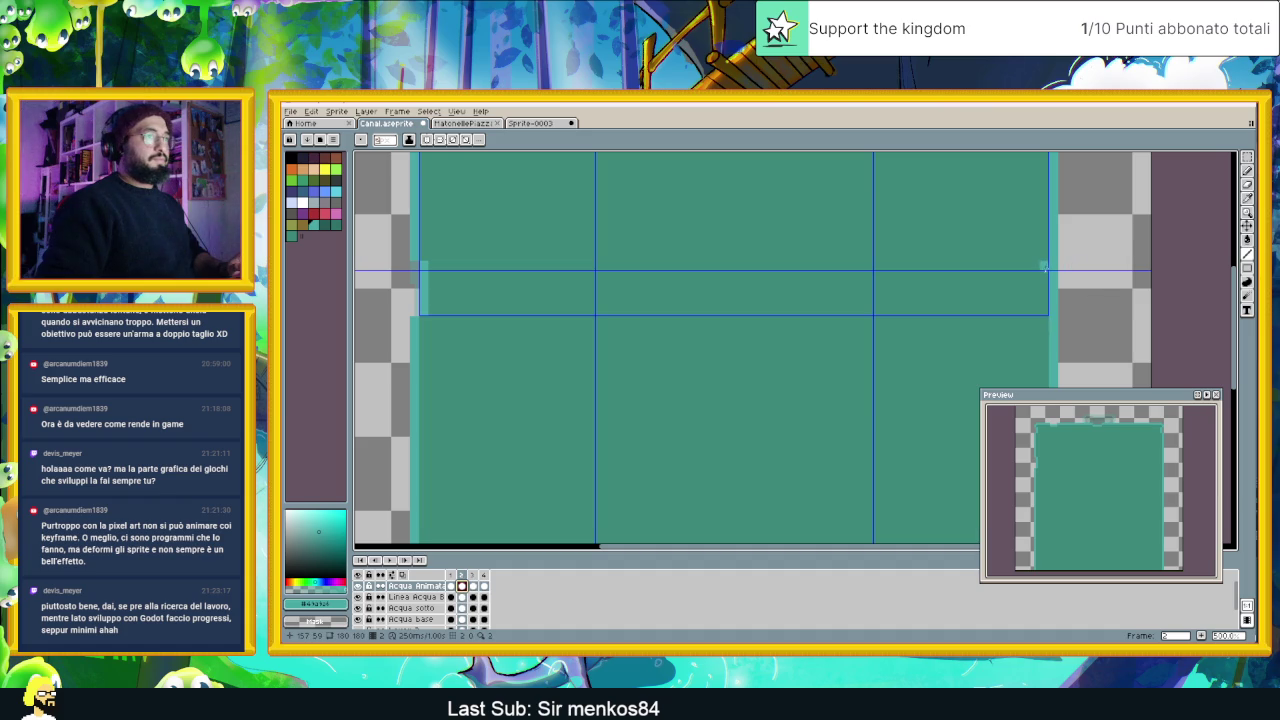
pyautogui.moveTo(1043, 268); pyautogui.dragTo(1045, 312)
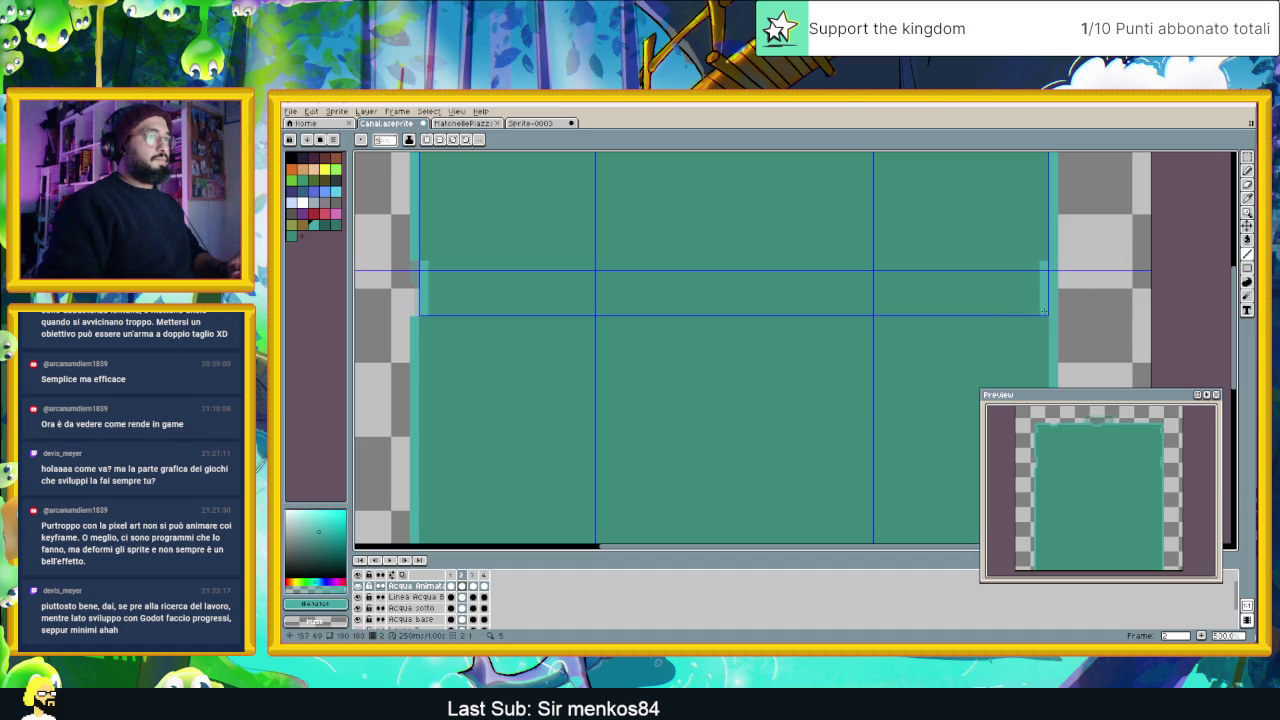
pyautogui.click(462, 596)
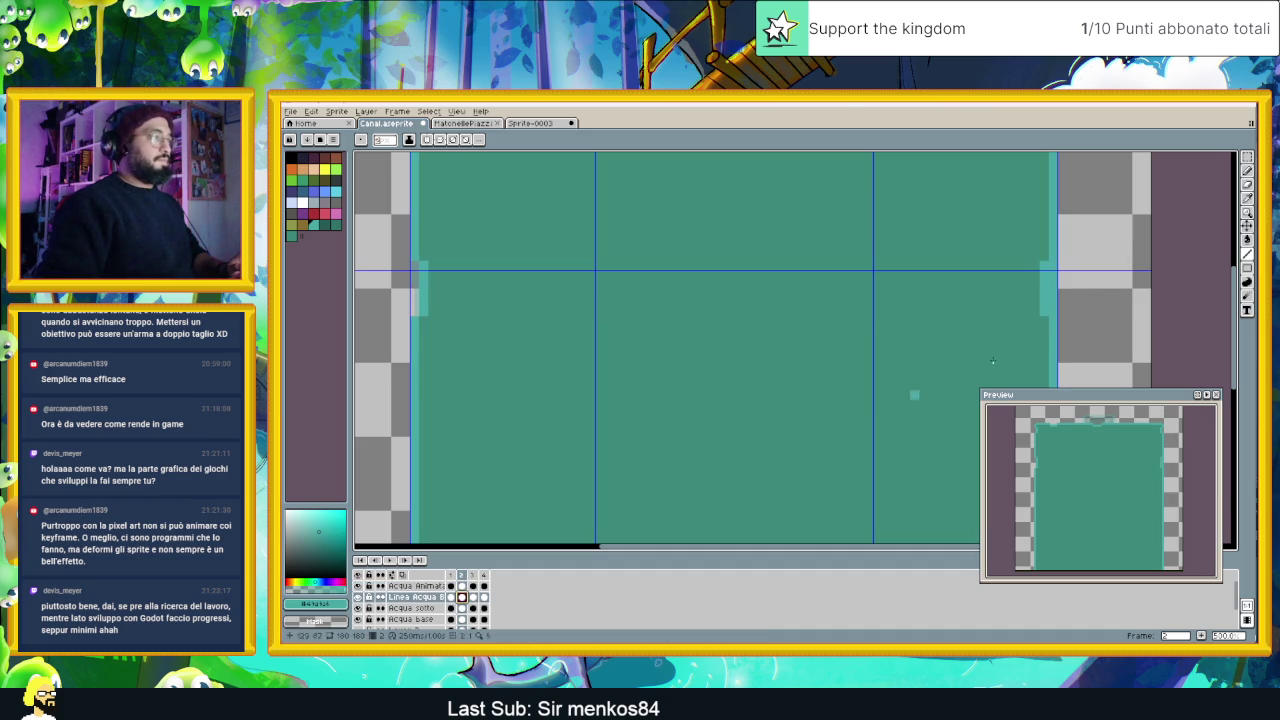
pyautogui.click(1054, 265)
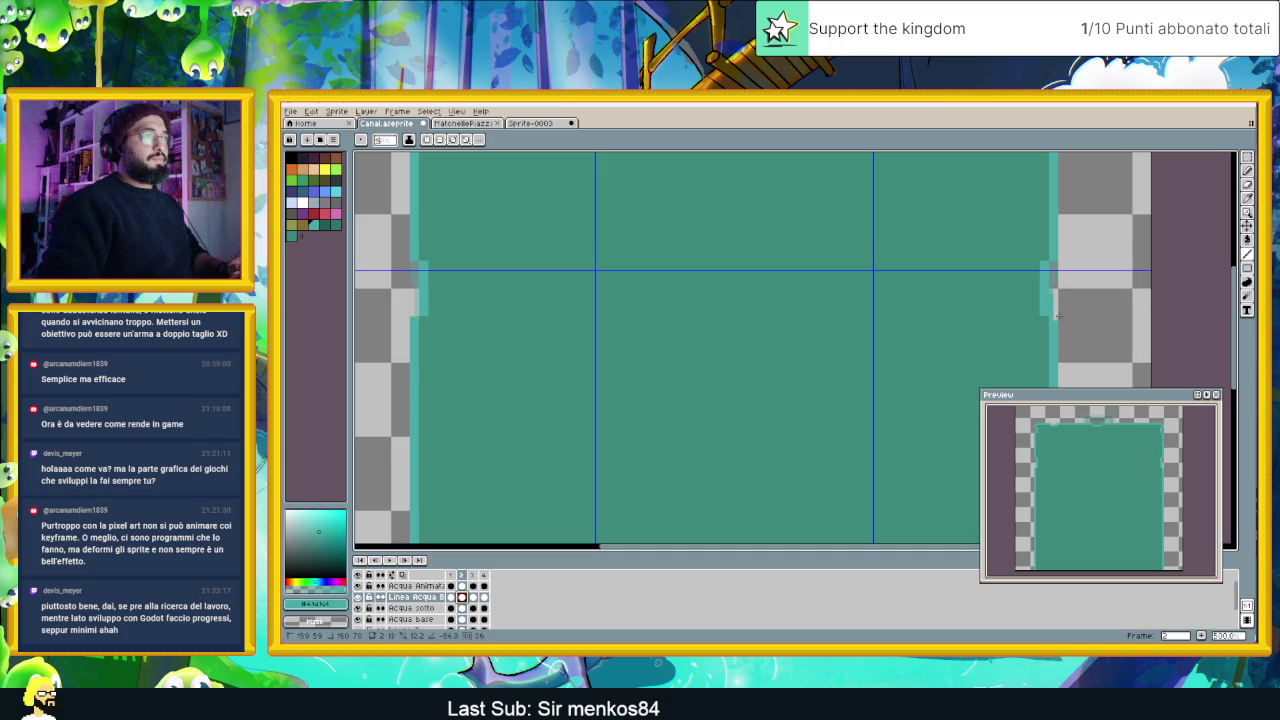
# - Zoom out, center the whole water tile, and start the animation playback
pyautogui.scroll(-1, 1052, 312)
pyautogui.scroll(-2, 1000, 305)
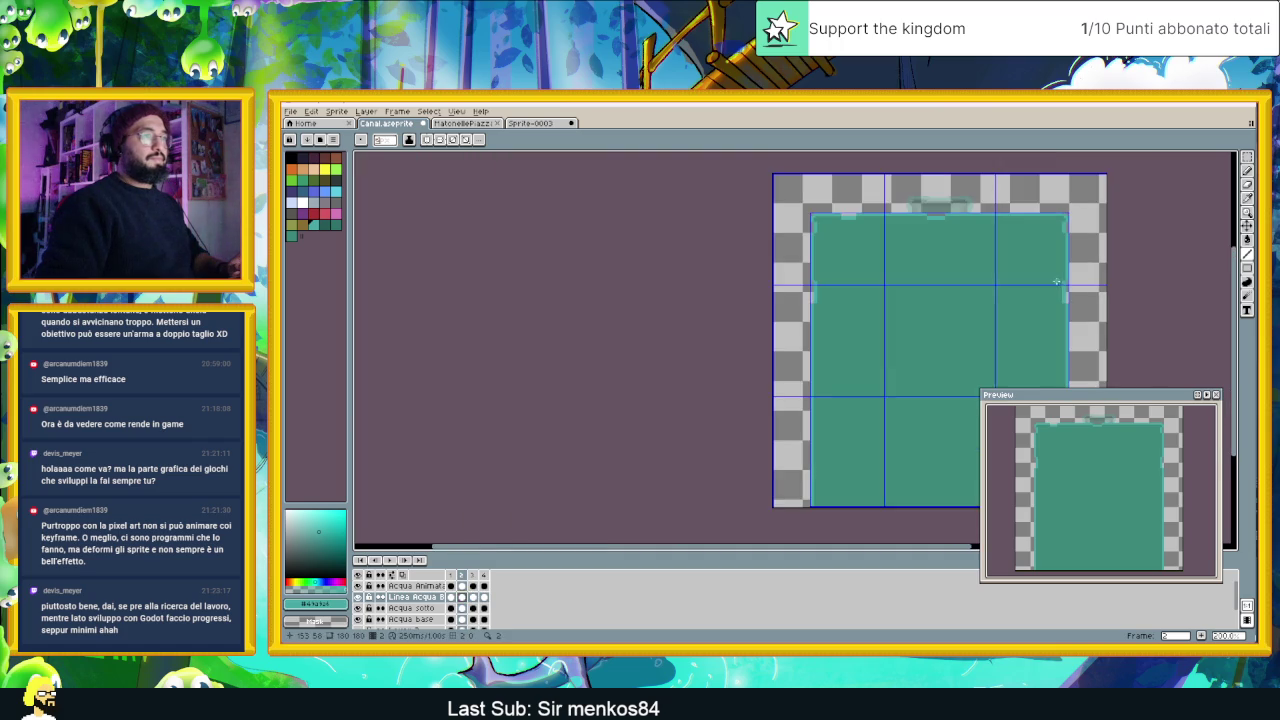
pyautogui.scroll(-2, 940, 300)
pyautogui.moveTo(936, 298); pyautogui.dragTo(800, 272)
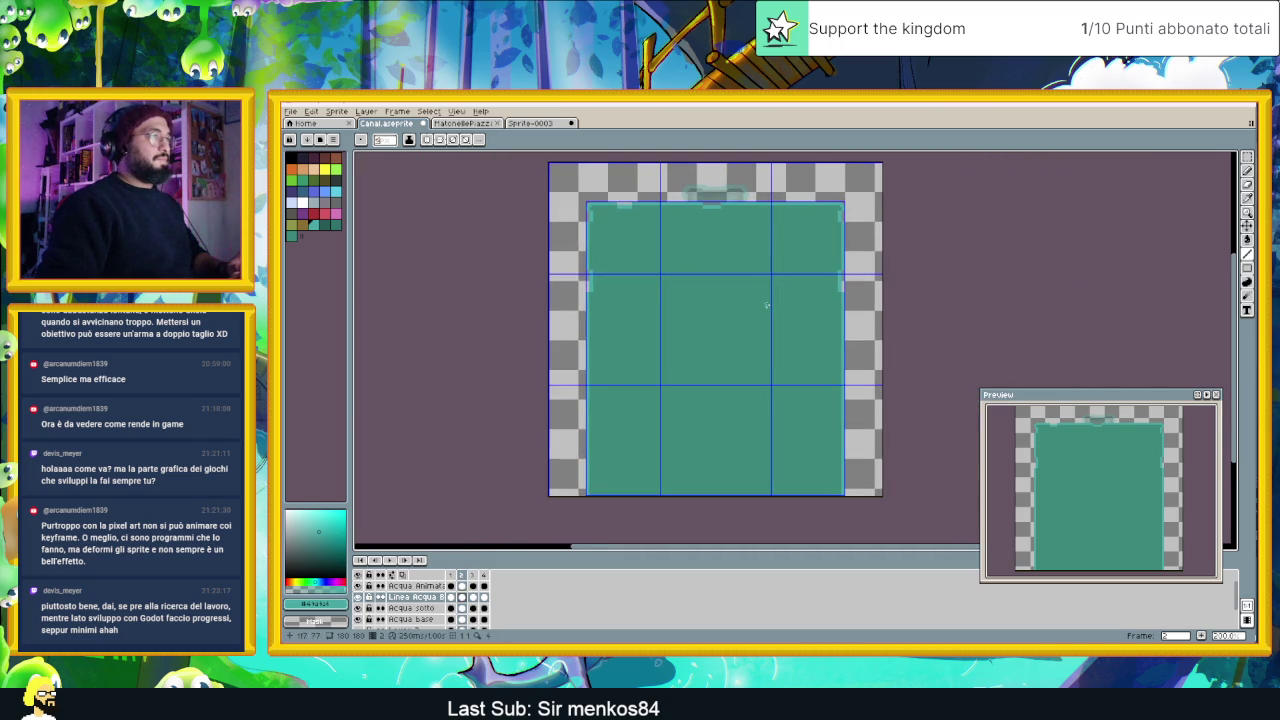
pyautogui.click(395, 561)
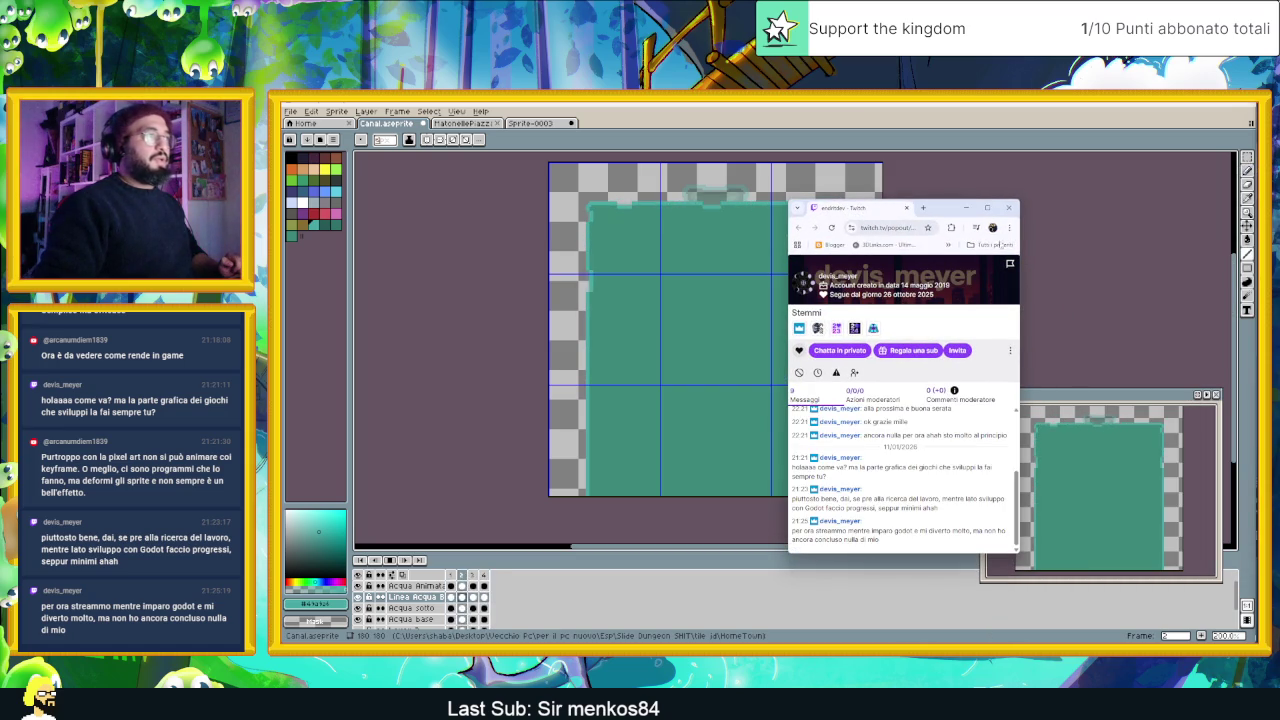
# - Close the viewer card and bring the channel page window onscreen, maximized
pyautogui.click(1008, 207)
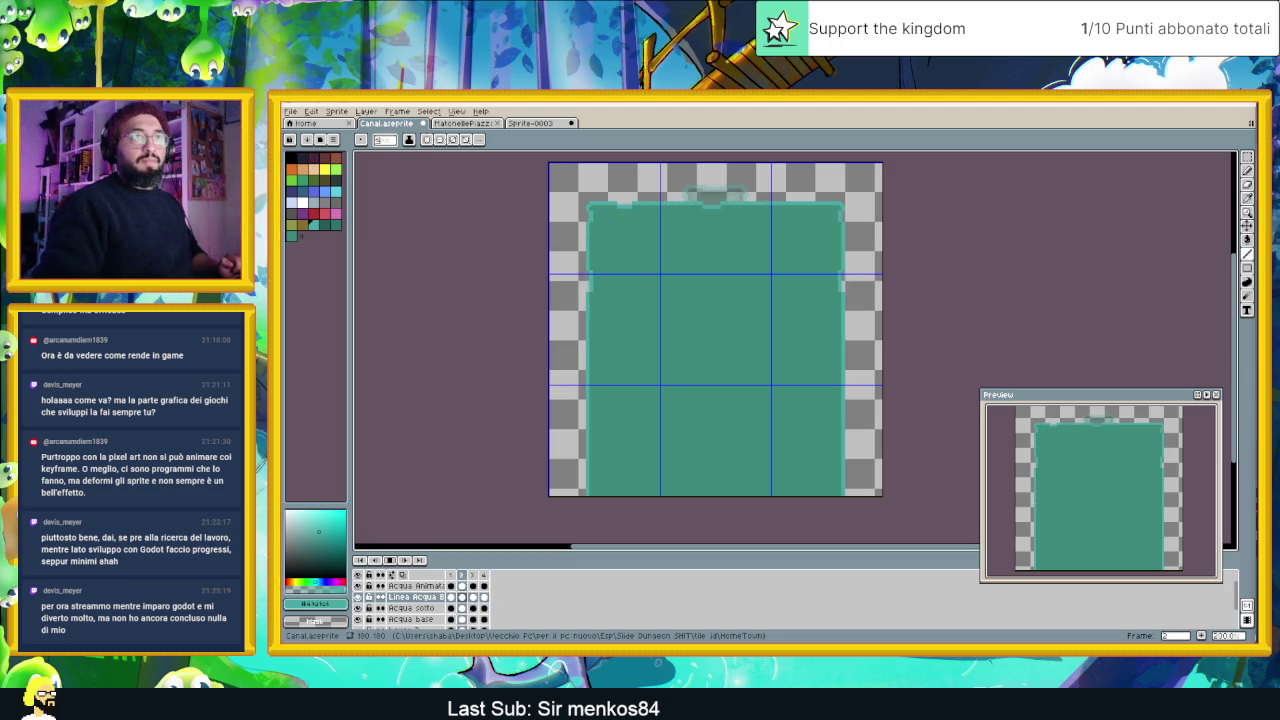
pyautogui.moveTo(1017, 235); pyautogui.dragTo(884, 235)
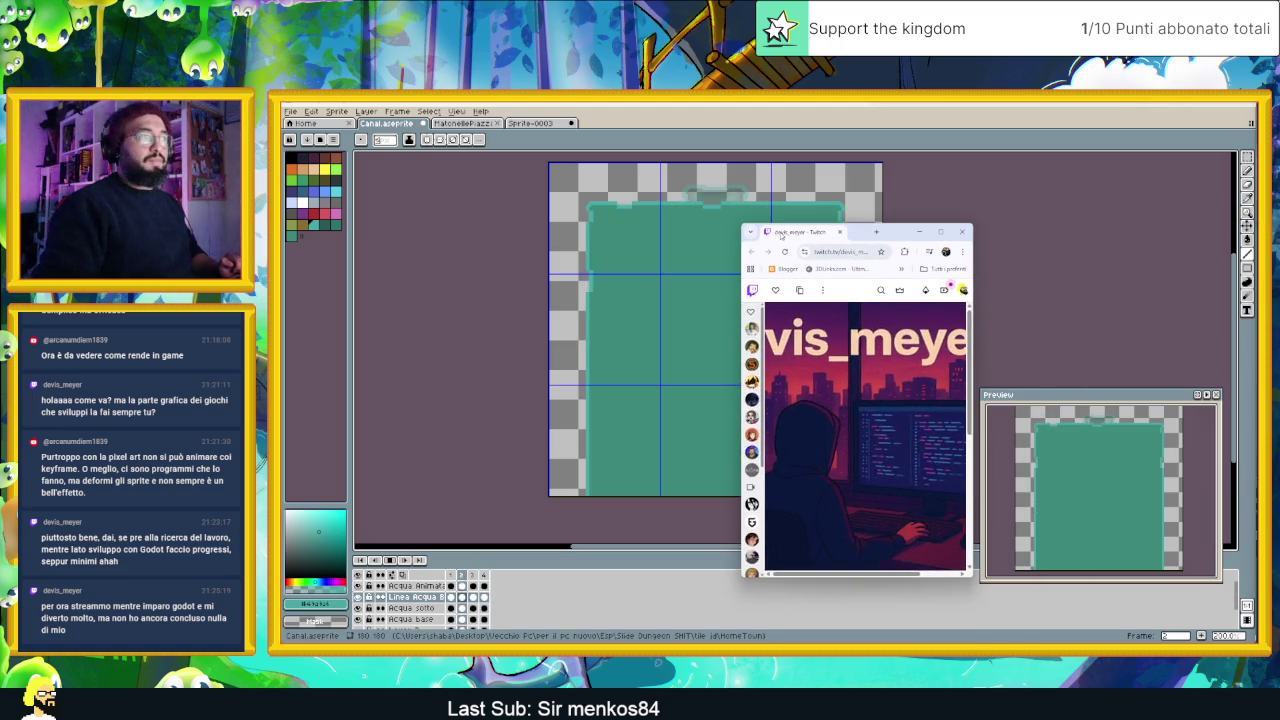
pyautogui.doubleClick(884, 235)
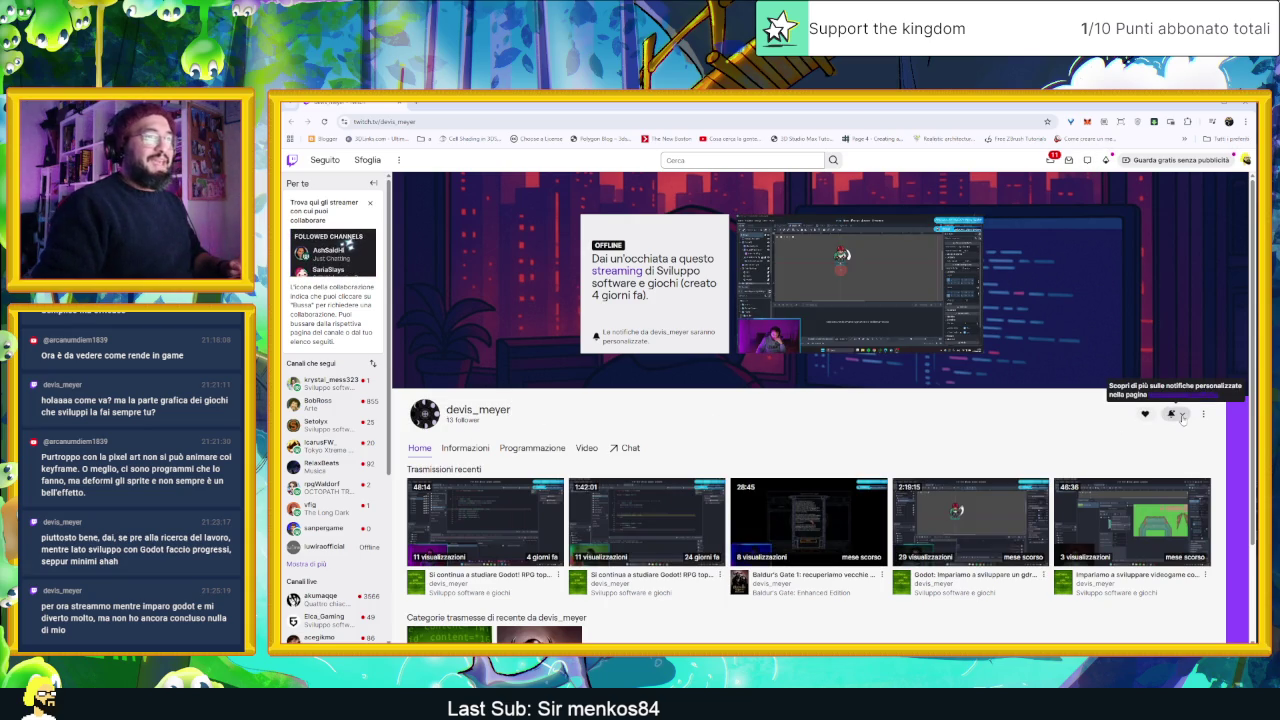
# - Set channel notifications to Sempre, seek the broadcast to about 28 minutes, and view it In-window
pyautogui.click(1182, 416)
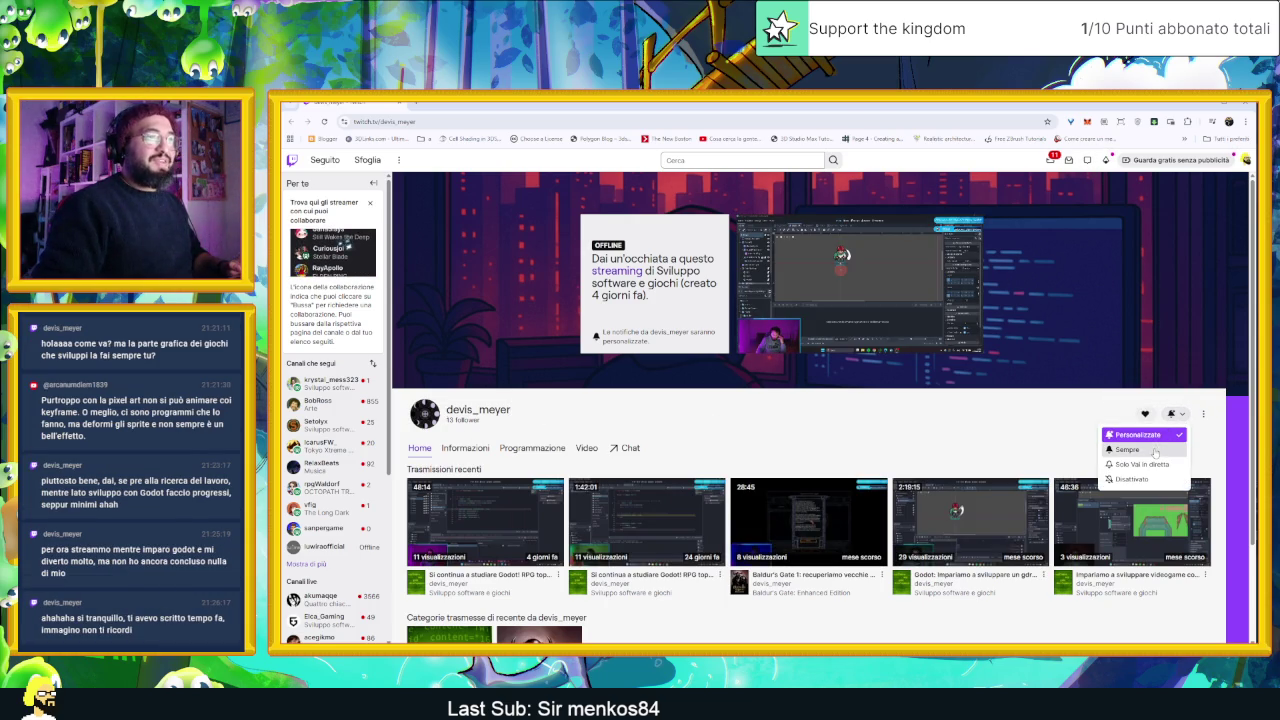
pyautogui.click(1120, 449)
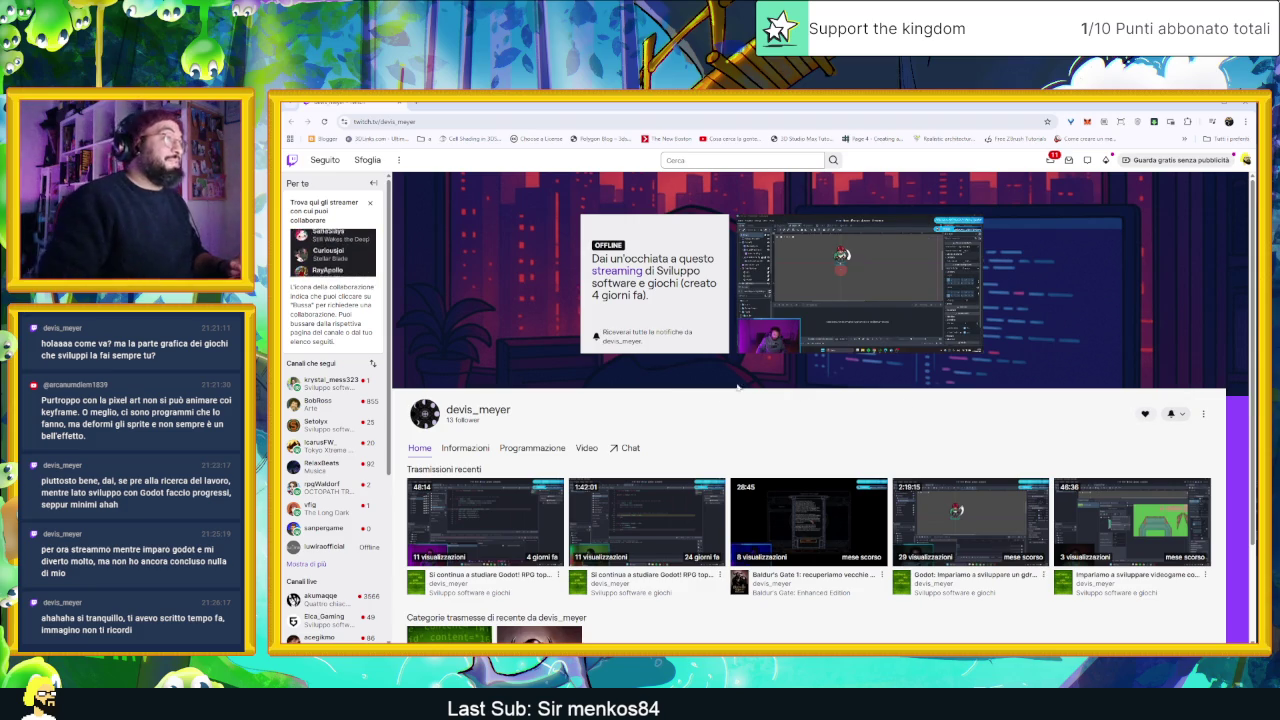
pyautogui.moveTo(858, 280)
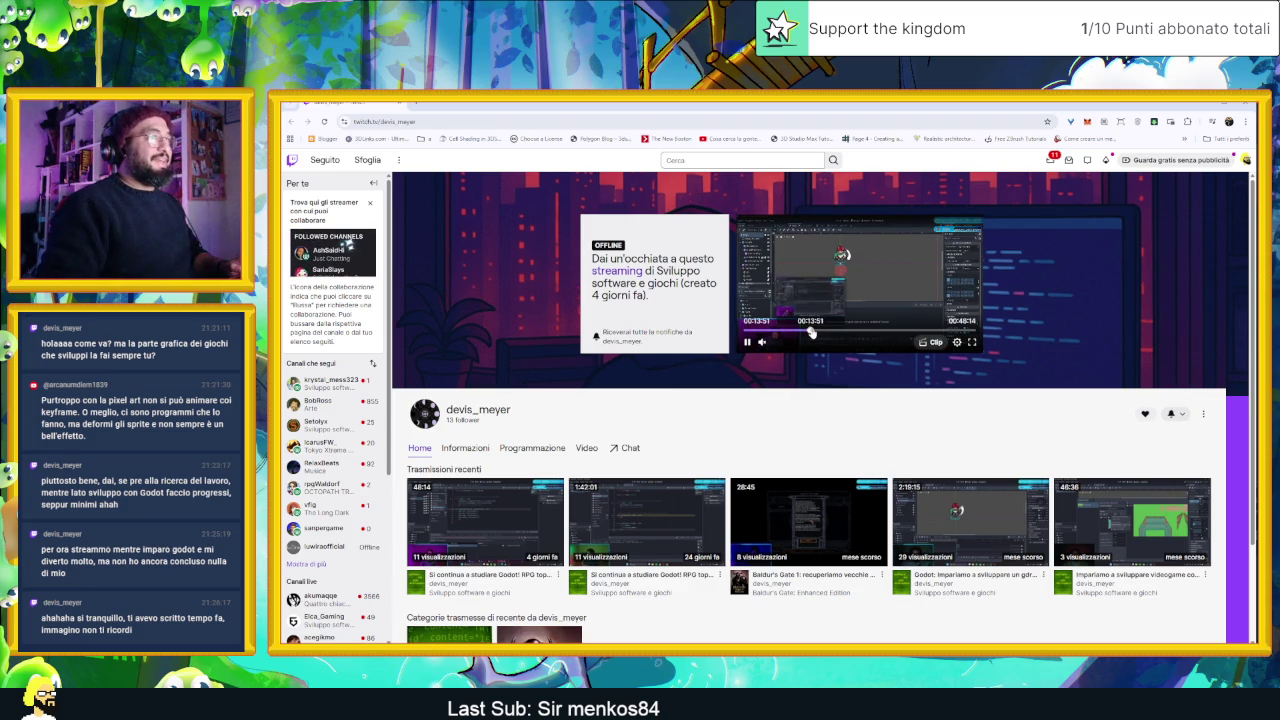
pyautogui.moveTo(810, 333); pyautogui.dragTo(830, 333)
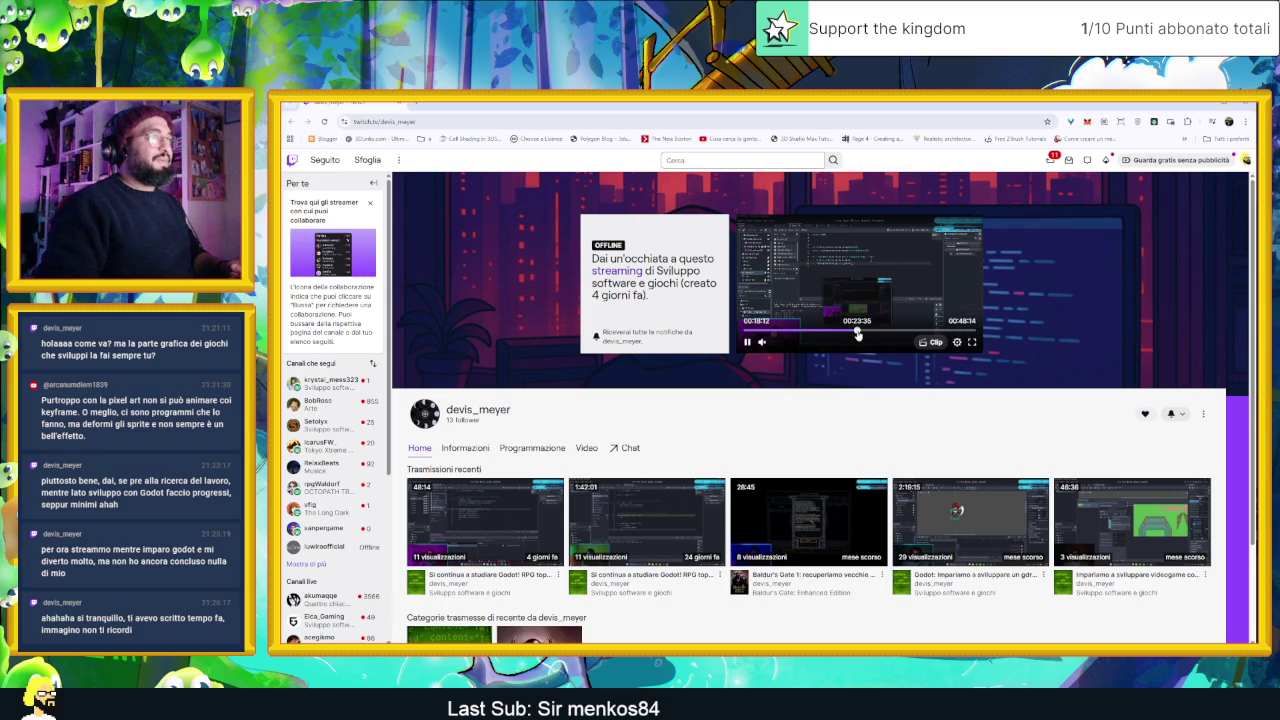
pyautogui.click(857, 334)
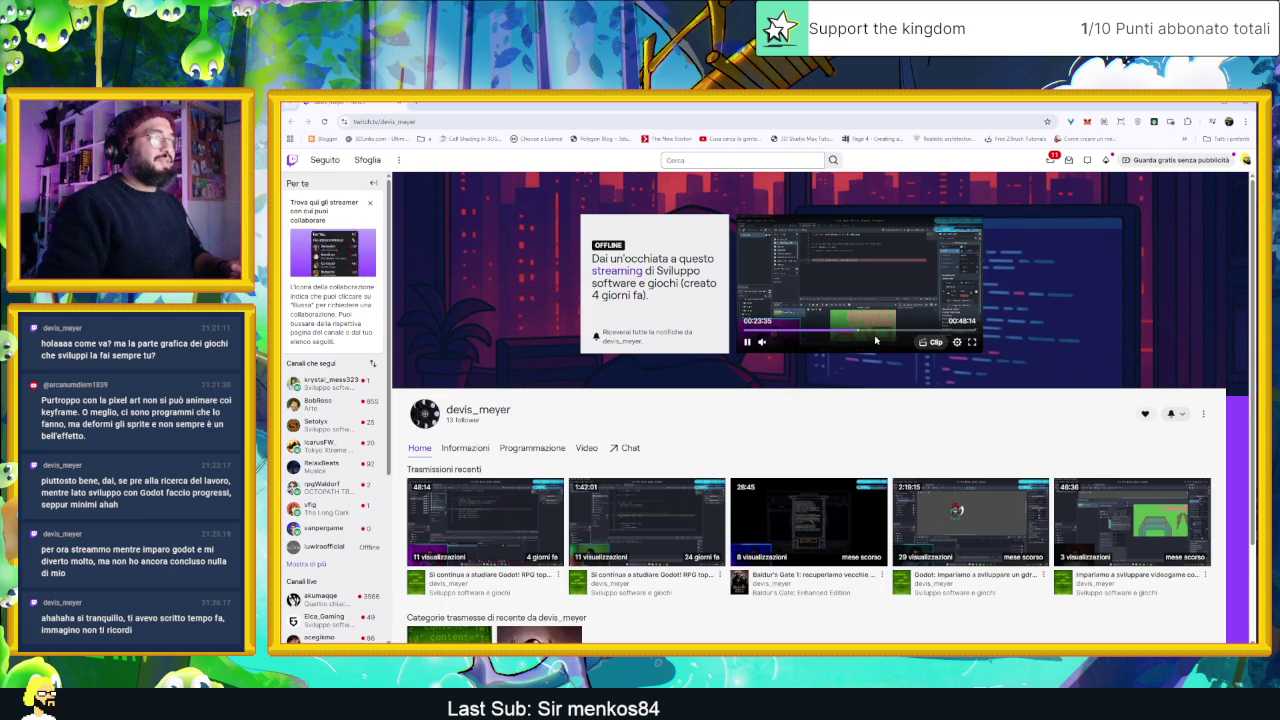
pyautogui.click(878, 334)
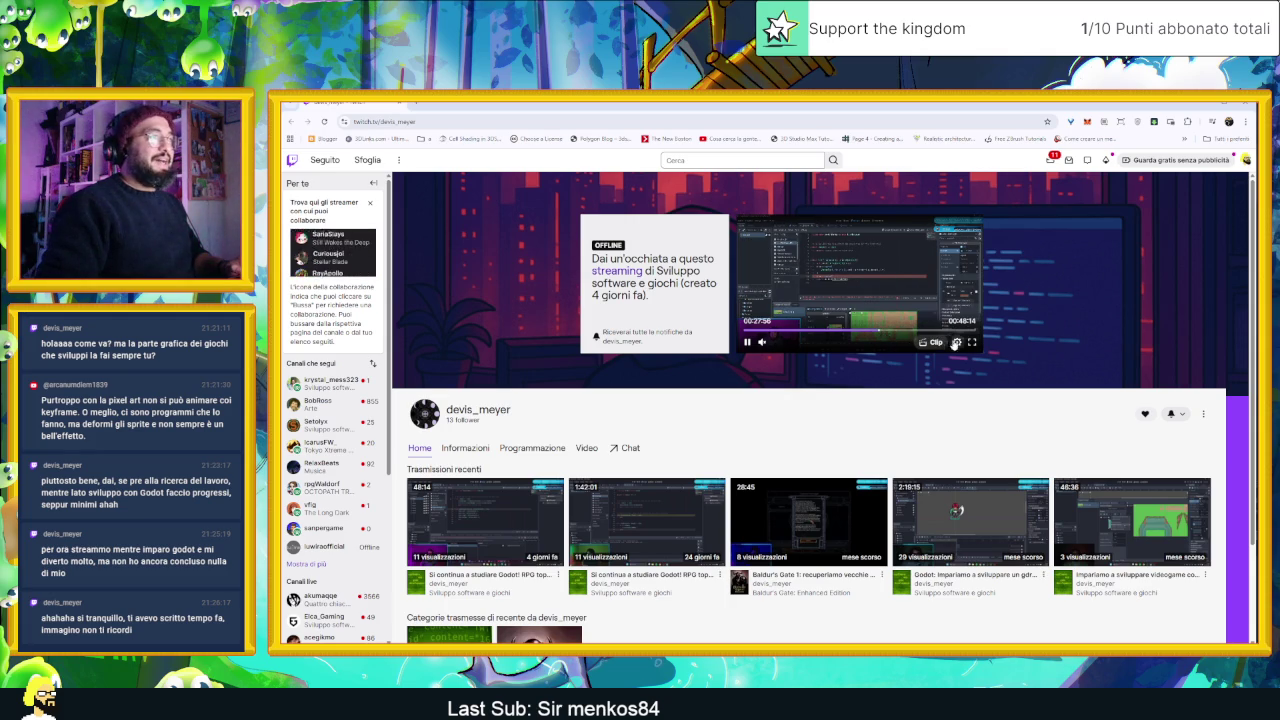
pyautogui.click(971, 343)
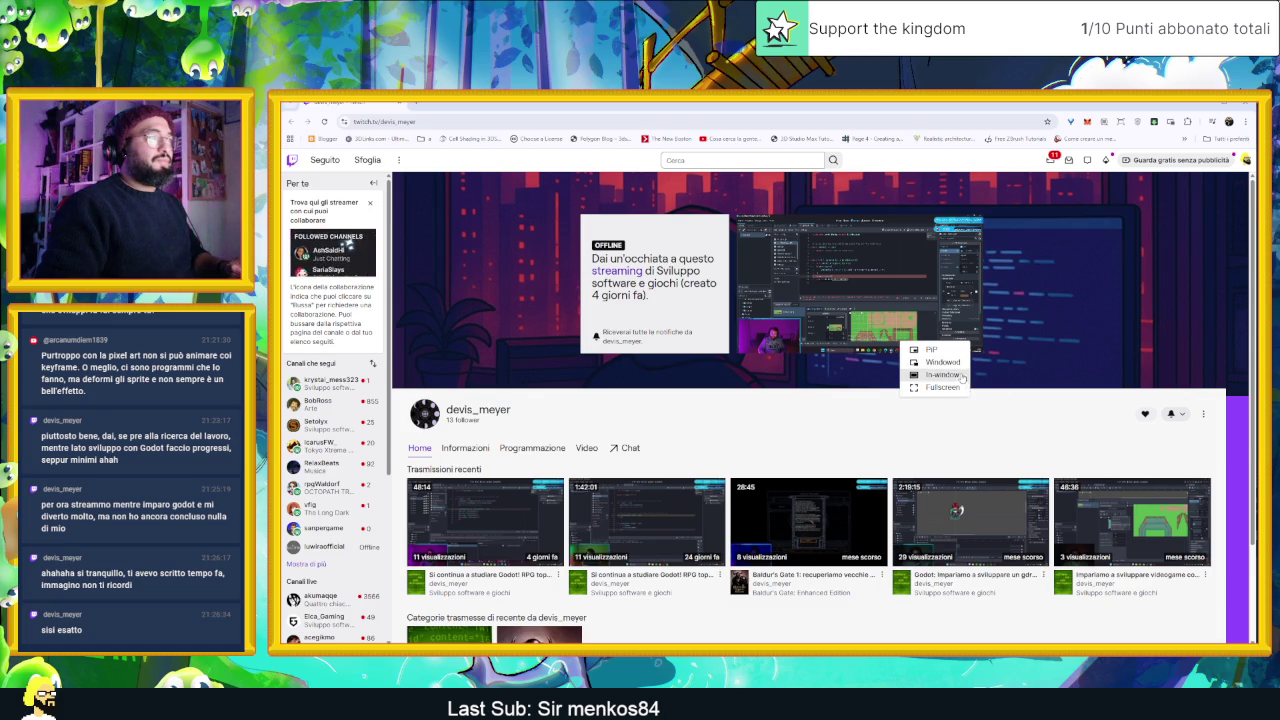
pyautogui.click(945, 374)
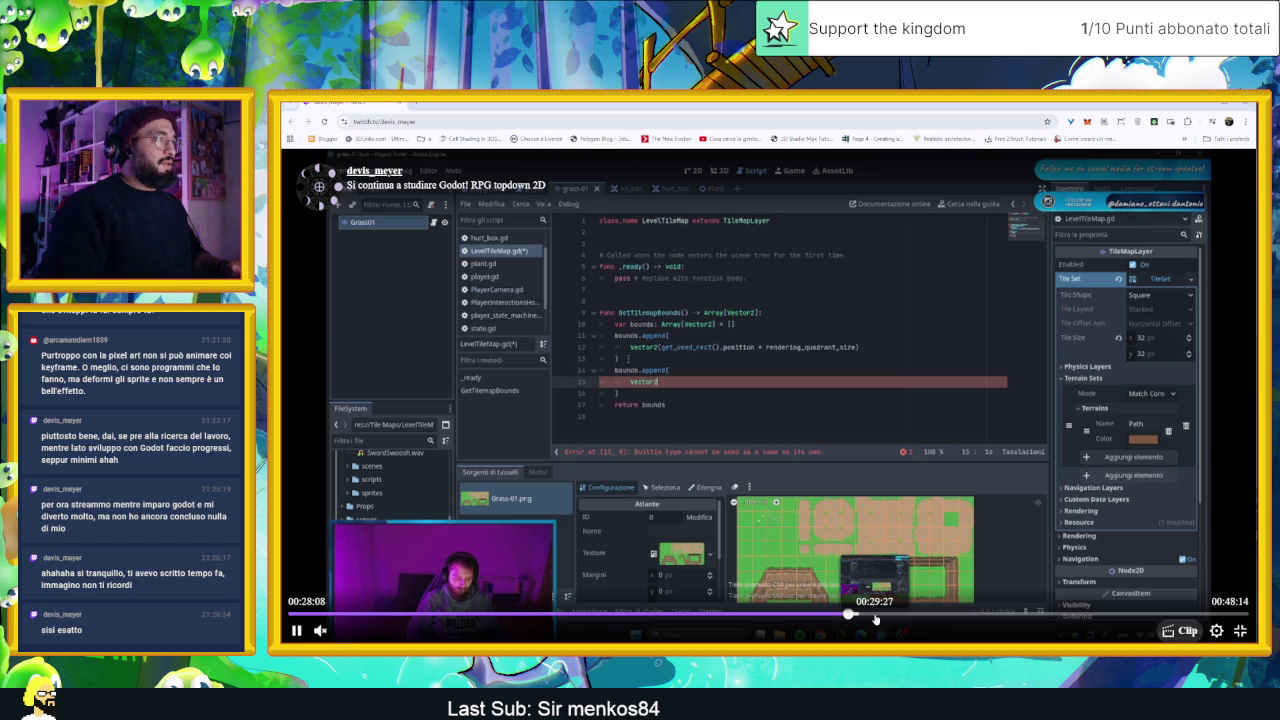
# - Skip the broadcast ahead from 00:32:06 to around the 44-minute mark
pyautogui.click(928, 615)
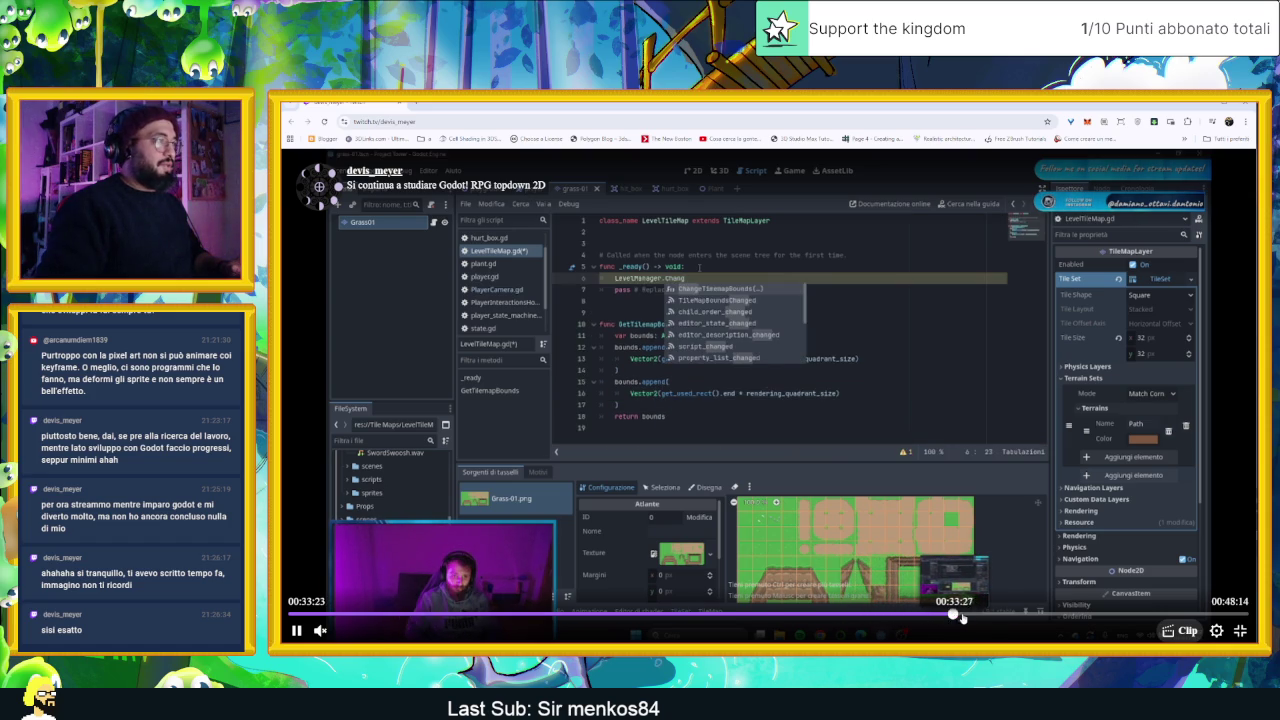
pyautogui.click(1030, 617)
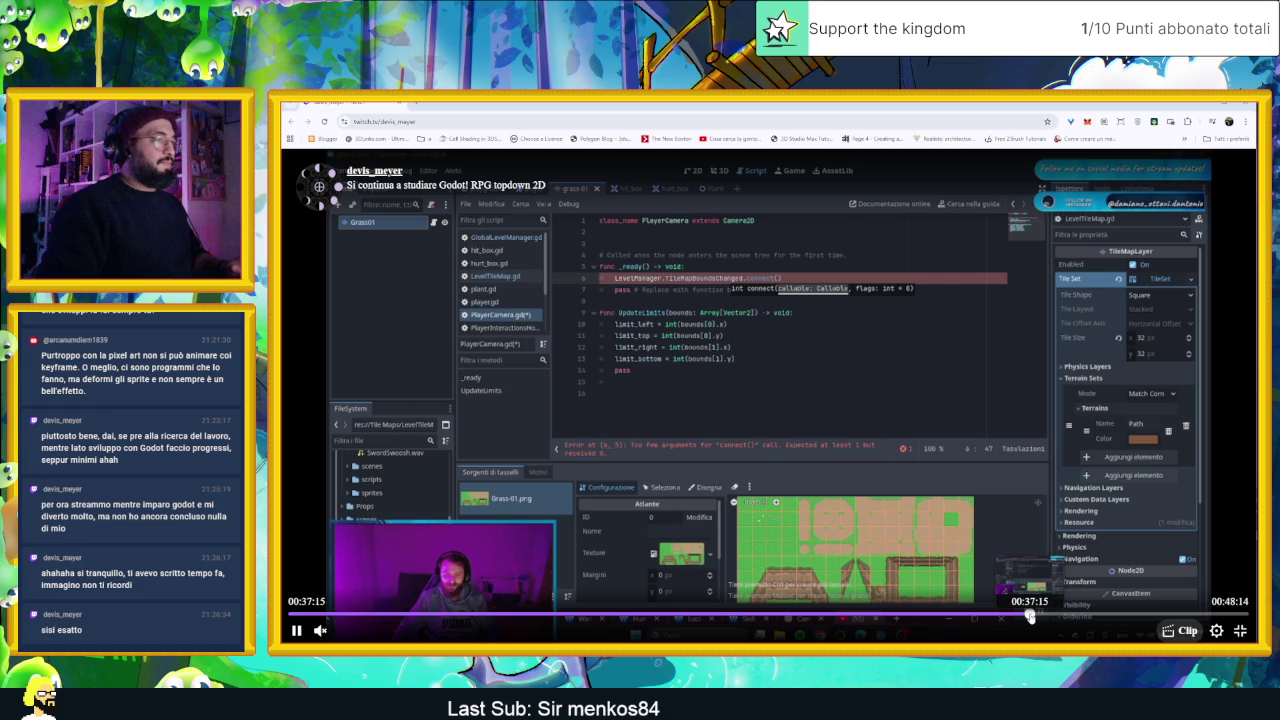
pyautogui.click(1063, 615)
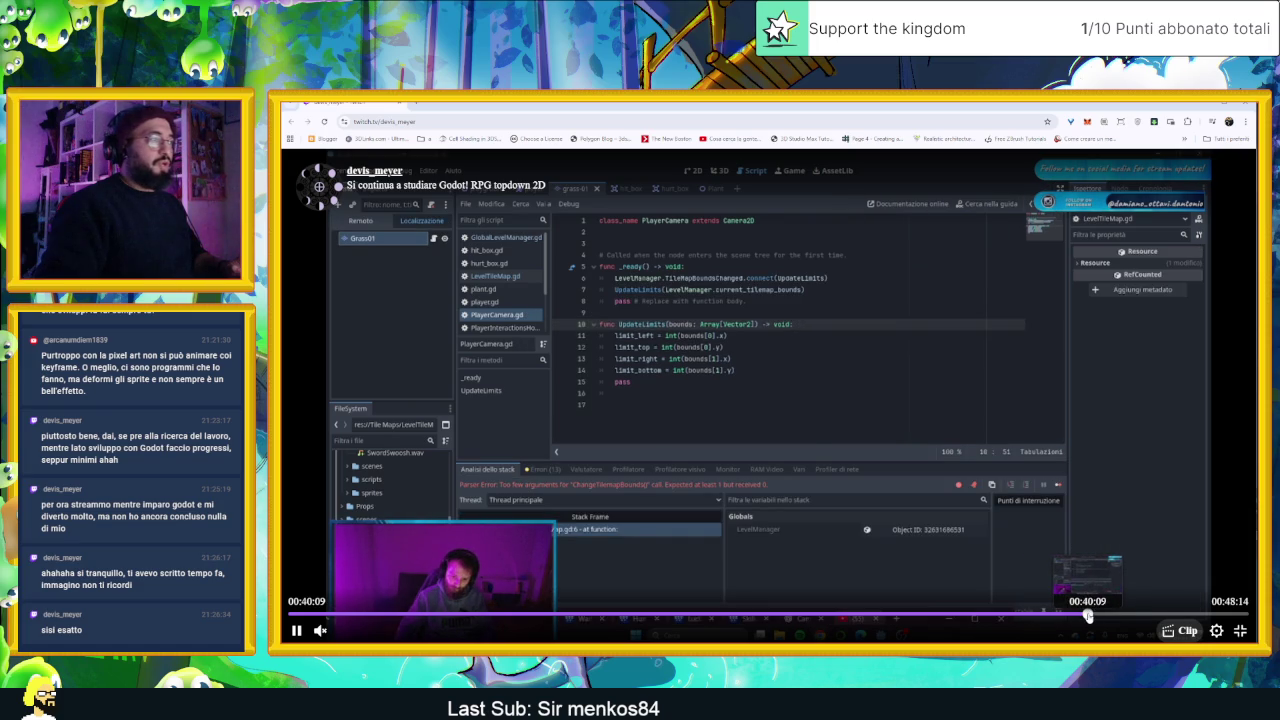
pyautogui.click(1114, 615)
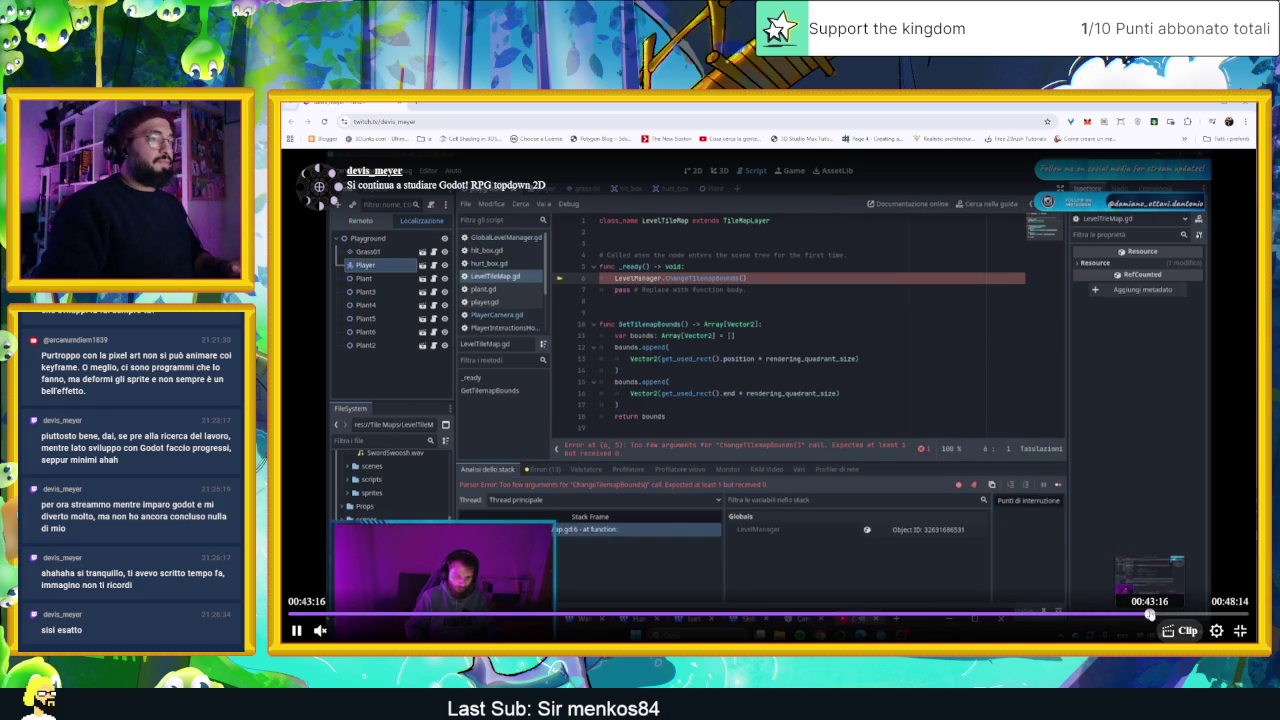
pyautogui.click(1181, 615)
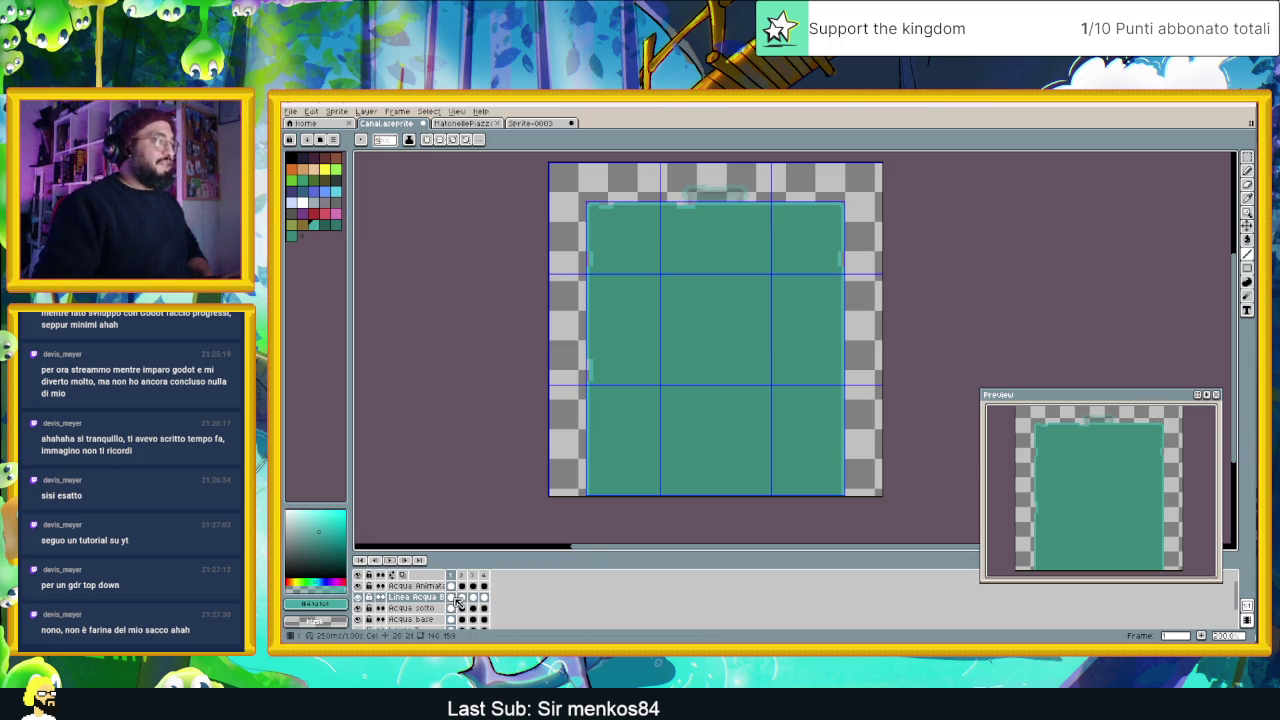
# - Zoom in on the Acqua Animata layer, test a light line across the pool, and undo it
pyautogui.scroll(1, 720, 363)
pyautogui.scroll(1, 726, 371)
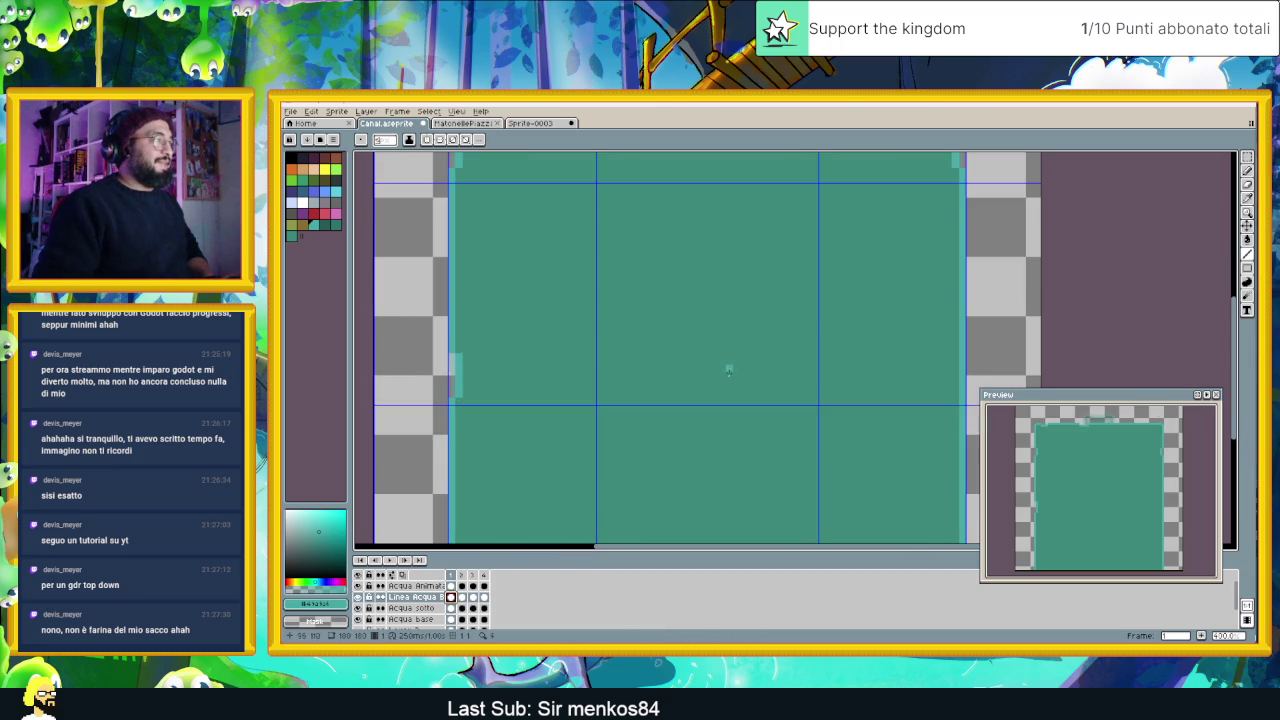
pyautogui.keyDown('ctrl'); pyautogui.click(450, 585); pyautogui.keyUp('ctrl')
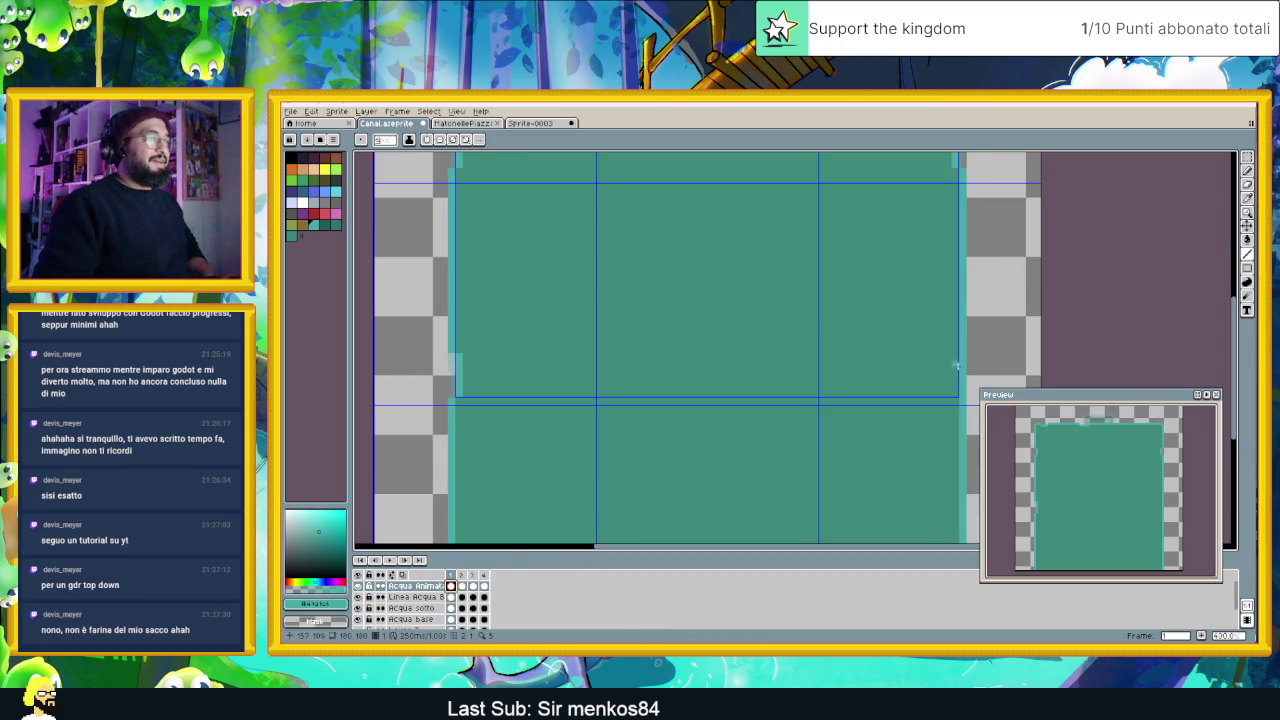
pyautogui.hotkey('ctrl', 'd')
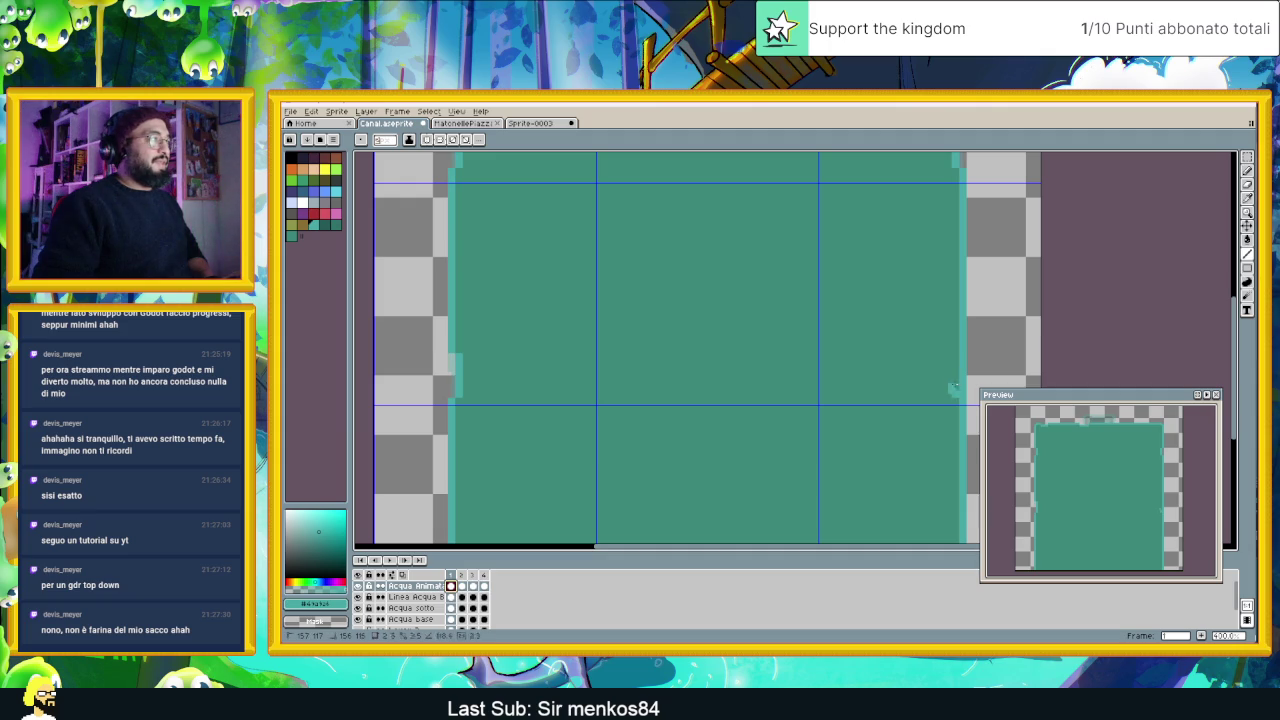
pyautogui.hotkey('ctrl', 'shift', 'd')
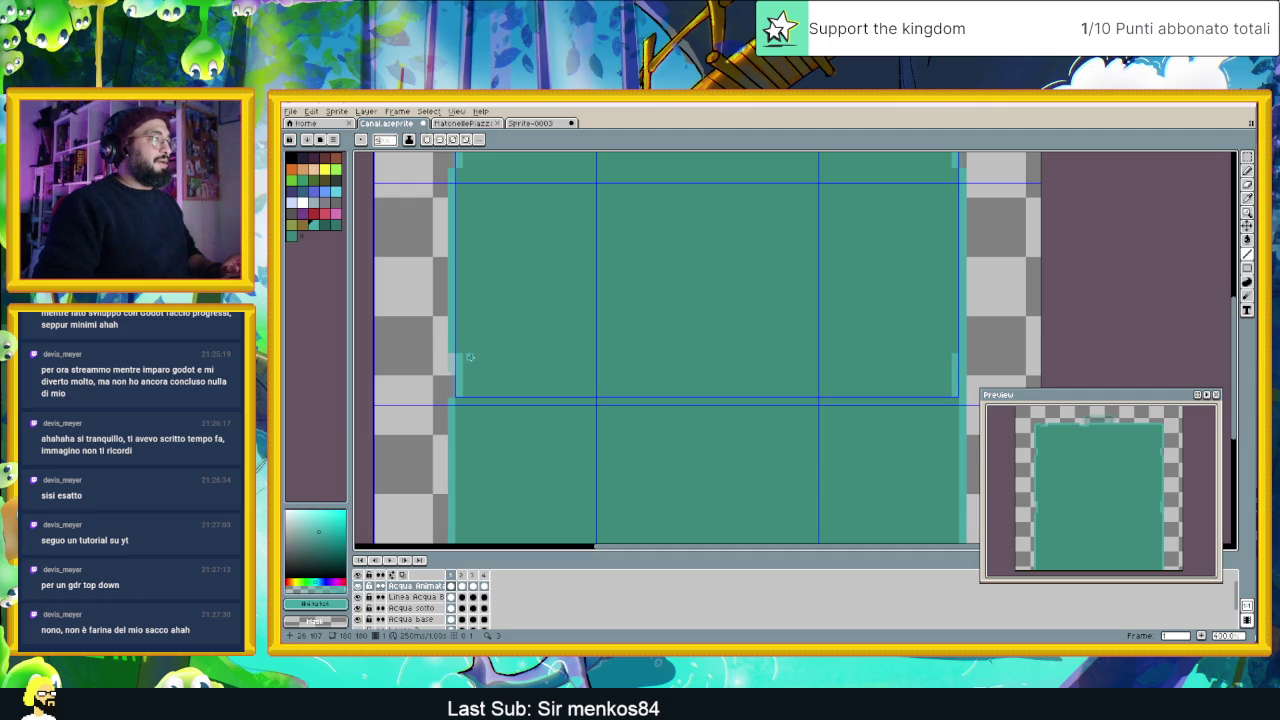
pyautogui.hotkey('ctrl', 'd')
pyautogui.moveTo(468, 357); pyautogui.dragTo(959, 358)
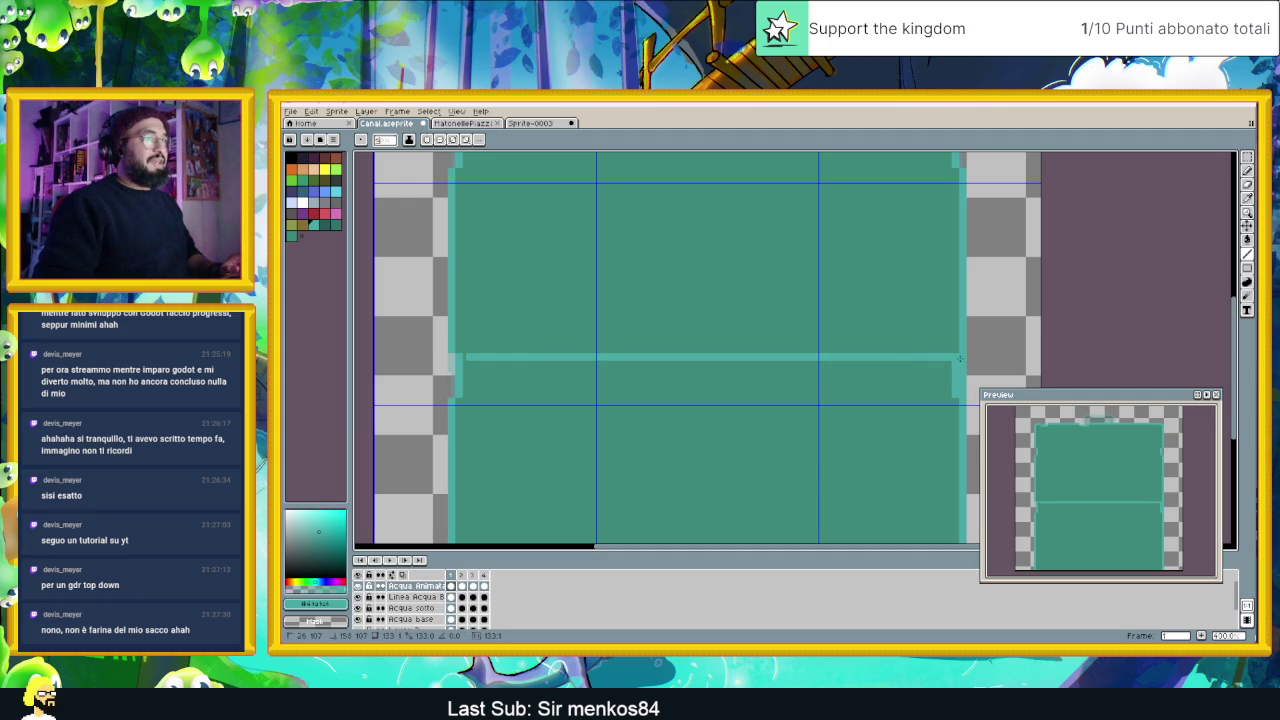
pyautogui.hotkey('ctrl', 'z')
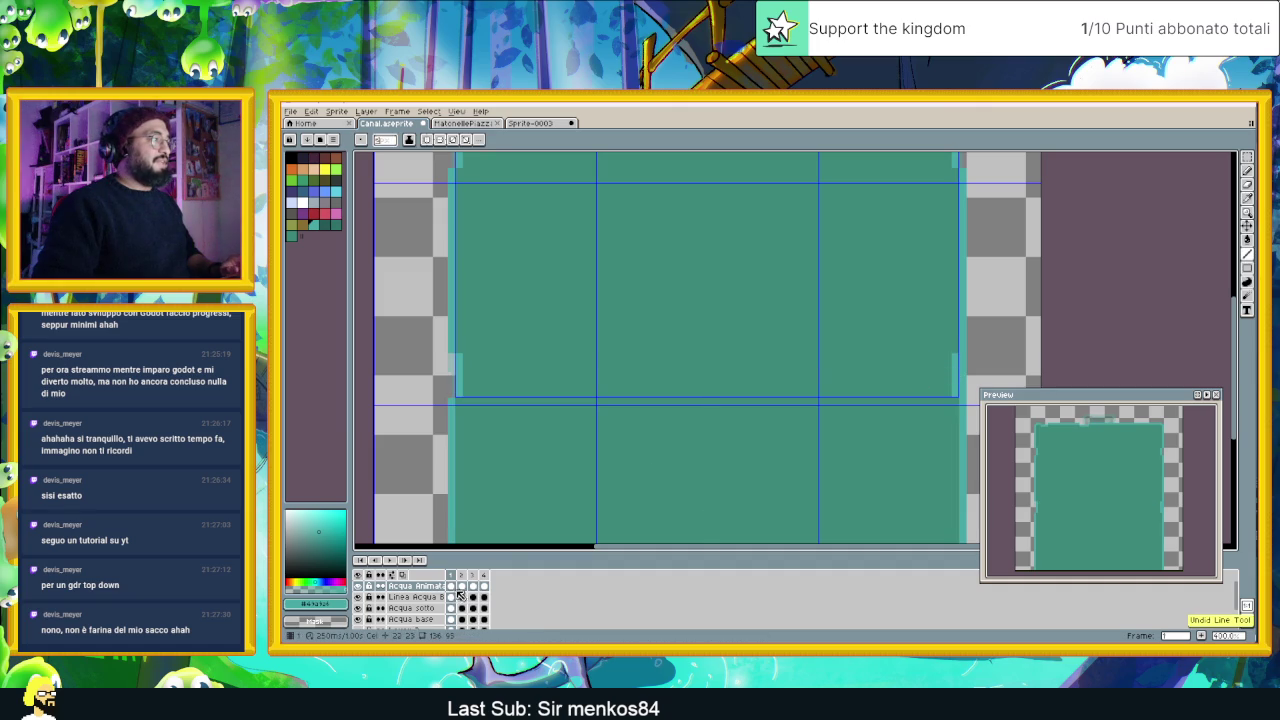
# - On frame 3, try two light rim lines across the water and undo both
pyautogui.click(462, 586)
pyautogui.scroll(2, 858, 370)
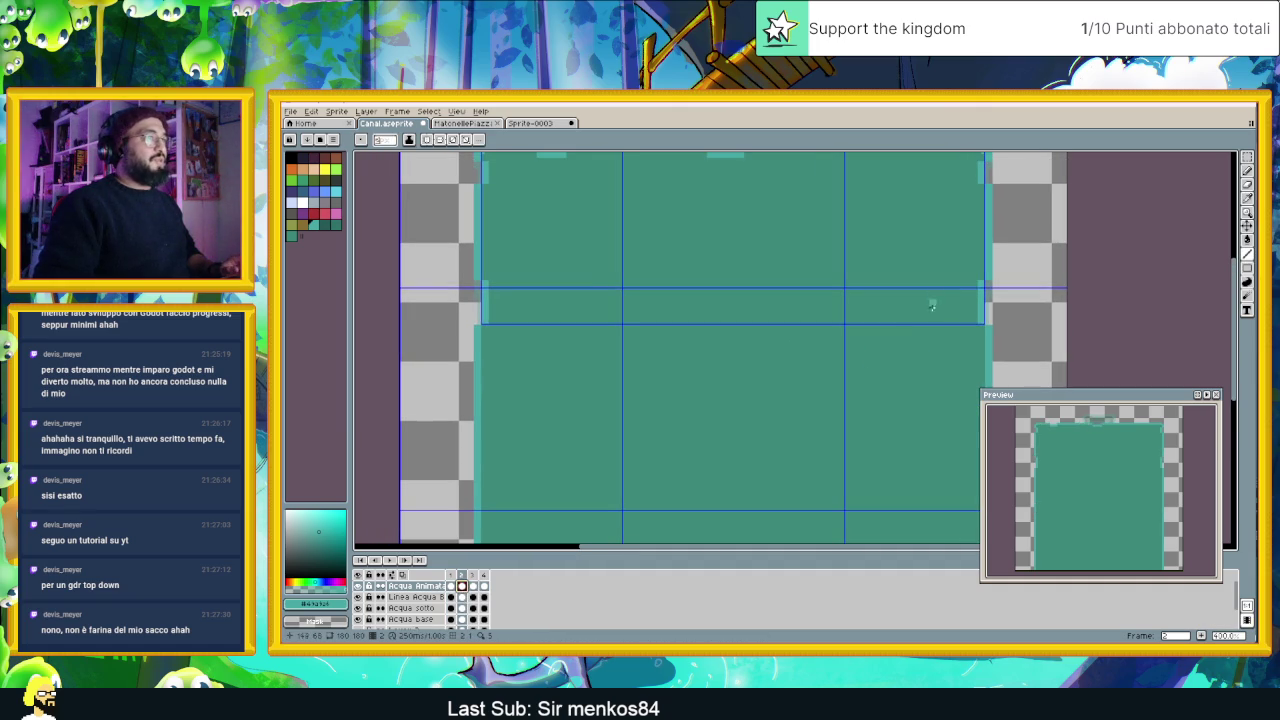
pyautogui.click(477, 587)
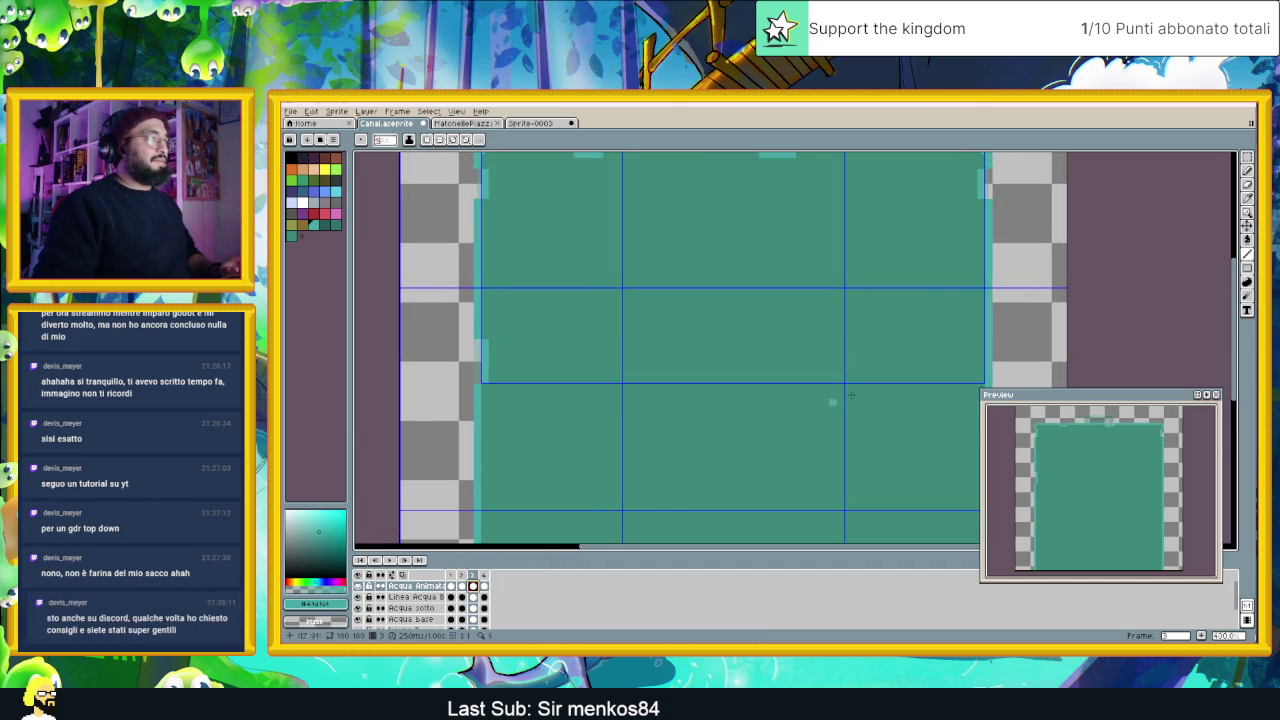
pyautogui.click(980, 378)
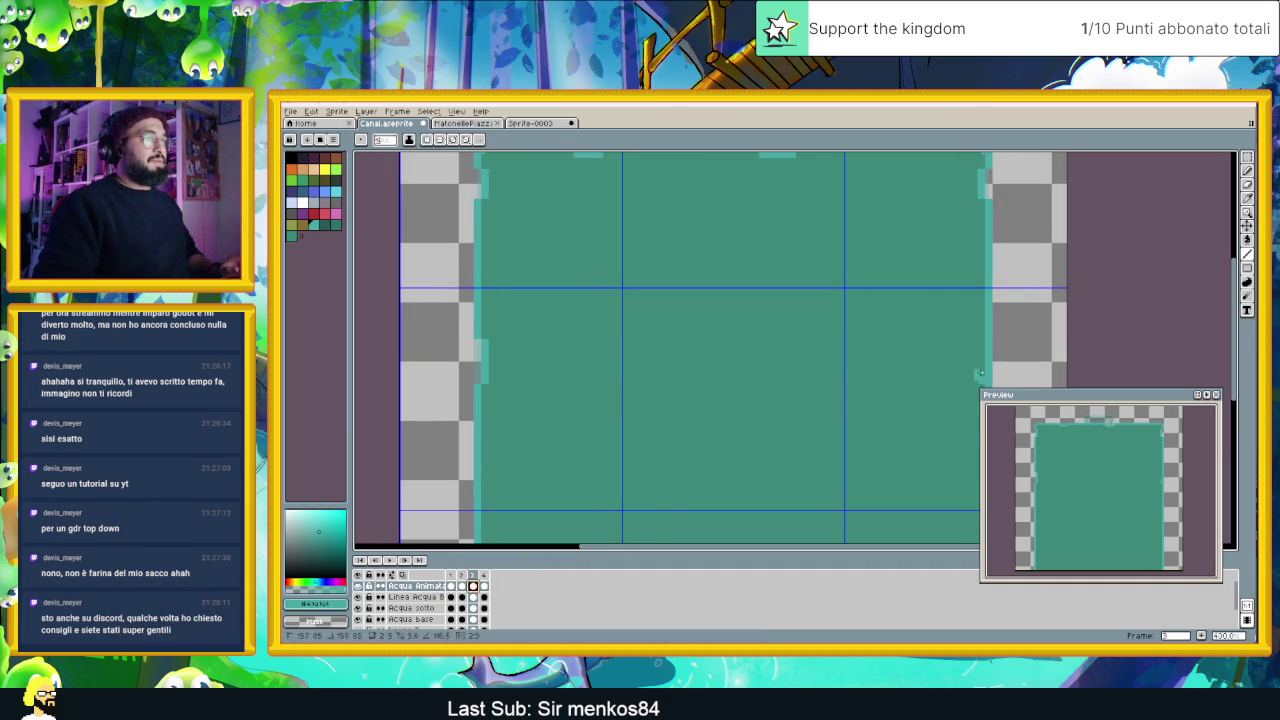
pyautogui.moveTo(970, 347); pyautogui.dragTo(496, 347)
pyautogui.hotkey('ctrl', 'z')
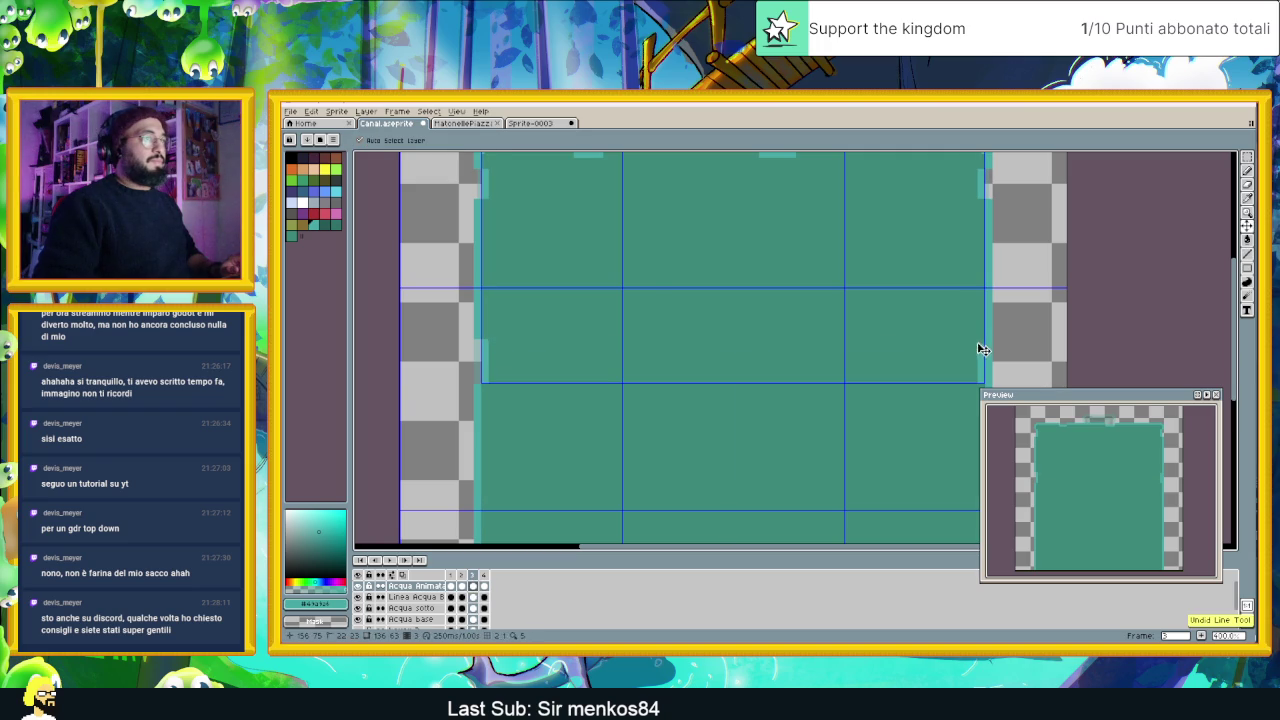
pyautogui.moveTo(980, 345); pyautogui.dragTo(564, 343)
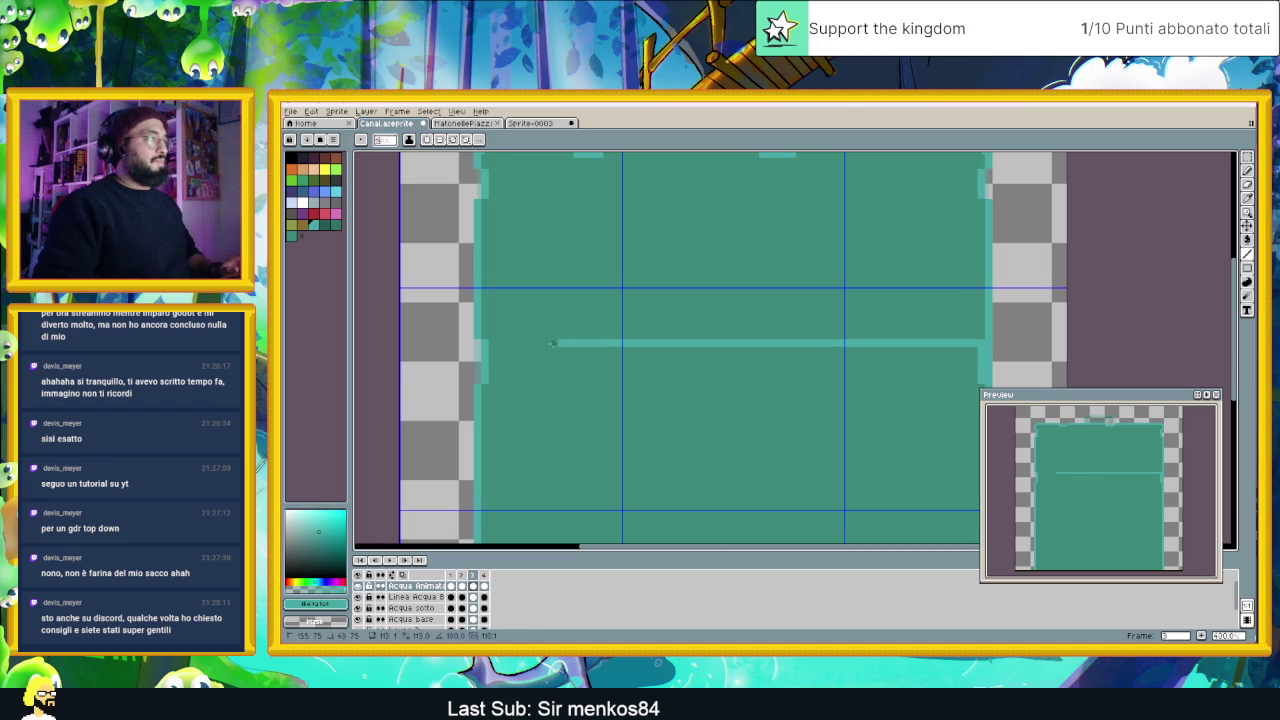
pyautogui.hotkey('ctrl', 'z')
# - Go to frame 4, undo a trial line, and marquee-select the upper water
pyautogui.moveTo(754, 437); pyautogui.dragTo(706, 391)
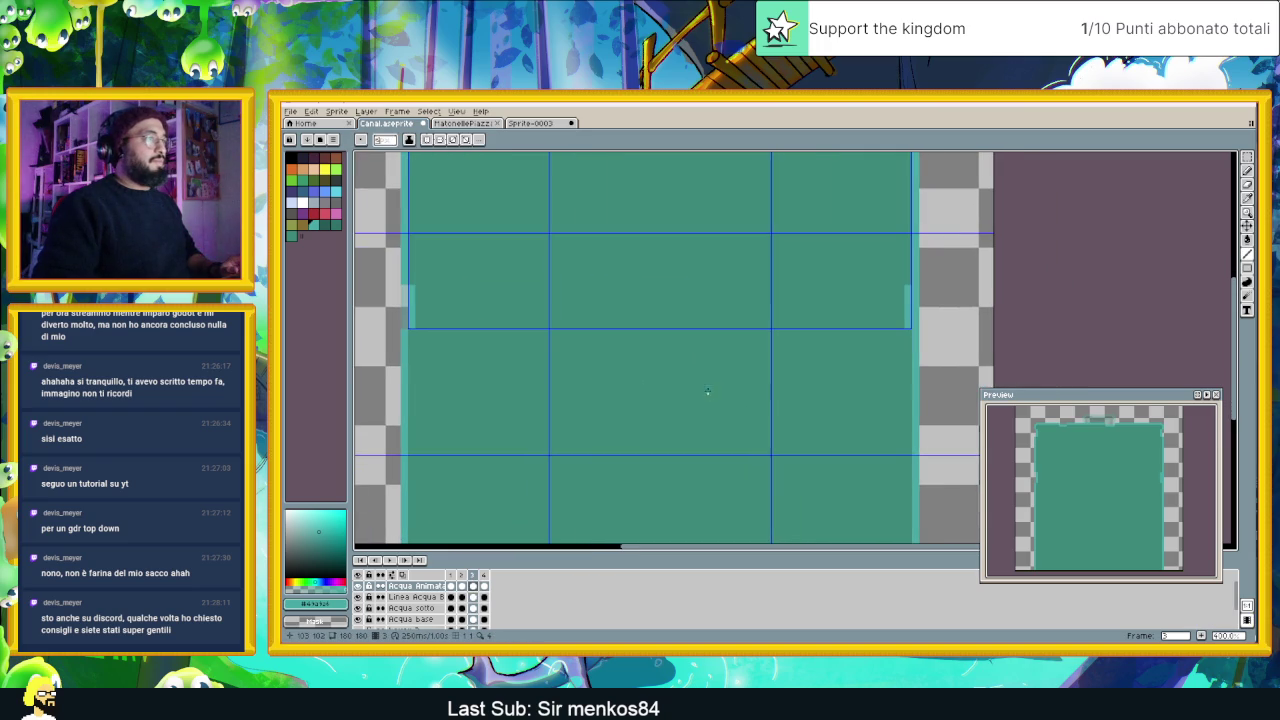
pyautogui.click(484, 586)
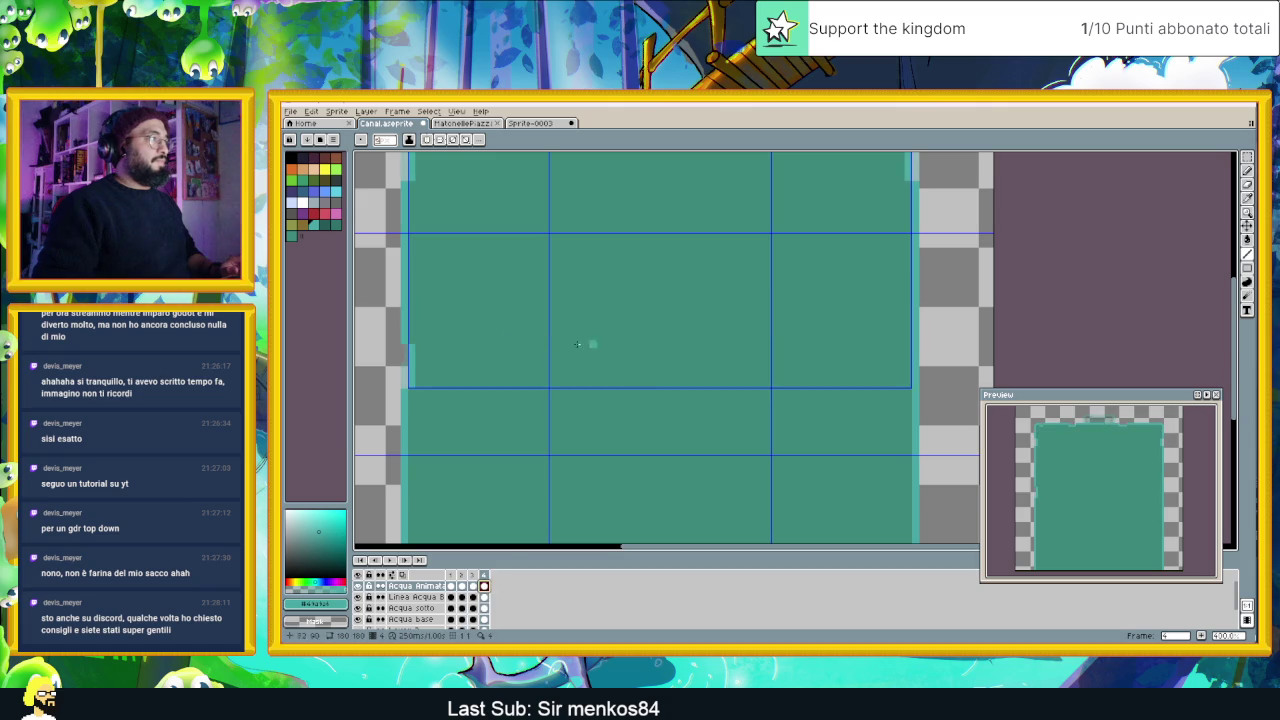
pyautogui.moveTo(422, 348); pyautogui.dragTo(903, 347)
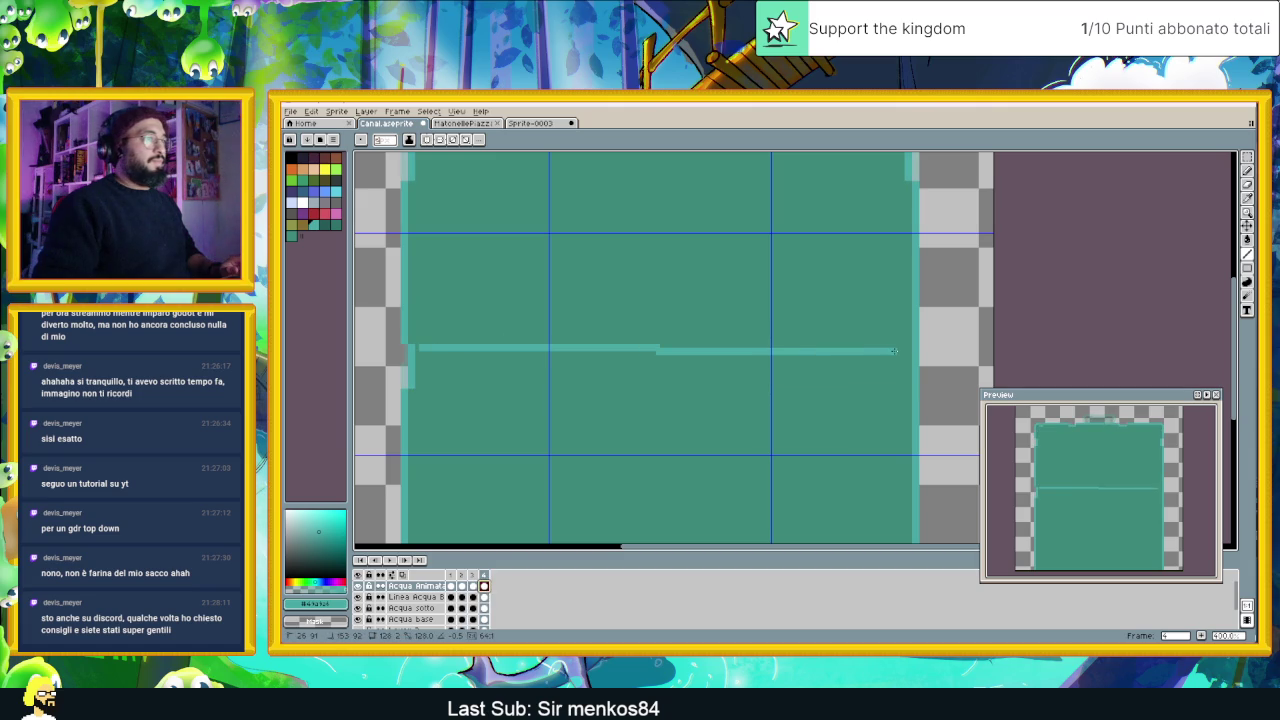
pyautogui.hotkey('ctrl', 'z')
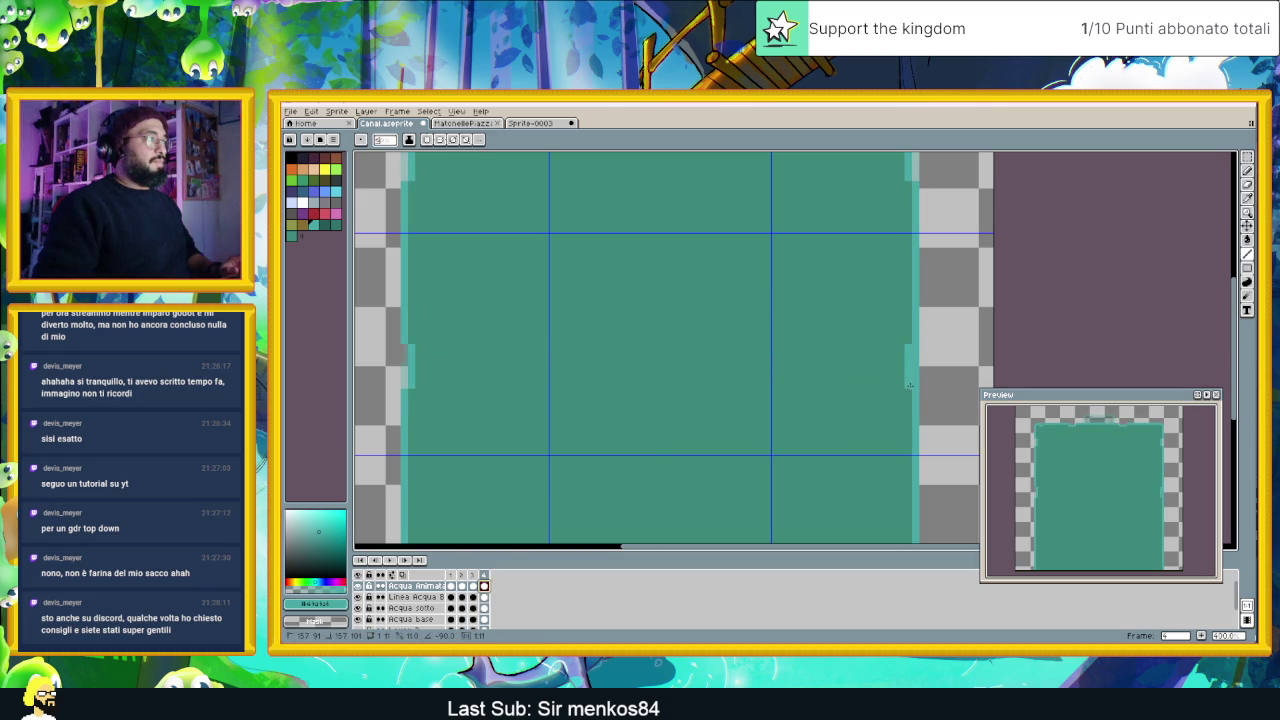
pyautogui.moveTo(908, 387); pyautogui.dragTo(900, 386)
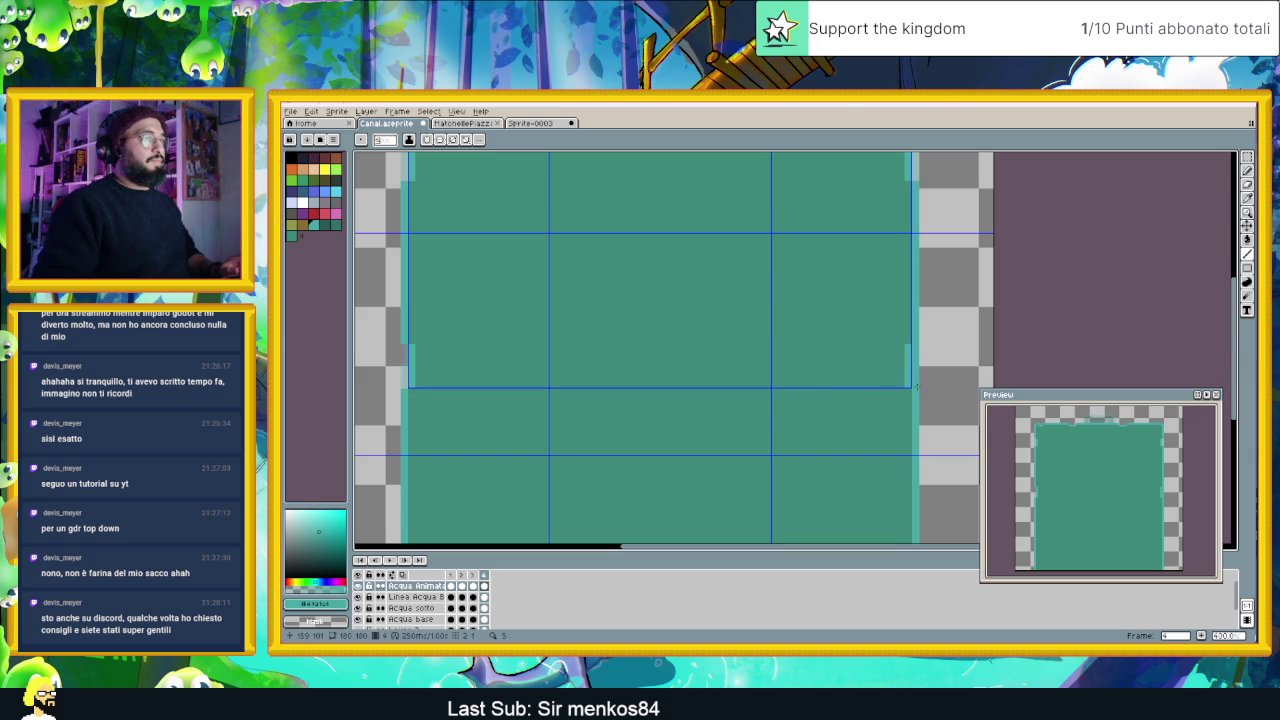
# - Try filling the right edge column lighter on Linea Acqua B frame 4, then undo
pyautogui.click(484, 597)
pyautogui.hotkey('ctrl', 'd')
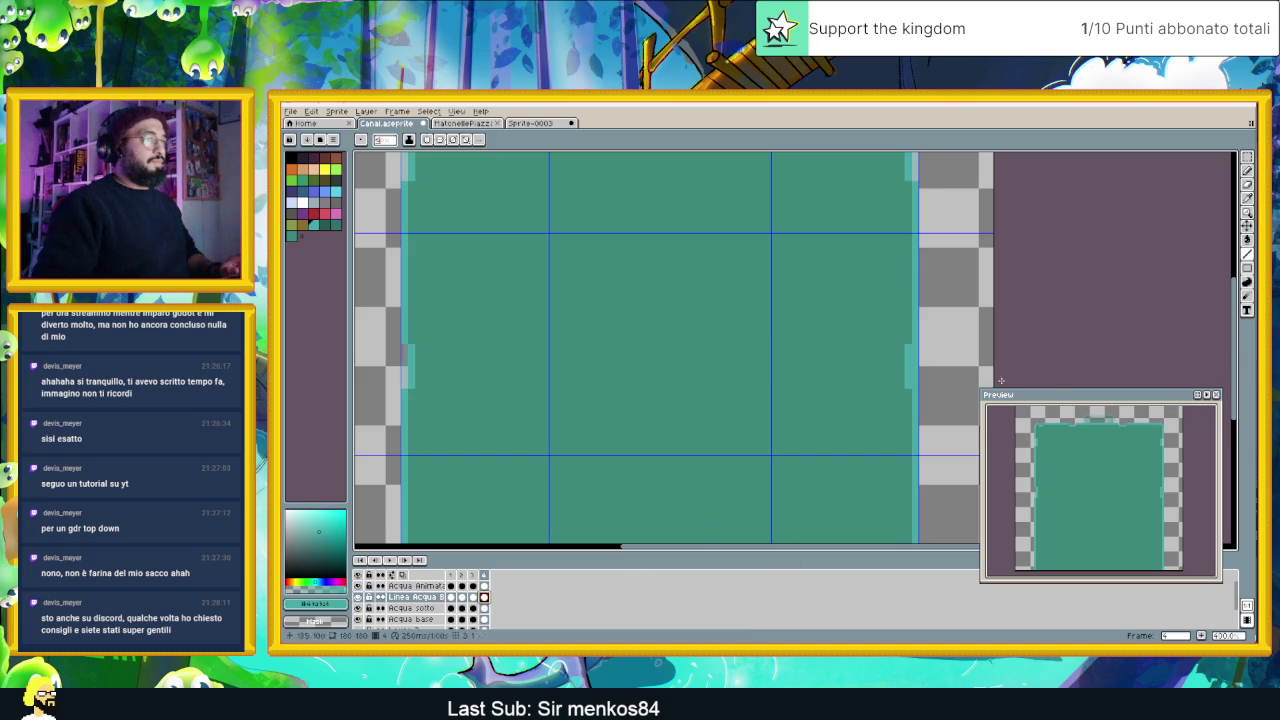
pyautogui.click(918, 386)
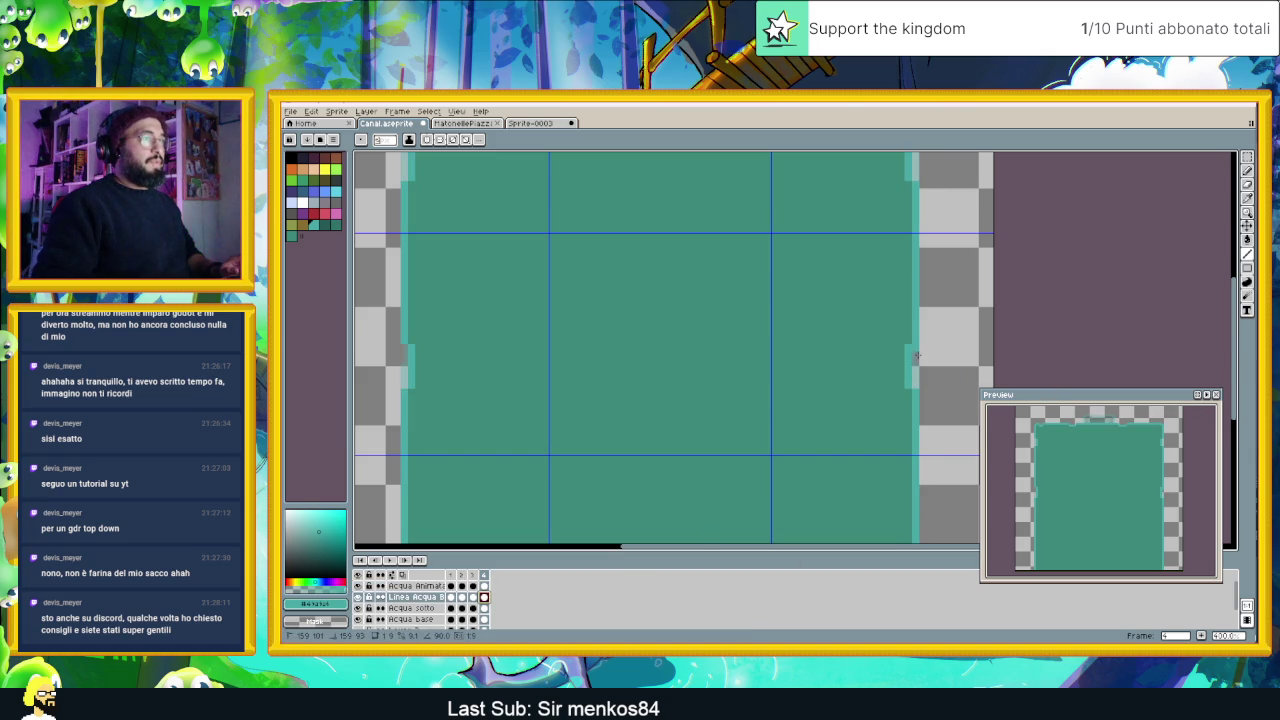
pyautogui.hotkey('ctrl', 'z')
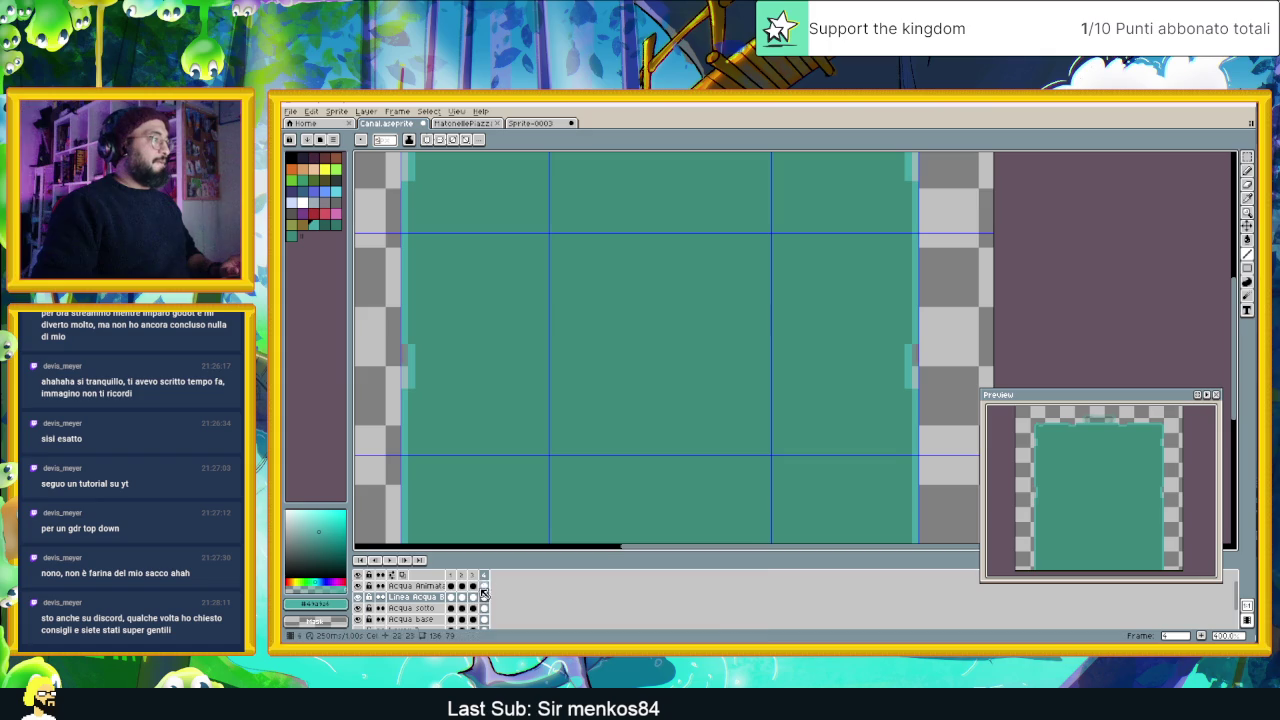
# - Fill the right edge strip with lighter teal on frames 3 and 1, then zoom out
pyautogui.click(473, 597)
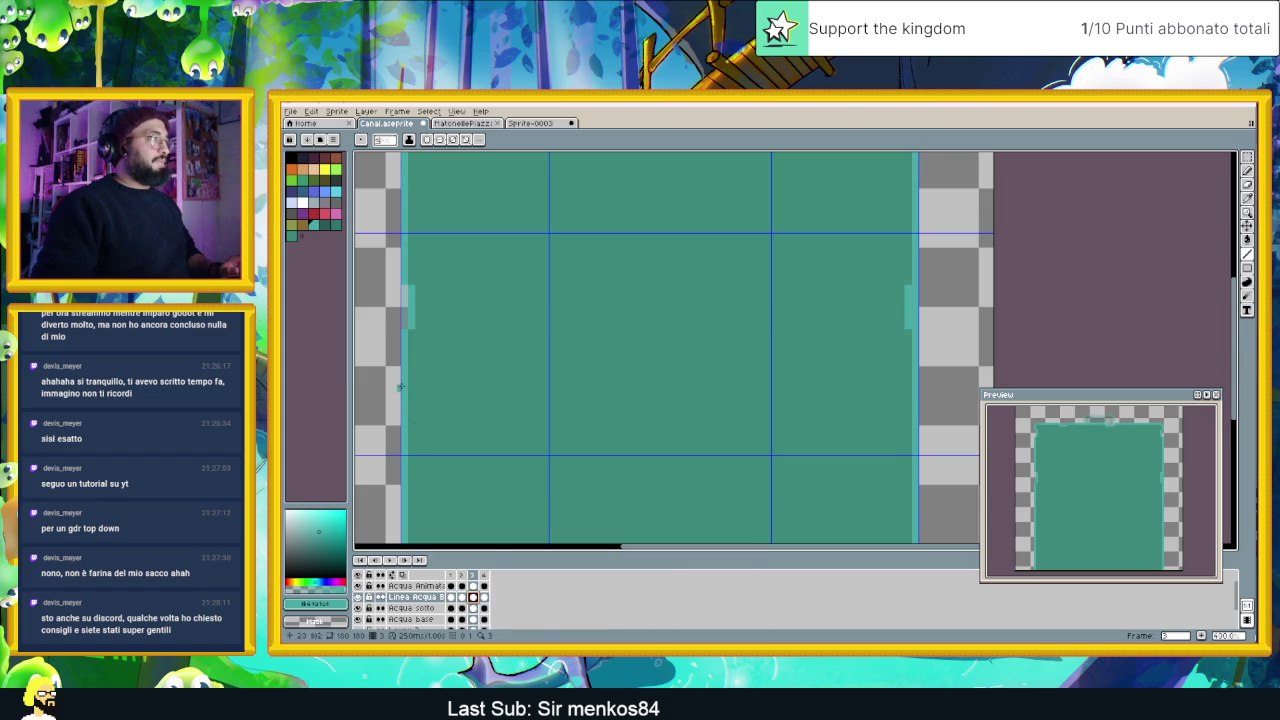
pyautogui.click(917, 323)
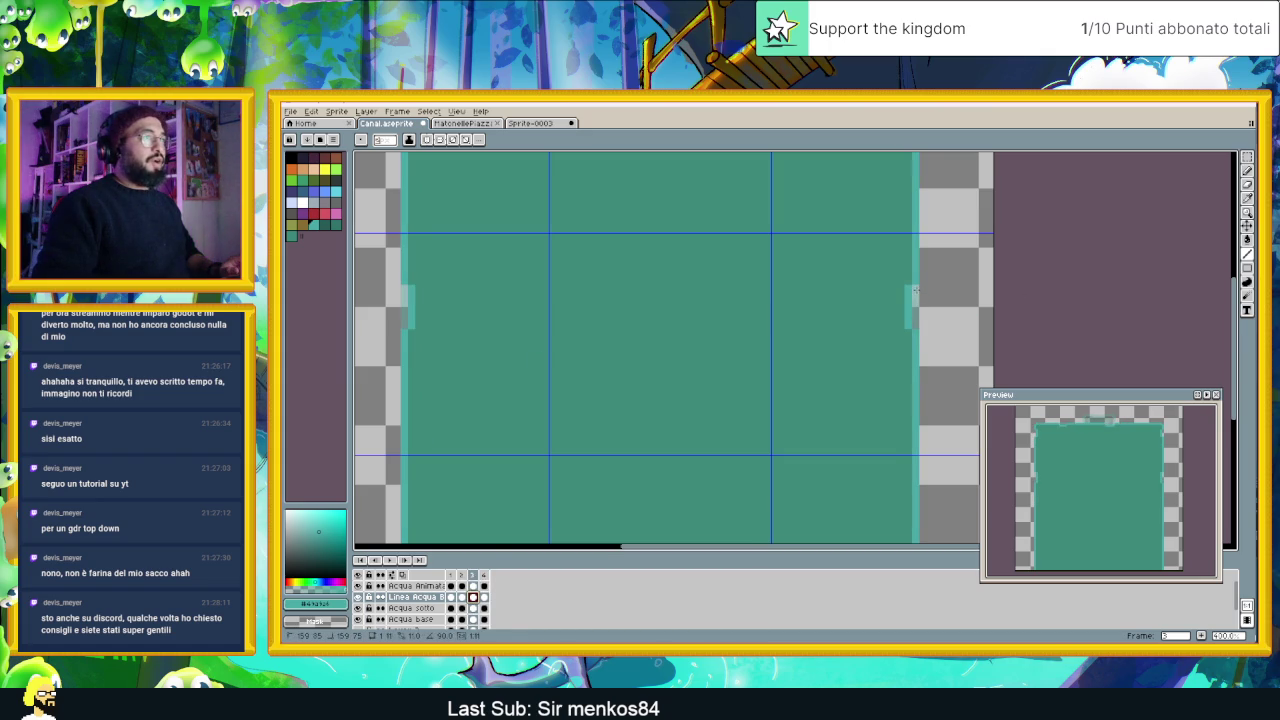
pyautogui.click(462, 597)
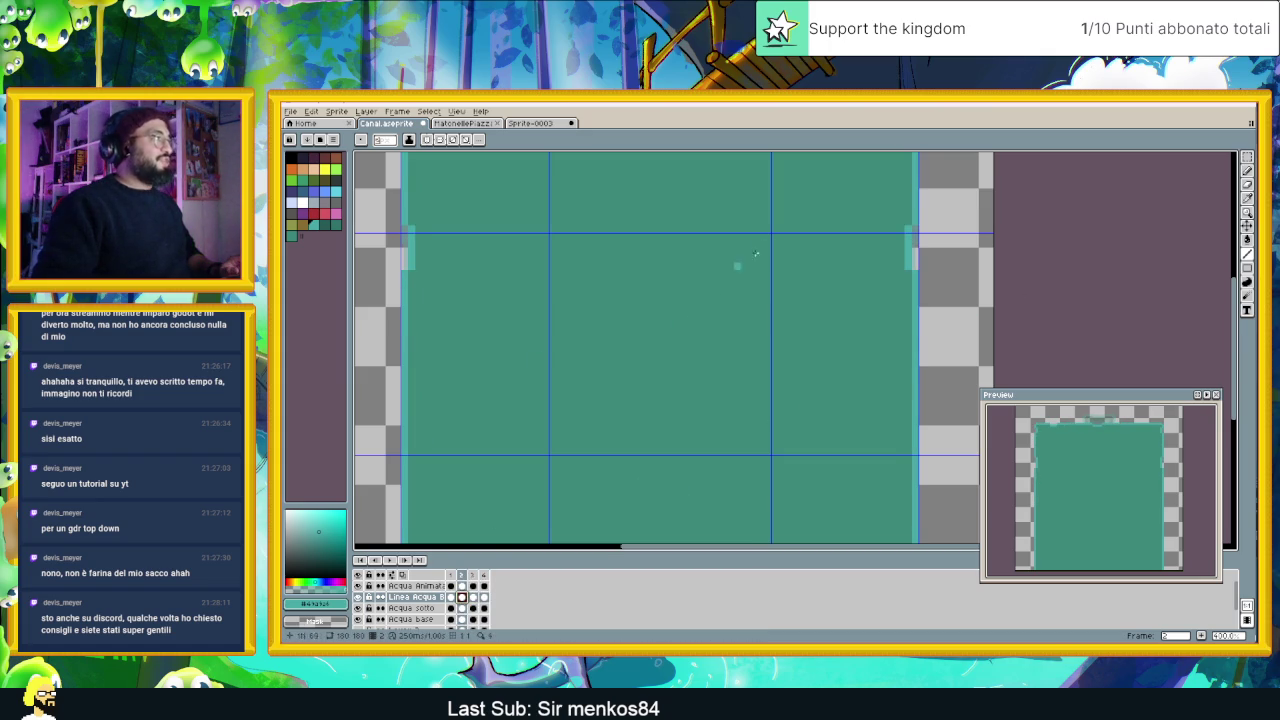
pyautogui.click(451, 597)
pyautogui.click(918, 441)
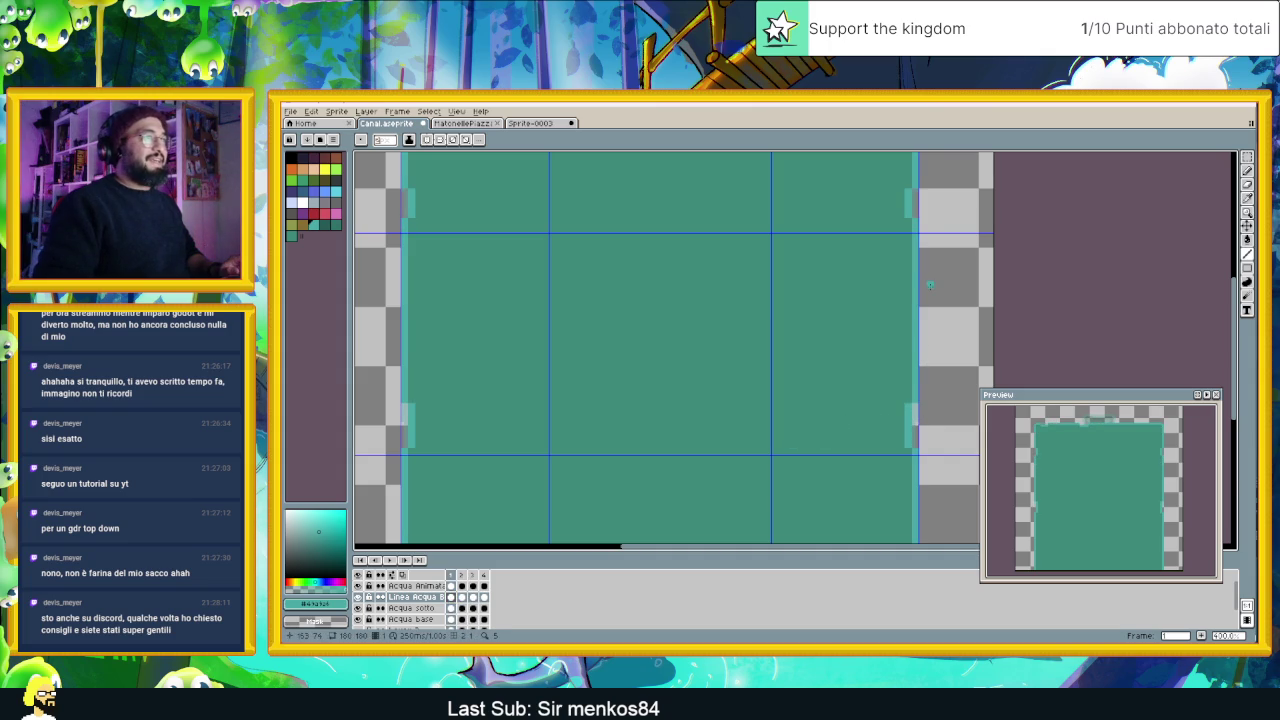
pyautogui.scroll(-1, 918, 407)
pyautogui.scroll(-2, 900, 390)
# - Preview the finished water tile animation and pan across the sprite, then switch to Discord
pyautogui.scroll(1, 800, 344)
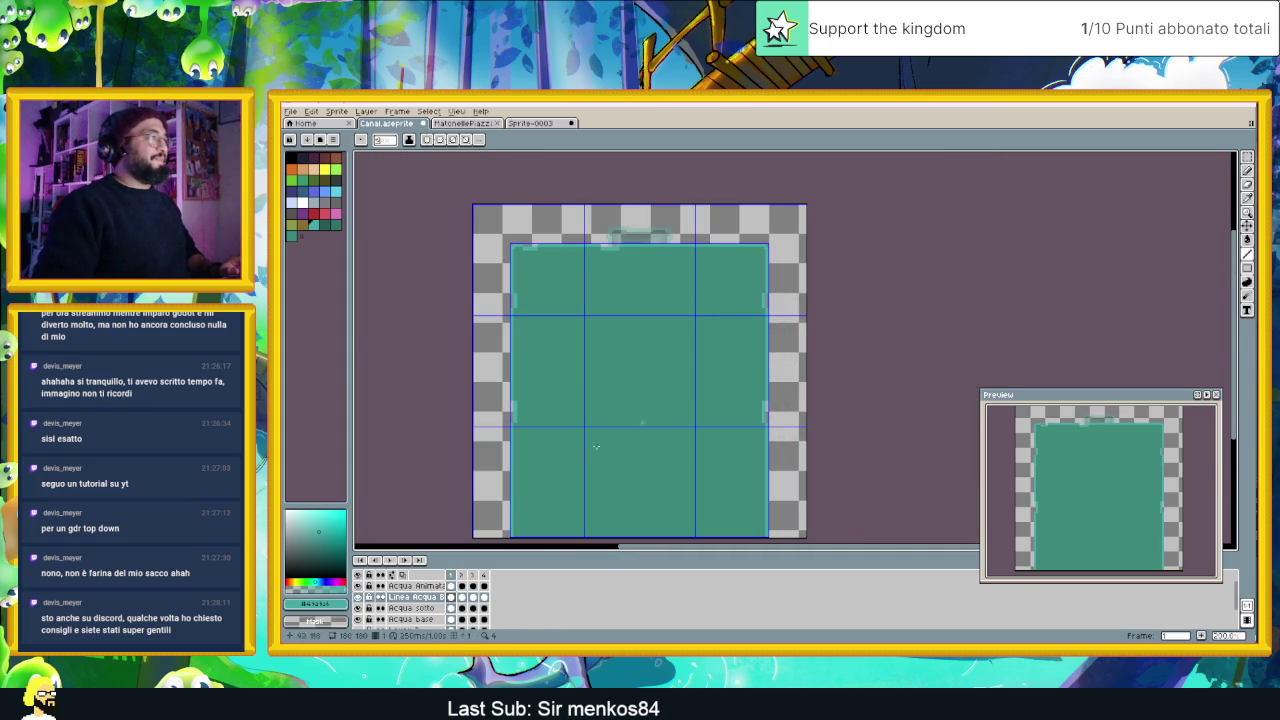
pyautogui.click(392, 561)
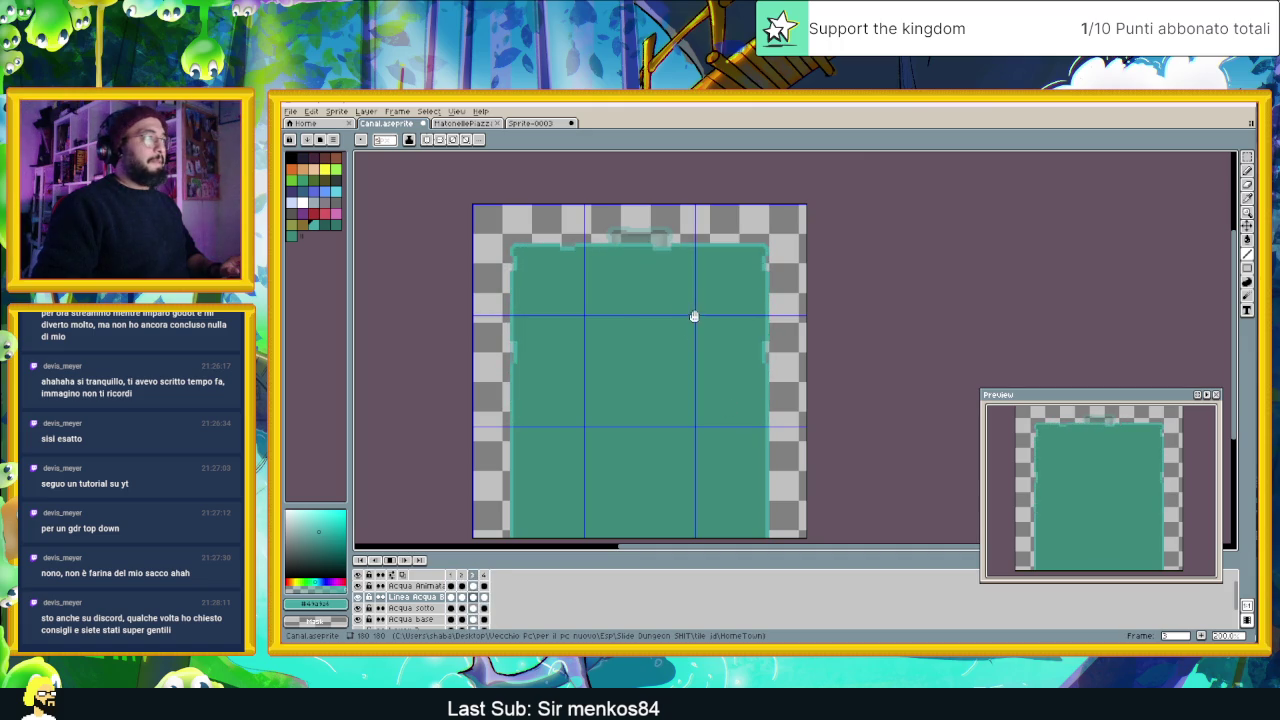
pyautogui.scroll(1, 690, 315)
pyautogui.moveTo(677, 306); pyautogui.dragTo(725, 351)
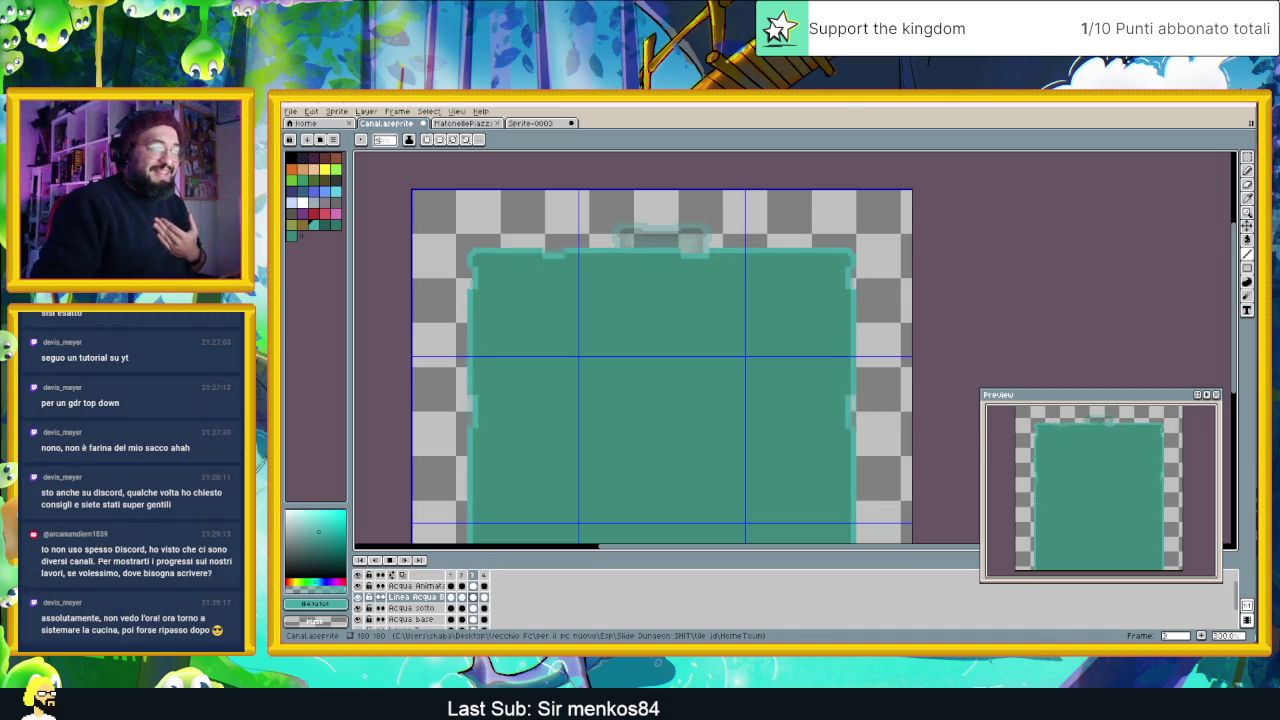
pyautogui.hotkey('alt', 'Tab')
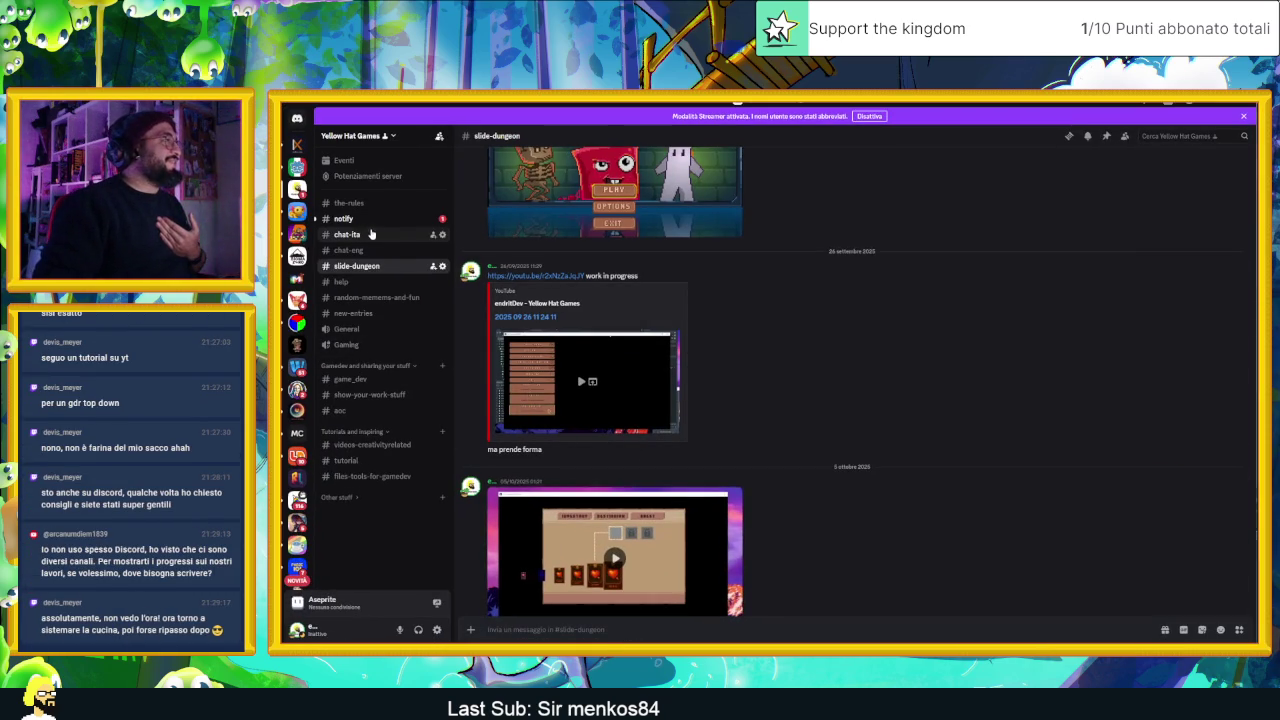
# - Open the #chat-ita channel and search the server for a viewer's full name
pyautogui.click(347, 234)
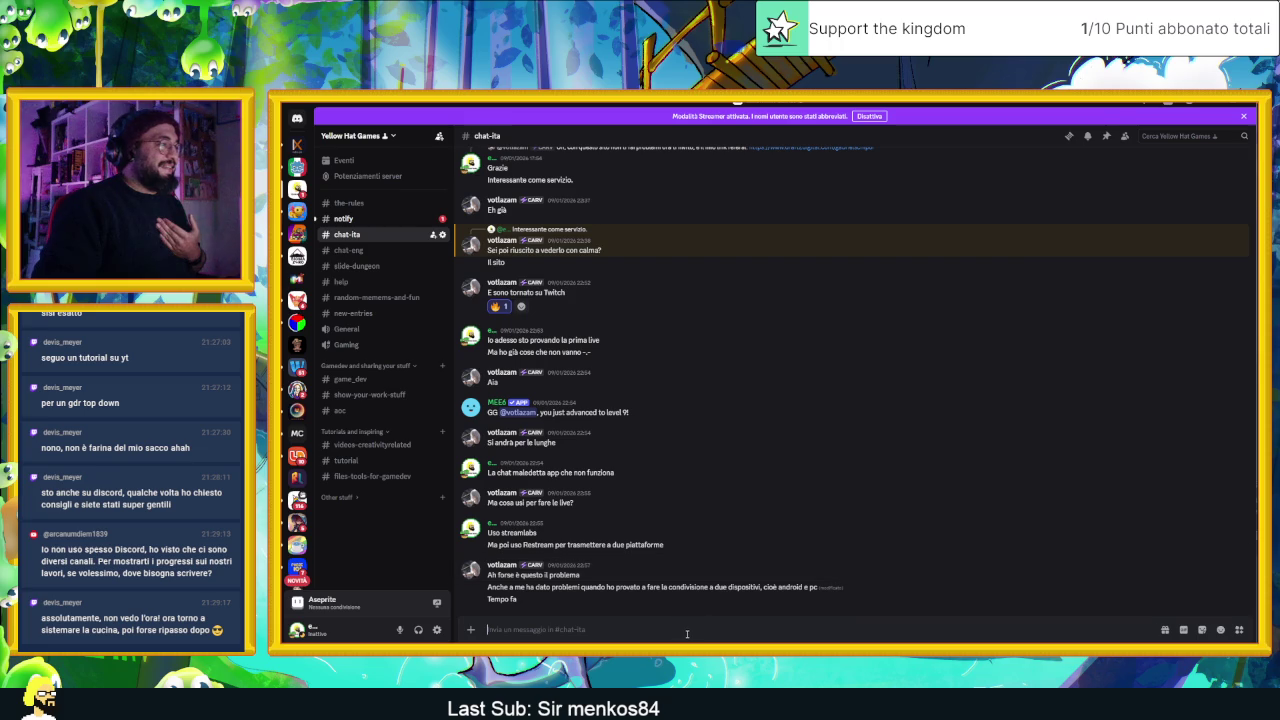
pyautogui.write('@de')
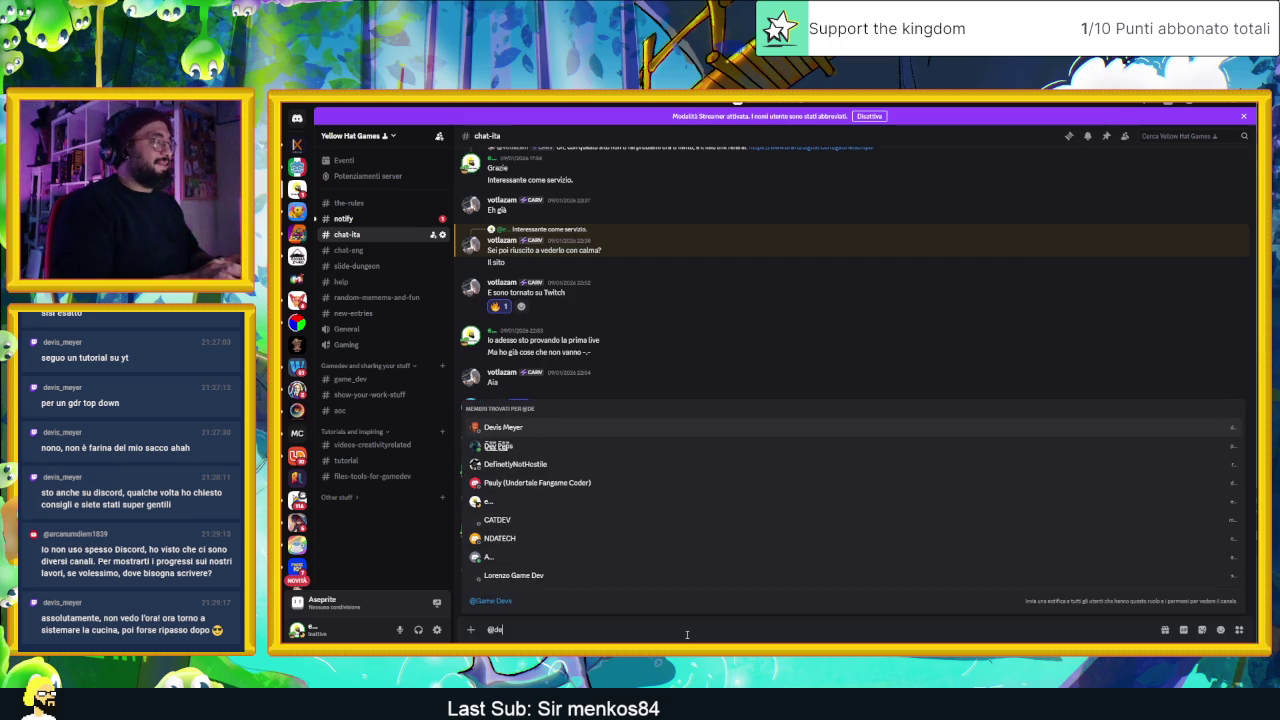
pyautogui.press('BackSpace')
pyautogui.press('BackSpace')
pyautogui.press('BackSpace')
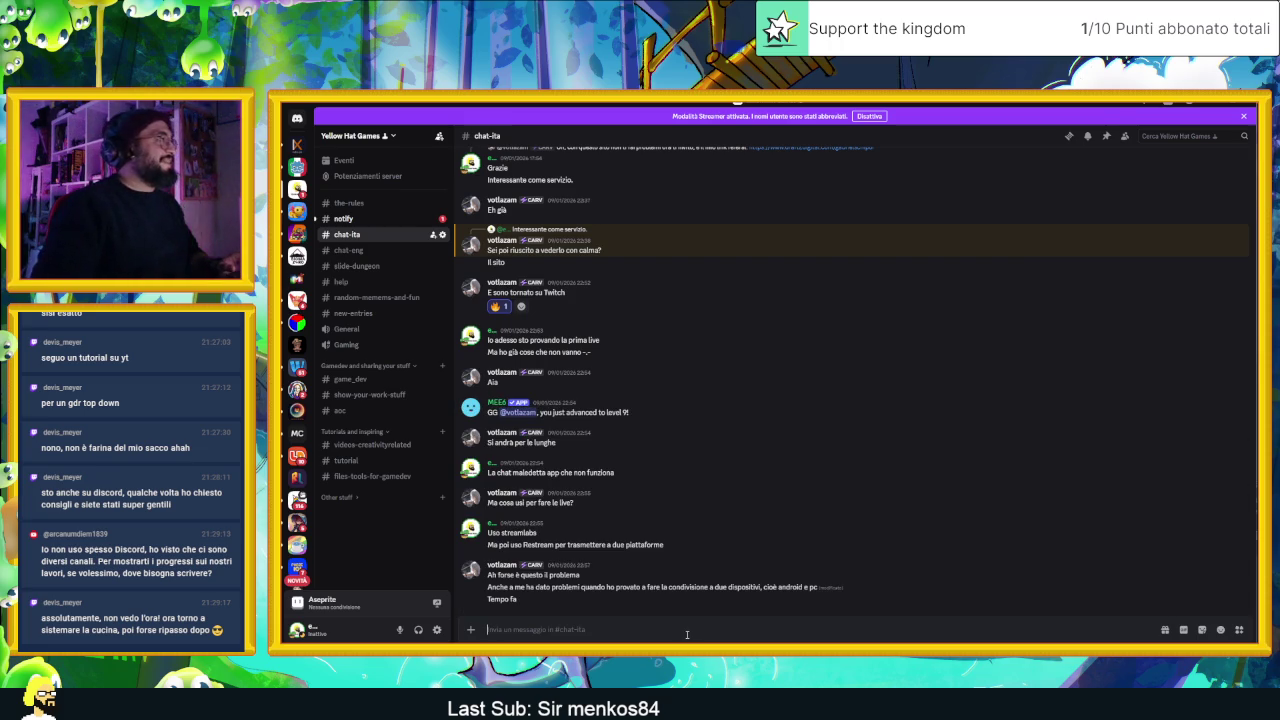
pyautogui.click(1183, 136)
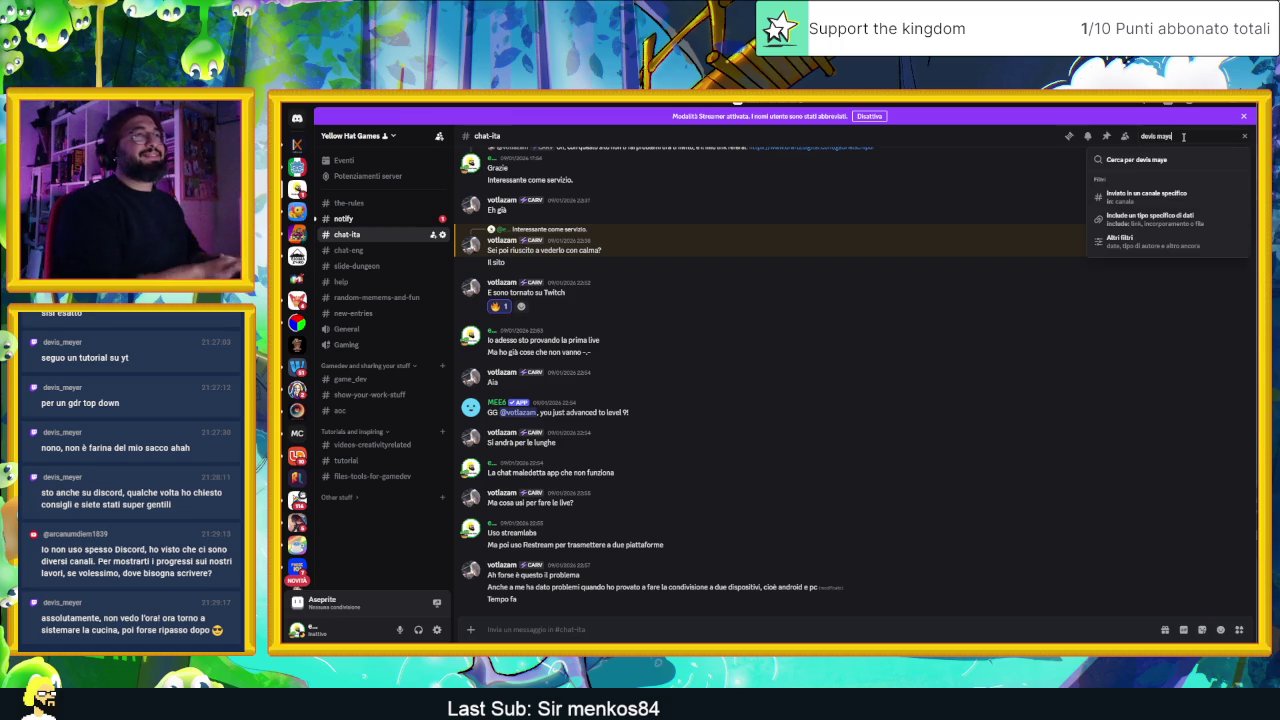
pyautogui.press('Return')
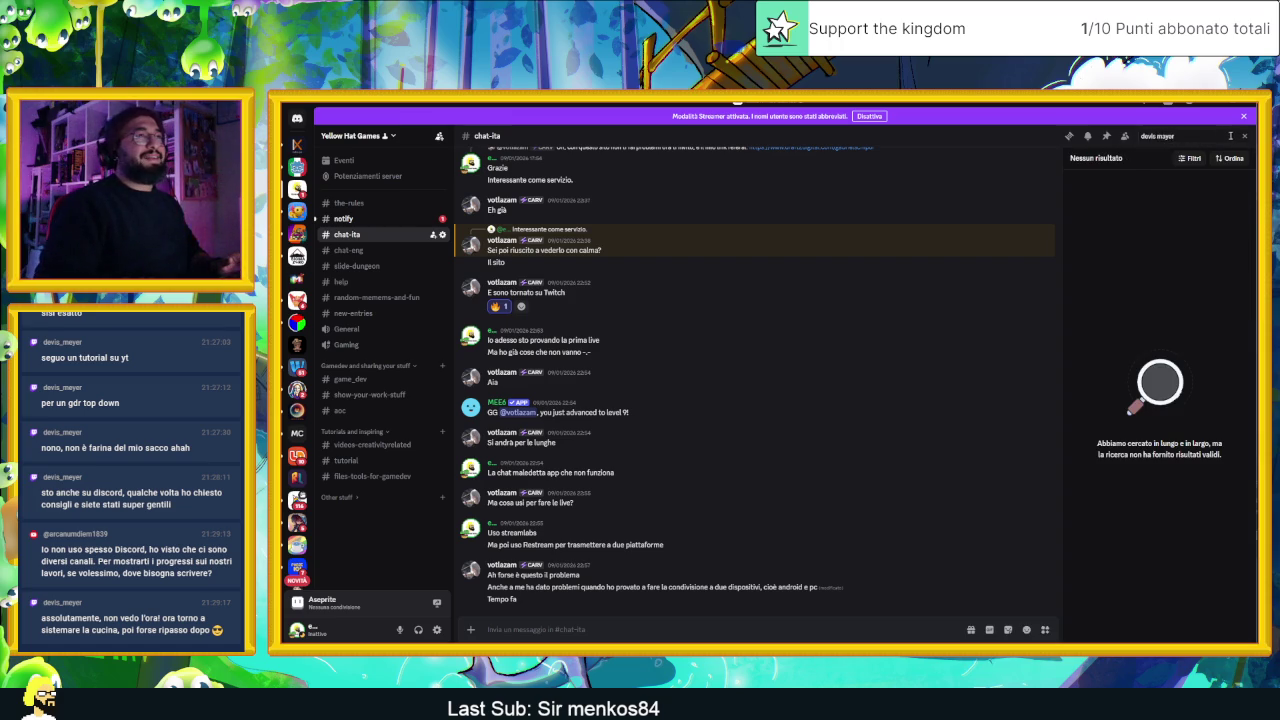
# - Redo the search limited to in: chat-ita with the viewer's username, returning no results
pyautogui.click(1242, 137)
pyautogui.click(1174, 137)
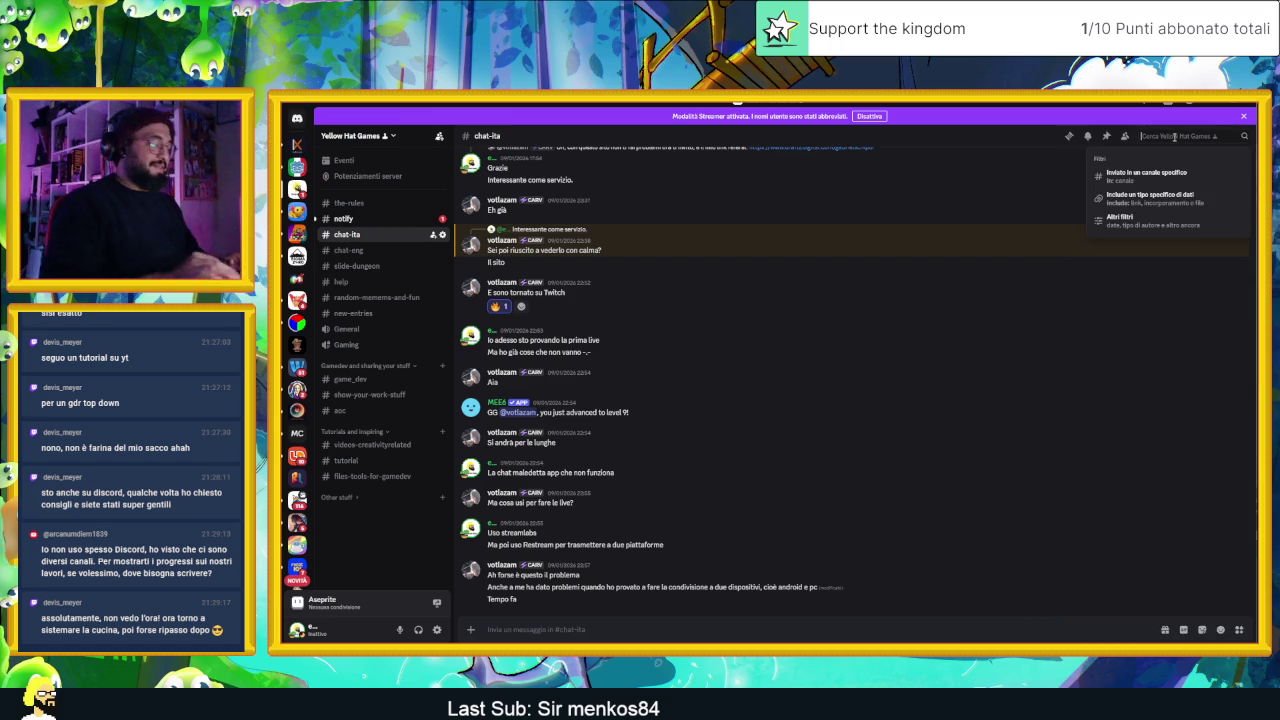
pyautogui.write('#c')
pyautogui.write('h')
pyautogui.press('Down')
pyautogui.press('Down')
pyautogui.press('Down')
pyautogui.press('Up')
pyautogui.press('Return')
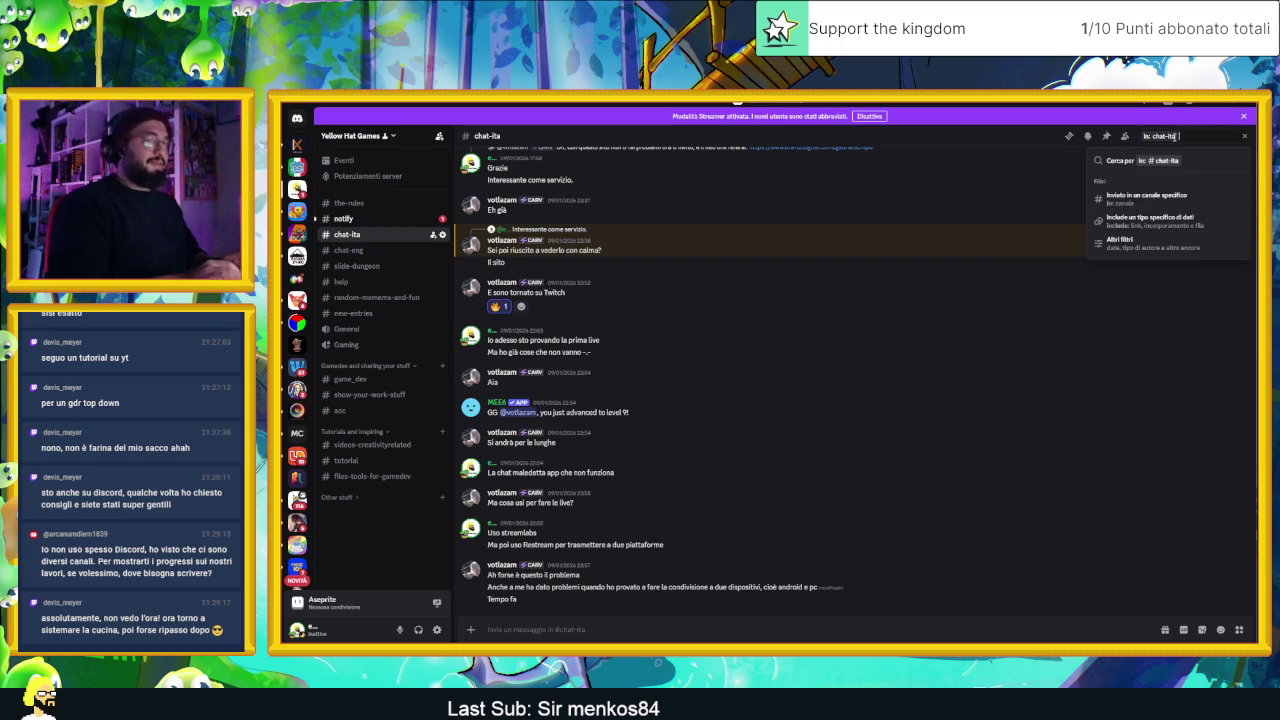
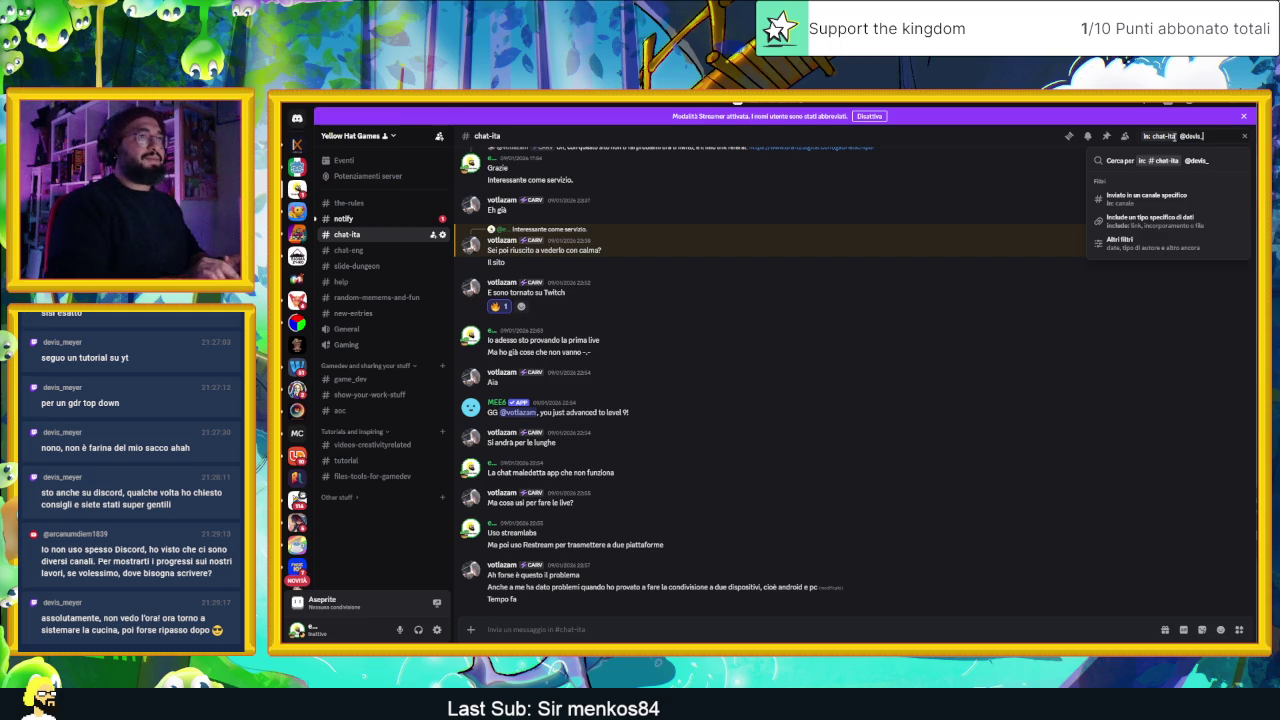
pyautogui.press('Return')
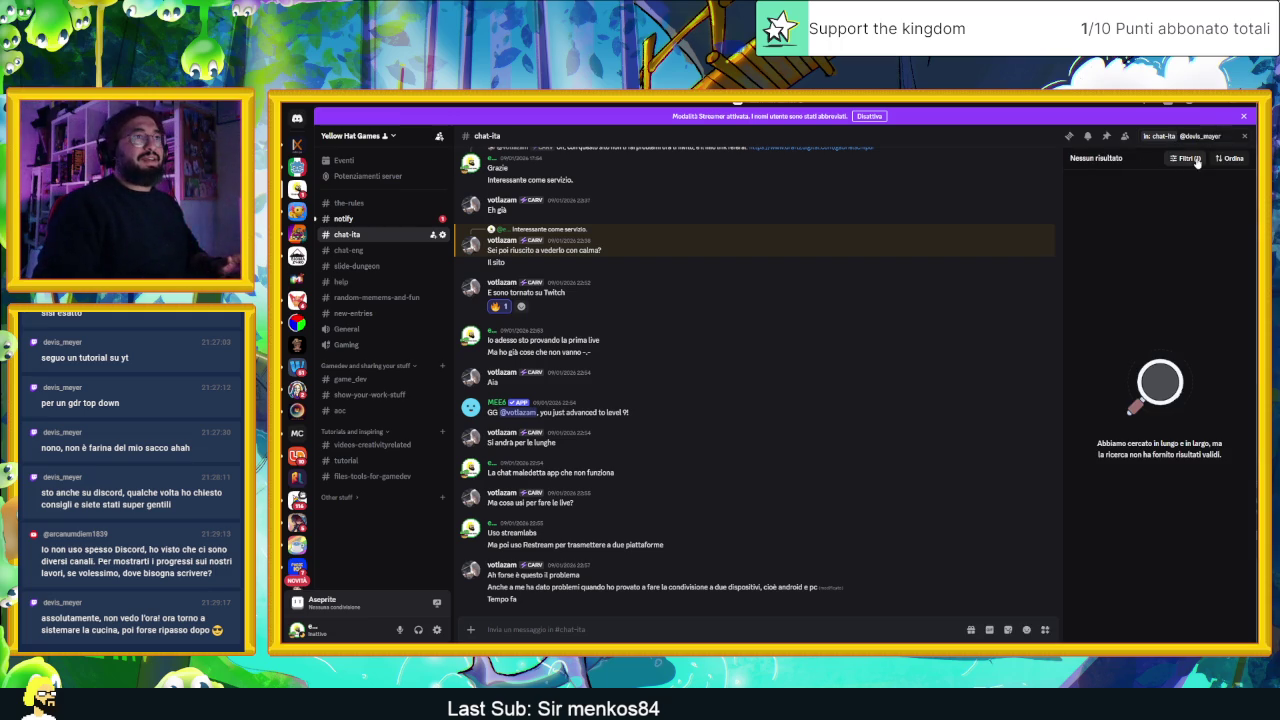
# - Set the search filter's Tipo di autore to utente, clear the author name, and apply filters
pyautogui.click(1190, 159)
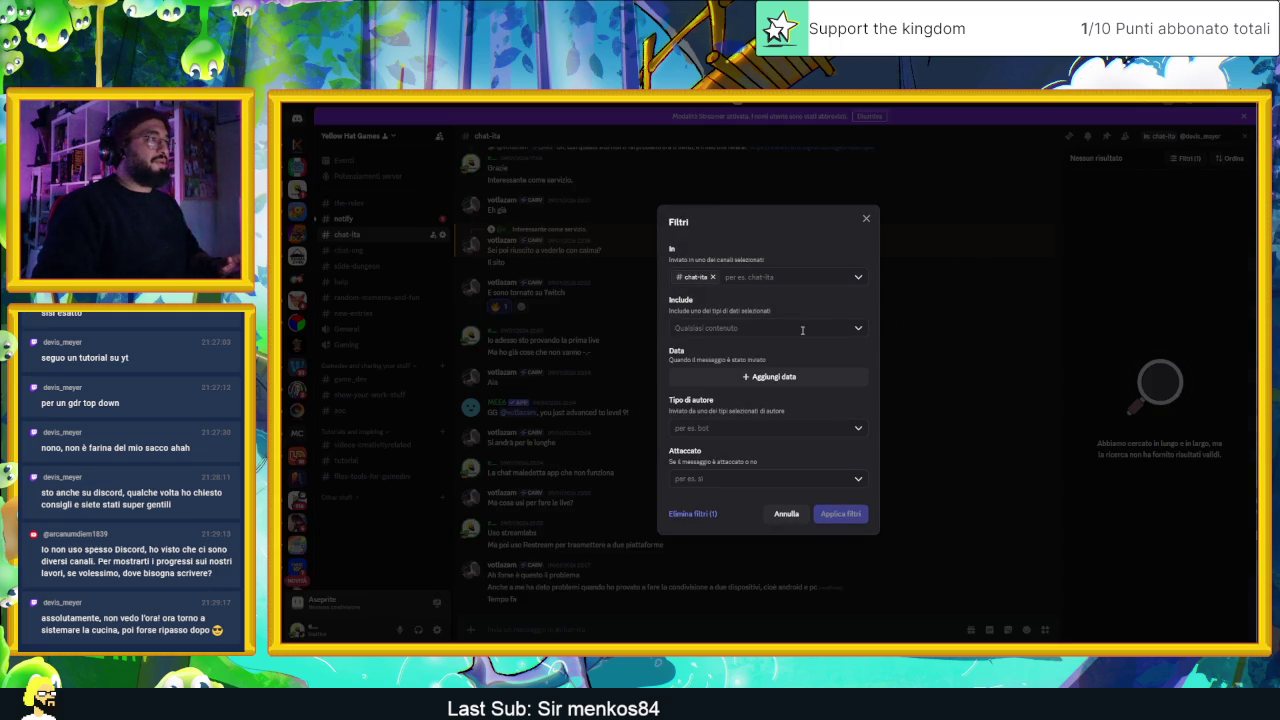
pyautogui.click(735, 429)
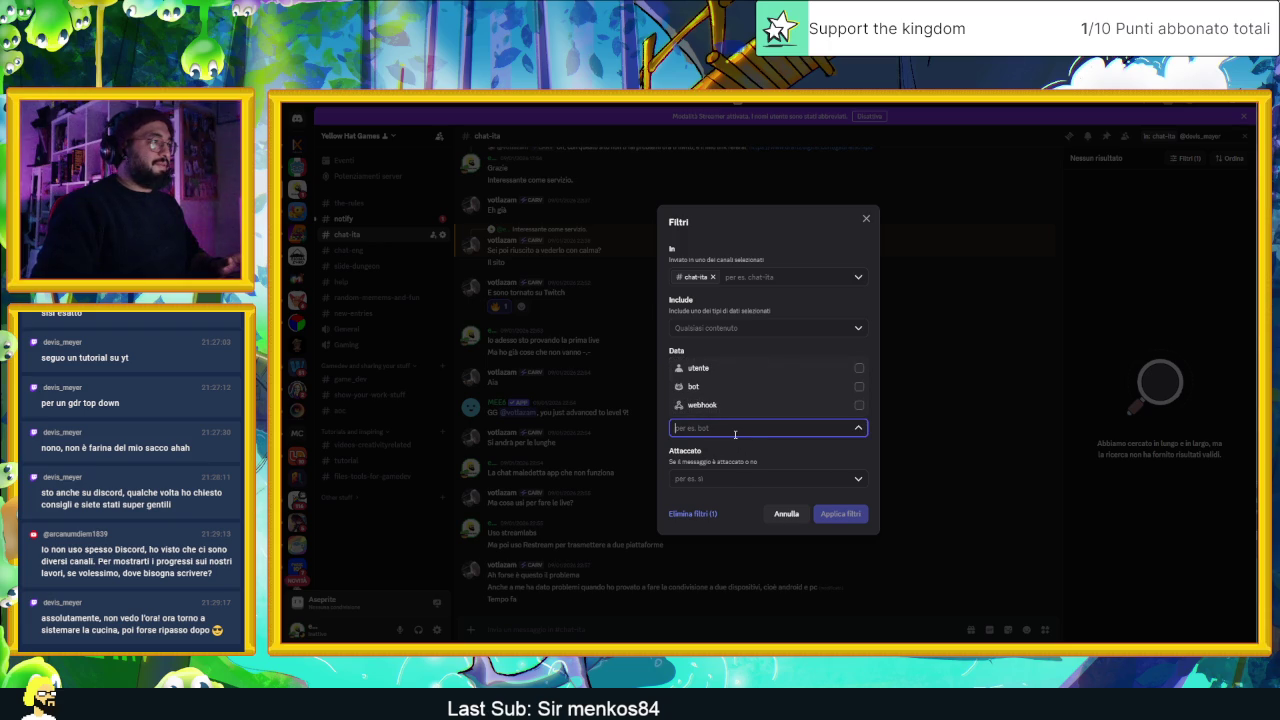
pyautogui.click(779, 369)
pyautogui.write('dev')
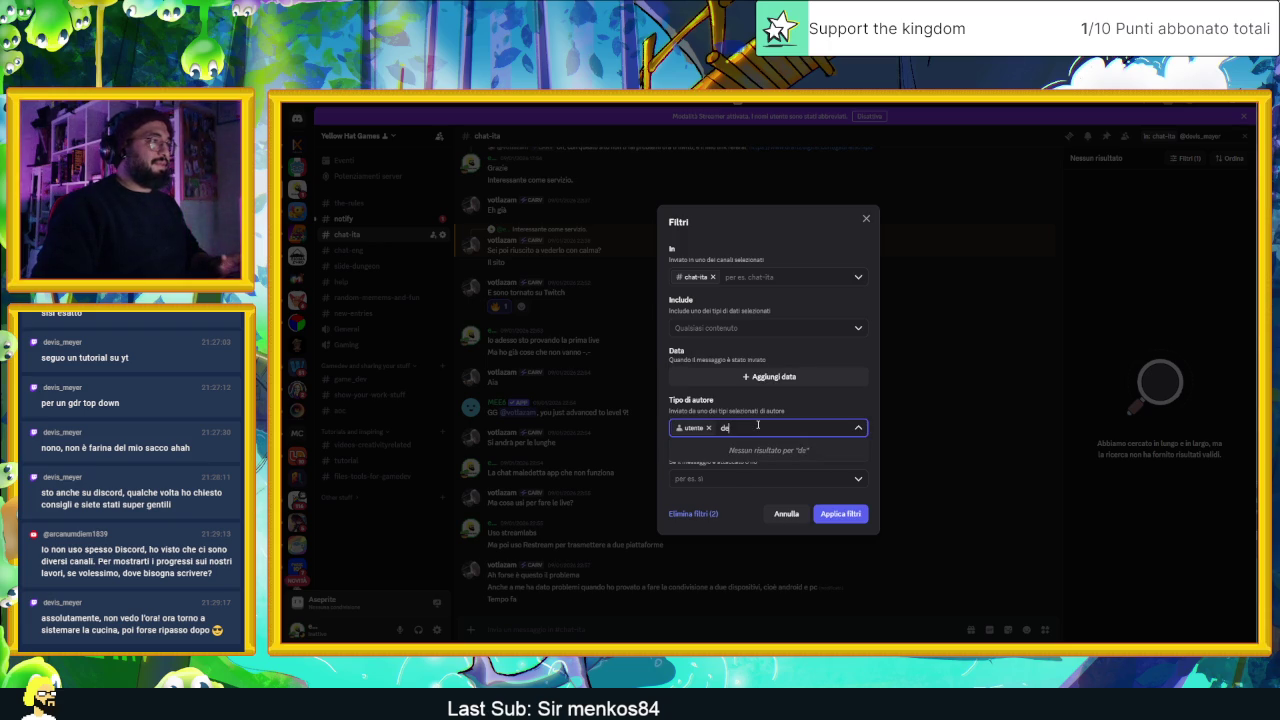
pyautogui.write('is')
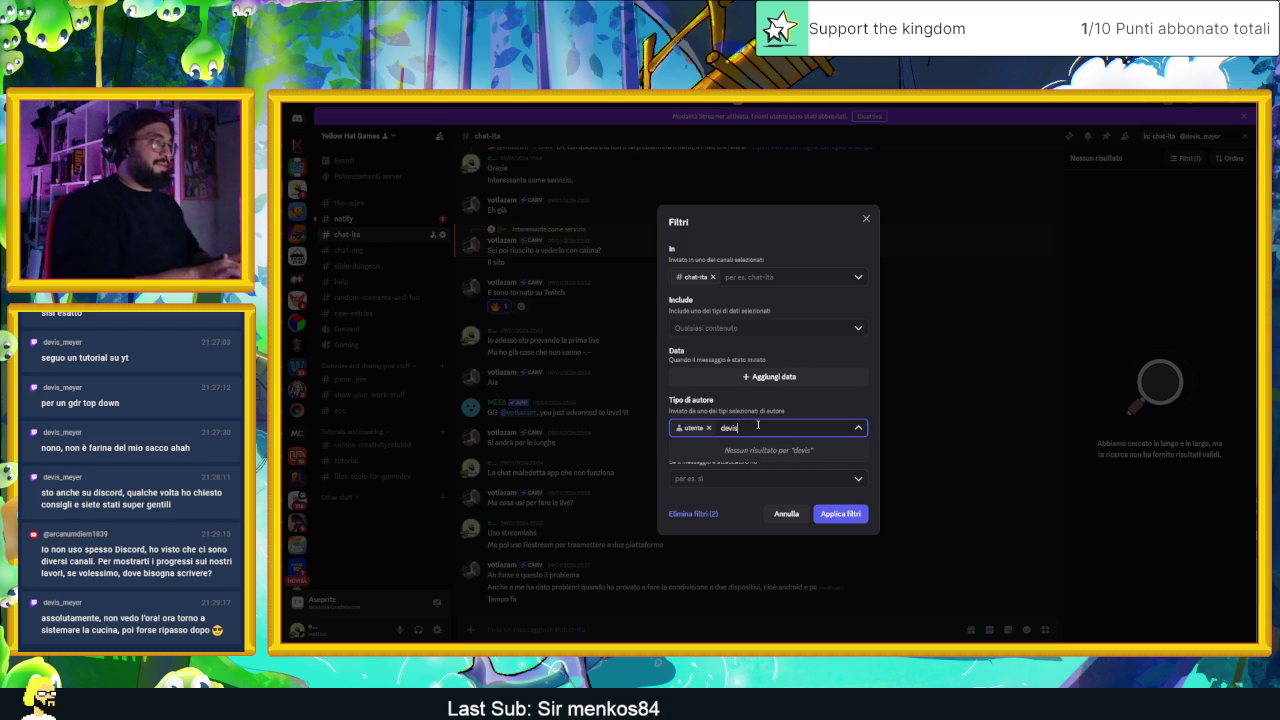
pyautogui.press('BackSpace')
pyautogui.press('BackSpace')
pyautogui.press('BackSpace')
pyautogui.press('BackSpace')
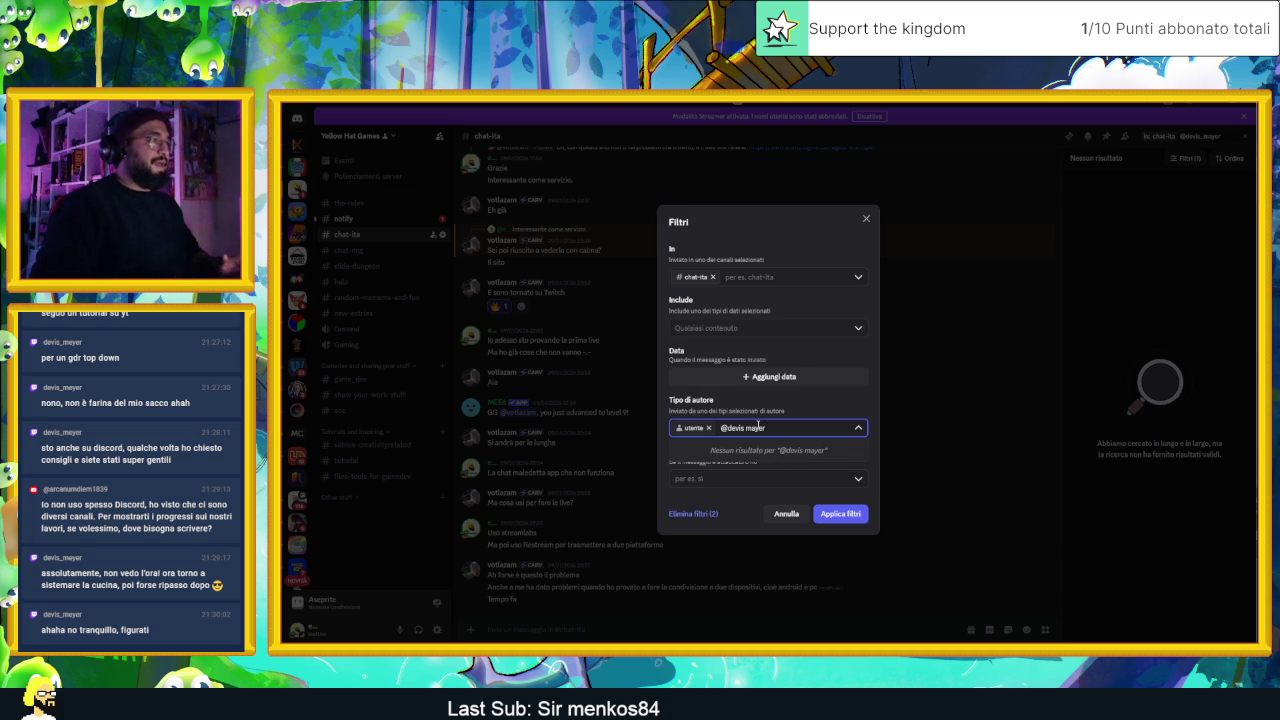
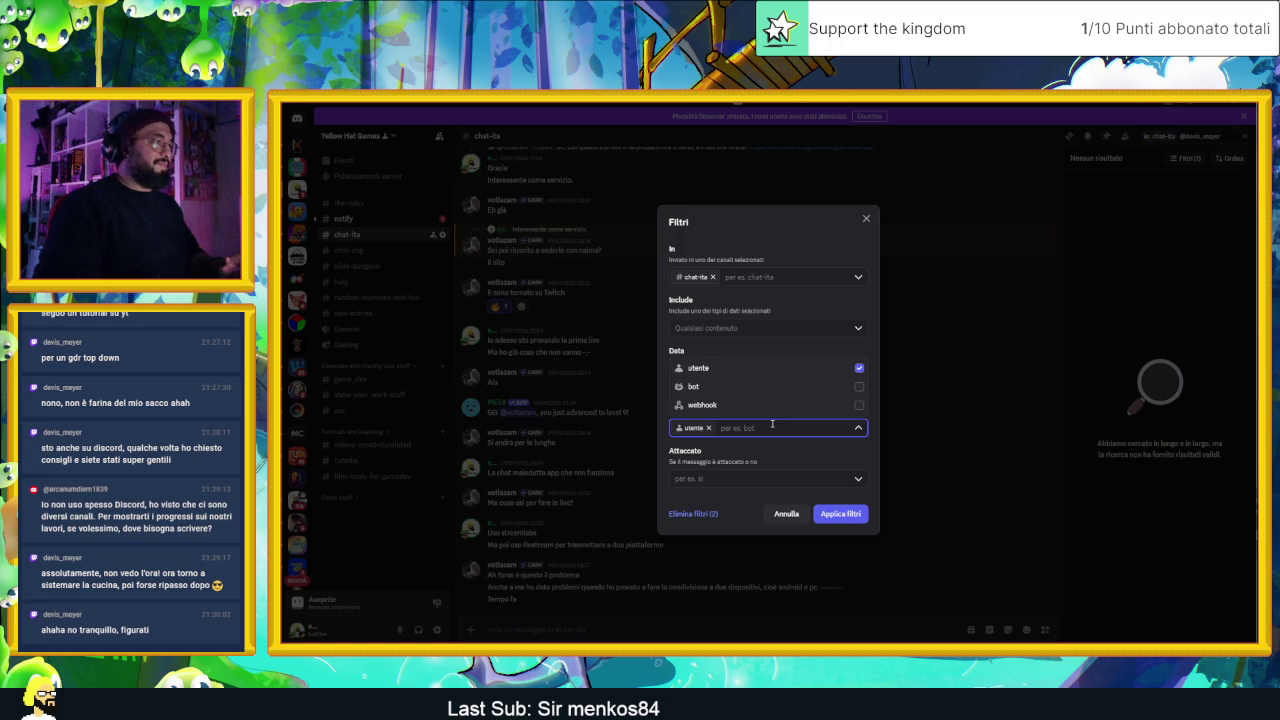
pyautogui.click(840, 513)
pyautogui.click(840, 513)
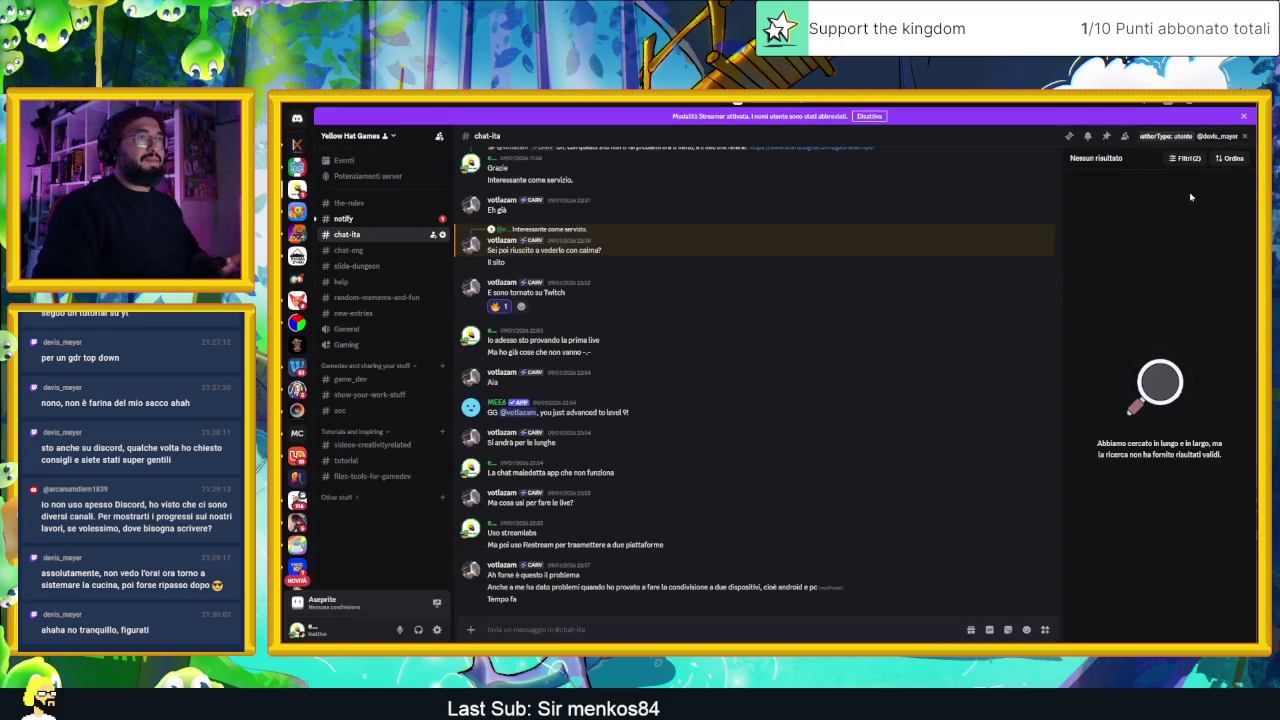
pyautogui.click(1222, 137)
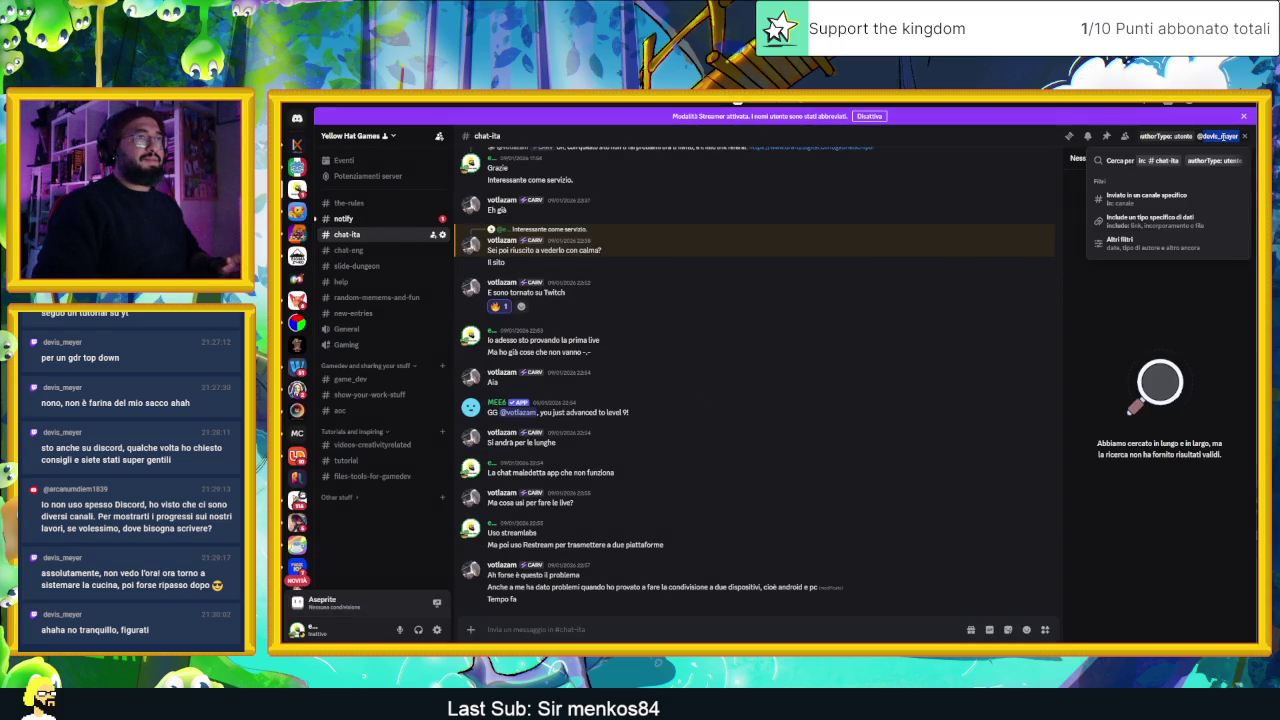
# - Search for the member's first name, browse the 76 results, then clear the search
pyautogui.press('BackSpace')
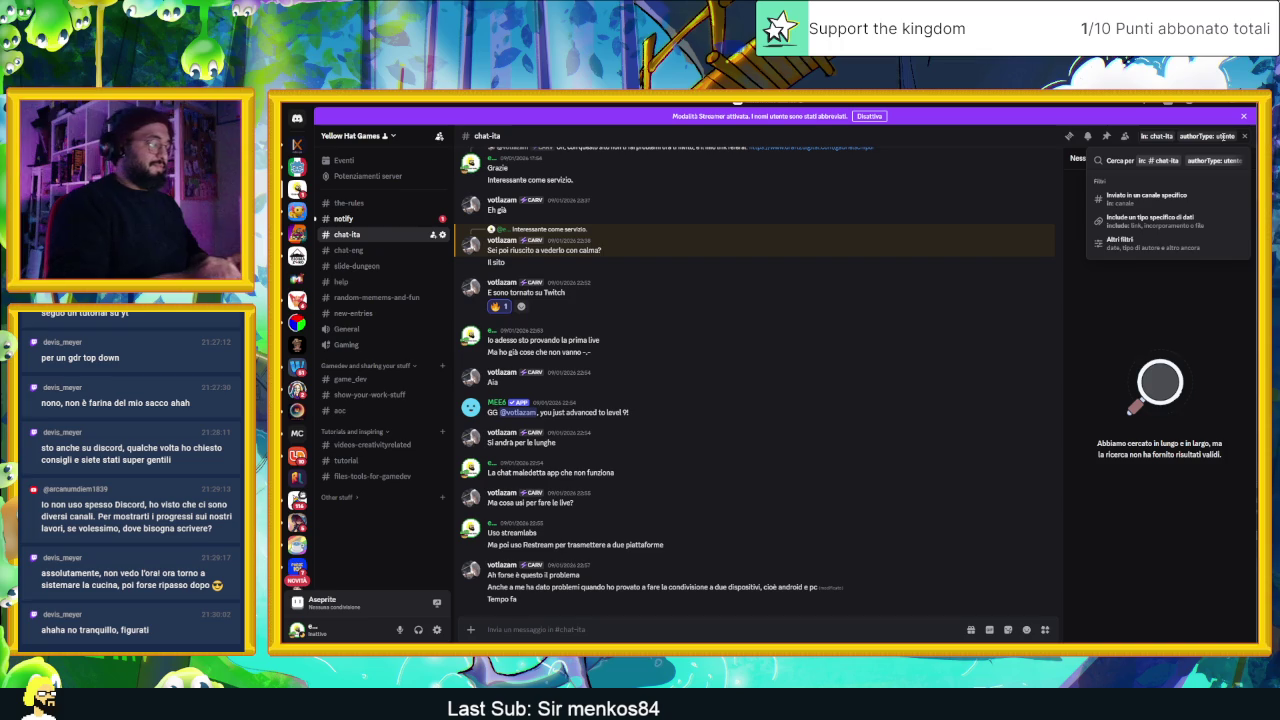
pyautogui.write('devis')
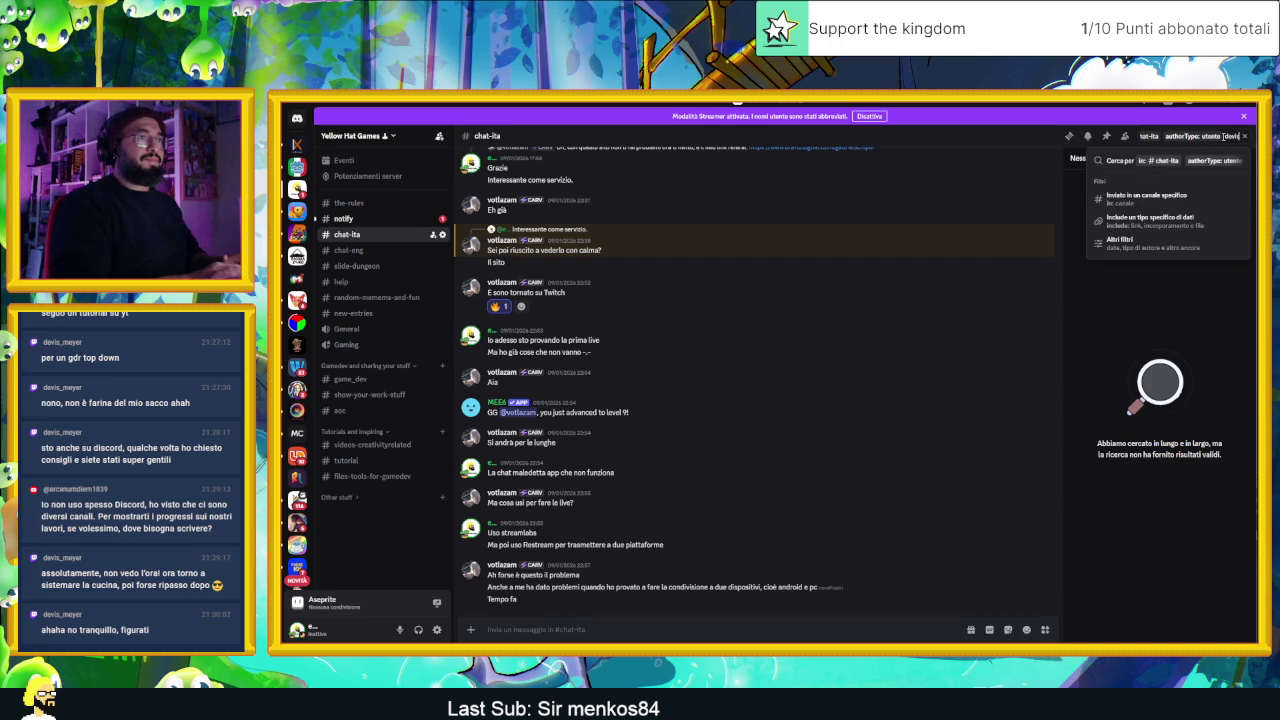
pyautogui.press('Return')
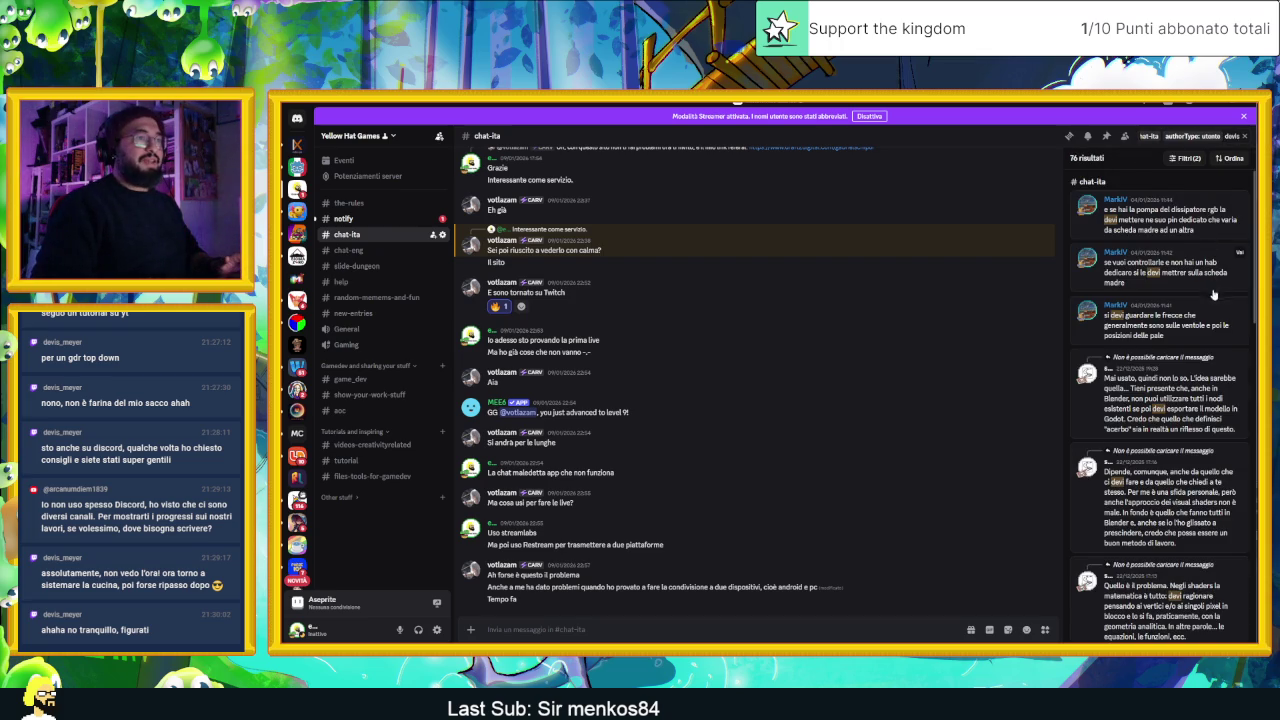
pyautogui.scroll(-3, 1213, 292)
pyautogui.scroll(-3, 1214, 295)
pyautogui.scroll(-3, 1214, 297)
pyautogui.scroll(-2, 1215, 300)
pyautogui.scroll(-2, 1215, 300)
pyautogui.scroll(-2, 1215, 300)
pyautogui.scroll(-3, 1215, 300)
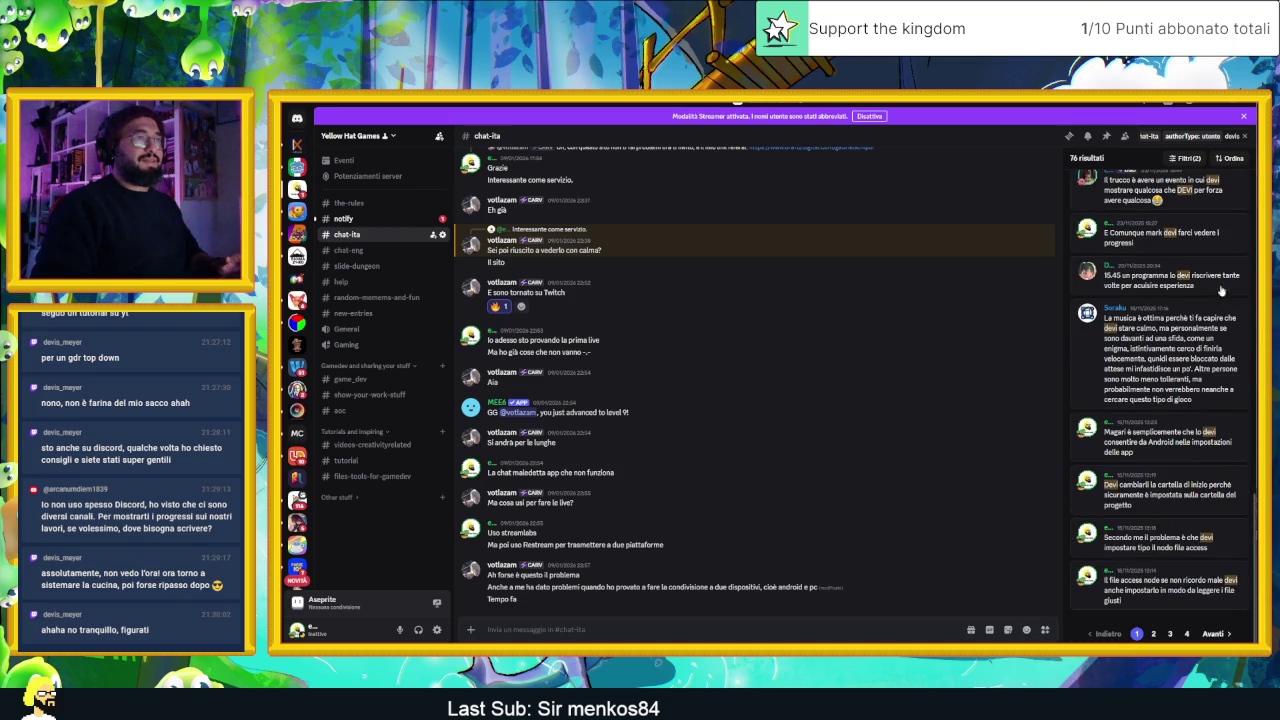
pyautogui.click(1244, 137)
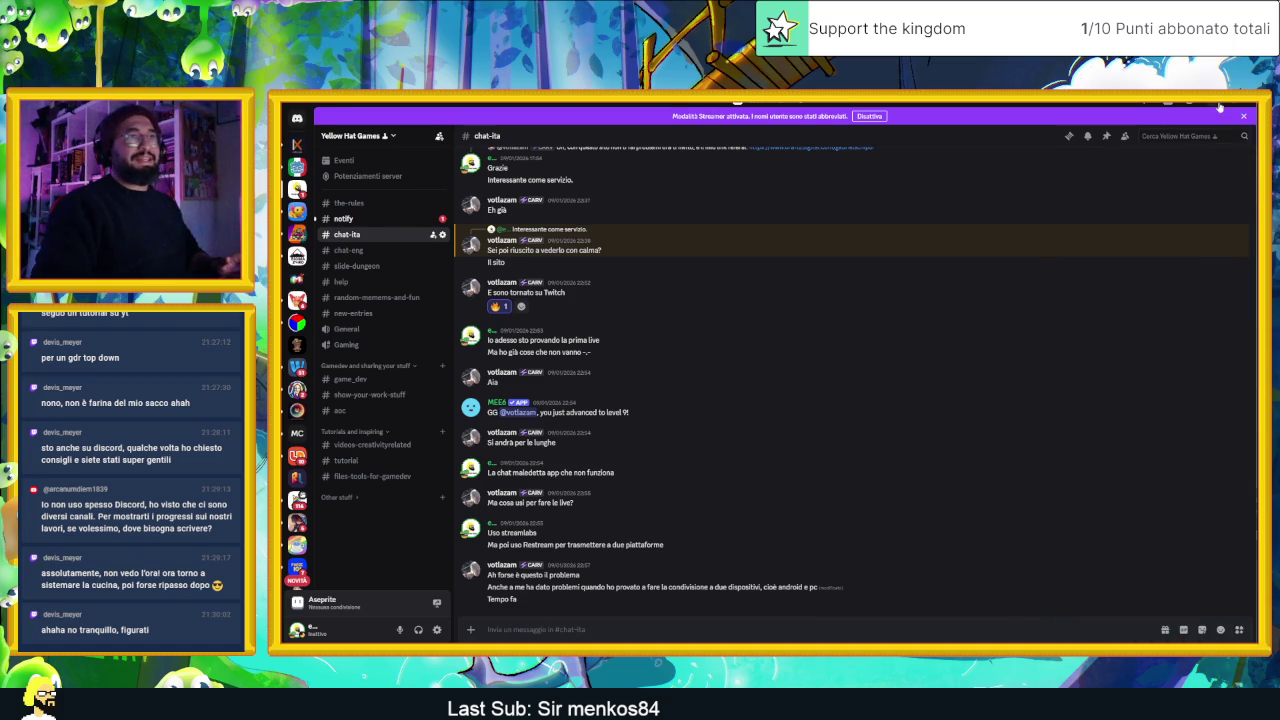
pyautogui.click(1219, 106)
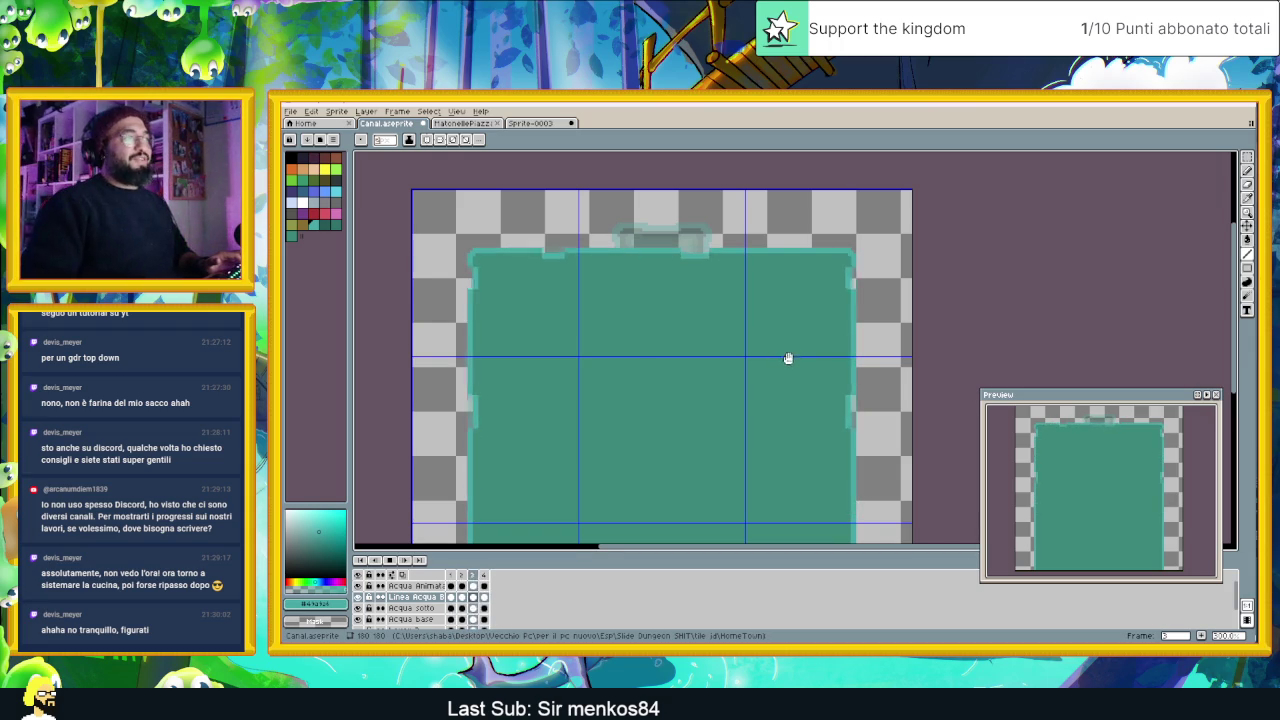
pyautogui.moveTo(787, 358); pyautogui.dragTo(820, 331)
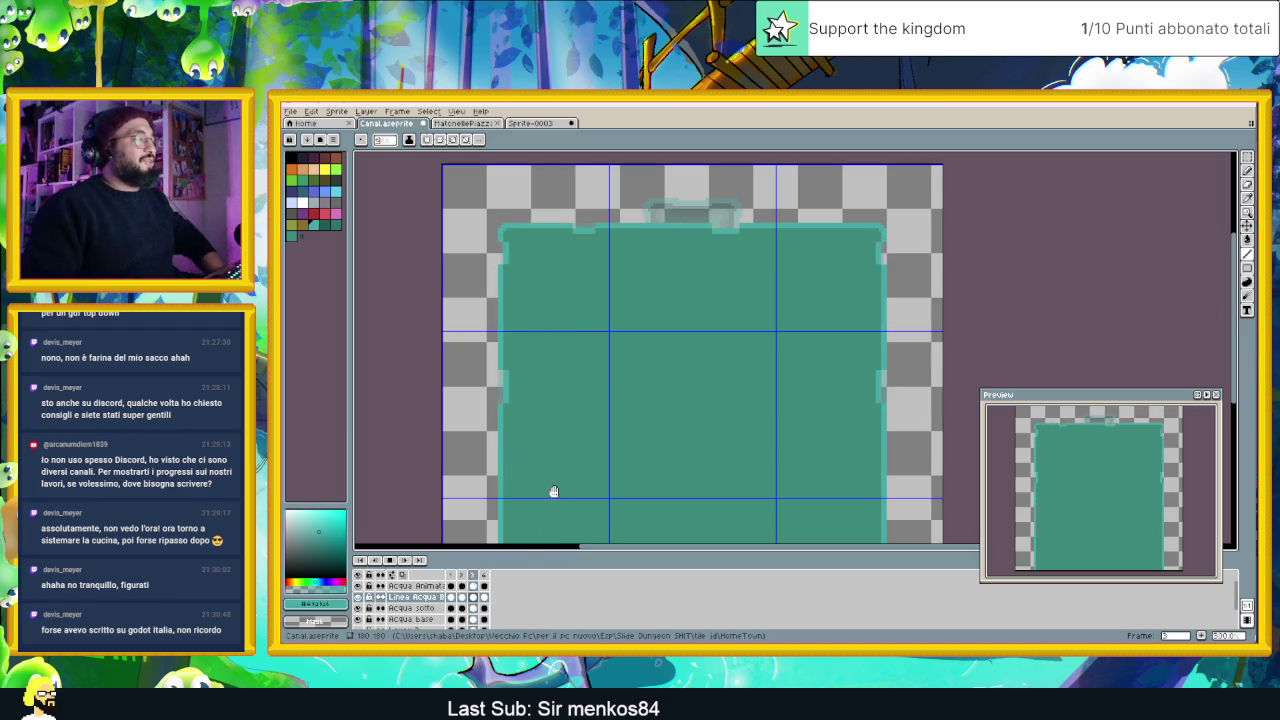
# - Step through frames 1, 2, 3 and 4 to compare the shifting rim pixels
pyautogui.click(452, 577)
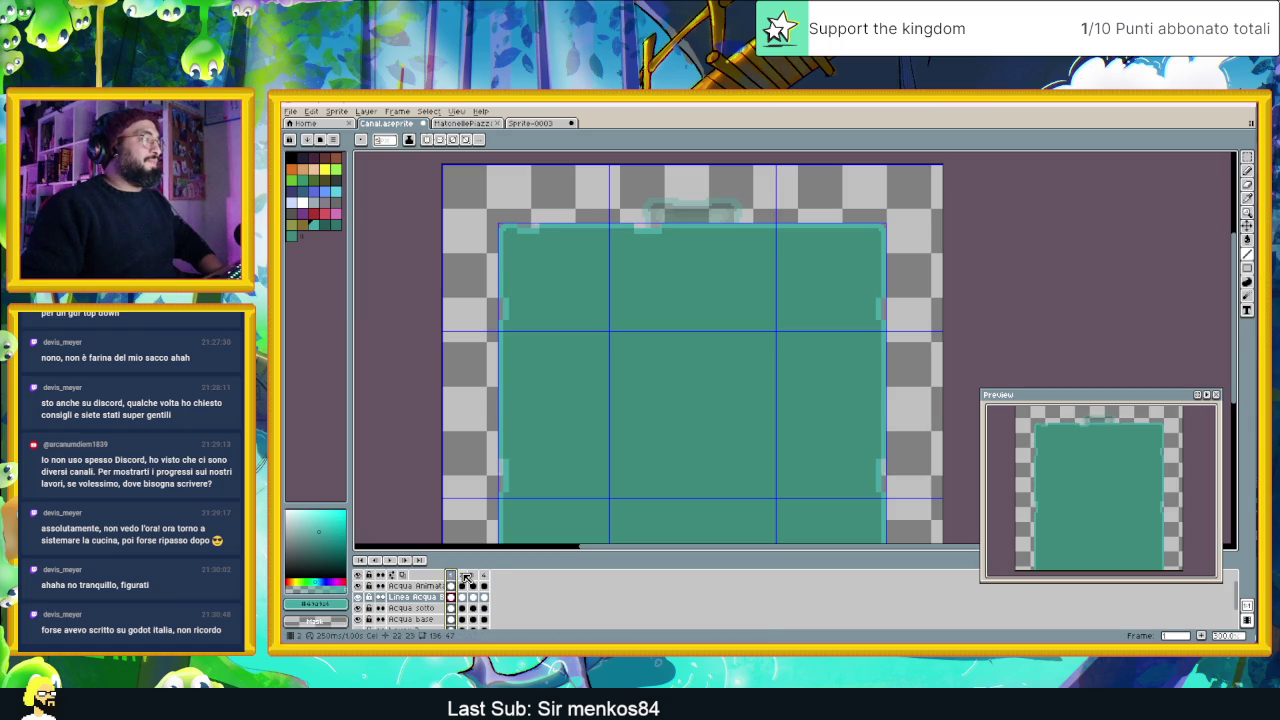
pyautogui.click(462, 577)
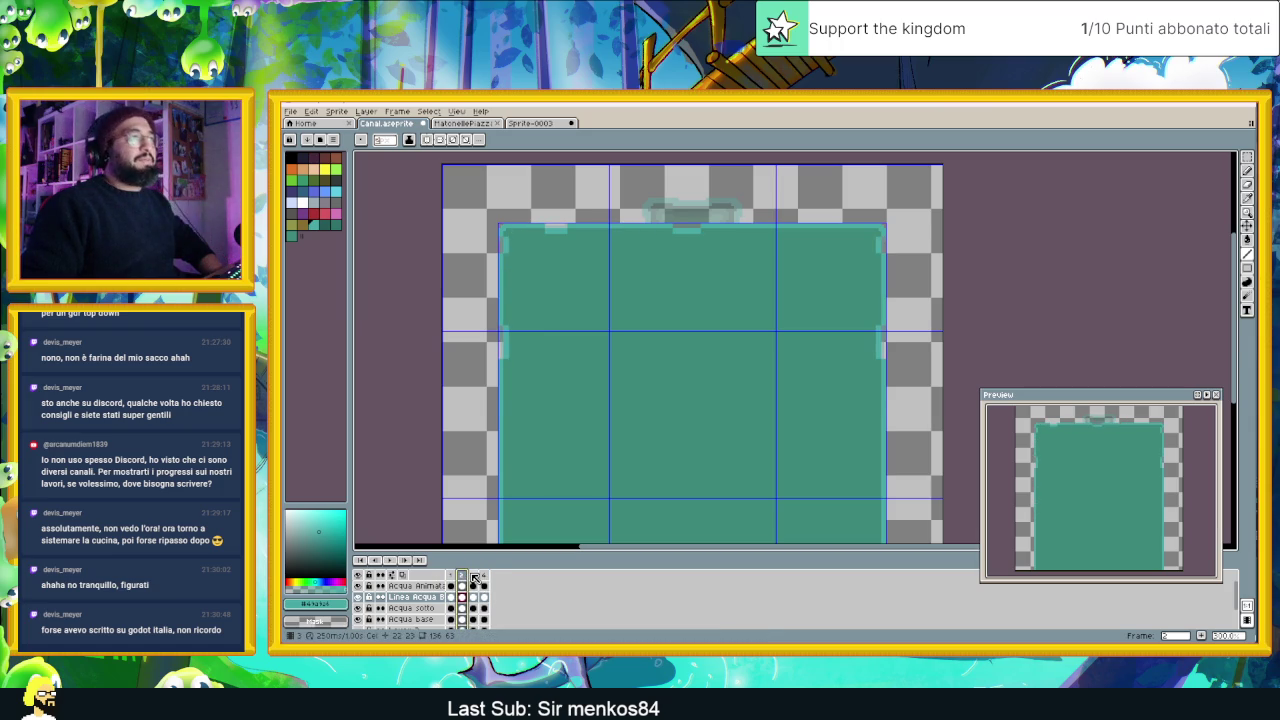
pyautogui.click(474, 577)
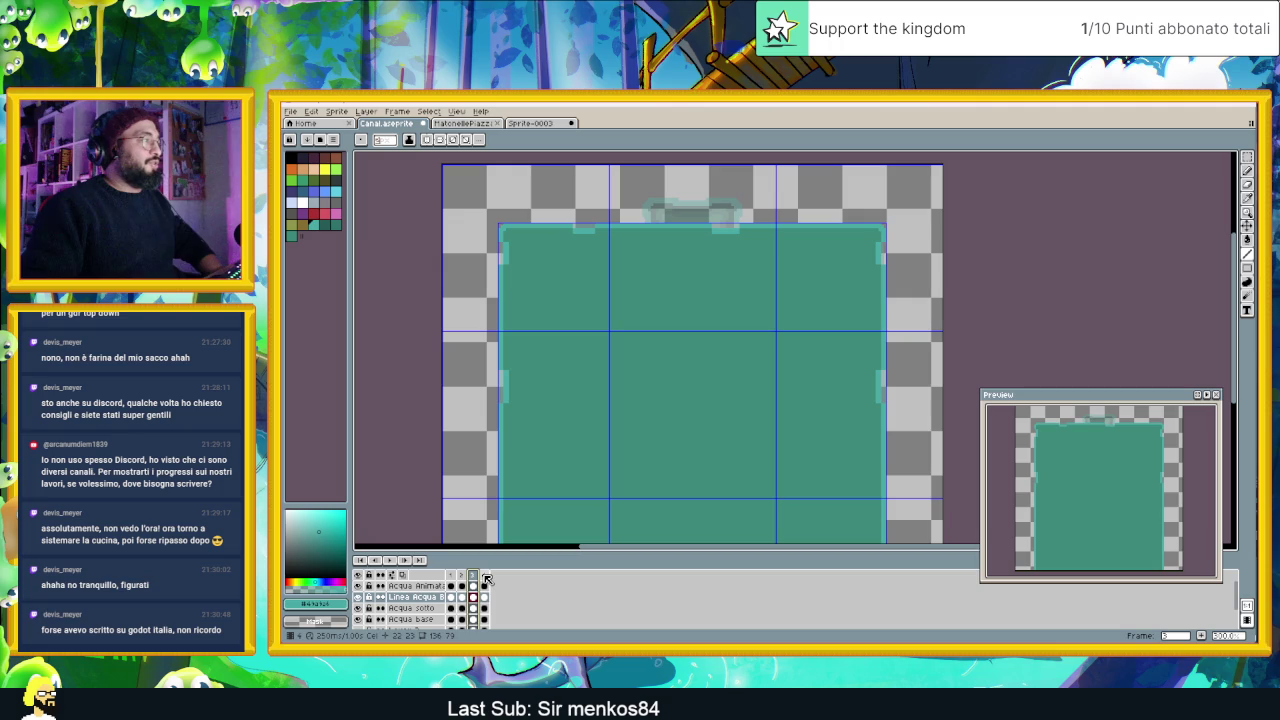
pyautogui.click(485, 577)
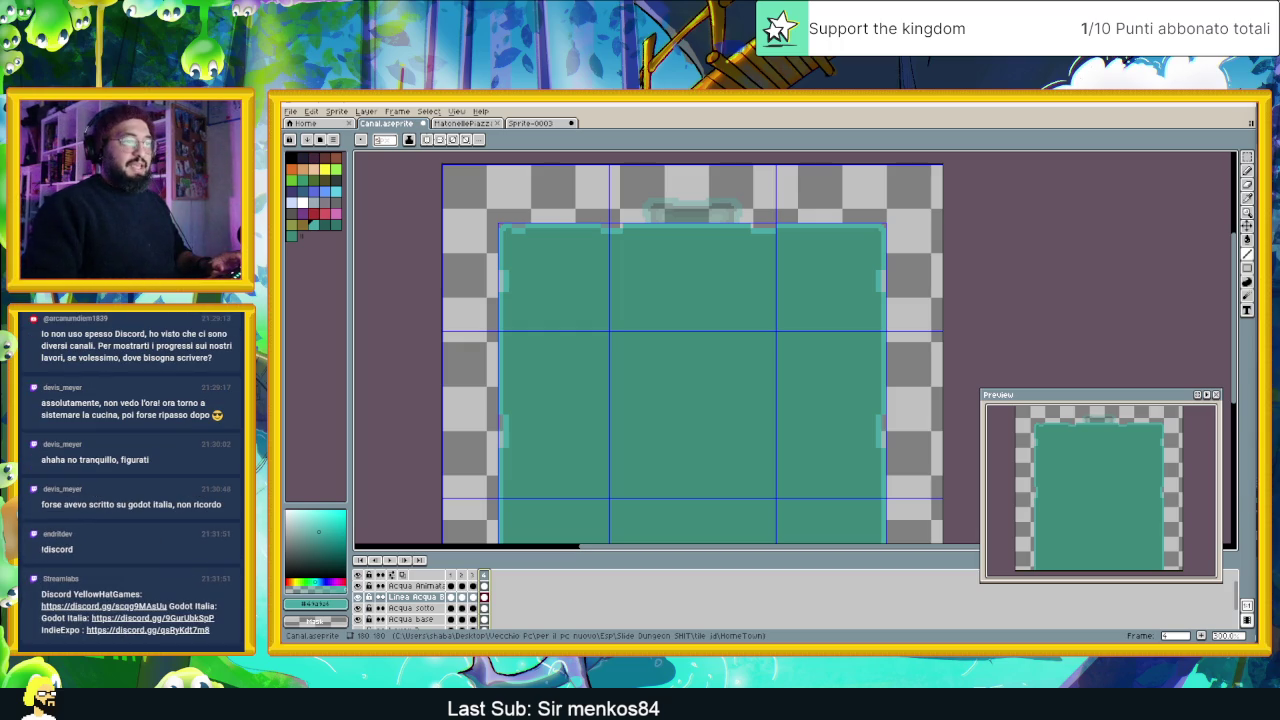
pyautogui.hotkey('alt', 'Tab')
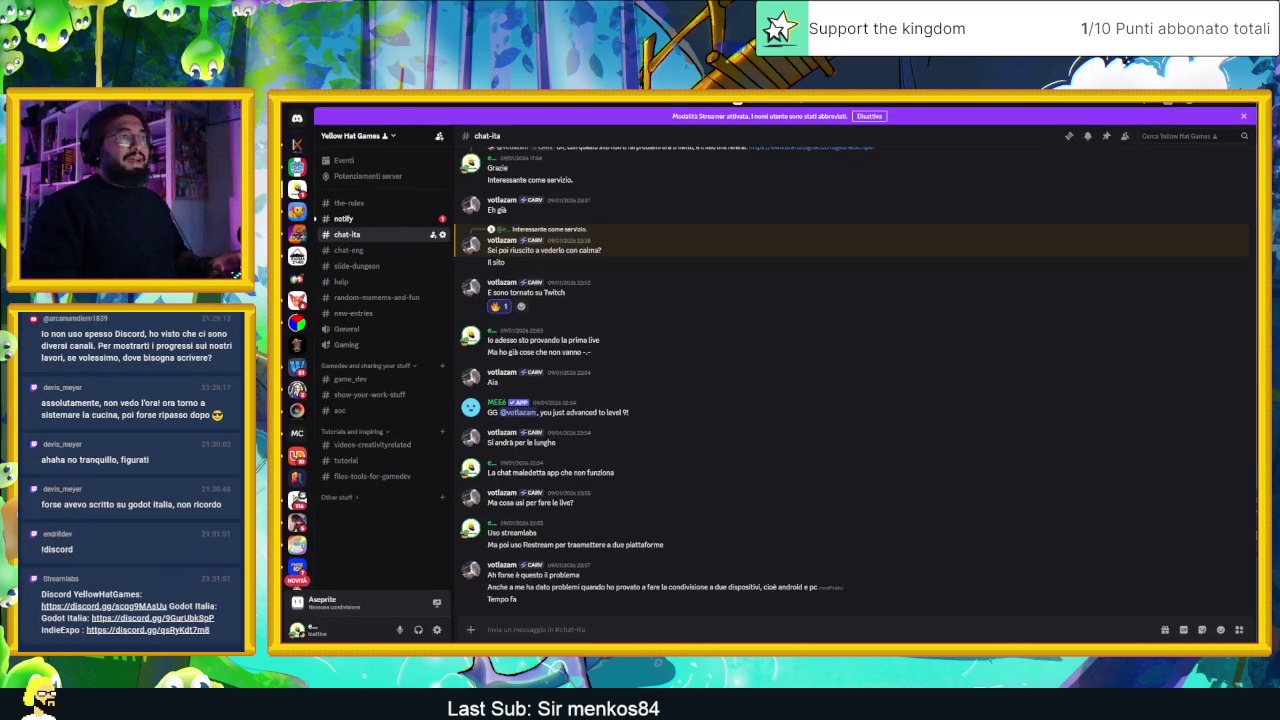
pyautogui.hotkey('alt', 'Tab')
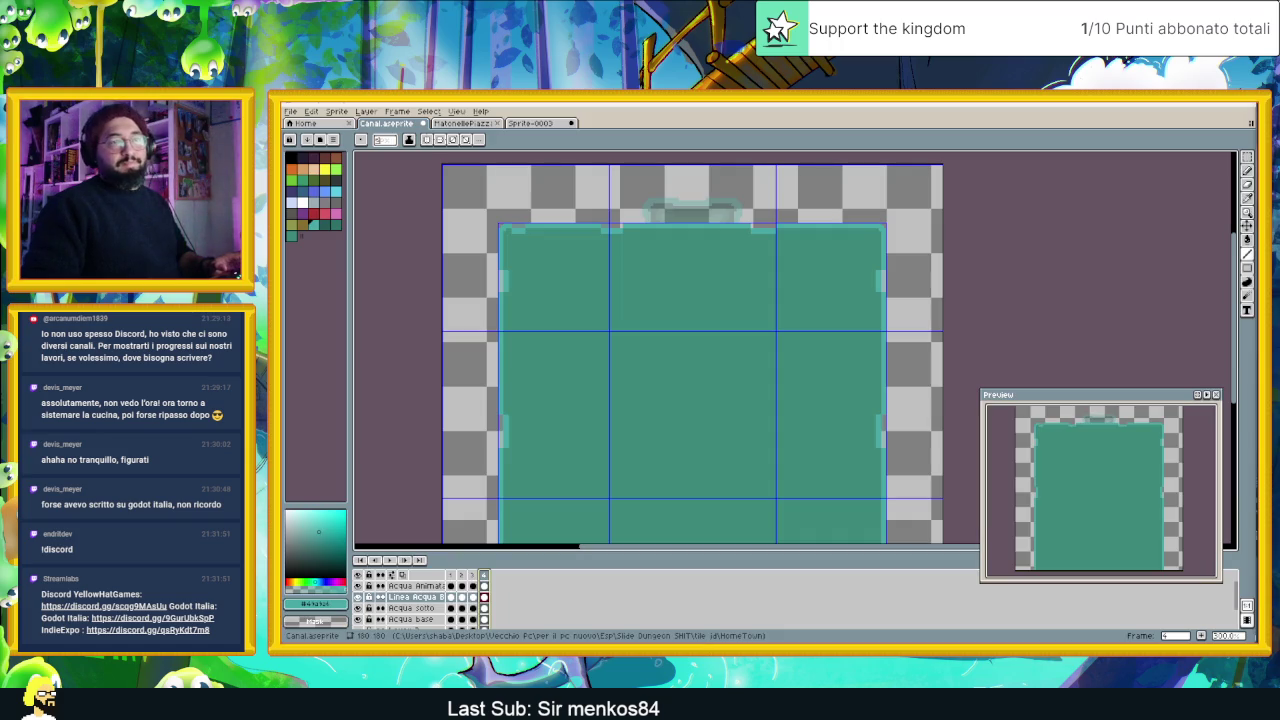
pyautogui.scroll(-1, 788, 395)
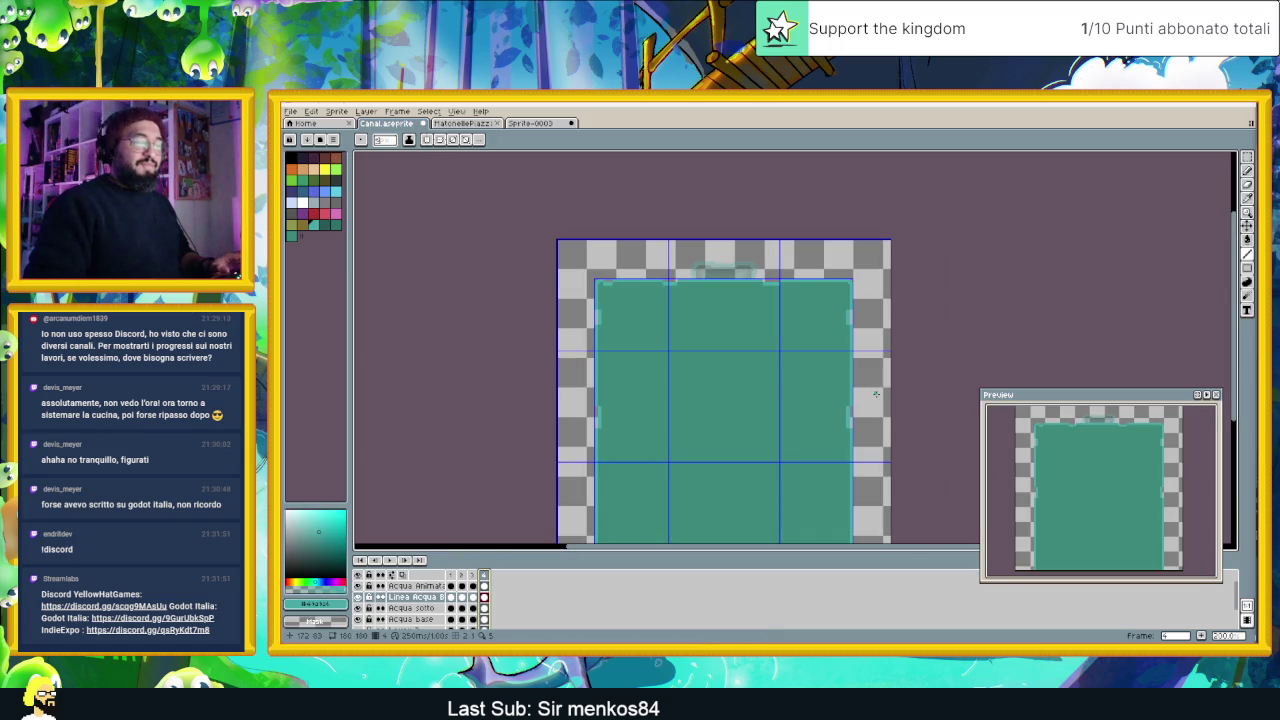
pyautogui.scroll(1, 821, 382)
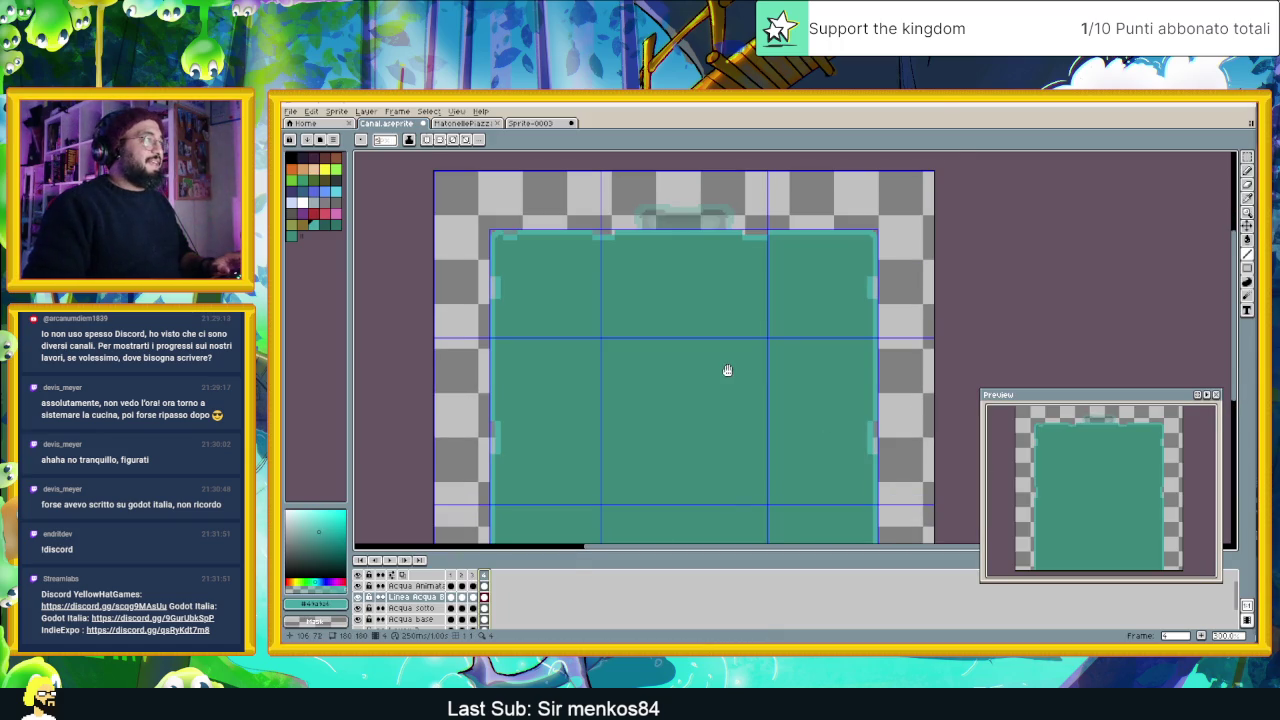
pyautogui.moveTo(728, 371); pyautogui.dragTo(764, 336)
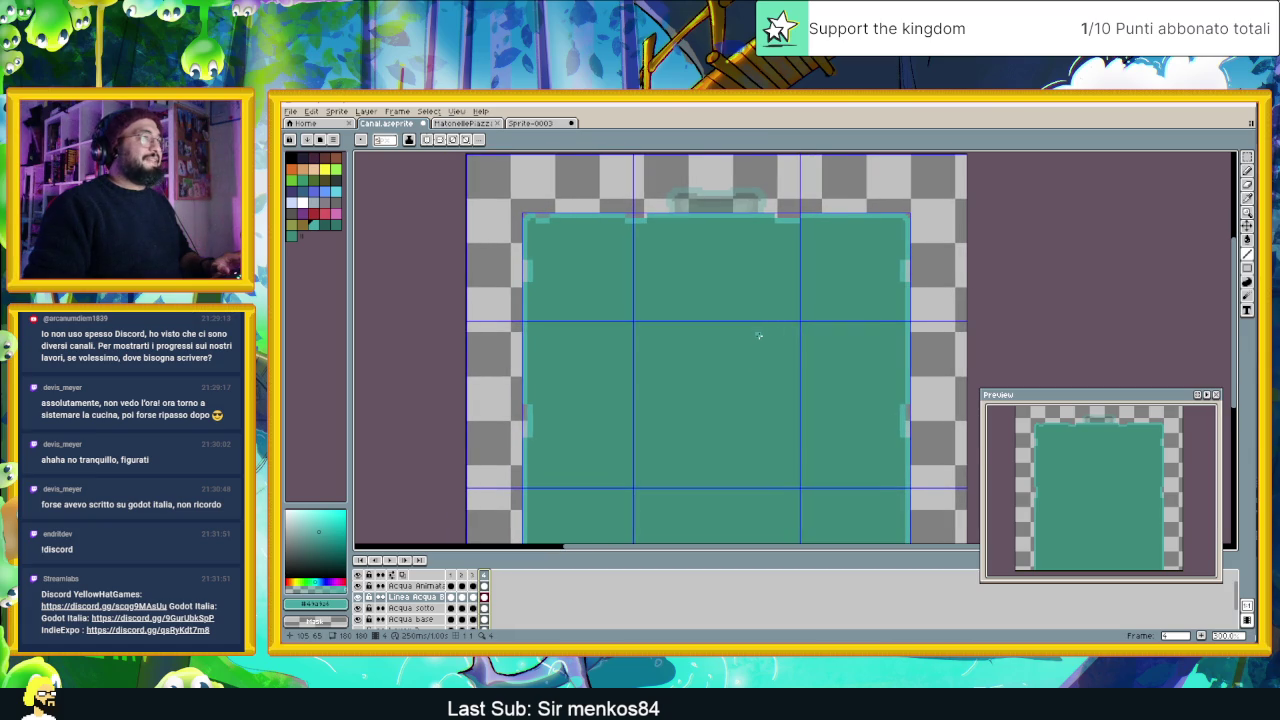
pyautogui.scroll(1, 758, 335)
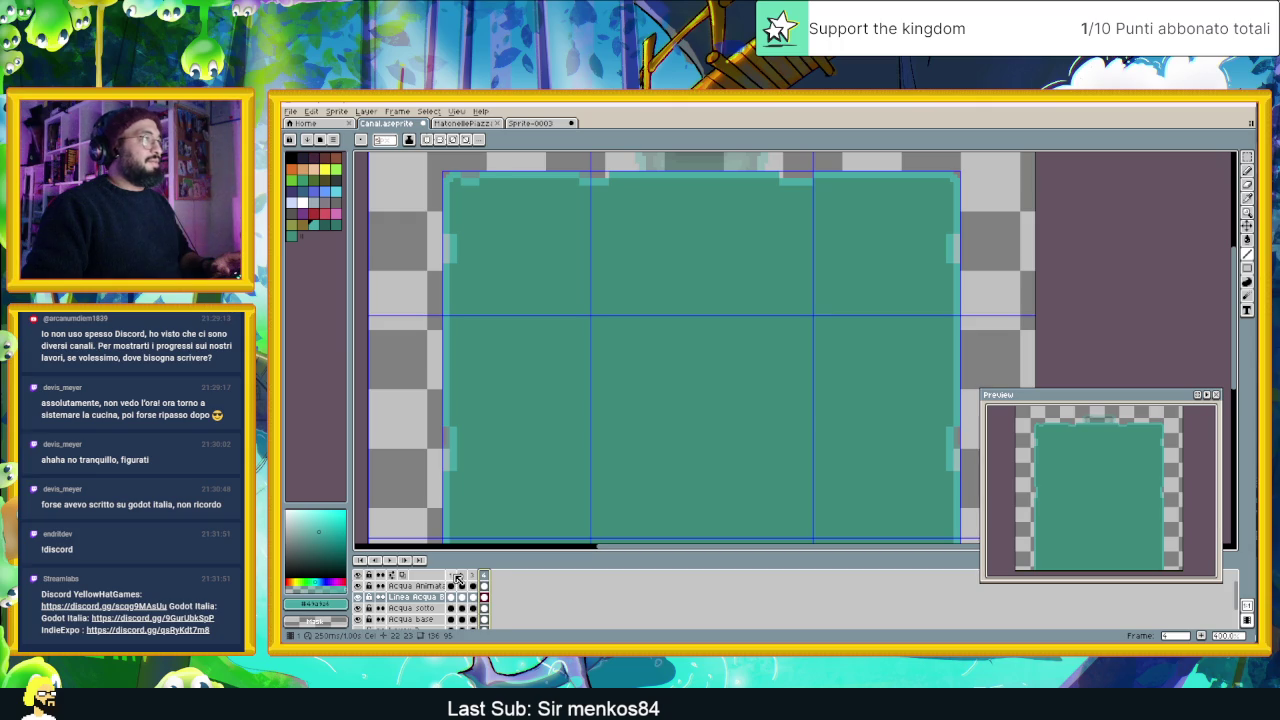
# - Flip between frames 1 and 4 to compare them, ending on frame 1
pyautogui.click(456, 578)
pyautogui.click(485, 577)
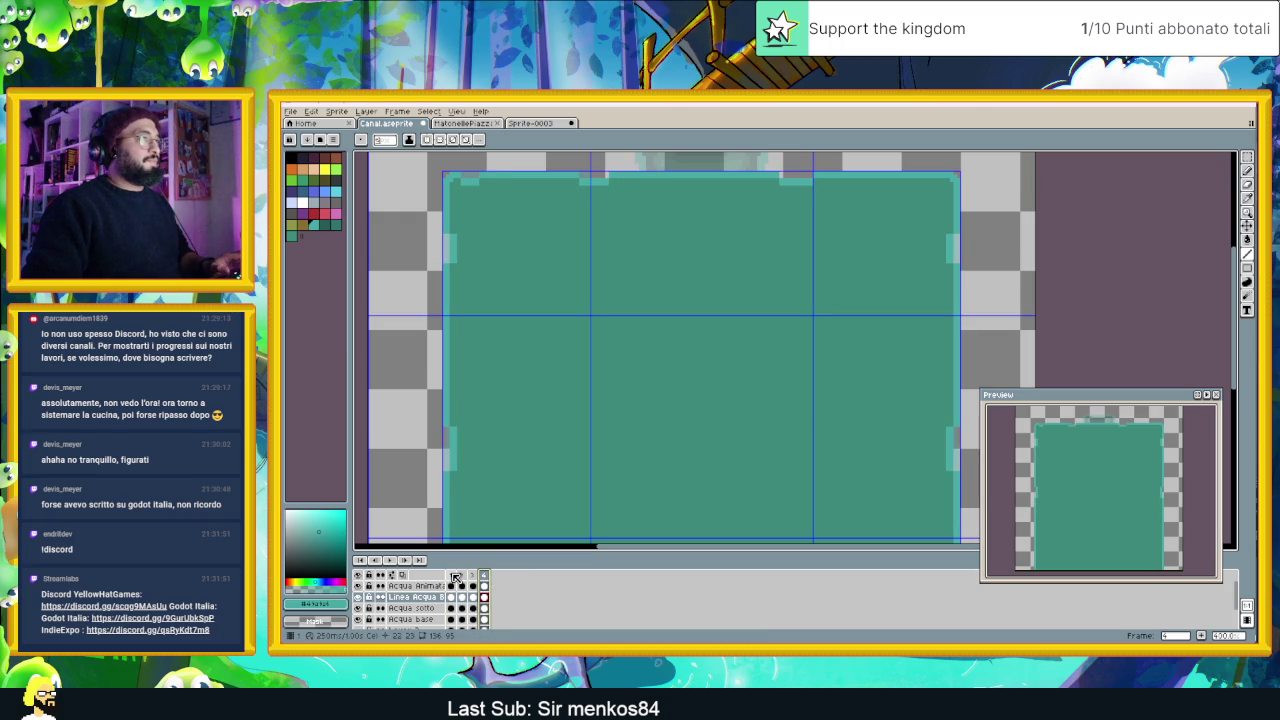
pyautogui.click(455, 578)
pyautogui.click(486, 576)
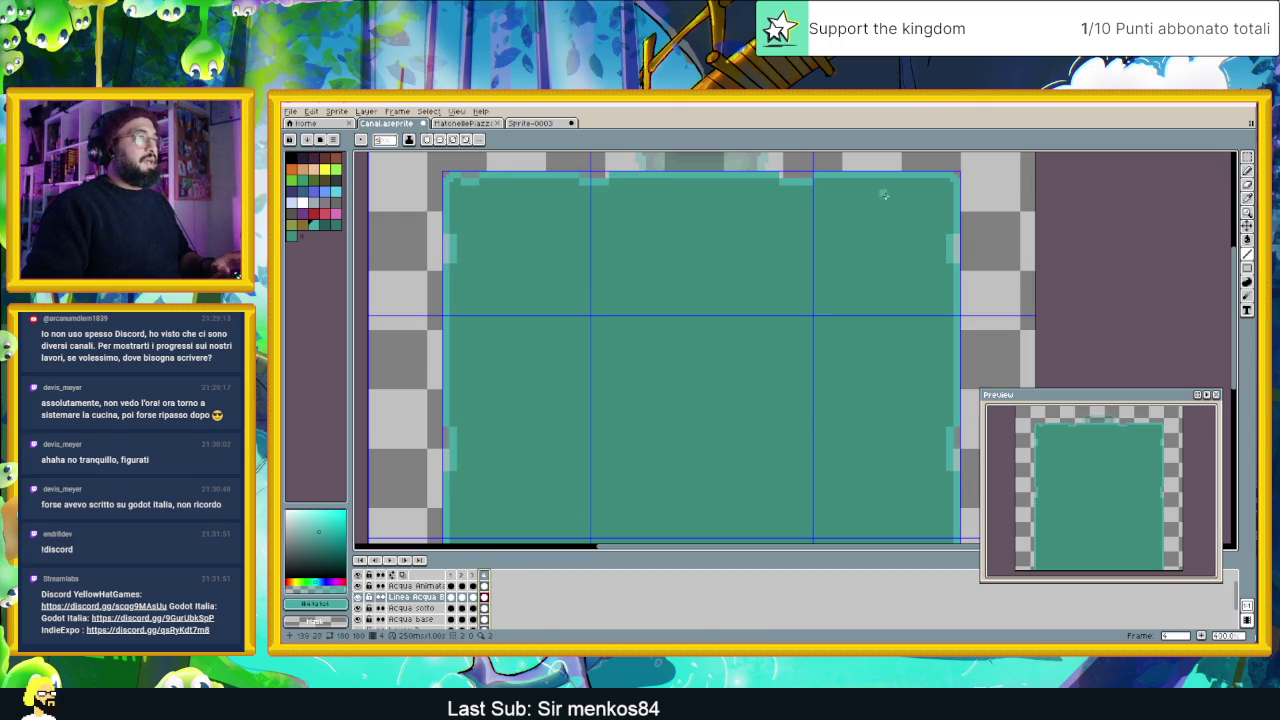
pyautogui.click(452, 577)
pyautogui.scroll(1, 822, 180)
pyautogui.scroll(1, 823, 182)
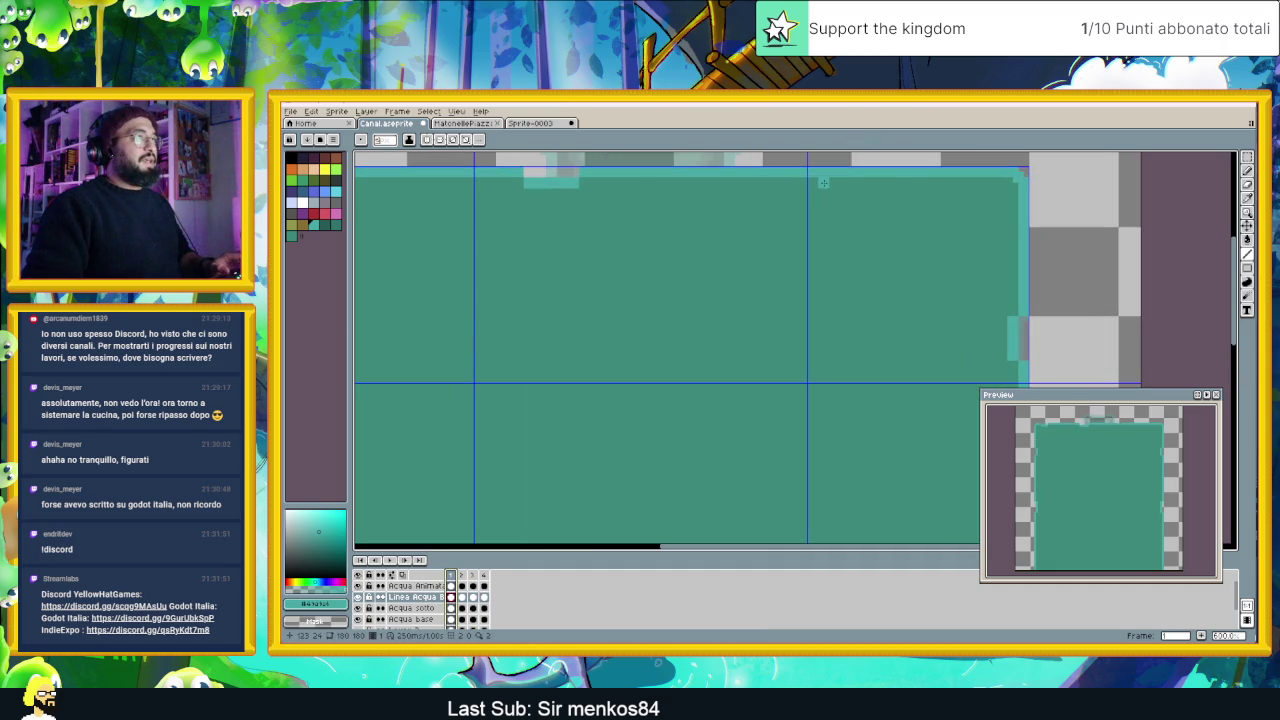
# - On Acqua Animata, thicken the top and right light-teal rim, then hide Acqua base
pyautogui.click(451, 585)
pyautogui.click(824, 183)
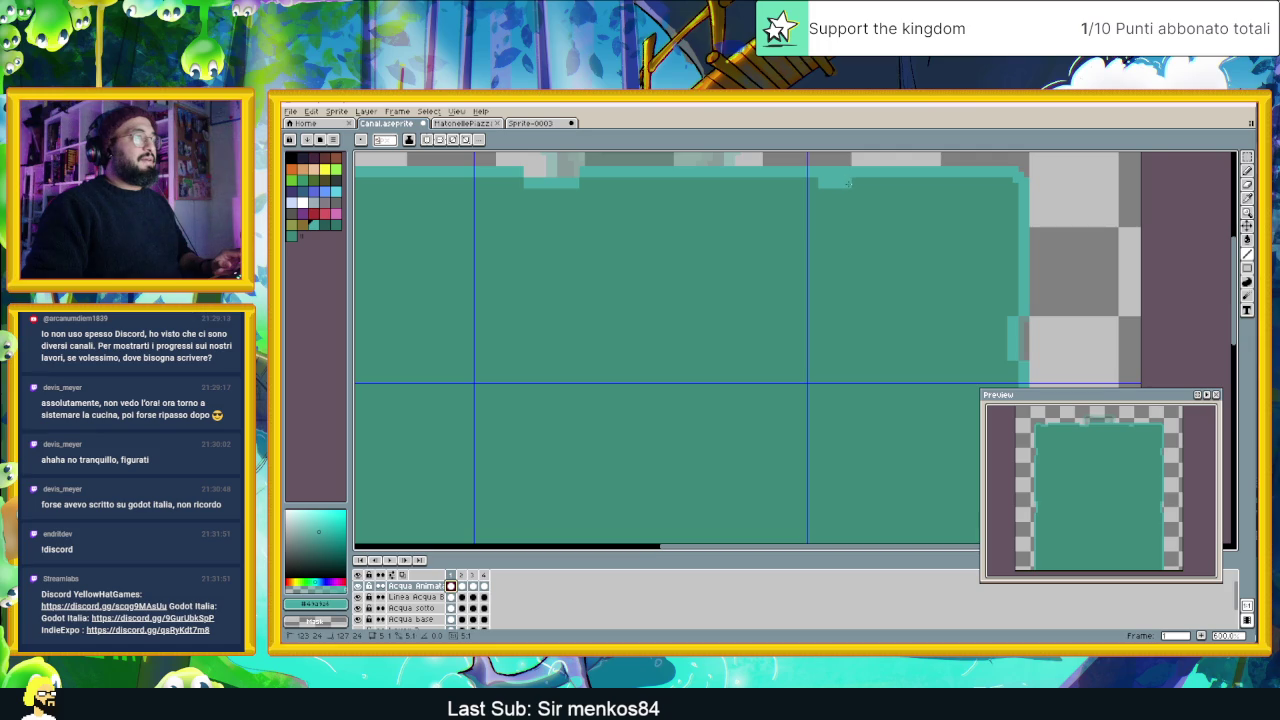
pyautogui.scroll(2, 852, 188)
pyautogui.scroll(1, 800, 260)
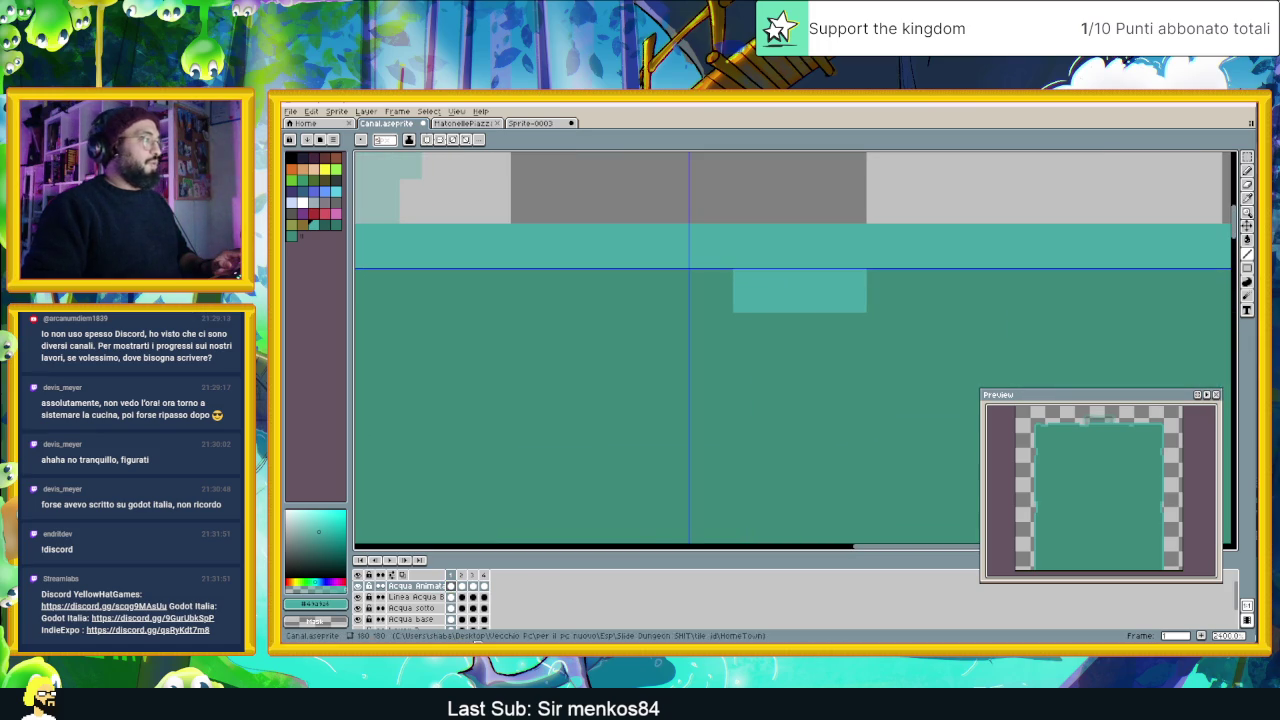
pyautogui.click(466, 580)
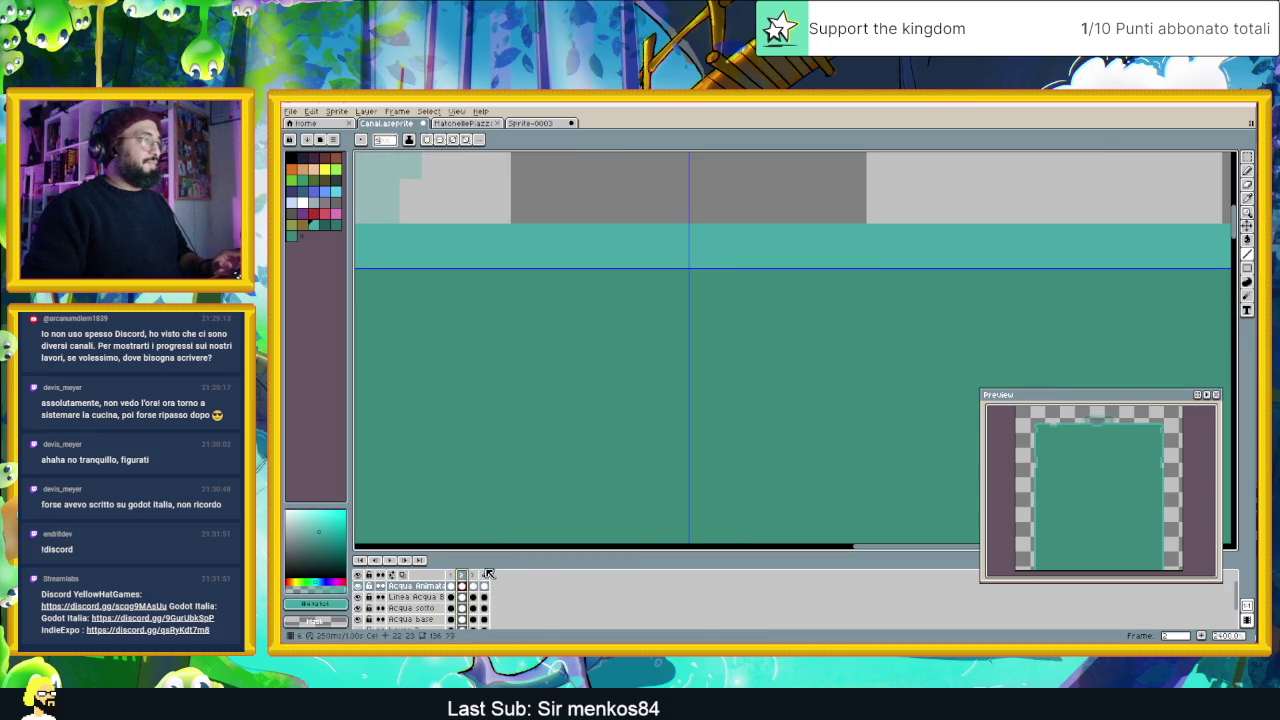
pyautogui.click(360, 619)
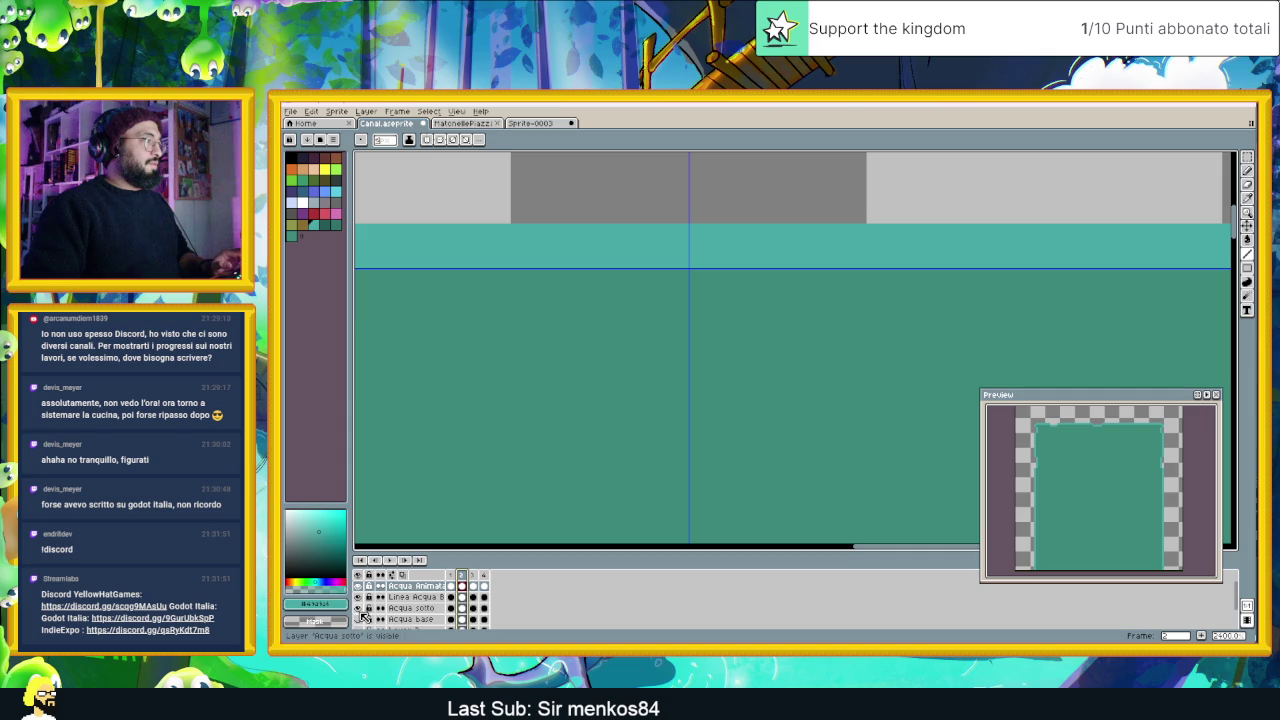
# - Hide Acqua sotto, enable onion skin, and extend frame 2's teal block rightward under the rim
pyautogui.click(359, 608)
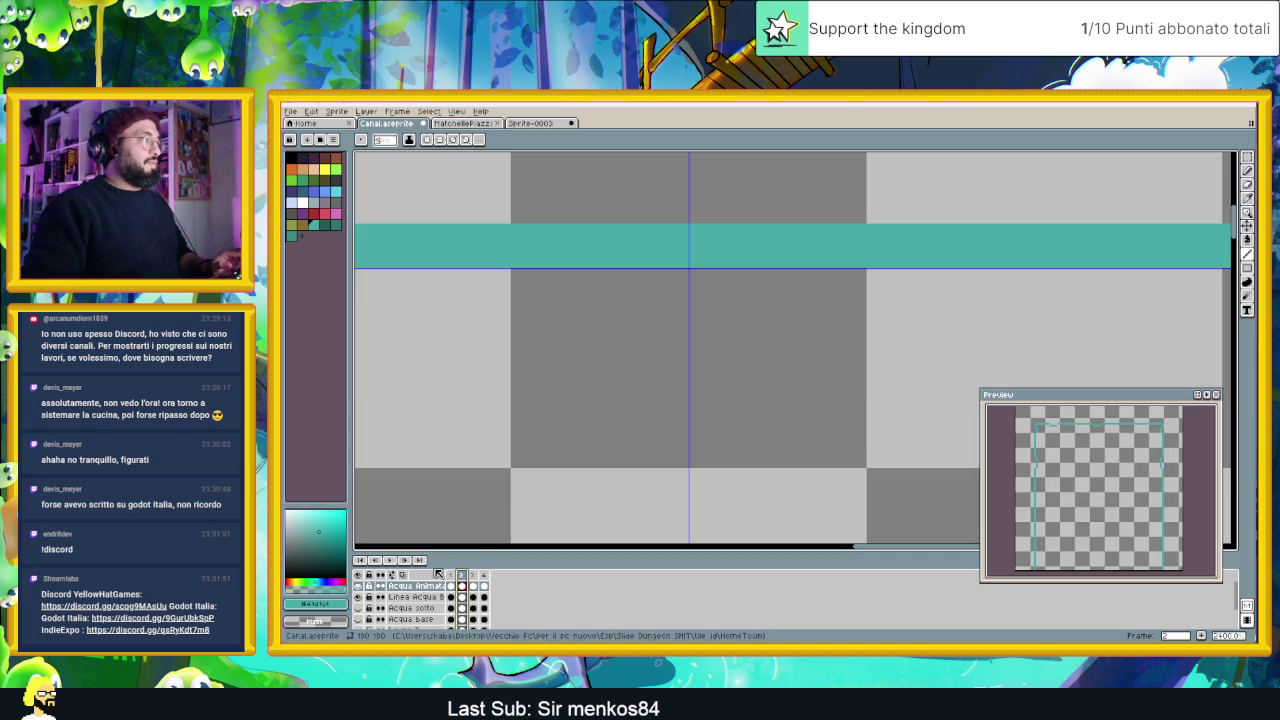
pyautogui.click(417, 575)
pyautogui.moveTo(970, 312)
pyautogui.mouseDown()
pyautogui.moveTo(737, 330)
pyautogui.moveTo(766, 328)
pyautogui.mouseUp()
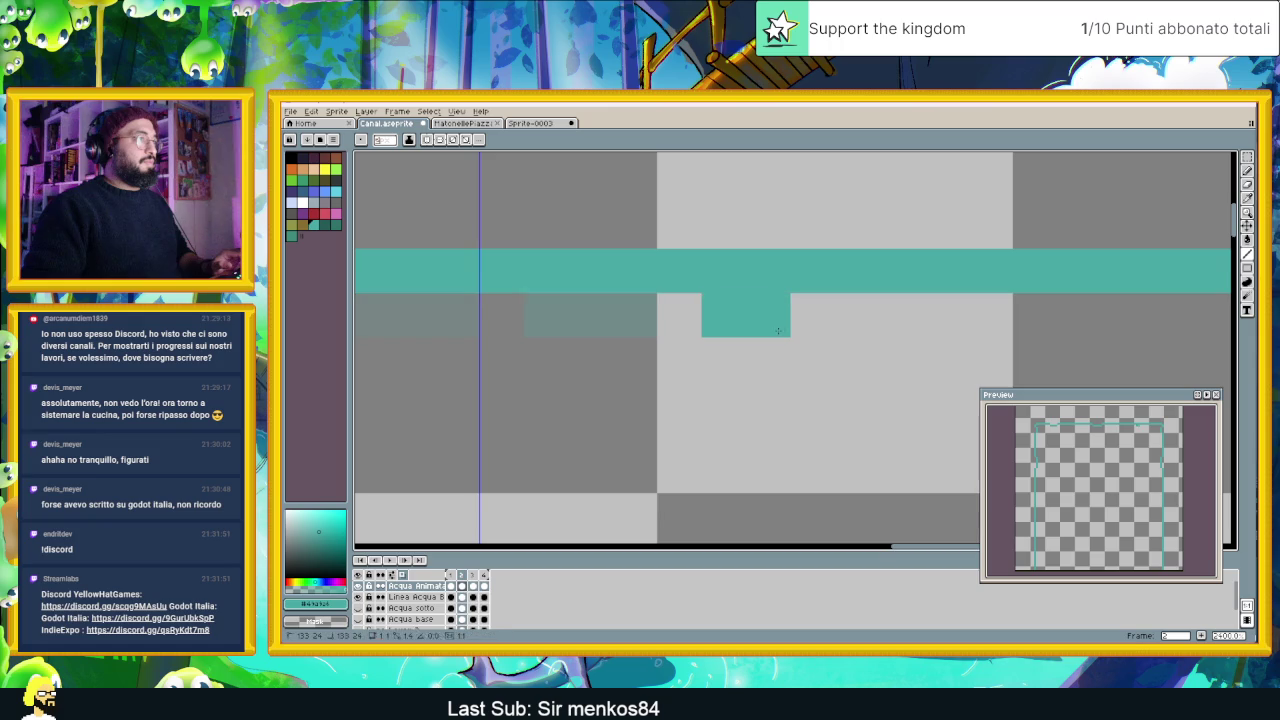
pyautogui.click(780, 328)
pyautogui.click(815, 328)
# - Compare against frame 1 and shift frame 2's teal block to the right
pyautogui.scroll(-2, 916, 346)
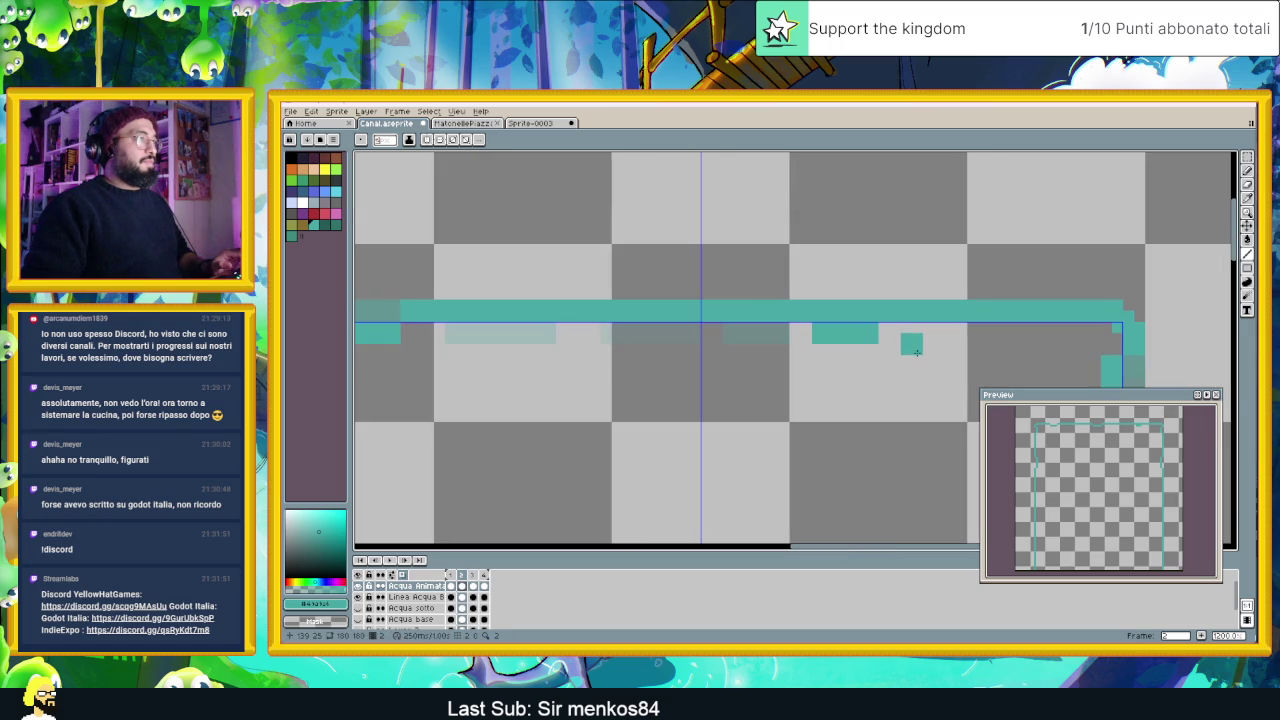
pyautogui.scroll(-1, 834, 346)
pyautogui.moveTo(814, 354); pyautogui.dragTo(1050, 344)
pyautogui.moveTo(418, 342); pyautogui.dragTo(492, 356)
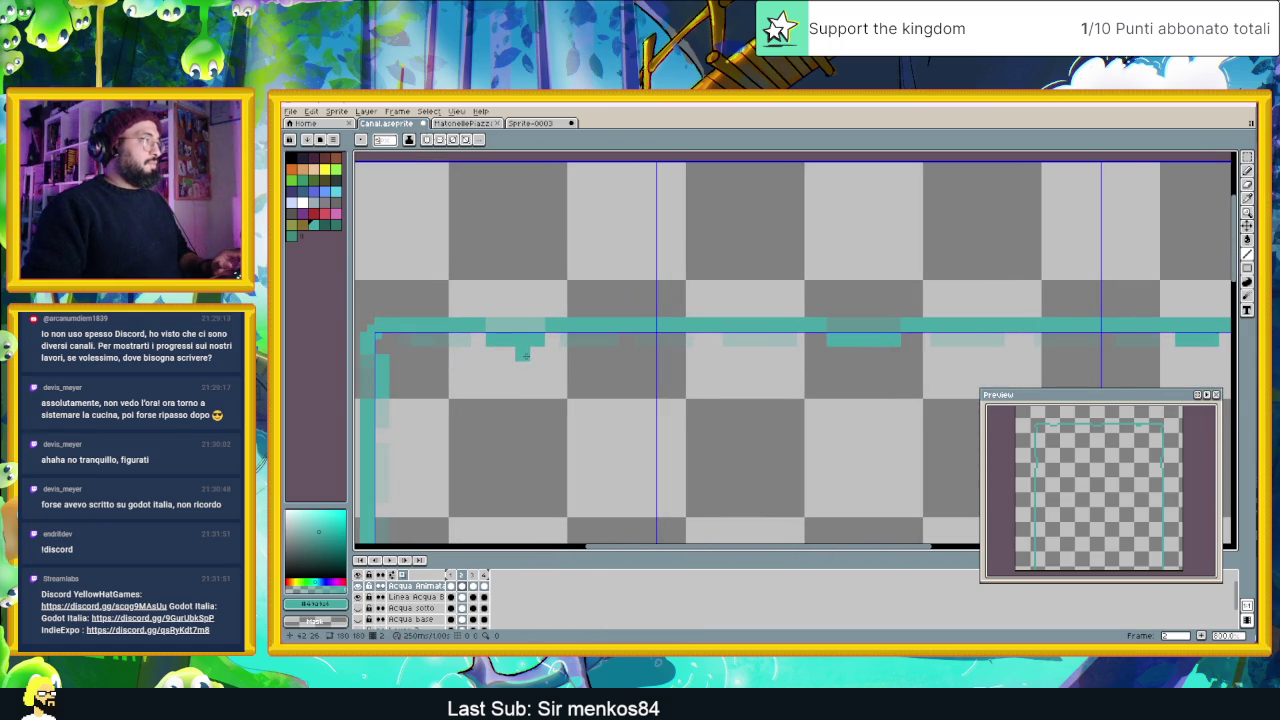
pyautogui.scroll(-1, 934, 354)
pyautogui.scroll(2, 690, 345)
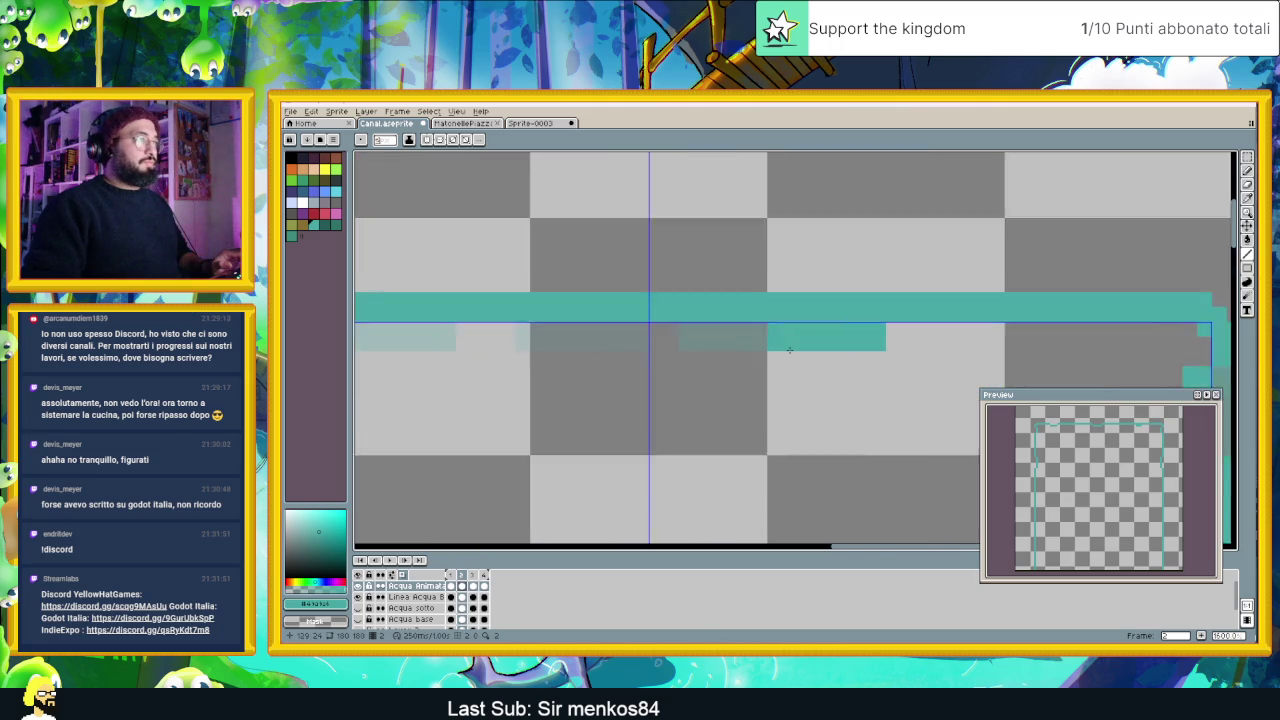
pyautogui.scroll(1, 690, 345)
pyautogui.click(451, 585)
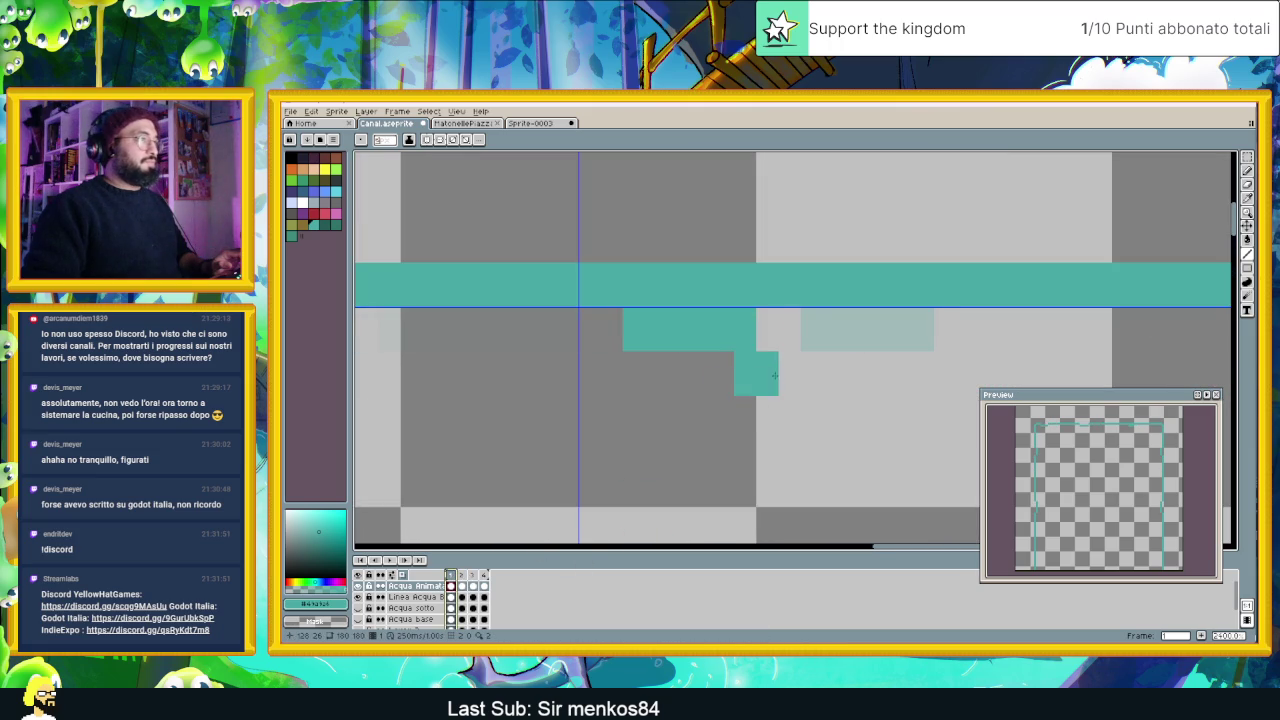
pyautogui.click(462, 586)
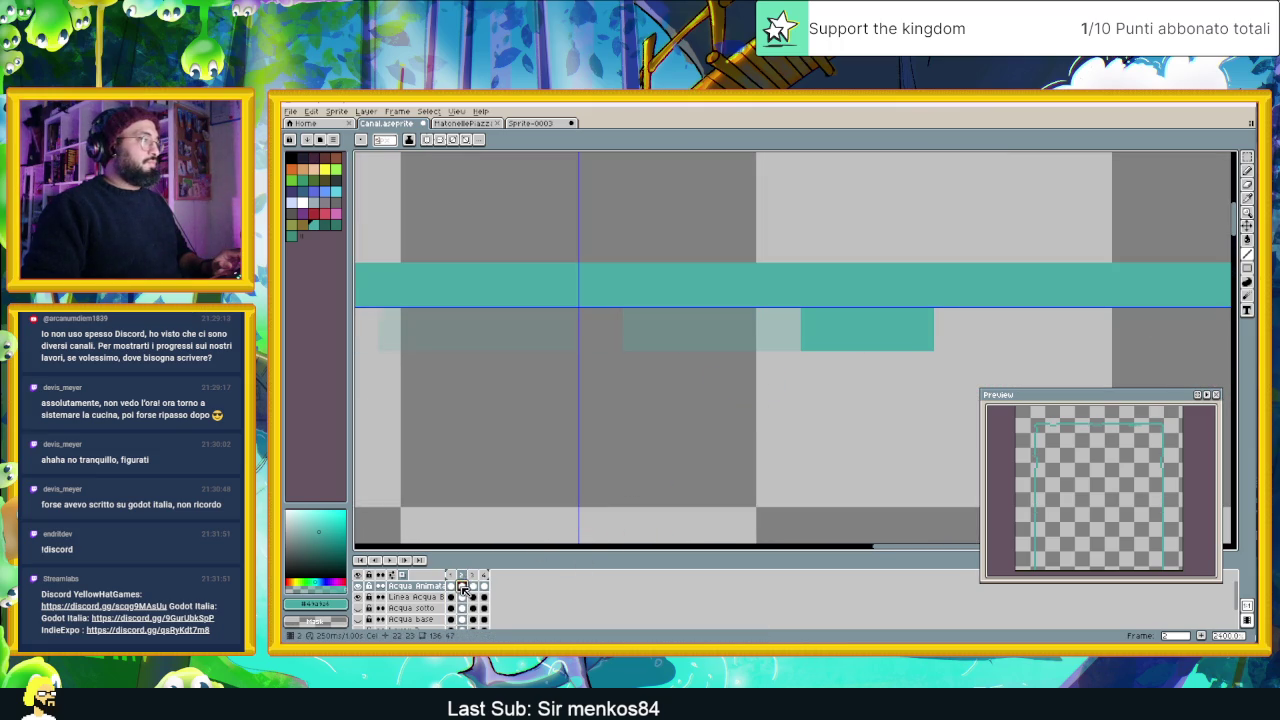
pyautogui.moveTo(829, 335)
pyautogui.mouseDown()
pyautogui.moveTo(1160, 343)
pyautogui.moveTo(738, 349)
pyautogui.mouseUp()
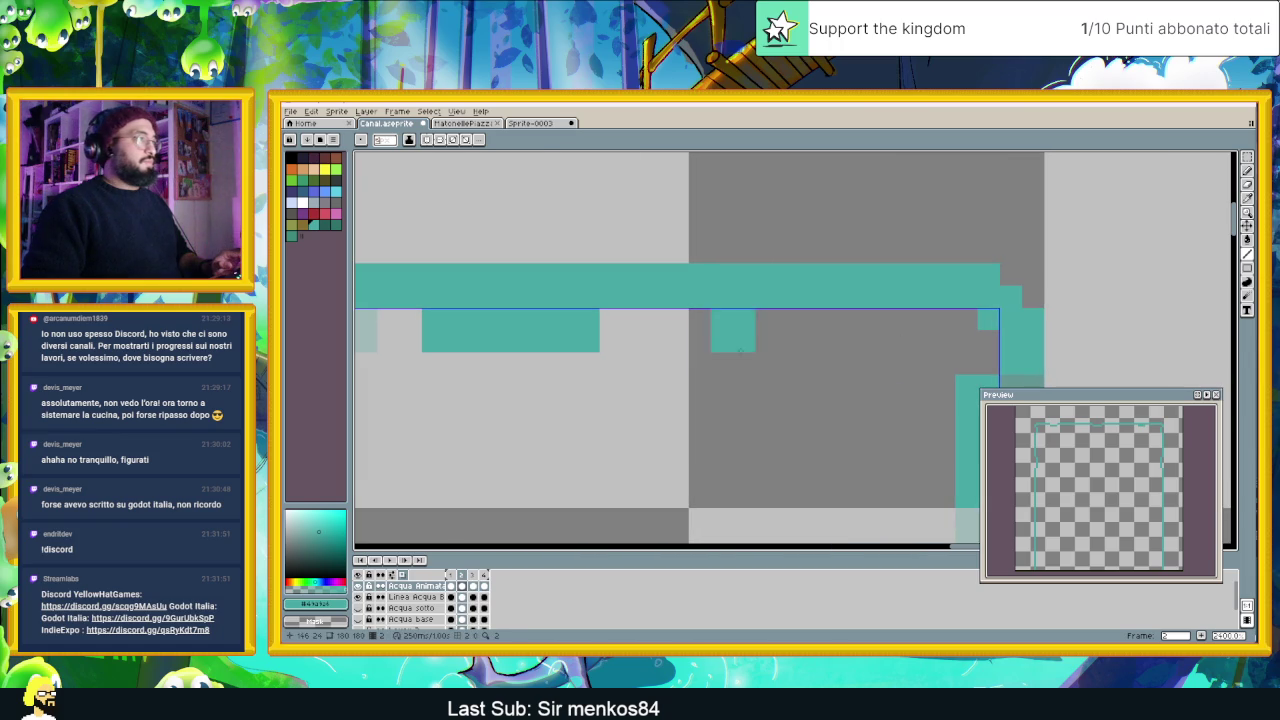
# - On frame 3, paint a teal block under the rim extending further right
pyautogui.click(473, 586)
pyautogui.click(674, 343)
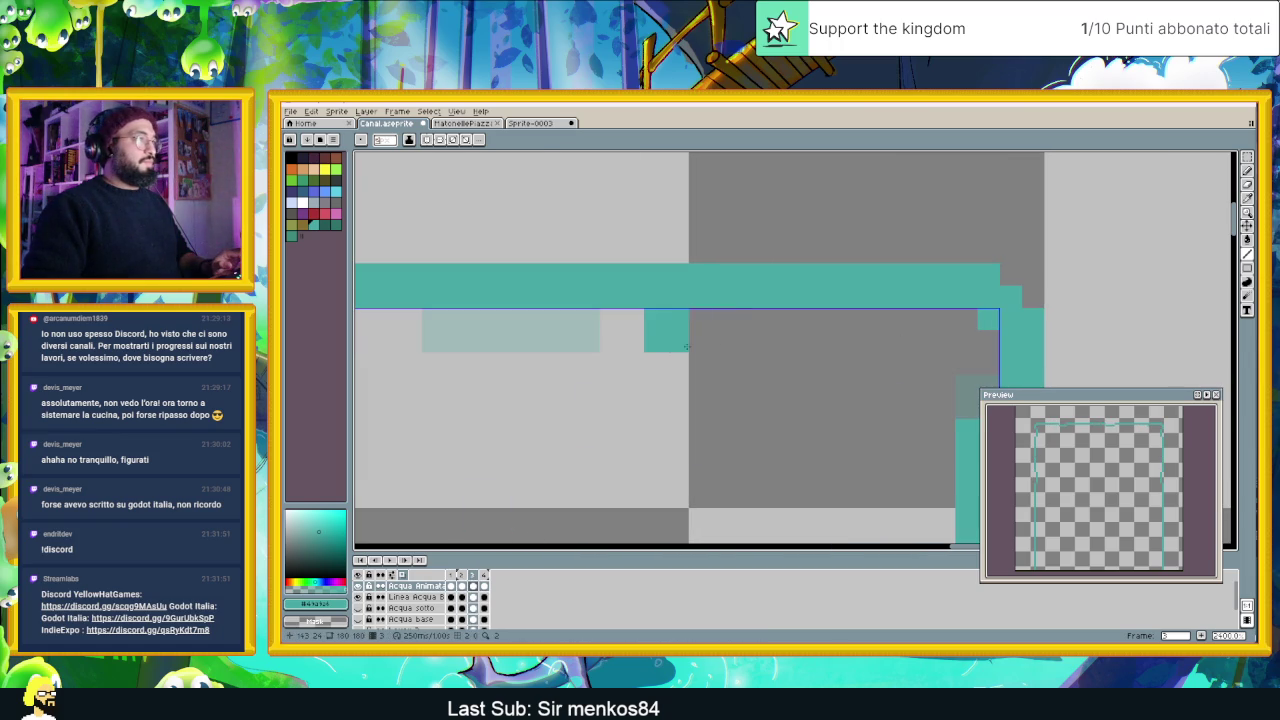
pyautogui.moveTo(680, 343); pyautogui.dragTo(750, 340)
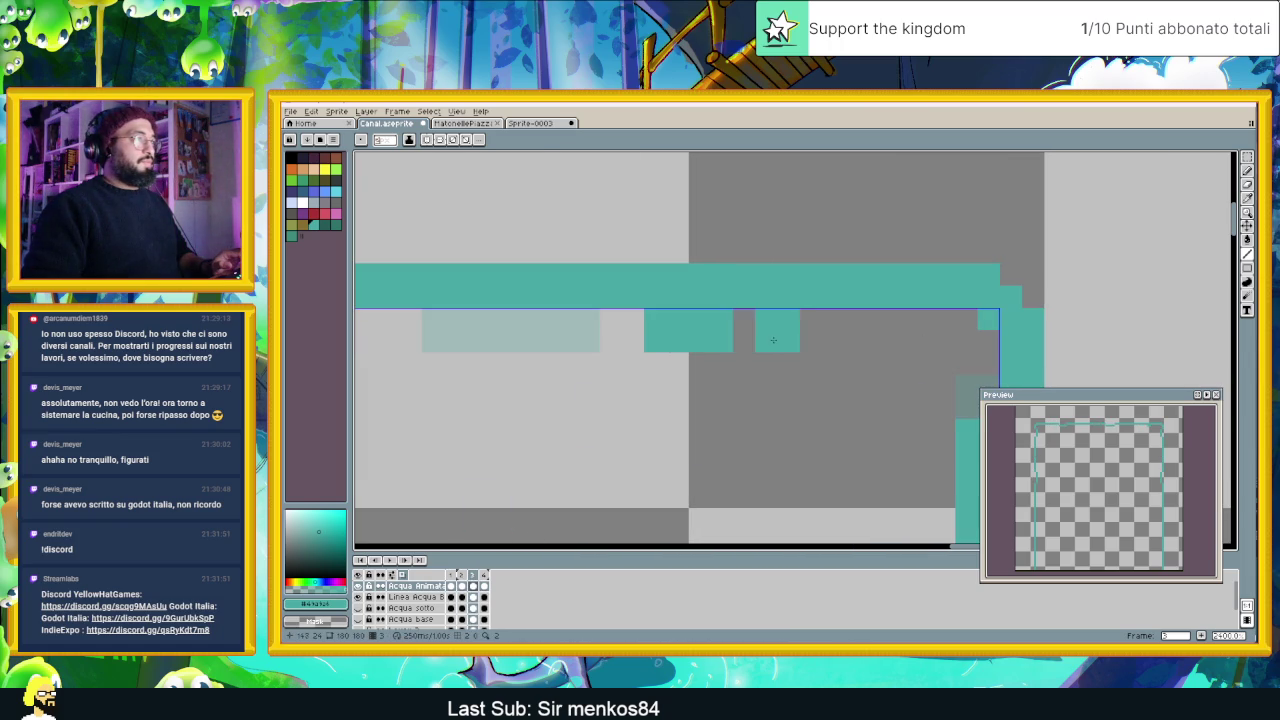
pyautogui.click(756, 340)
pyautogui.click(802, 338)
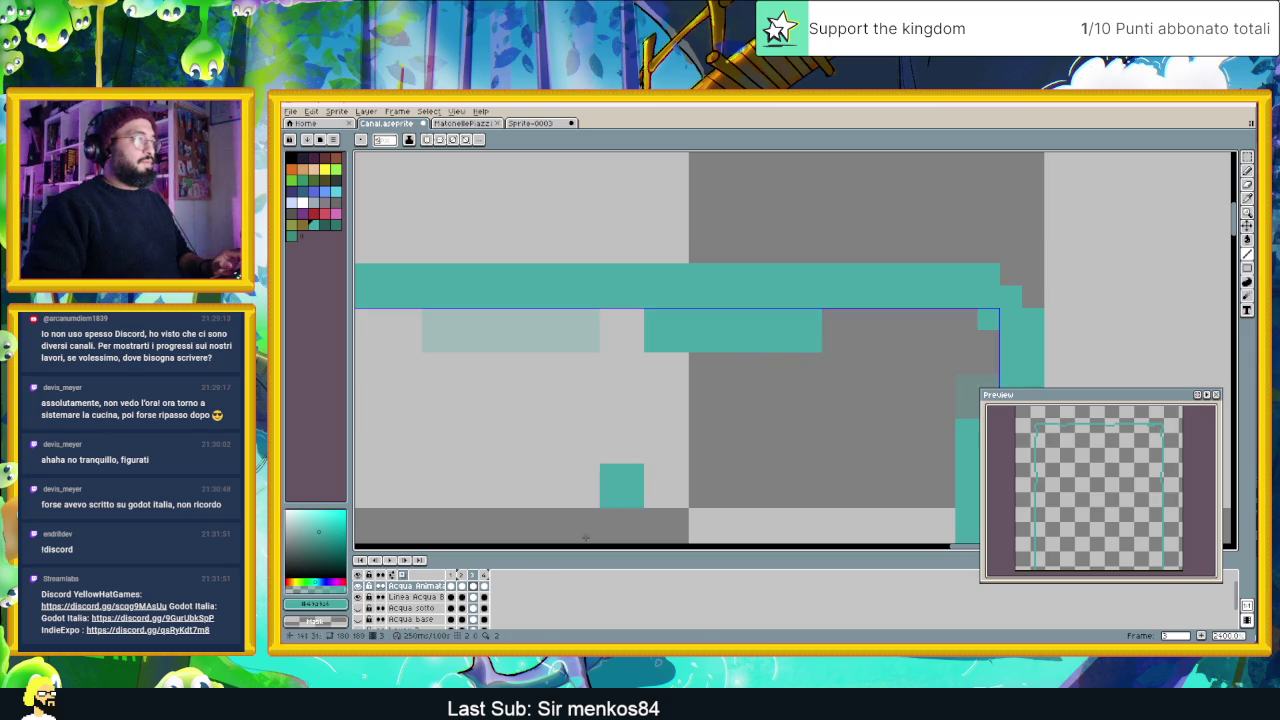
# - On frame 4, paint a wider teal block beneath the rim near the right corner
pyautogui.click(486, 587)
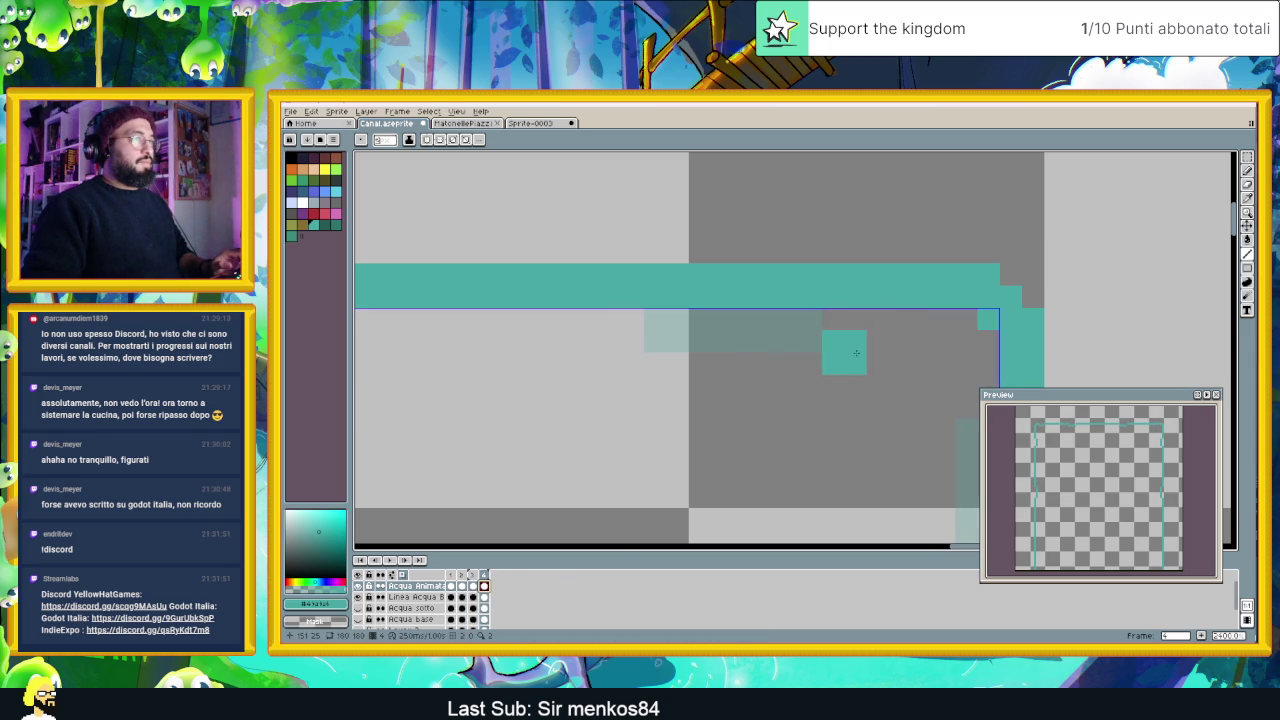
pyautogui.moveTo(929, 350); pyautogui.dragTo(771, 373)
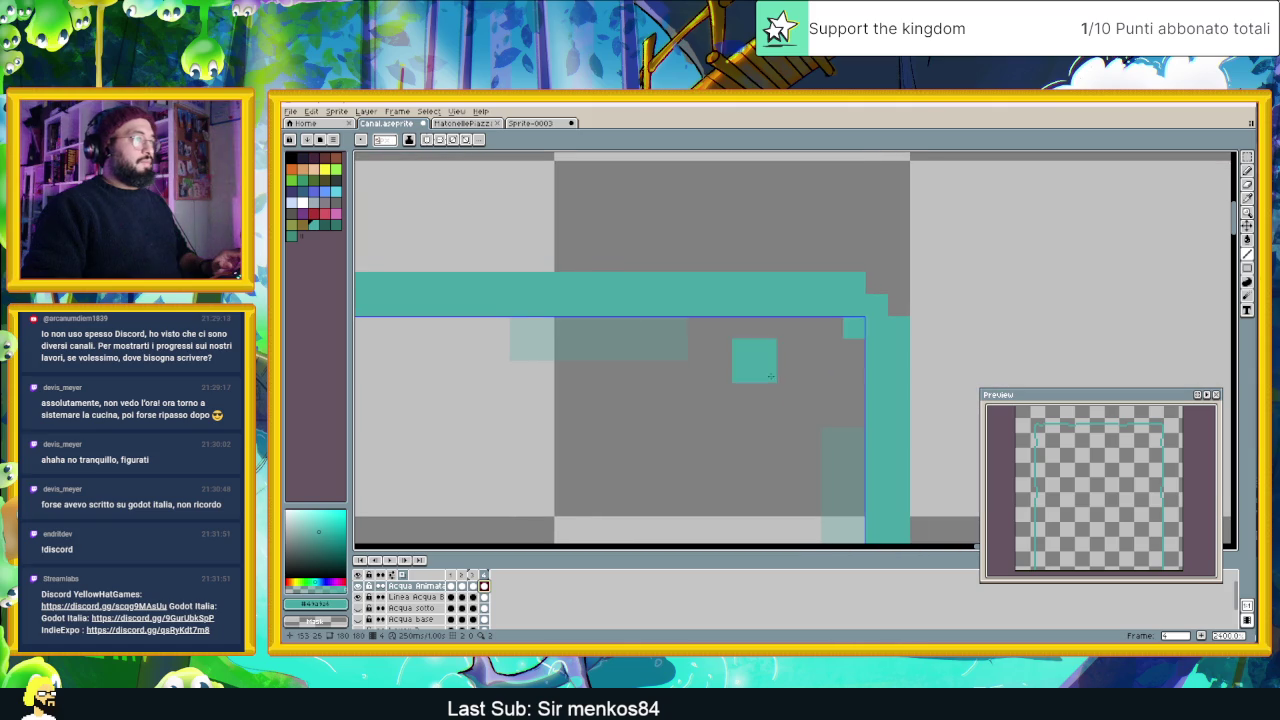
pyautogui.click(452, 585)
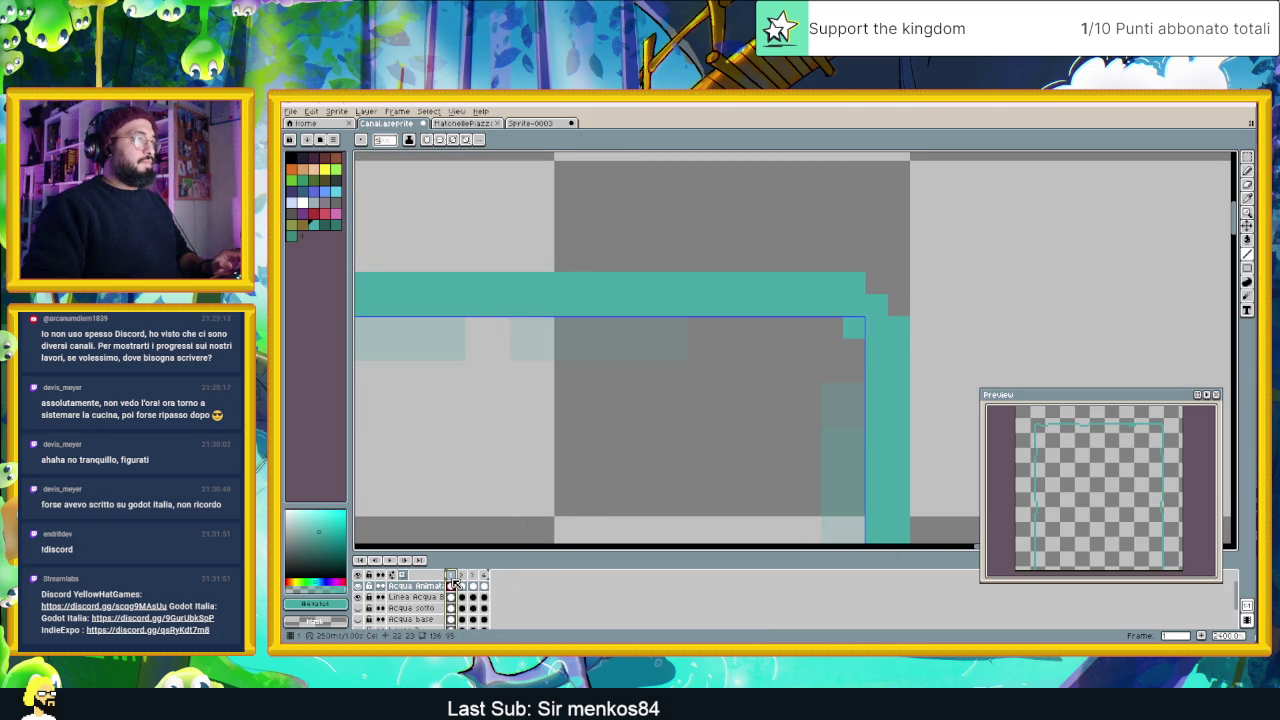
pyautogui.click(486, 578)
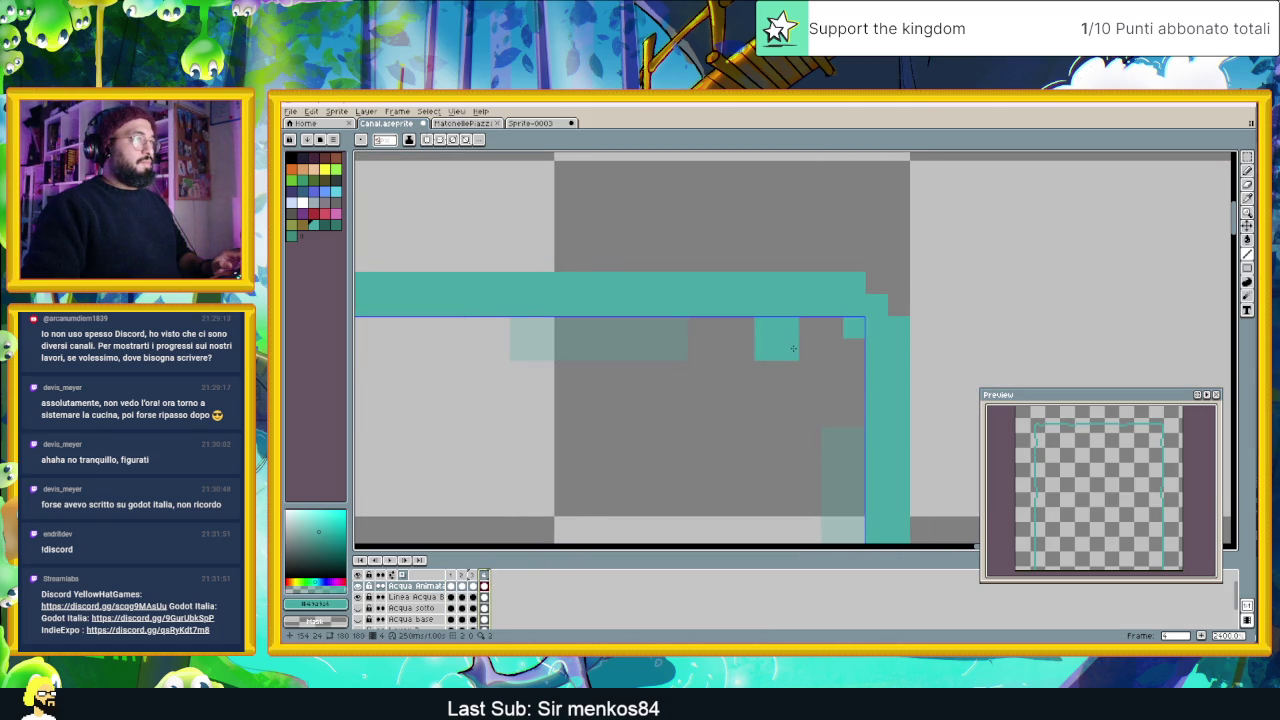
pyautogui.click(793, 348)
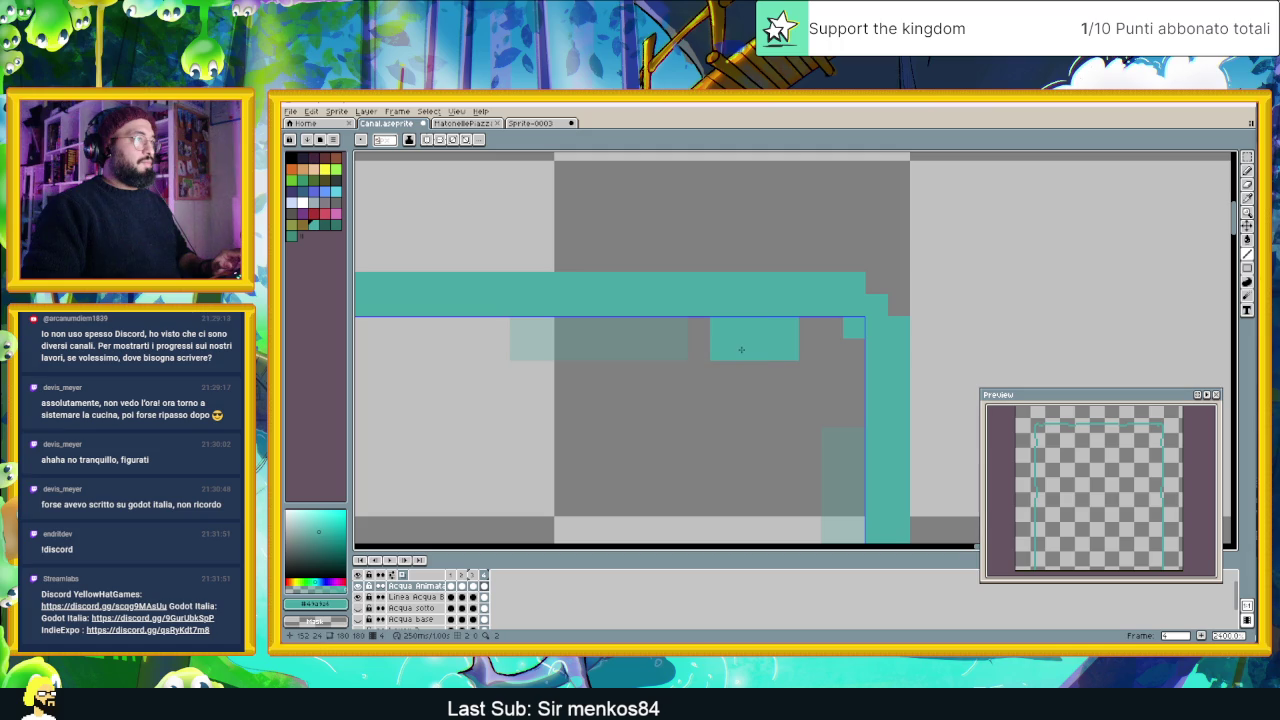
pyautogui.click(696, 349)
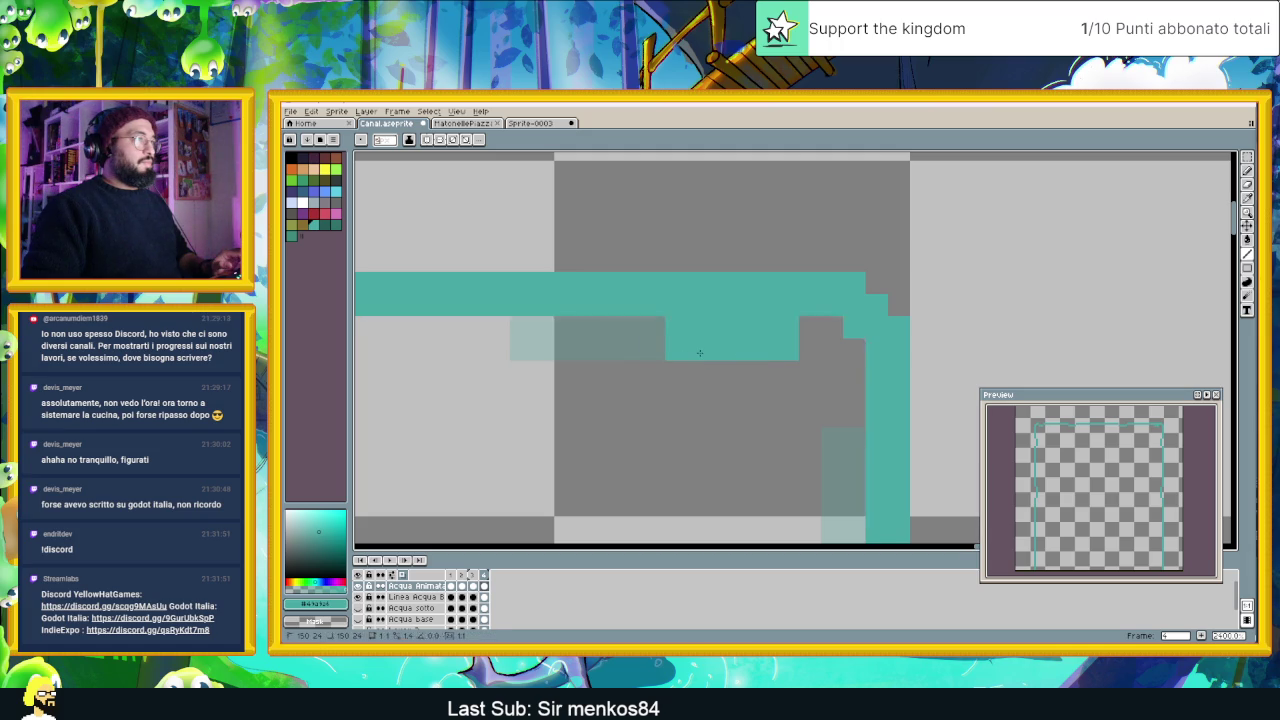
pyautogui.scroll(-3, 673, 421)
pyautogui.scroll(-1, 670, 412)
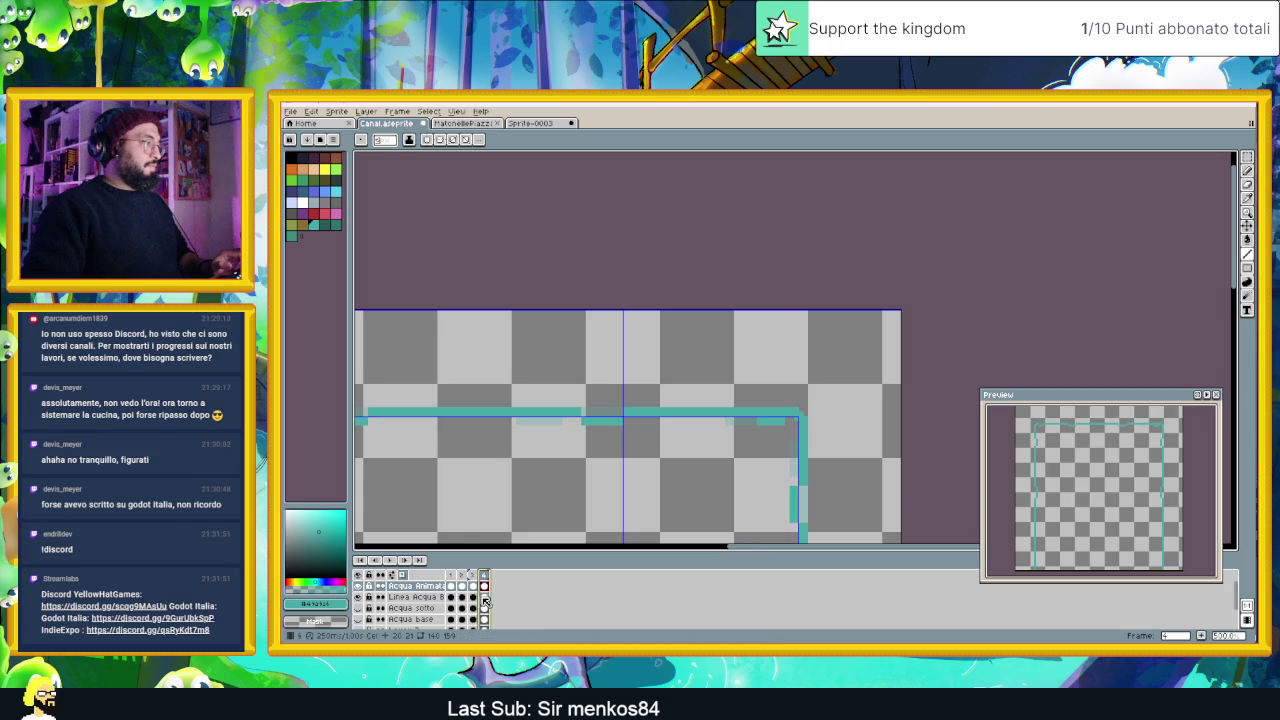
# - On Linea Acqua B, erase short, differently placed stretches of the rim line on frames 1 and 2
pyautogui.click(451, 597)
pyautogui.scroll(1, 640, 493)
pyautogui.scroll(1, 602, 407)
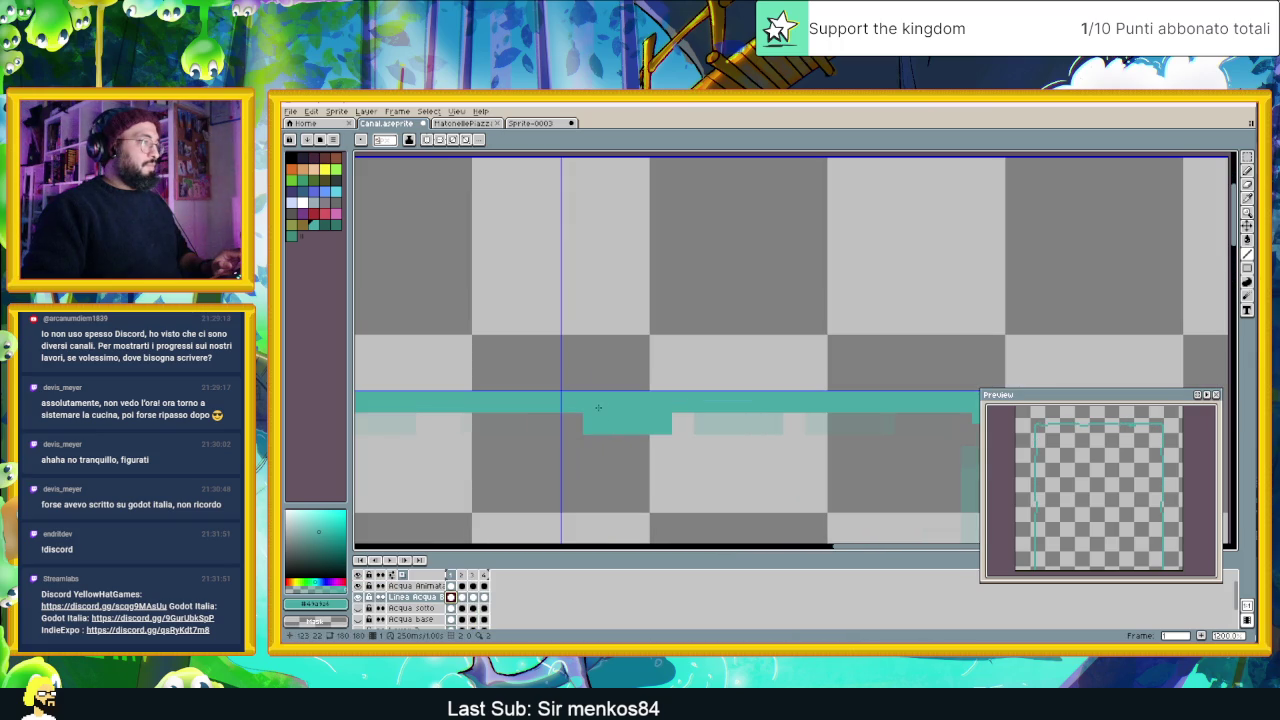
pyautogui.moveTo(596, 407); pyautogui.dragTo(617, 406)
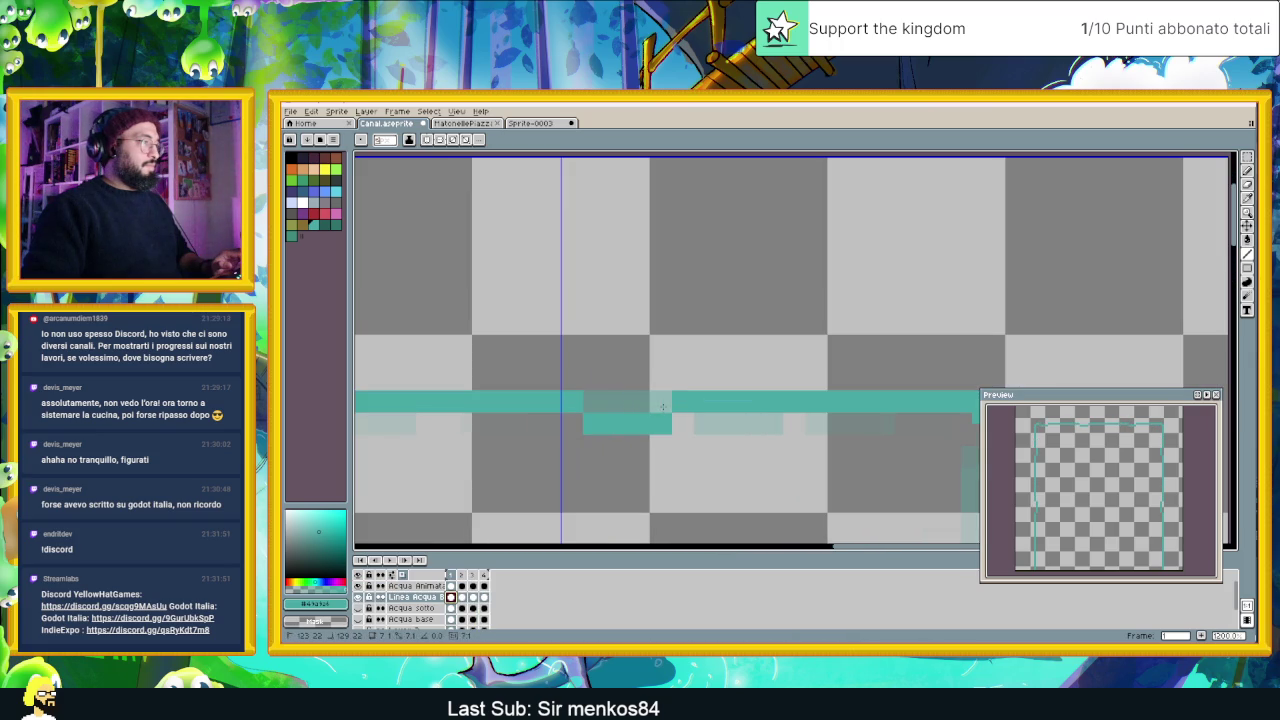
pyautogui.press('Right')
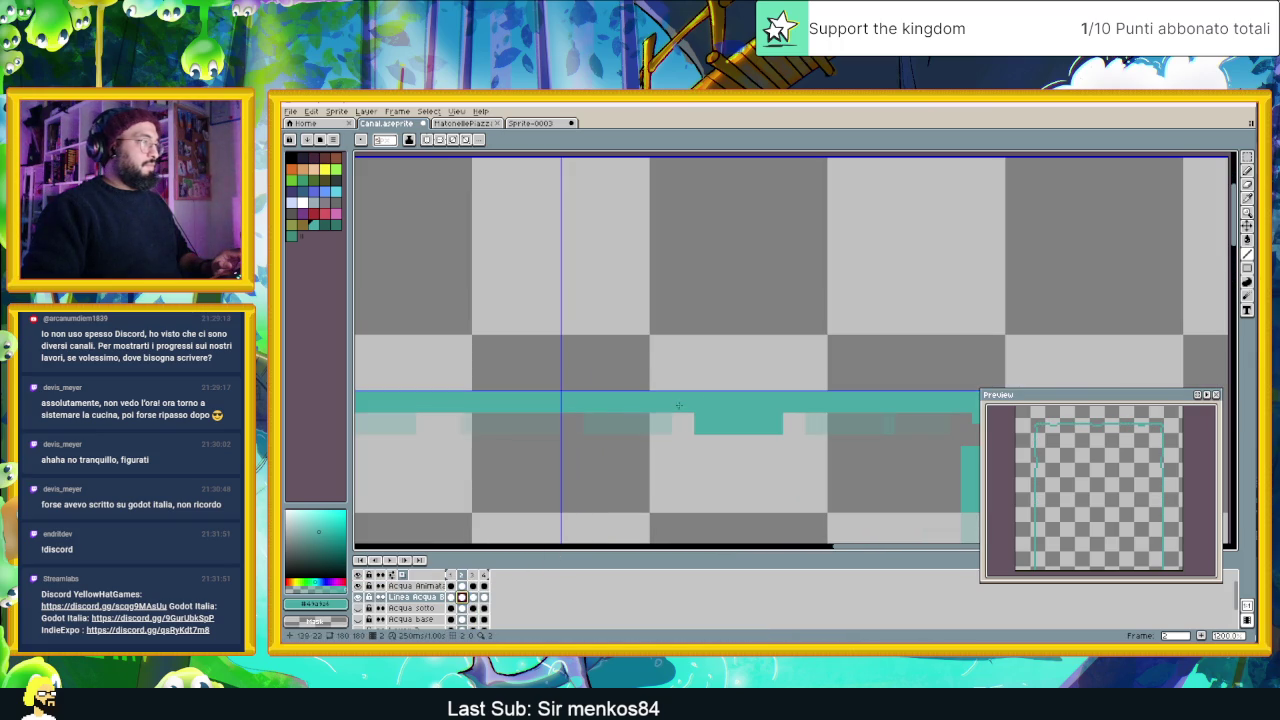
pyautogui.moveTo(704, 401); pyautogui.dragTo(748, 401)
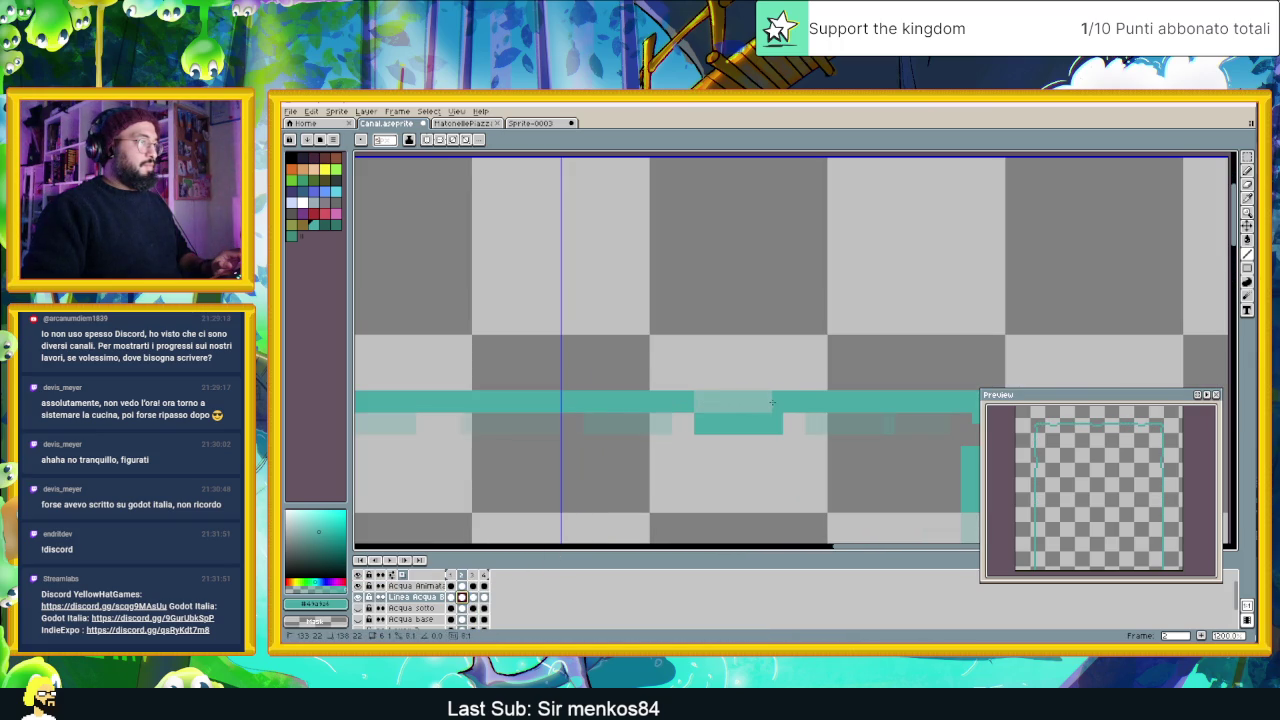
# - Erase another rim-line stretch on frame 3, then go to frame 4 and centre the sprite
pyautogui.hscroll(3, 771, 402)
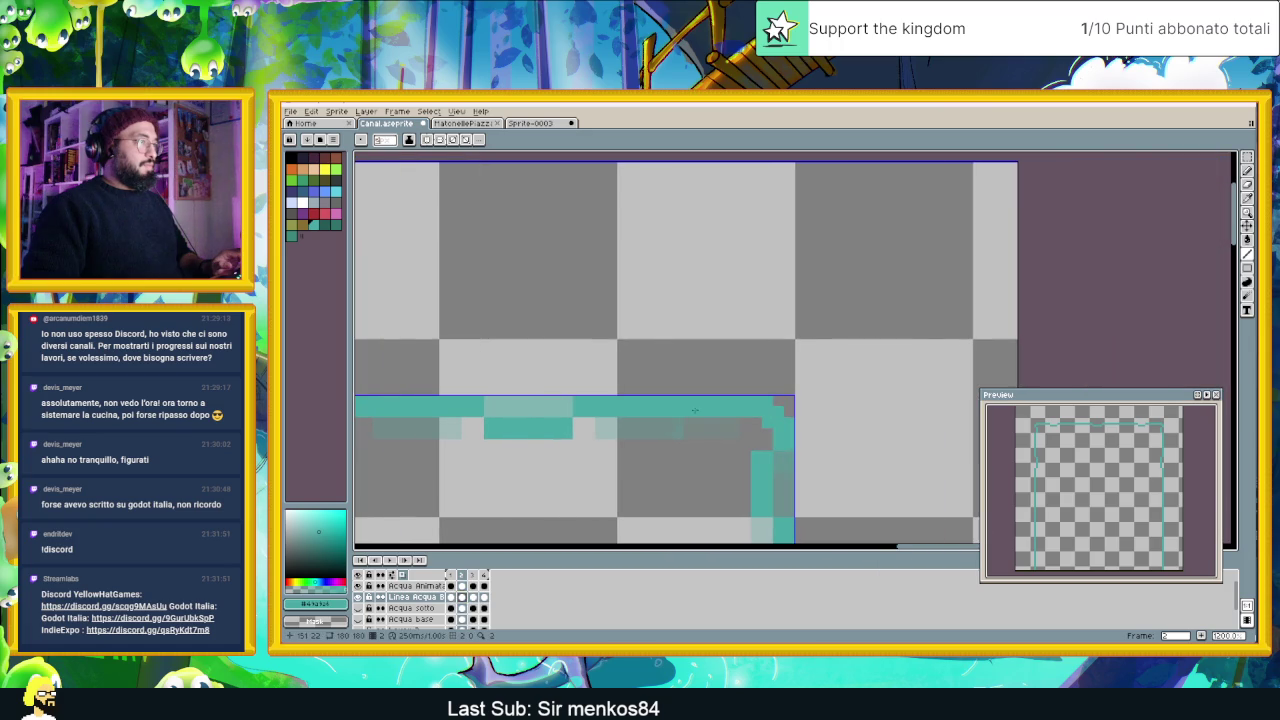
pyautogui.click(474, 597)
pyautogui.moveTo(608, 409); pyautogui.dragTo(668, 408)
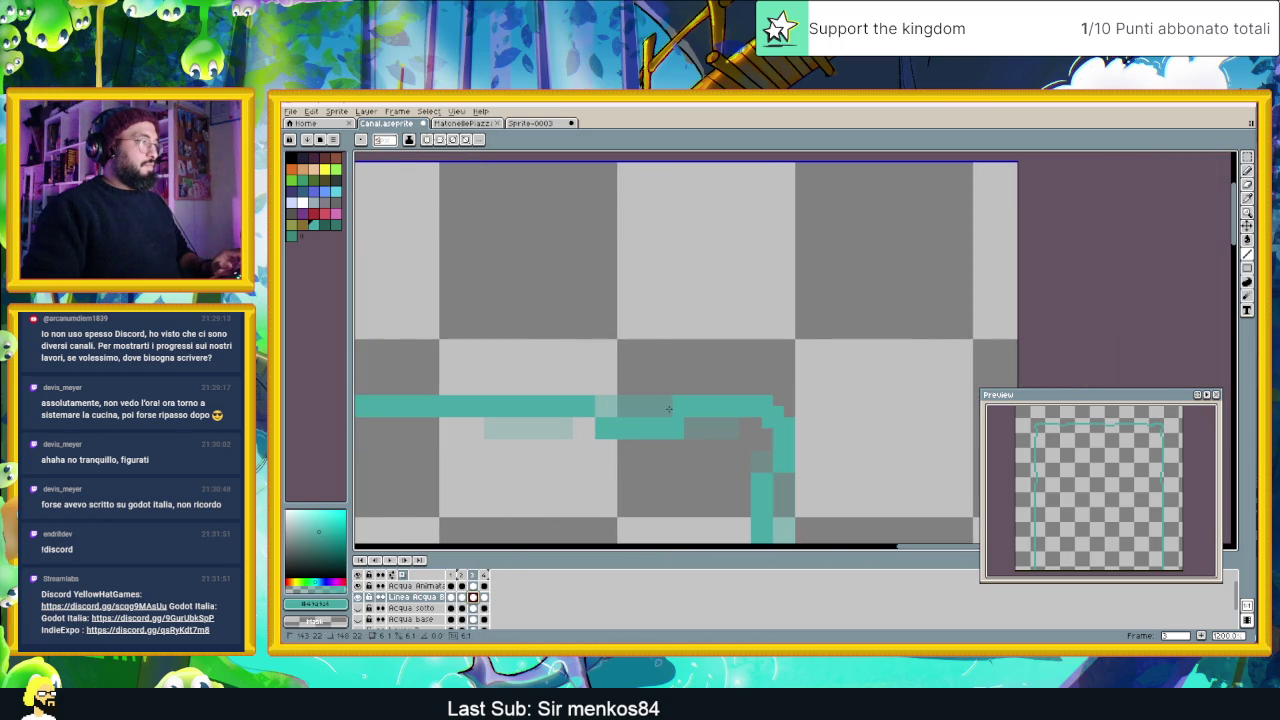
pyautogui.click(484, 597)
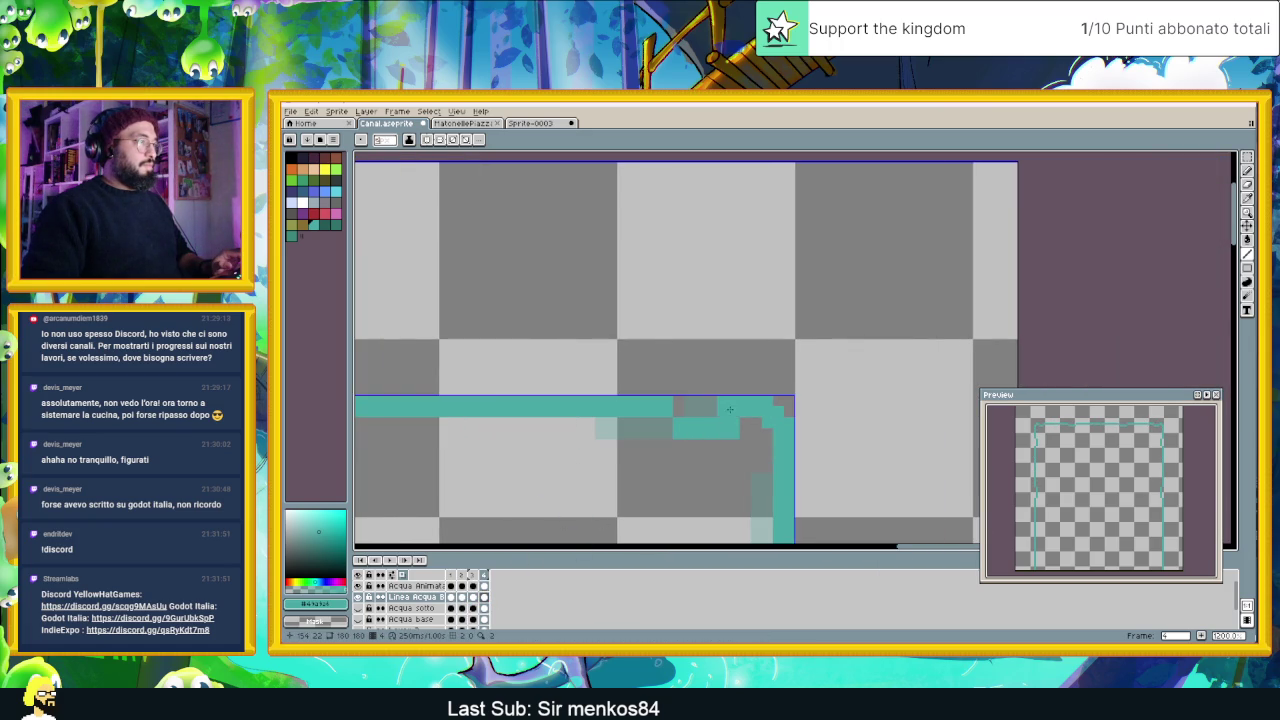
pyautogui.scroll(-1, 660, 418)
pyautogui.scroll(-1, 630, 428)
pyautogui.moveTo(630, 428); pyautogui.dragTo(767, 400)
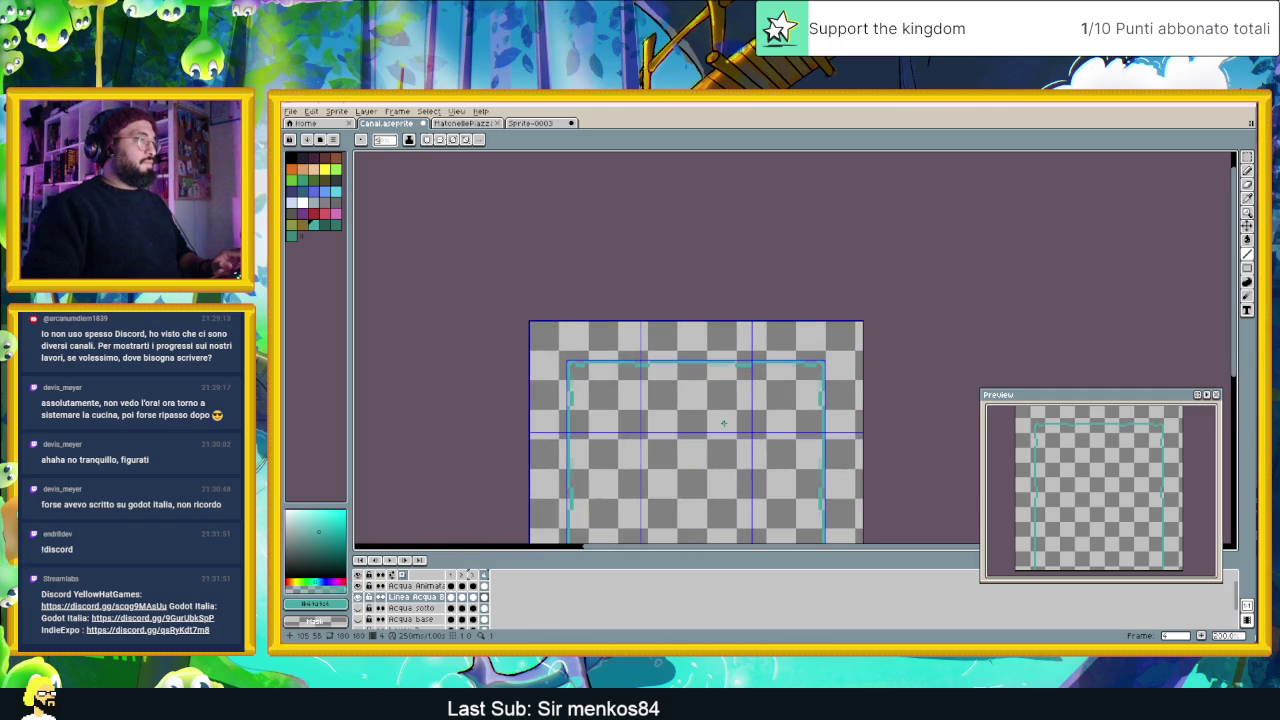
# - Play the animation, show the water fill layer, and select Acqua Animata frame 1
pyautogui.click(390, 560)
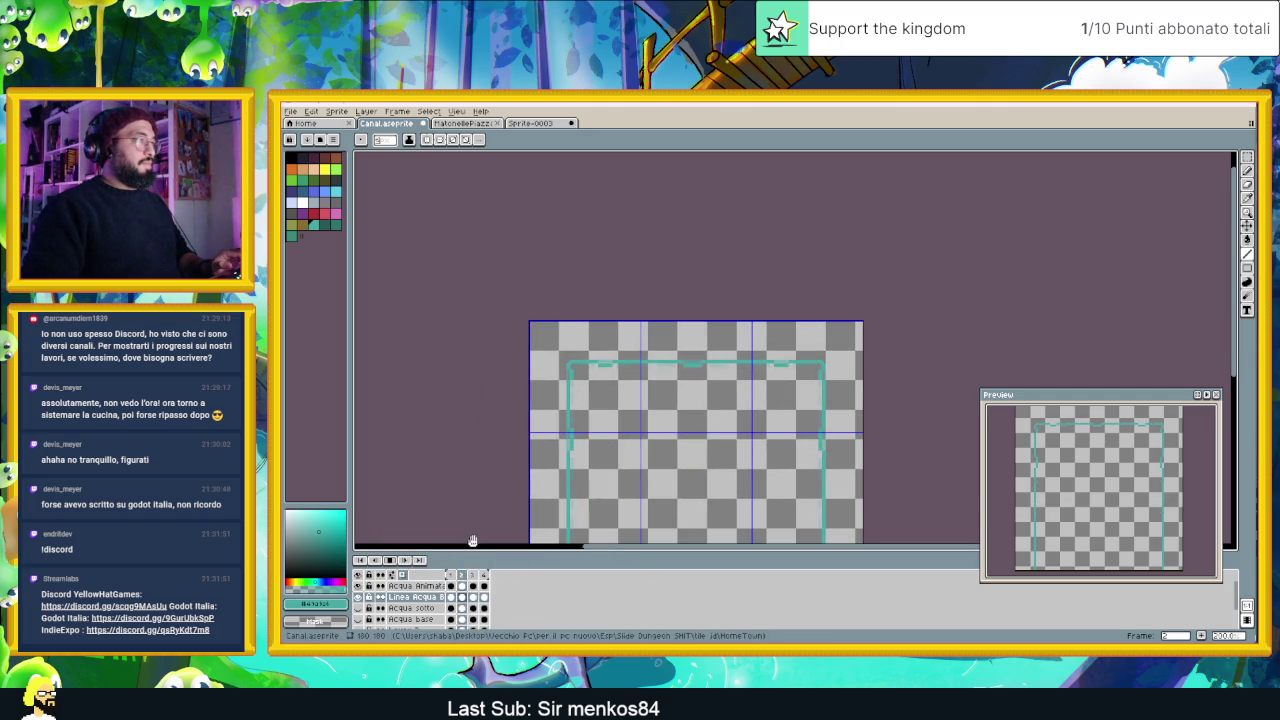
pyautogui.click(361, 610)
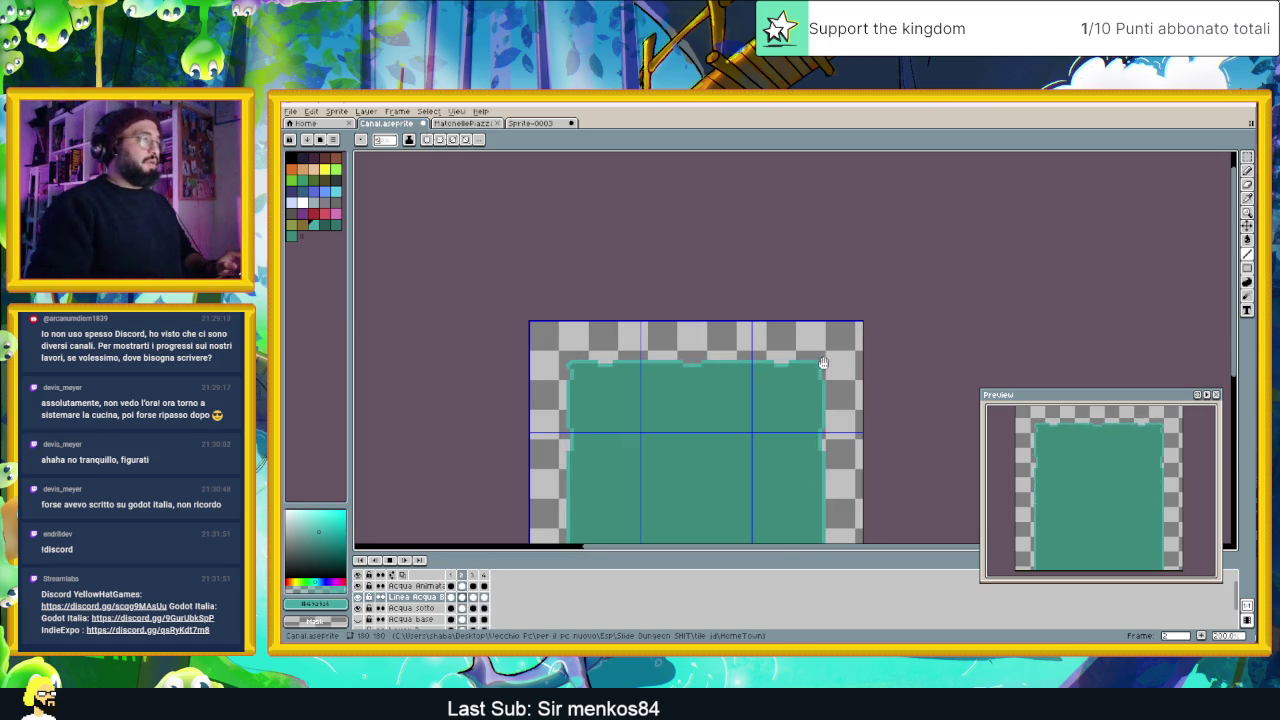
pyautogui.moveTo(811, 423); pyautogui.dragTo(840, 289)
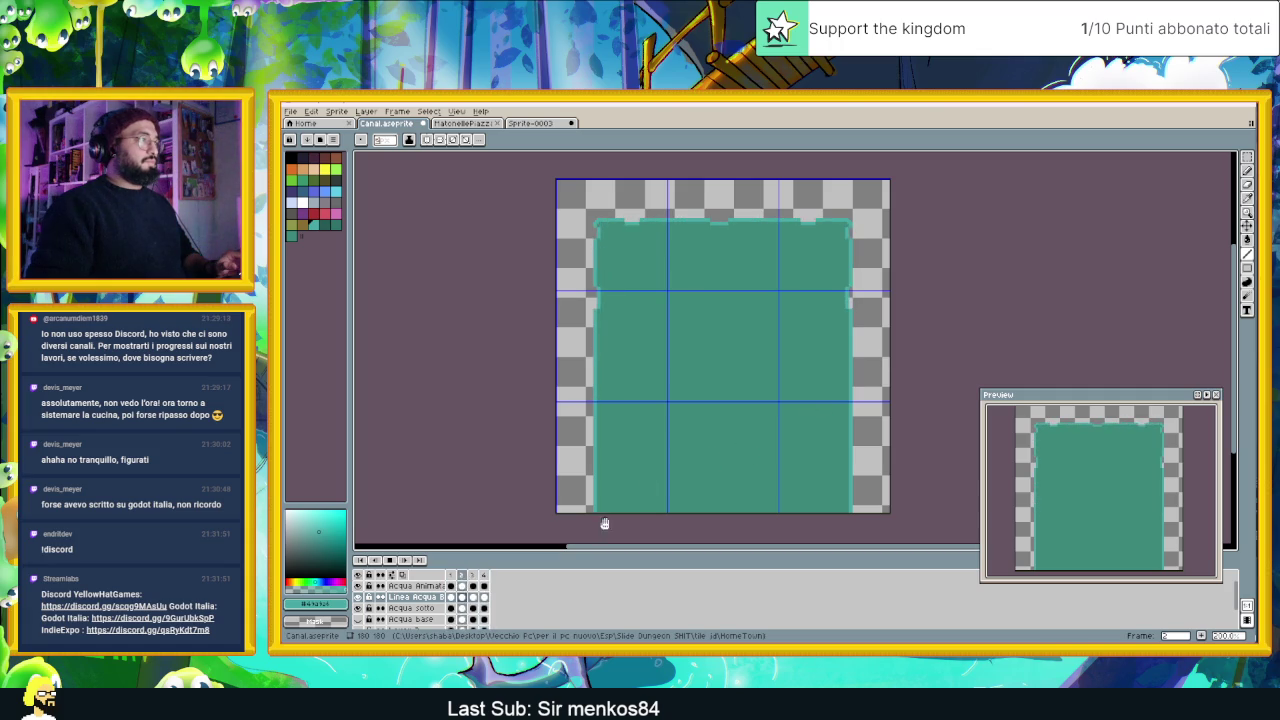
pyautogui.click(451, 586)
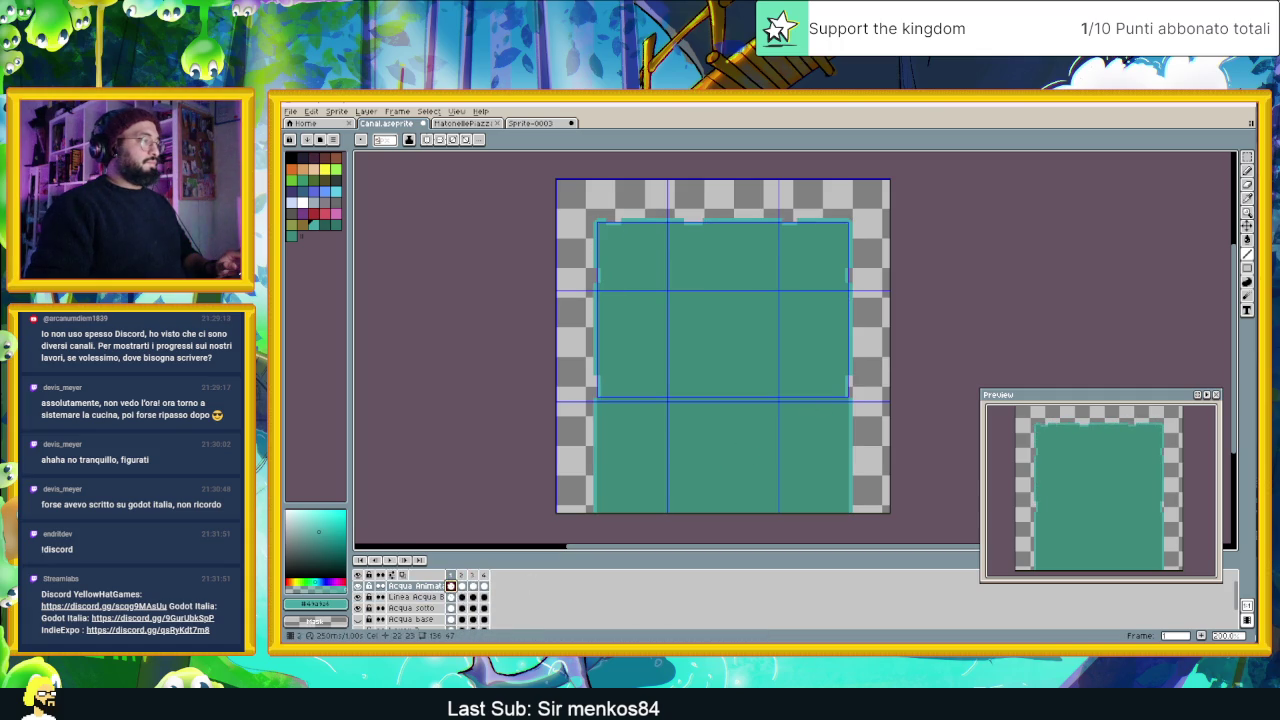
# - Turn on vertical symmetry and draw stepped light-teal edge notches on frame 1
pyautogui.scroll(1, 665, 455)
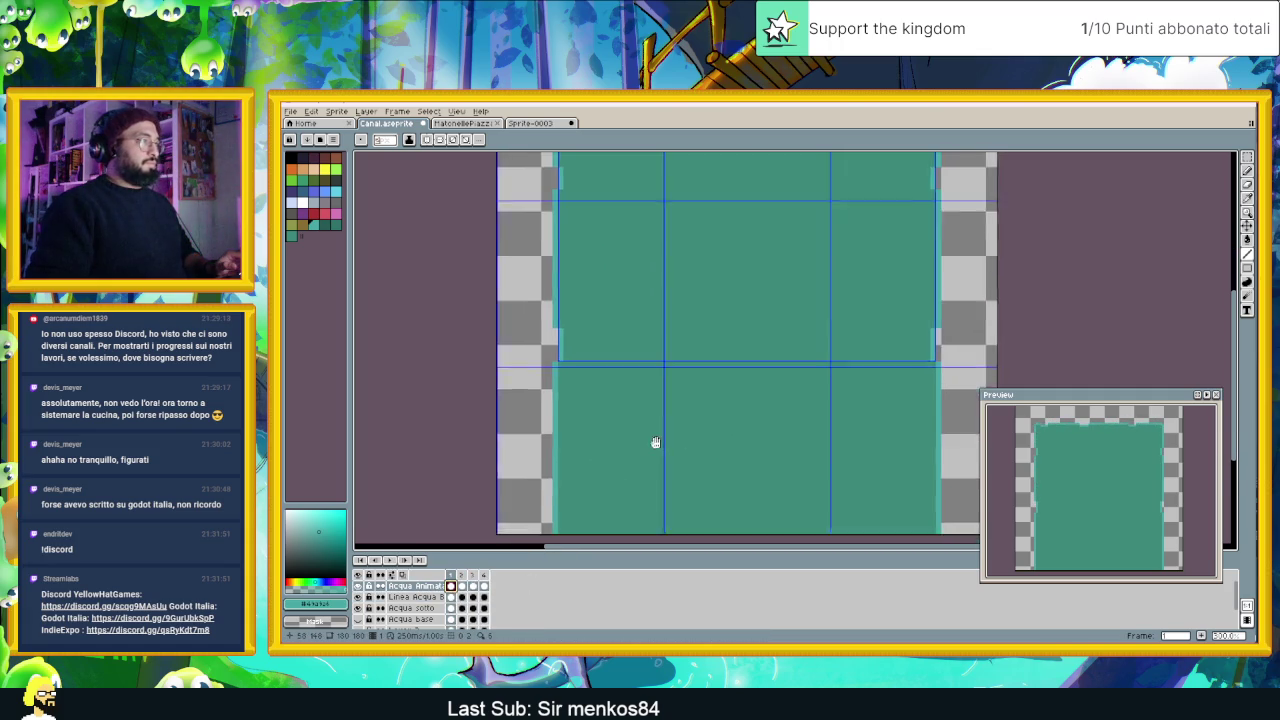
pyautogui.scroll(1, 602, 385)
pyautogui.moveTo(621, 400); pyautogui.dragTo(585, 377)
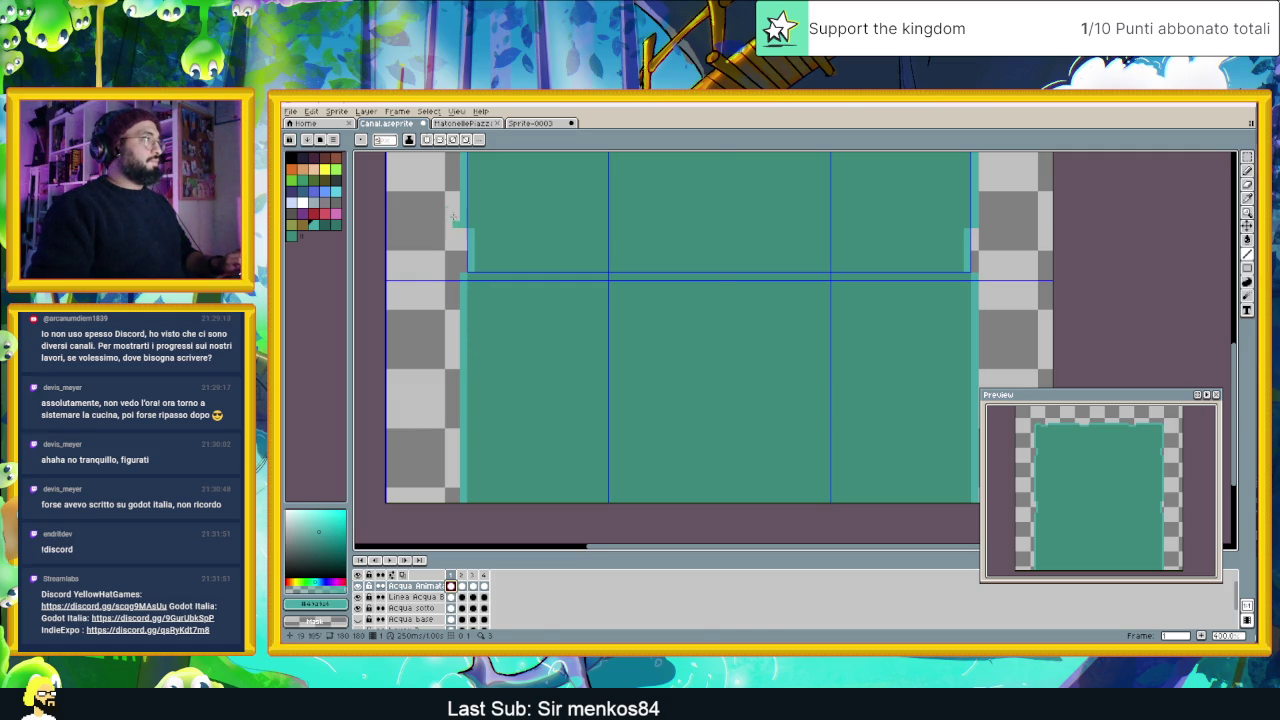
pyautogui.hotkey('shift', 's')
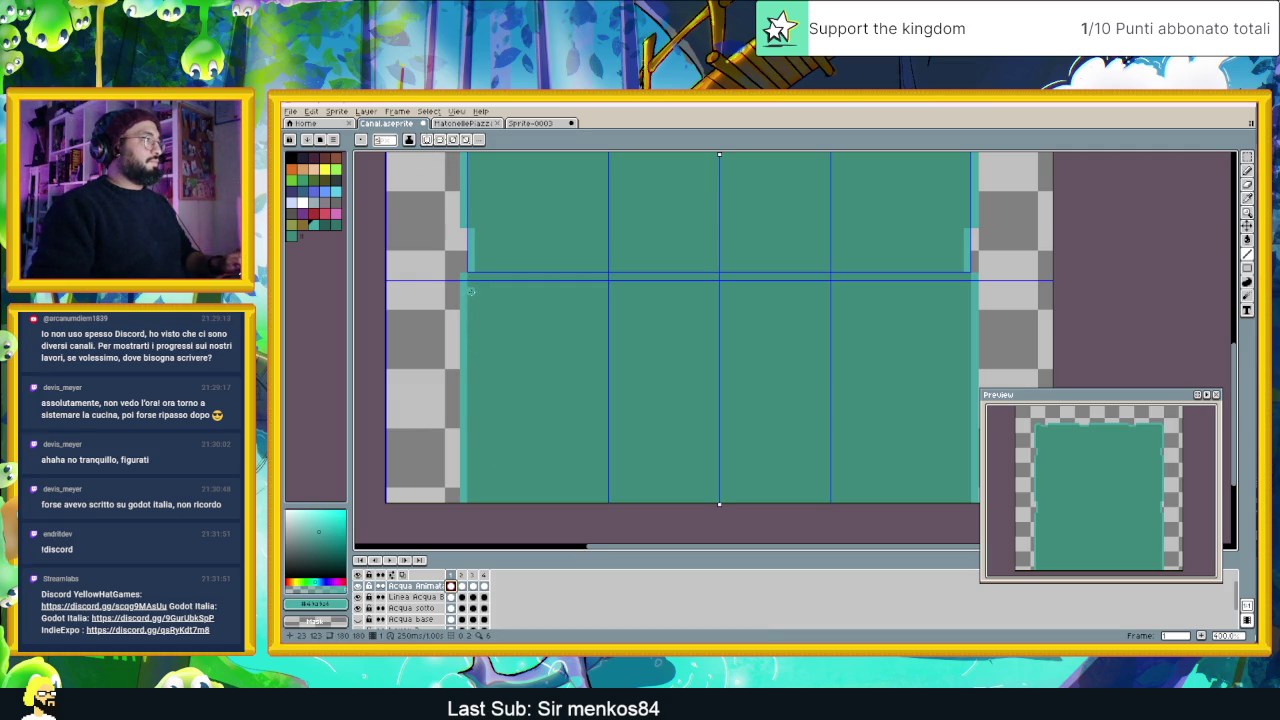
pyautogui.scroll(1, 470, 290)
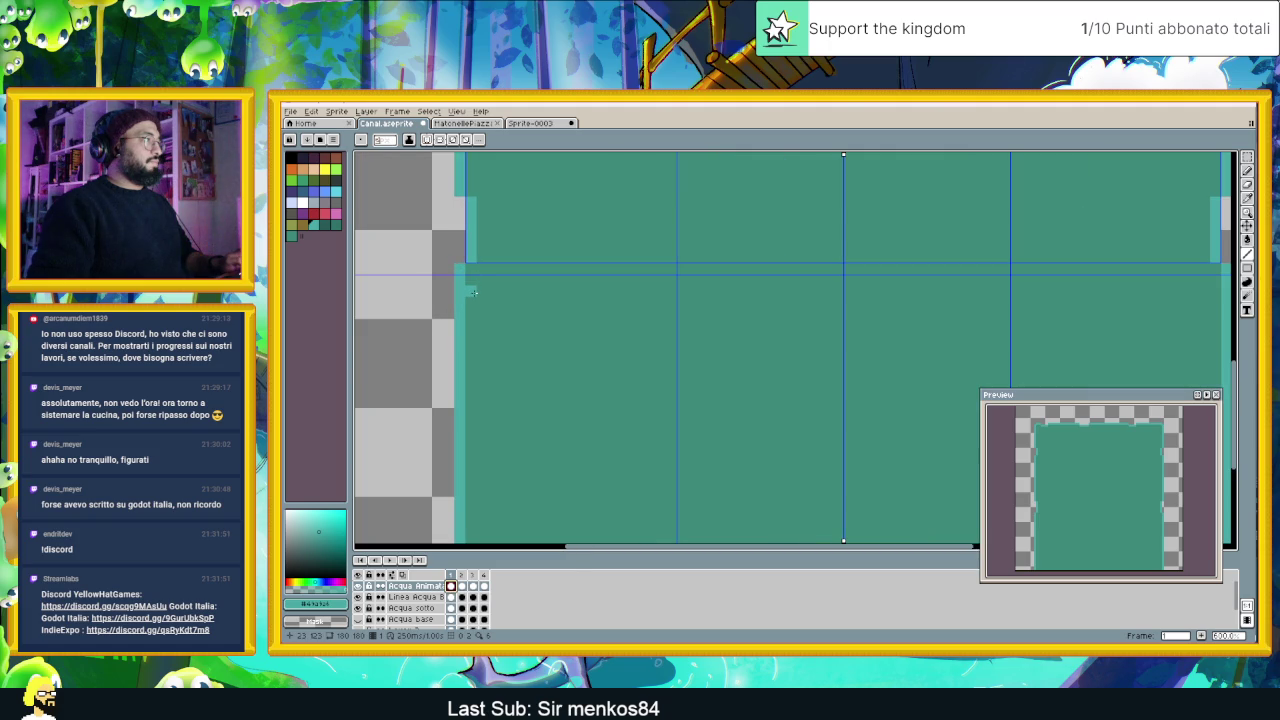
pyautogui.moveTo(472, 315); pyautogui.dragTo(475, 309)
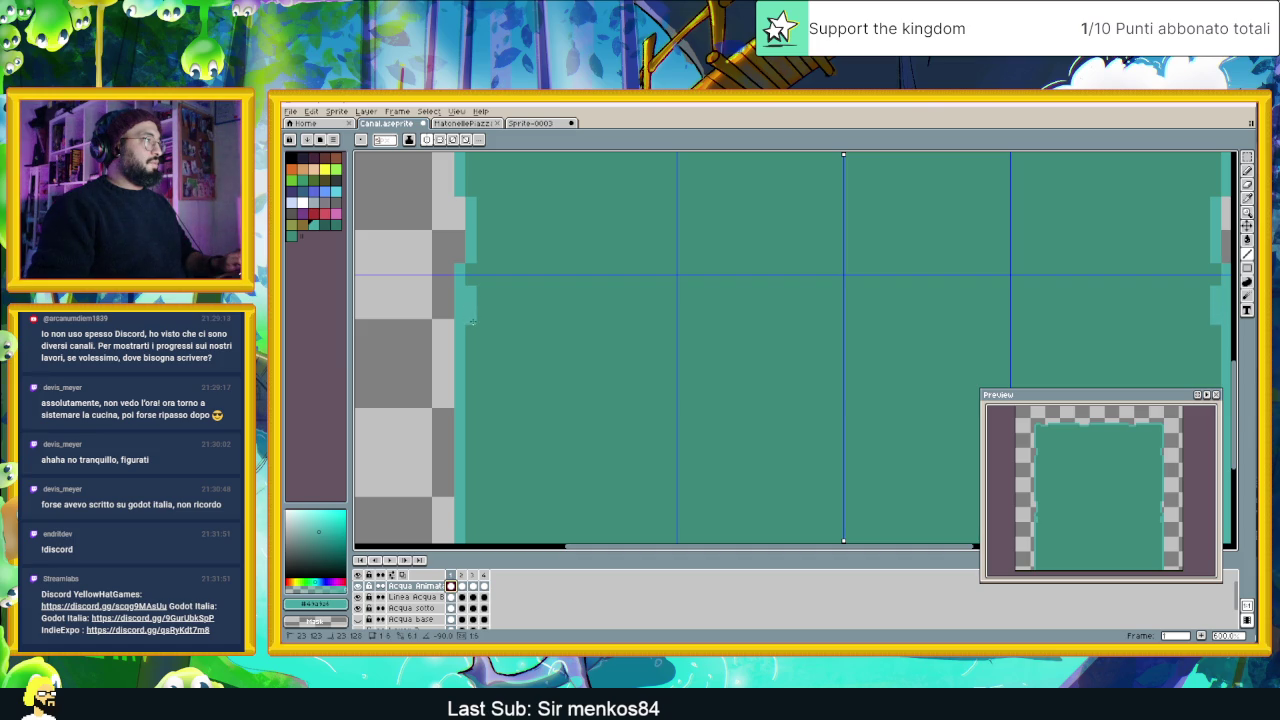
pyautogui.moveTo(473, 333); pyautogui.dragTo(472, 340)
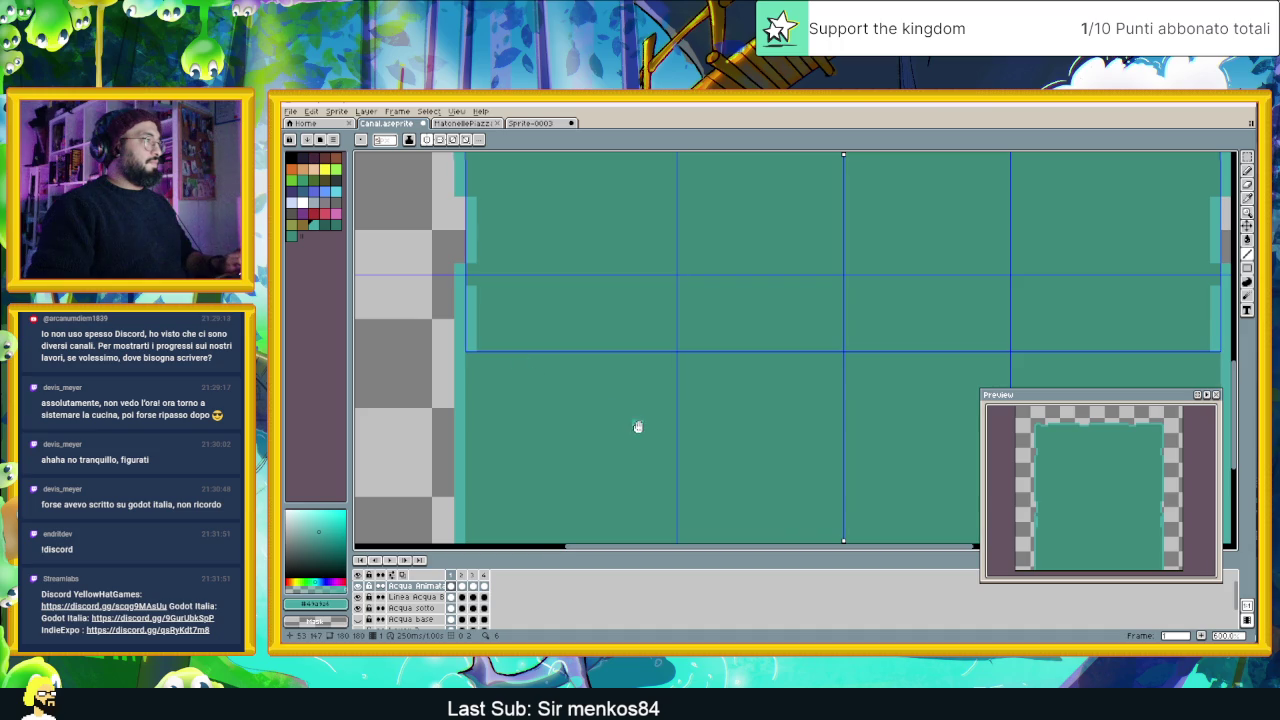
pyautogui.moveTo(637, 423); pyautogui.dragTo(551, 349)
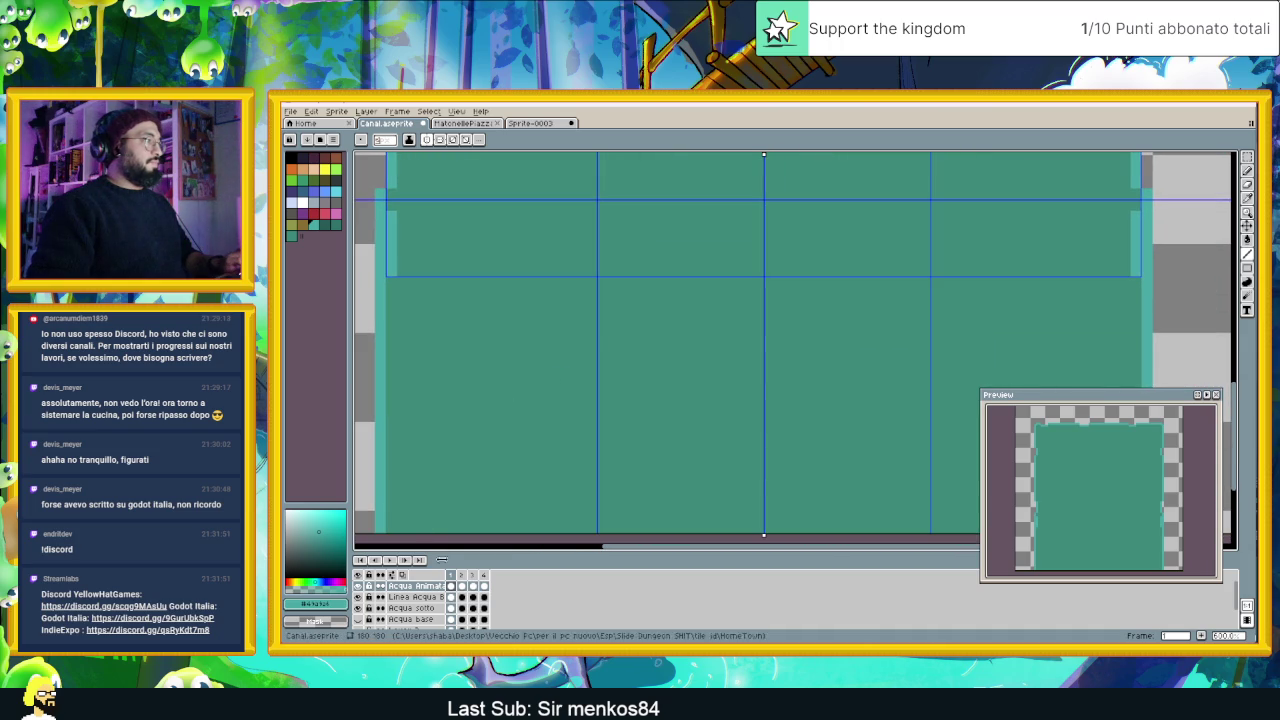
# - On frame 2, hide the base fill and draw the teal edge notch further down
pyautogui.click(462, 587)
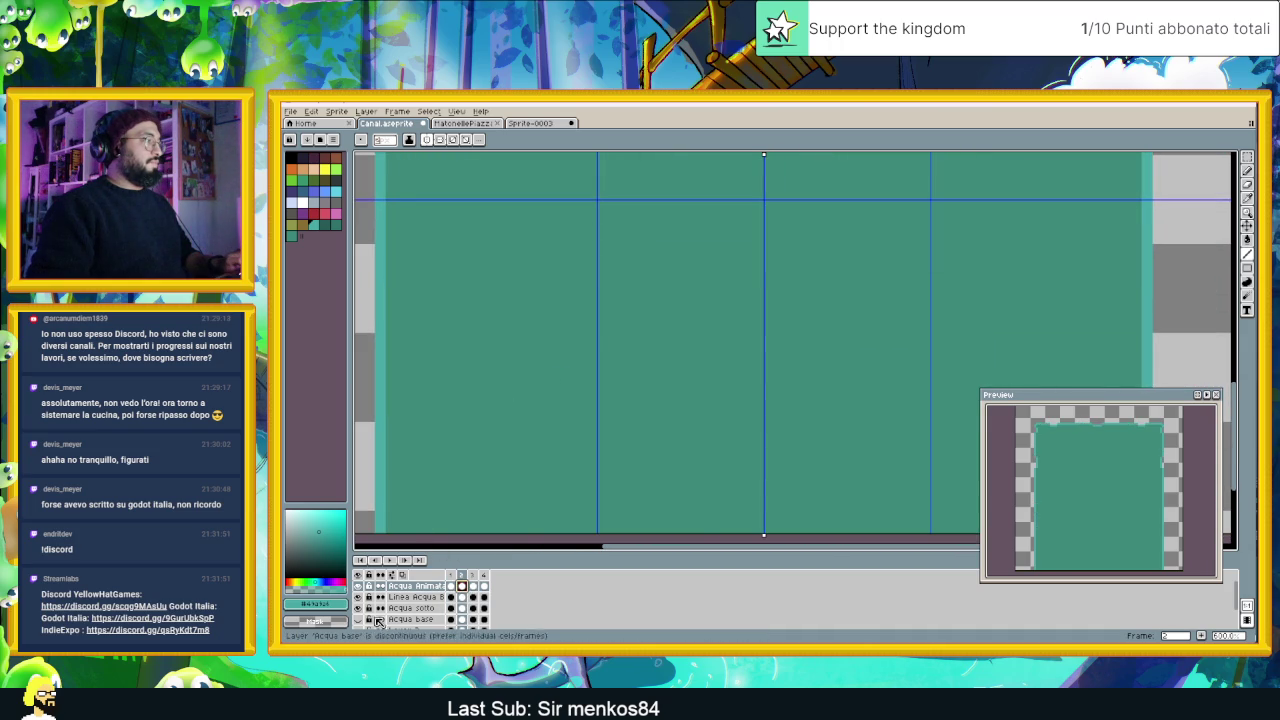
pyautogui.click(403, 576)
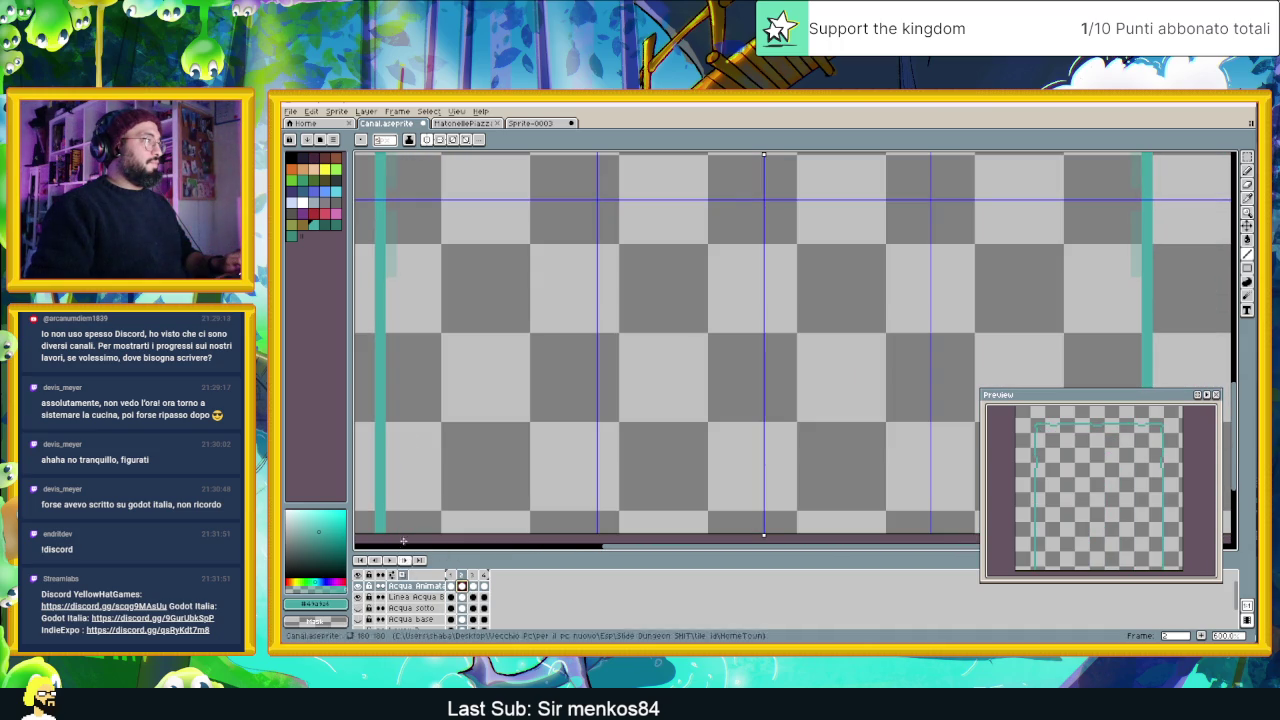
pyautogui.moveTo(434, 323); pyautogui.dragTo(526, 300)
pyautogui.scroll(1, 502, 283)
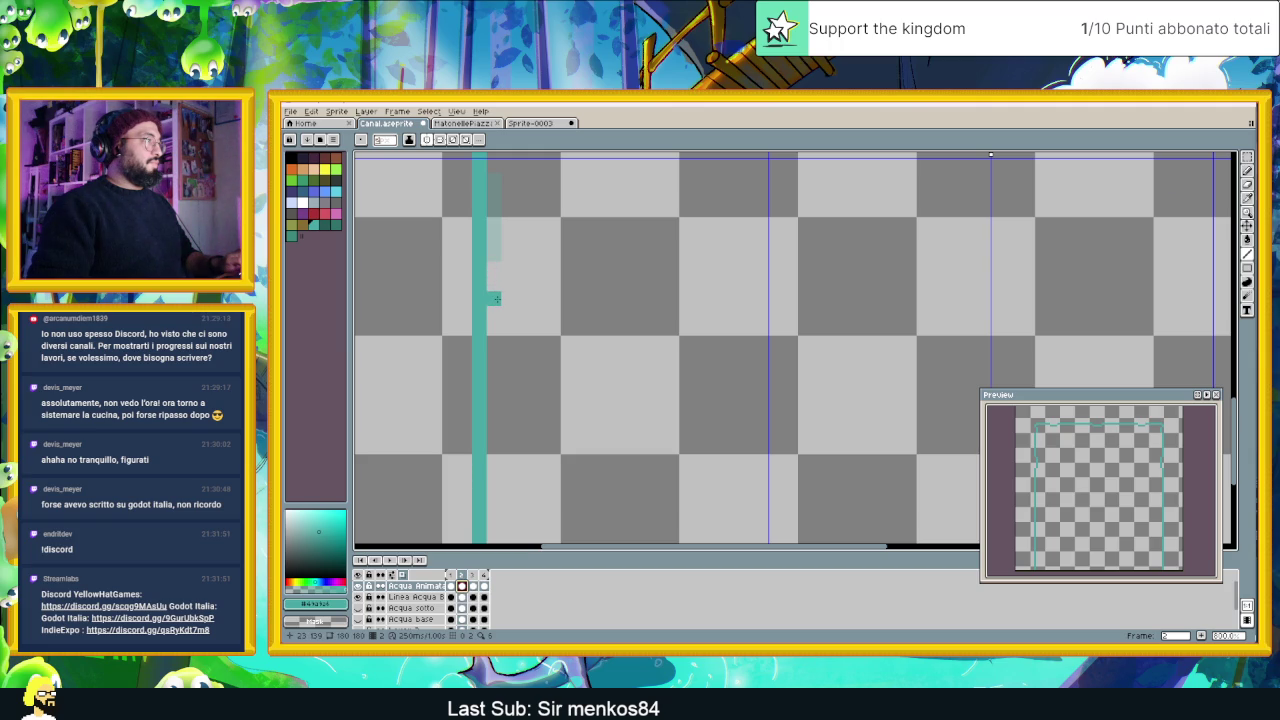
pyautogui.moveTo(498, 303); pyautogui.dragTo(499, 318)
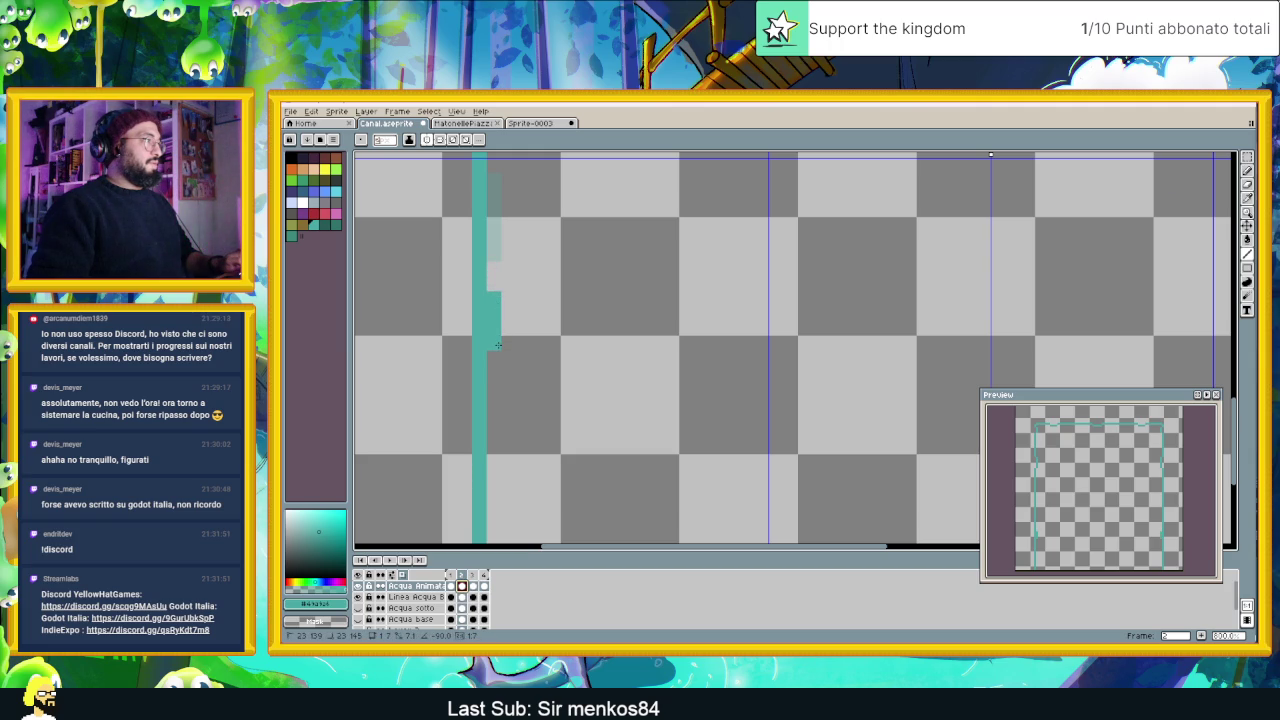
pyautogui.moveTo(497, 345); pyautogui.dragTo(497, 369)
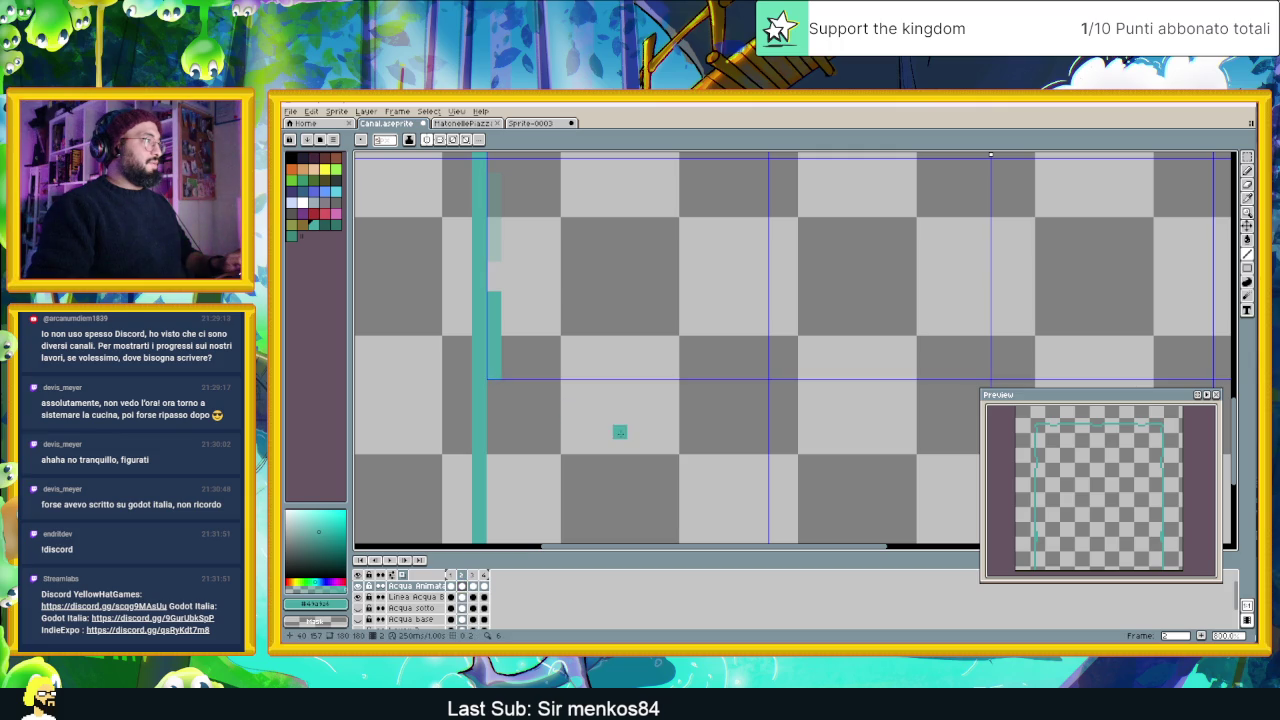
pyautogui.scroll(-2, 582, 363)
pyautogui.moveTo(582, 363); pyautogui.dragTo(549, 423)
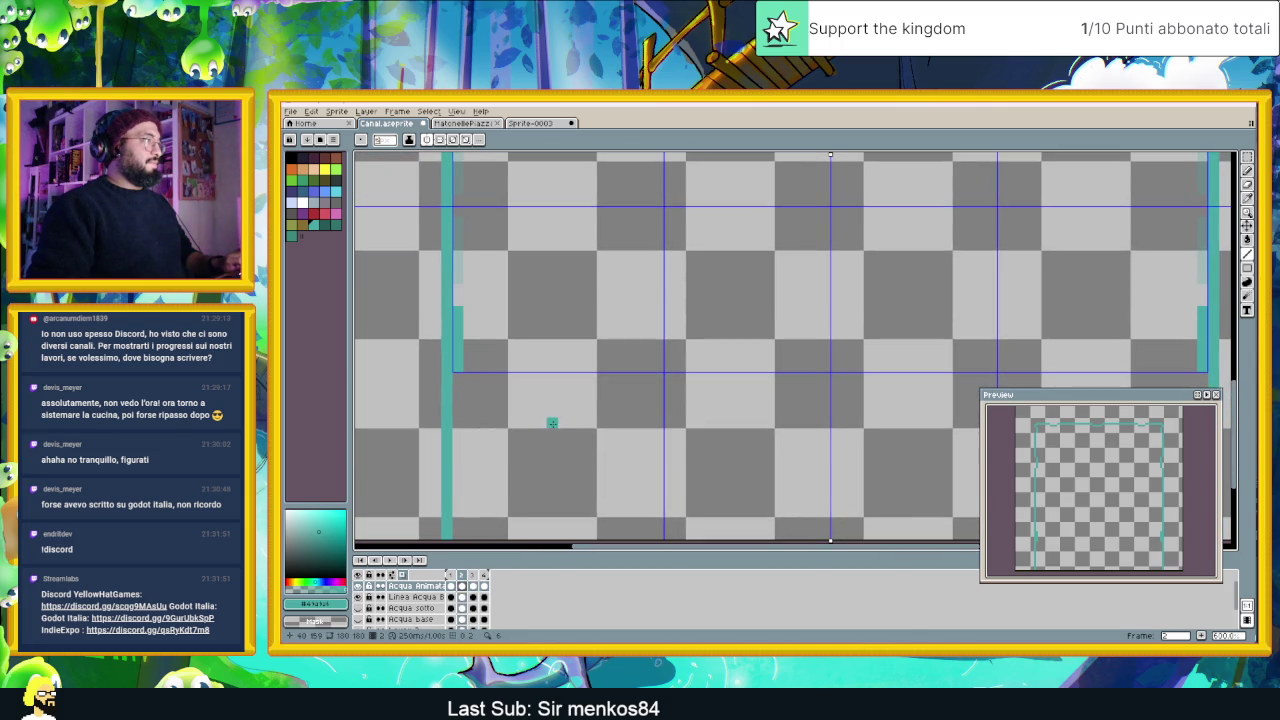
# - On frame 3, lengthen the teal block beside the rim downward
pyautogui.click(473, 586)
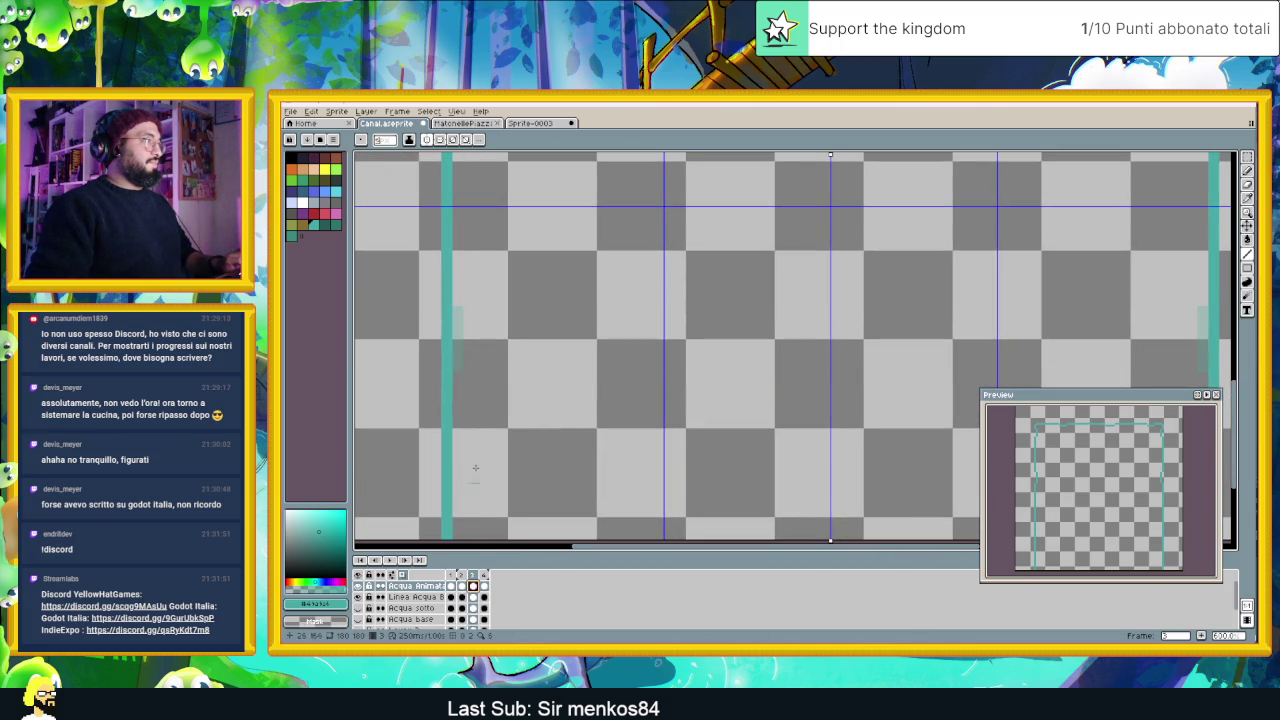
pyautogui.moveTo(475, 417)
pyautogui.mouseDown()
pyautogui.moveTo(508, 349)
pyautogui.moveTo(476, 330)
pyautogui.moveTo(474, 353)
pyautogui.mouseUp()
pyautogui.scroll(1, 486, 337)
pyautogui.scroll(1, 486, 306)
pyautogui.moveTo(471, 401); pyautogui.dragTo(474, 500)
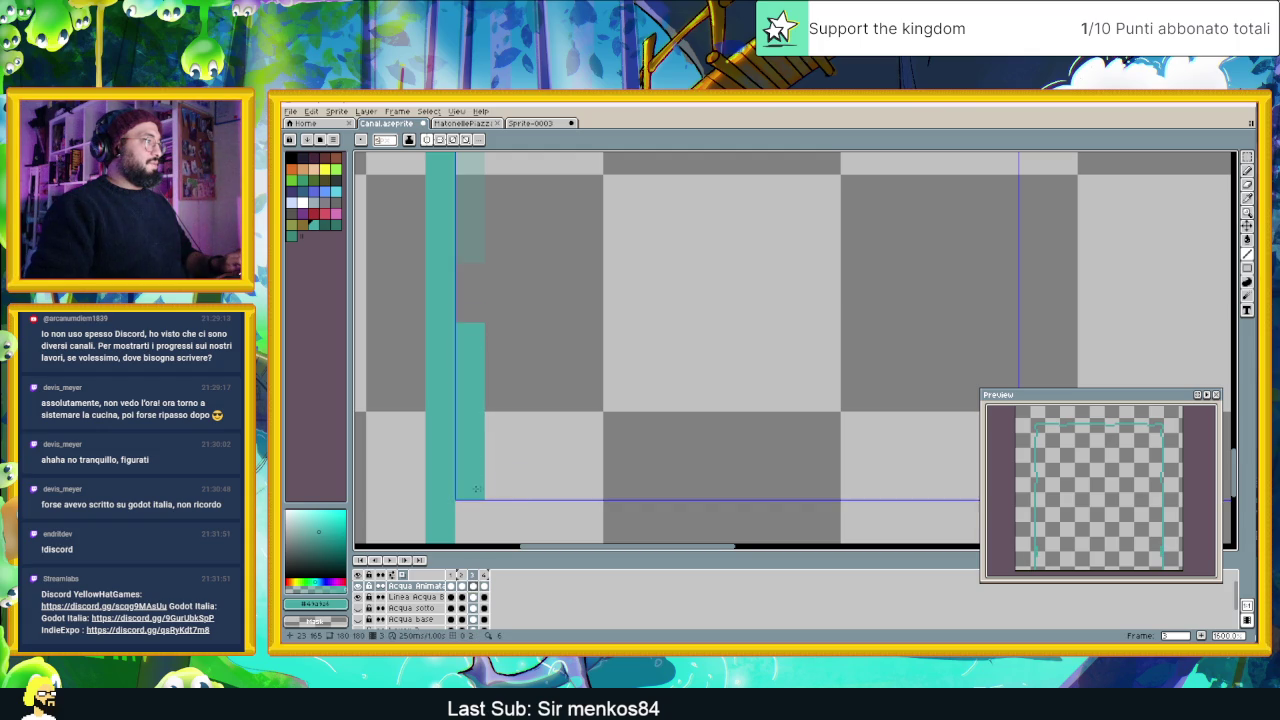
pyautogui.scroll(-3, 590, 400)
pyautogui.keyDown('ctrl'); pyautogui.scroll(-1, 585, 340); pyautogui.keyUp('ctrl')
pyautogui.scroll(3, 571, 343)
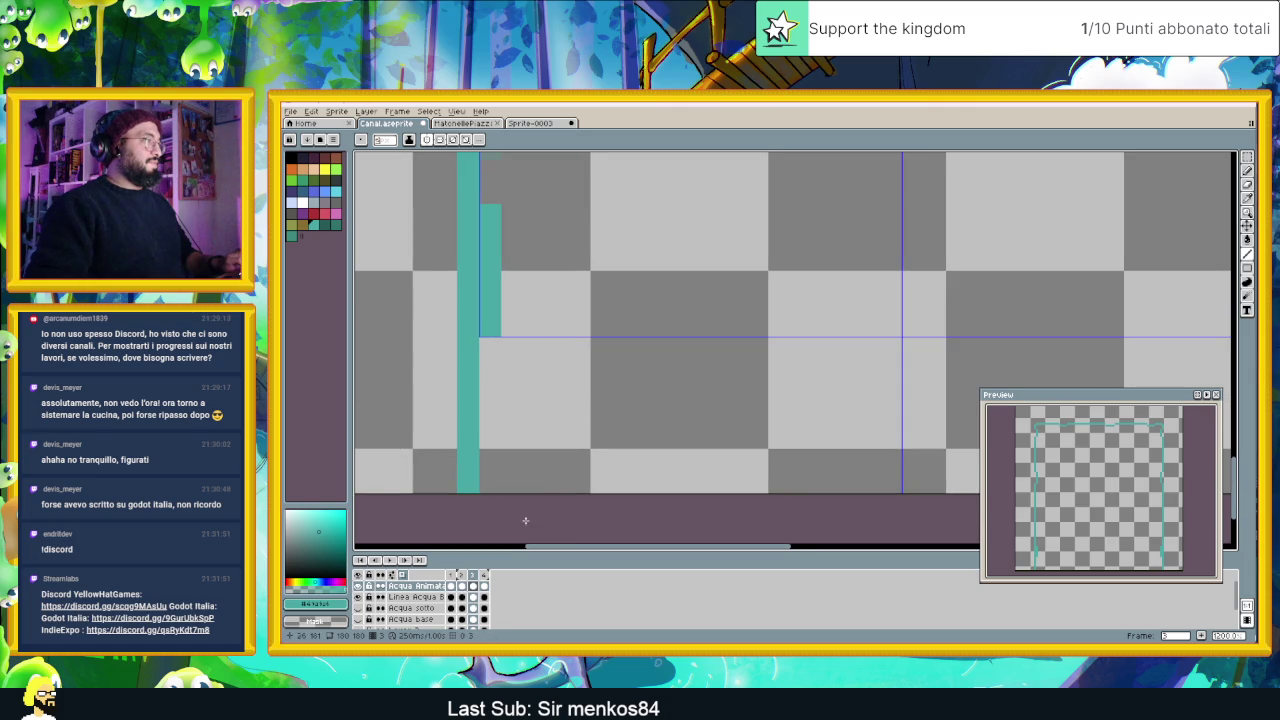
# - On frame 4, paint the teal edge block lower down, adding one more pixel row
pyautogui.click(485, 587)
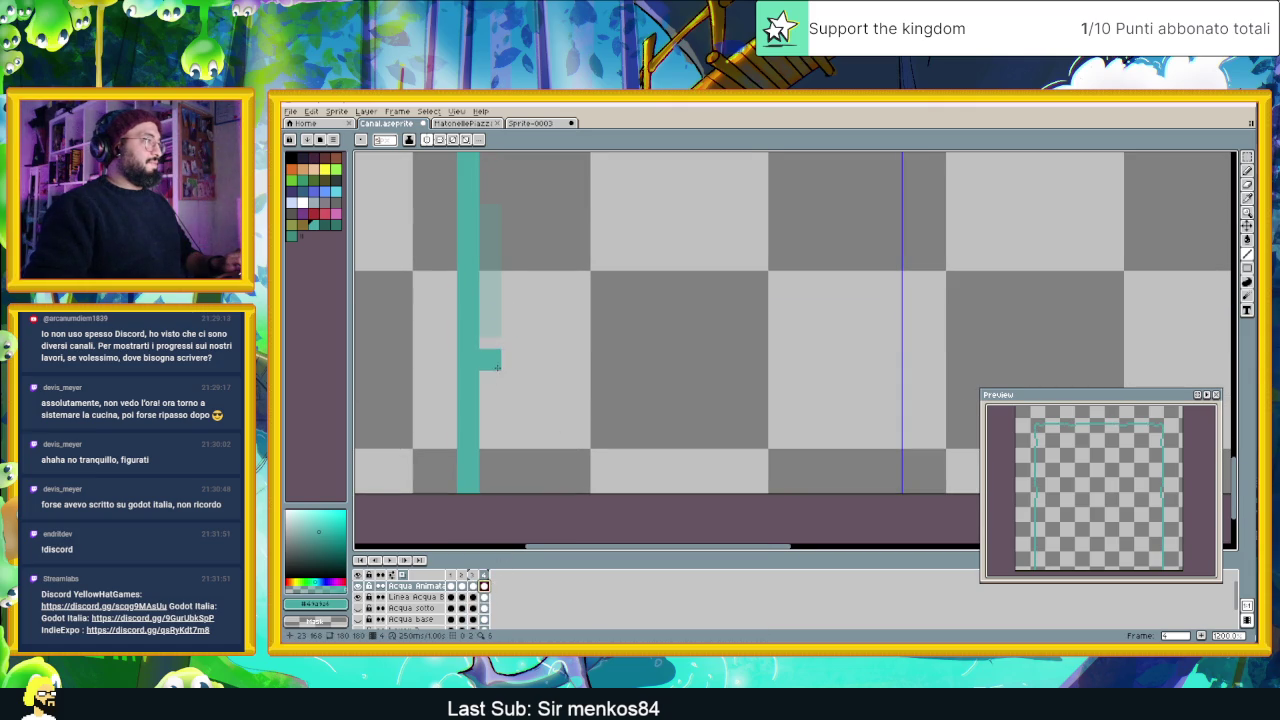
pyautogui.keyDown('ctrl'); pyautogui.scroll(1, 495, 365); pyautogui.keyUp('ctrl')
pyautogui.keyDown('ctrl'); pyautogui.scroll(1, 511, 302); pyautogui.keyUp('ctrl')
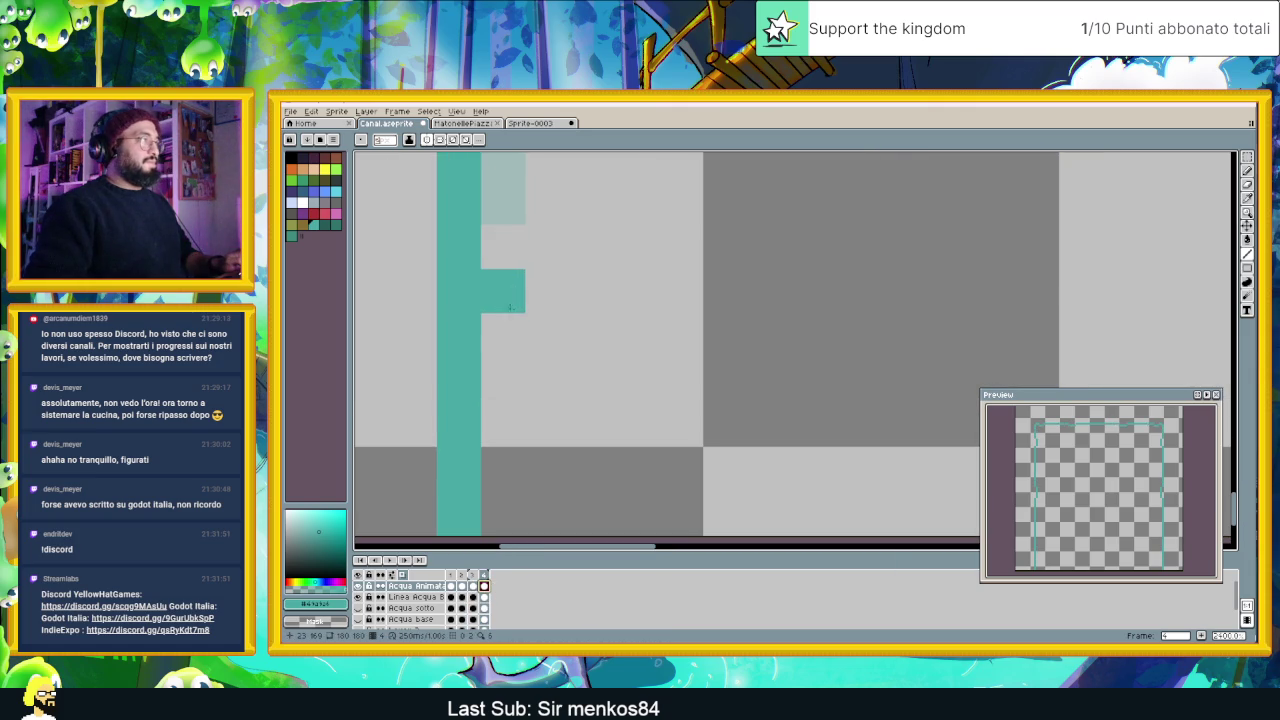
pyautogui.moveTo(509, 339); pyautogui.dragTo(510, 532)
pyautogui.click(511, 358)
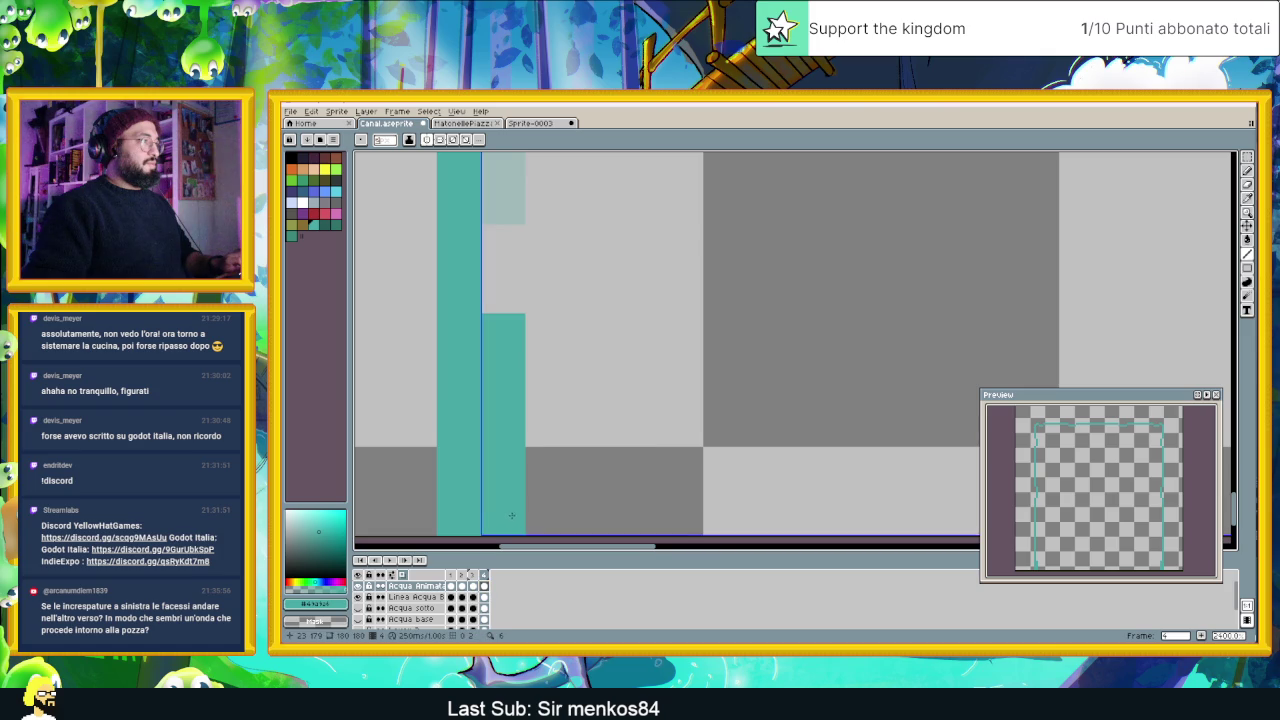
pyautogui.scroll(-2, 520, 450)
pyautogui.scroll(-1, 700, 350)
pyautogui.scroll(-1, 700, 350)
pyautogui.scroll(-1, 645, 378)
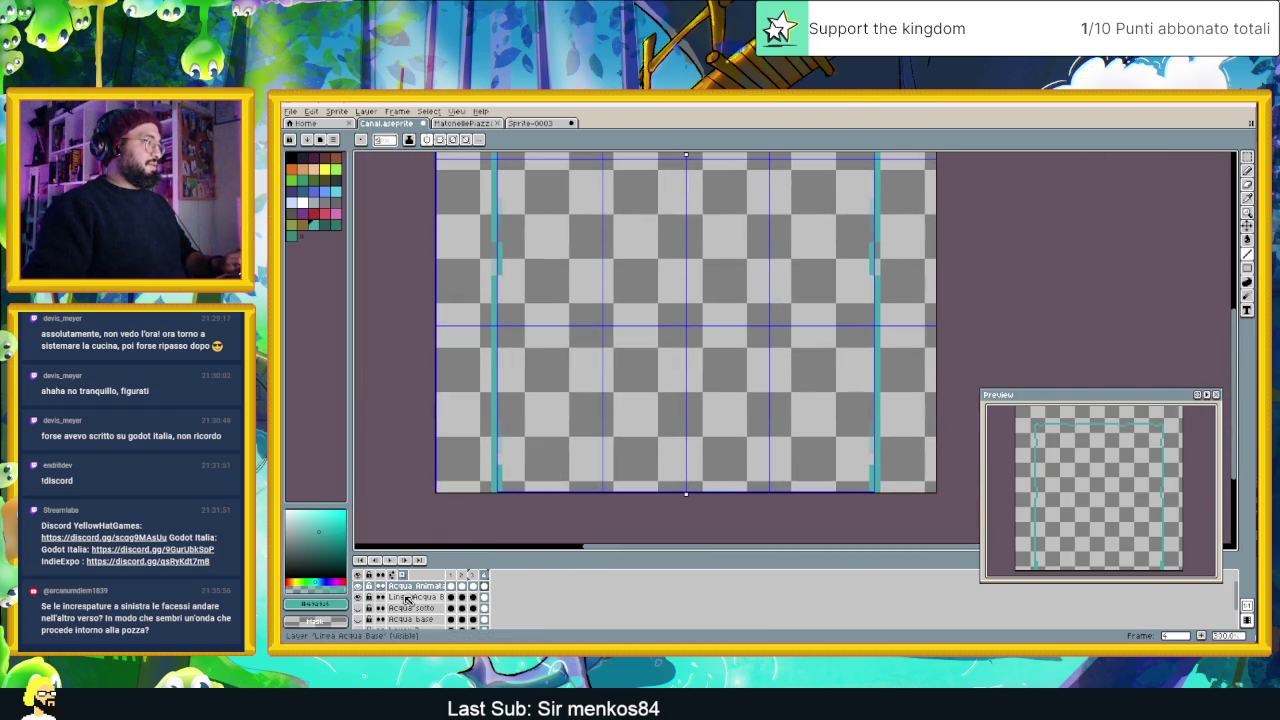
# - On the Linea Acqua Base layer, erase the lower part of the left teal rim line
pyautogui.press('+')
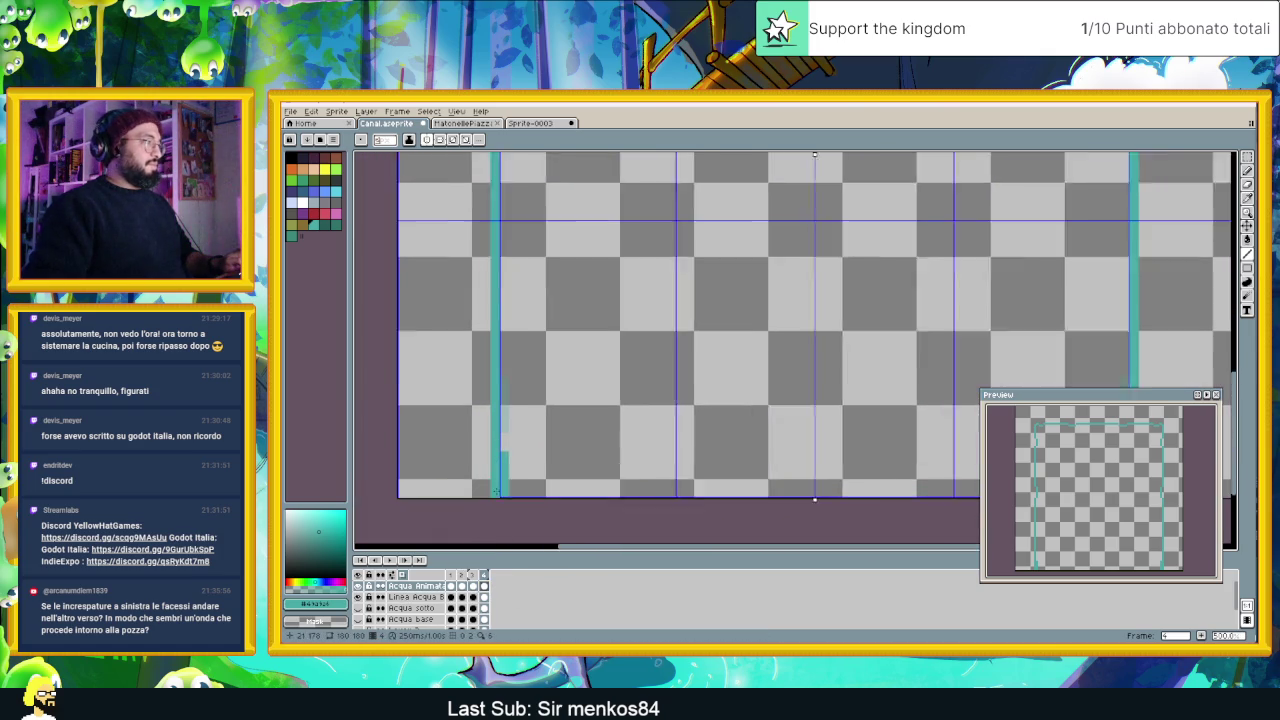
pyautogui.press('+')
pyautogui.click(488, 598)
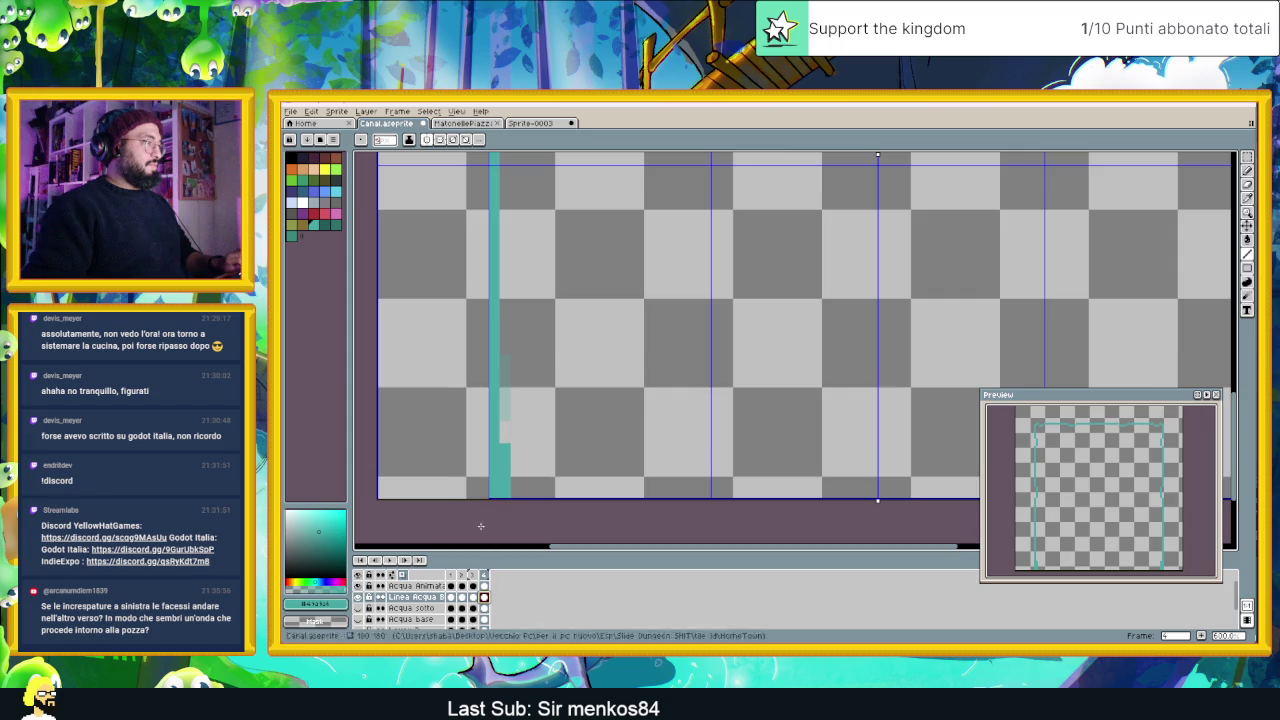
pyautogui.scroll(1, 500, 402)
pyautogui.scroll(1, 500, 402)
pyautogui.moveTo(499, 386); pyautogui.dragTo(494, 516)
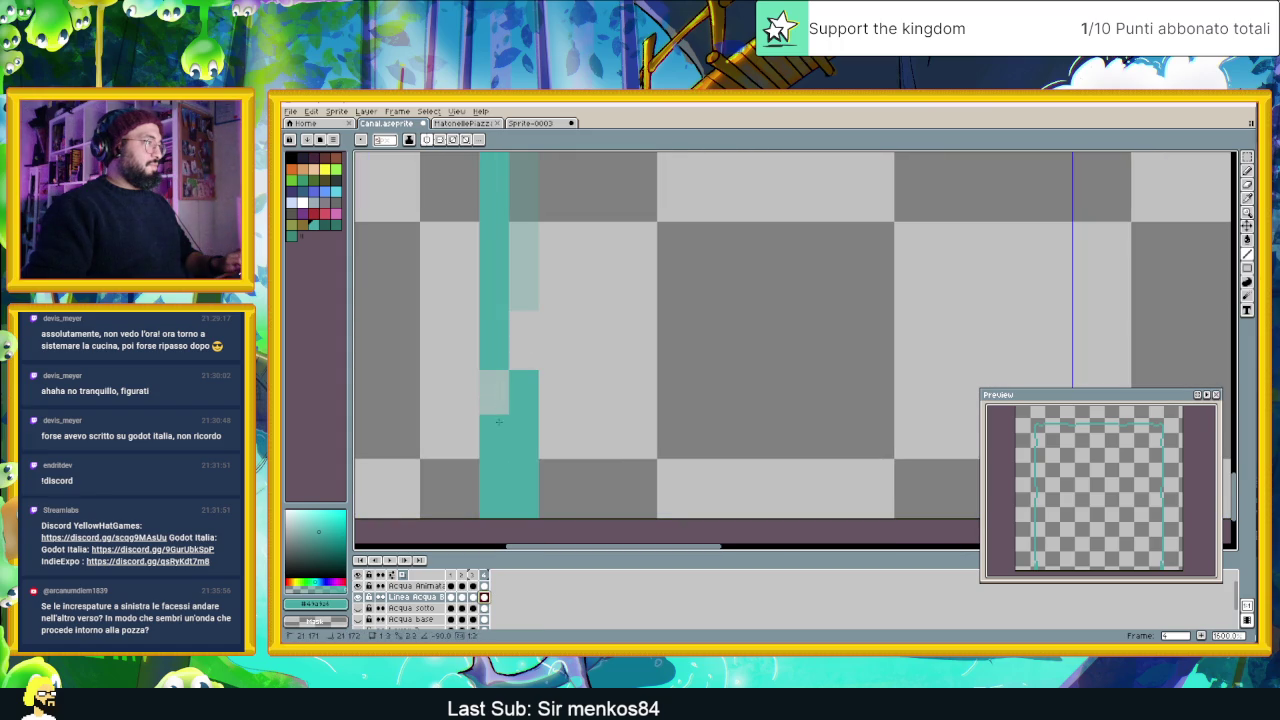
# - Erase further sections of the teal rim line on frames 3, 2 and 1, leaving notch gaps
pyautogui.click(474, 598)
pyautogui.moveTo(502, 388)
pyautogui.mouseDown()
pyautogui.moveTo(570, 322)
pyautogui.moveTo(569, 471)
pyautogui.mouseUp()
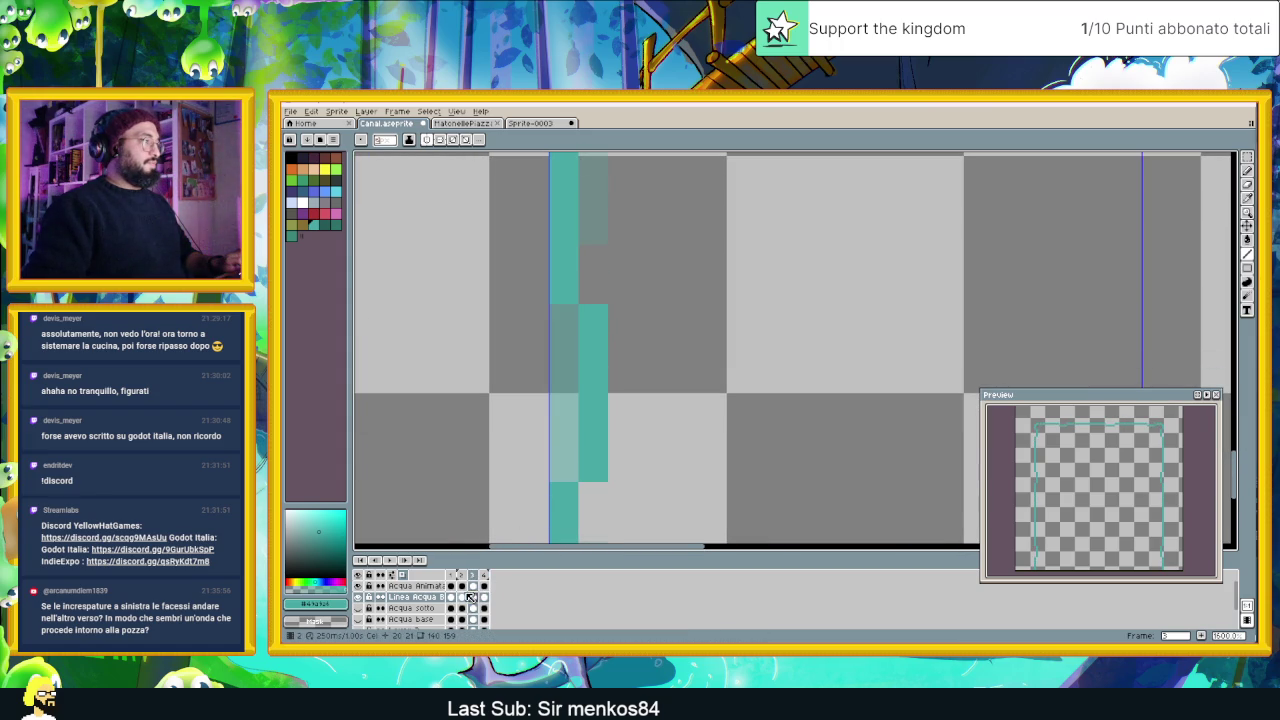
pyautogui.press('Left')
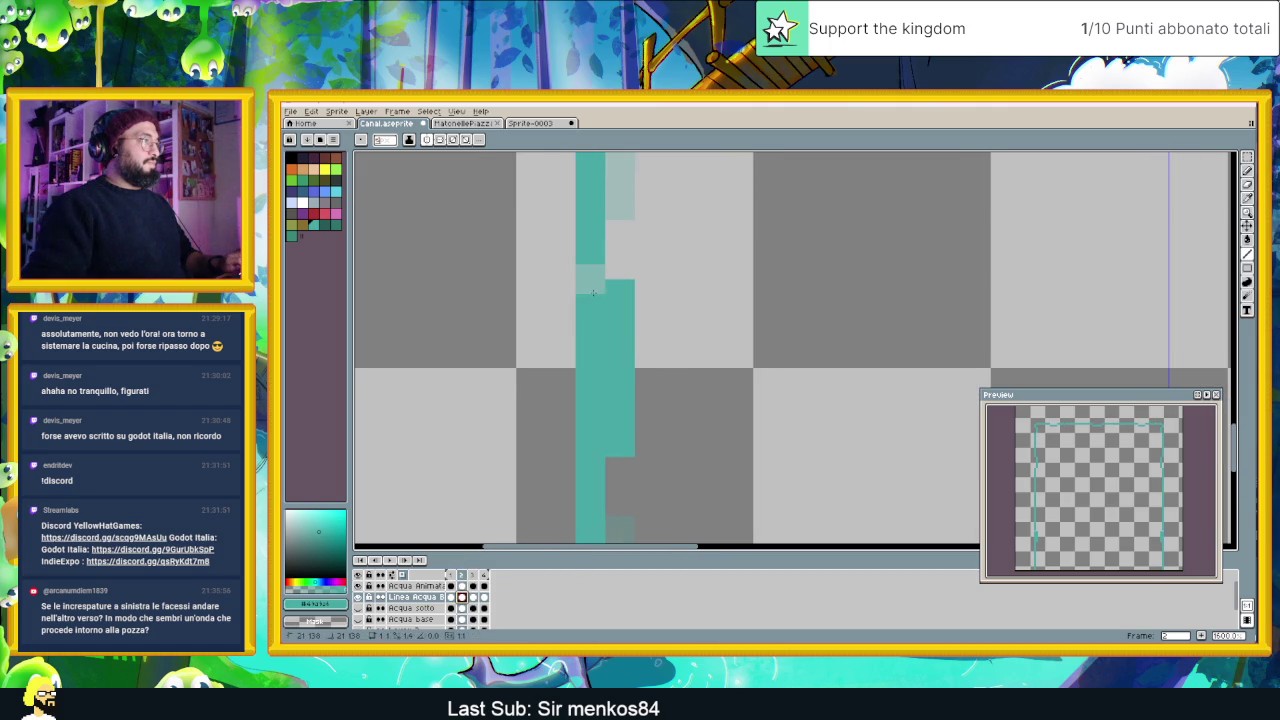
pyautogui.moveTo(593, 292); pyautogui.dragTo(589, 409)
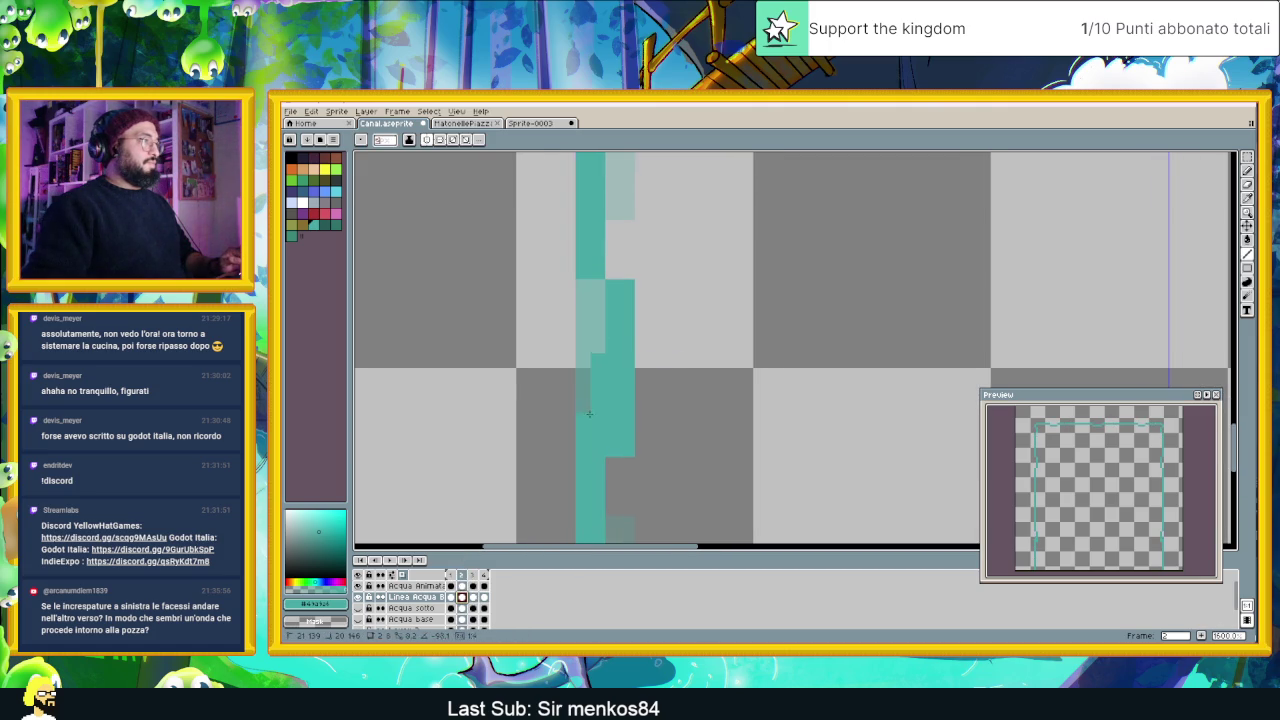
pyautogui.press('Left')
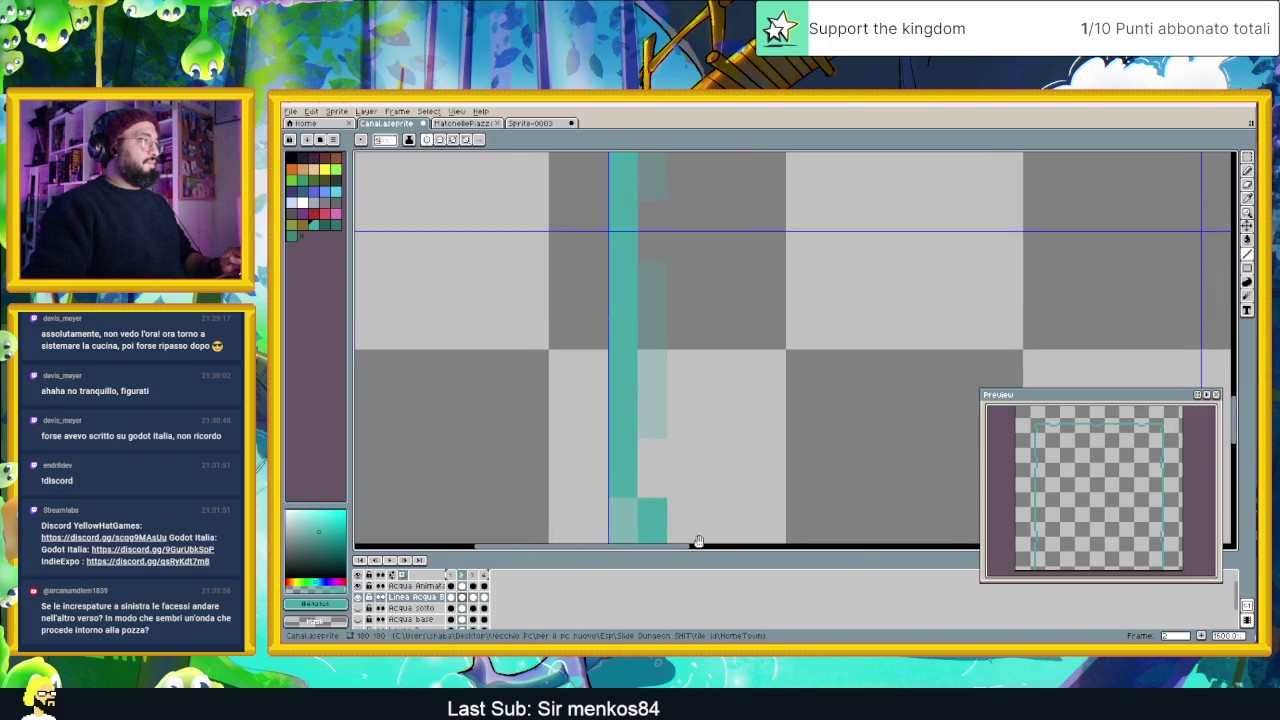
pyautogui.click(450, 597)
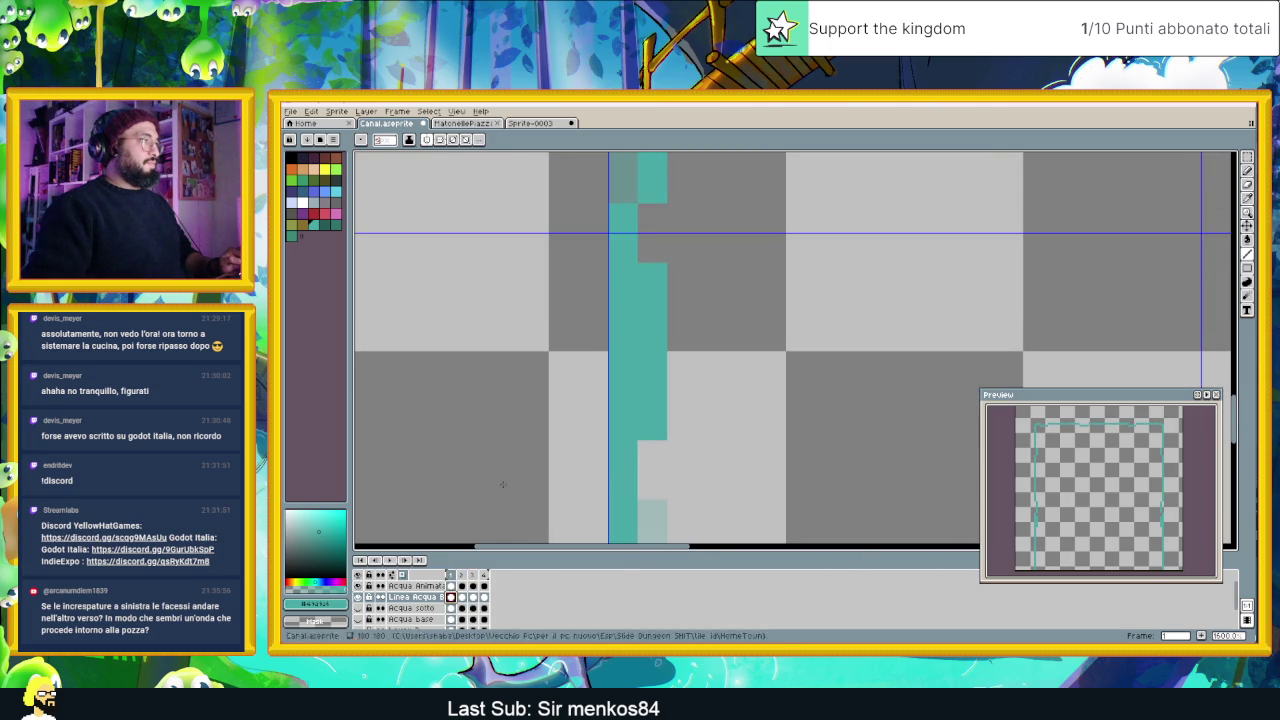
pyautogui.moveTo(627, 274); pyautogui.dragTo(627, 414)
pyautogui.scroll(-3, 736, 296)
pyautogui.moveTo(736, 296); pyautogui.dragTo(719, 296)
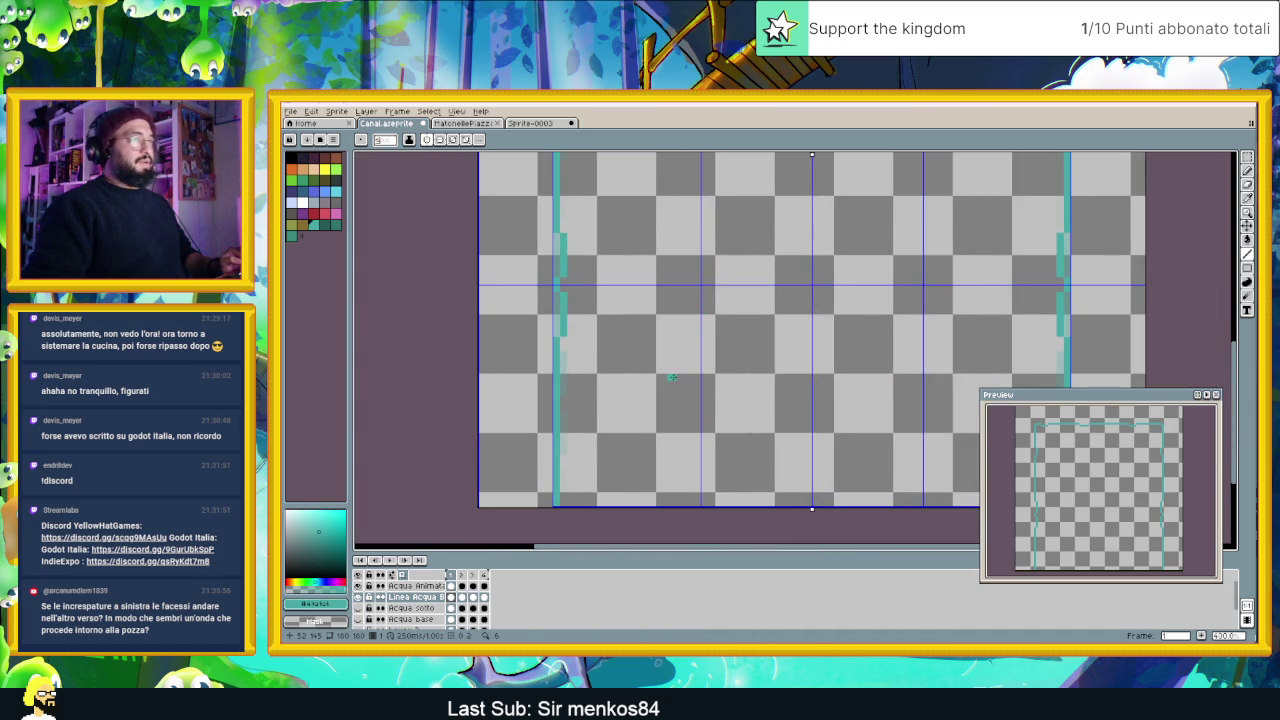
# - Undo the last rim line stroke and return to the Pencil tool
pyautogui.hotkey('ctrl', 'z')
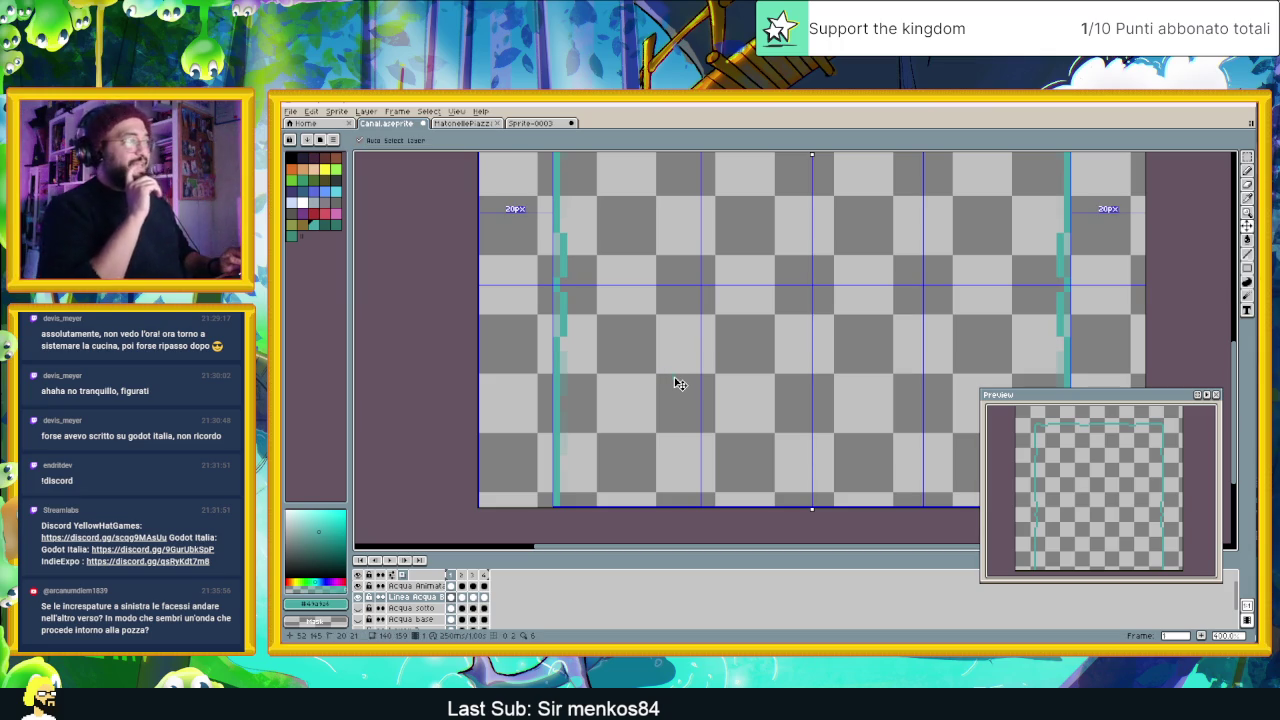
pyautogui.hotkey('ctrl', 'z')
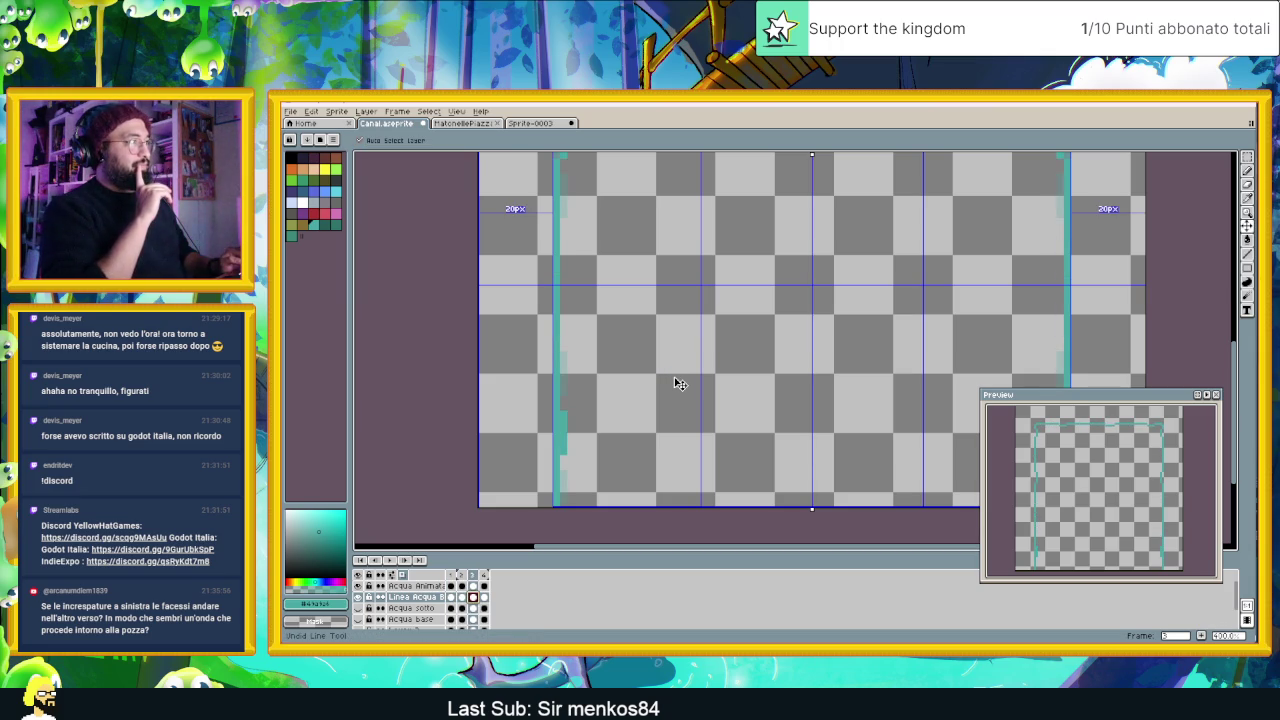
pyautogui.press('b')
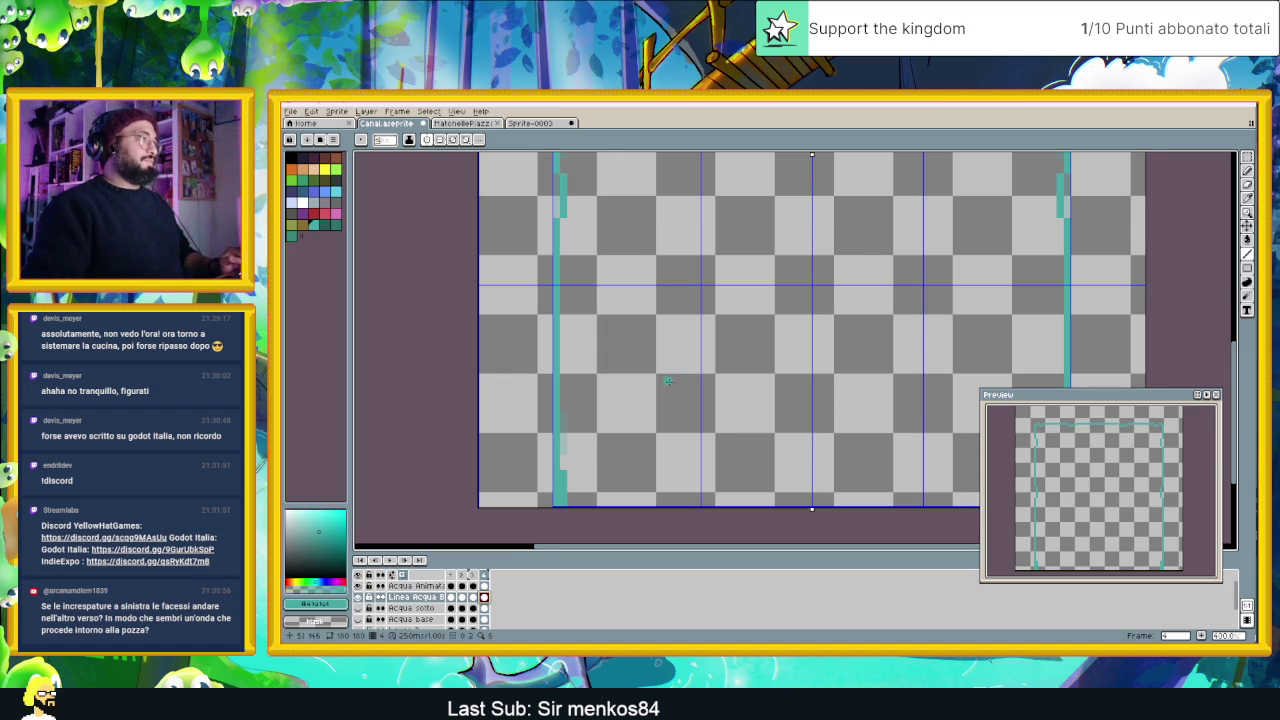
# - Zoom out and back in to review the whole tile with its notched rim
pyautogui.scroll(-2, 670, 381)
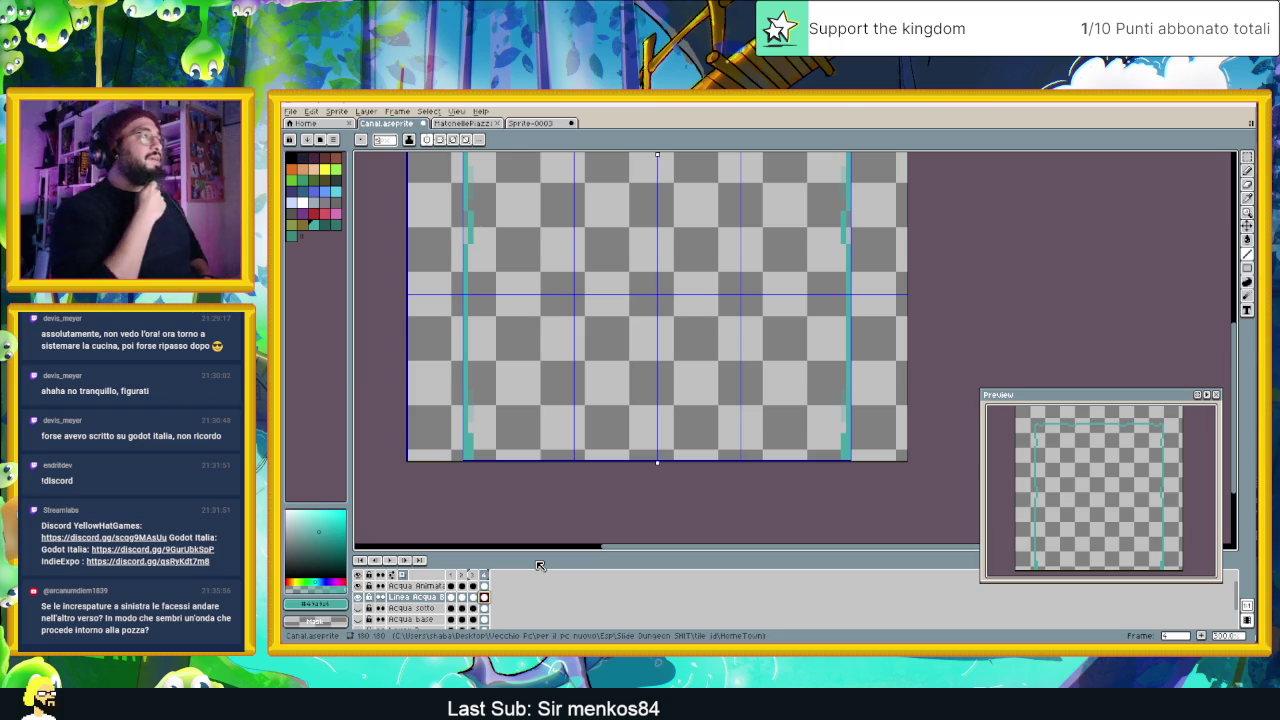
pyautogui.scroll(-1, 790, 197)
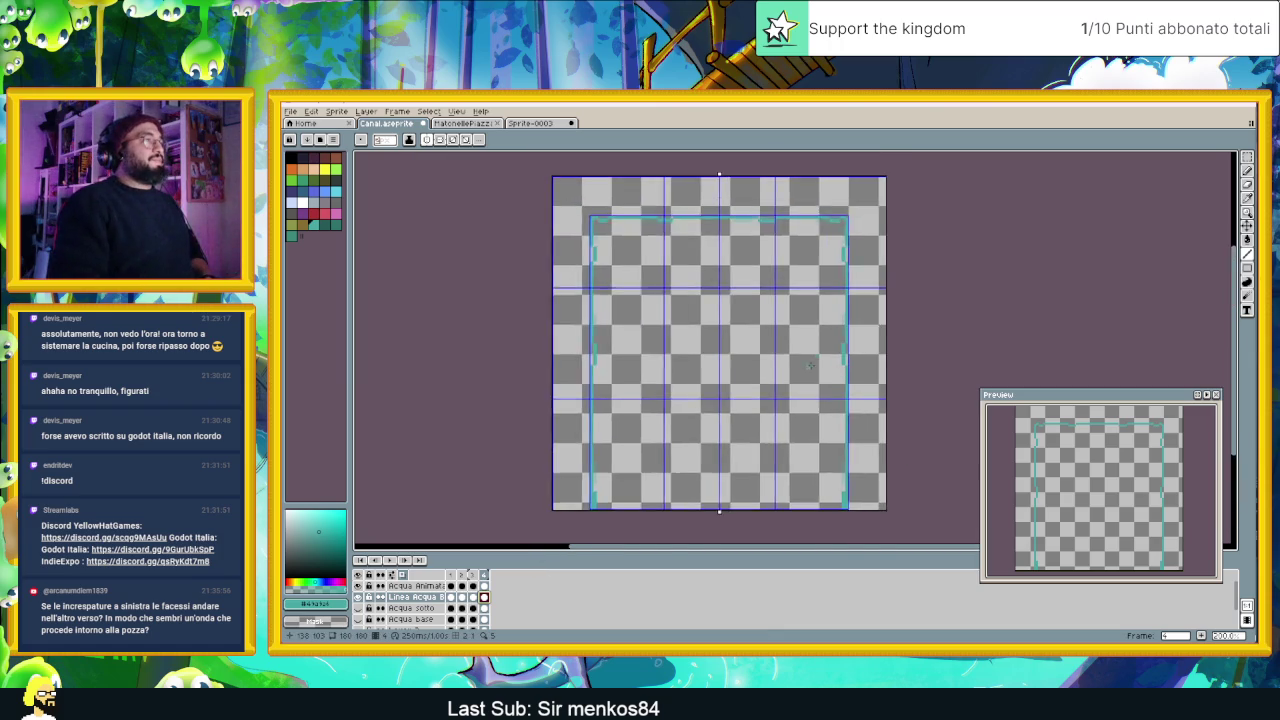
pyautogui.scroll(-1, 805, 270)
pyautogui.scroll(1, 795, 280)
pyautogui.scroll(1, 810, 285)
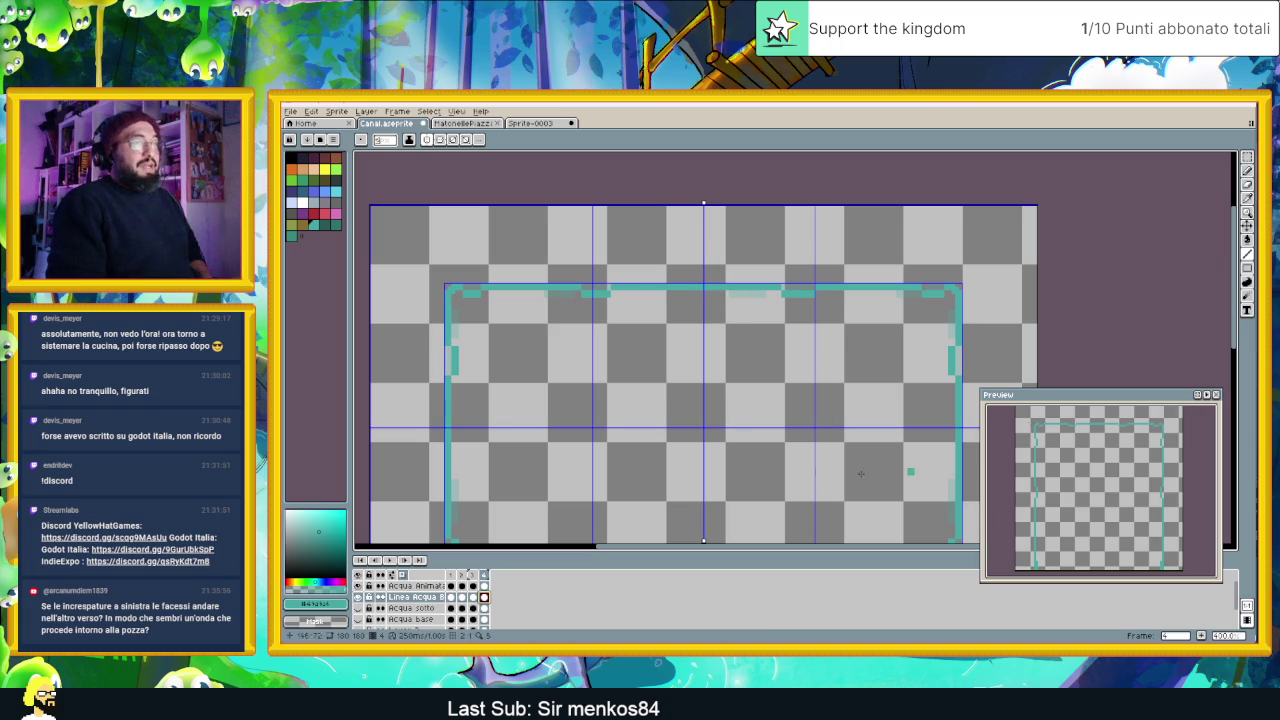
# - Make the Acqua sotto water layer visible again and zoom to fit the tile
pyautogui.click(358, 608)
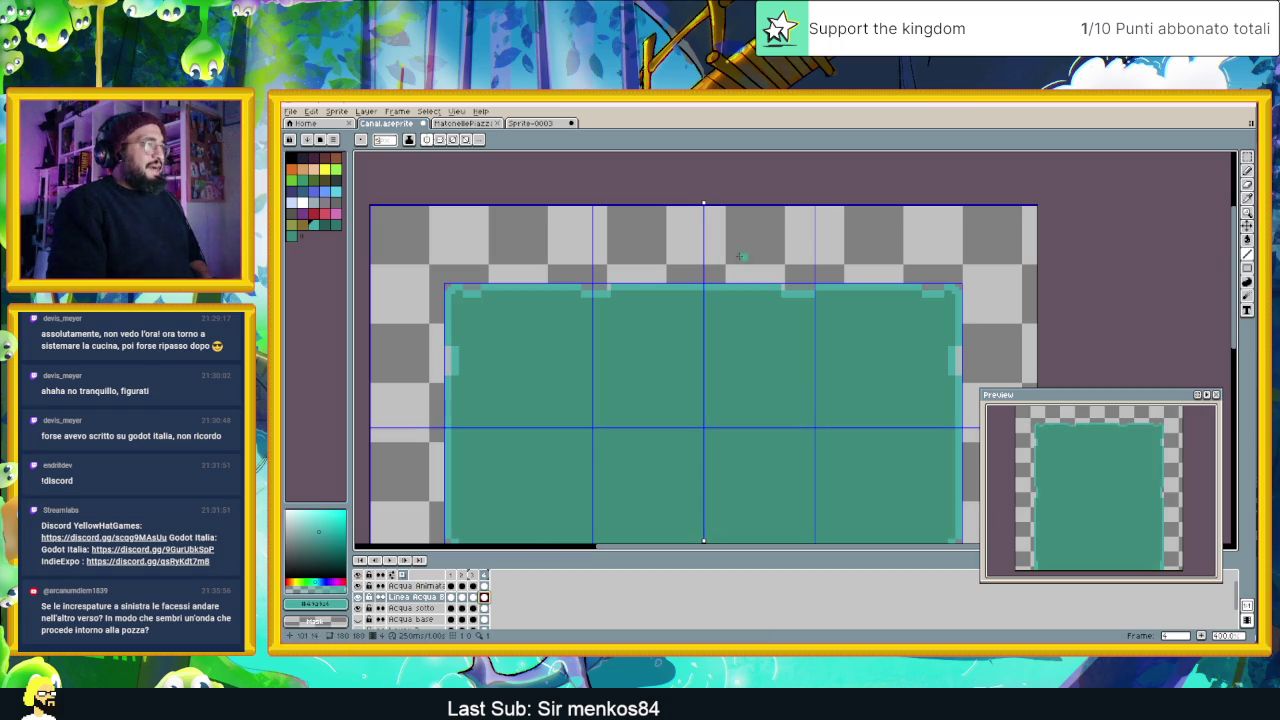
pyautogui.scroll(-1, 650, 310)
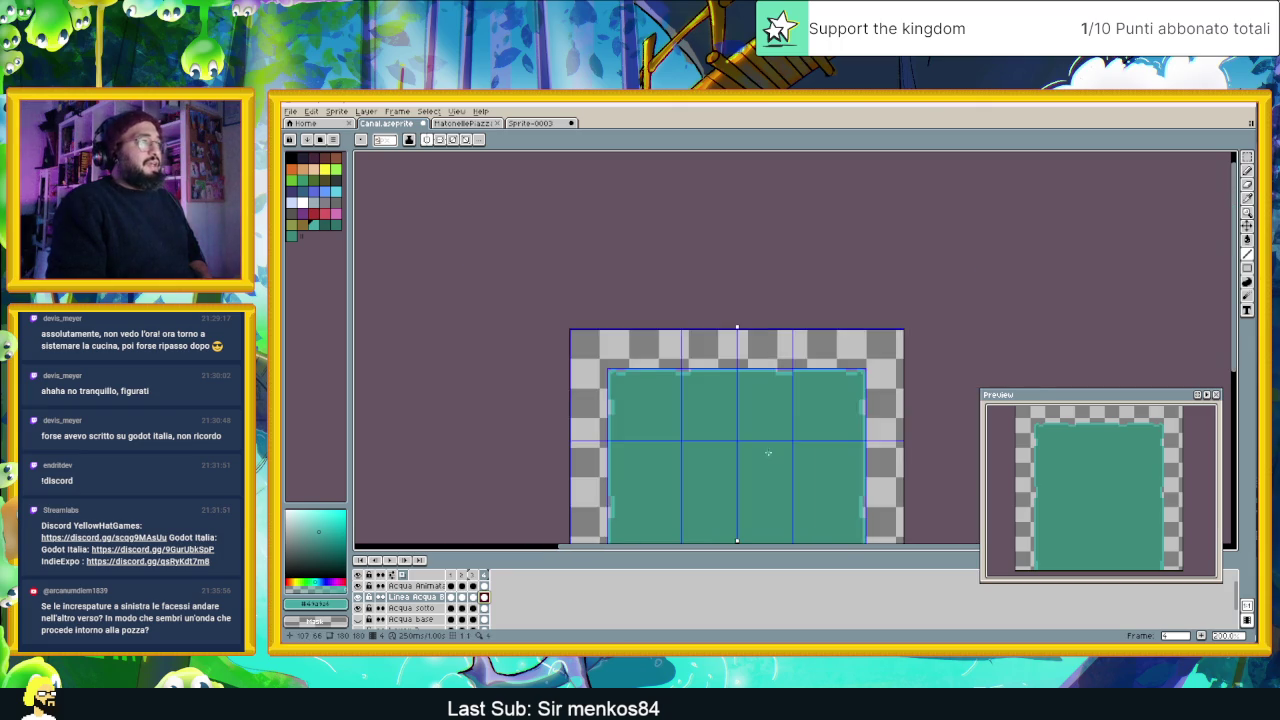
pyautogui.scroll(-1, 770, 364)
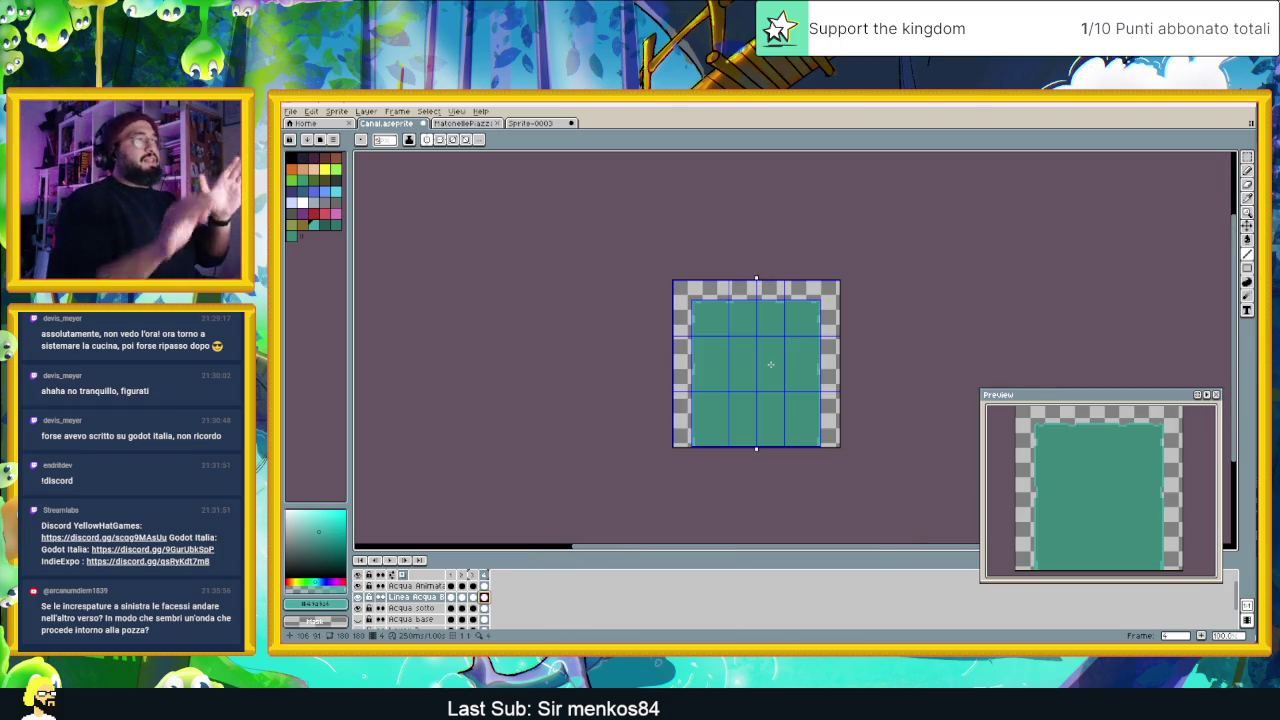
pyautogui.scroll(1, 770, 364)
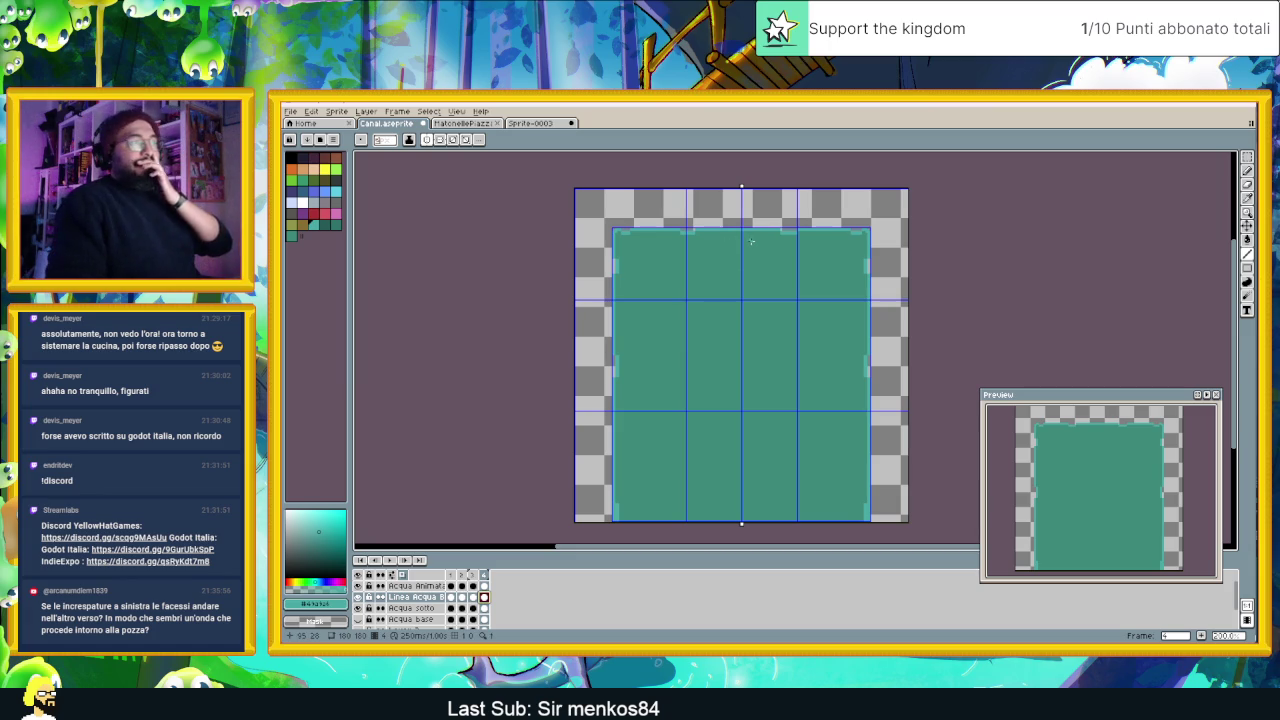
# - Step through frames 1, 2, 3 and 4 to compare the rim notches
pyautogui.click(456, 577)
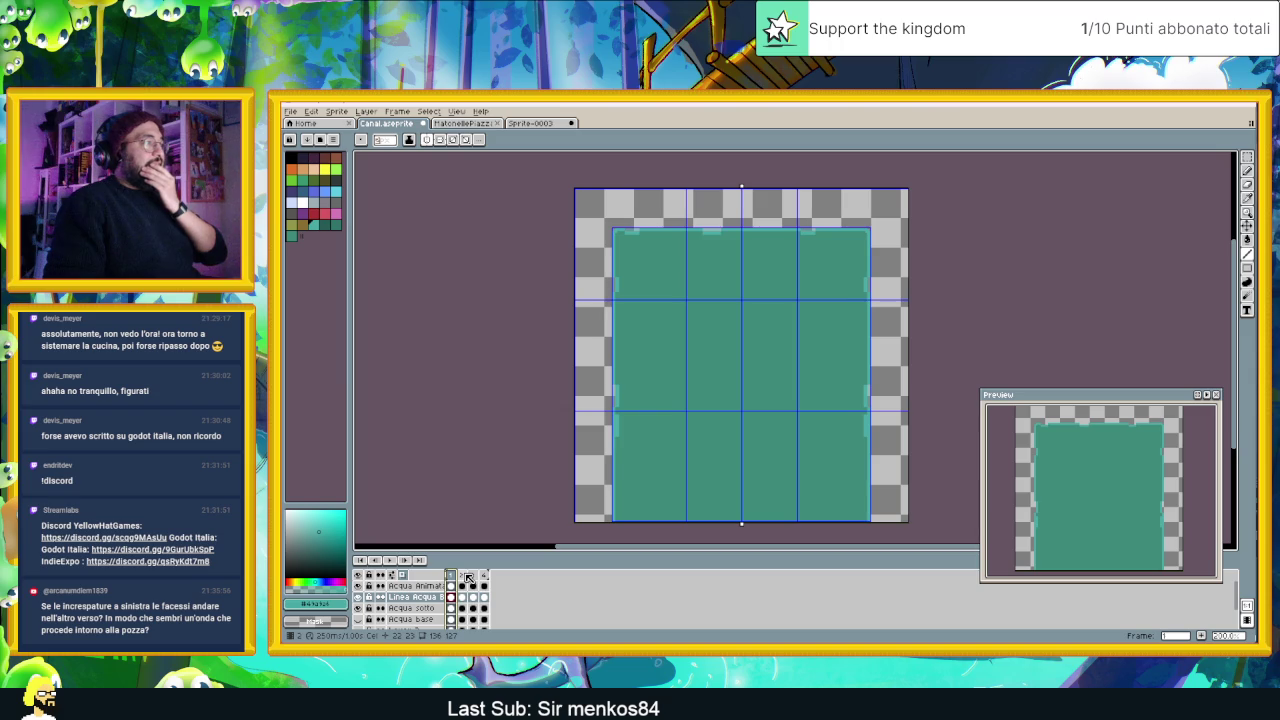
pyautogui.click(466, 575)
pyautogui.click(478, 578)
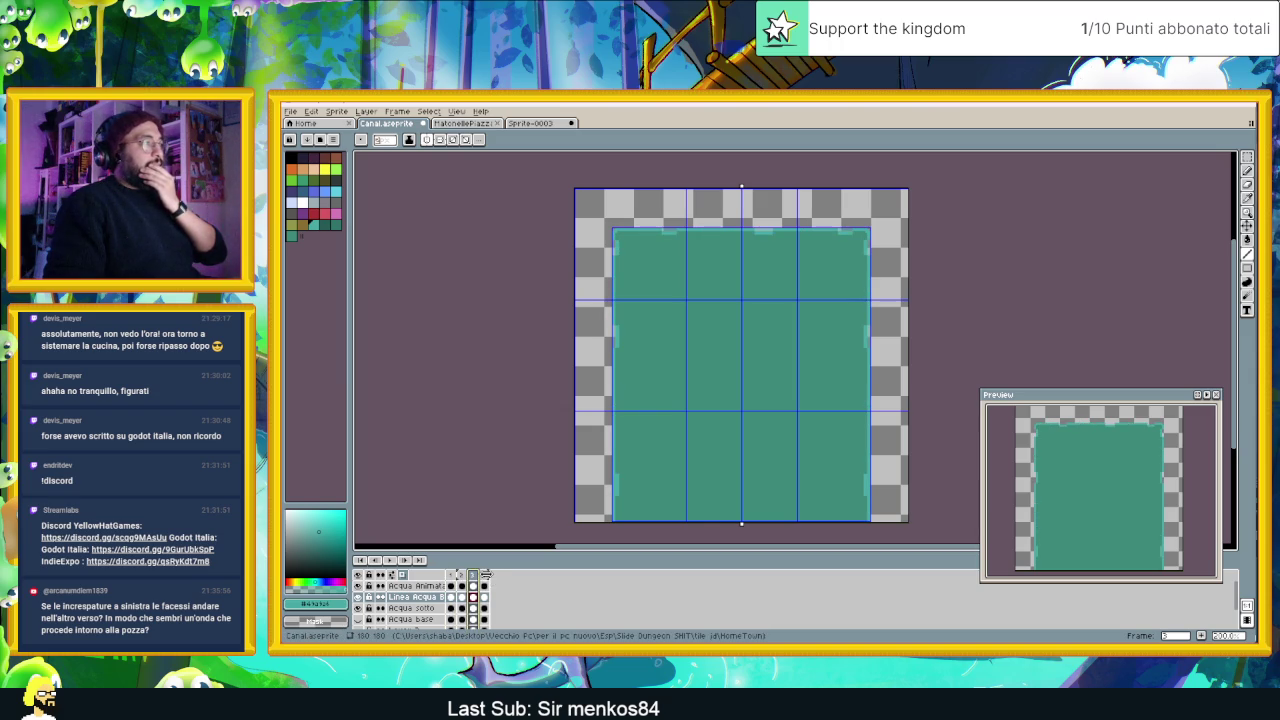
pyautogui.click(486, 578)
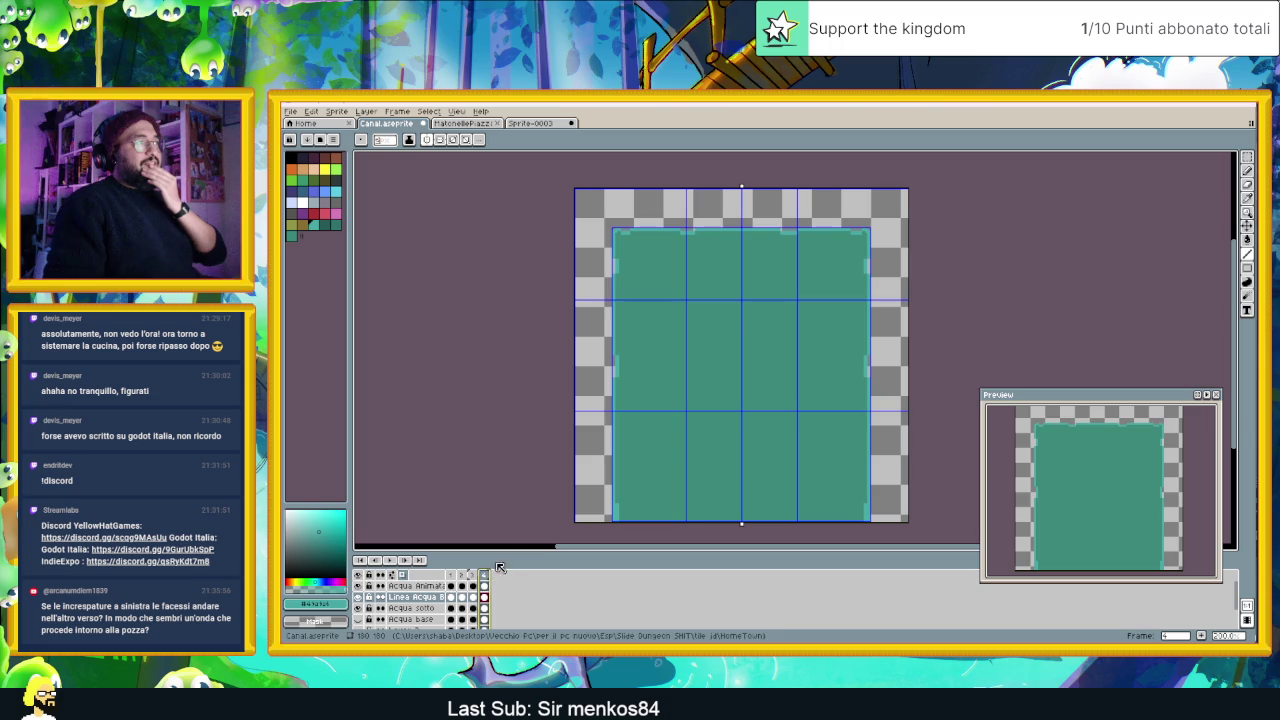
pyautogui.scroll(1, 784, 234)
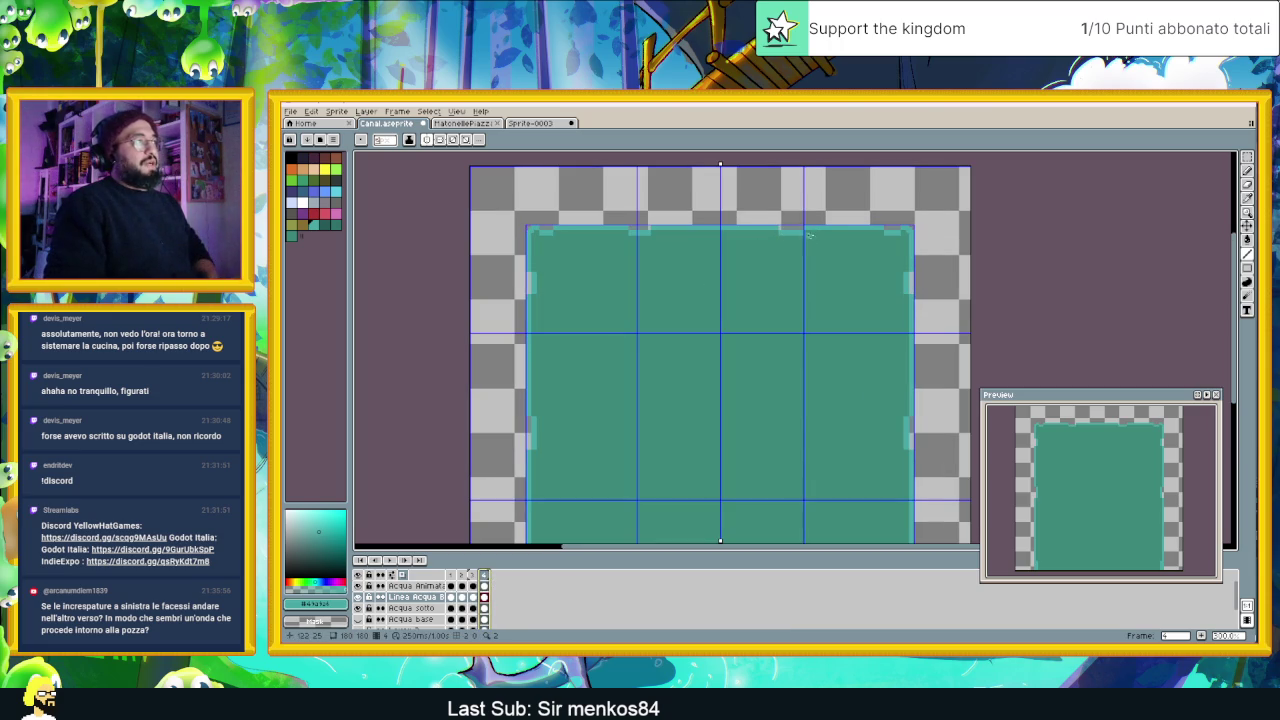
# - Zoom in on the pool's left side and step back to frame 3
pyautogui.scroll(-1, 716, 330)
pyautogui.moveTo(683, 434); pyautogui.dragTo(669, 331)
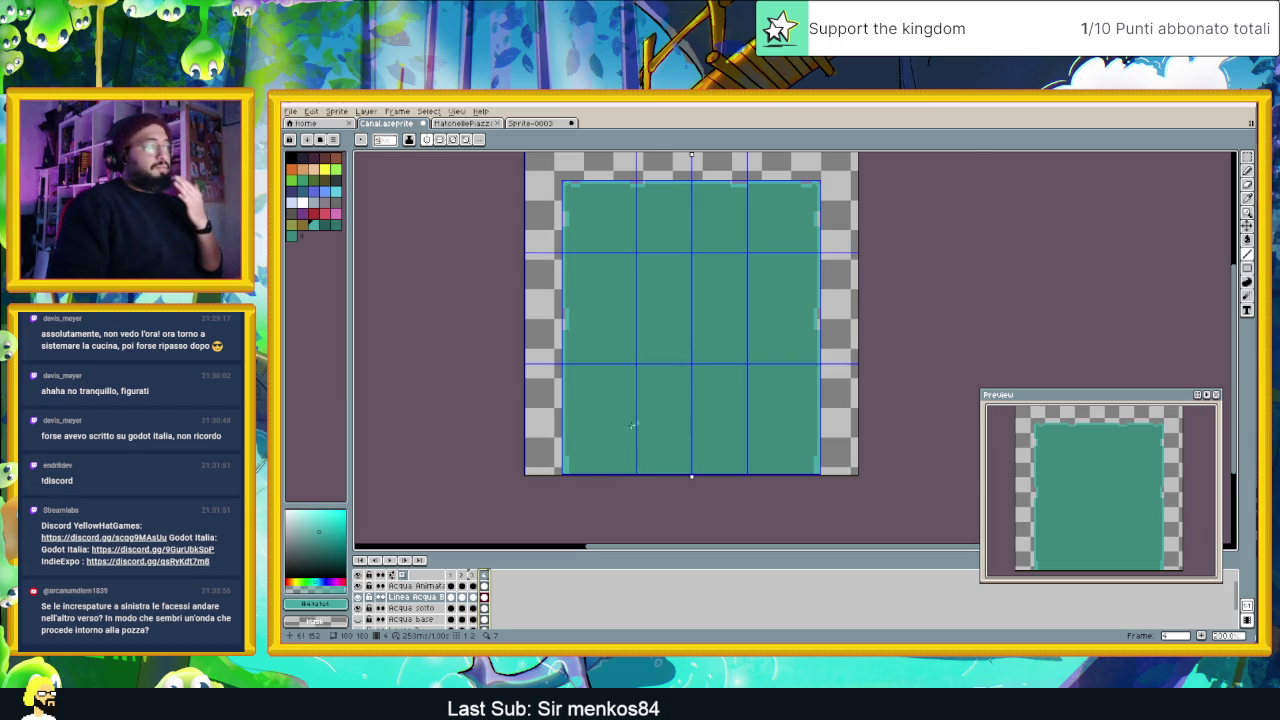
pyautogui.scroll(1, 645, 424)
pyautogui.moveTo(651, 434); pyautogui.dragTo(618, 447)
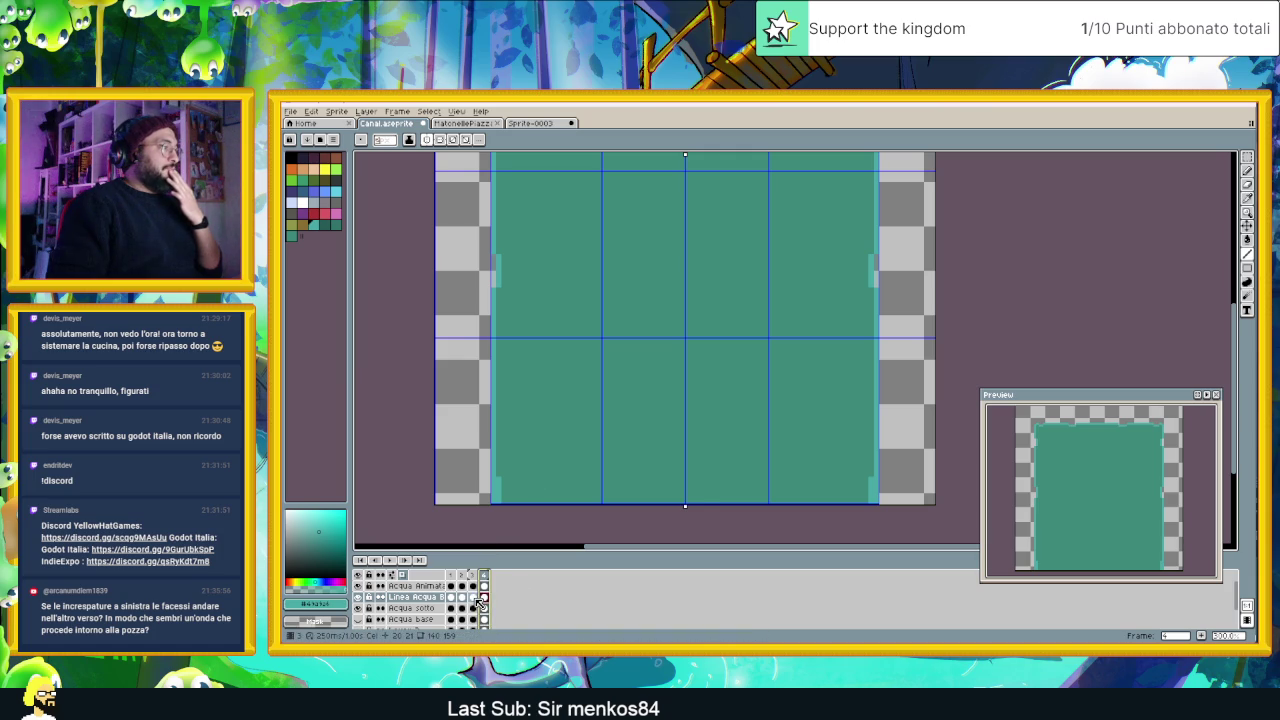
pyautogui.press('Left')
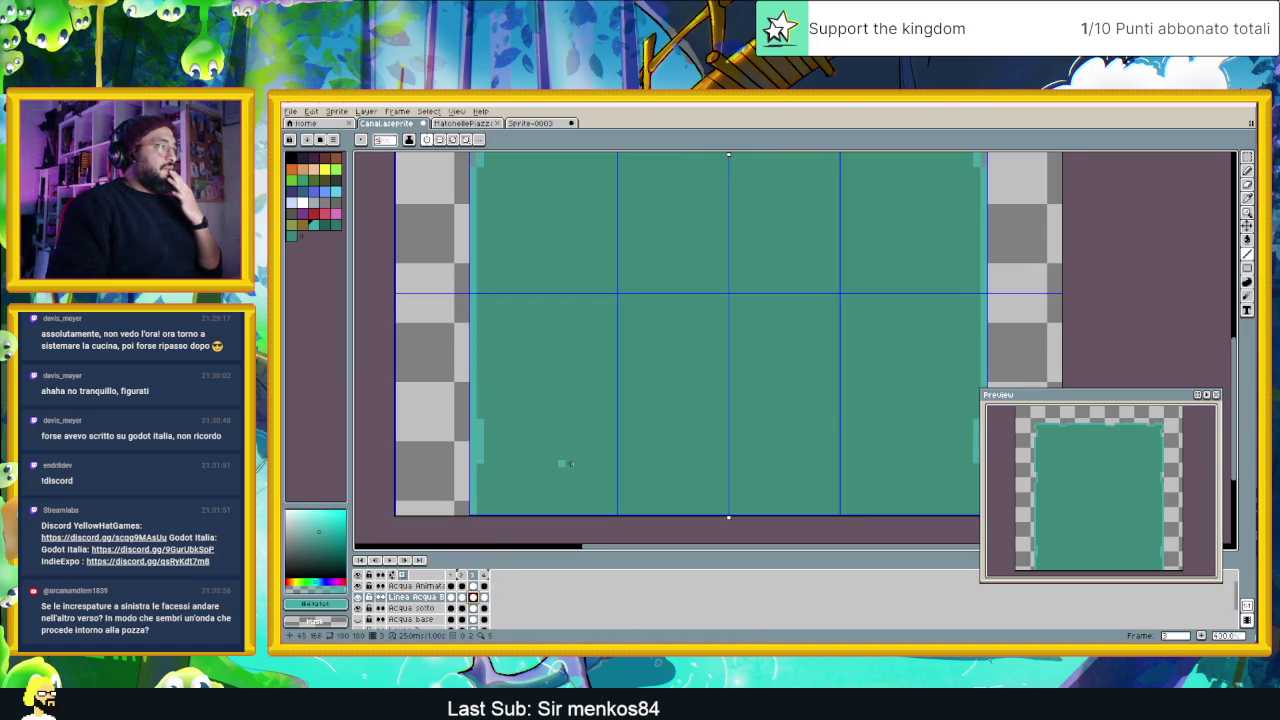
pyautogui.scroll(1, 778, 442)
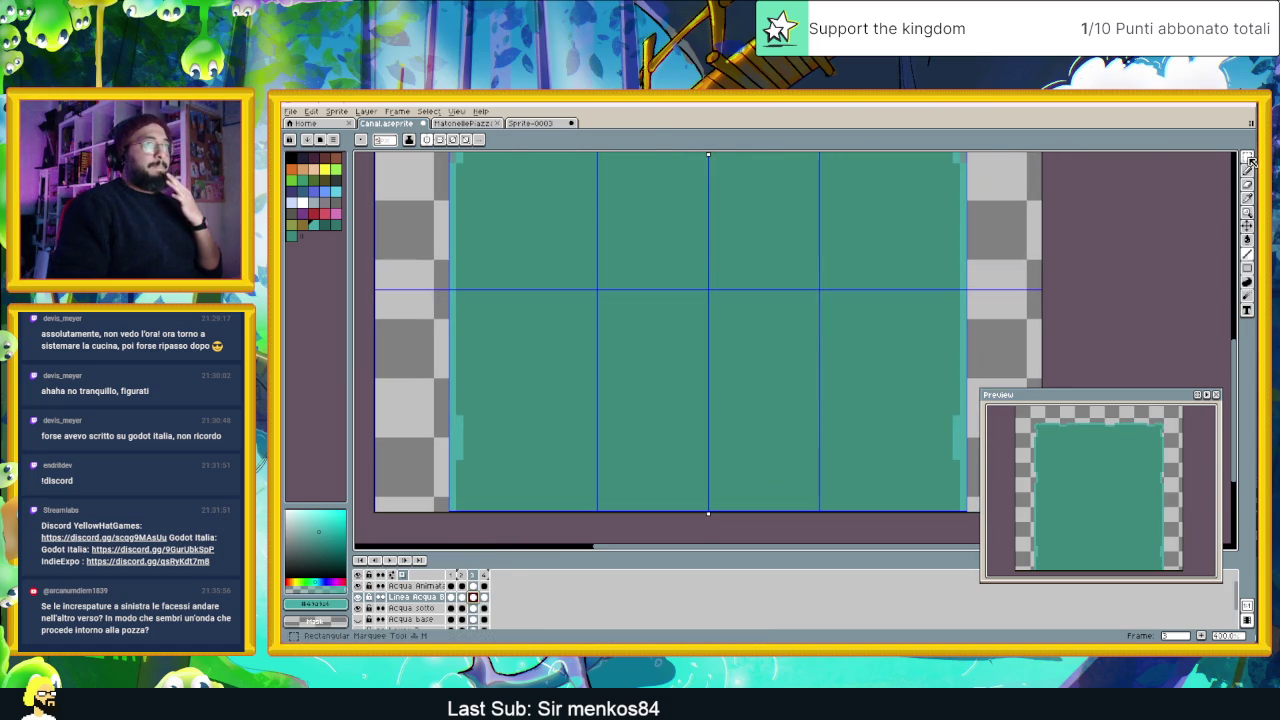
# - Marquee-select a horizontal band across the lower pool on the Acqua Animata layer, on frame 3
pyautogui.press('w')
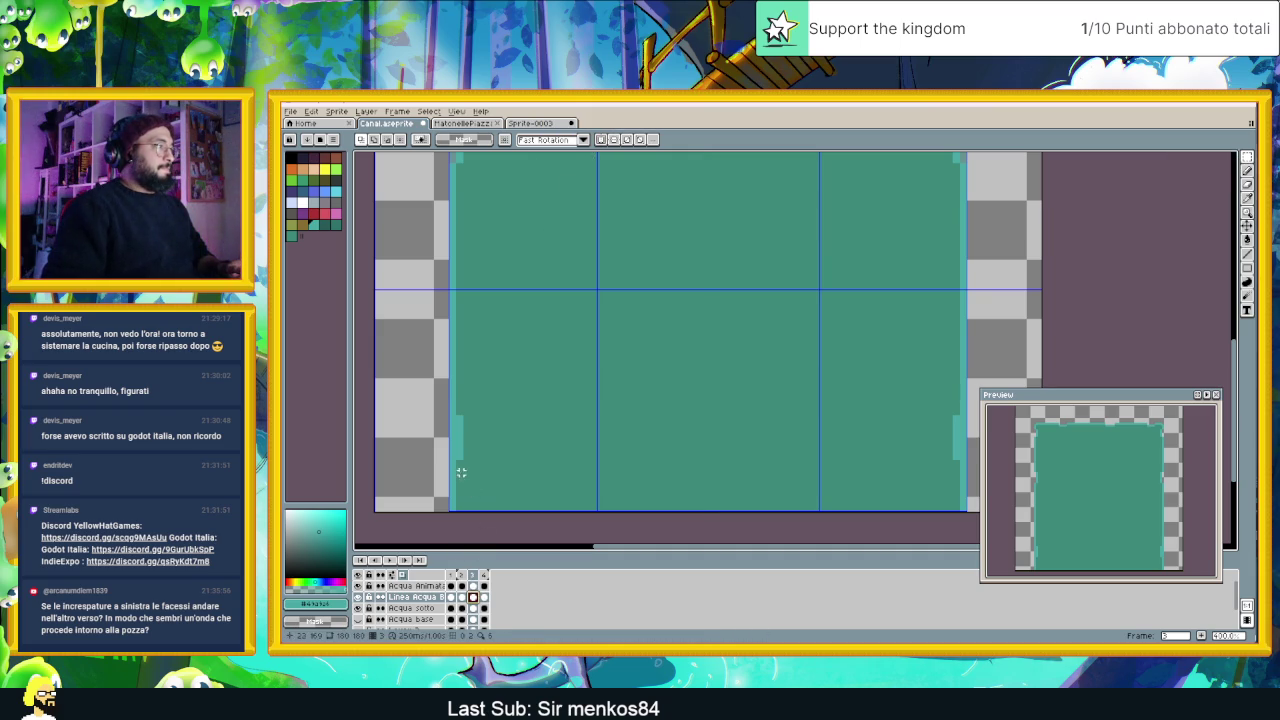
pyautogui.moveTo(449, 457); pyautogui.dragTo(970, 414)
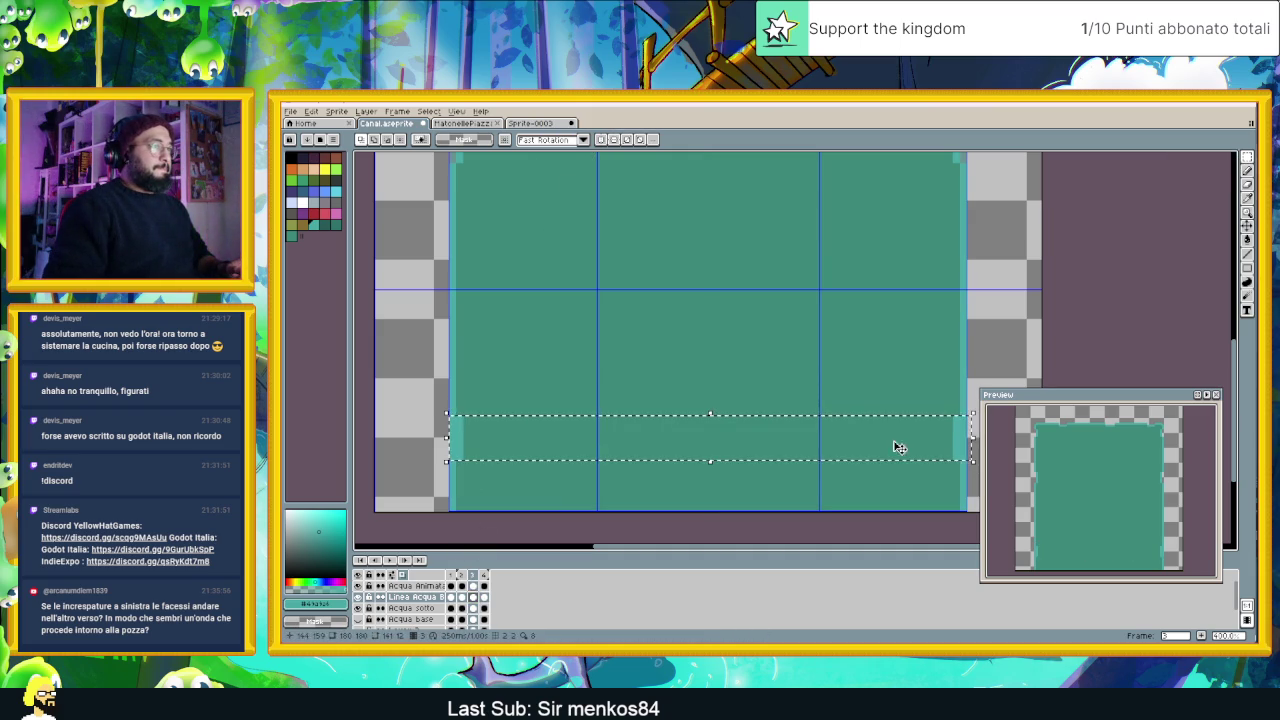
pyautogui.click(472, 585)
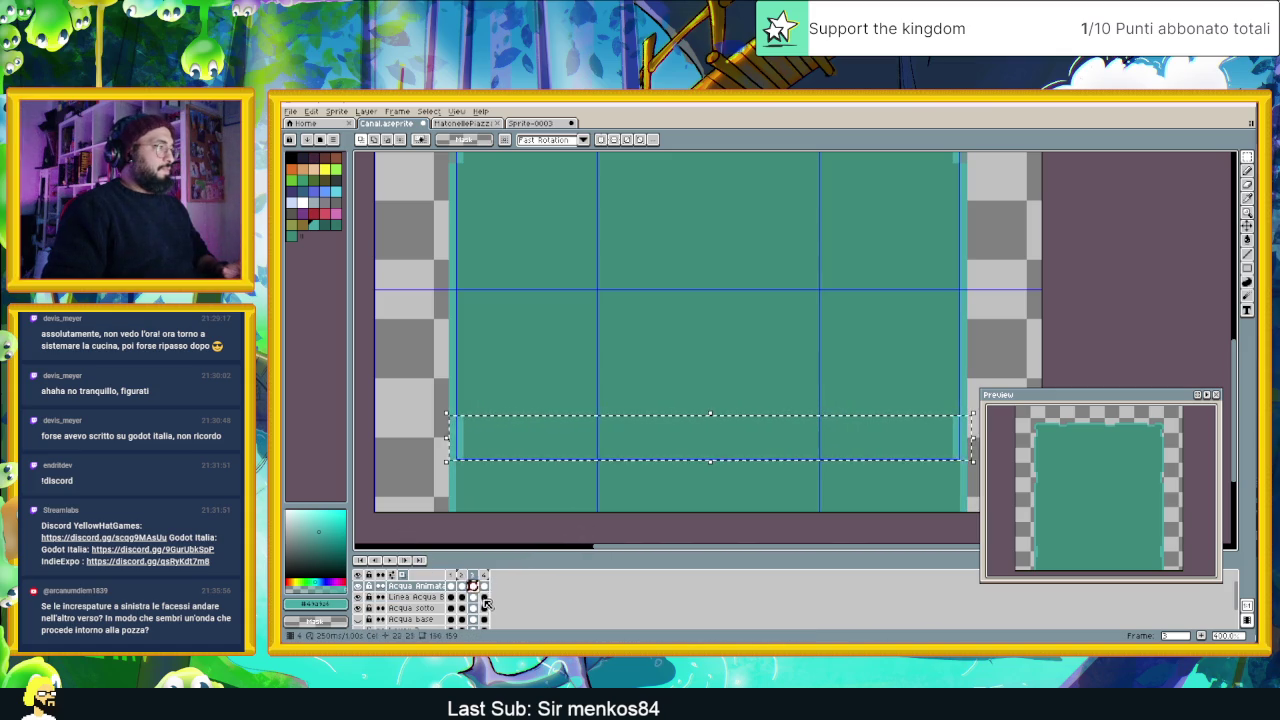
pyautogui.click(485, 587)
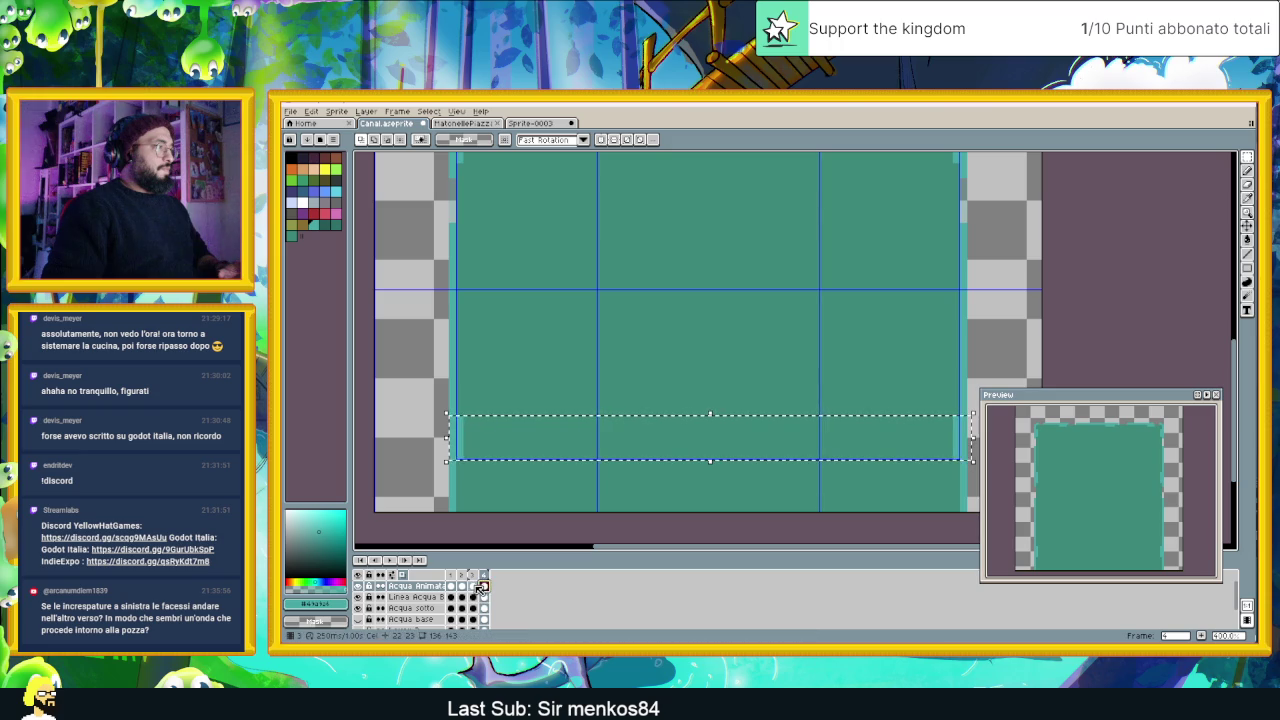
pyautogui.scroll(-1, 556, 420)
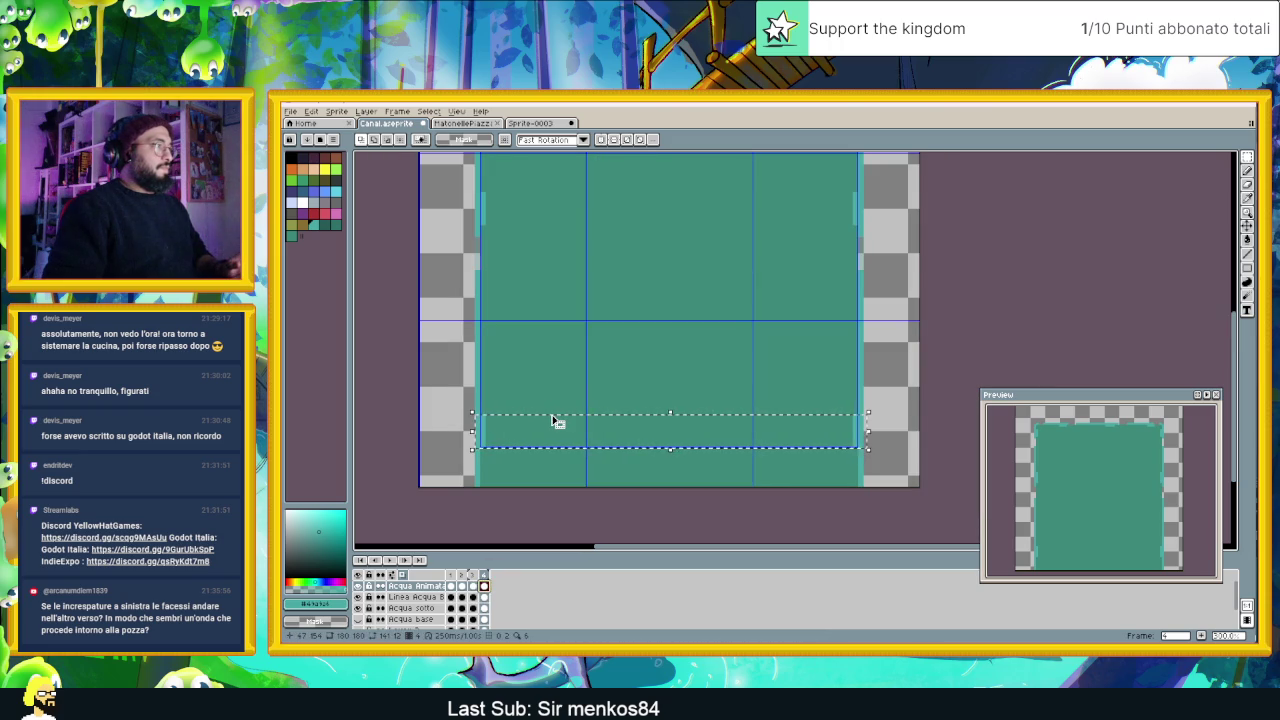
pyautogui.hotkey('ctrl', 'z')
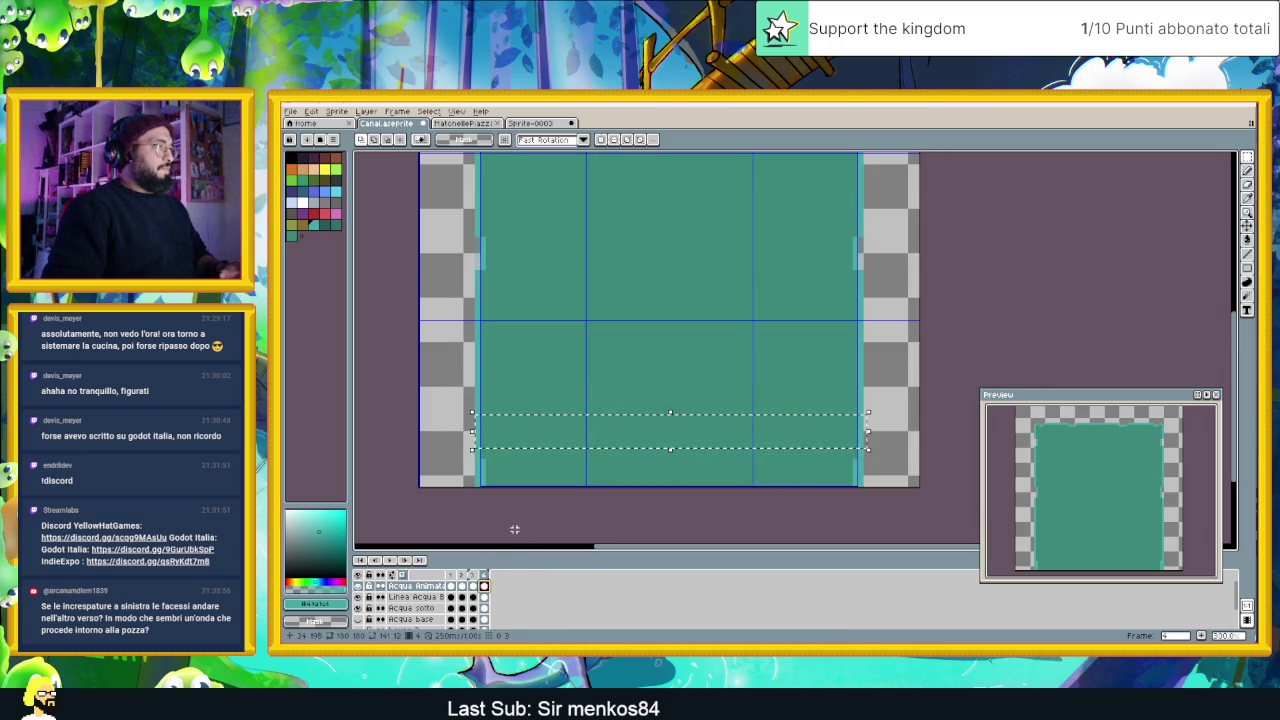
pyautogui.click(473, 586)
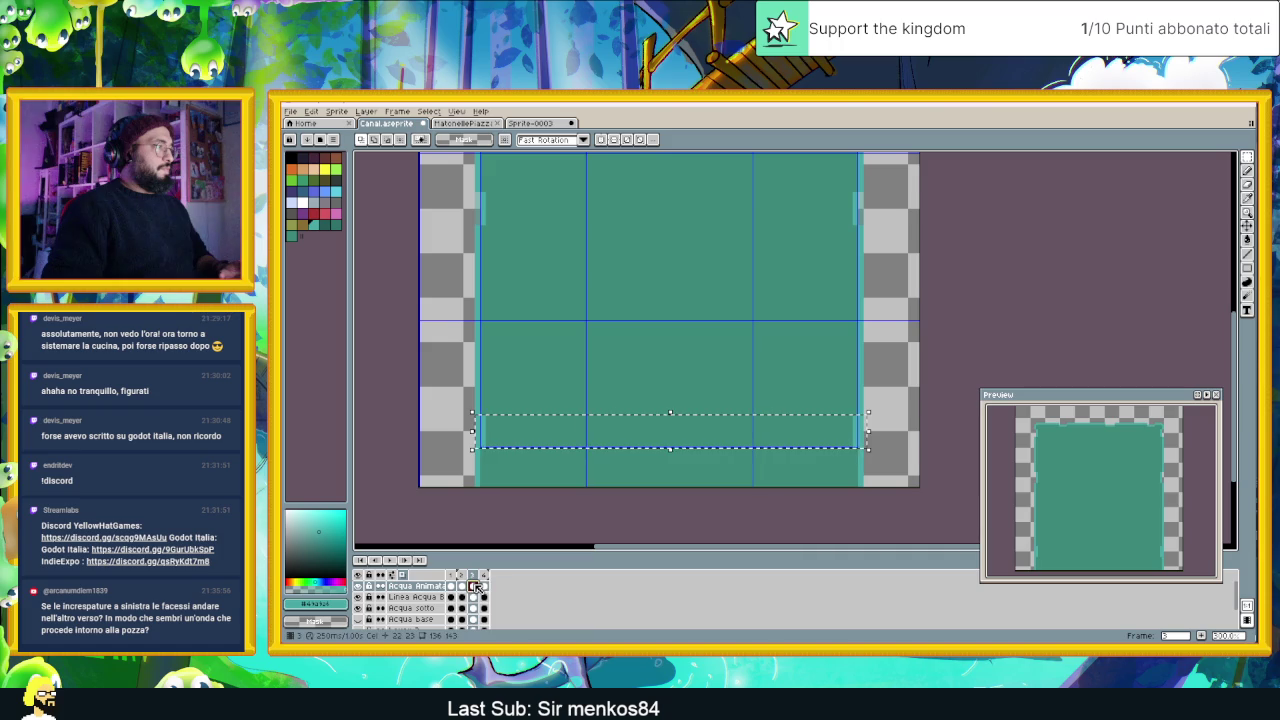
pyautogui.click(485, 587)
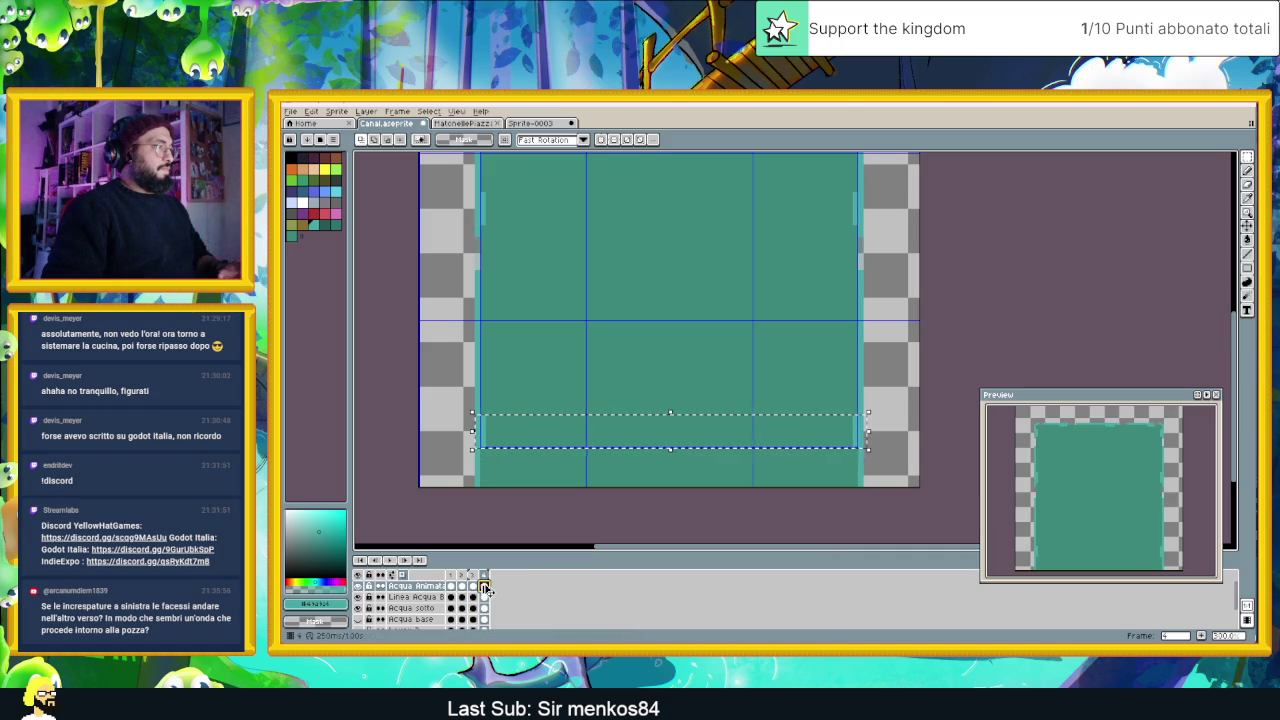
pyautogui.press('Left')
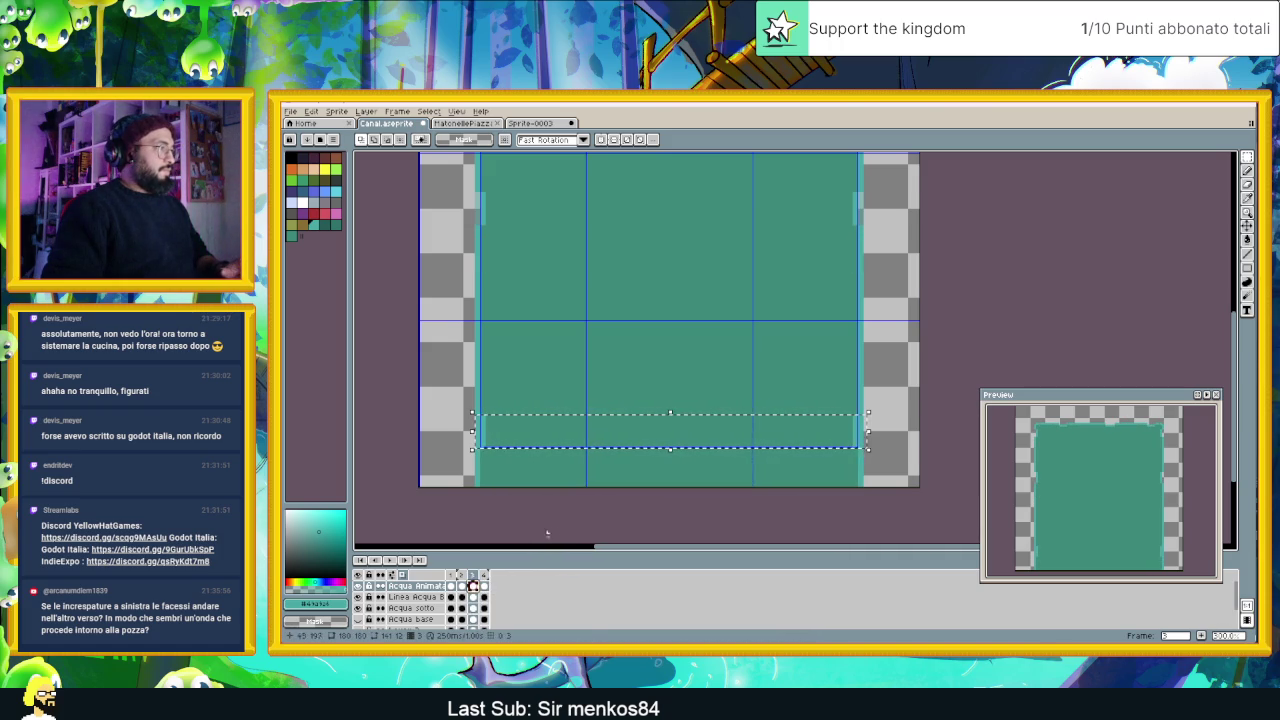
# - Move the selected band to shift the side-edge notches, commit it, and play the animation
pyautogui.click(519, 444)
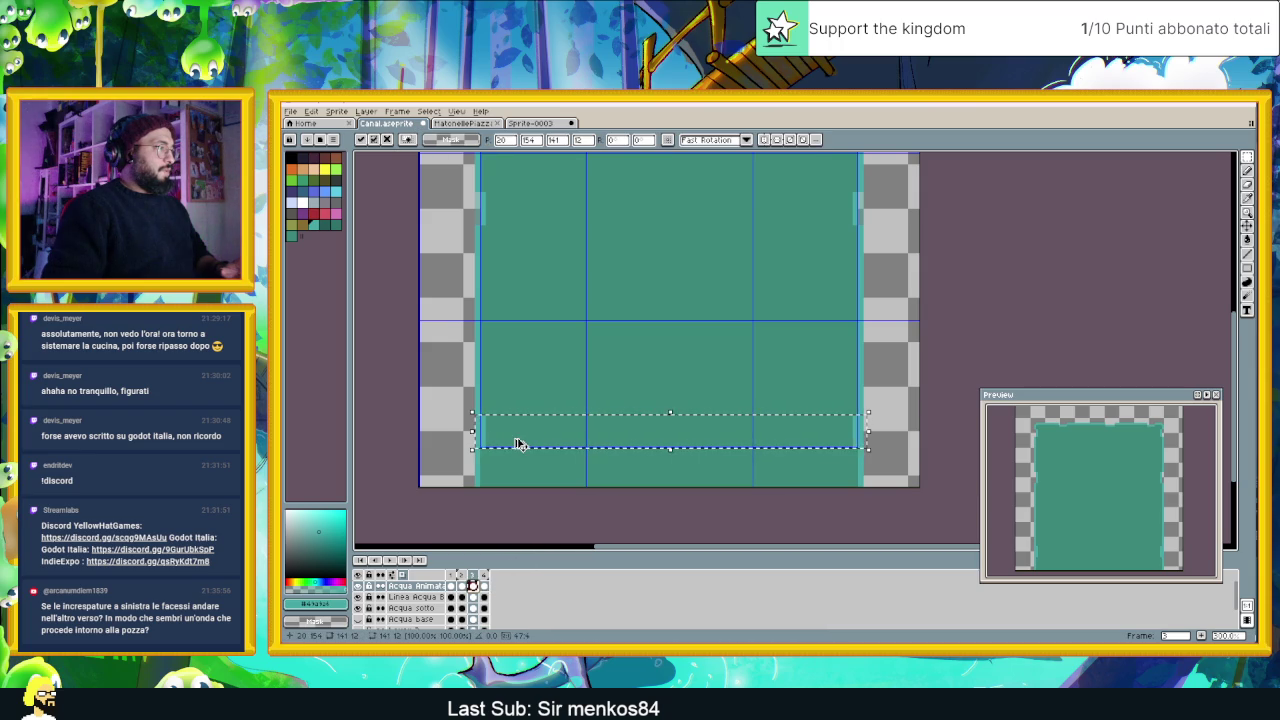
pyautogui.click(484, 575)
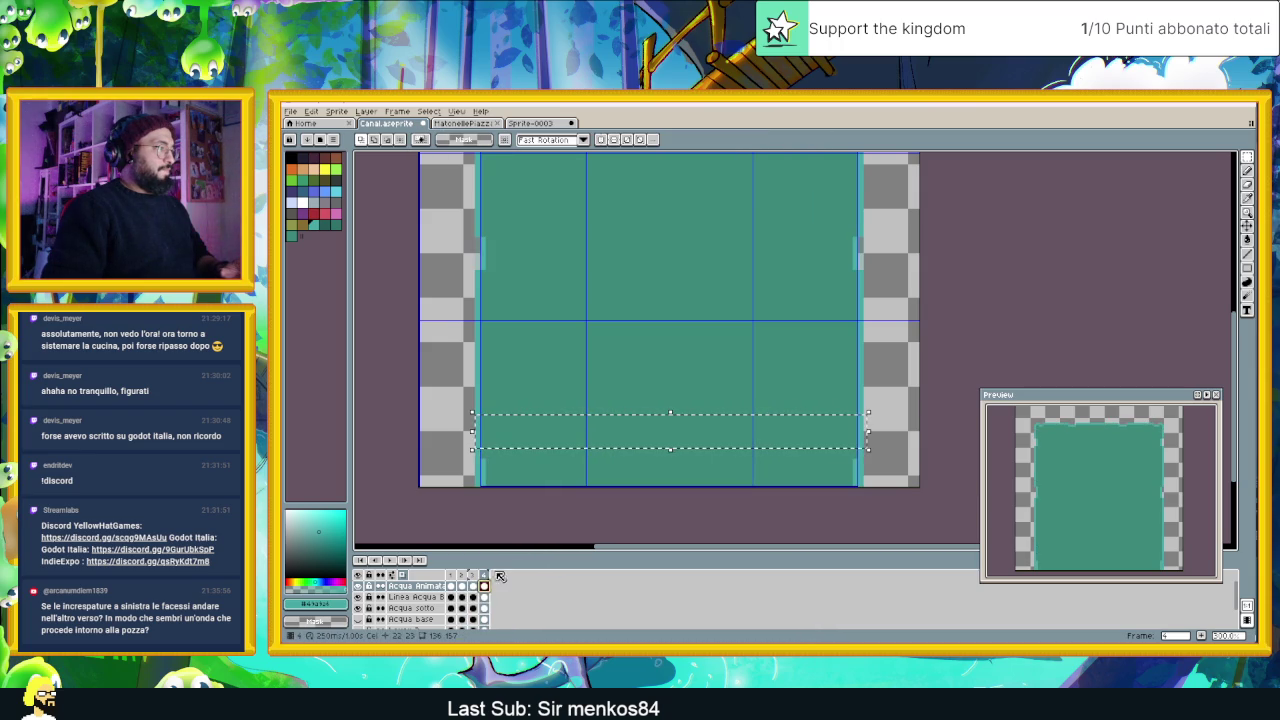
pyautogui.click(555, 446)
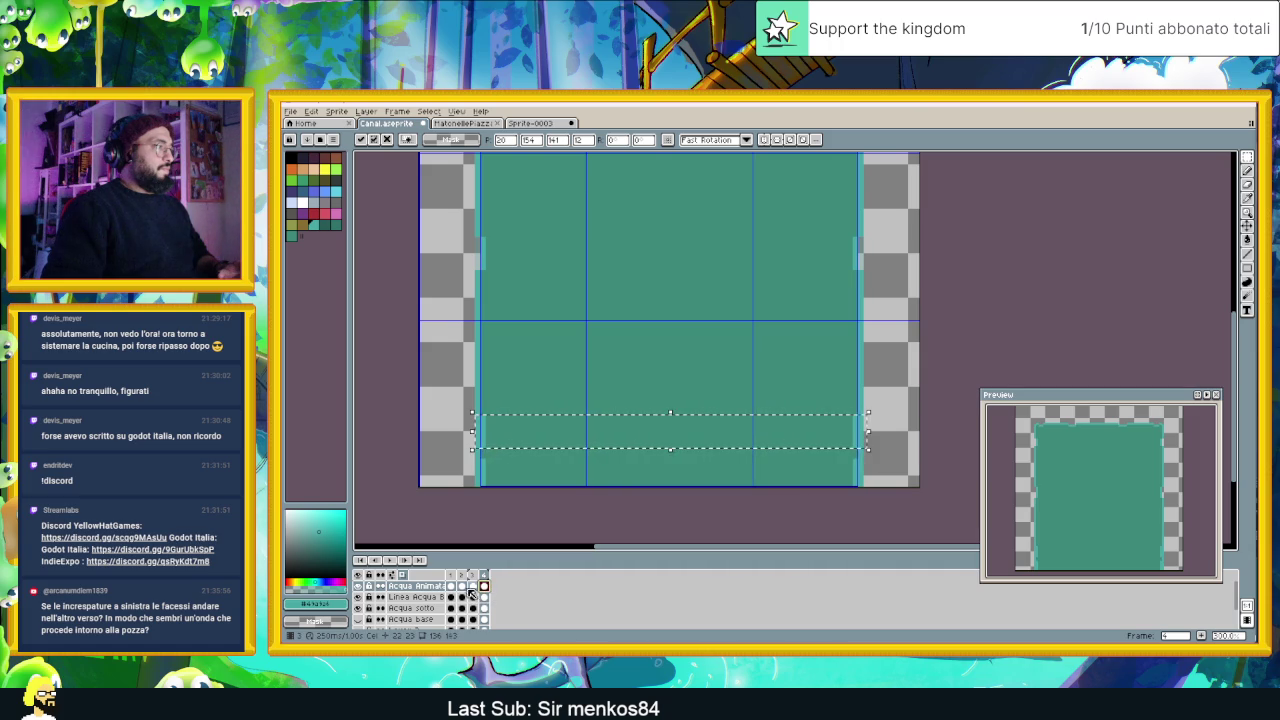
pyautogui.click(450, 585)
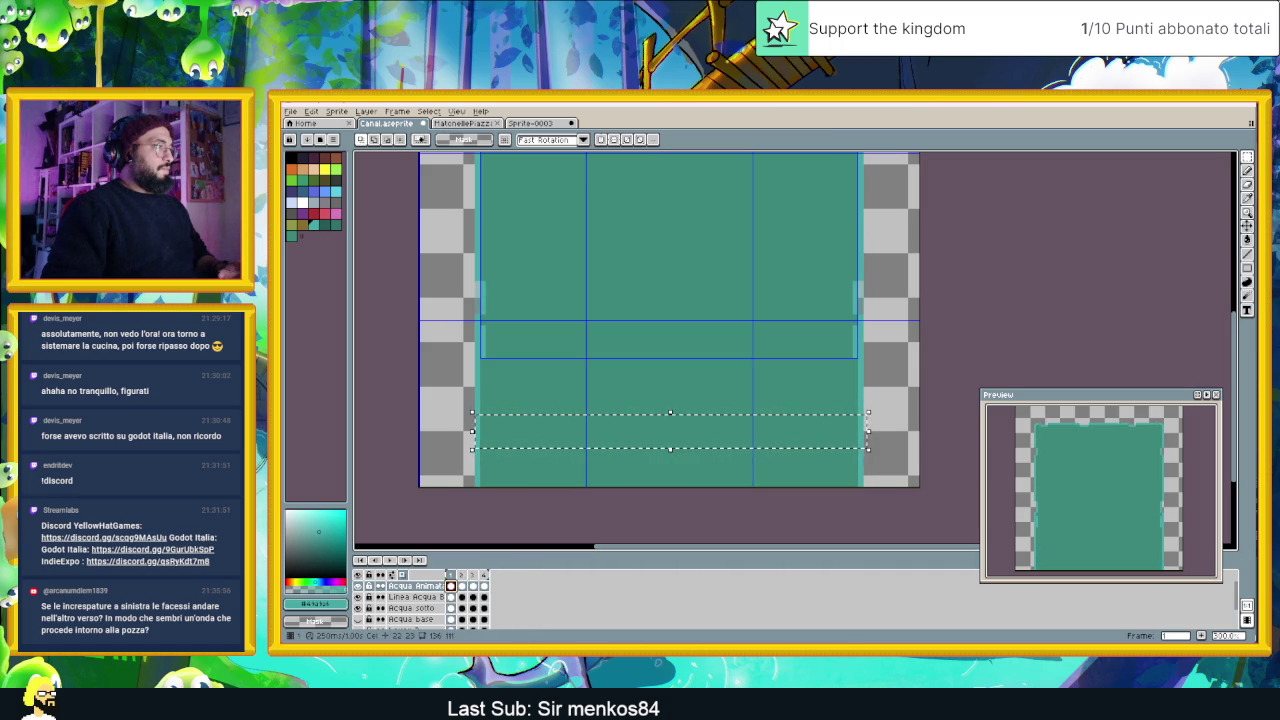
pyautogui.press('Return')
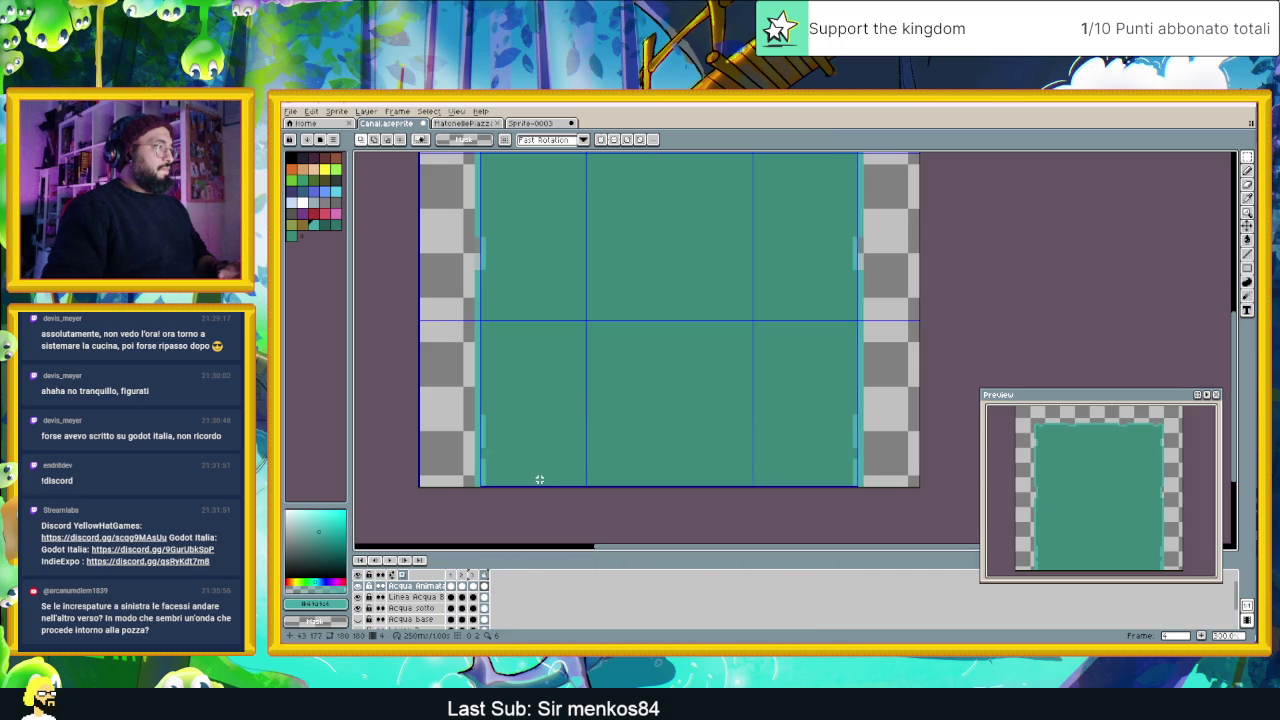
# - Select the pool's bottom strip and transform it on frames 1 and 3
pyautogui.moveTo(634, 501); pyautogui.dragTo(868, 512)
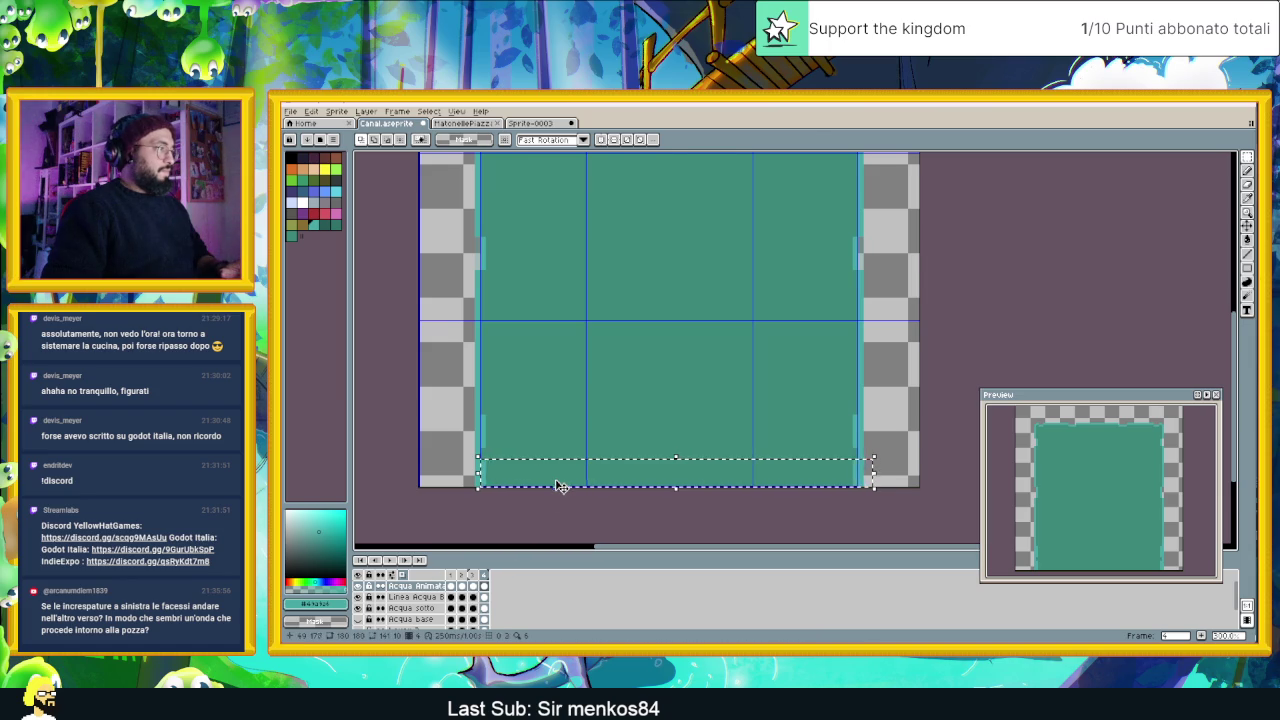
pyautogui.click(561, 484)
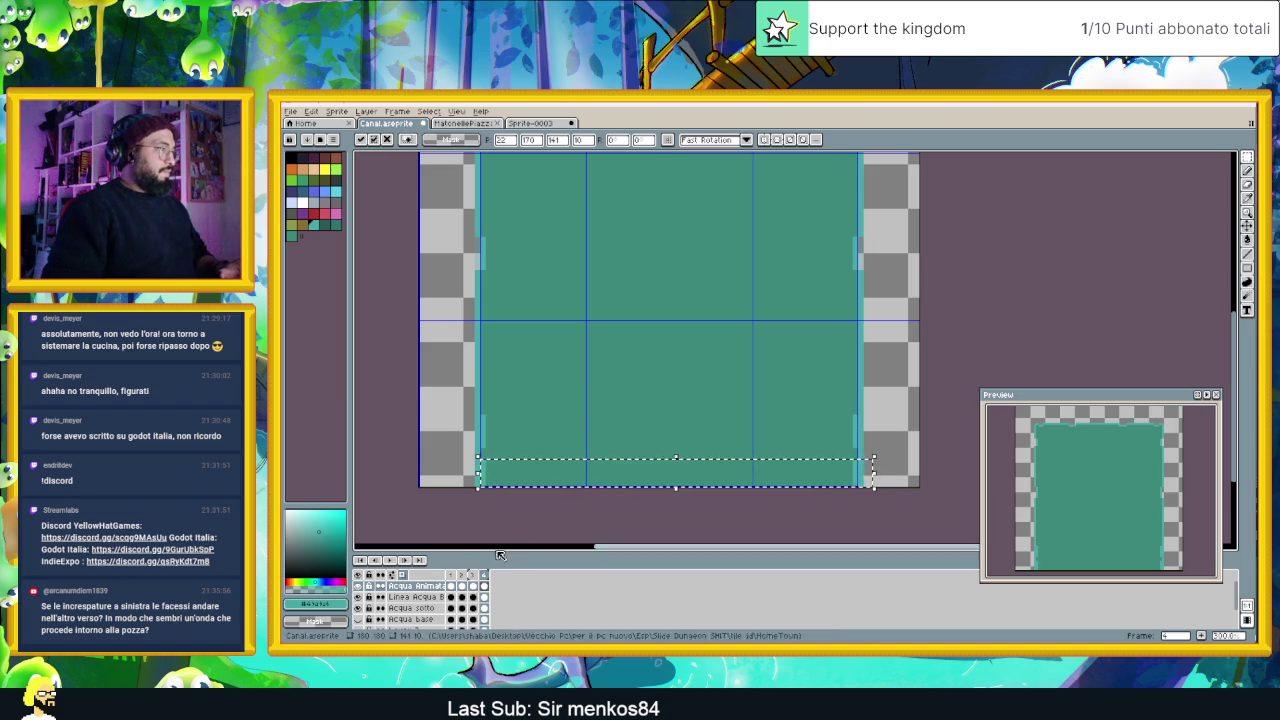
pyautogui.click(452, 586)
pyautogui.click(526, 503)
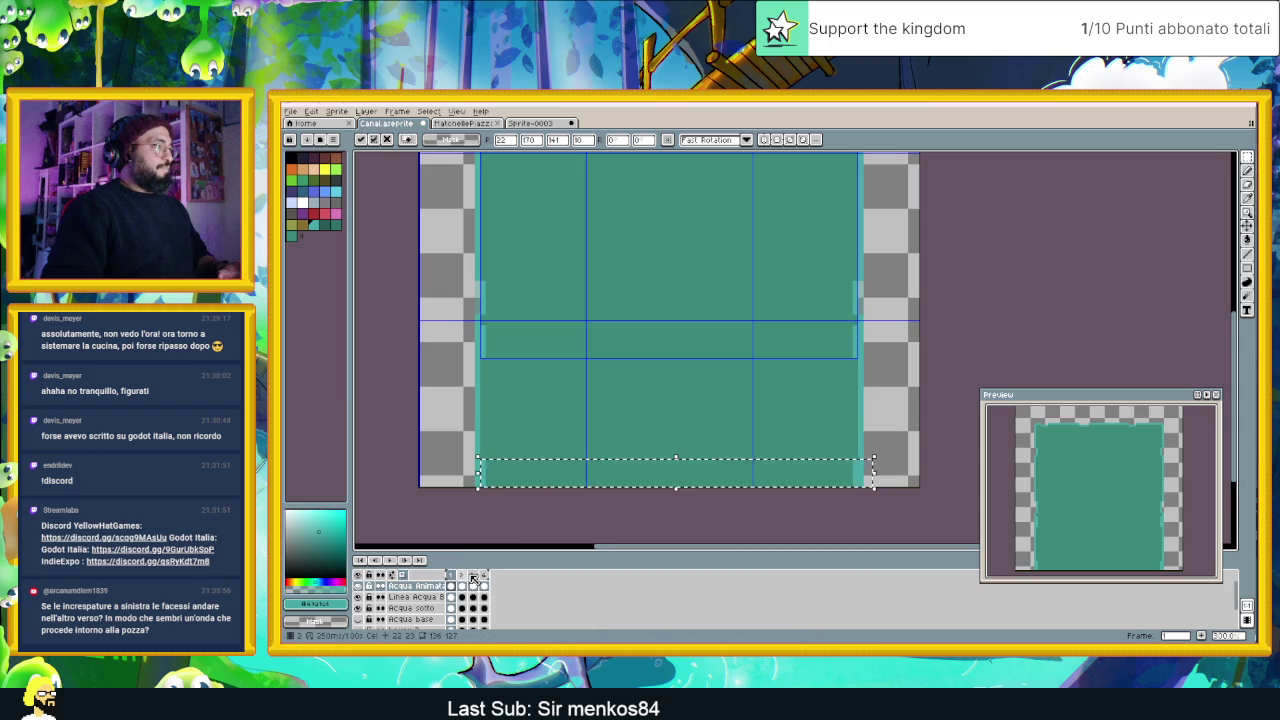
pyautogui.click(461, 589)
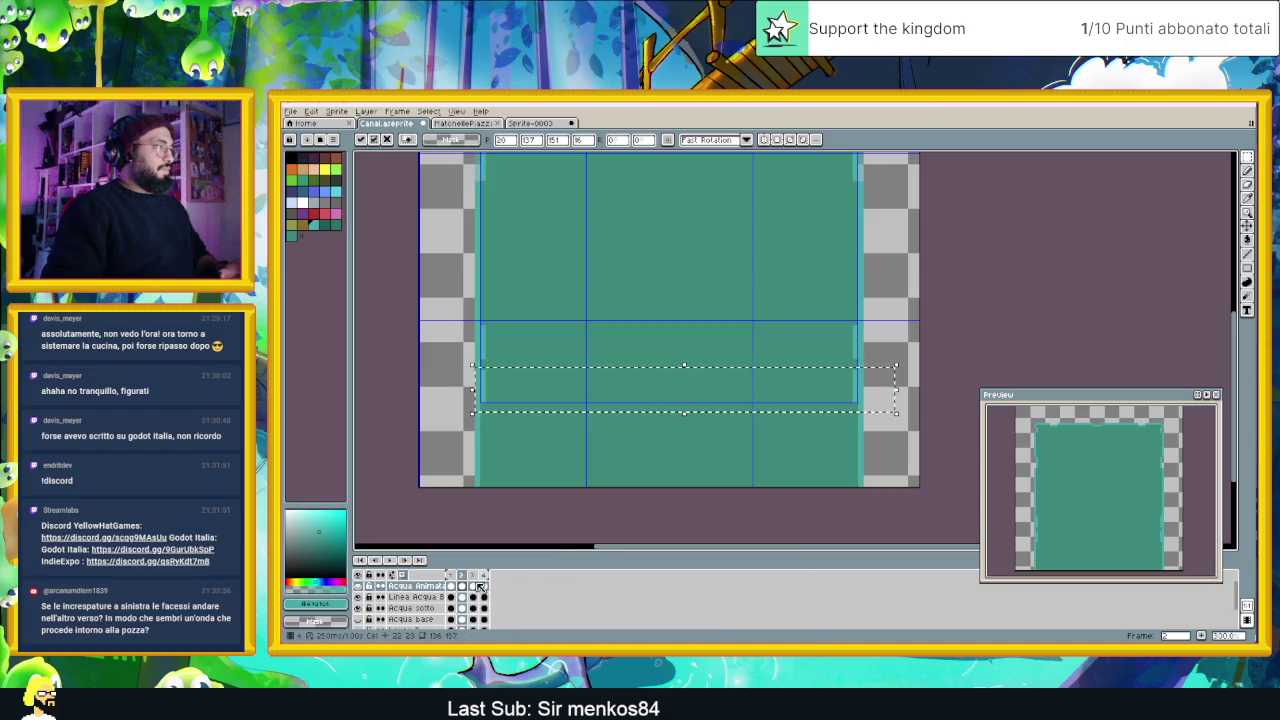
pyautogui.click(473, 589)
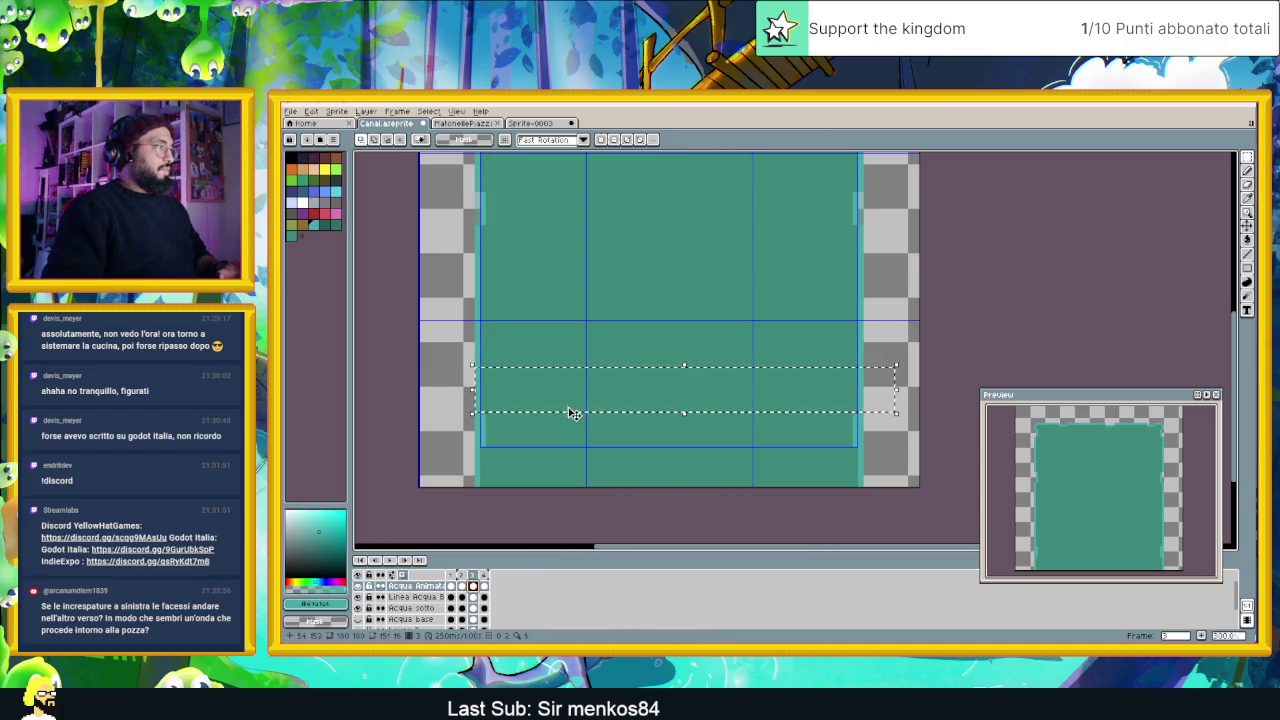
# - Clear the rectangular selection and go to frame 4 of the Acqua Animata layer
pyautogui.click(537, 393)
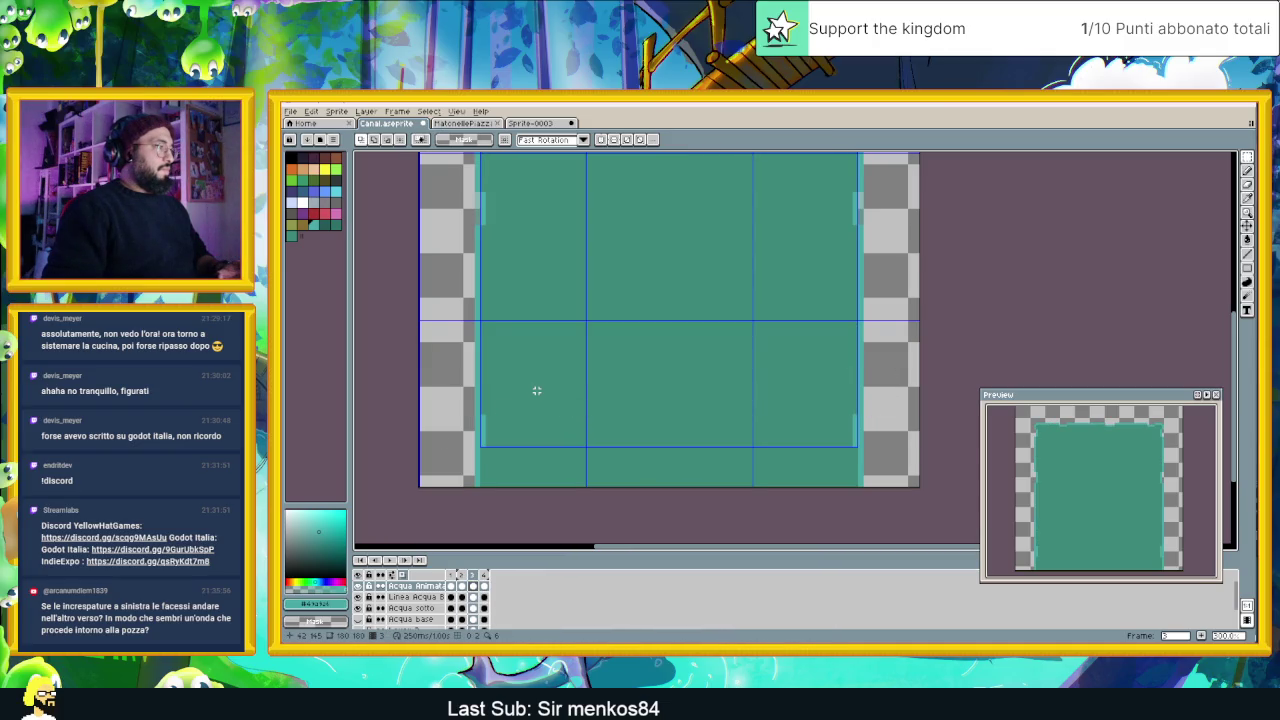
pyautogui.hotkey('ctrl', 'z')
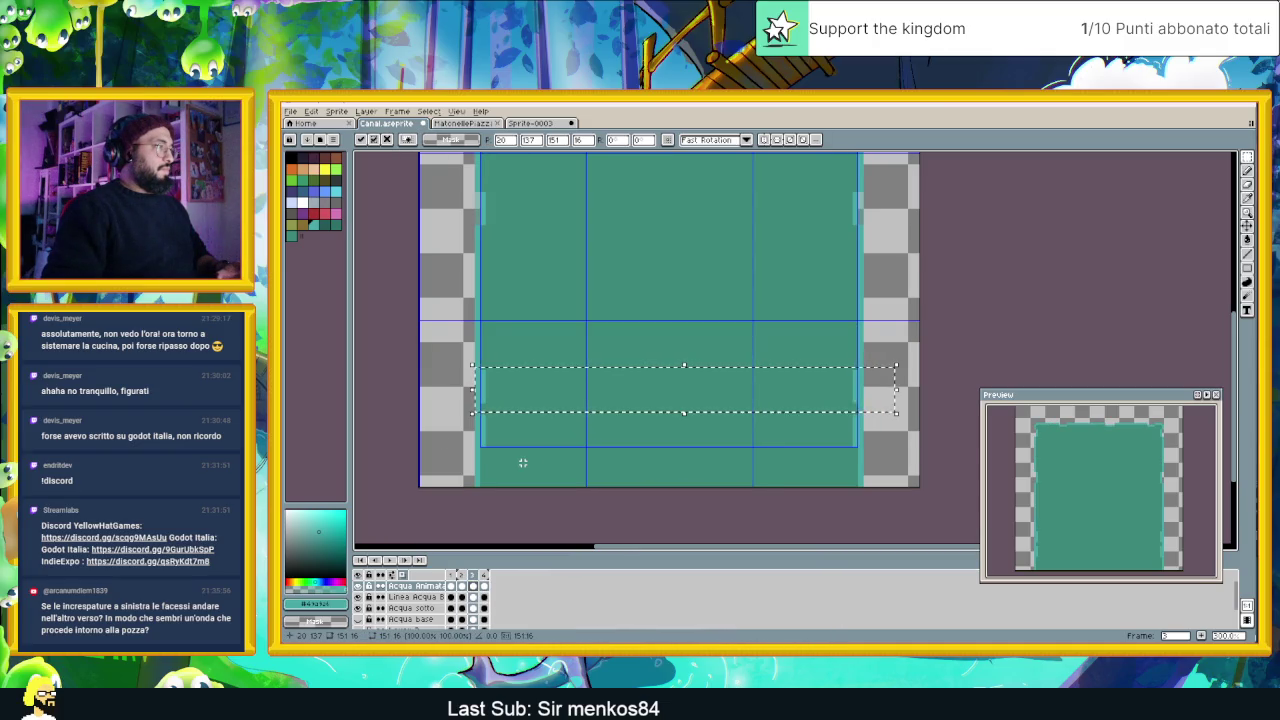
pyautogui.click(521, 460)
pyautogui.click(485, 587)
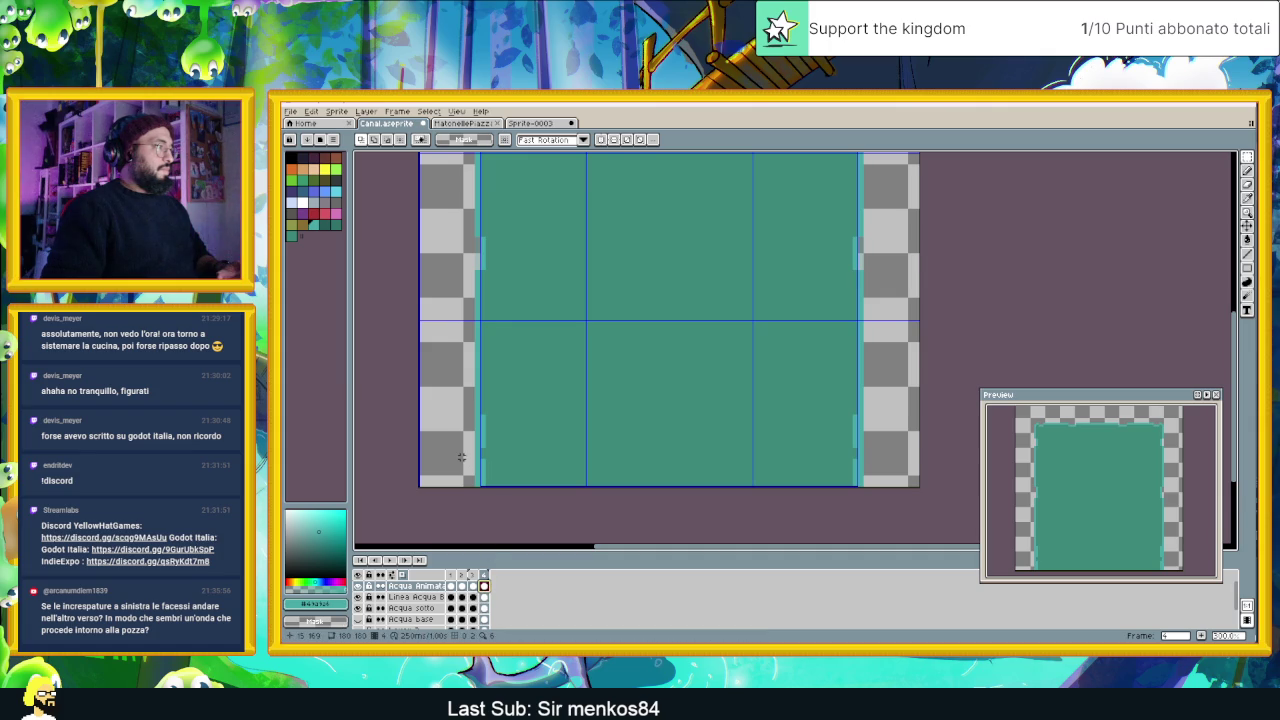
# - Try bottom-band selections on frames 3 to 1, dropping each with Ctrl+D
pyautogui.moveTo(461, 457); pyautogui.dragTo(920, 534)
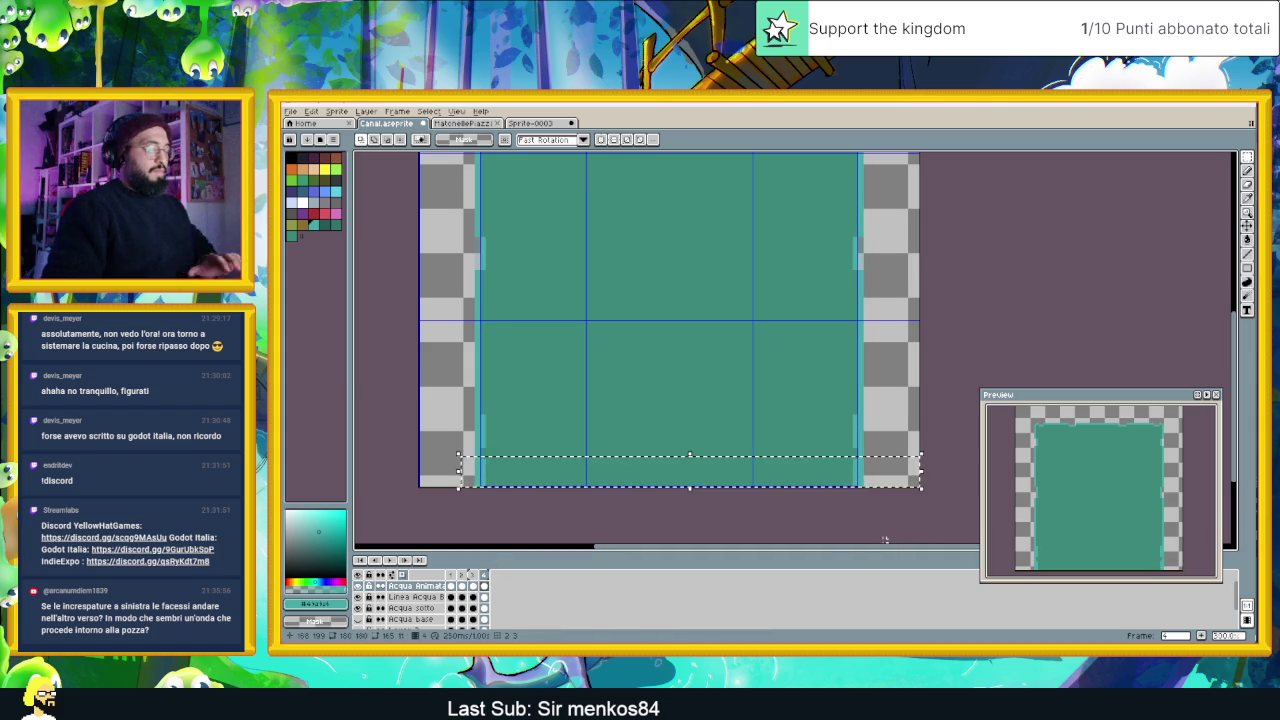
pyautogui.hotkey('ctrl', 'd')
pyautogui.click(473, 580)
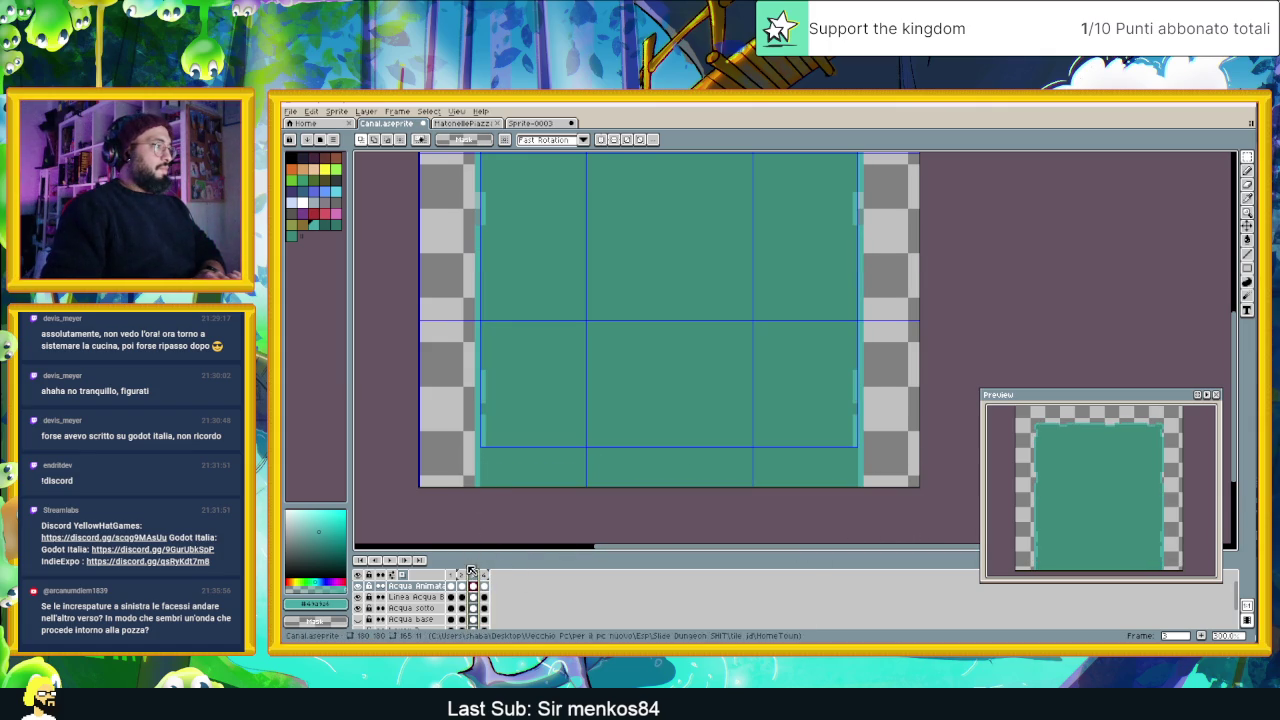
pyautogui.click(463, 578)
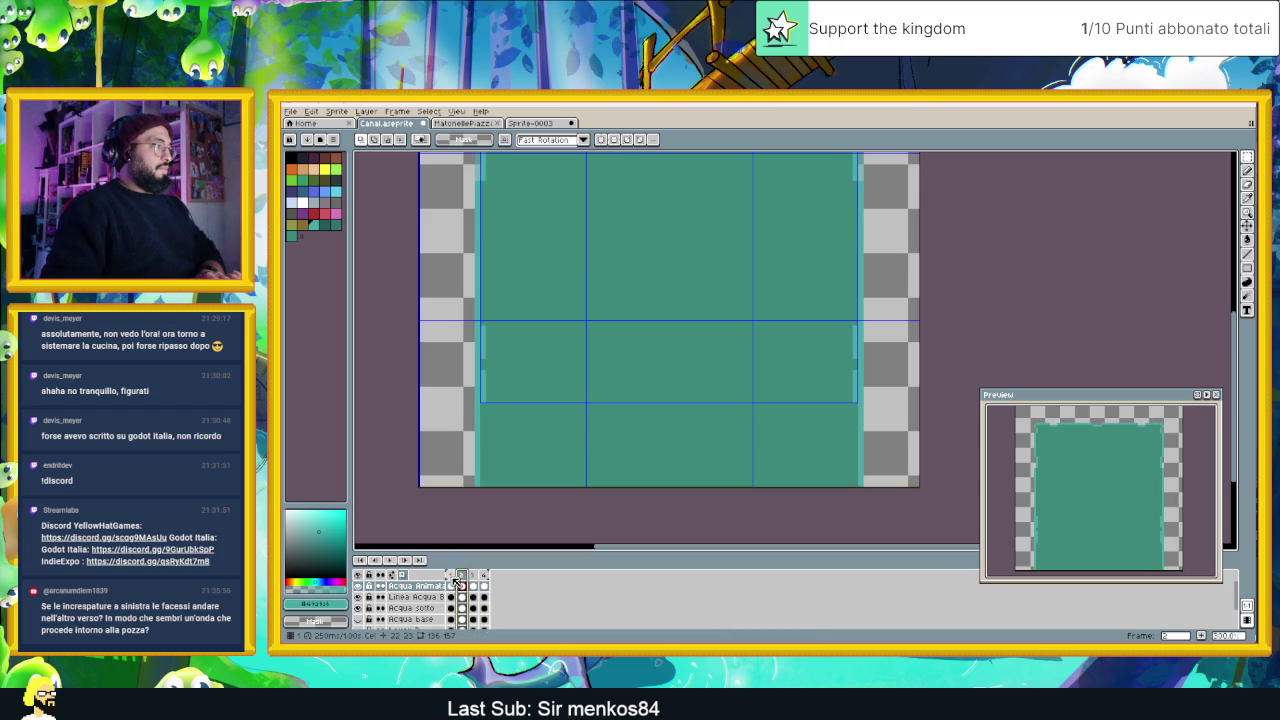
pyautogui.click(451, 578)
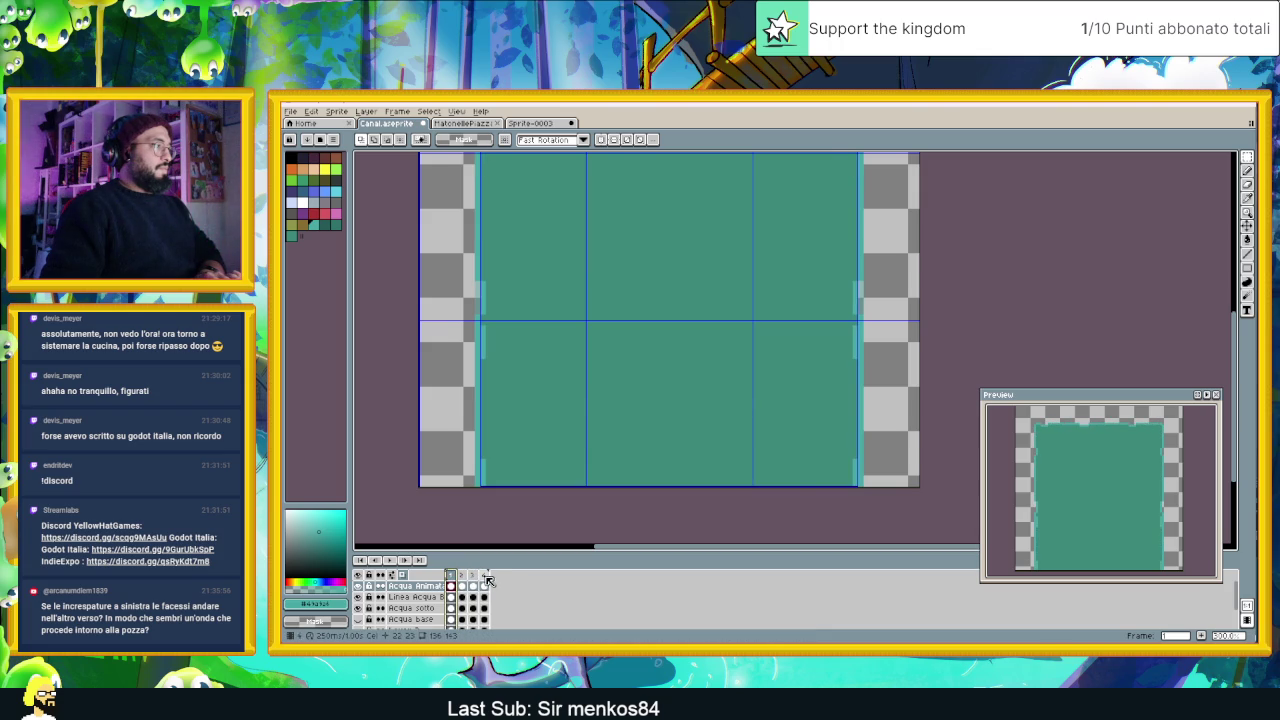
pyautogui.moveTo(458, 368); pyautogui.dragTo(953, 318)
pyautogui.hotkey('ctrl', 'd')
# - Delete the stray pixels in the lower band of frames 2 and 3, then play from frame 4
pyautogui.click(466, 577)
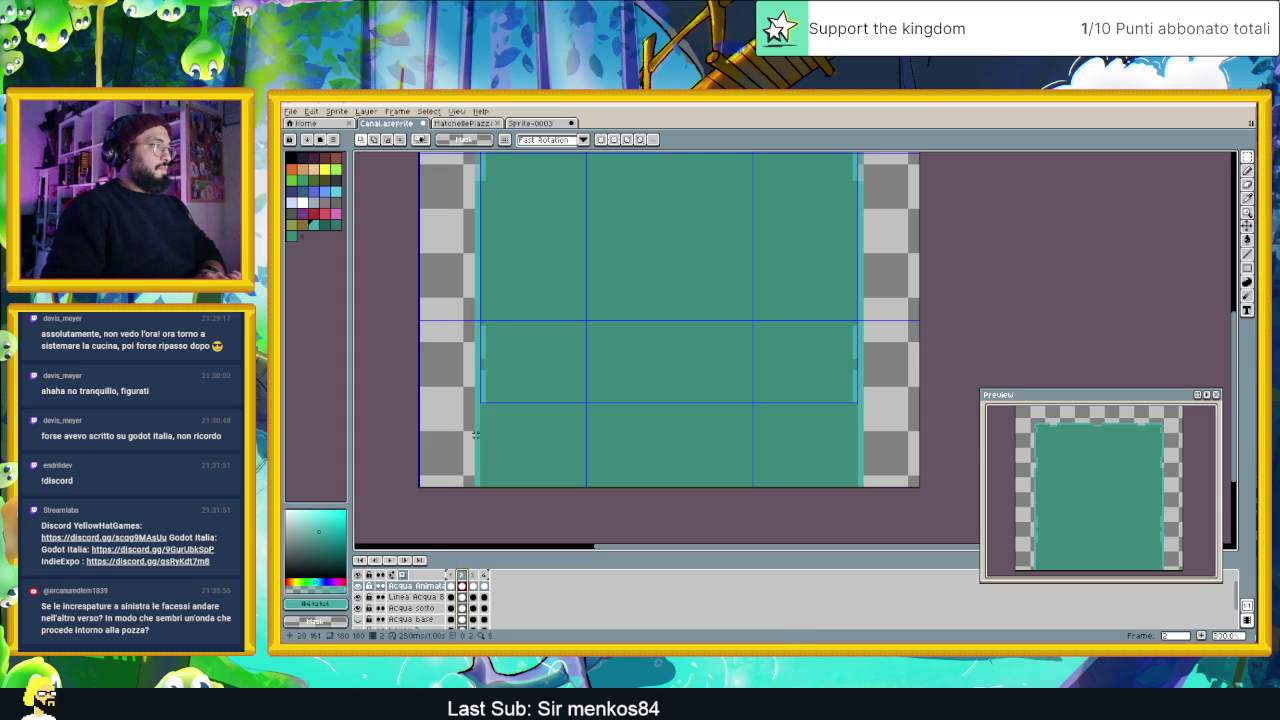
pyautogui.moveTo(469, 421); pyautogui.dragTo(910, 366)
pyautogui.press('Delete')
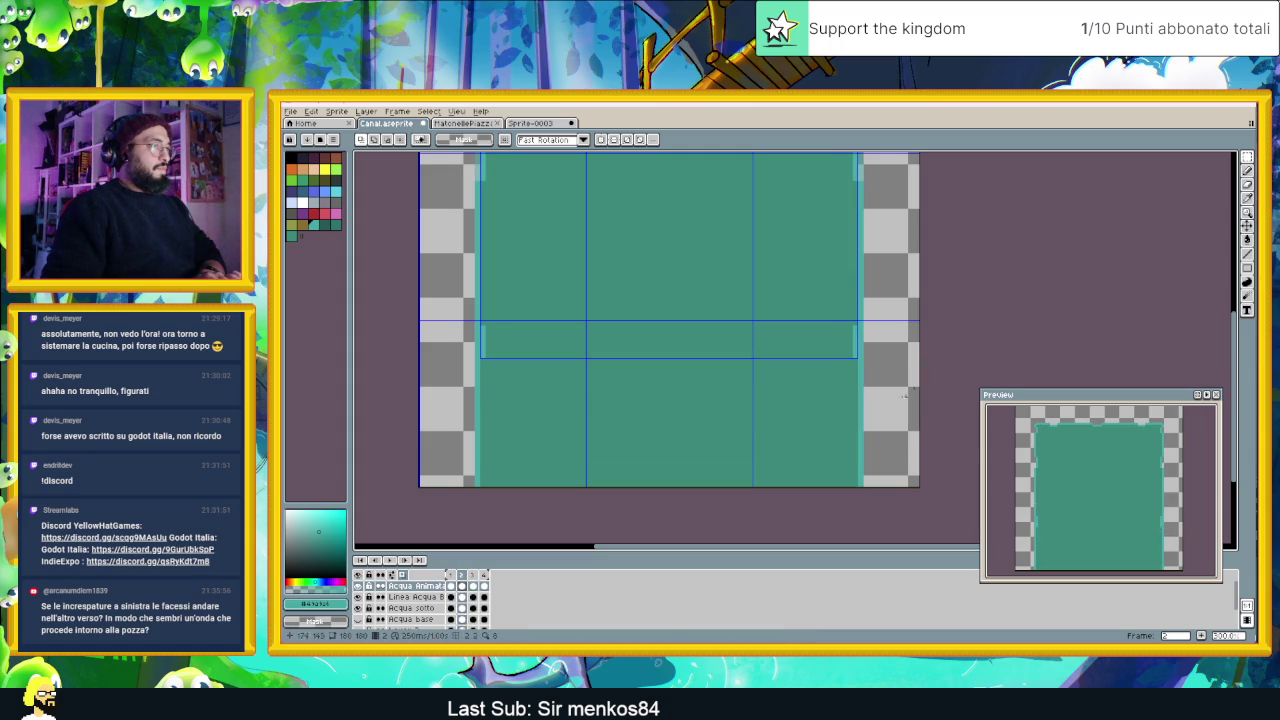
pyautogui.click(474, 575)
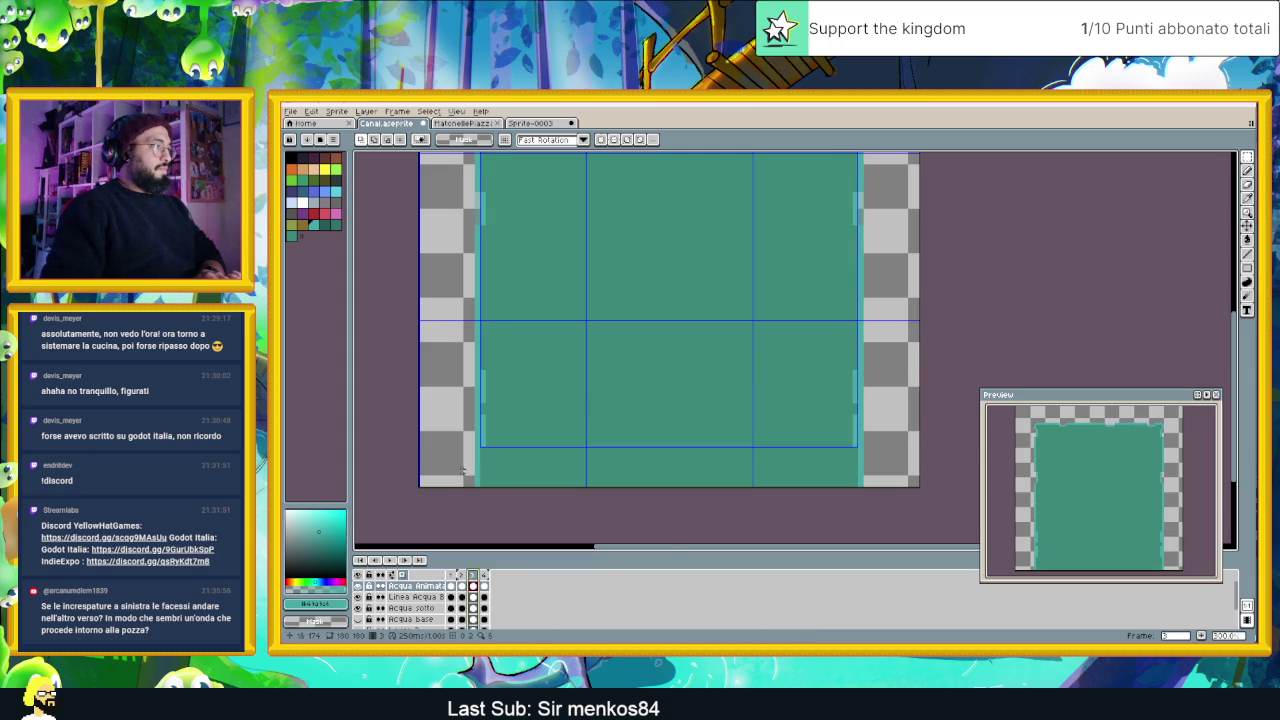
pyautogui.moveTo(469, 470); pyautogui.dragTo(893, 407)
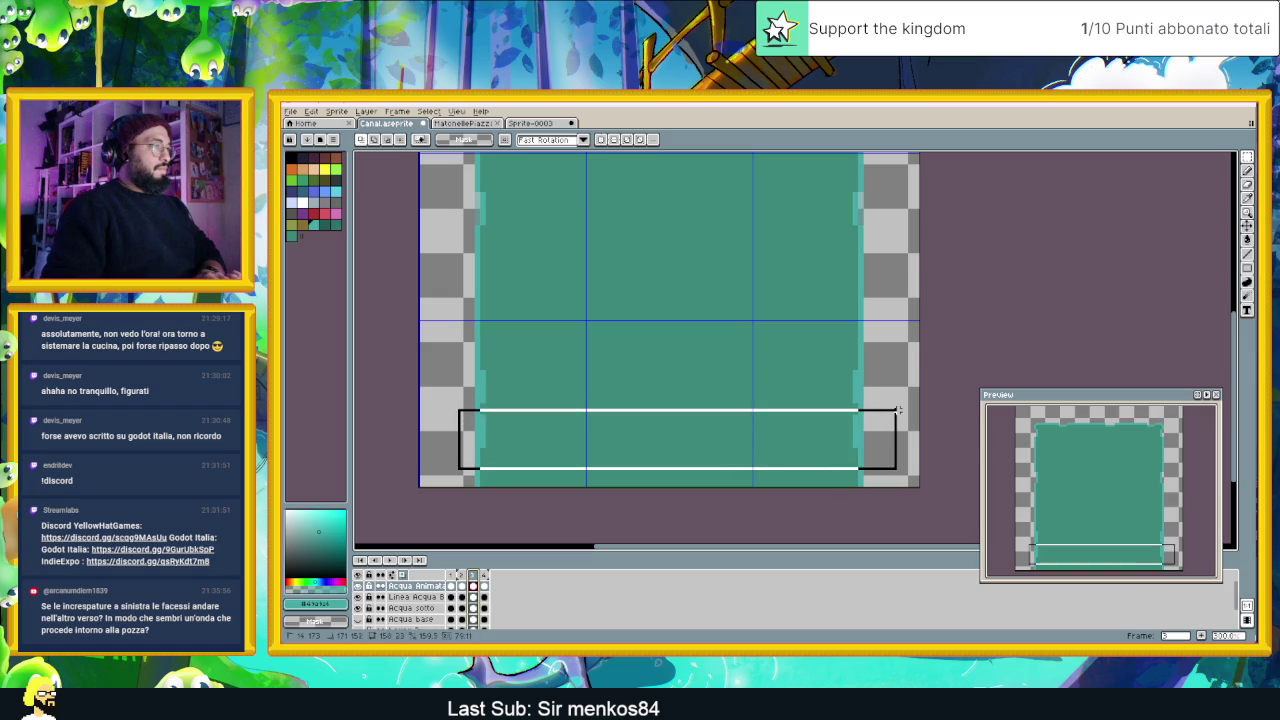
pyautogui.press('Delete')
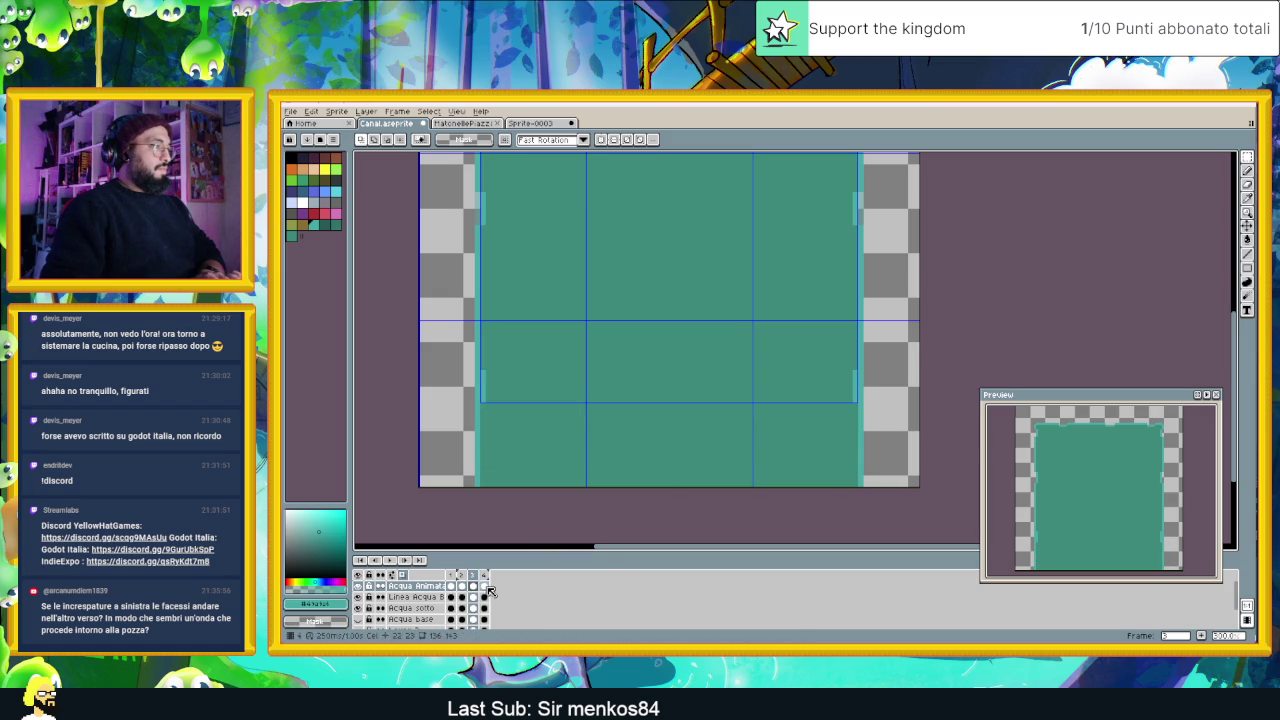
pyautogui.click(485, 586)
pyautogui.press('Return')
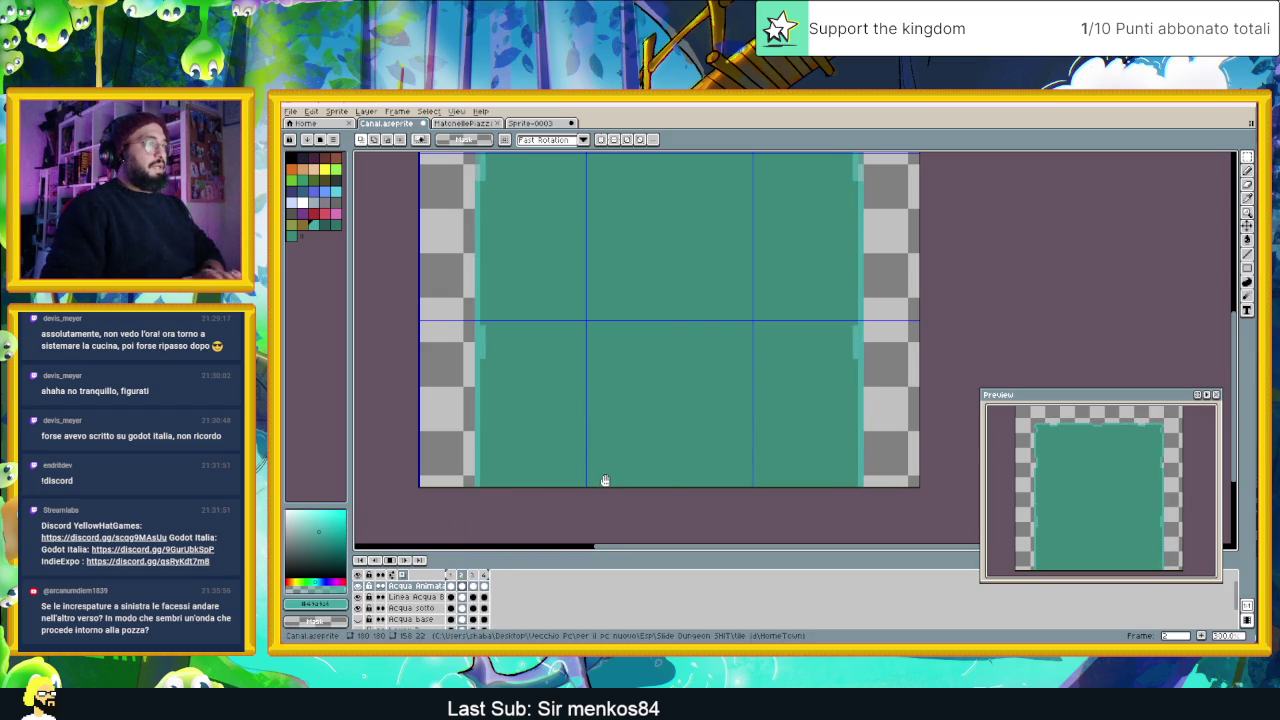
# - Zoom and pan over the playing tile's lower half, then choose the Pencil tool
pyautogui.scroll(-2, 701, 338)
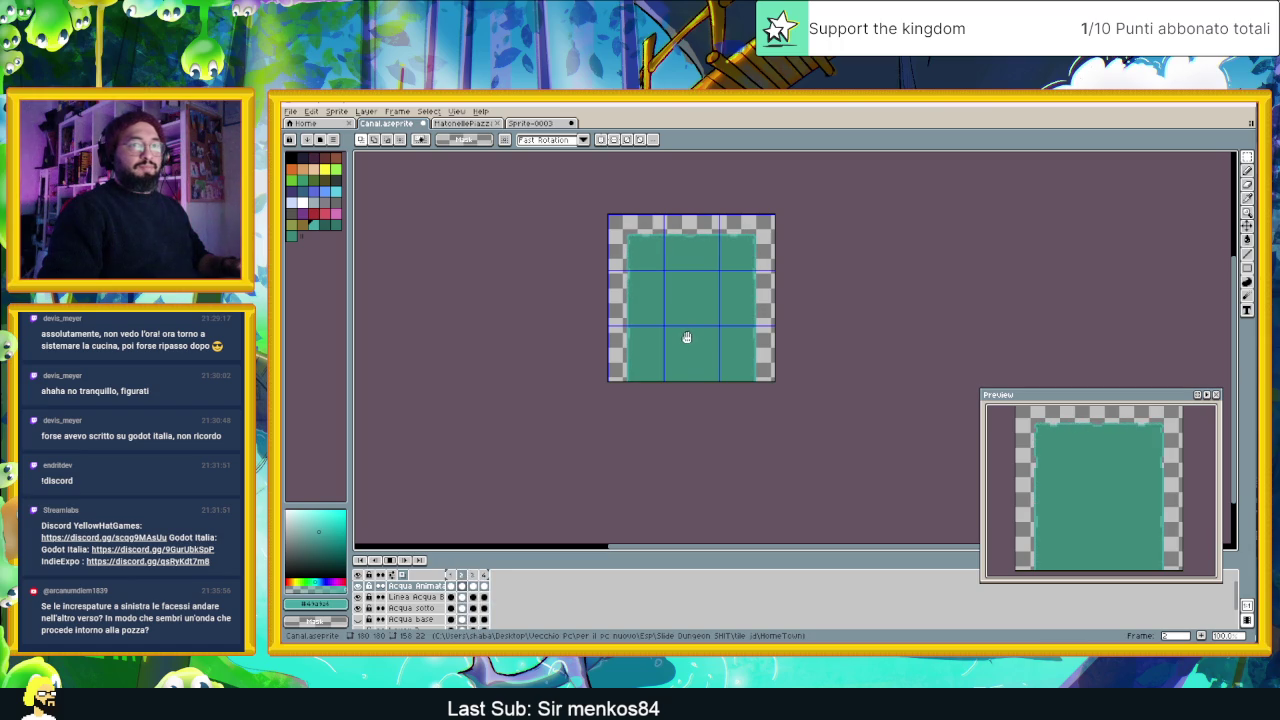
pyautogui.scroll(1, 686, 337)
pyautogui.moveTo(700, 306); pyautogui.dragTo(709, 346)
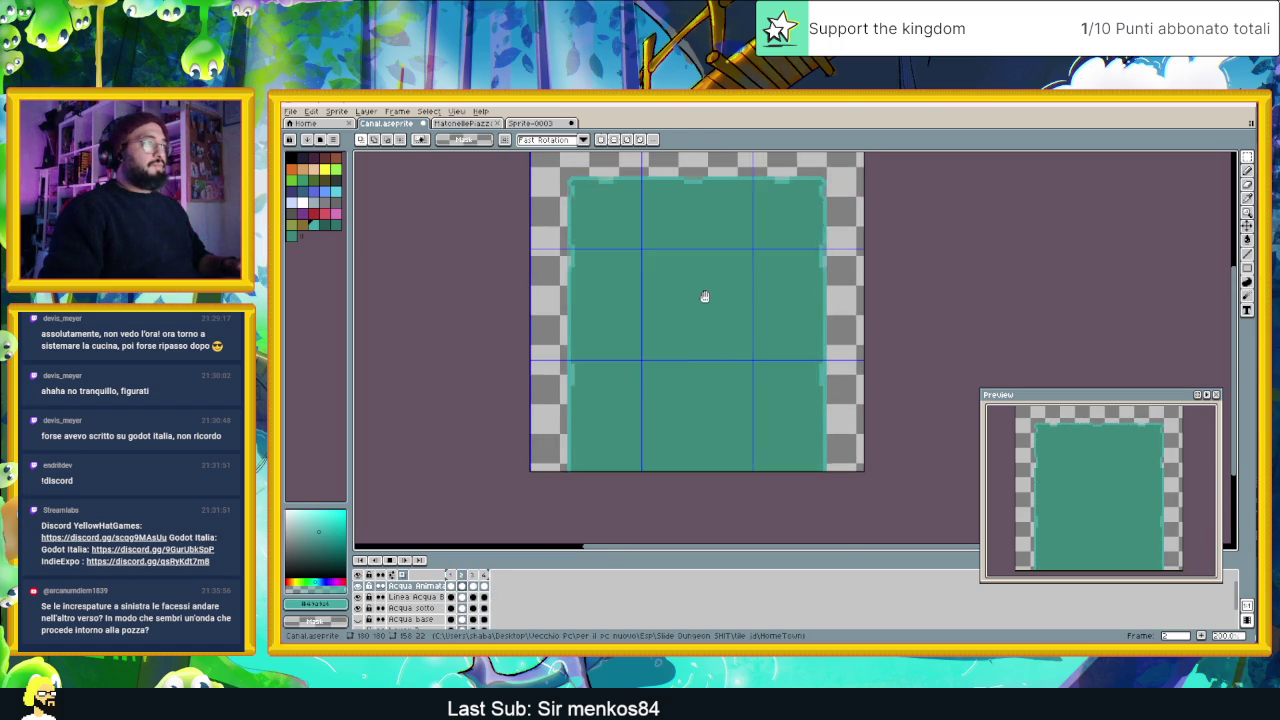
pyautogui.moveTo(704, 293); pyautogui.dragTo(697, 323)
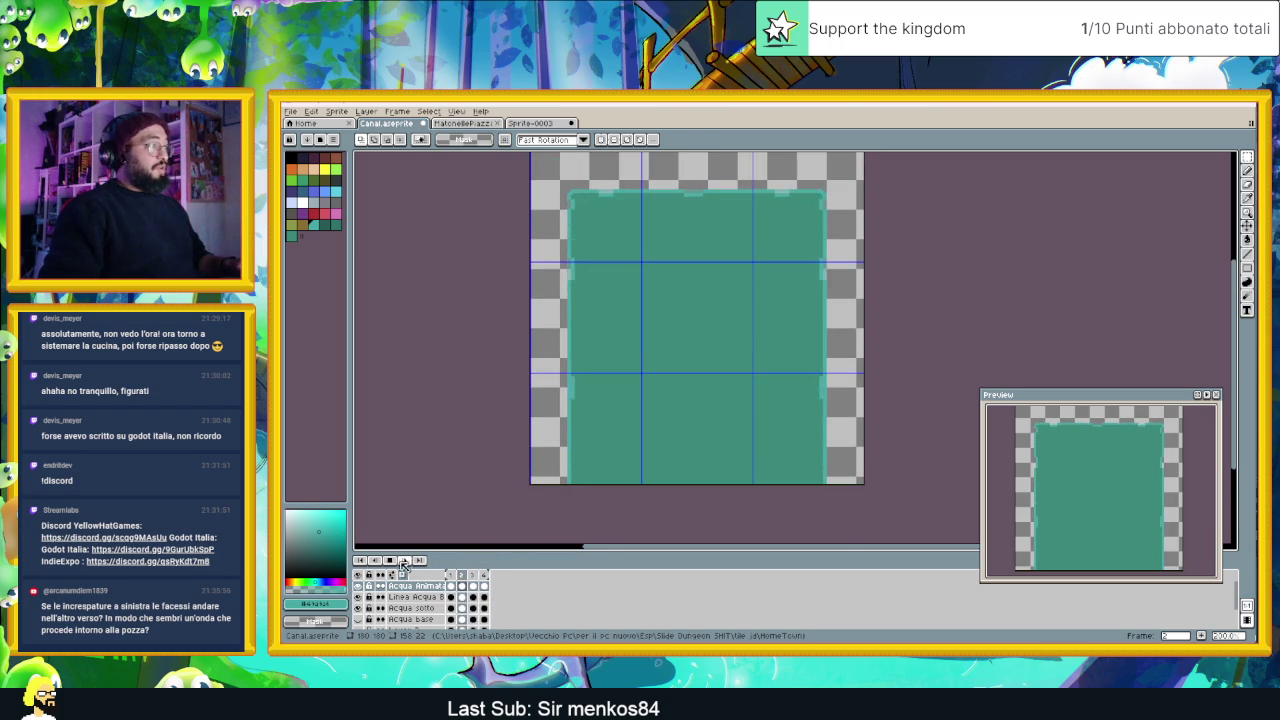
pyautogui.scroll(1, 663, 402)
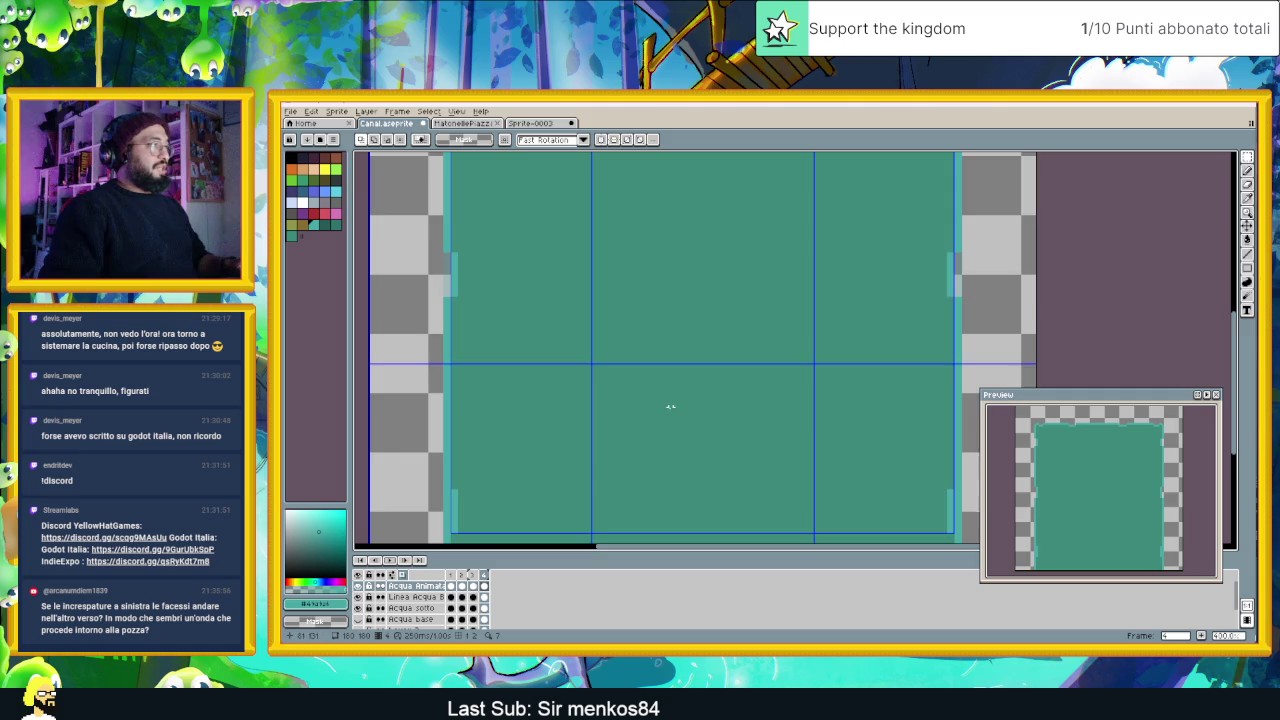
pyautogui.moveTo(670, 405); pyautogui.dragTo(666, 325)
pyautogui.click(1247, 254)
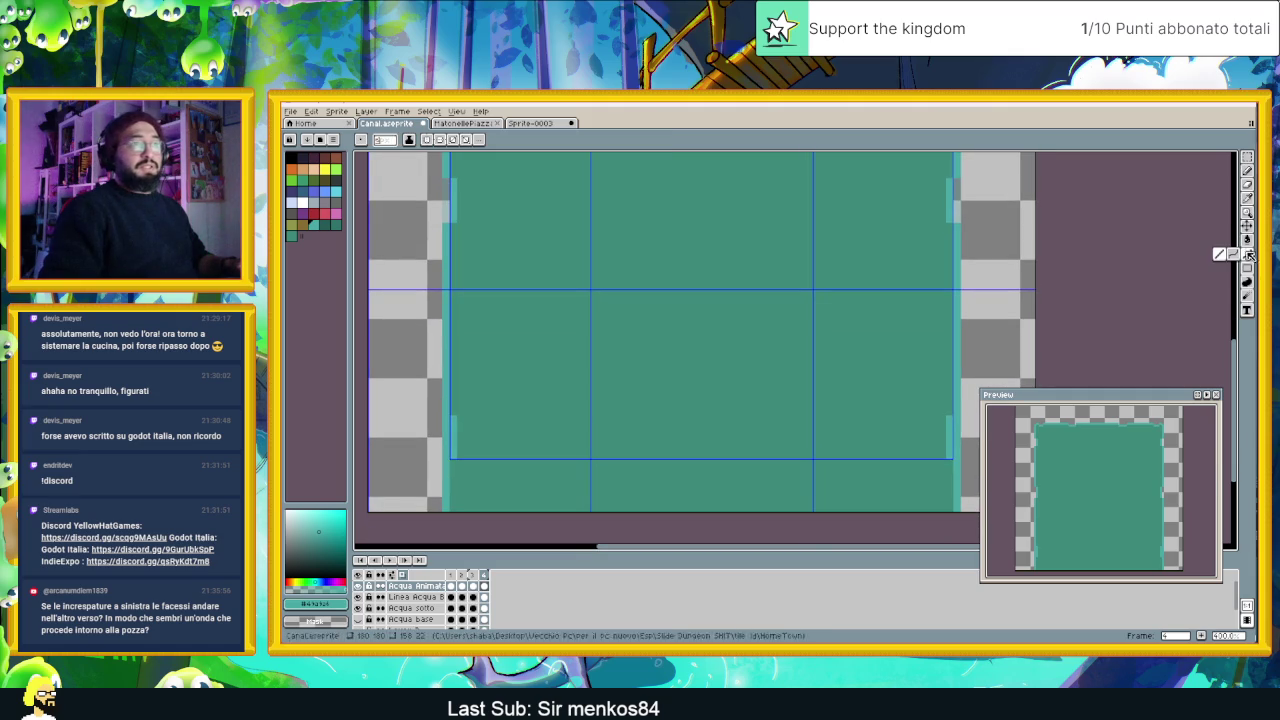
# - Step through the Linea Acqua B cels for frames 1, 2, 3 and 4
pyautogui.click(451, 597)
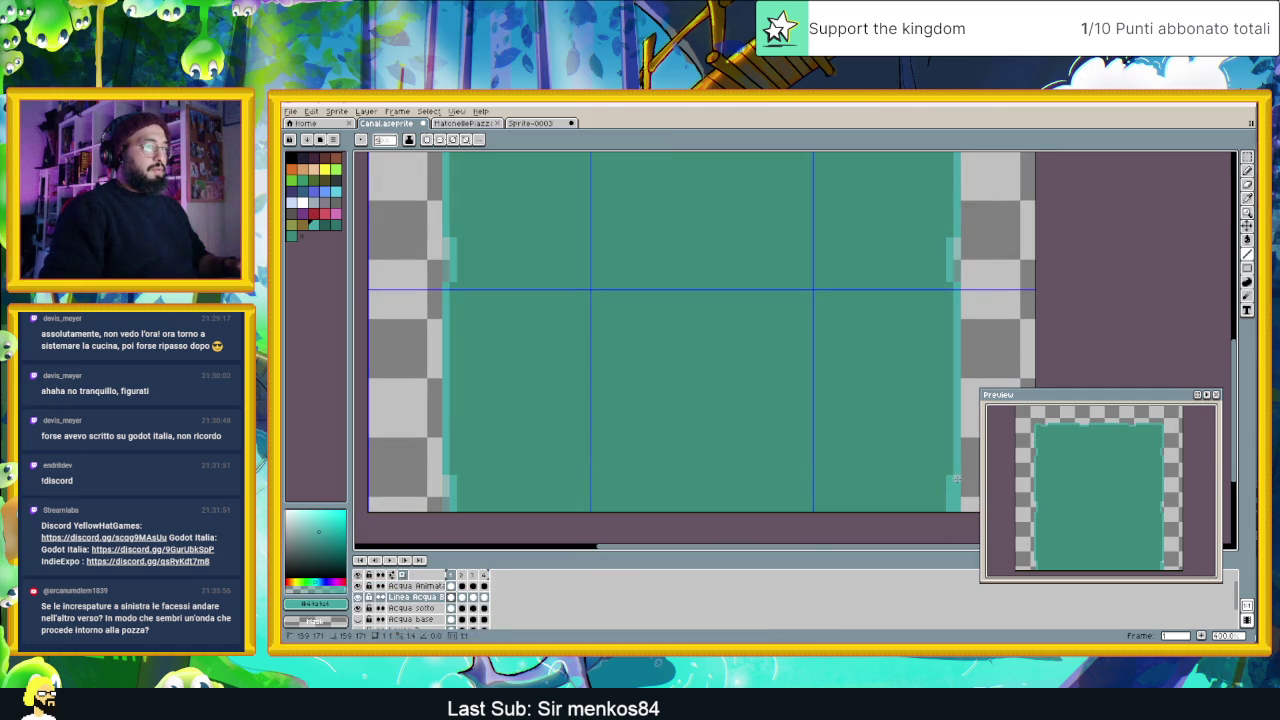
pyautogui.click(461, 597)
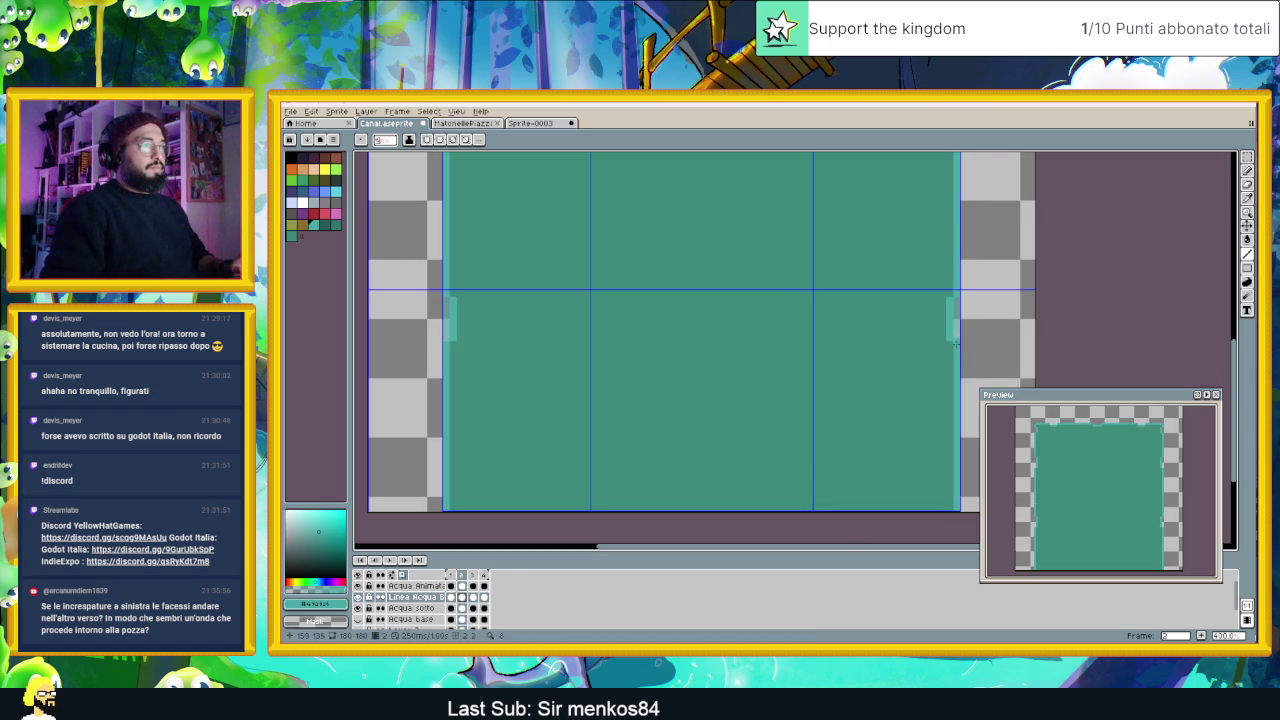
pyautogui.click(474, 597)
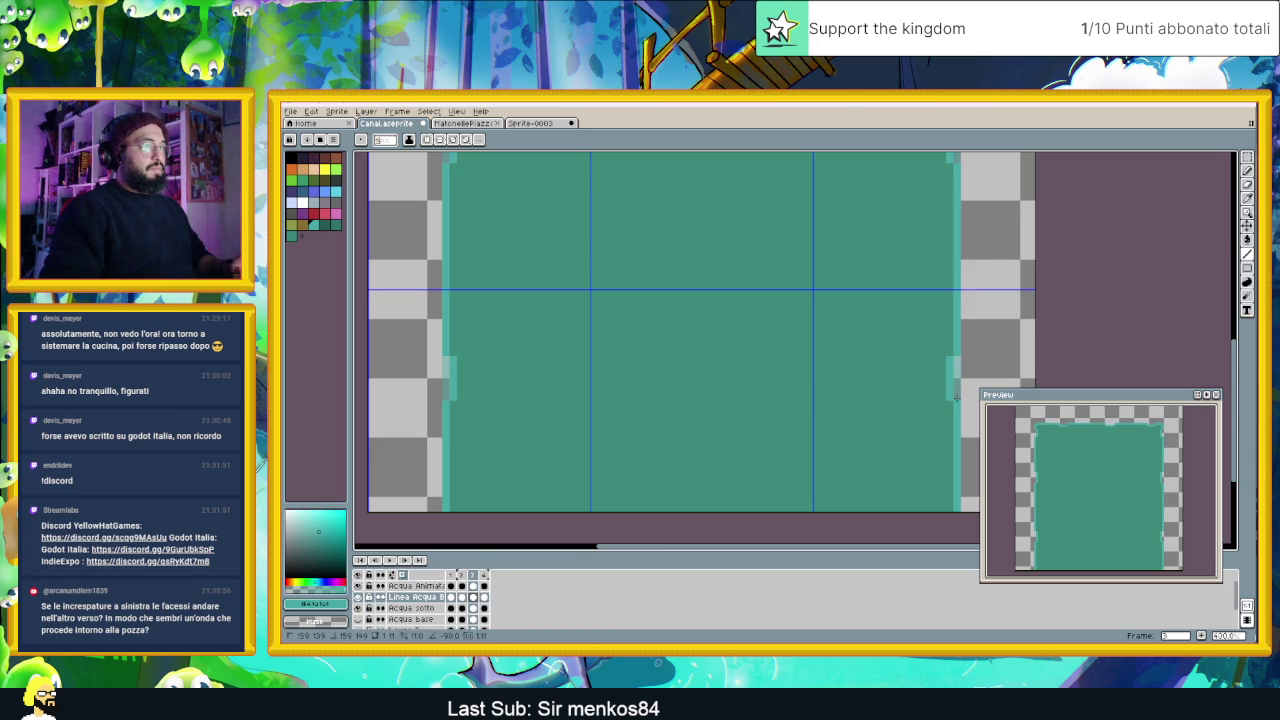
pyautogui.click(486, 597)
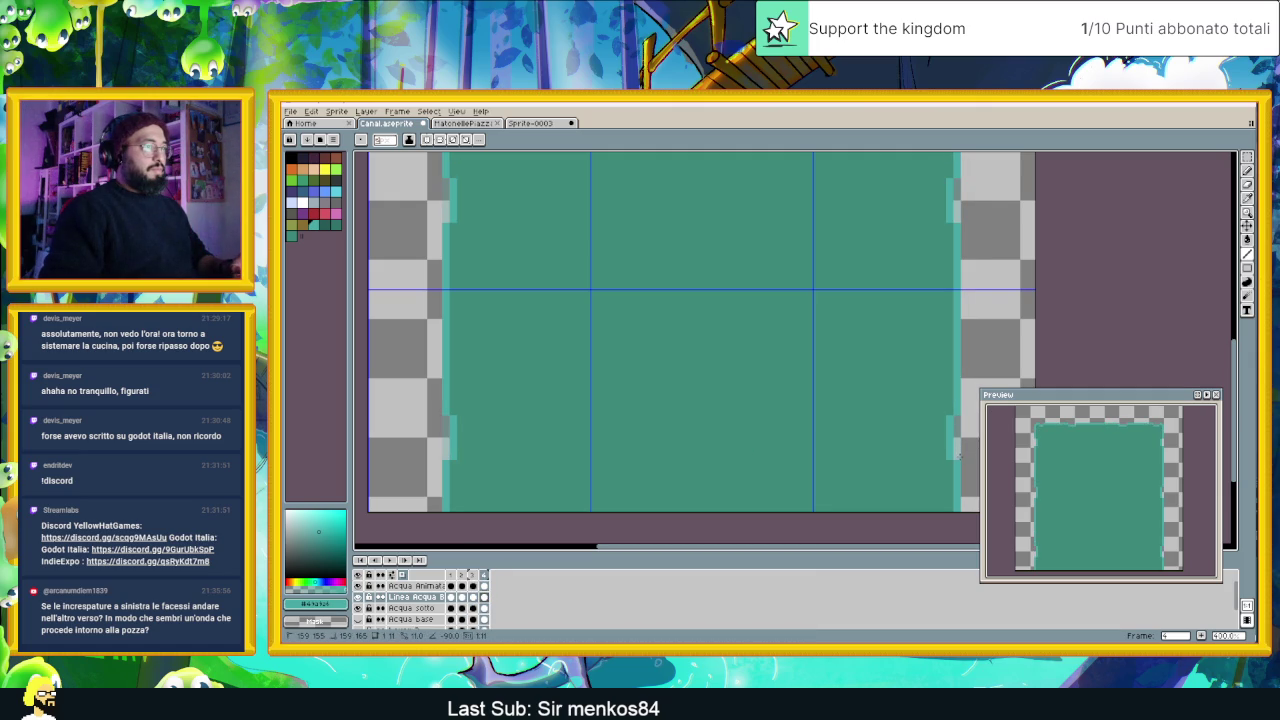
pyautogui.scroll(-1, 958, 455)
# - Set zoom back to 200%, start playback, and pan to center the tile
pyautogui.scroll(-2, 900, 430)
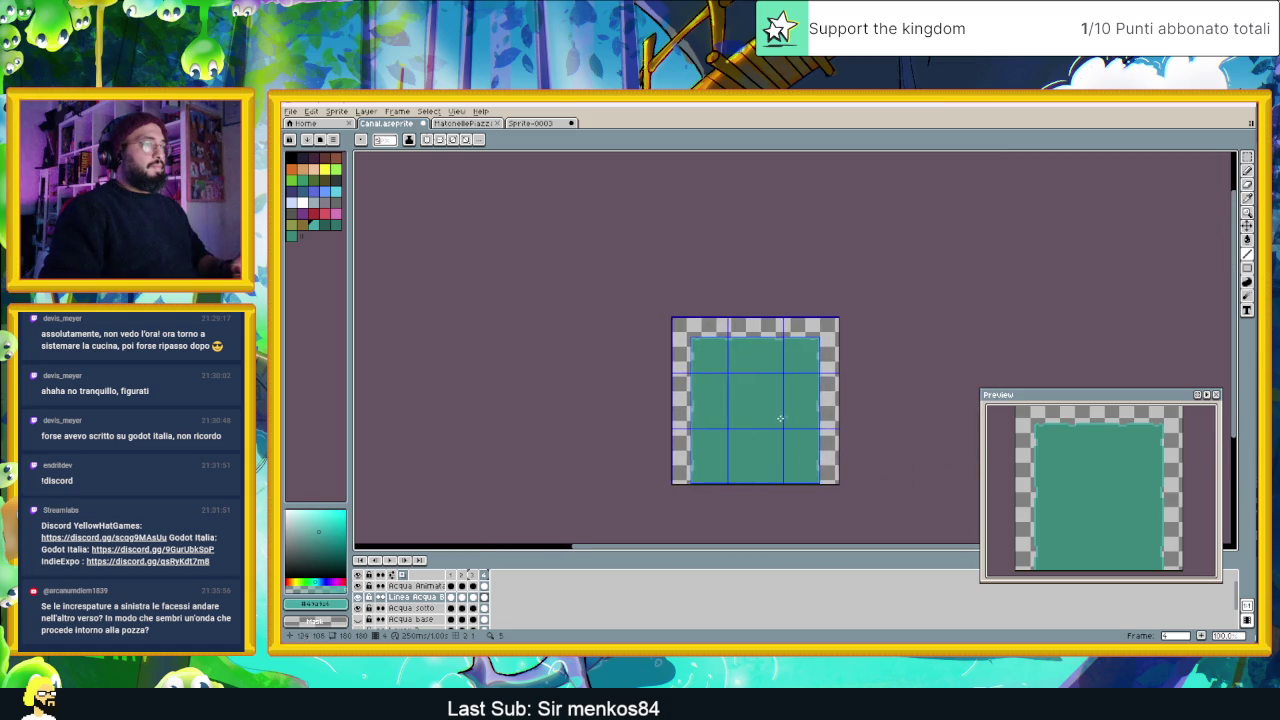
pyautogui.scroll(1, 787, 417)
pyautogui.scroll(1, 797, 408)
pyautogui.scroll(-1, 797, 408)
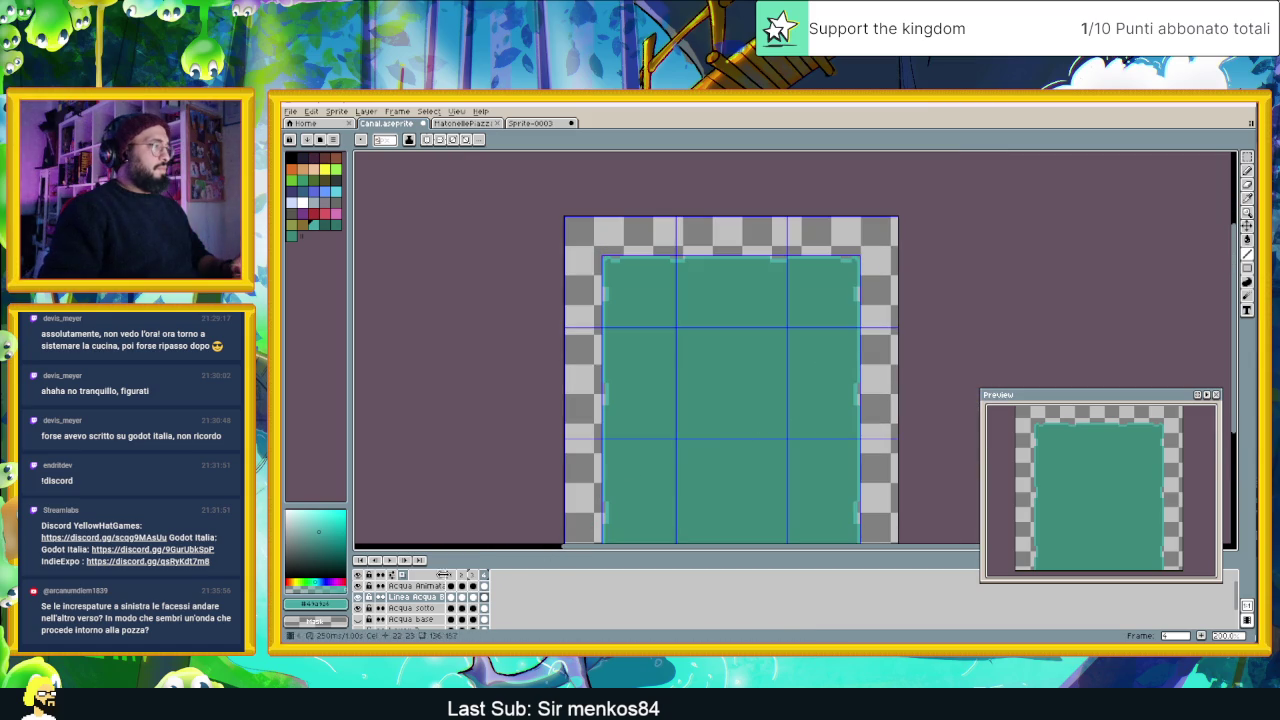
pyautogui.click(390, 560)
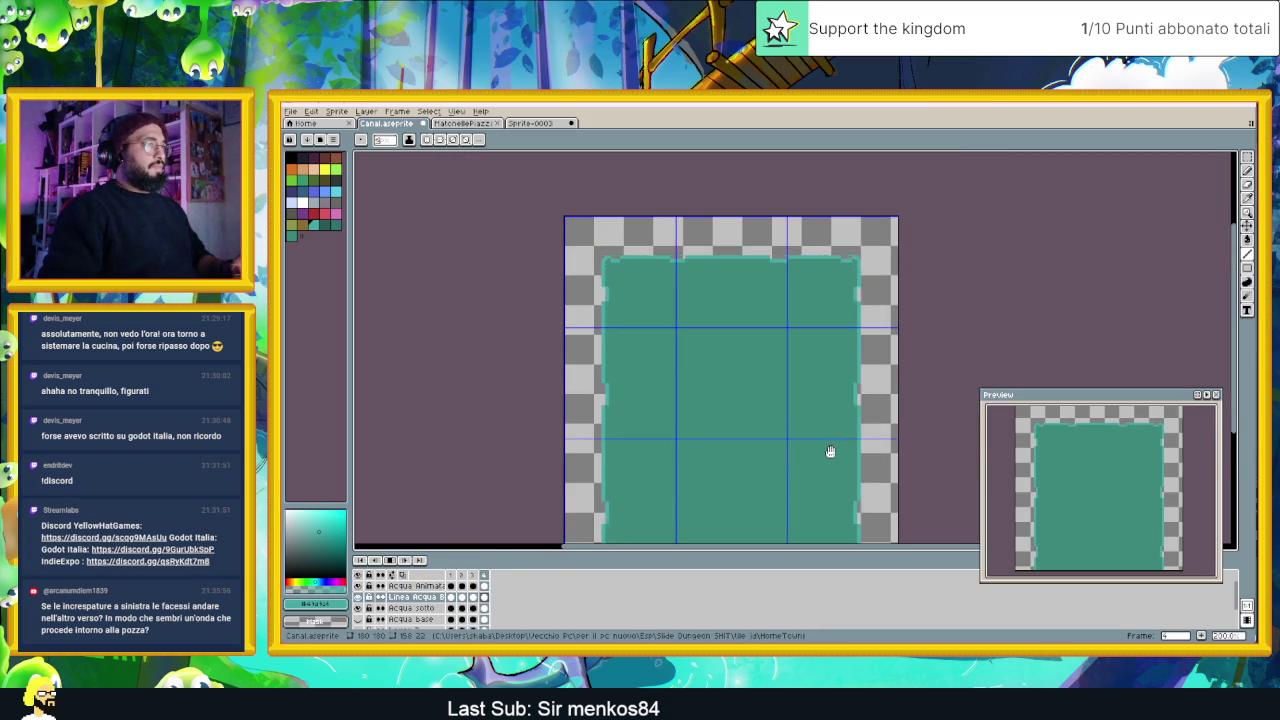
pyautogui.moveTo(831, 455); pyautogui.dragTo(820, 421)
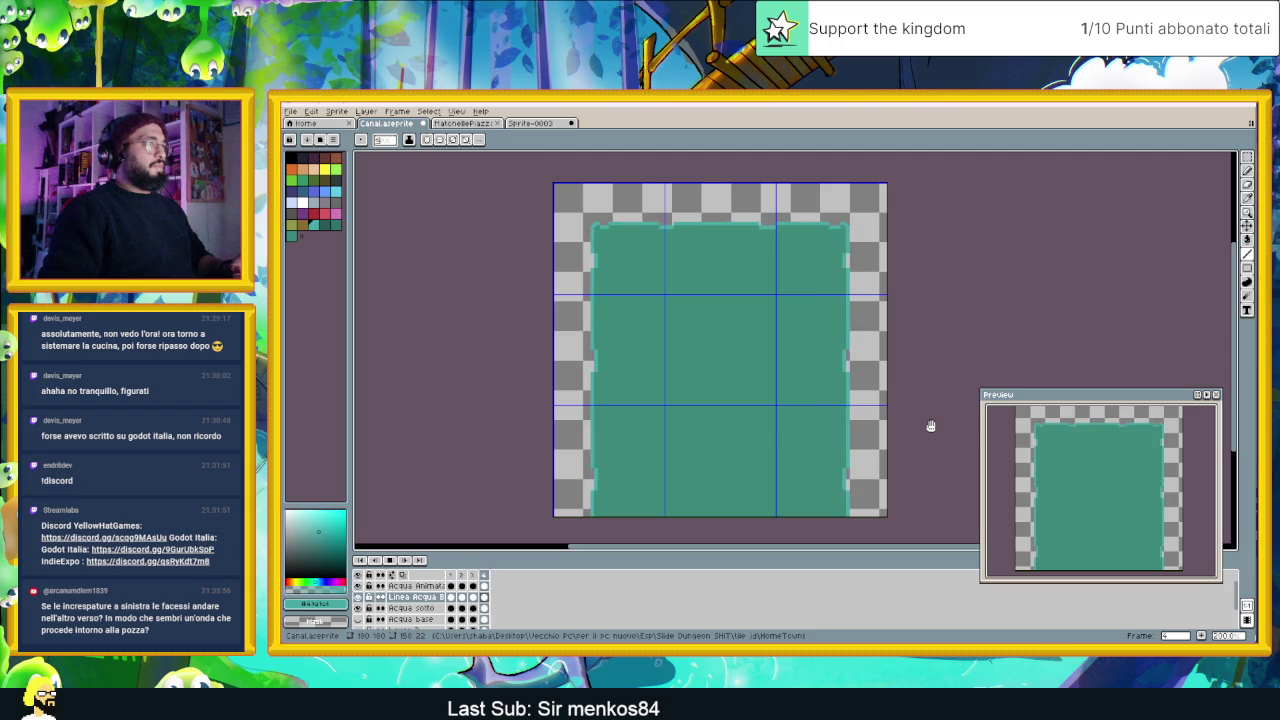
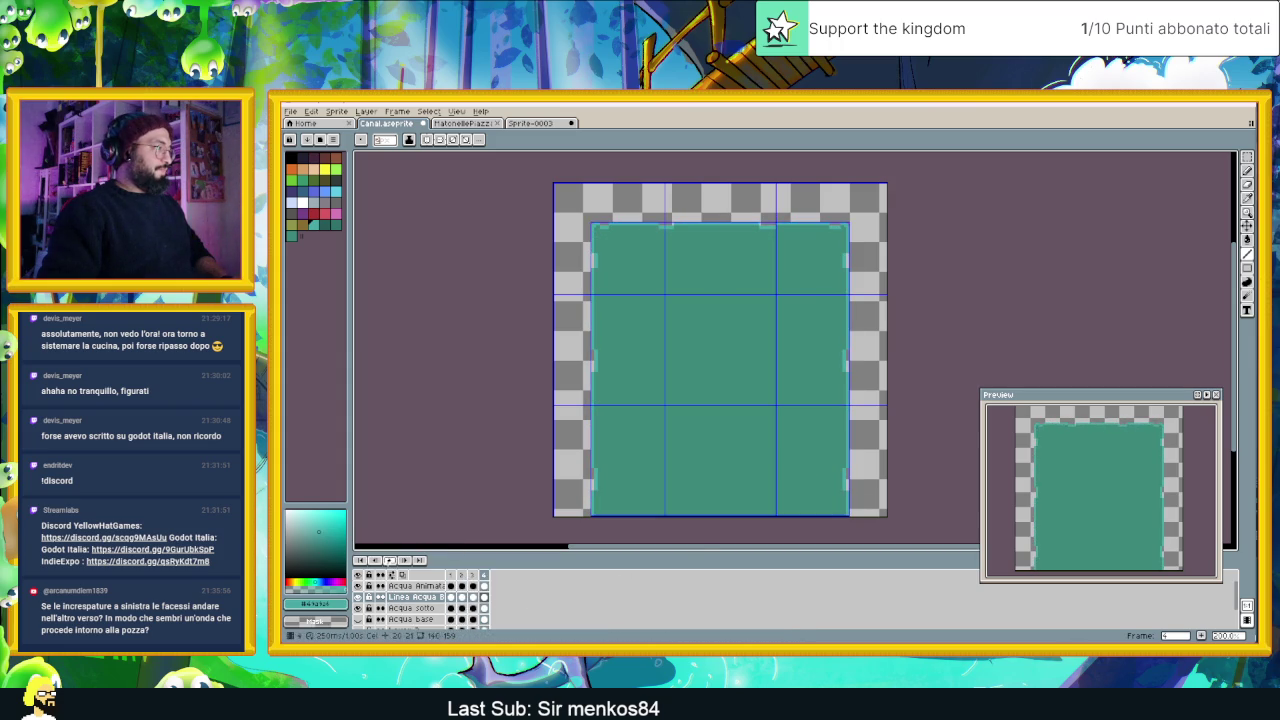
# - Step through the Acqua sotto water cels on frames 2, 3 and 4
pyautogui.click(416, 608)
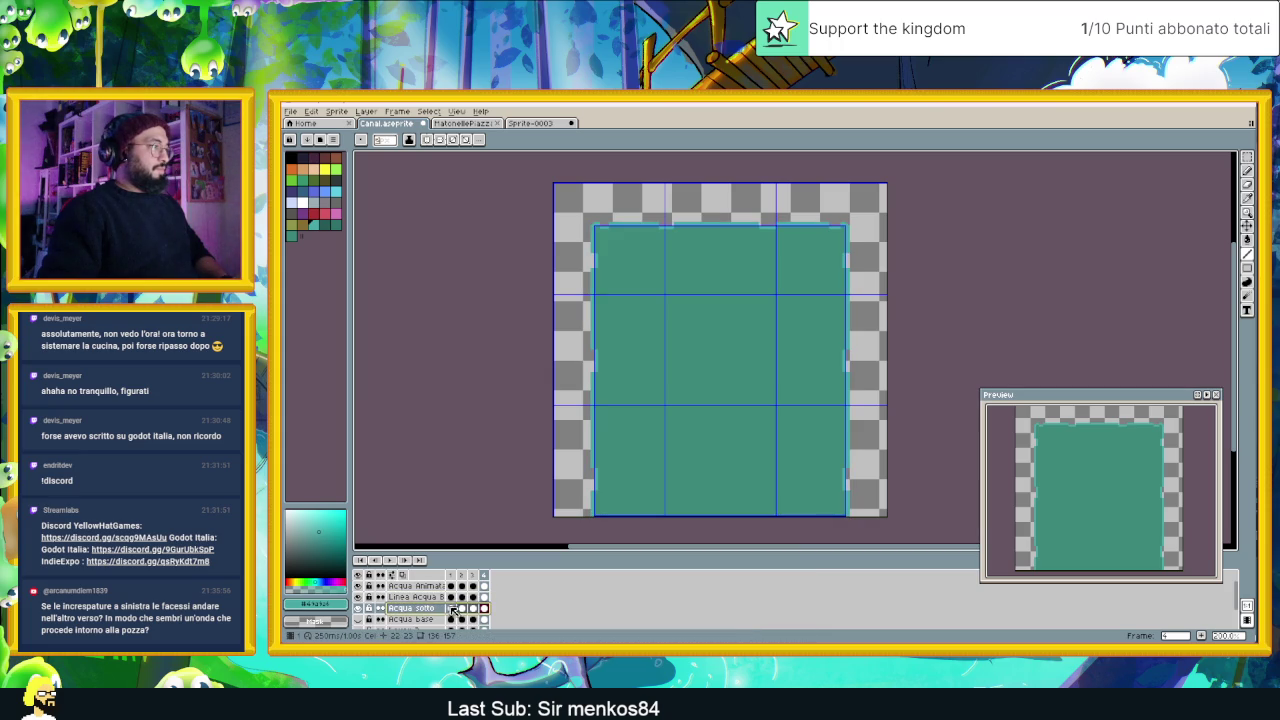
pyautogui.click(462, 608)
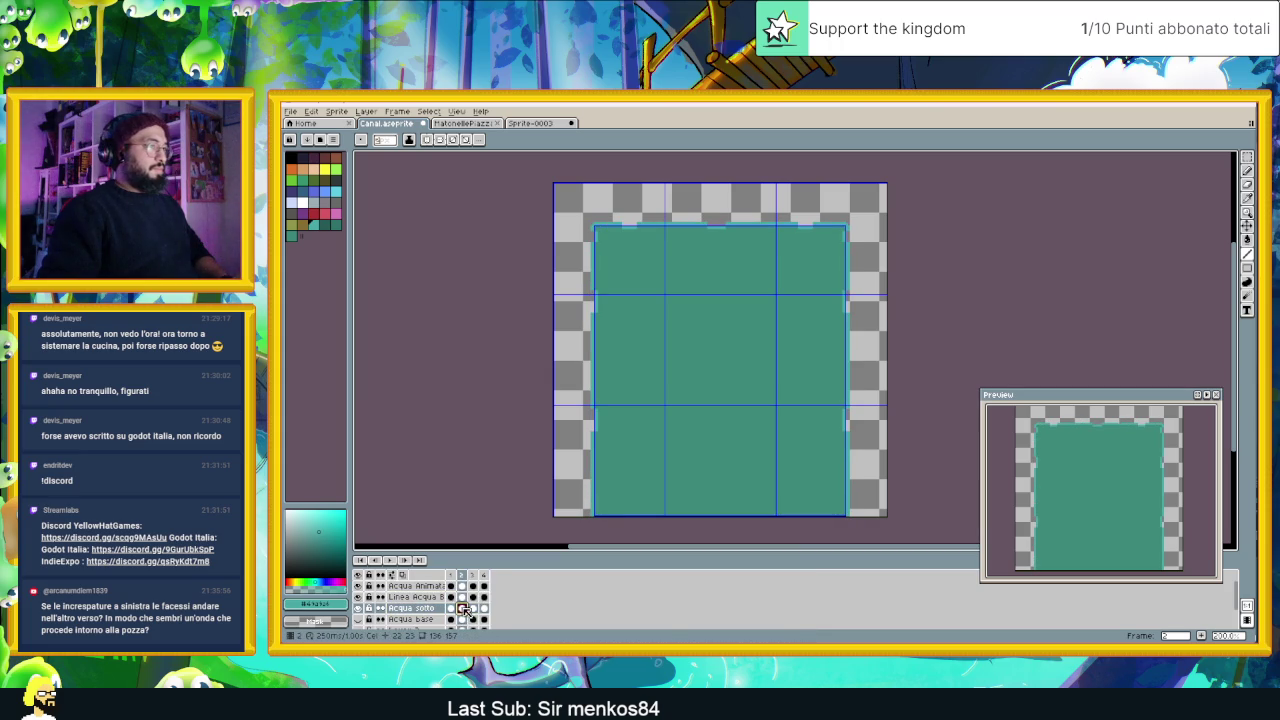
pyautogui.click(474, 609)
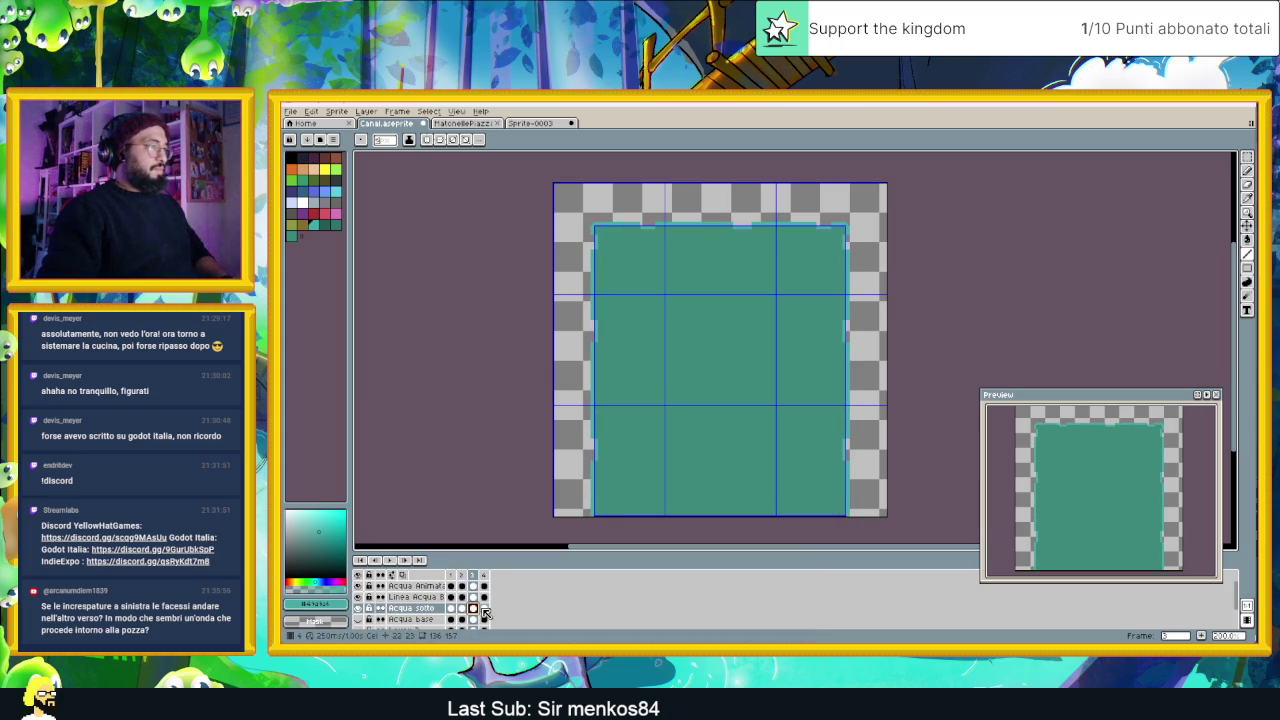
pyautogui.click(485, 609)
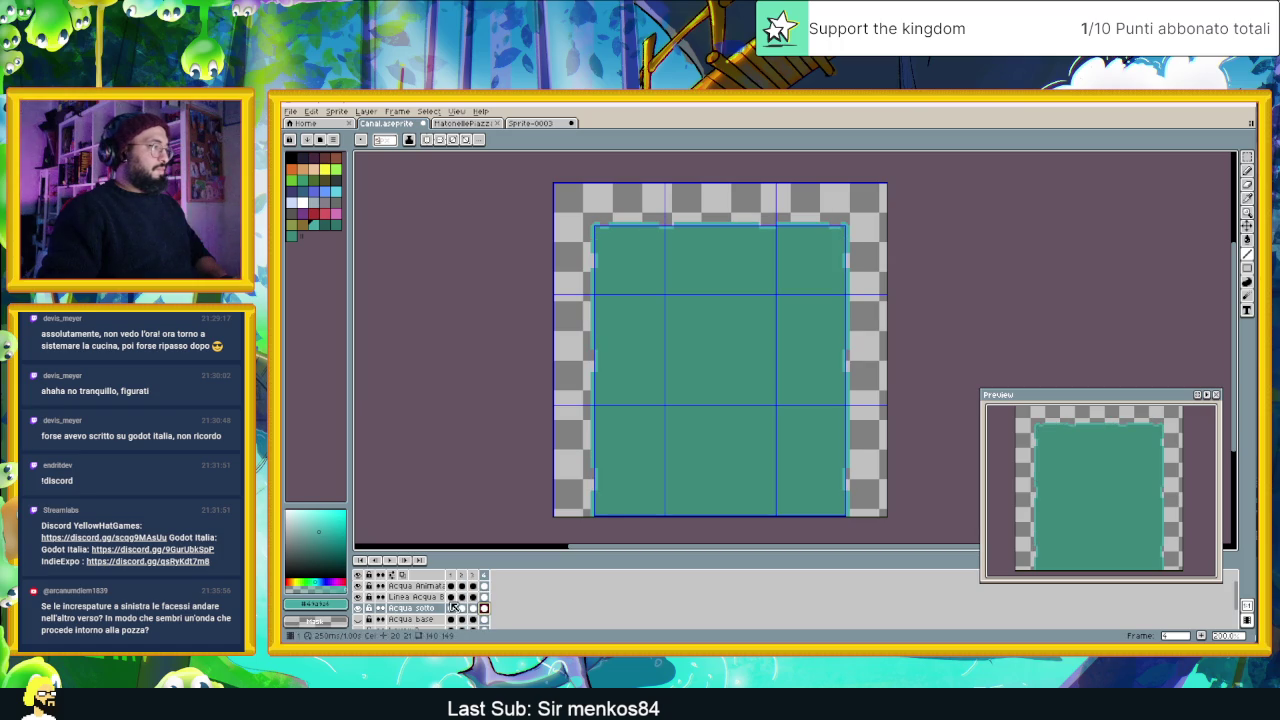
# - Hide the Linea Acqua Base layer and reselect the Acqua sotto layer
pyautogui.click(358, 597)
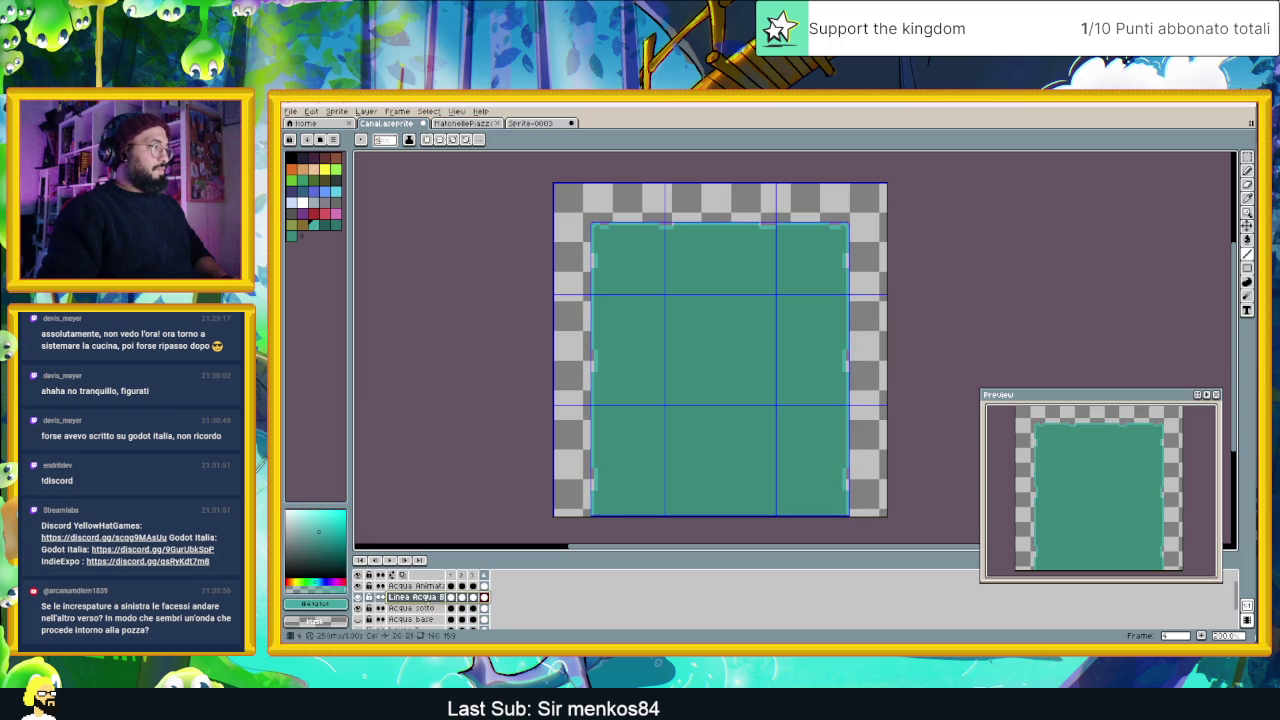
pyautogui.click(358, 597)
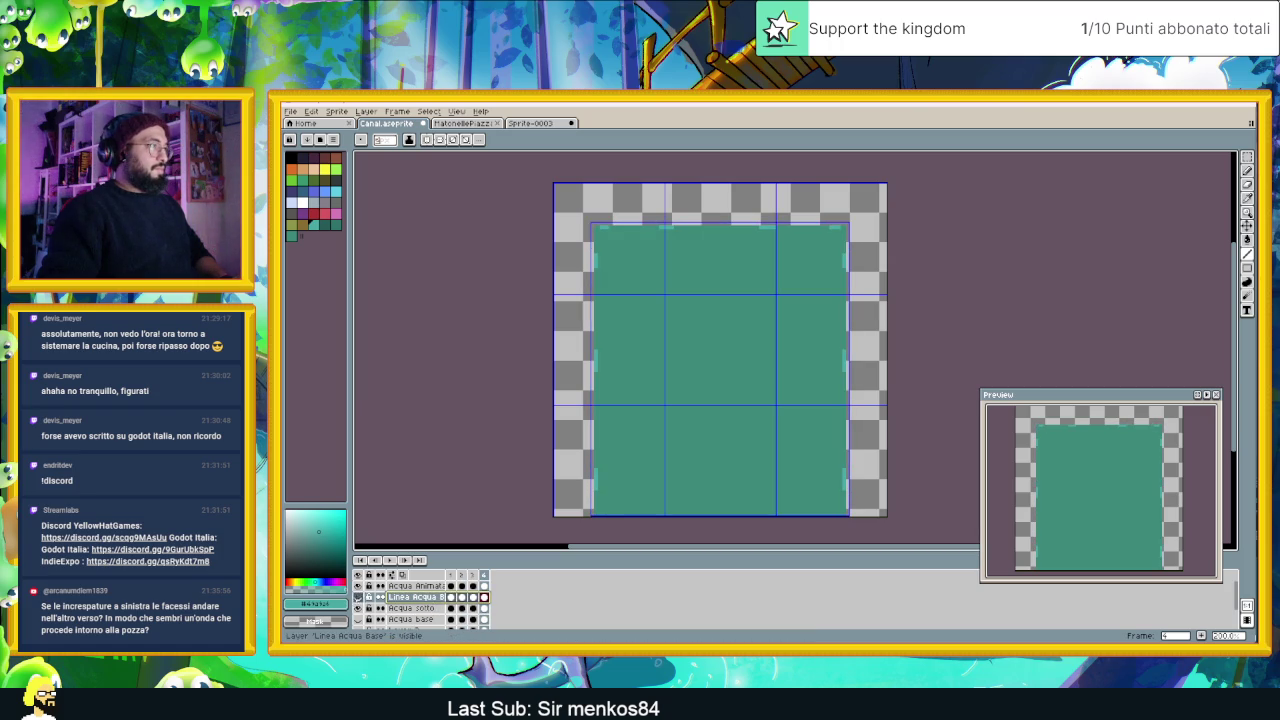
pyautogui.click(415, 608)
pyautogui.rightClick(415, 608)
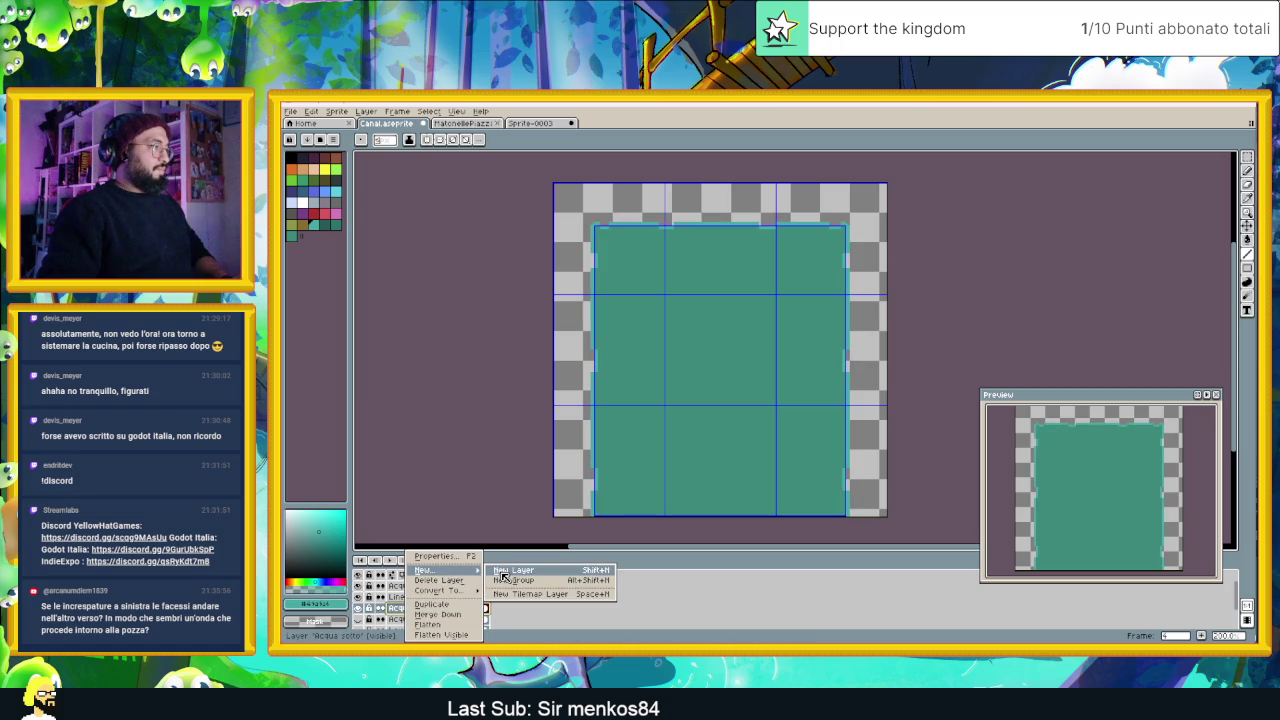
# - Add a new shadow layer named Ombra above Acqua sotto and save Canal.aseprite
pyautogui.click(513, 570)
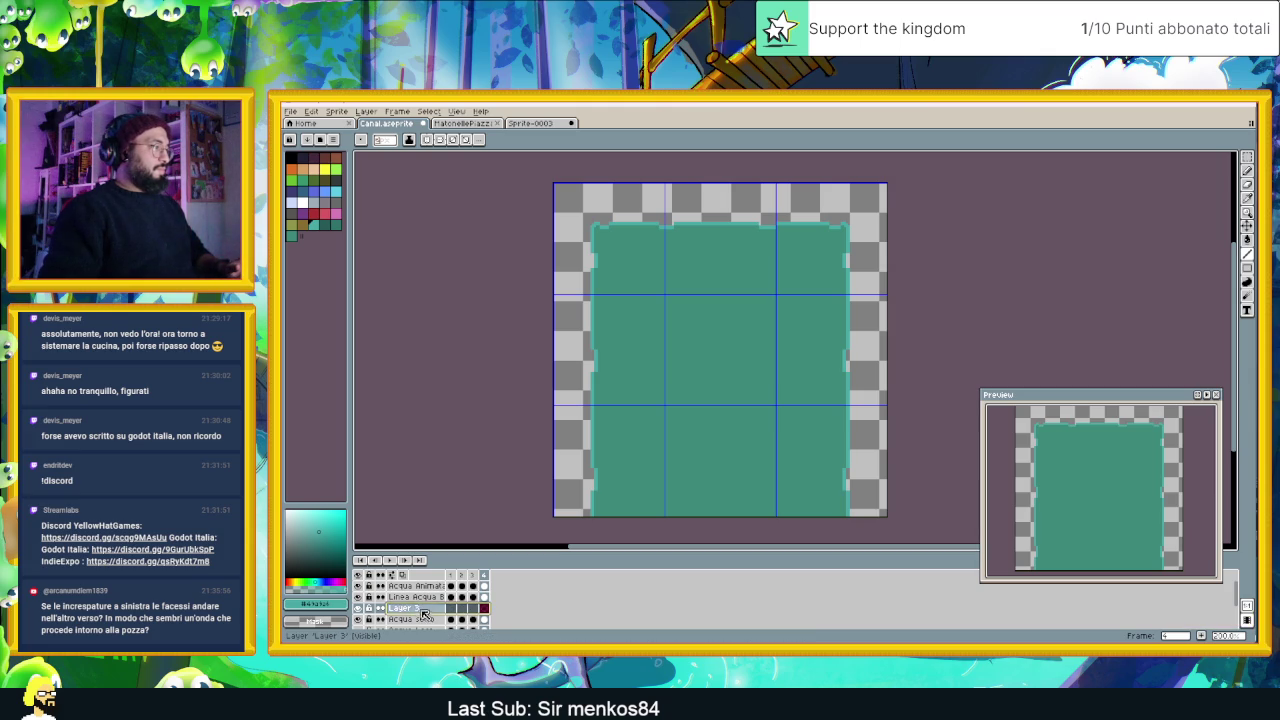
pyautogui.doubleClick(407, 609)
pyautogui.write('Ombr')
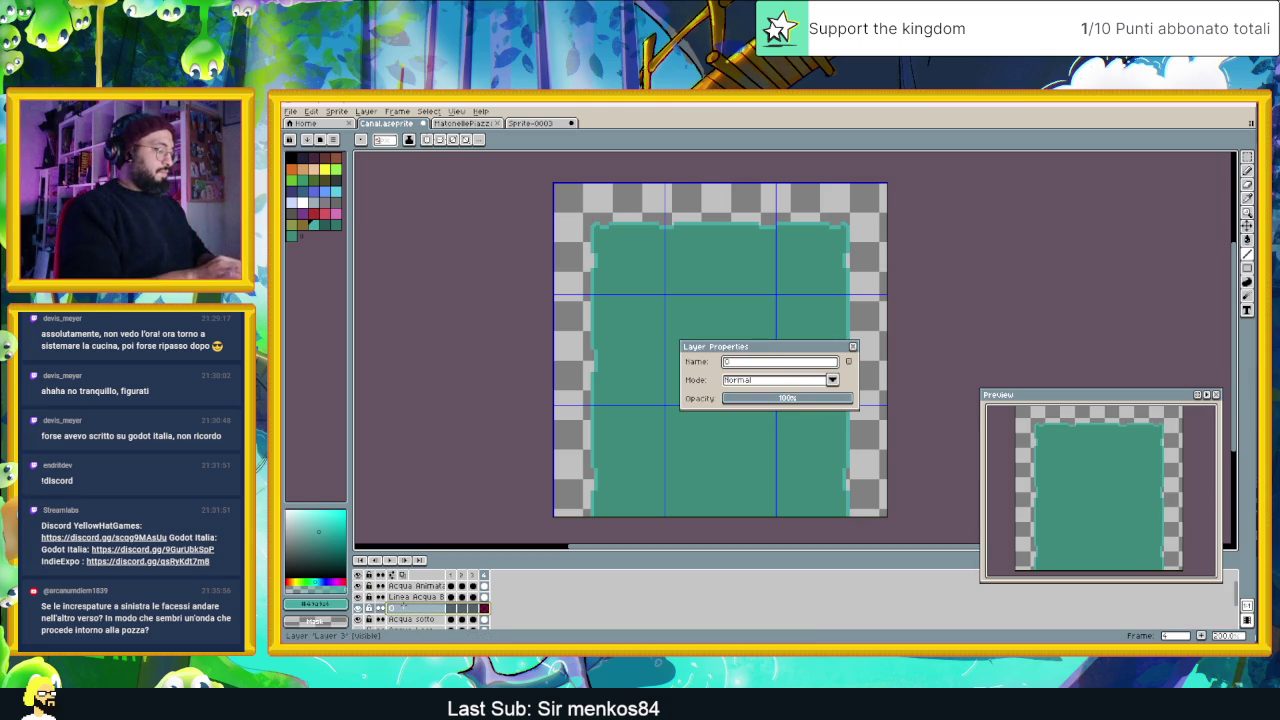
pyautogui.write('a 1')
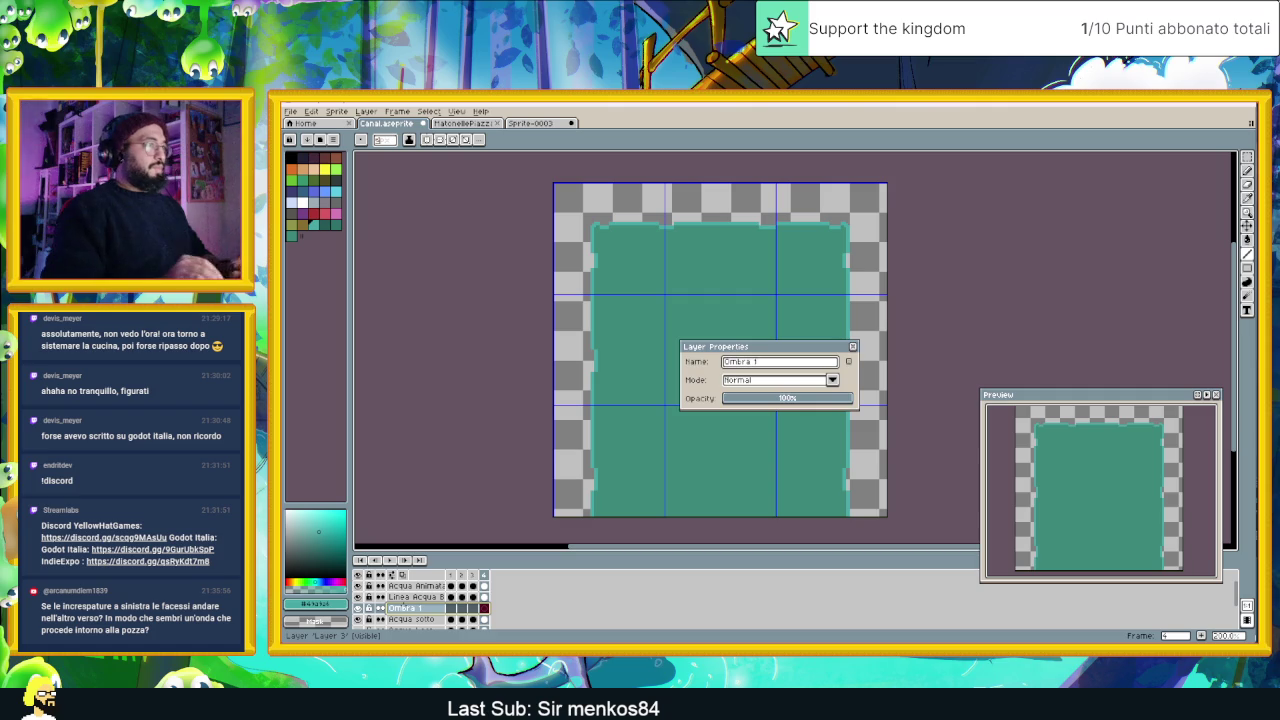
pyautogui.press('Return')
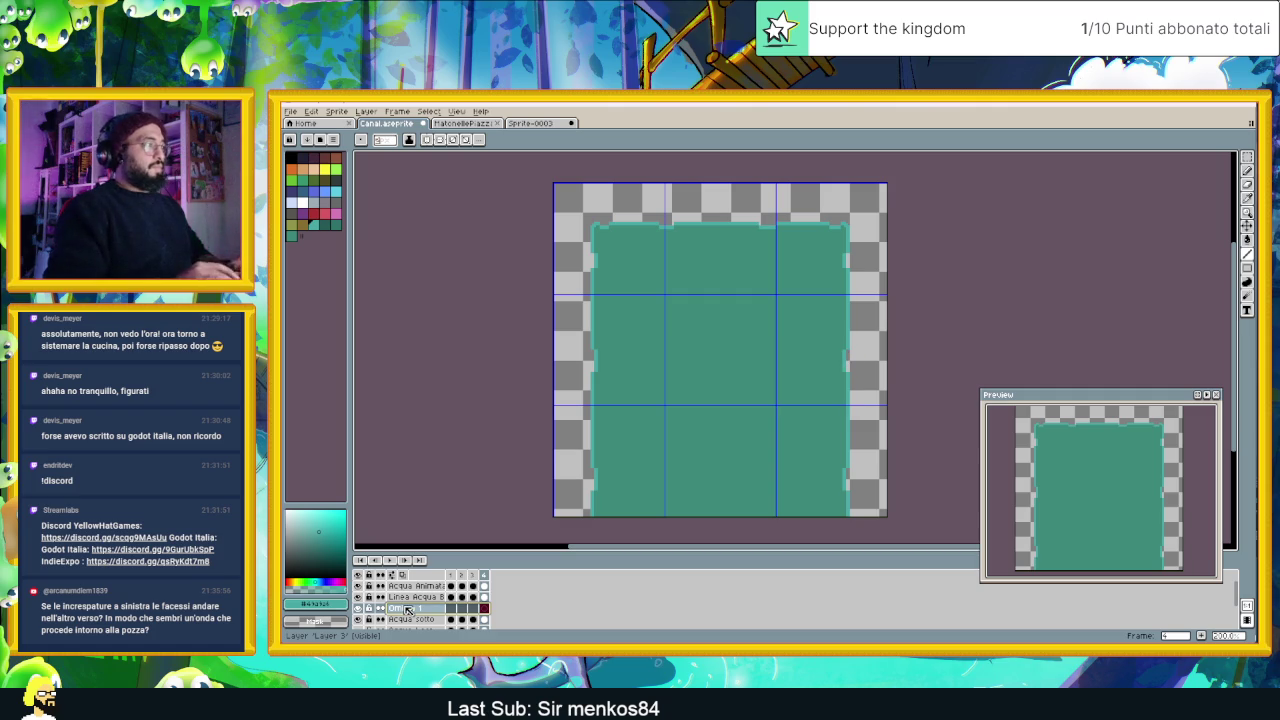
pyautogui.hotkey('ctrl', 's')
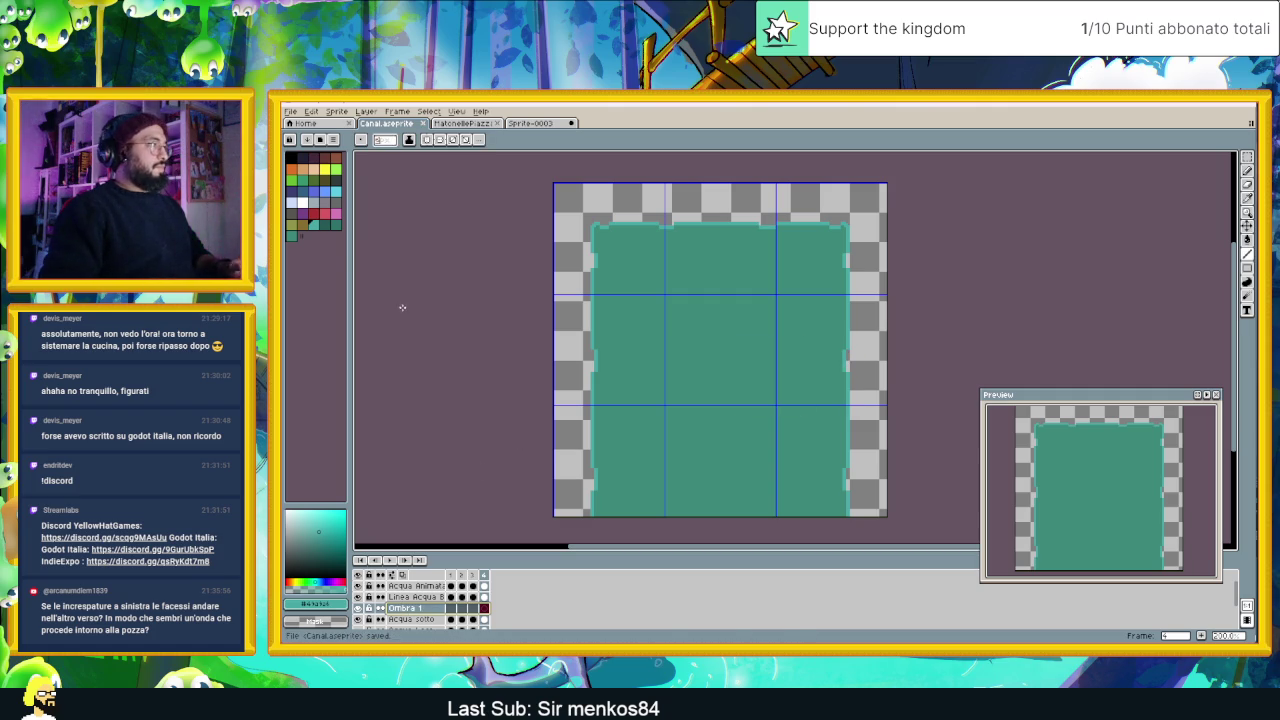
# - Zoom in and paint a dark shadow strip along the water's left edge, undoing the last stroke
pyautogui.scroll(1, 609, 365)
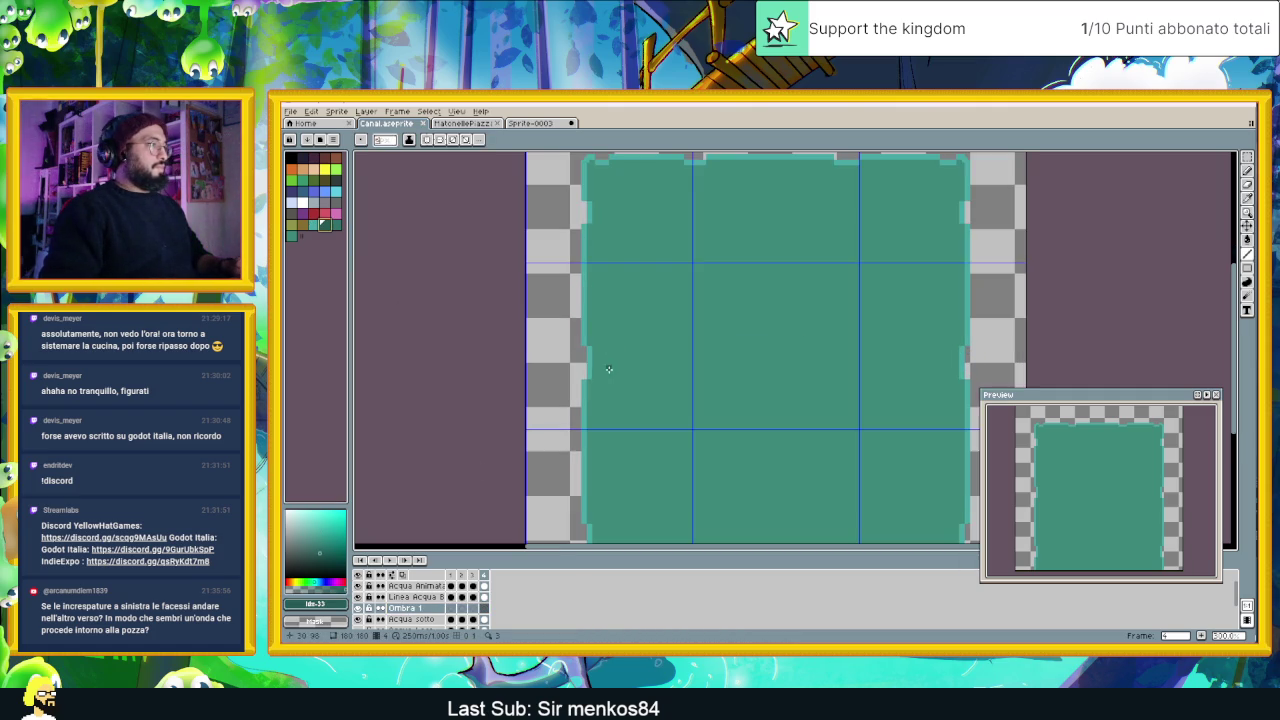
pyautogui.scroll(2, 596, 438)
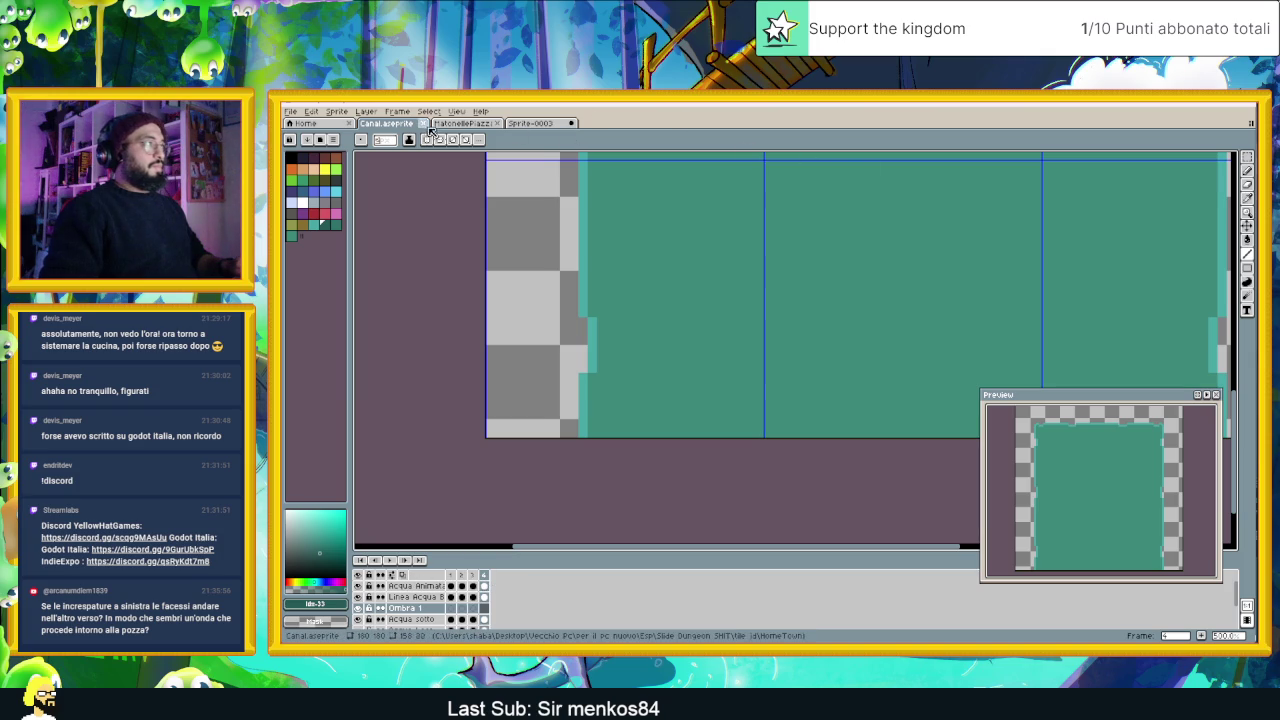
pyautogui.scroll(1, 583, 421)
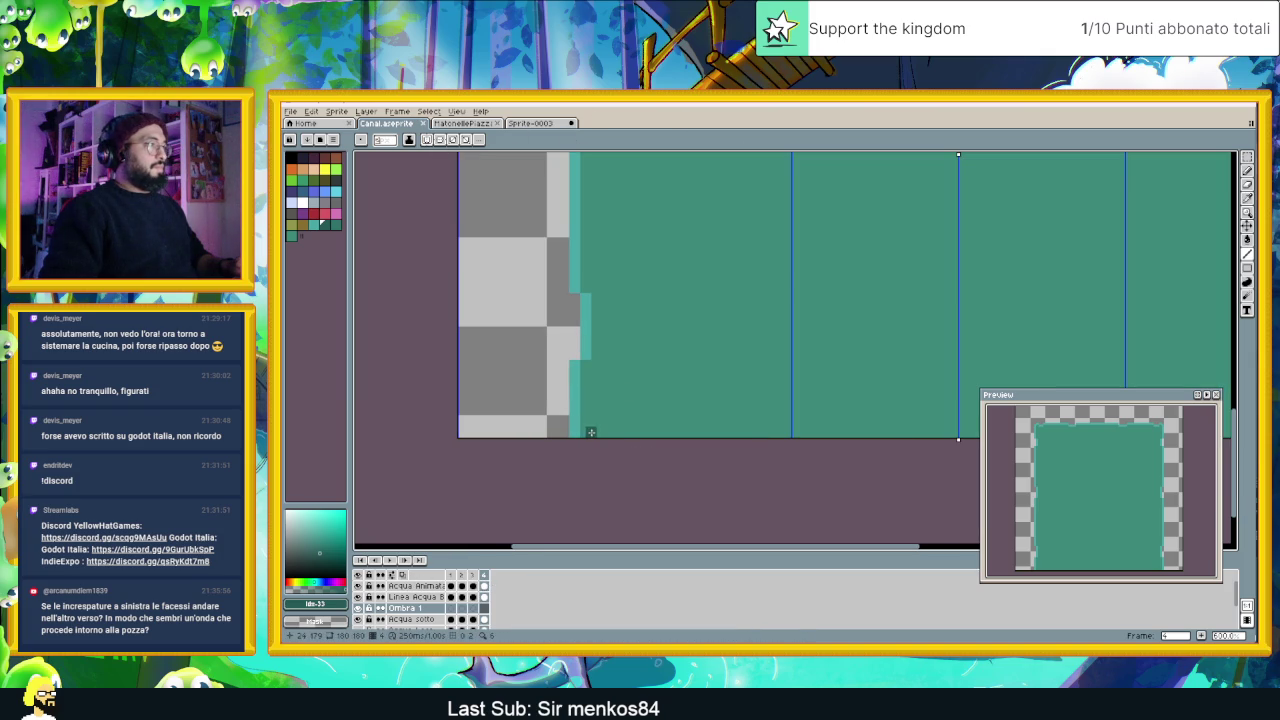
pyautogui.click(589, 367)
pyautogui.moveTo(599, 366); pyautogui.dragTo(593, 293)
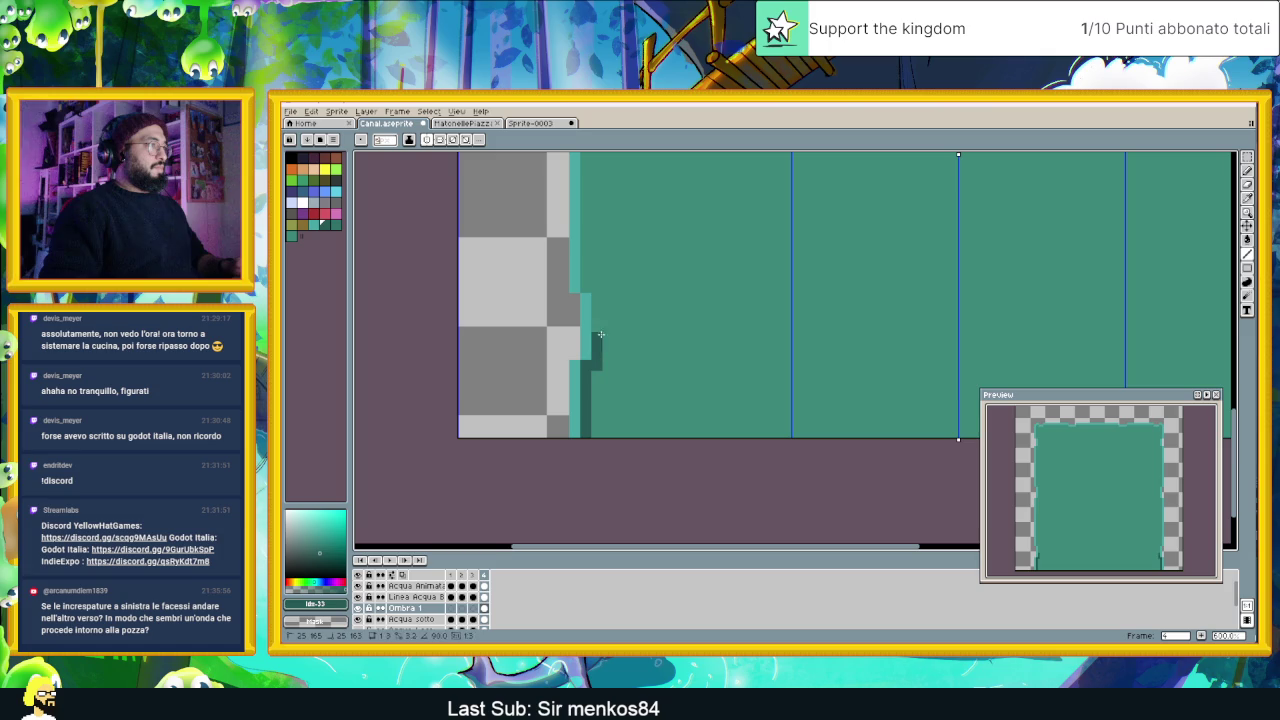
pyautogui.moveTo(597, 290); pyautogui.dragTo(589, 290)
pyautogui.scroll(3, 640, 380)
pyautogui.moveTo(612, 470); pyautogui.dragTo(618, 254)
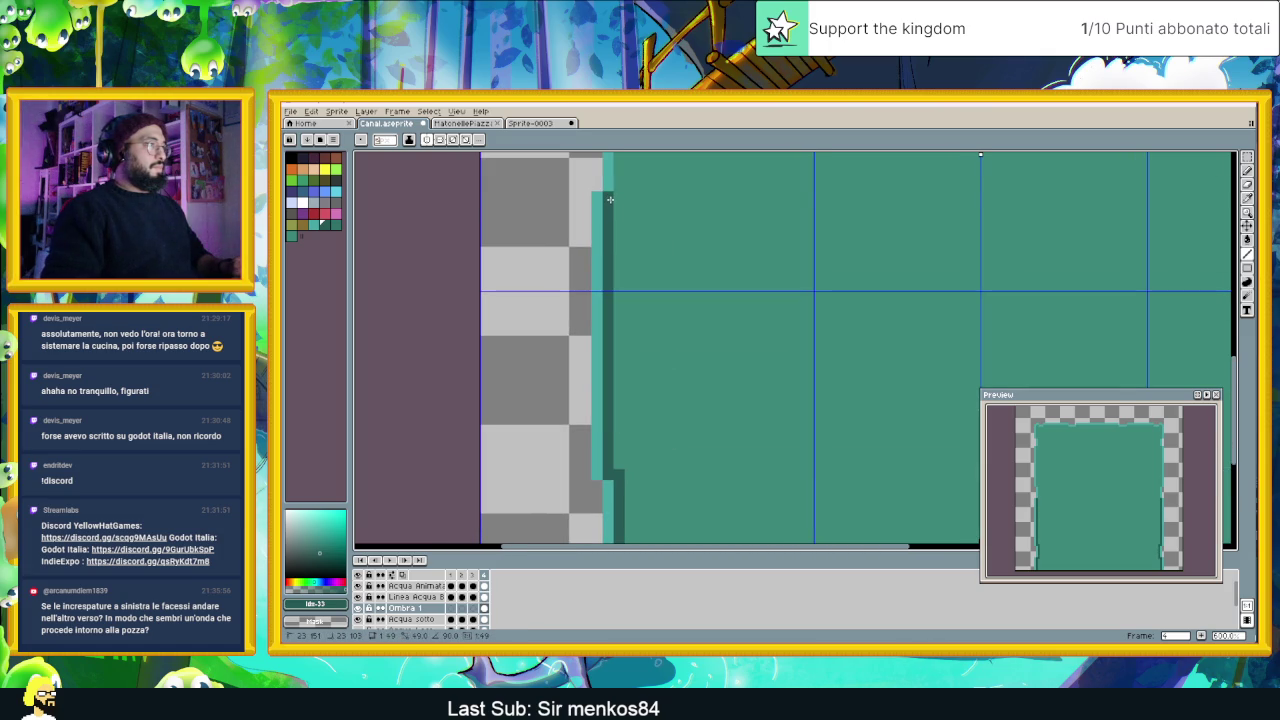
pyautogui.scroll(-2, 646, 200)
pyautogui.hotkey('ctrl', 'z')
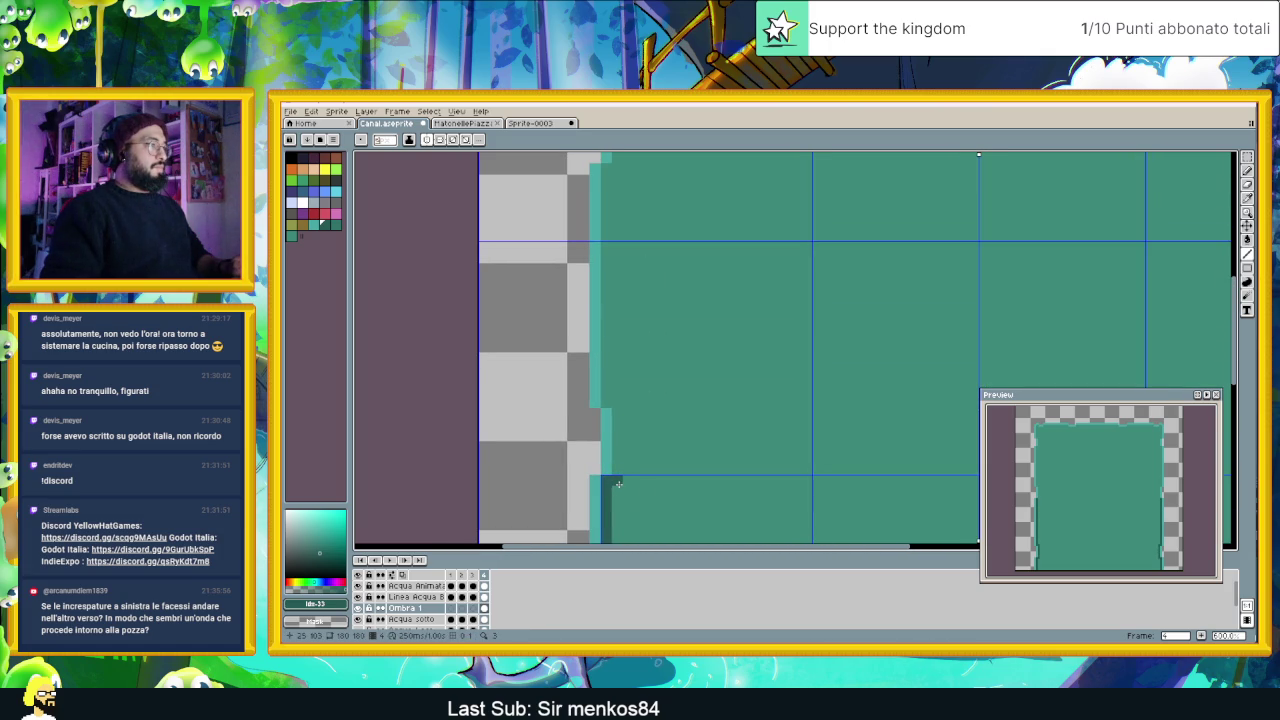
# - Repaint the left-edge shadow from the bottom up to the water's top-left corner
pyautogui.scroll(-3, 618, 484)
pyautogui.scroll(2, 620, 475)
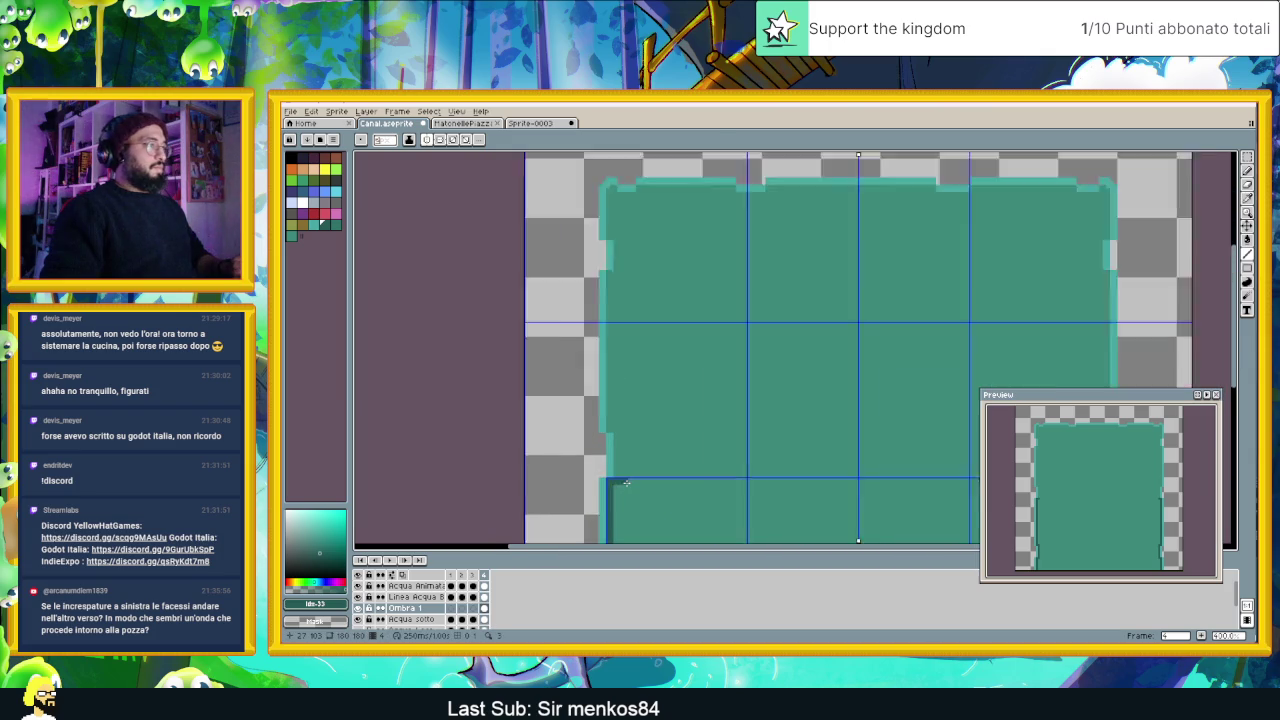
pyautogui.scroll(1, 621, 467)
pyautogui.moveTo(618, 472); pyautogui.dragTo(609, 408)
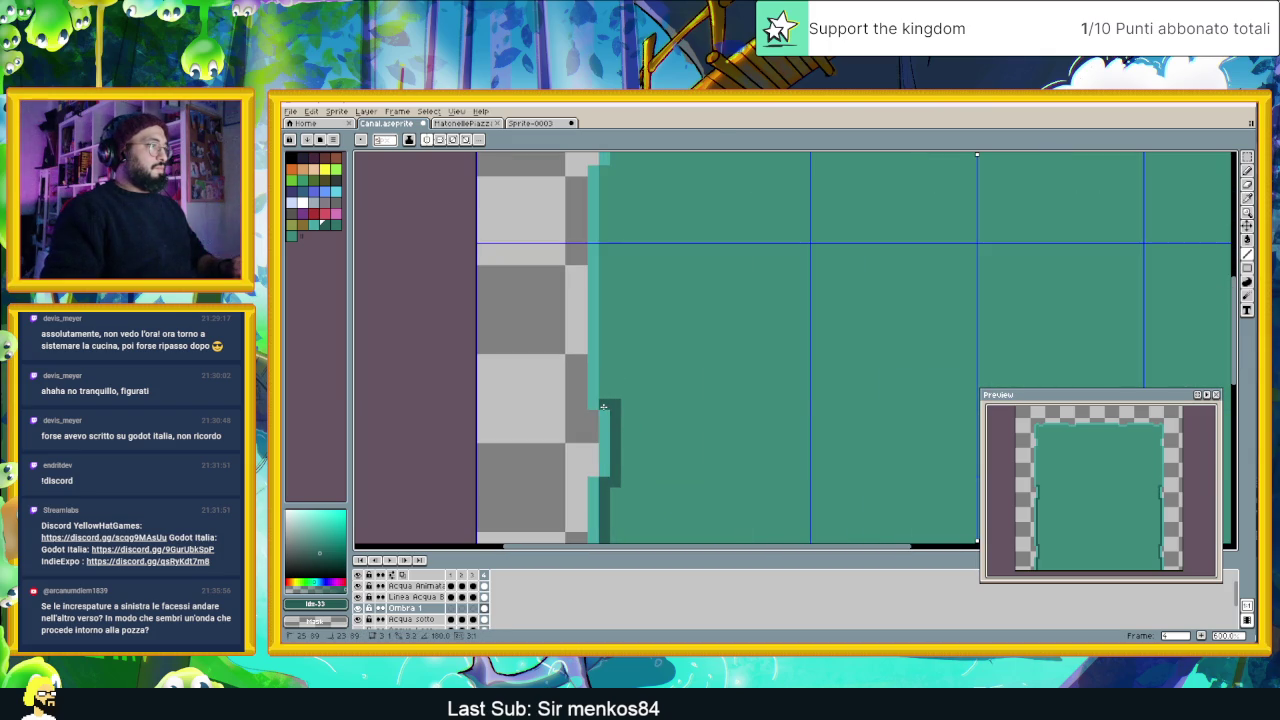
pyautogui.scroll(2, 657, 426)
pyautogui.scroll(1, 599, 487)
pyautogui.moveTo(597, 499); pyautogui.dragTo(597, 268)
pyautogui.scroll(1, 688, 329)
pyautogui.moveTo(688, 329); pyautogui.dragTo(633, 463)
pyautogui.click(594, 450)
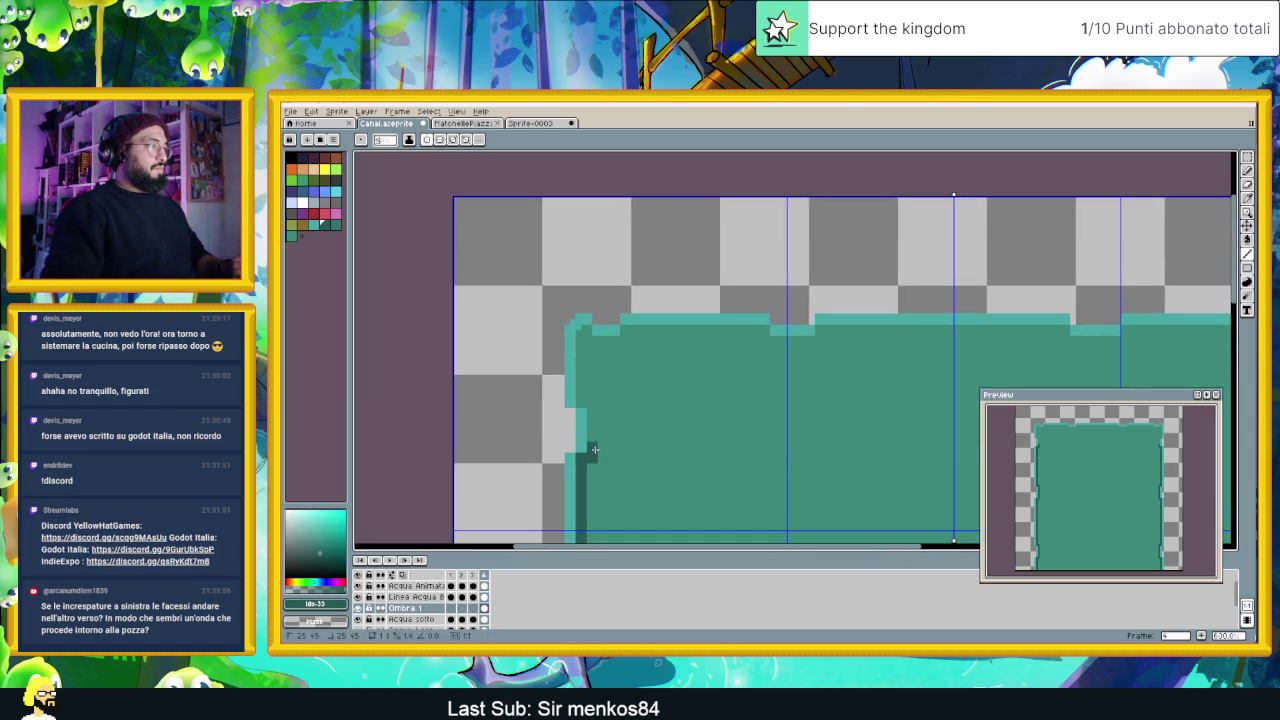
pyautogui.click(591, 403)
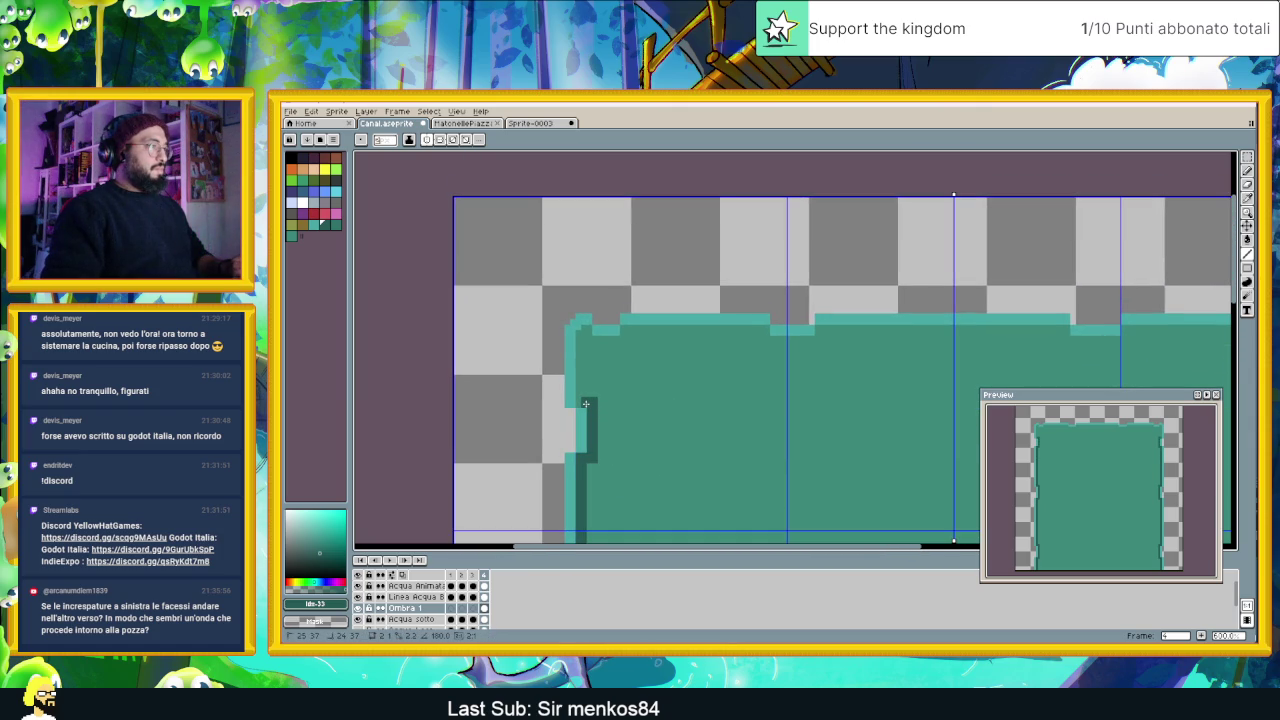
pyautogui.moveTo(583, 392); pyautogui.dragTo(582, 339)
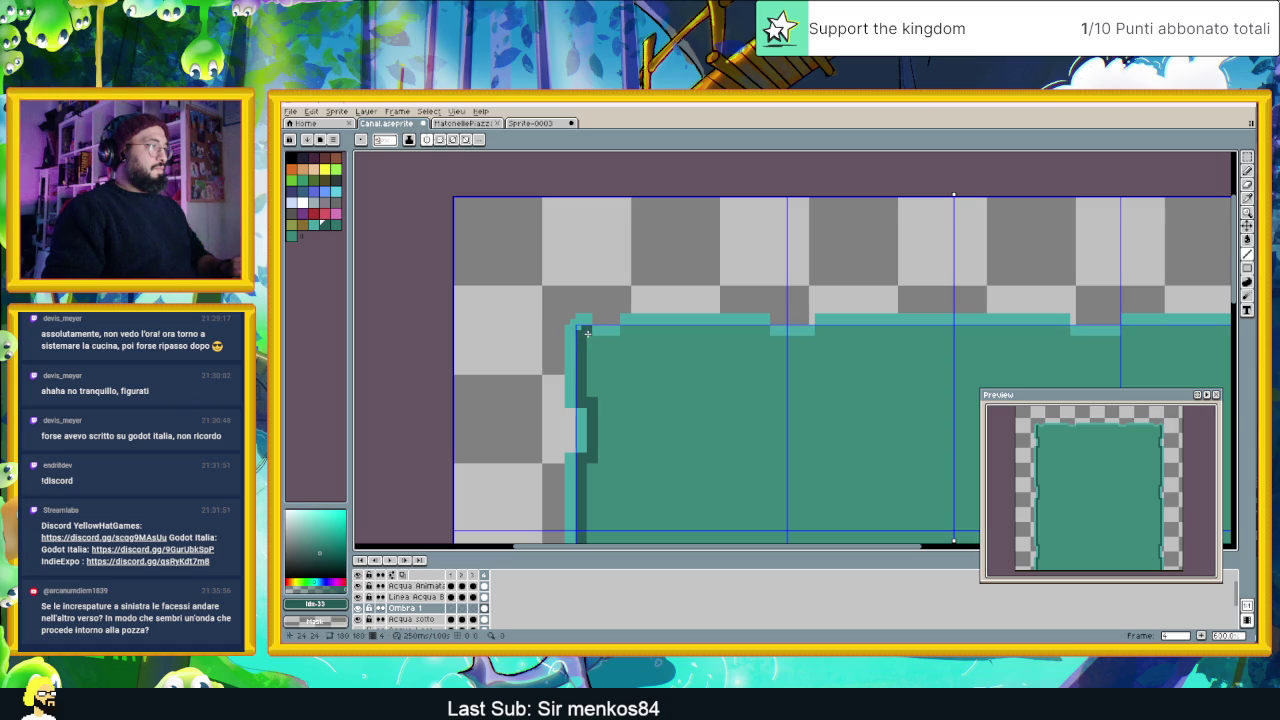
pyautogui.scroll(-1, 711, 420)
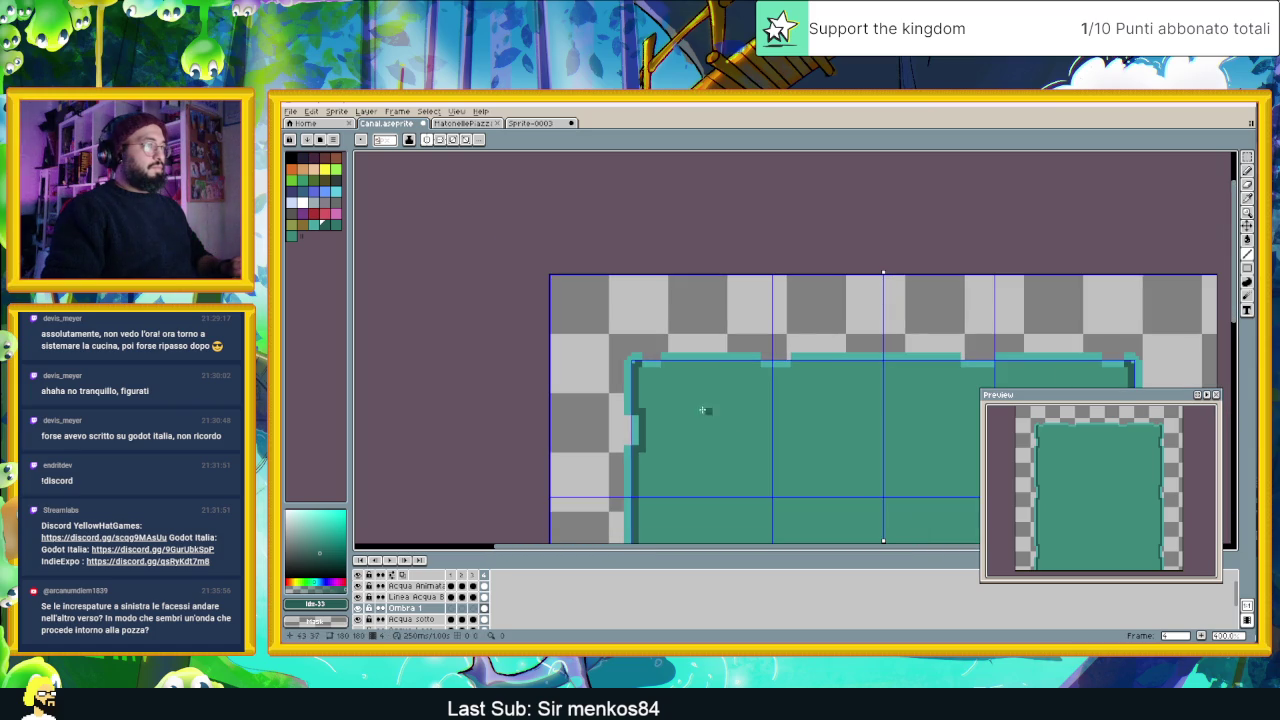
# - Draw a mirrored dark shadow row beneath the water's cyan top edge
pyautogui.click(643, 372)
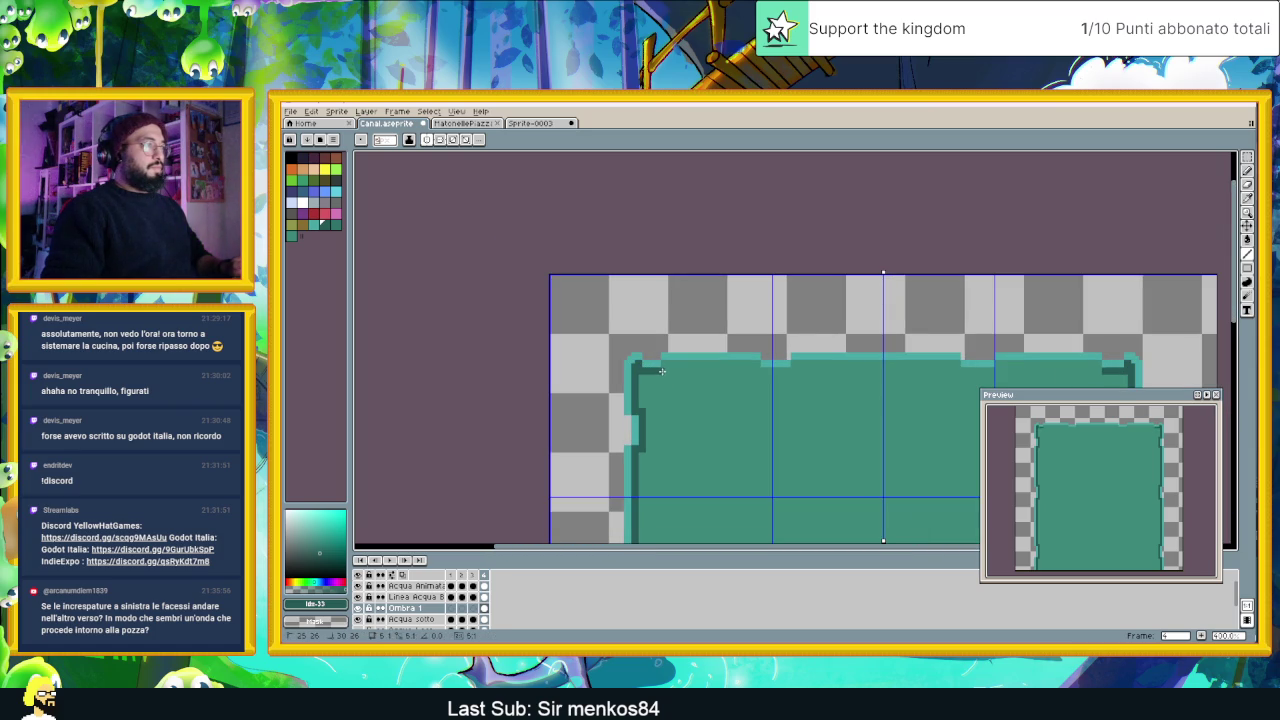
pyautogui.click(669, 364)
pyautogui.moveTo(666, 365); pyautogui.dragTo(761, 373)
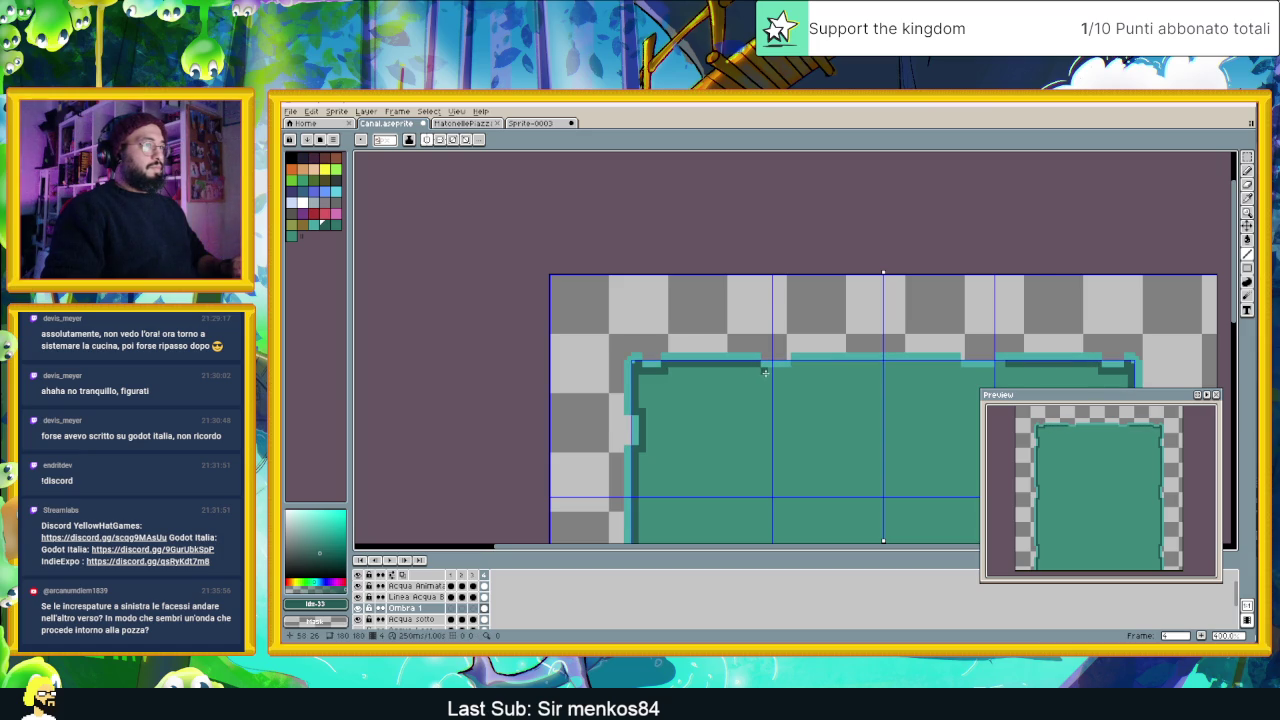
pyautogui.click(796, 365)
pyautogui.moveTo(810, 365); pyautogui.dragTo(797, 371)
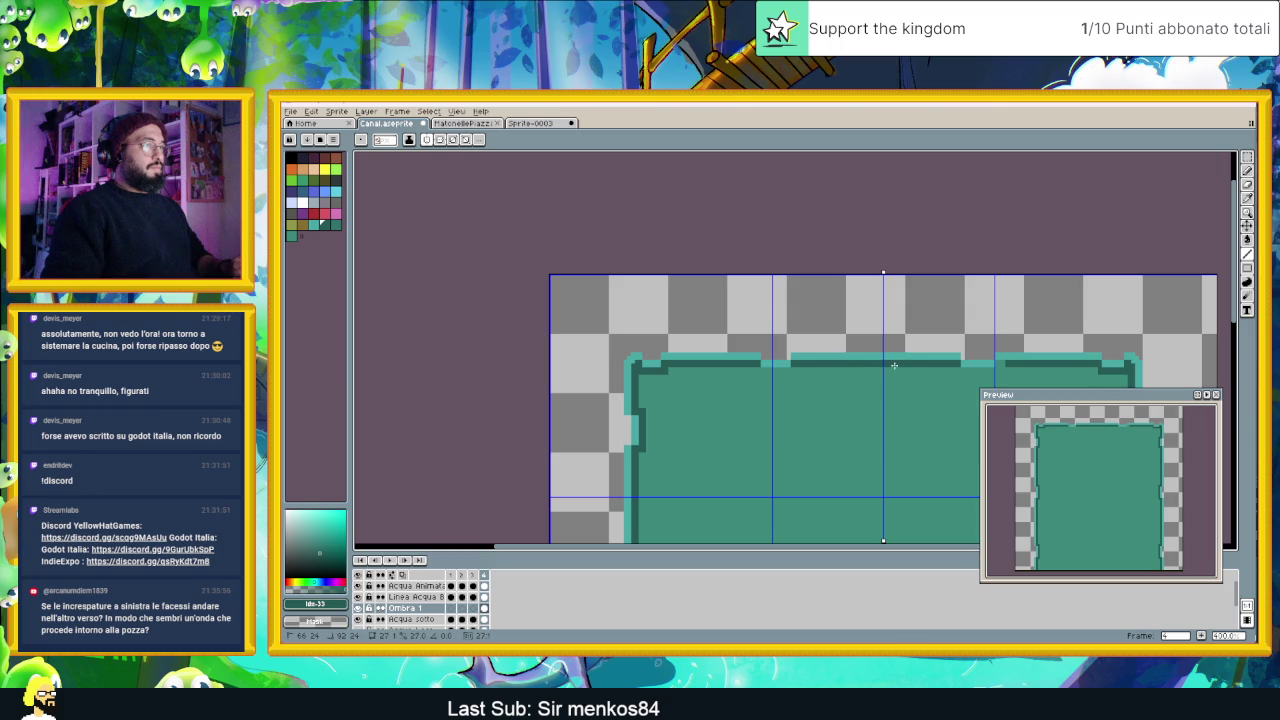
pyautogui.moveTo(778, 372); pyautogui.dragTo(786, 372)
pyautogui.click(796, 371)
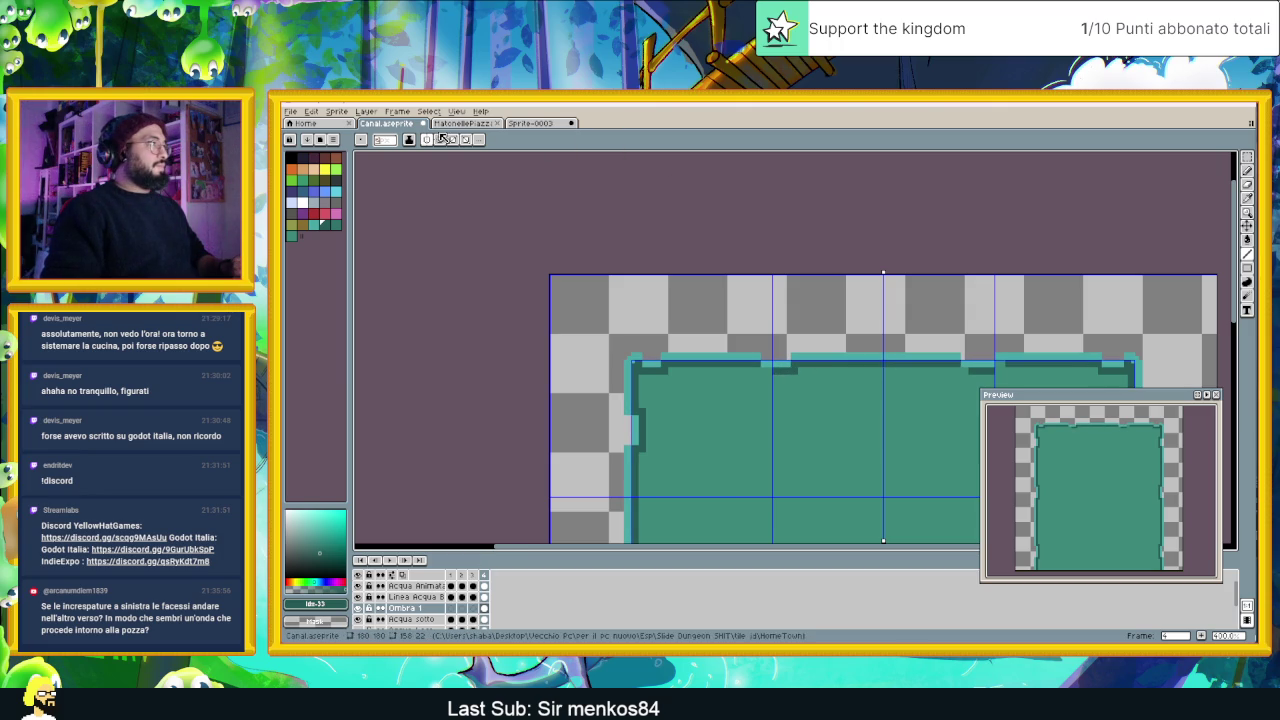
# - With symmetry off, add a dark notch on the top edge and zoom out
pyautogui.click(432, 140)
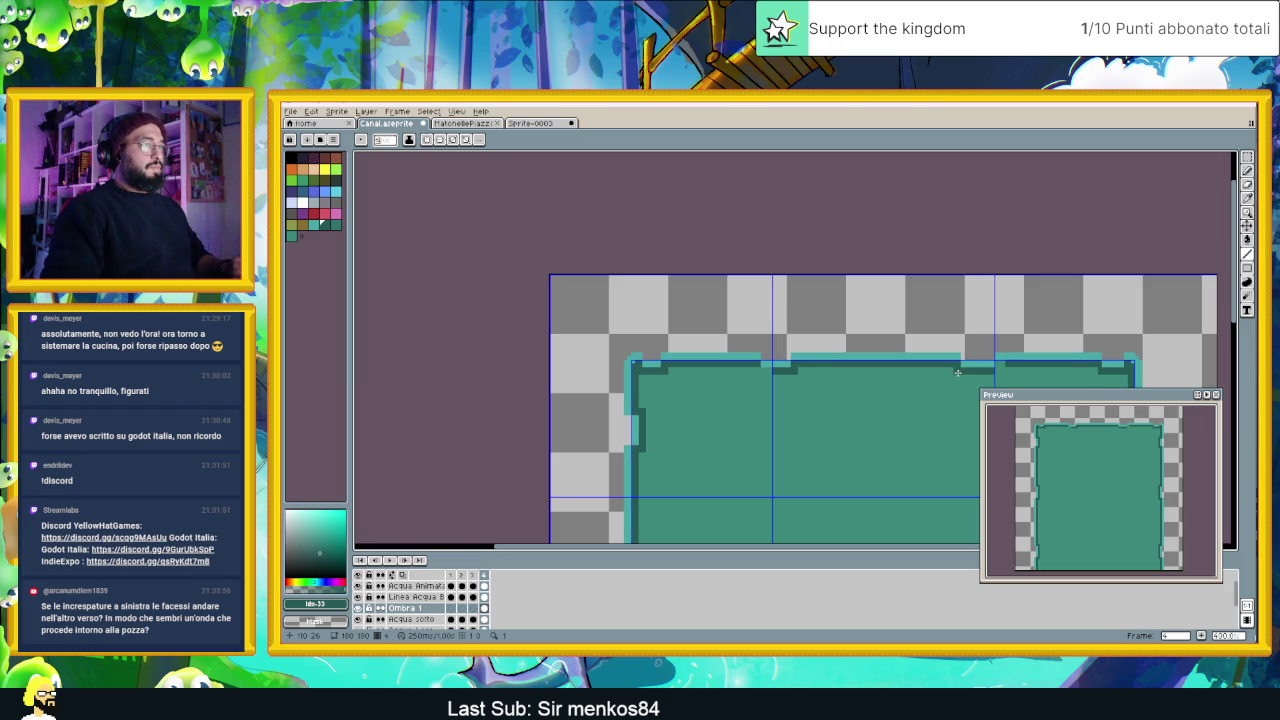
pyautogui.click(760, 372)
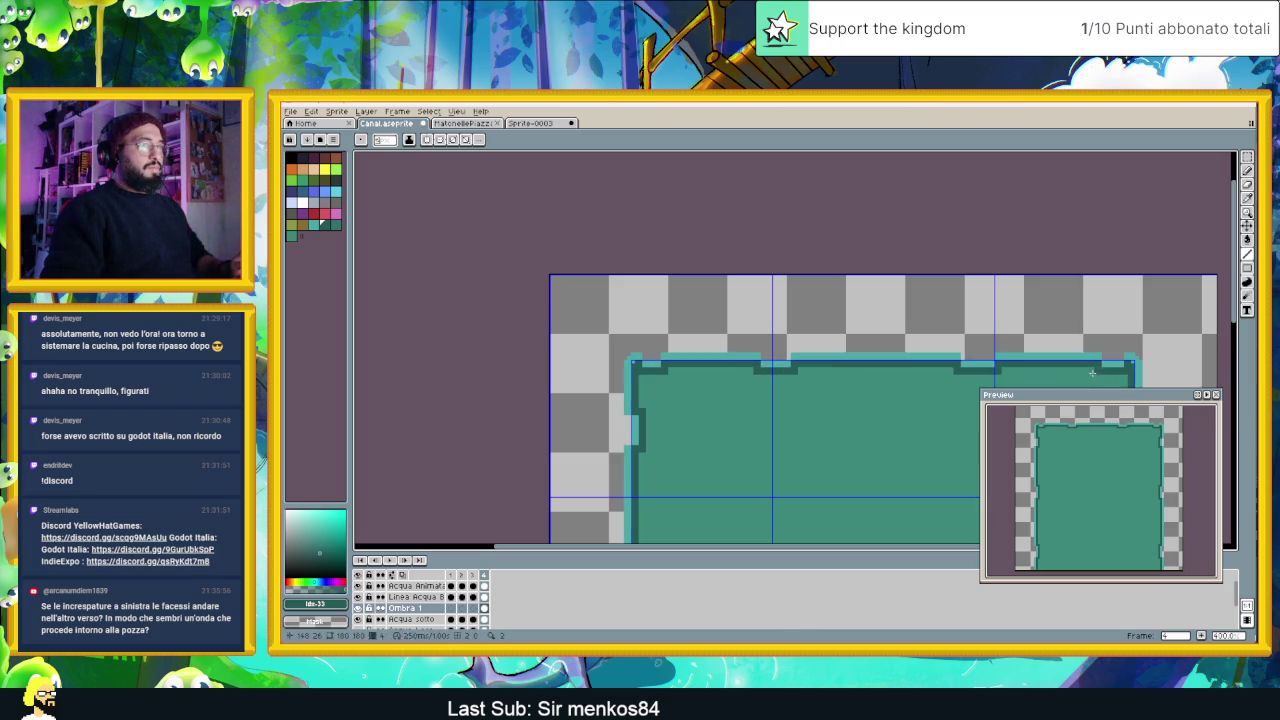
pyautogui.scroll(-1, 948, 447)
pyautogui.scroll(-1, 900, 420)
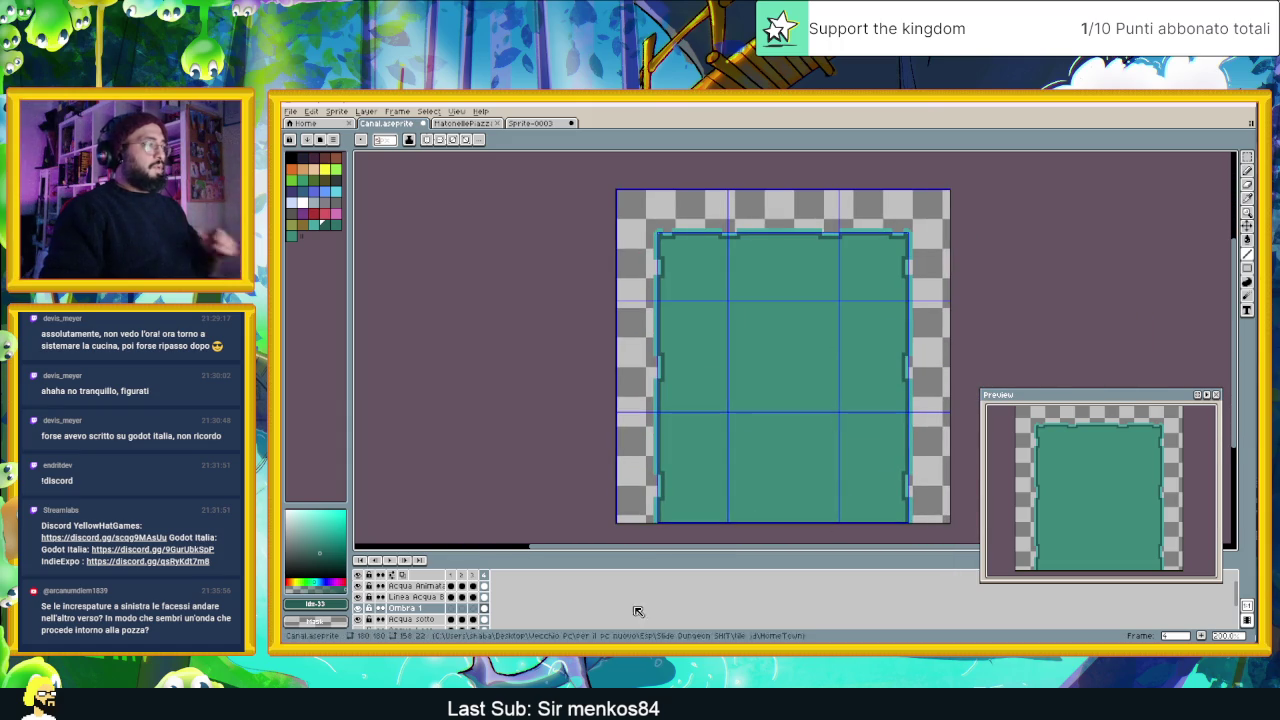
# - Select the Acqua Animata, Linea Acqua Base and Ombra 1 layers with the water shape's pixels marked
pyautogui.scroll(-1, 420, 605)
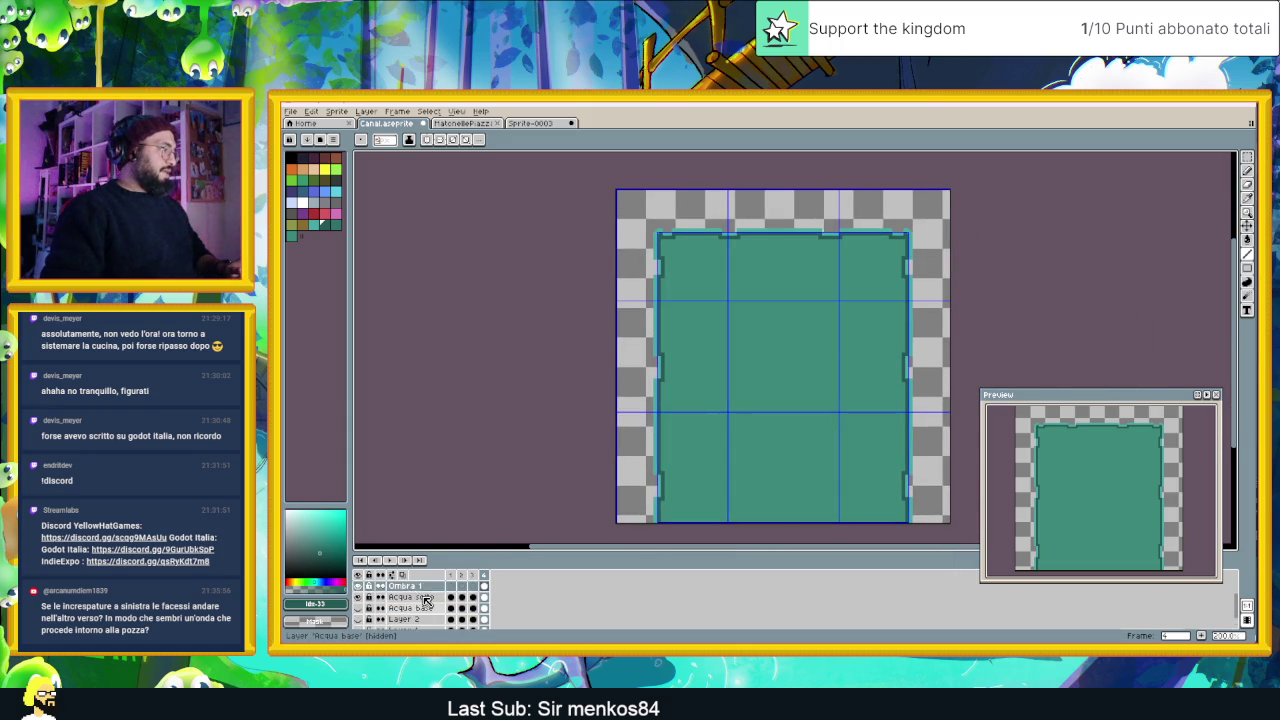
pyautogui.click(428, 609)
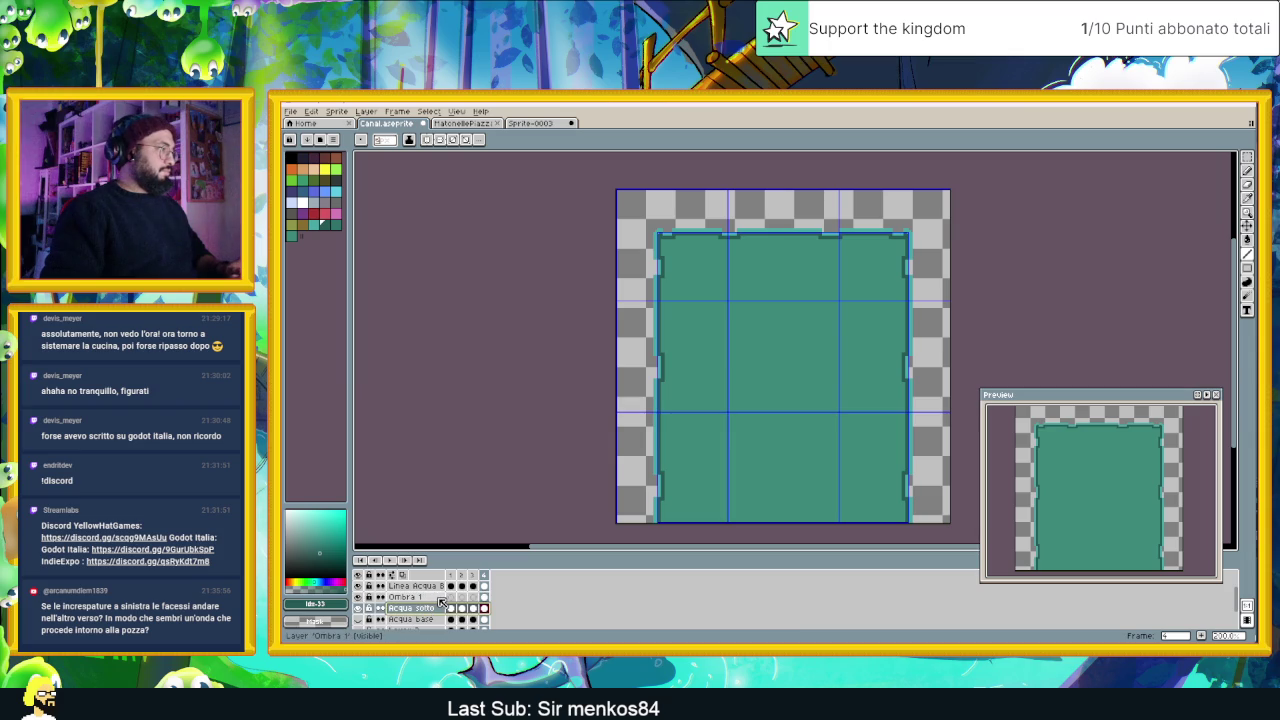
pyautogui.scroll(1, 441, 600)
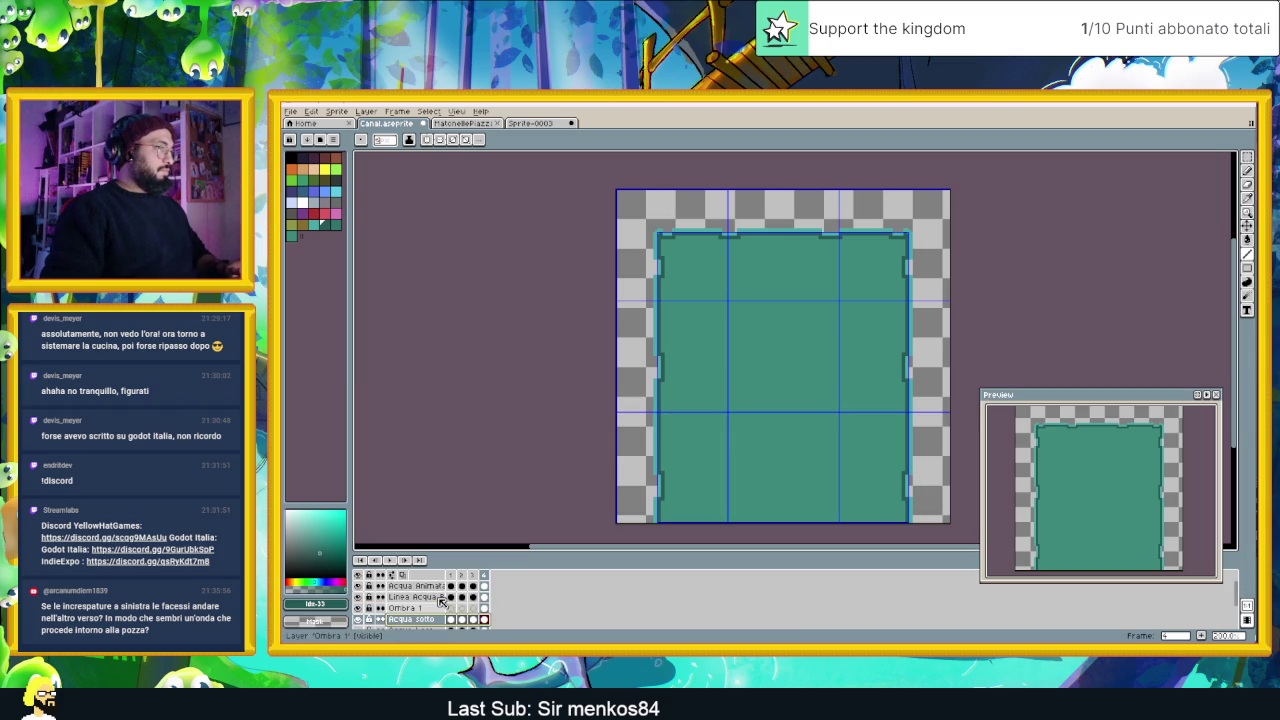
pyautogui.click(418, 588)
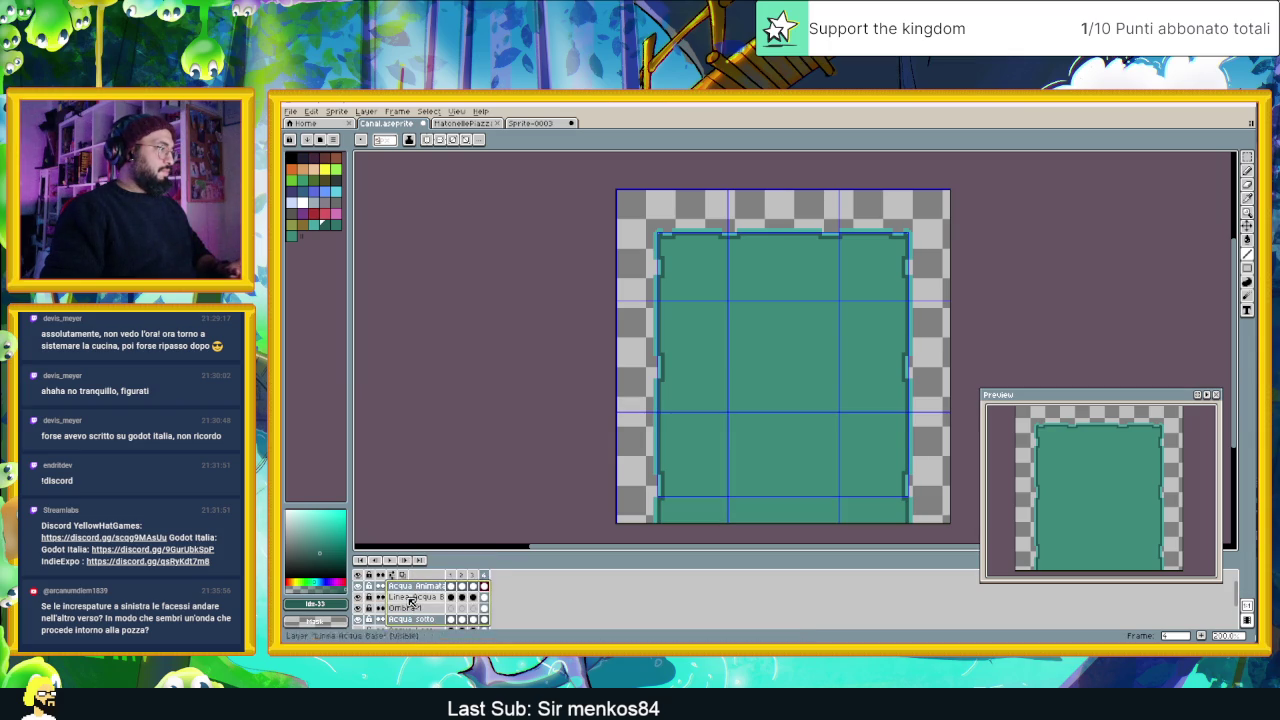
pyautogui.keyDown('ctrl'); pyautogui.click(410, 600); pyautogui.keyUp('ctrl')
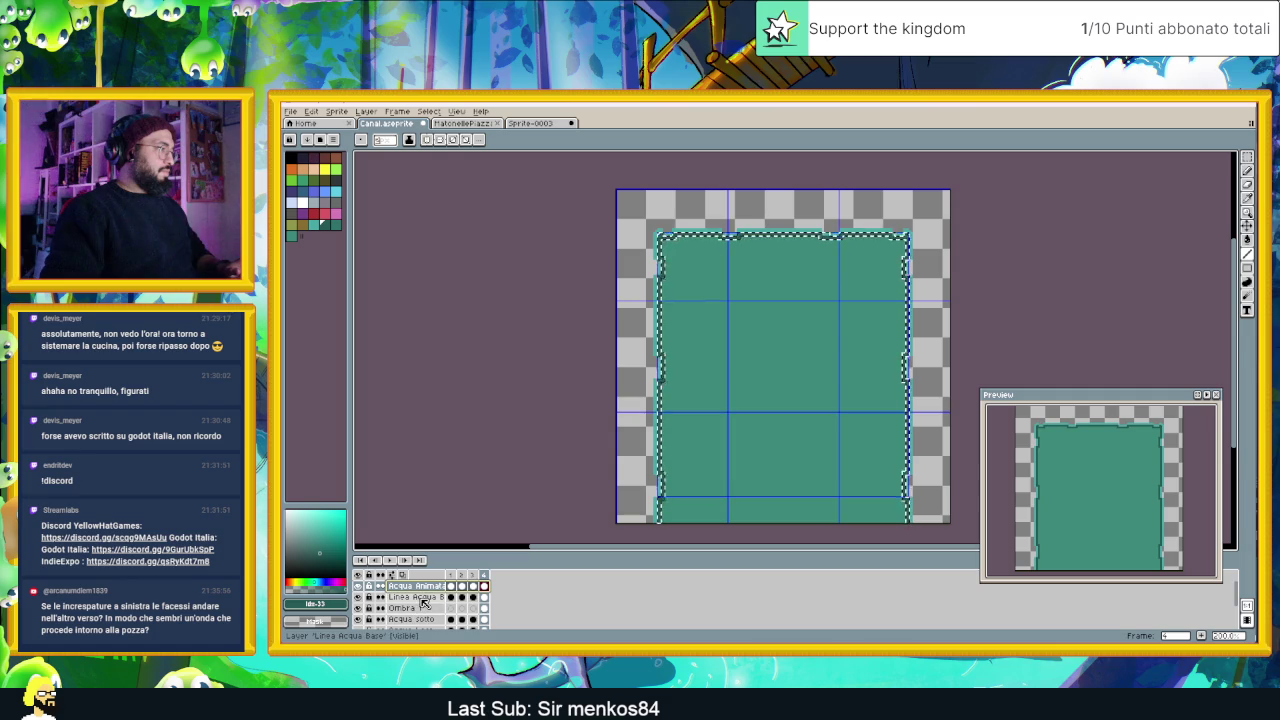
pyautogui.keyDown('shift'); pyautogui.click(418, 608); pyautogui.keyUp('shift')
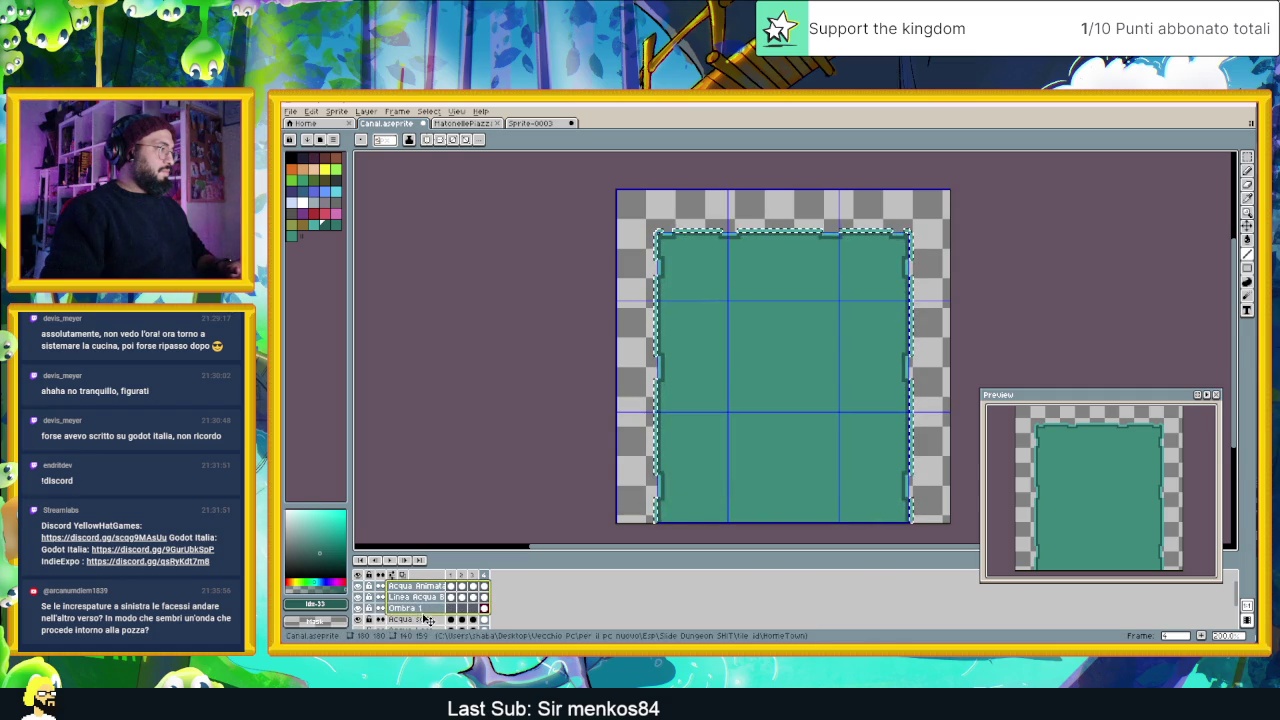
# - Put the selected layers into a new Group 1, then collapse and hide it
pyautogui.rightClick(428, 597)
pyautogui.moveTo(460, 569)
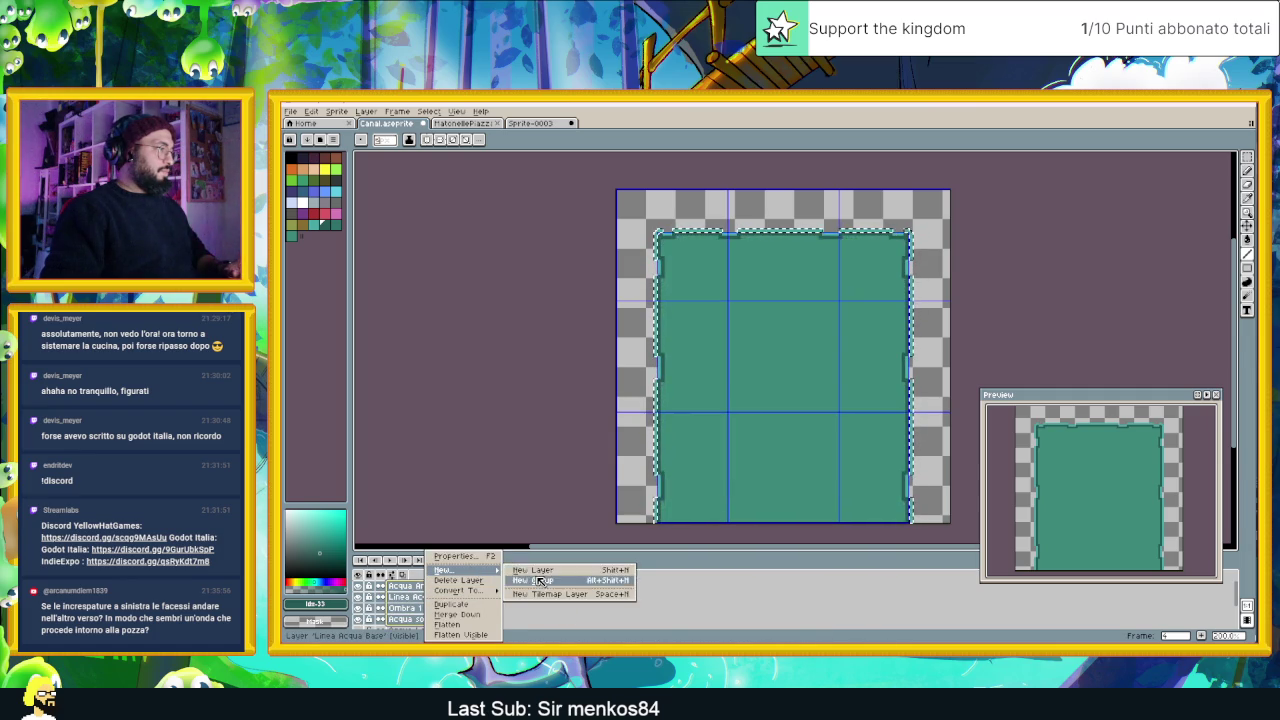
pyautogui.click(536, 580)
pyautogui.click(382, 586)
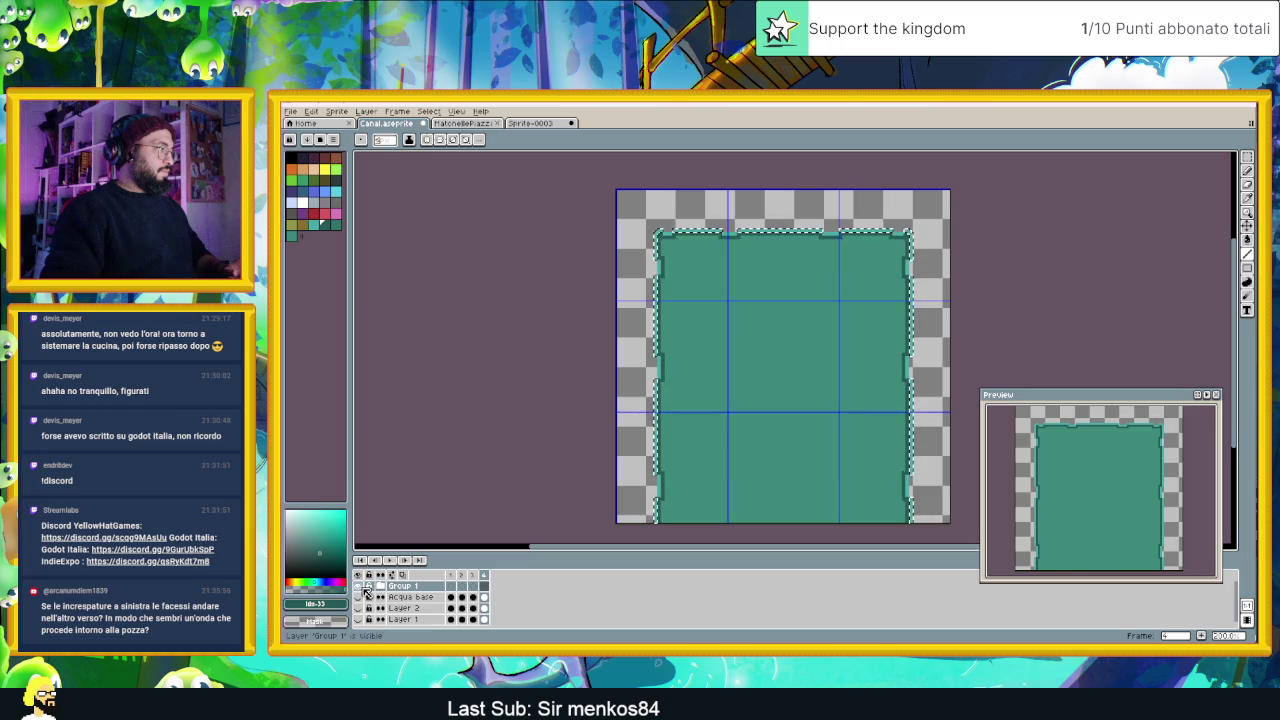
pyautogui.click(360, 586)
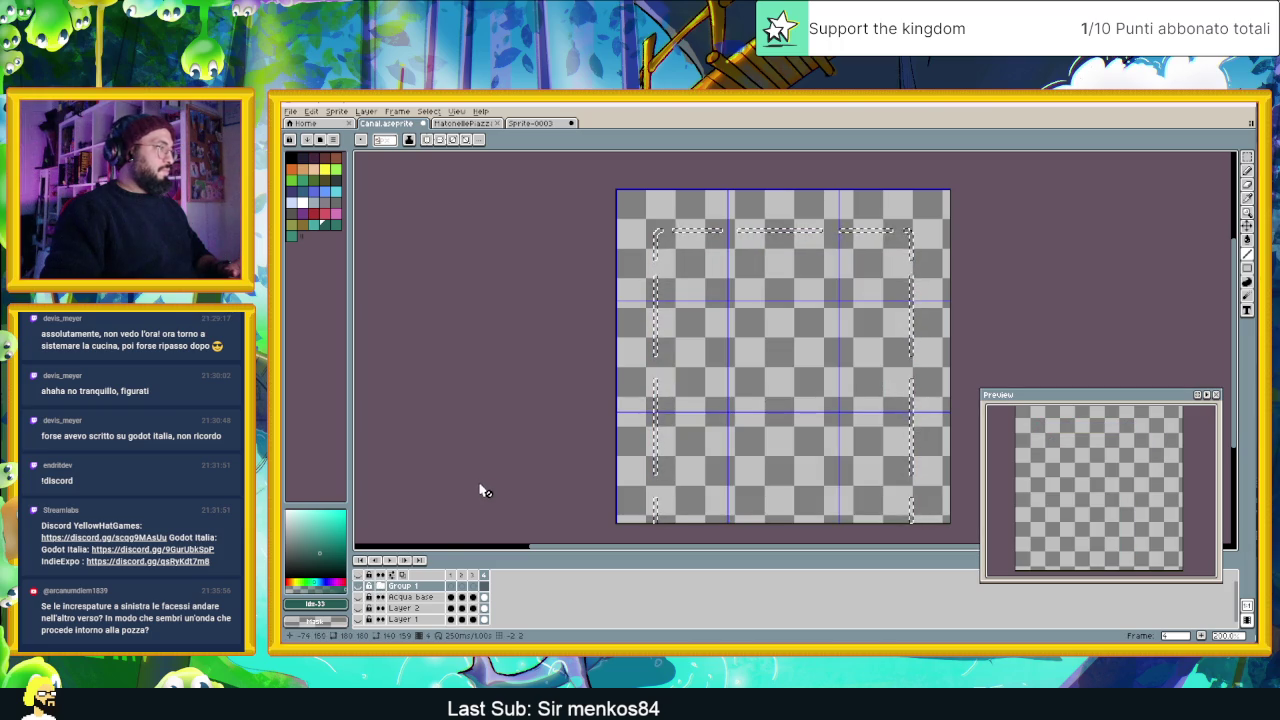
# - Deselect, then toggle Layer 2, gradient and Acqua base visibility to compare the layers below
pyautogui.press('m')
pyautogui.click(1074, 237)
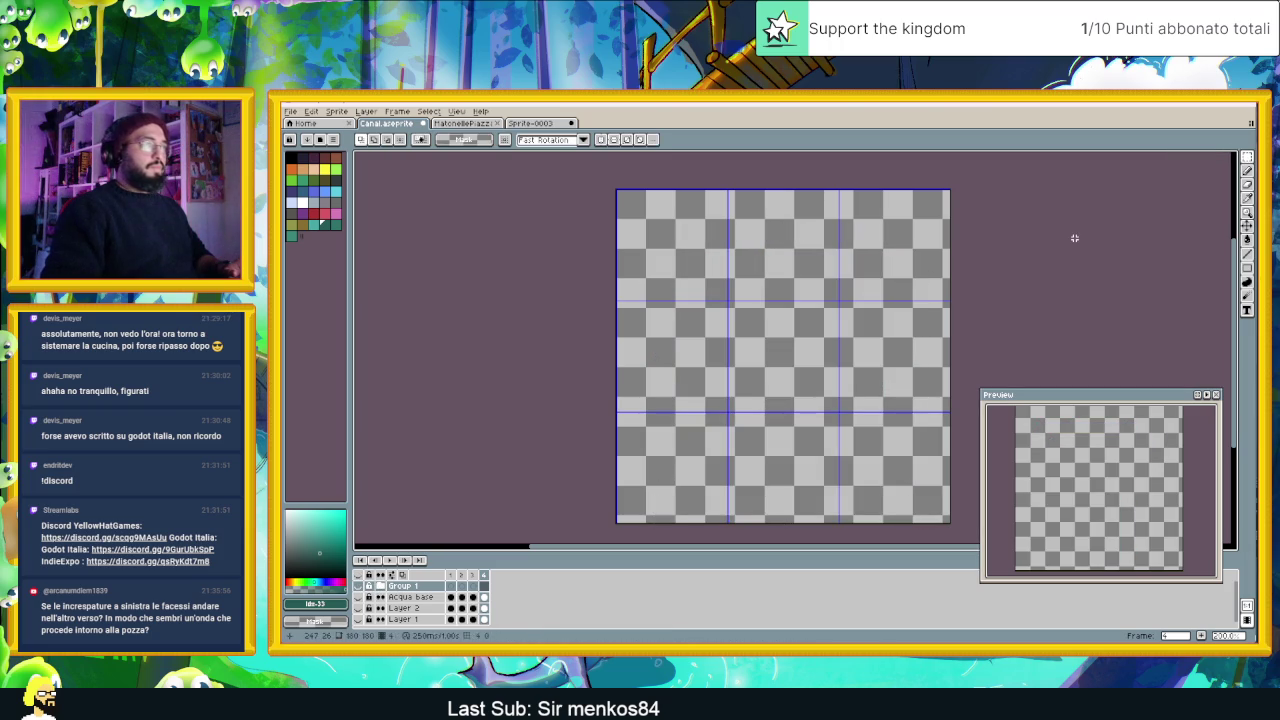
pyautogui.click(368, 608)
pyautogui.click(368, 608)
pyautogui.click(363, 610)
pyautogui.click(361, 598)
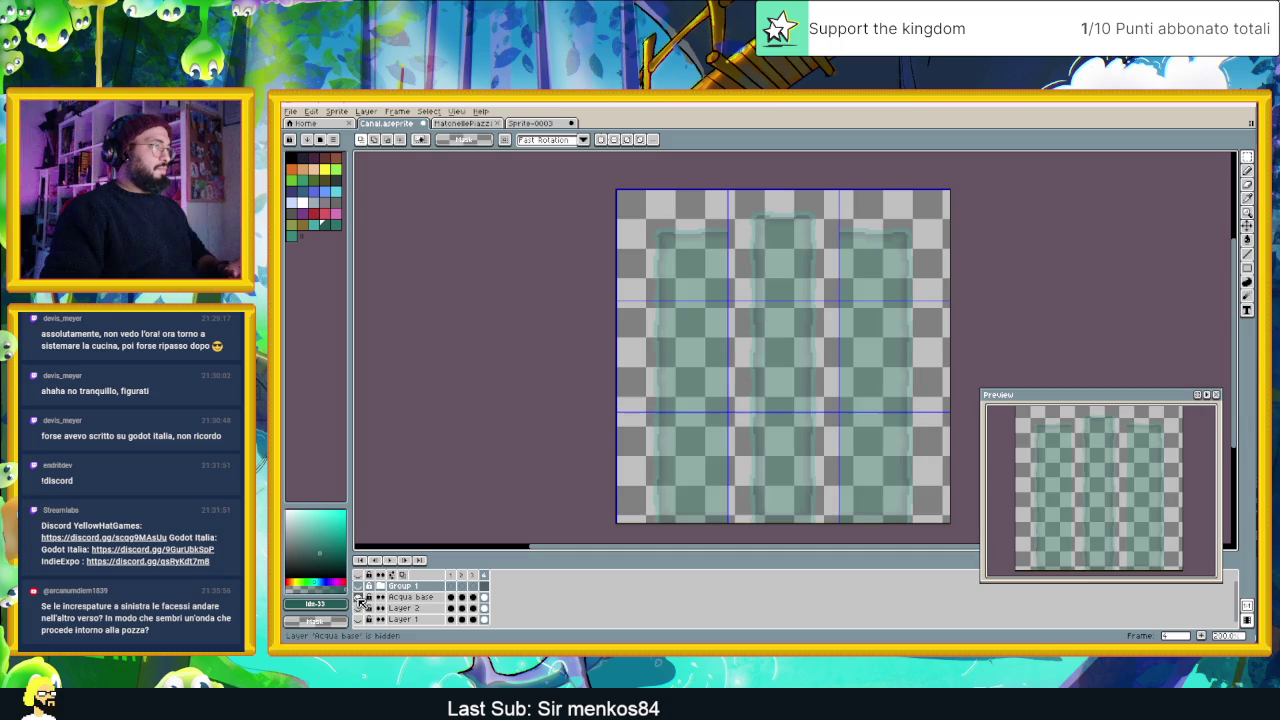
pyautogui.click(361, 598)
pyautogui.click(361, 598)
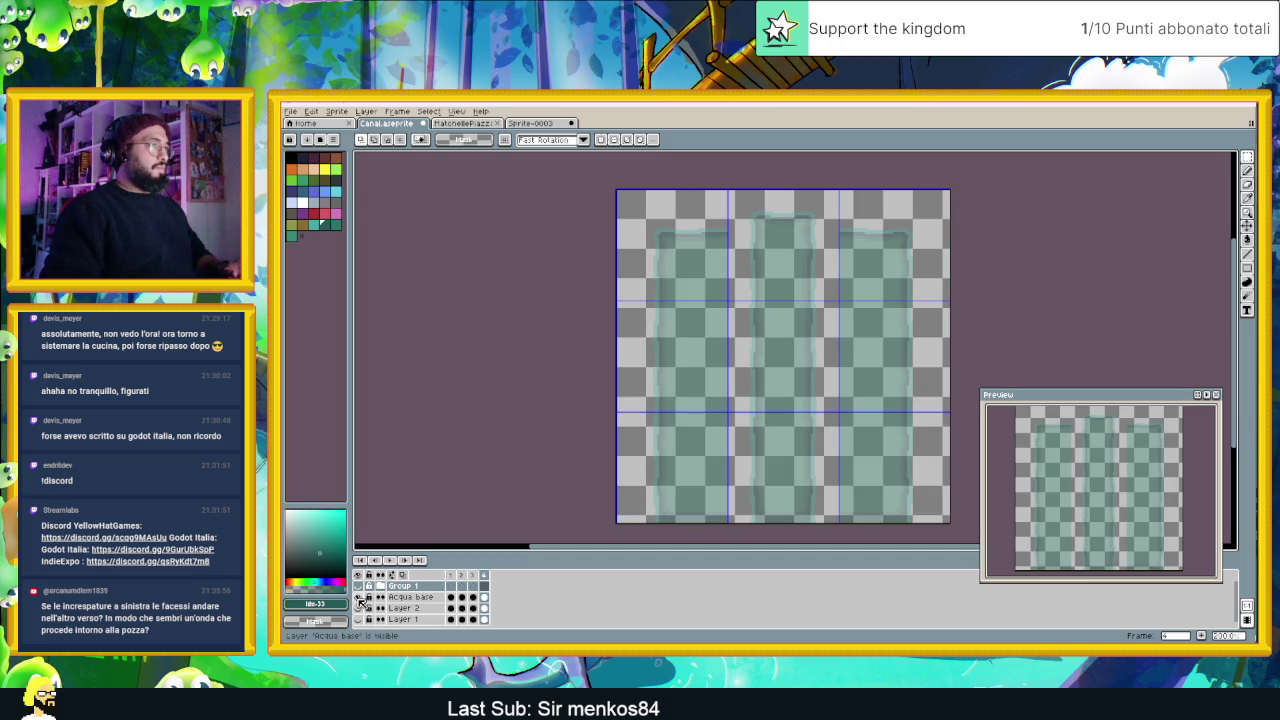
# - Hide the old Acqua base layer, show and expand Group 1, and select Ombra 1
pyautogui.scroll(2, 889, 220)
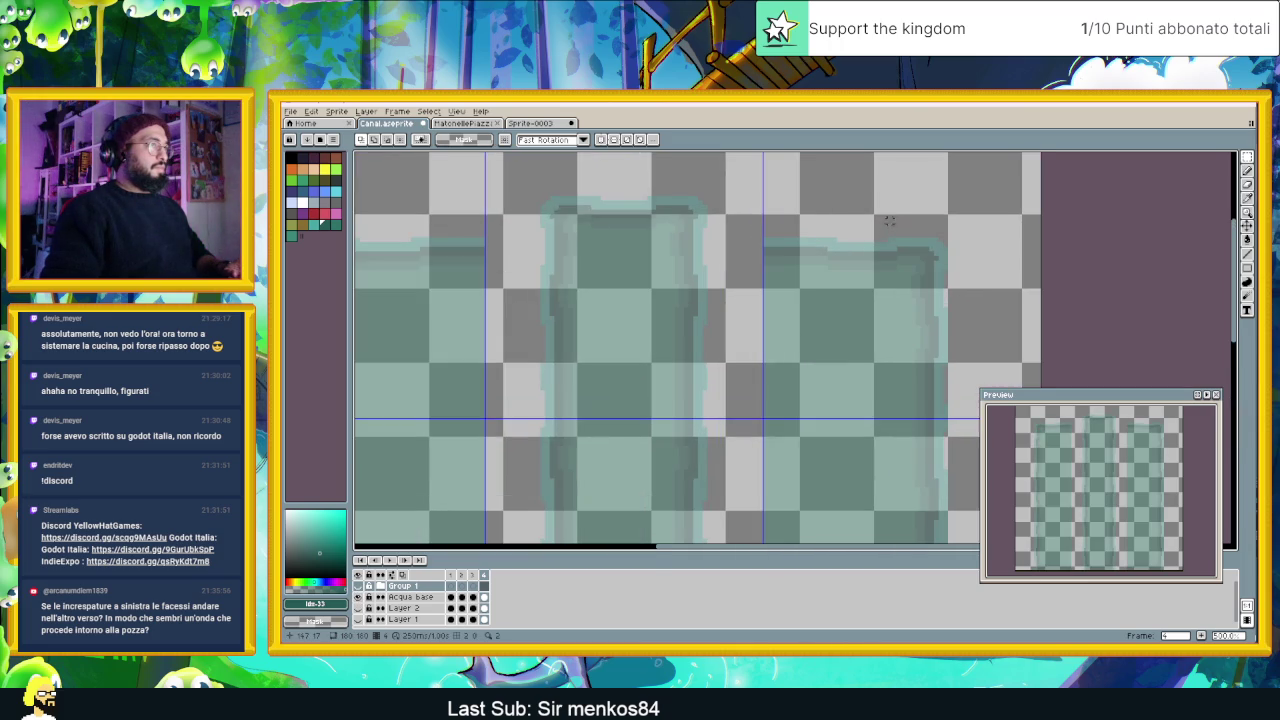
pyautogui.scroll(-1, 894, 240)
pyautogui.scroll(-1, 894, 267)
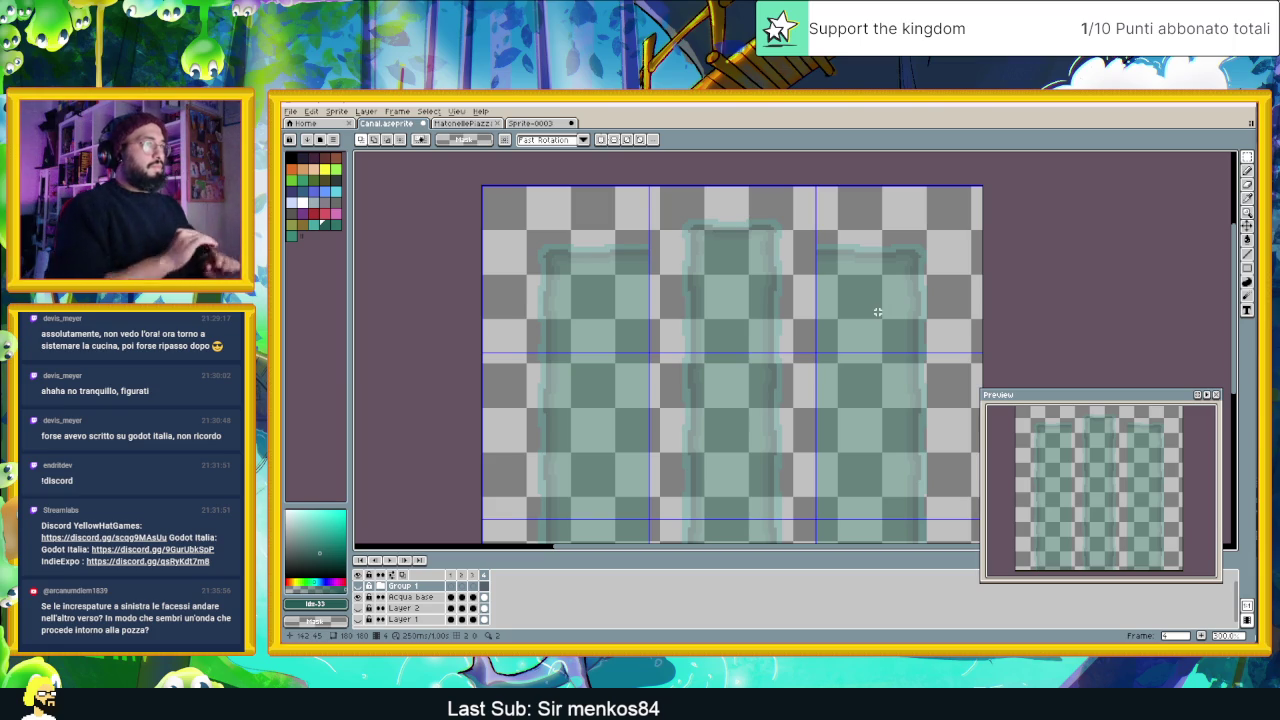
pyautogui.scroll(1, 943, 328)
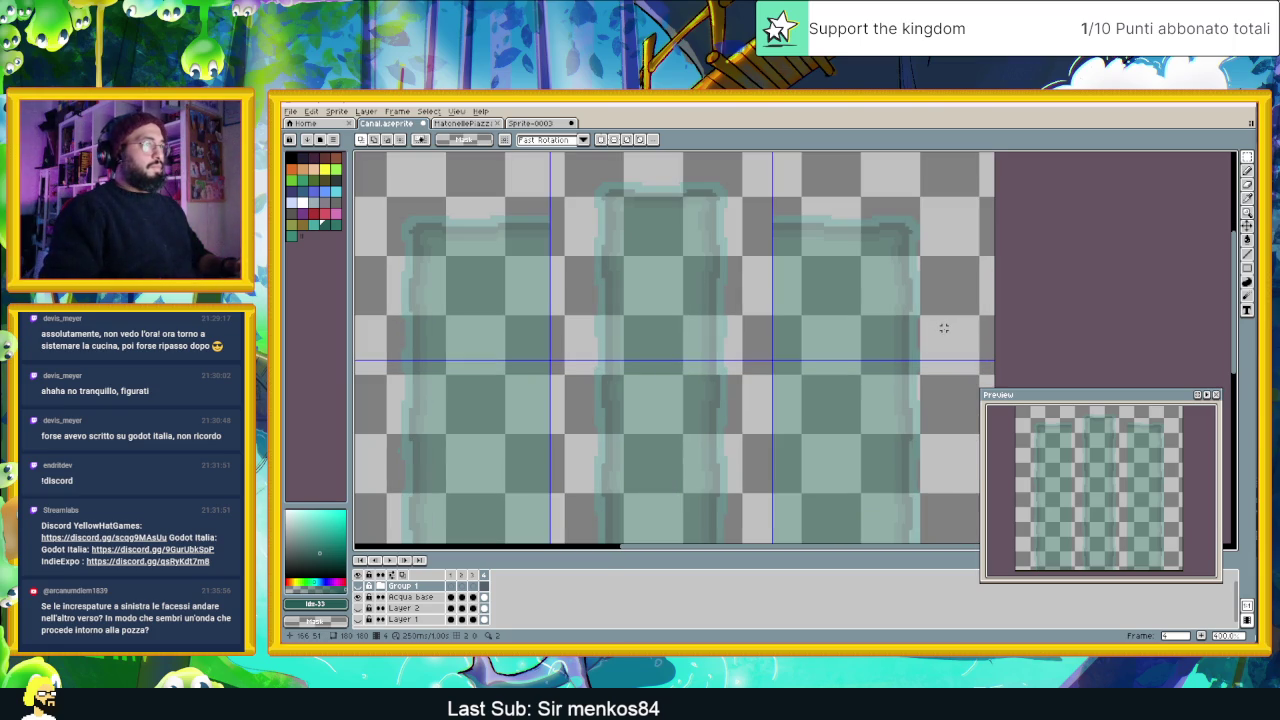
pyautogui.scroll(-1, 943, 328)
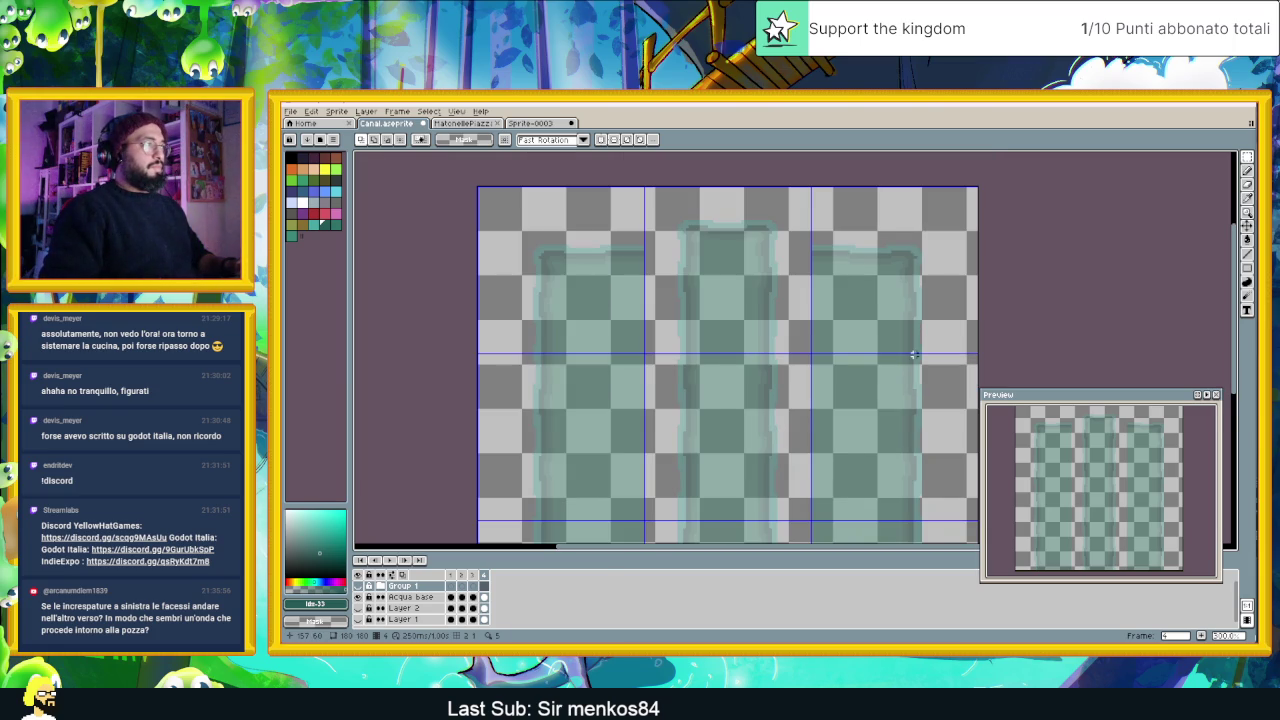
pyautogui.scroll(-1, 913, 354)
pyautogui.scroll(1, 880, 314)
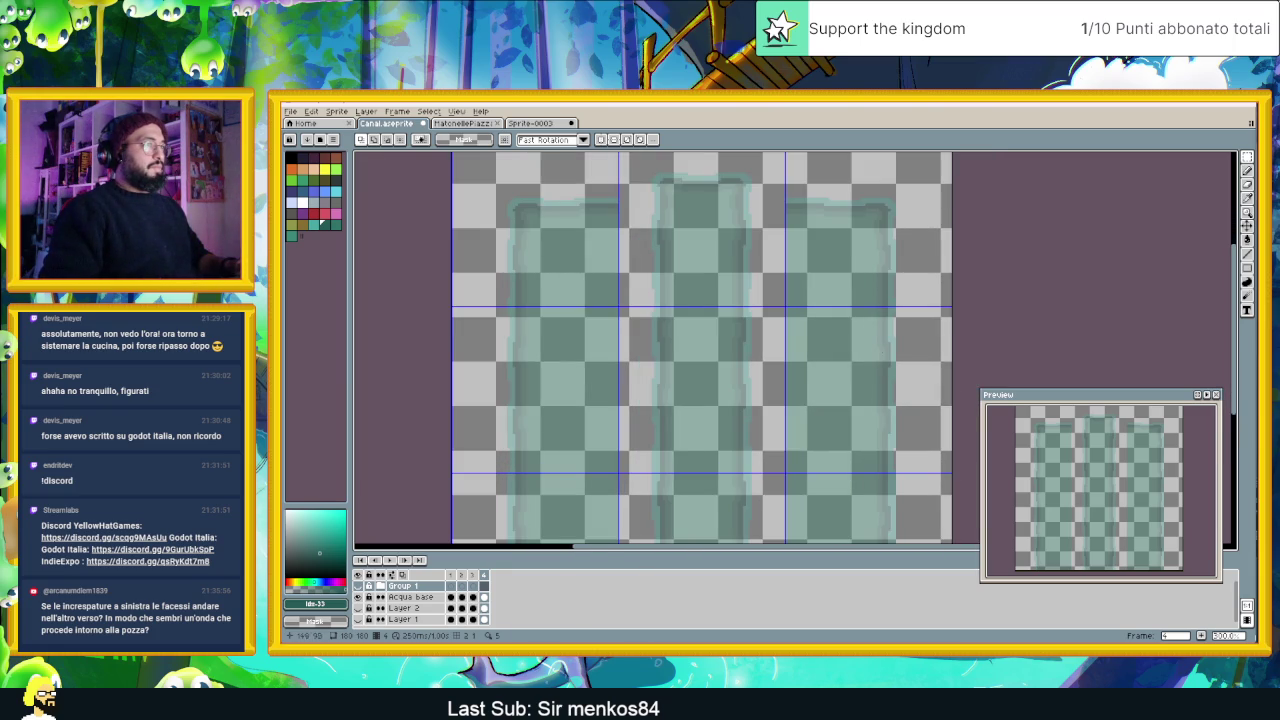
pyautogui.scroll(-1, 861, 409)
pyautogui.click(358, 596)
pyautogui.click(358, 585)
pyautogui.click(381, 587)
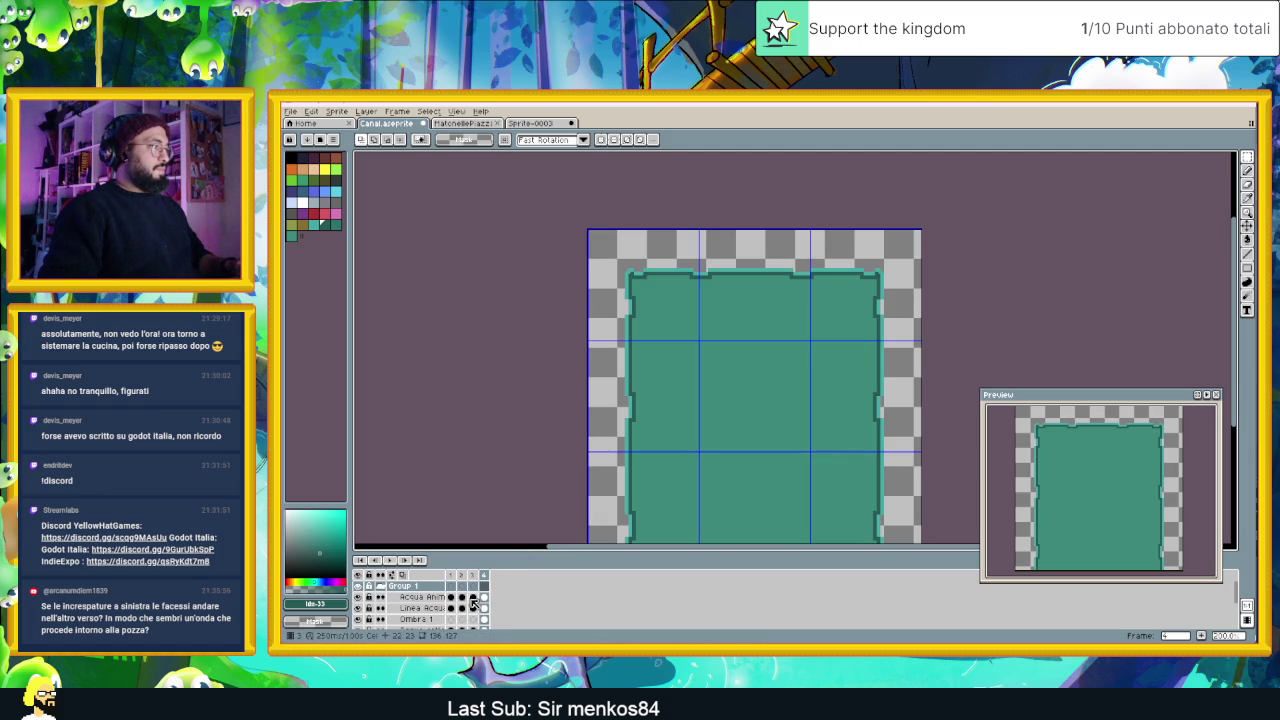
pyautogui.click(483, 620)
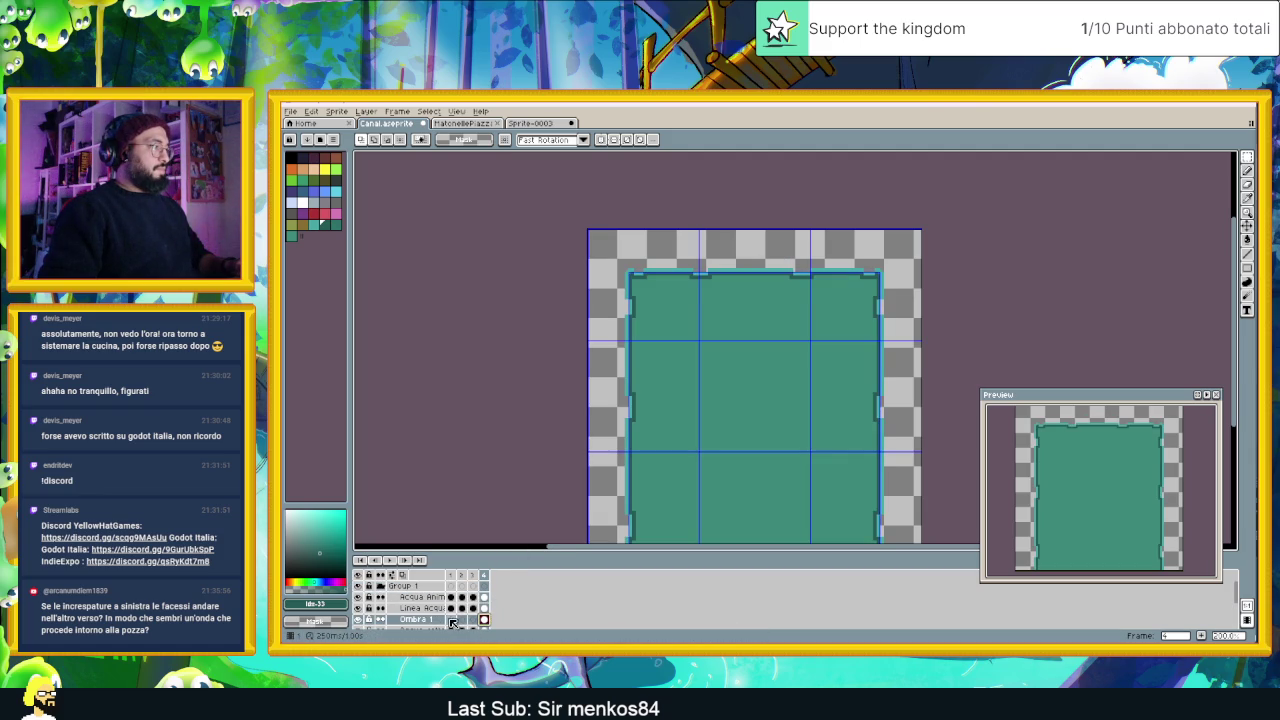
# - On frame 1, pick a dark shadow colour and the line tool, then undo a trial top-edge line
pyautogui.click(452, 621)
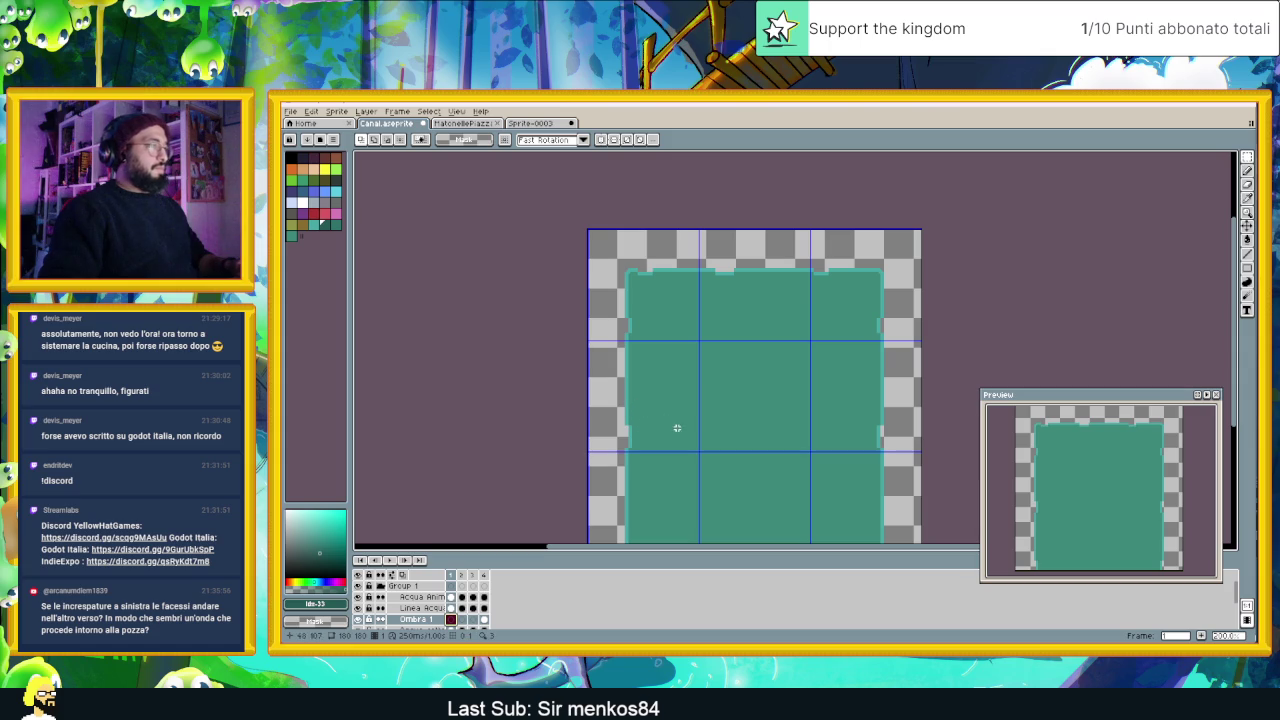
pyautogui.click(323, 224)
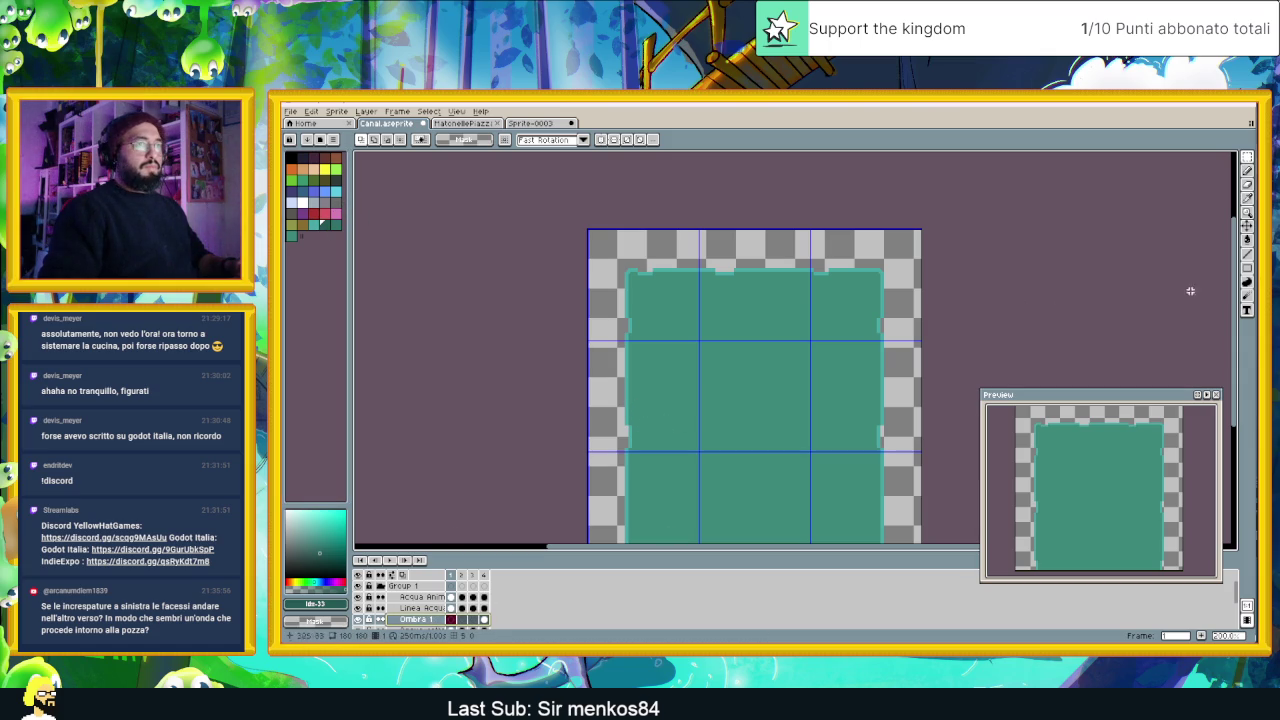
pyautogui.click(1248, 256)
pyautogui.scroll(1, 628, 287)
pyautogui.scroll(2, 628, 287)
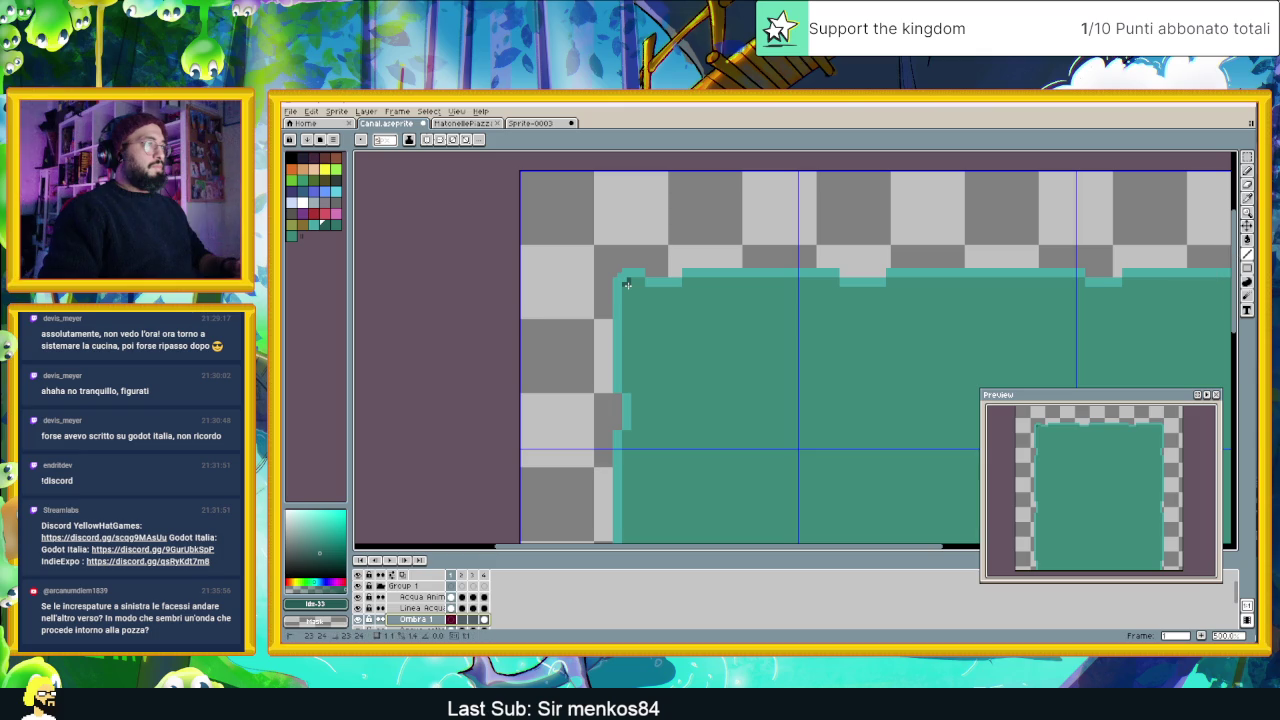
pyautogui.moveTo(627, 285); pyautogui.dragTo(1172, 287)
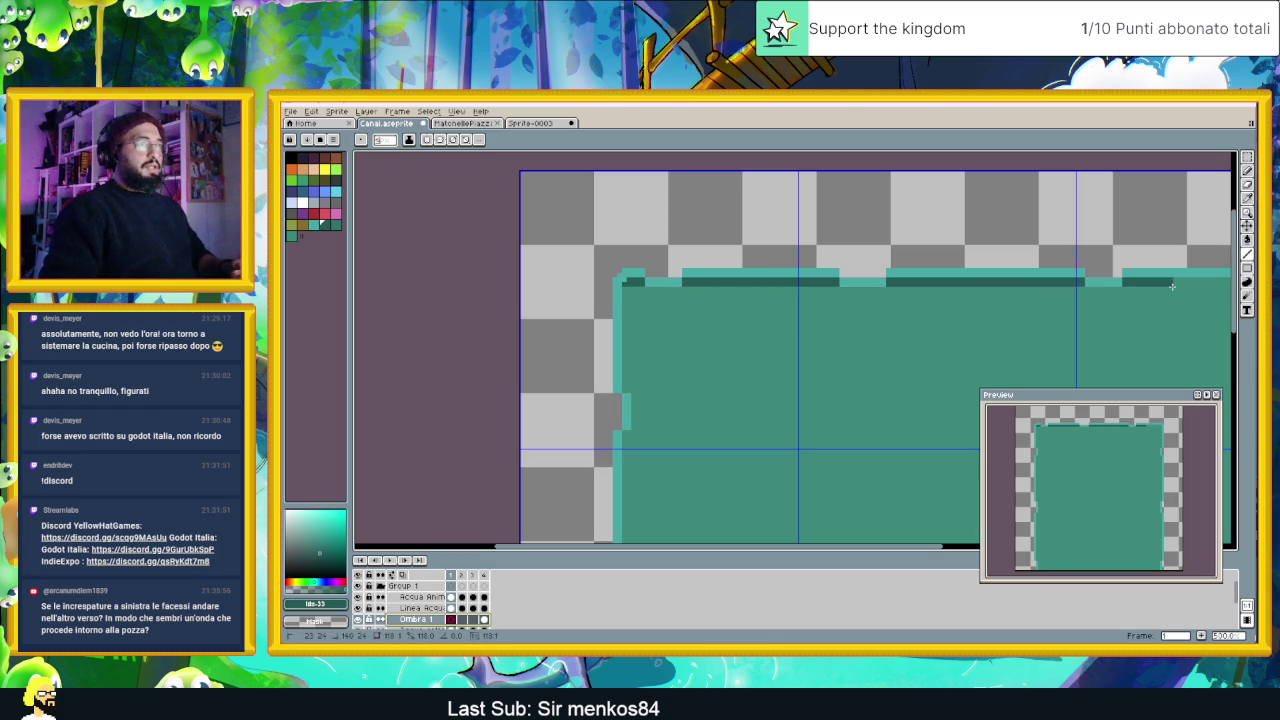
pyautogui.hotkey('ctrl', 'z')
# - Turn on symmetry and draw mirrored dark shadow strokes down both side edges
pyautogui.moveTo(914, 329); pyautogui.dragTo(566, 285)
pyautogui.click(430, 140)
pyautogui.moveTo(542, 242)
pyautogui.mouseDown()
pyautogui.moveTo(714, 289)
pyautogui.moveTo(456, 286)
pyautogui.moveTo(452, 545)
pyautogui.mouseUp()
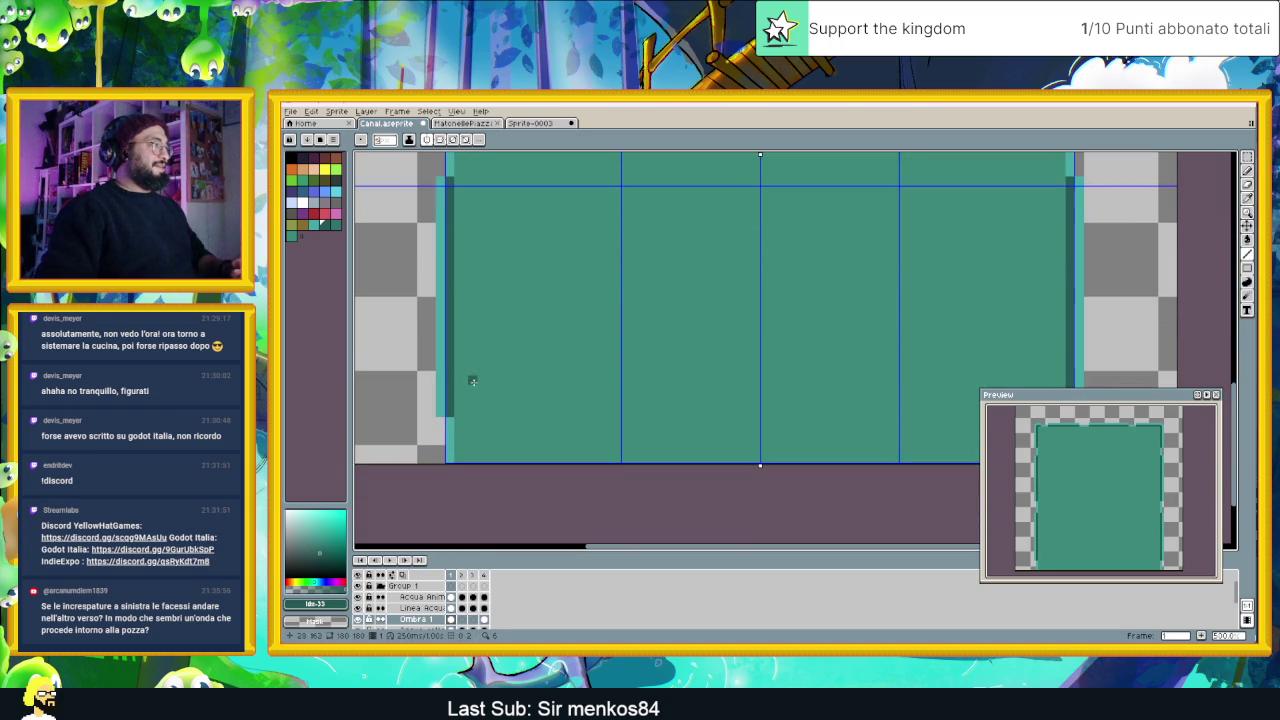
pyautogui.moveTo(463, 412); pyautogui.dragTo(460, 462)
pyautogui.scroll(4, 528, 371)
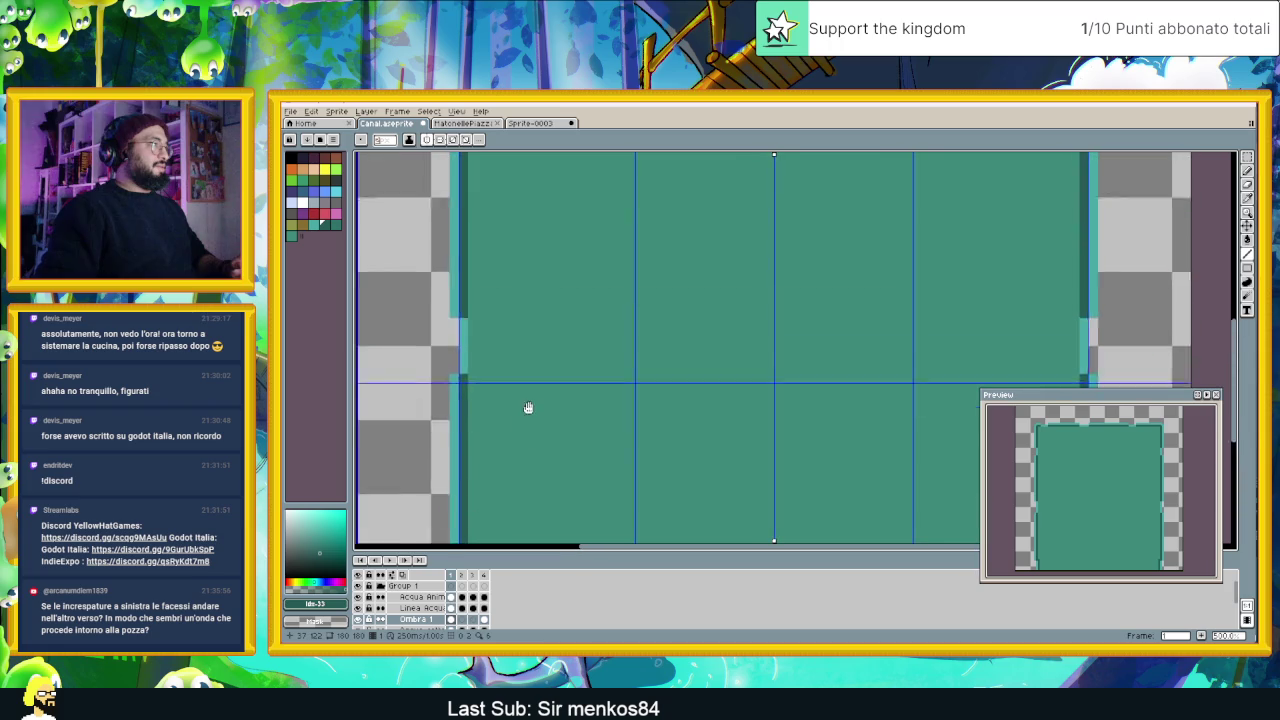
pyautogui.moveTo(471, 360); pyautogui.dragTo(471, 428)
pyautogui.scroll(3, 497, 370)
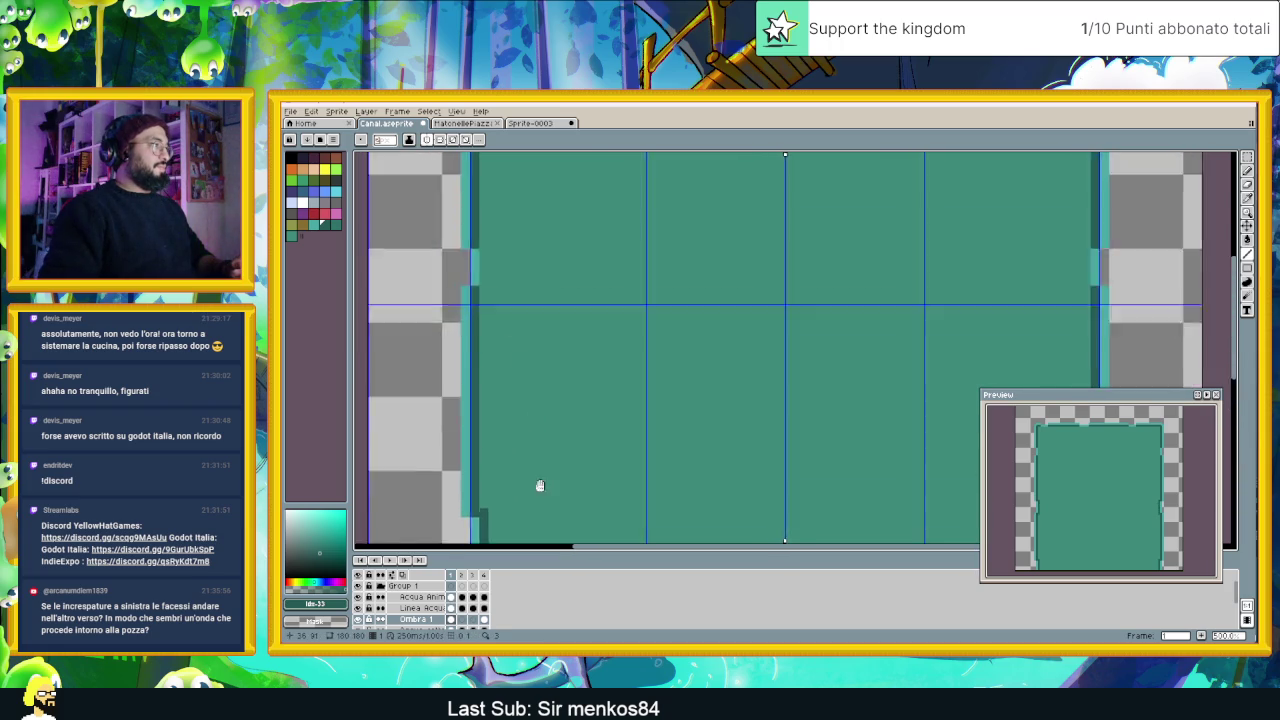
pyautogui.moveTo(504, 338); pyautogui.dragTo(503, 386)
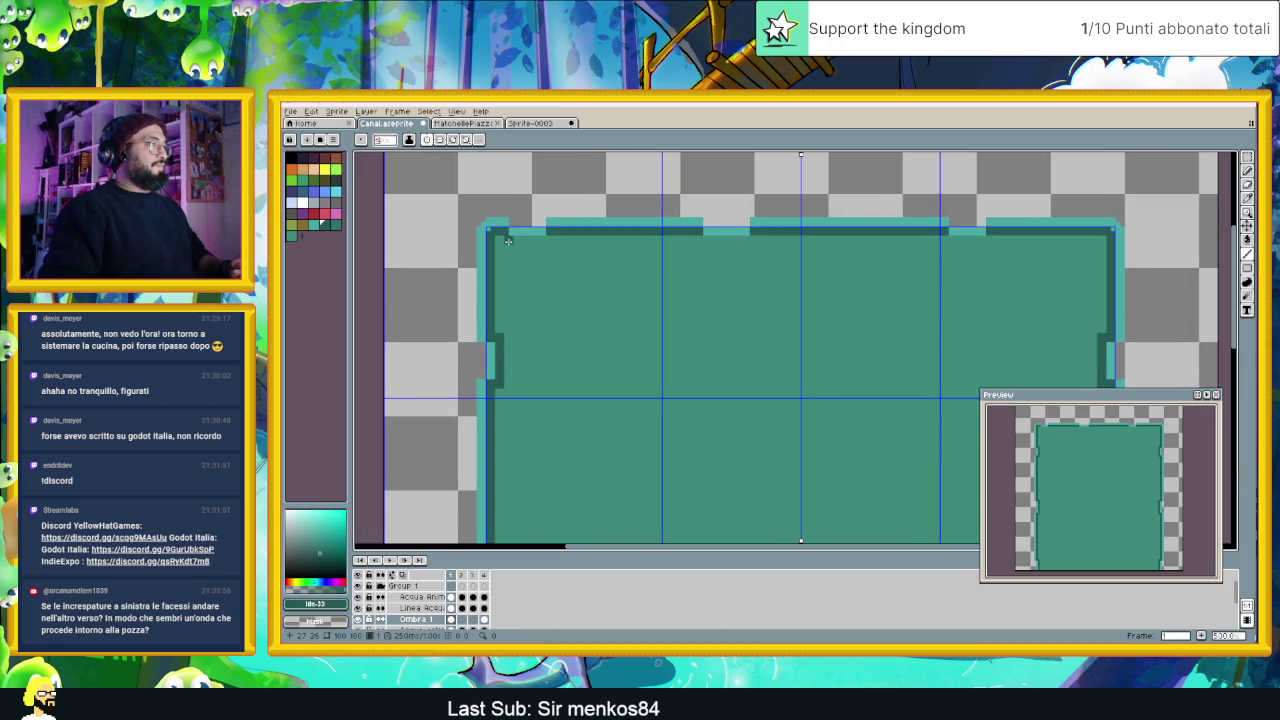
# - Add shadow segments under the left, middle and right notches of the top edge
pyautogui.click(430, 140)
pyautogui.click(505, 240)
pyautogui.keyDown('shift'); pyautogui.click(550, 240); pyautogui.keyUp('shift')
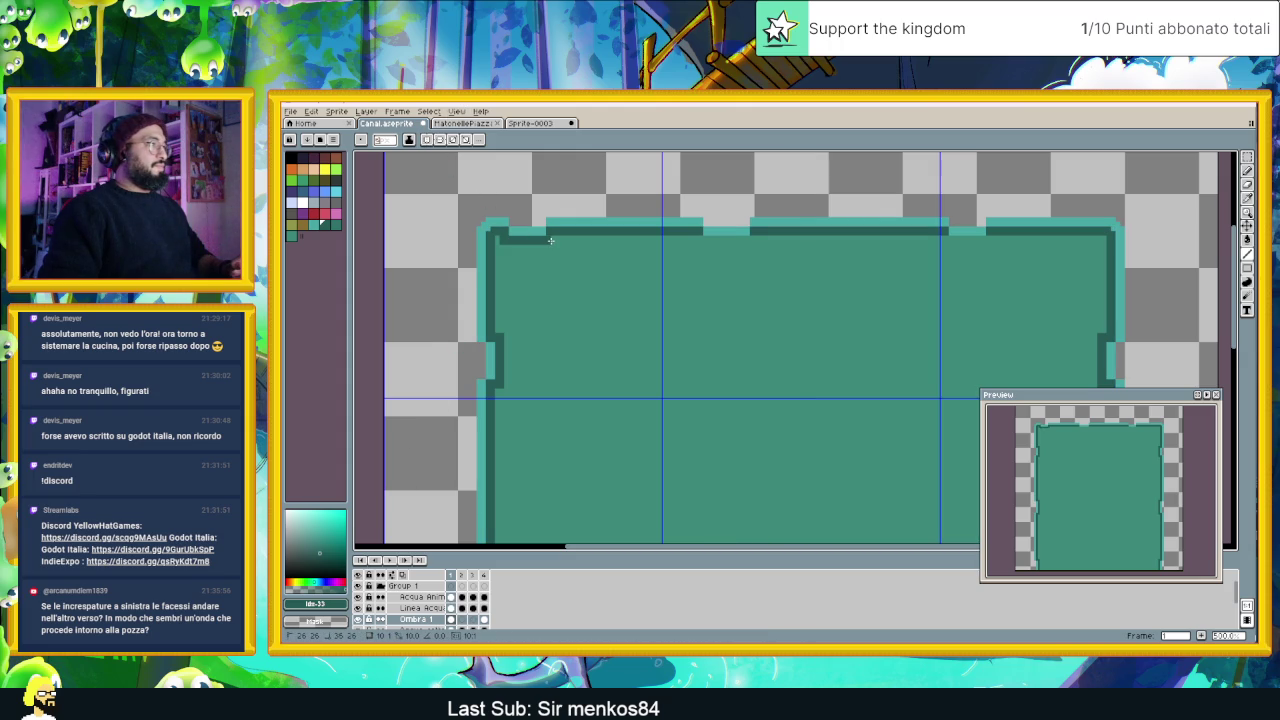
pyautogui.click(703, 240)
pyautogui.keyDown('shift'); pyautogui.click(756, 240); pyautogui.keyUp('shift')
pyautogui.click(947, 240)
pyautogui.keyDown('shift'); pyautogui.click(990, 240); pyautogui.keyUp('shift')
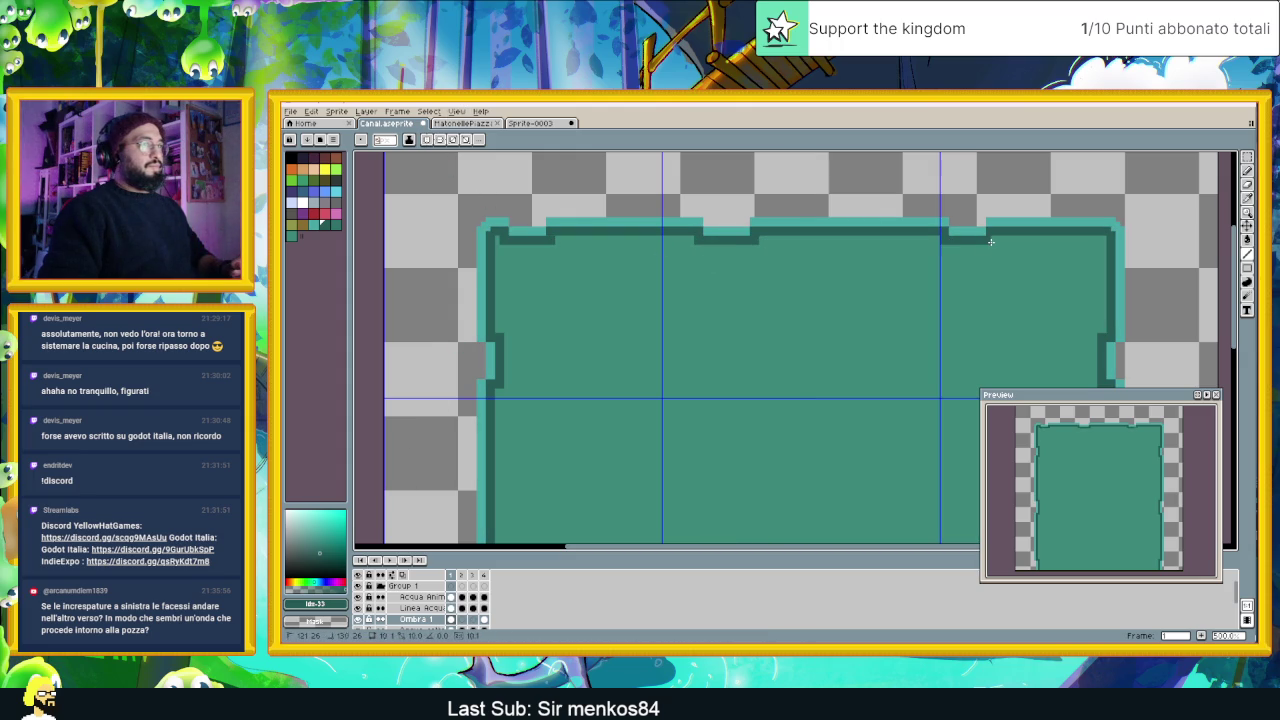
pyautogui.scroll(-2, 940, 260)
pyautogui.moveTo(923, 305); pyautogui.dragTo(820, 264)
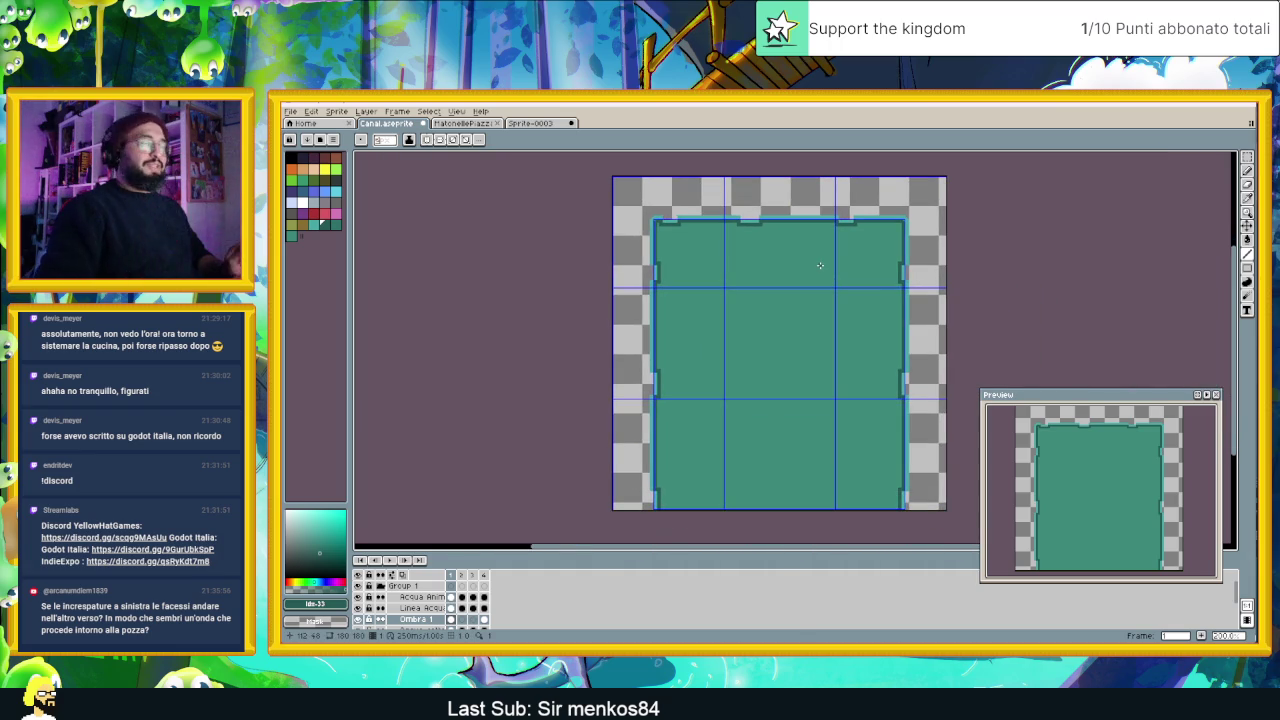
pyautogui.click(461, 619)
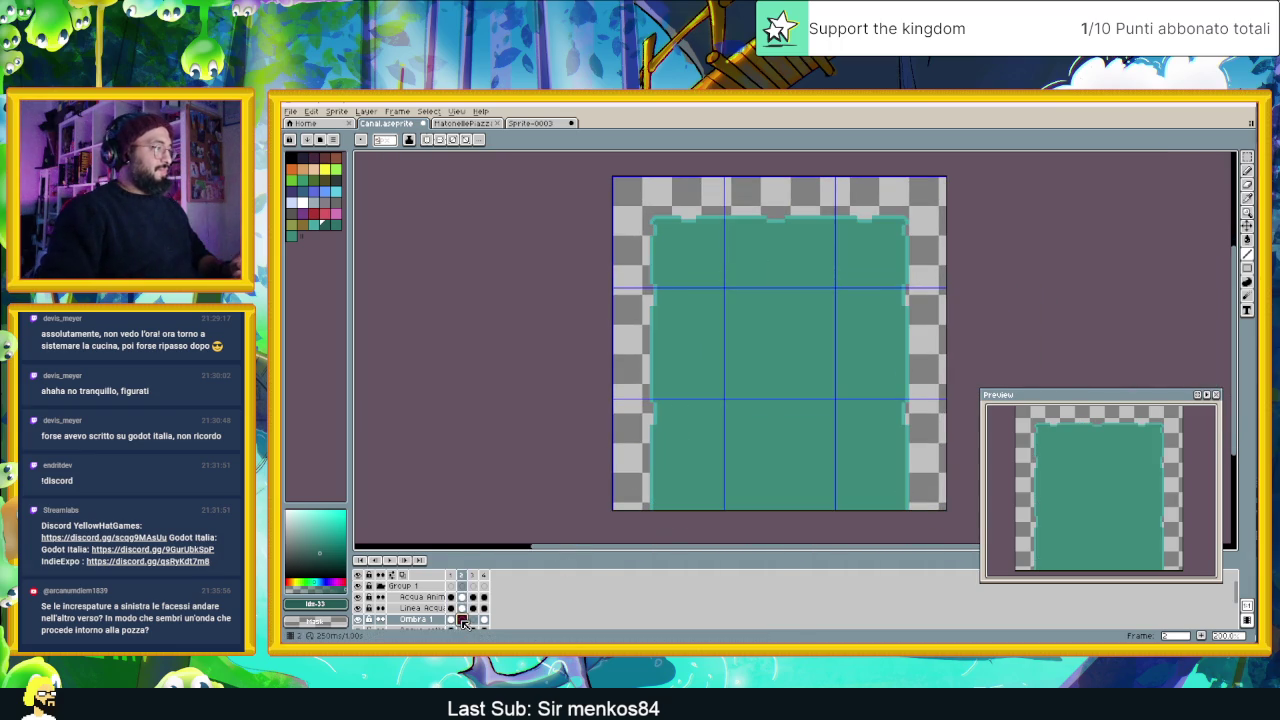
# - On frame 2, draw a dark shadow line along the water's top edge
pyautogui.scroll(1, 632, 208)
pyautogui.scroll(2, 632, 208)
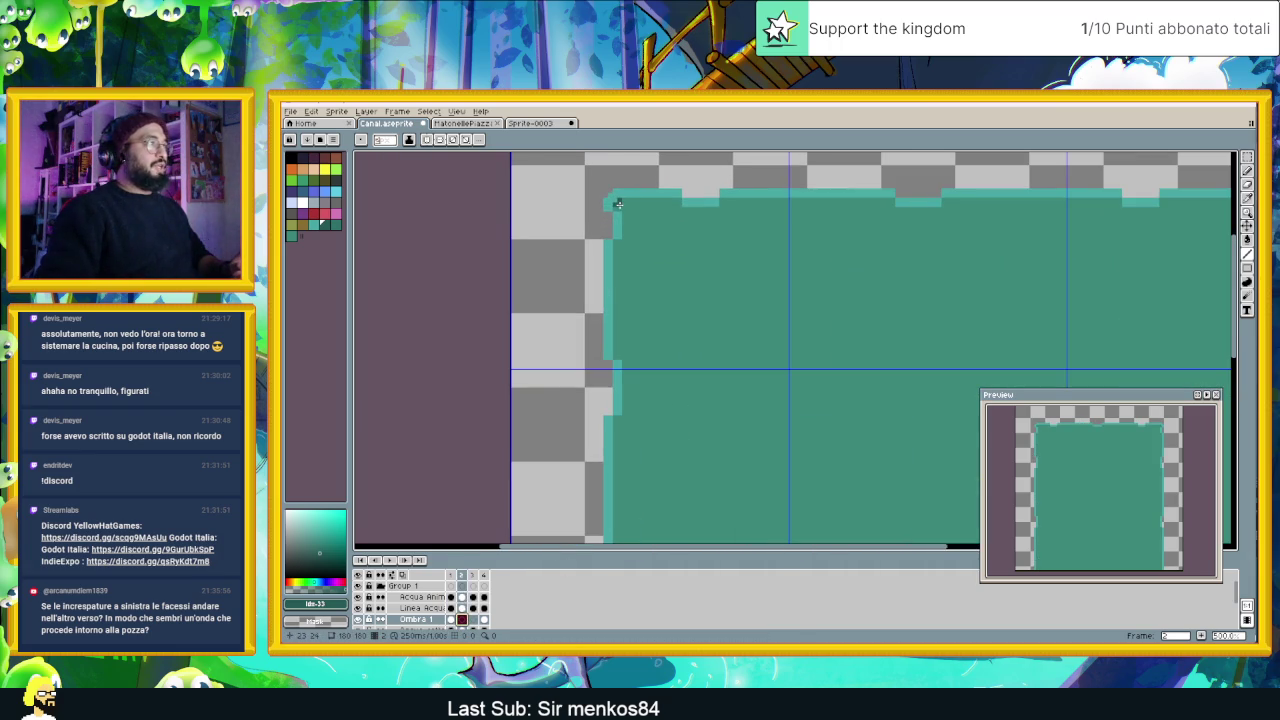
pyautogui.moveTo(617, 204); pyautogui.dragTo(1159, 207)
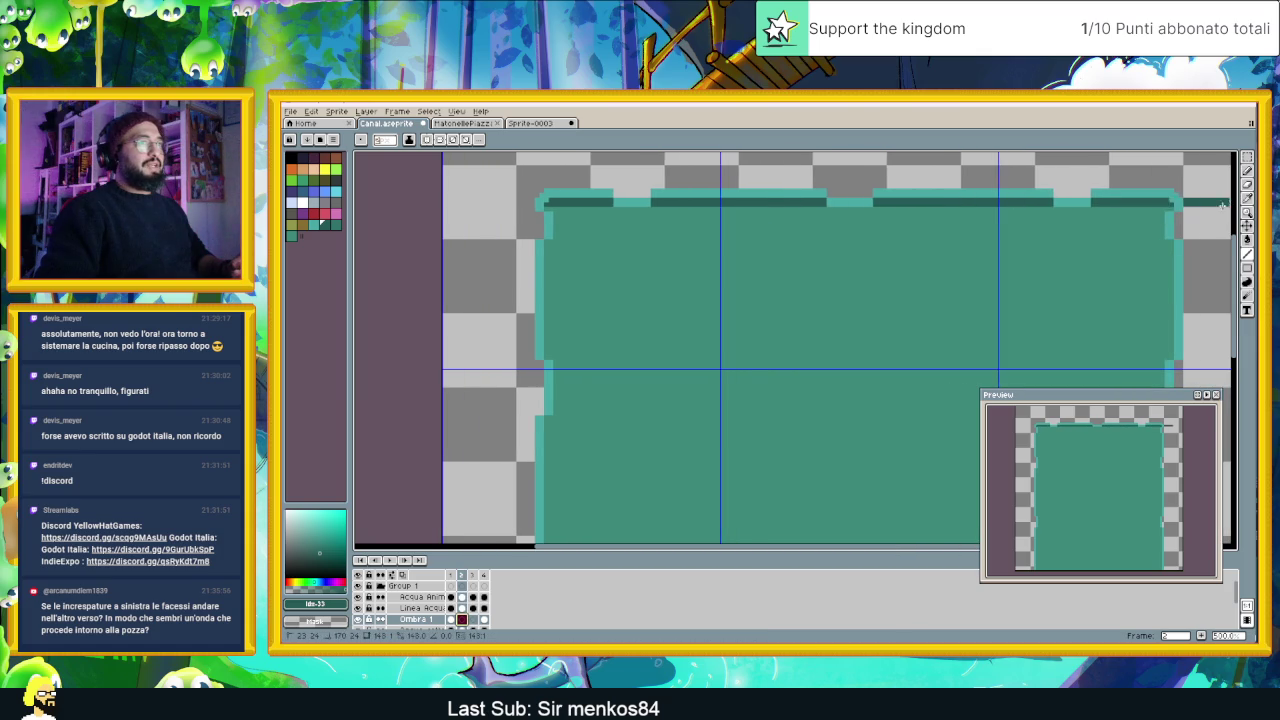
pyautogui.keyDown('shift'); pyautogui.click(1170, 205); pyautogui.keyUp('shift')
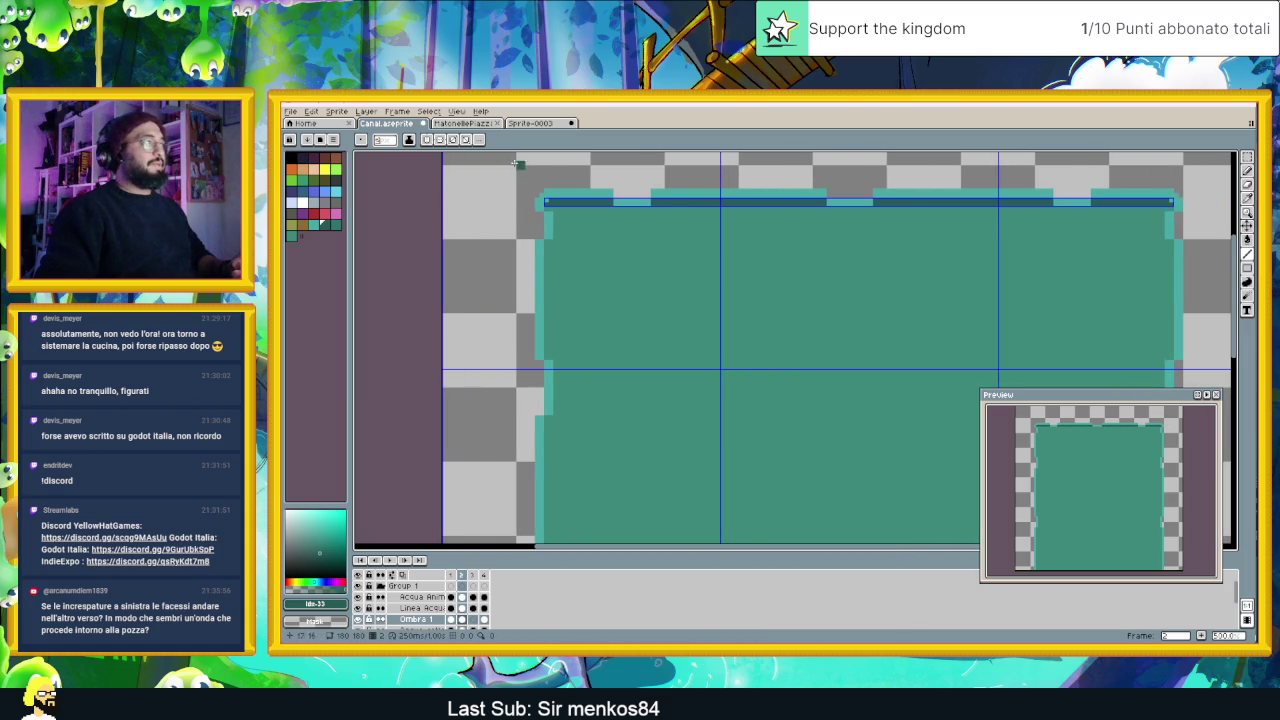
# - With vertical symmetry, paint mirrored shadow strokes down both sides, undoing the corner shading
pyautogui.click(427, 139)
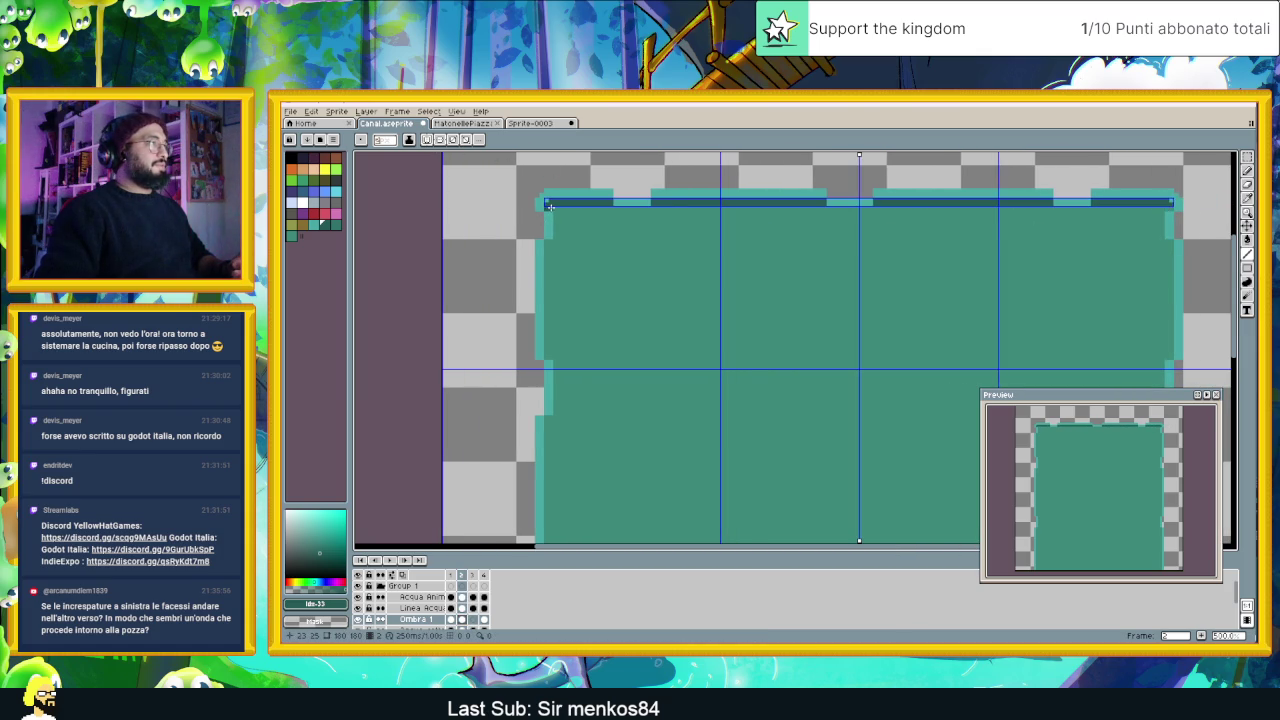
pyautogui.scroll(-5, 578, 543)
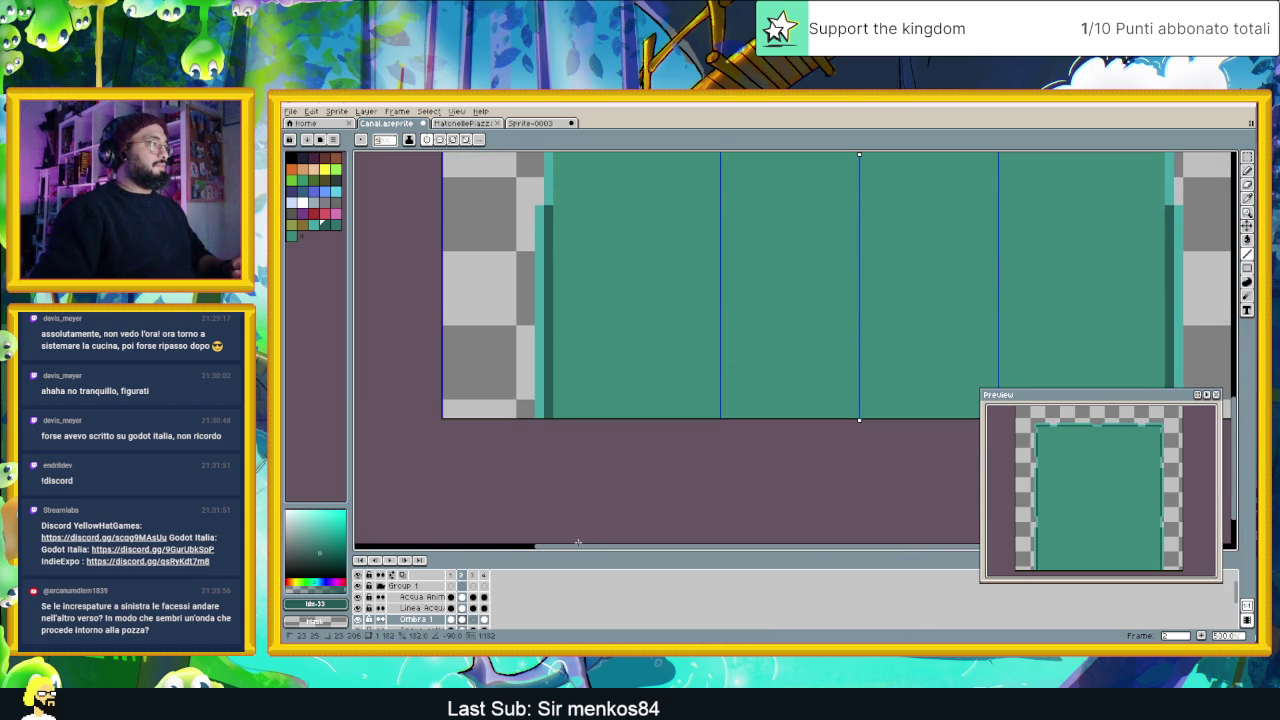
pyautogui.scroll(3, 640, 300)
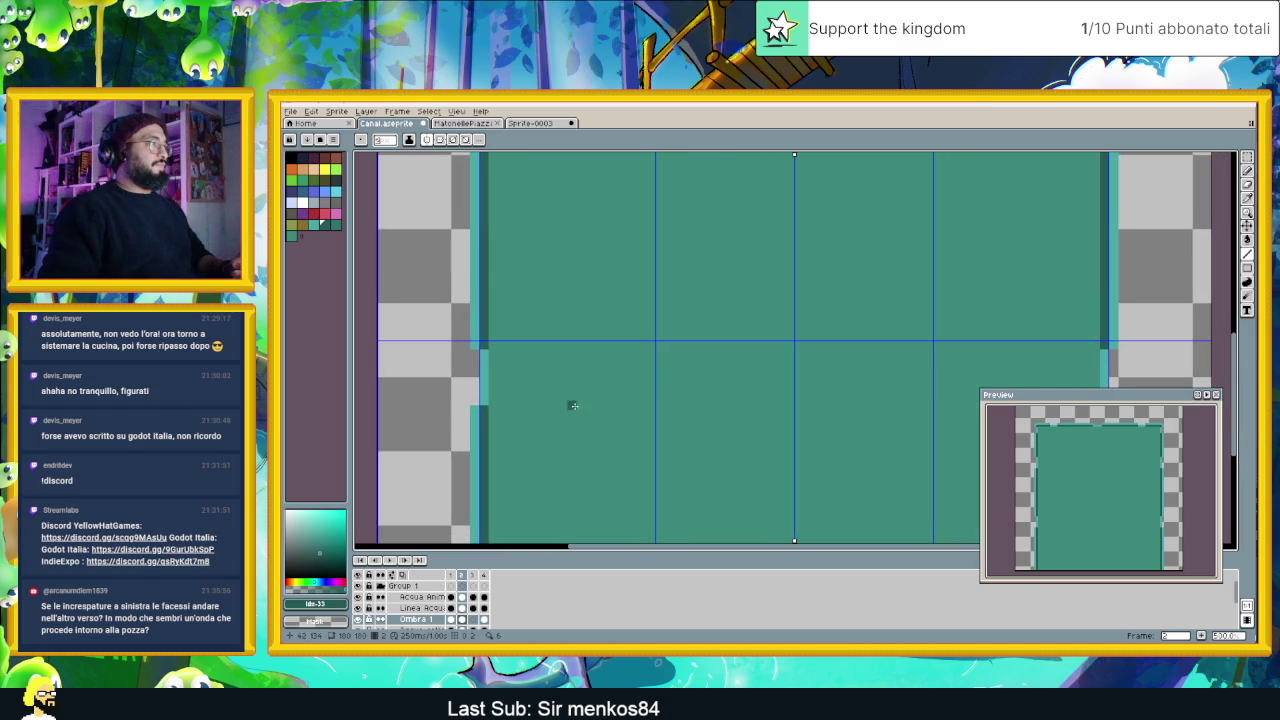
pyautogui.moveTo(497, 410); pyautogui.dragTo(494, 355)
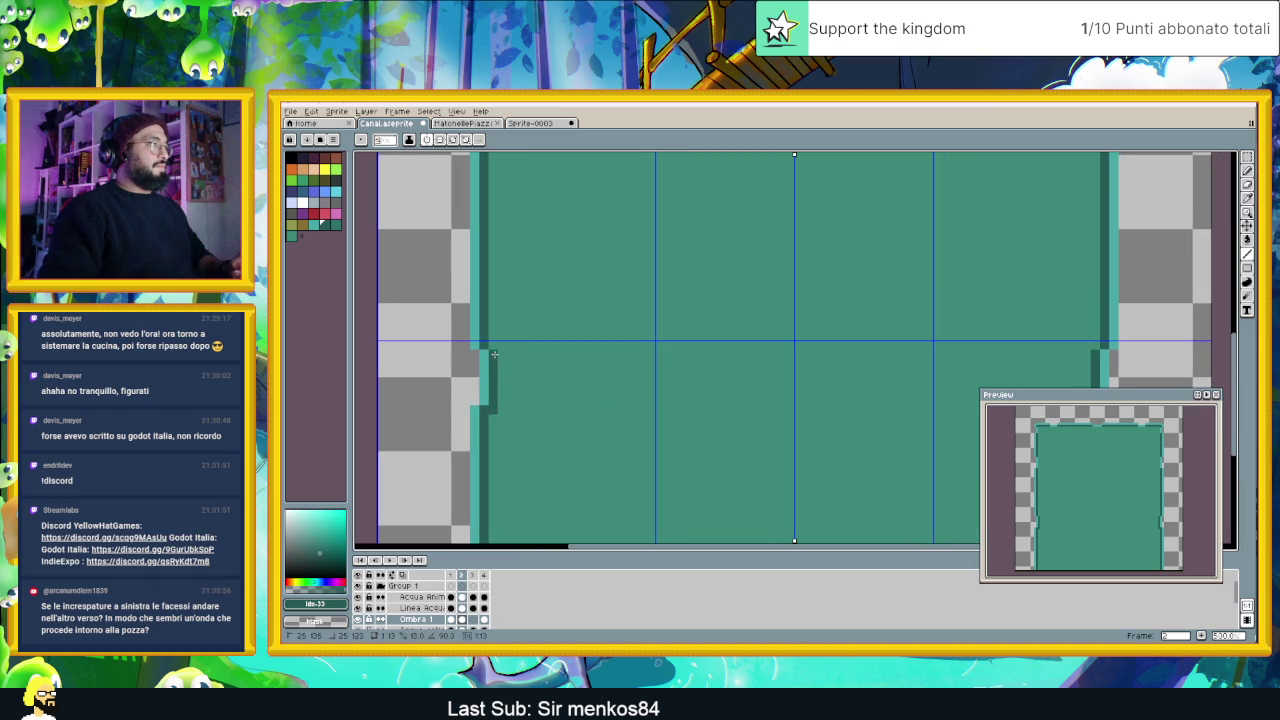
pyautogui.scroll(-3, 520, 300)
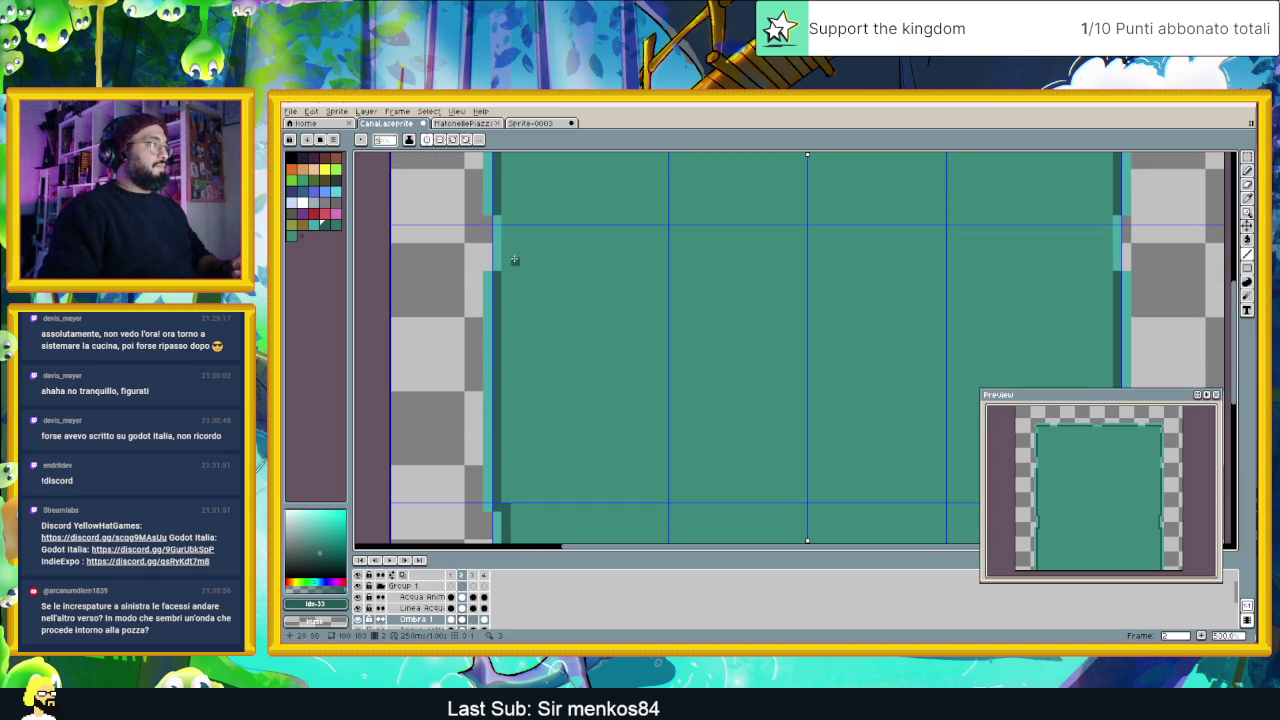
pyautogui.moveTo(503, 266); pyautogui.dragTo(501, 219)
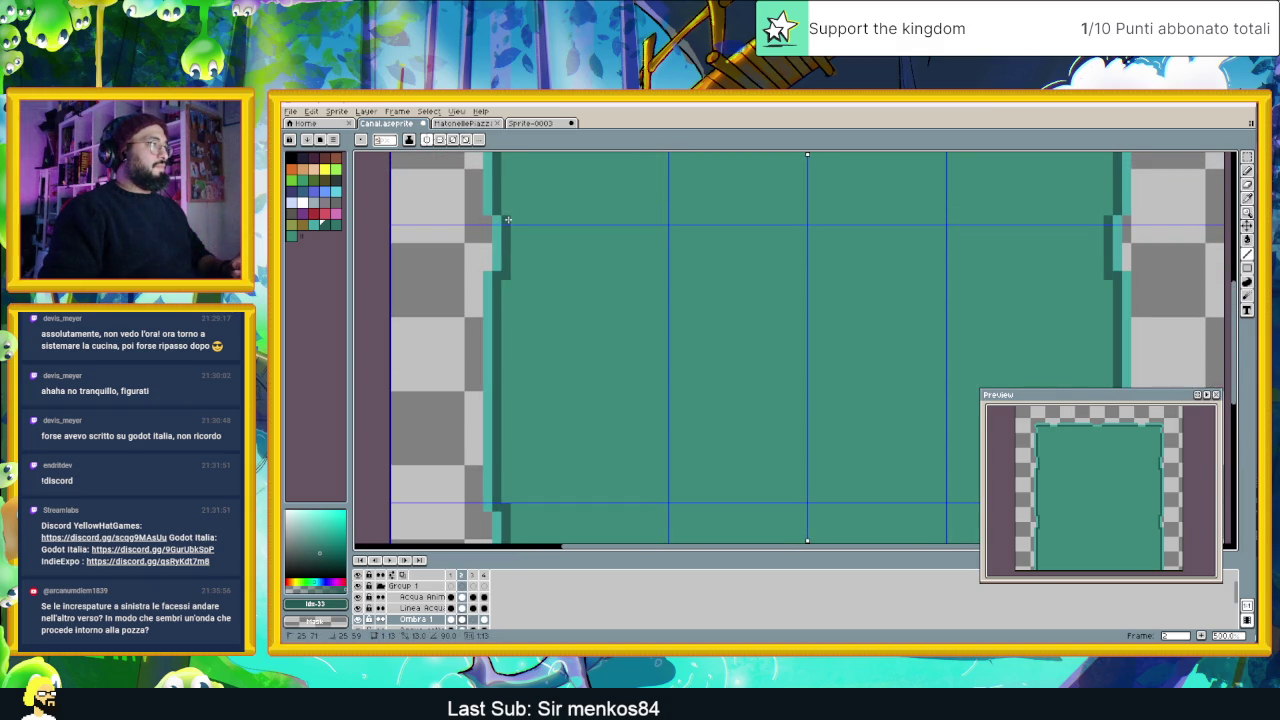
pyautogui.scroll(3, 566, 437)
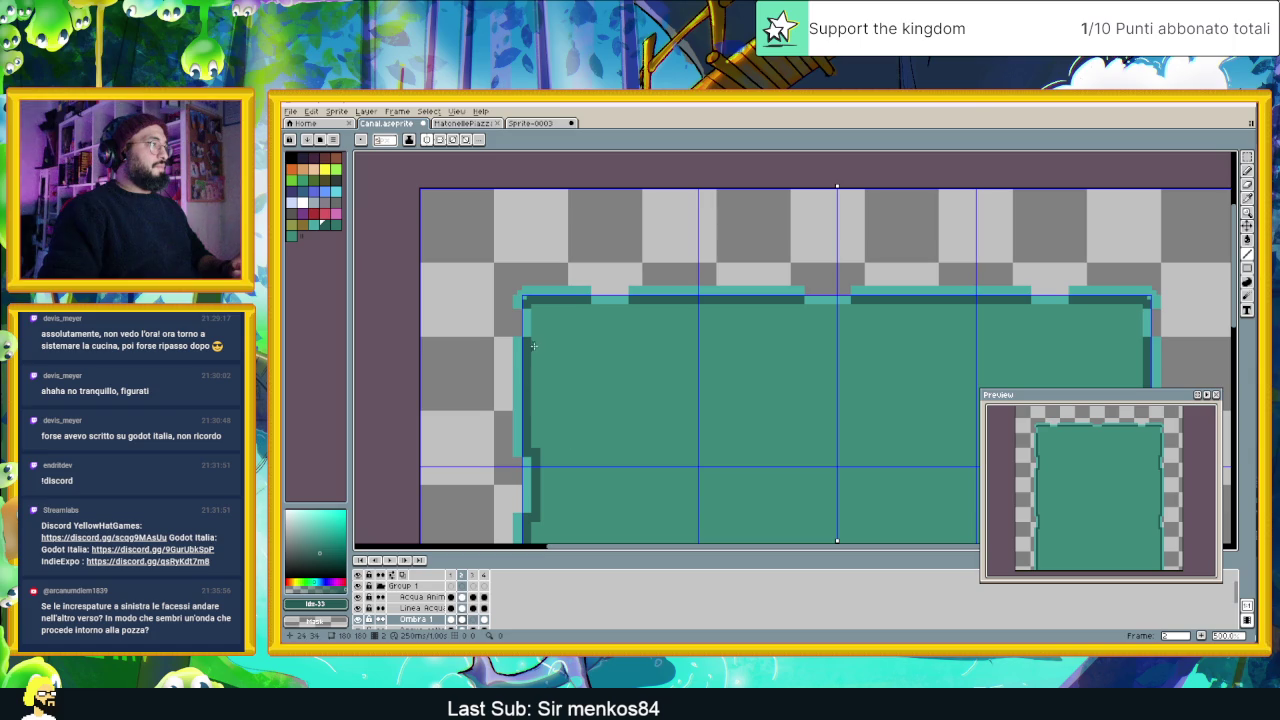
pyautogui.moveTo(536, 342); pyautogui.dragTo(536, 312)
pyautogui.click(537, 308)
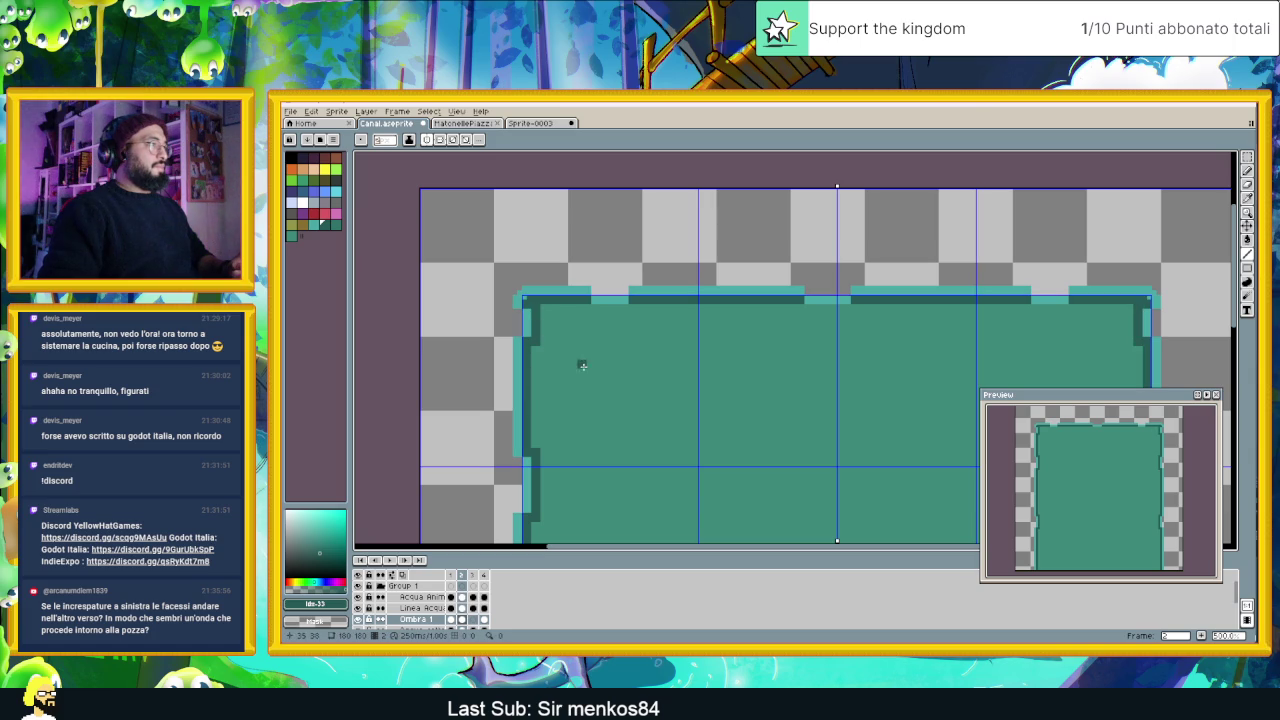
pyautogui.click(428, 140)
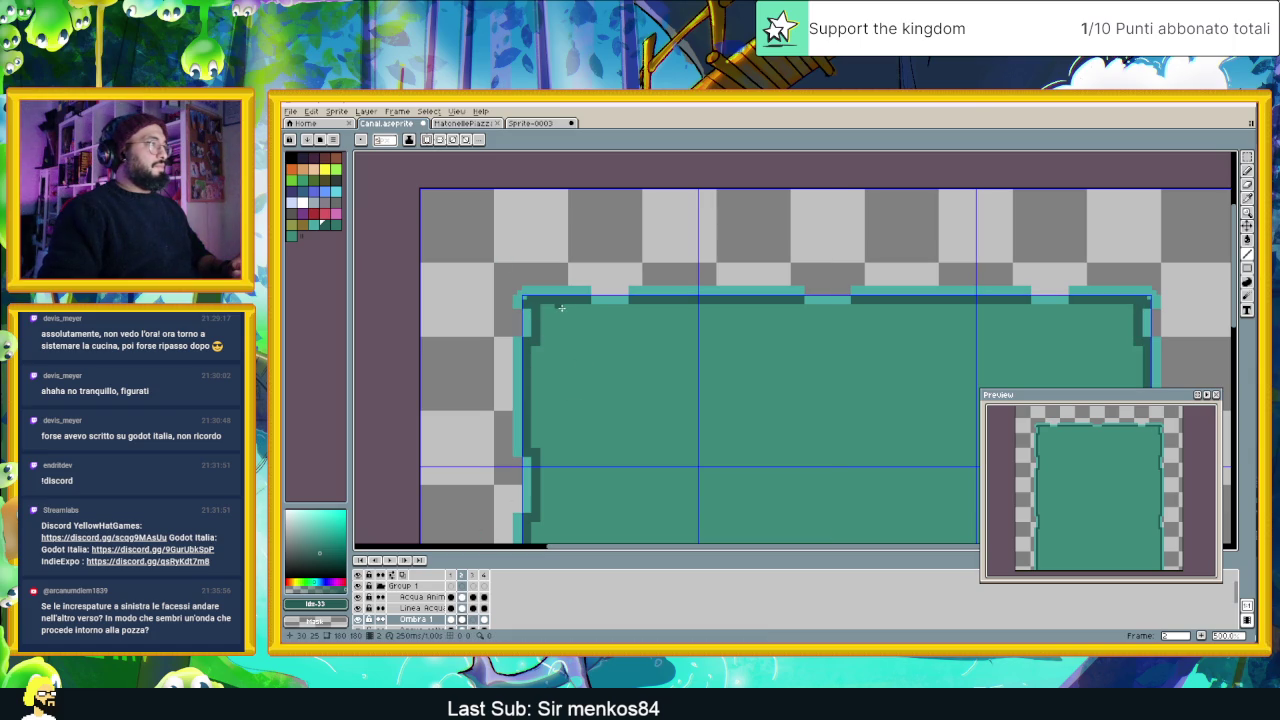
pyautogui.hotkey('ctrl', 'z')
# - Add shadow pixels under the top edge's notches and zoom out to check
pyautogui.click(741, 309)
pyautogui.click(800, 310)
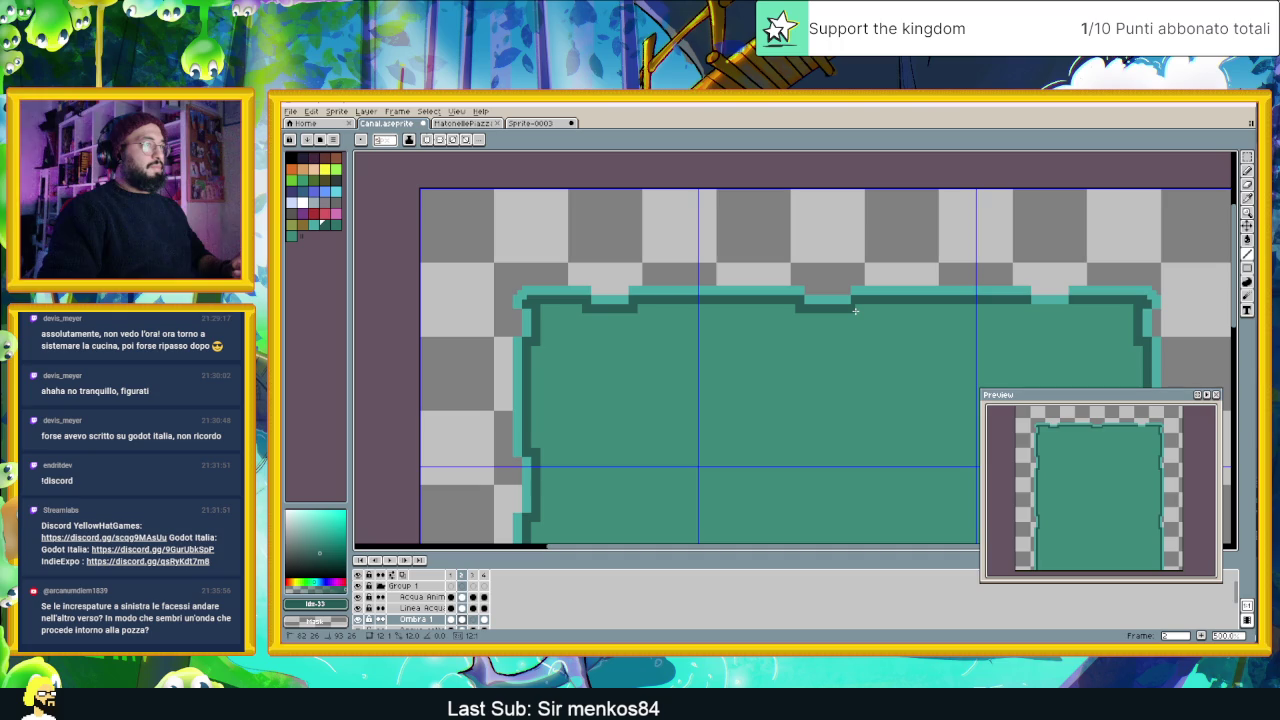
pyautogui.moveTo(1028, 311); pyautogui.dragTo(1061, 311)
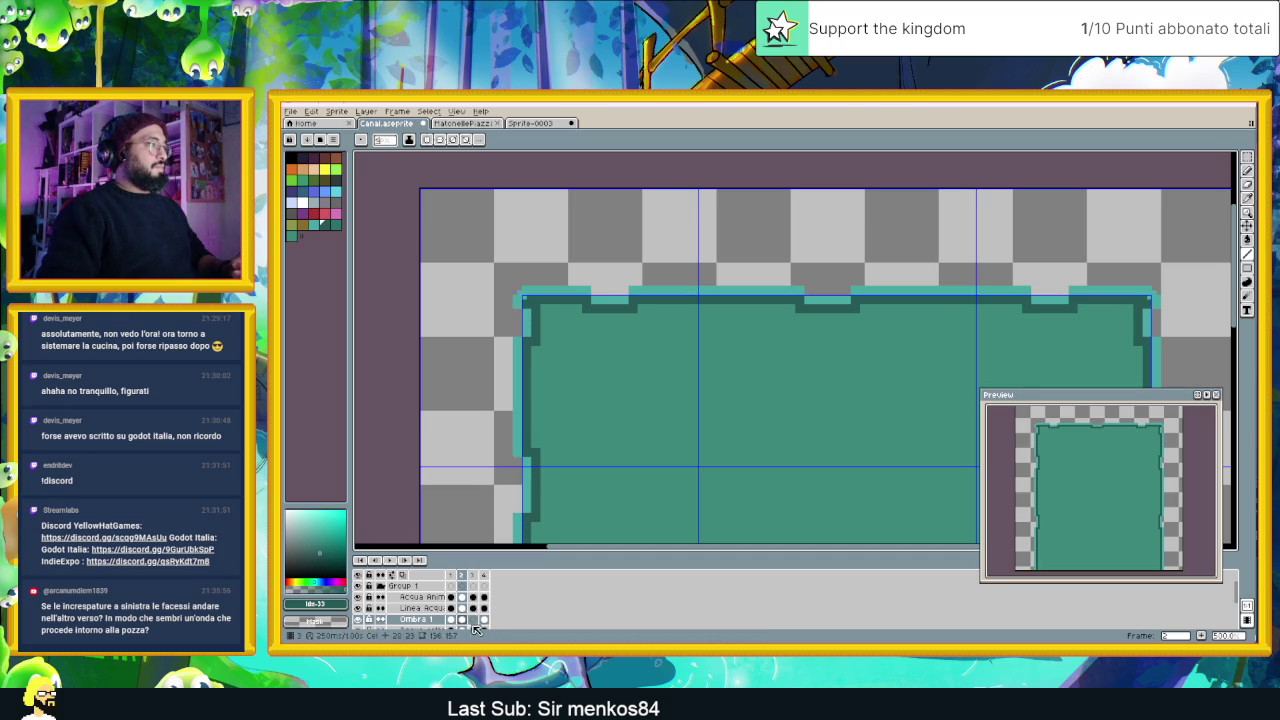
pyautogui.scroll(-2, 677, 443)
pyautogui.scroll(-2, 740, 477)
pyautogui.scroll(1, 674, 331)
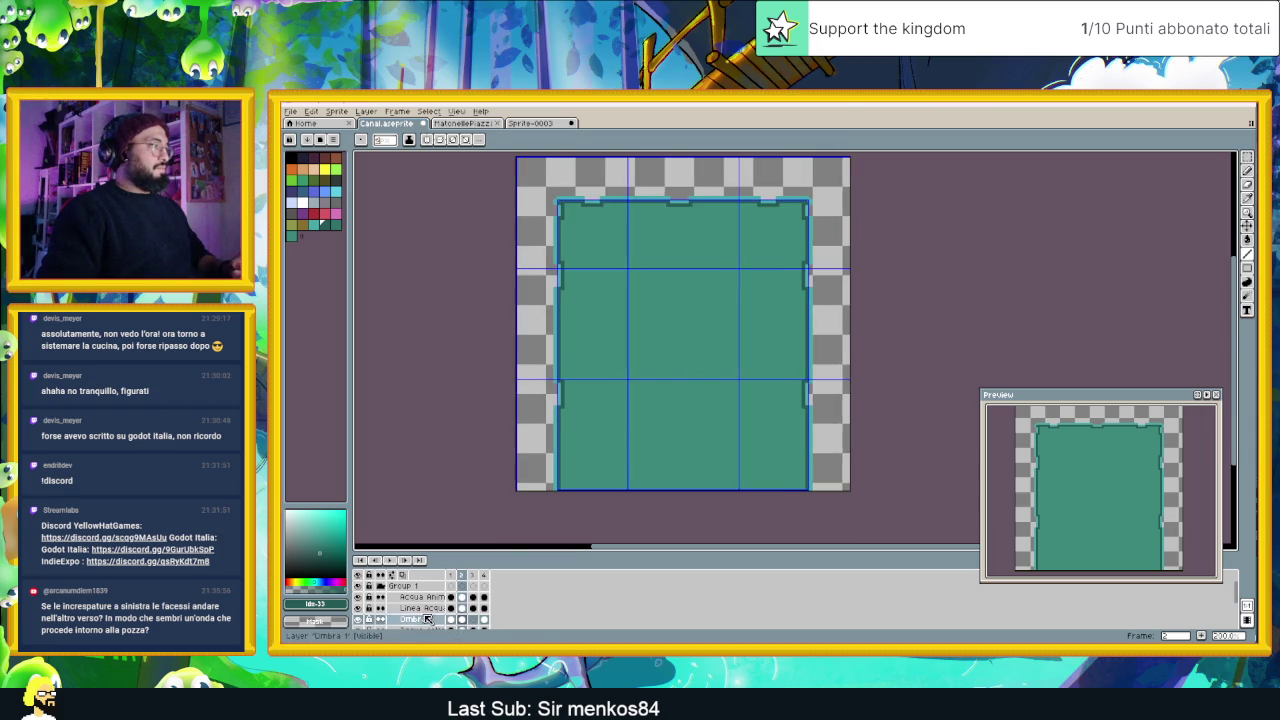
# - With mirrored drawing on, draw a dark shadow line along the water's top edge, undoing the side lines
pyautogui.click(426, 141)
pyautogui.scroll(1, 695, 184)
pyautogui.scroll(1, 695, 184)
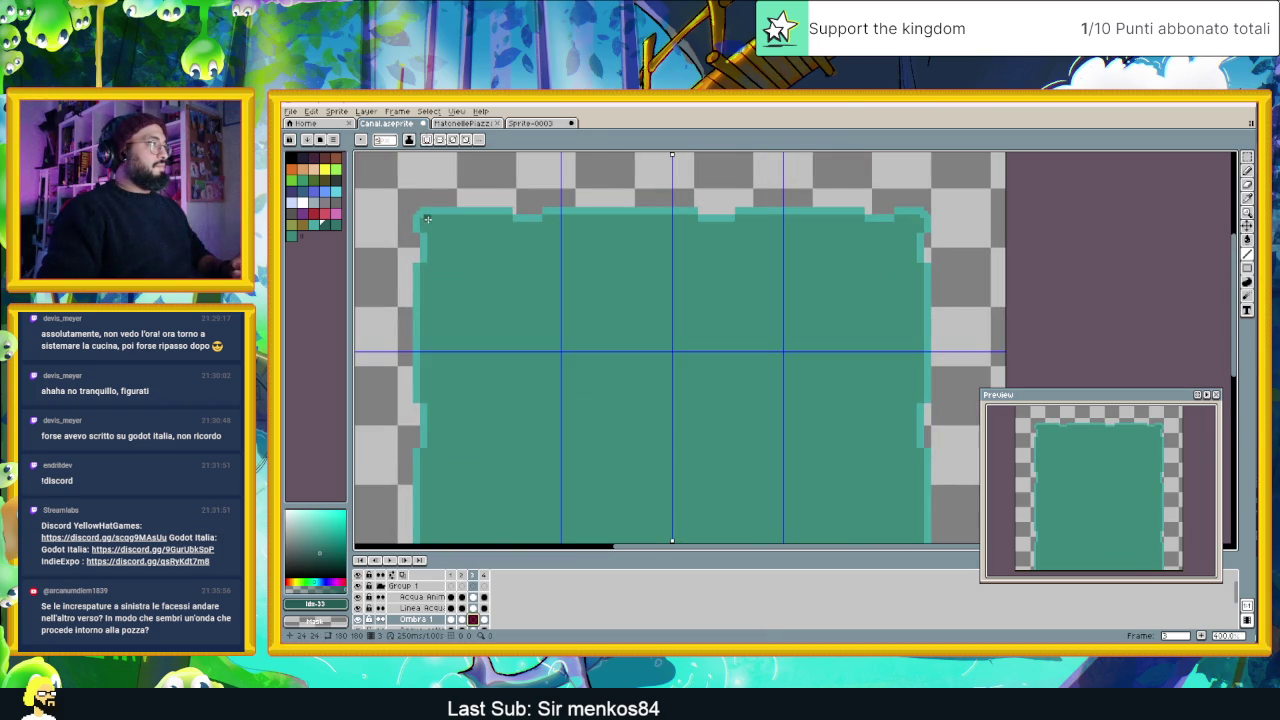
pyautogui.moveTo(432, 218); pyautogui.dragTo(945, 221)
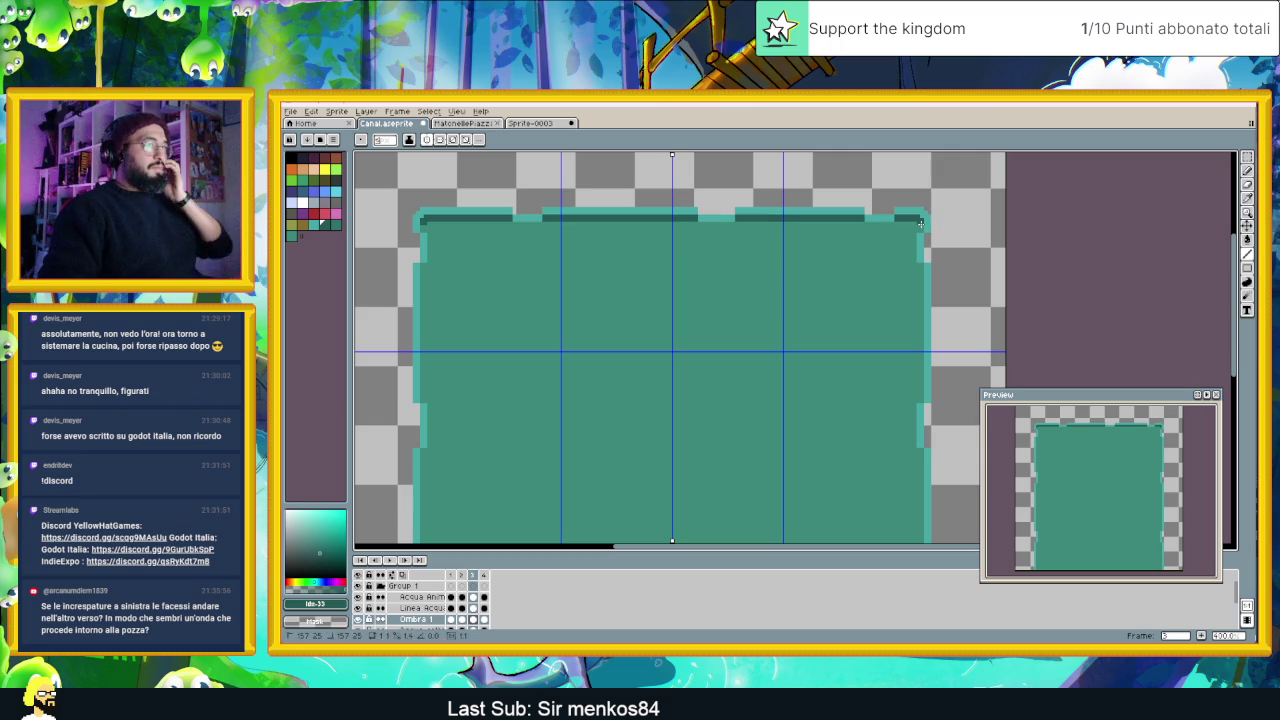
pyautogui.moveTo(912, 234); pyautogui.dragTo(914, 541)
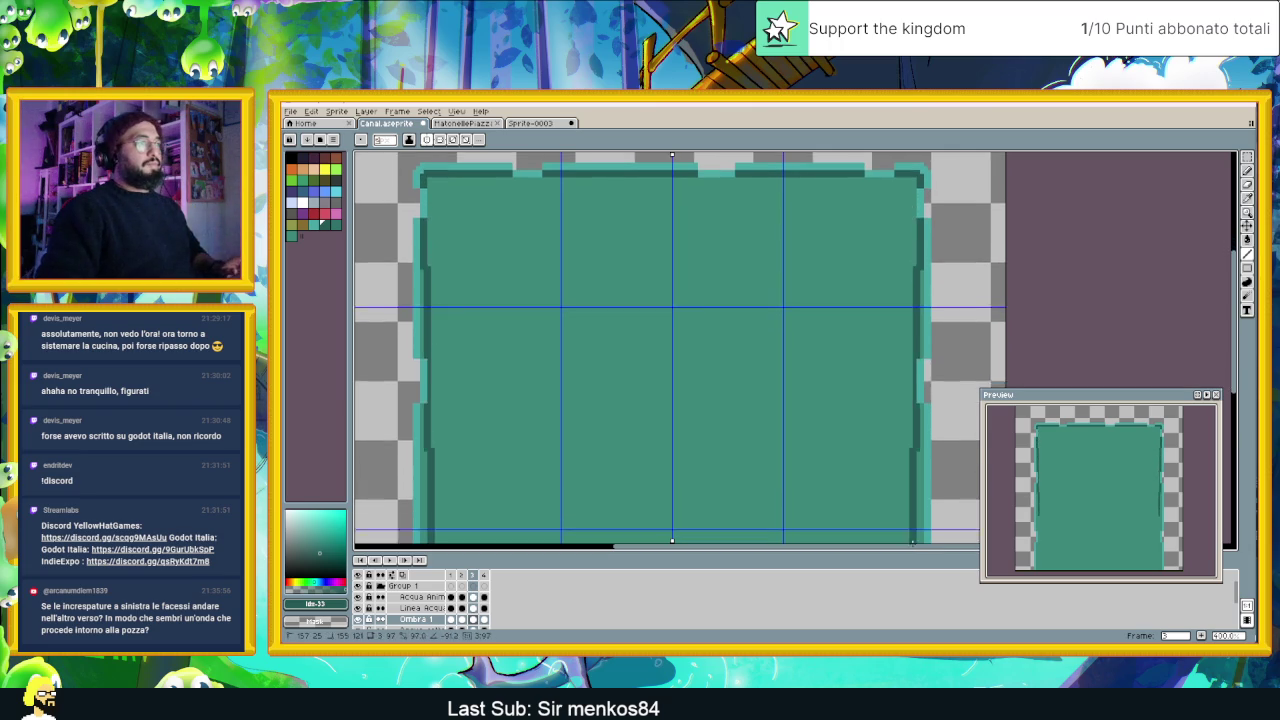
pyautogui.hotkey('ctrl', 'z')
pyautogui.hotkey('ctrl', 'z')
# - Paint a dark teal shadow column up the sprite's right inner edge
pyautogui.scroll(1, 815, 343)
pyautogui.moveTo(893, 386); pyautogui.dragTo(903, 405)
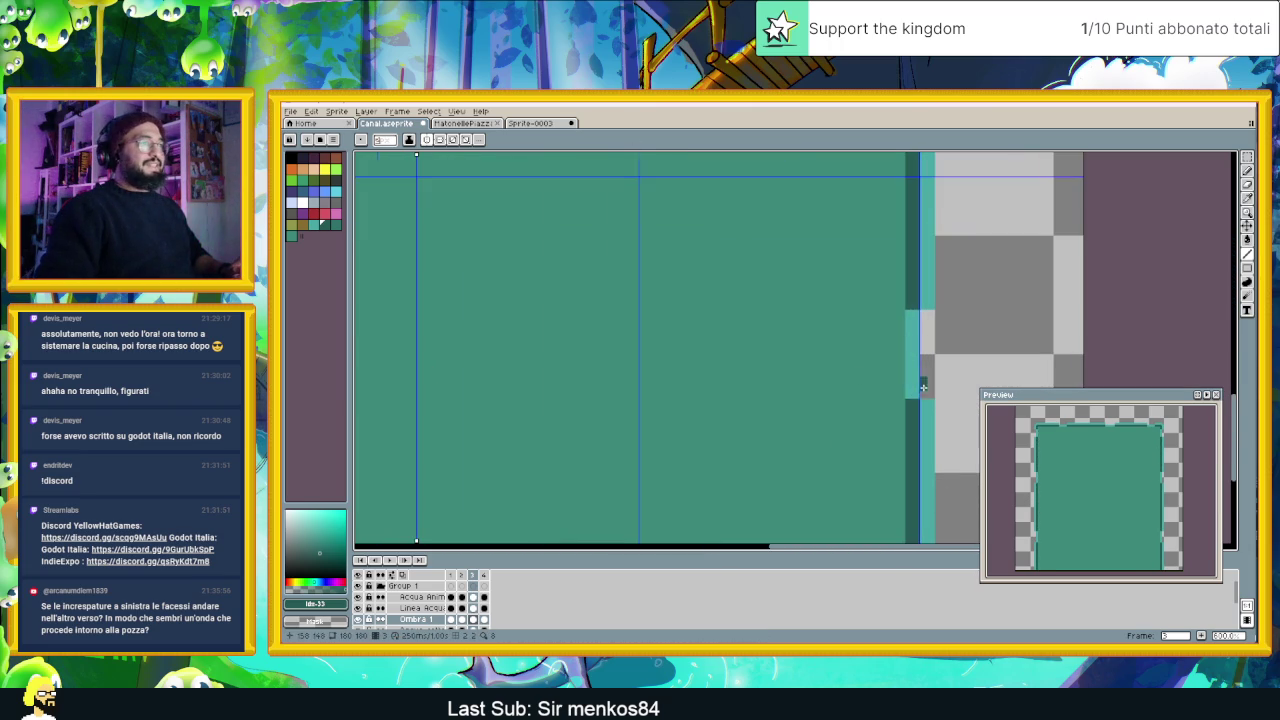
pyautogui.moveTo(886, 358)
pyautogui.mouseDown()
pyautogui.moveTo(895, 390)
pyautogui.moveTo(899, 315)
pyautogui.mouseUp()
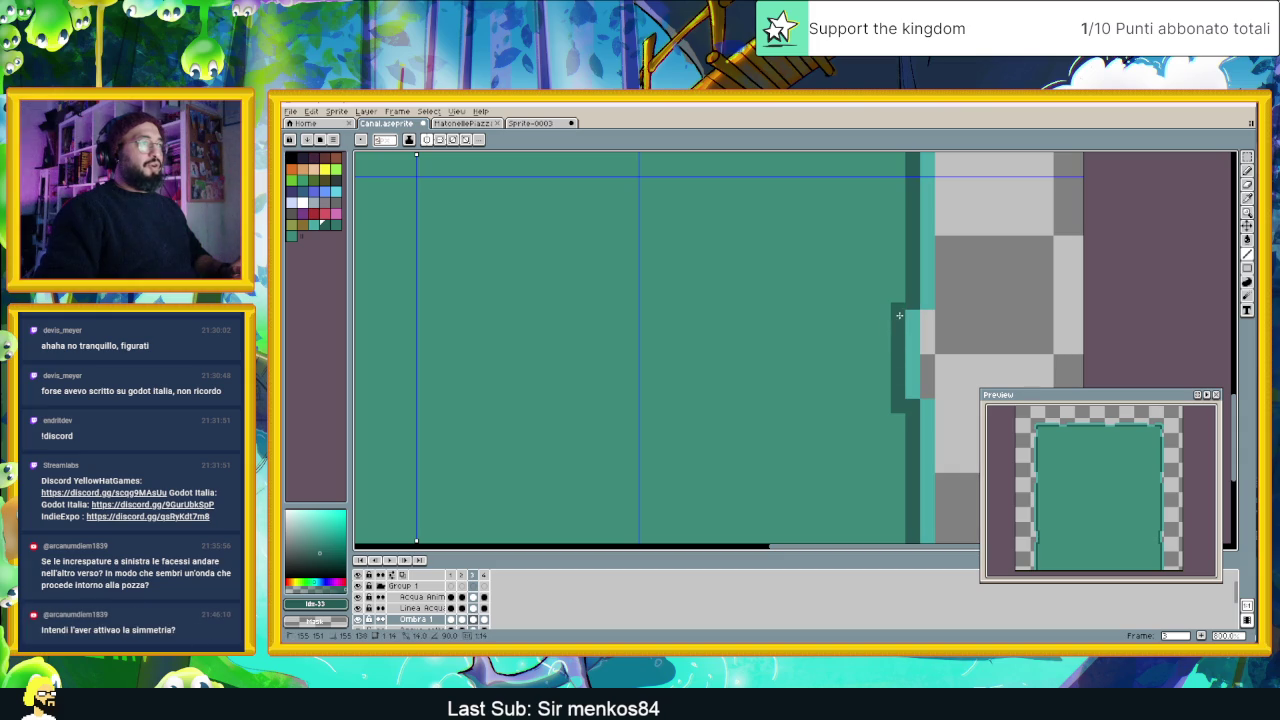
pyautogui.moveTo(880, 251); pyautogui.dragTo(886, 411)
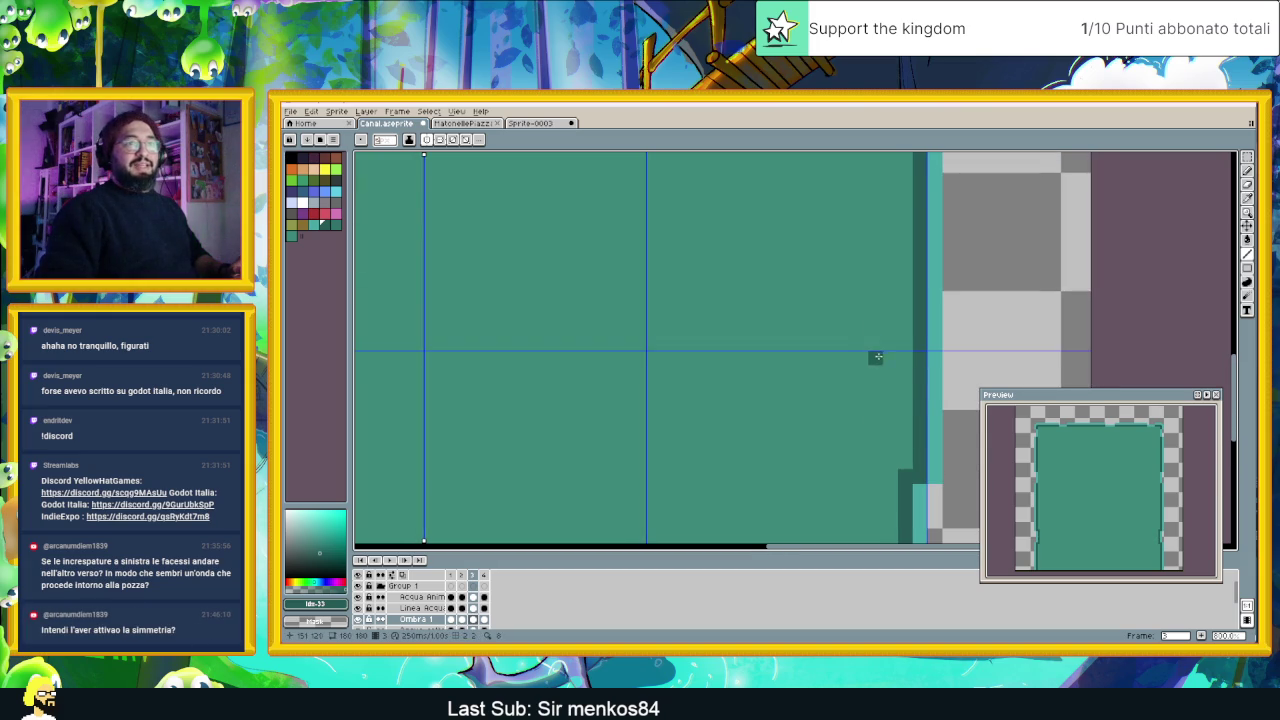
pyautogui.scroll(-5, 886, 350)
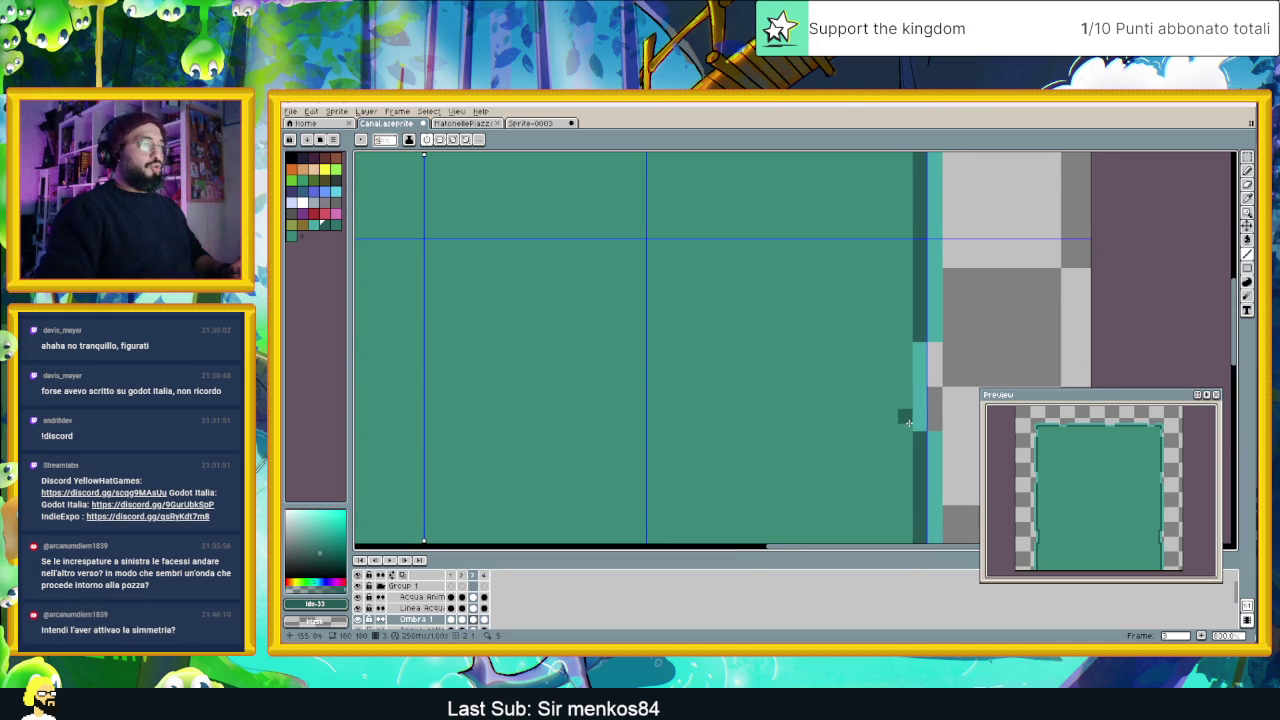
pyautogui.moveTo(906, 430); pyautogui.dragTo(897, 330)
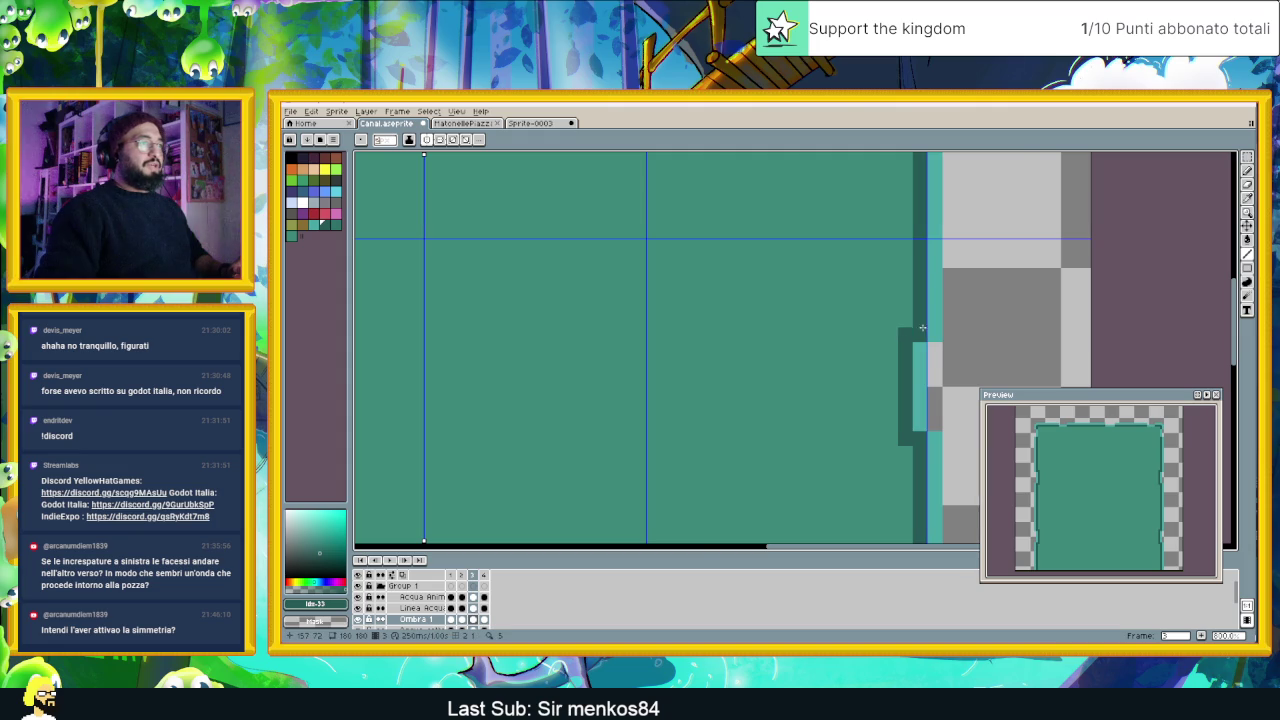
pyautogui.scroll(-1, 923, 363)
pyautogui.scroll(-1, 923, 363)
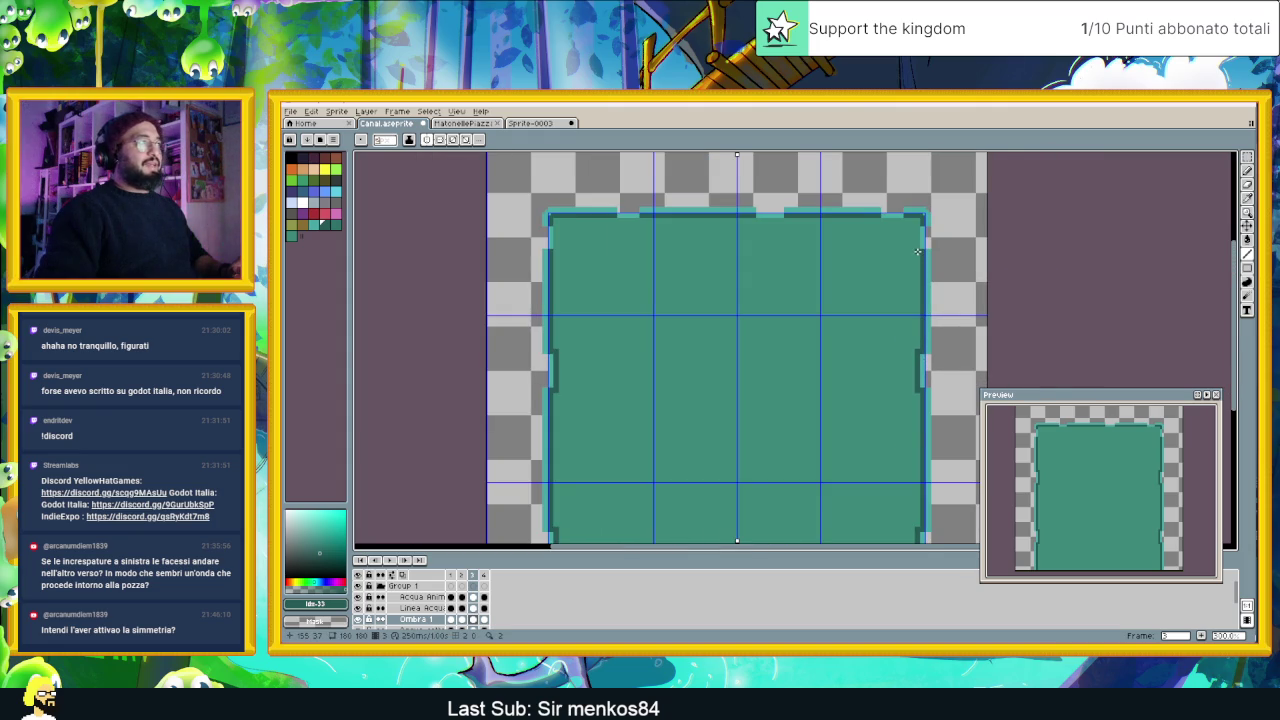
pyautogui.scroll(2, 917, 251)
pyautogui.scroll(1, 917, 251)
pyautogui.moveTo(918, 250); pyautogui.dragTo(918, 183)
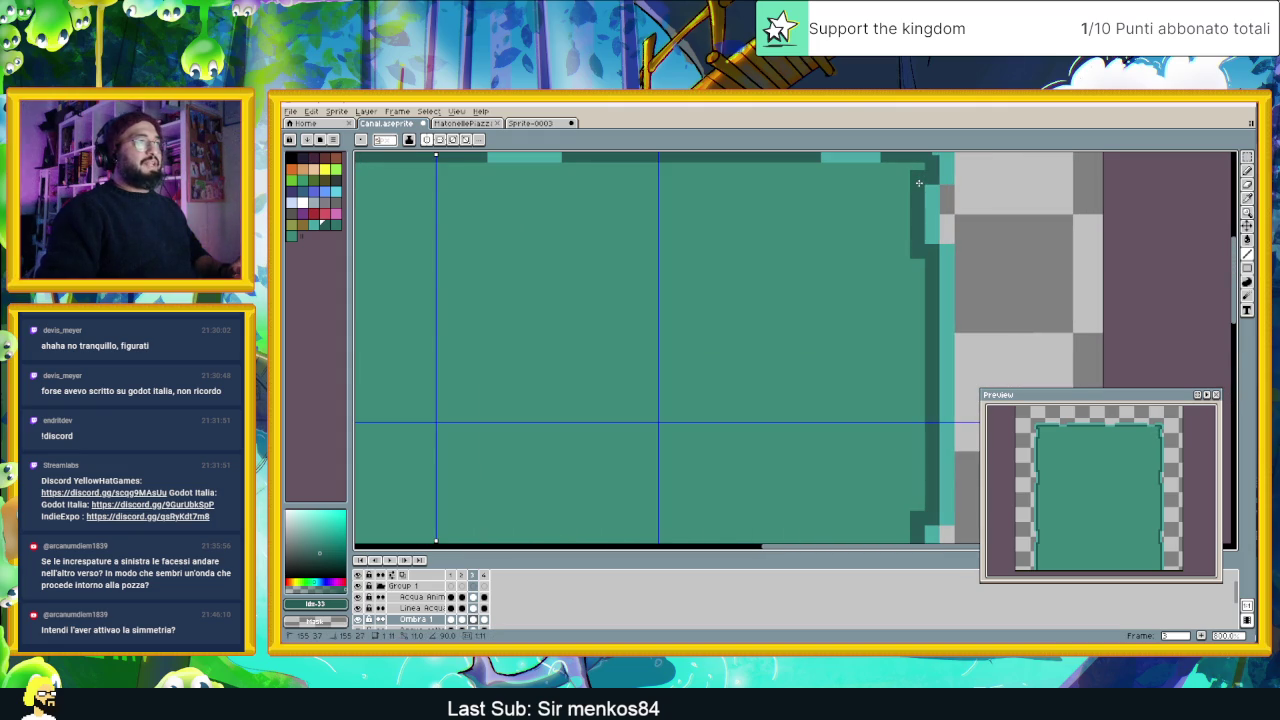
pyautogui.scroll(-3, 935, 271)
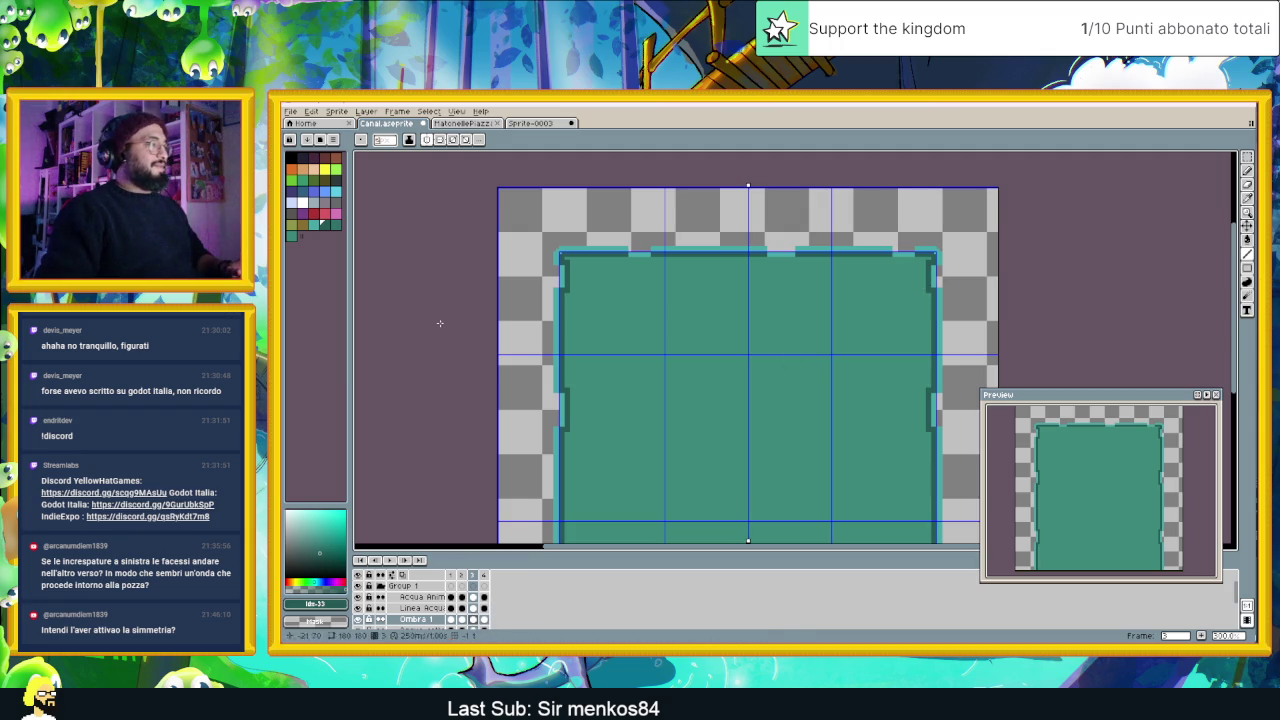
# - Add dark teal shadow strokes under the top and right-top notches, extending toward the right corner
pyautogui.scroll(1, 900, 290)
pyautogui.scroll(1, 900, 290)
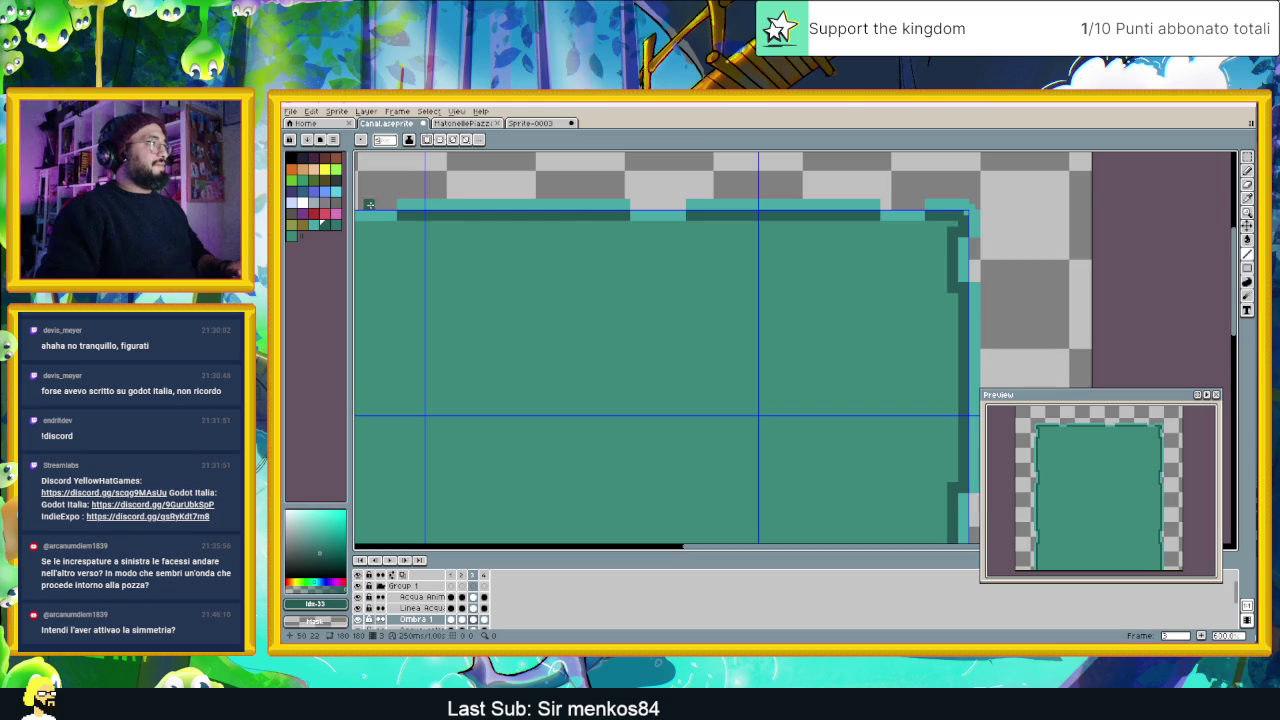
pyautogui.moveTo(625, 226); pyautogui.dragTo(700, 229)
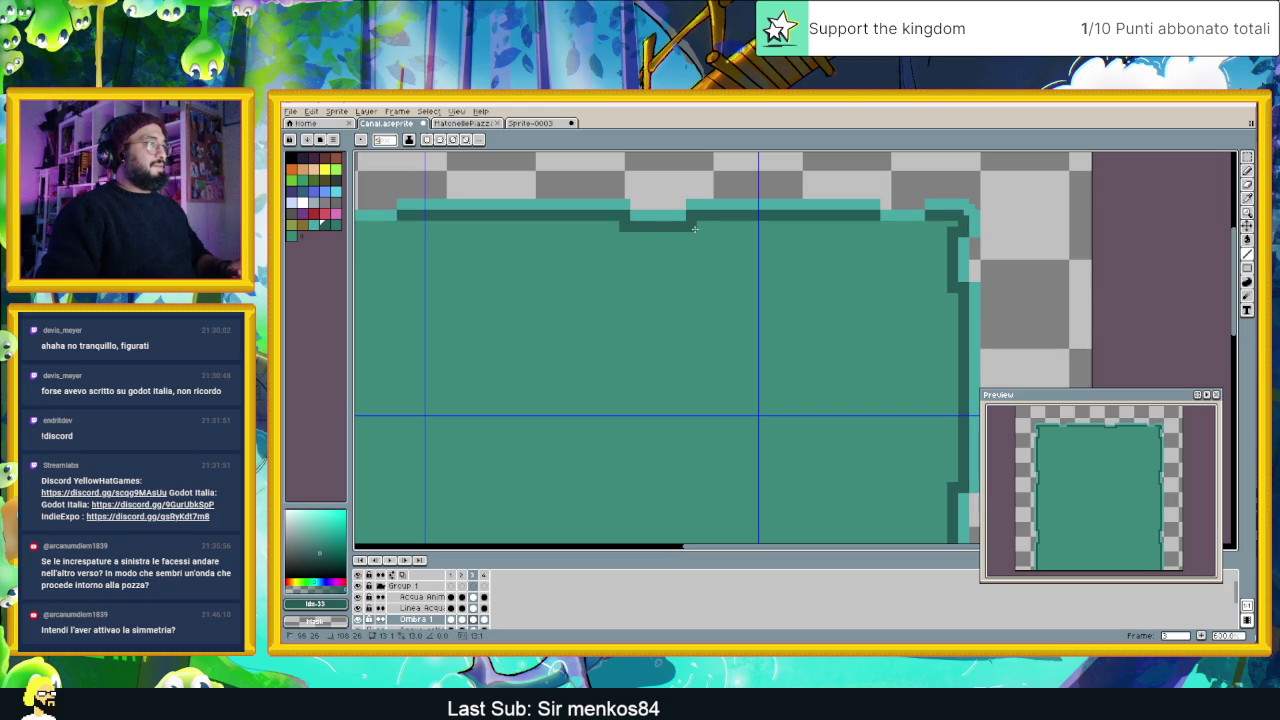
pyautogui.moveTo(880, 229)
pyautogui.mouseDown()
pyautogui.moveTo(952, 229)
pyautogui.moveTo(1056, 296)
pyautogui.mouseUp()
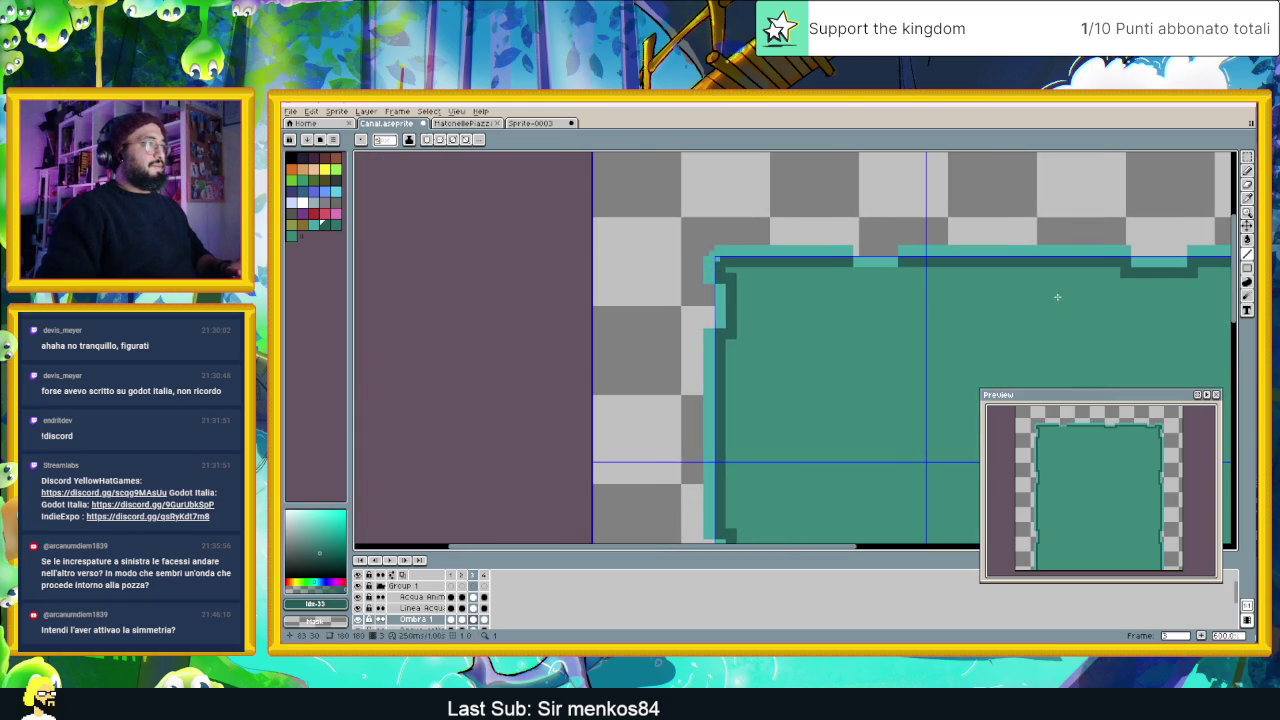
pyautogui.moveTo(851, 276); pyautogui.dragTo(879, 276)
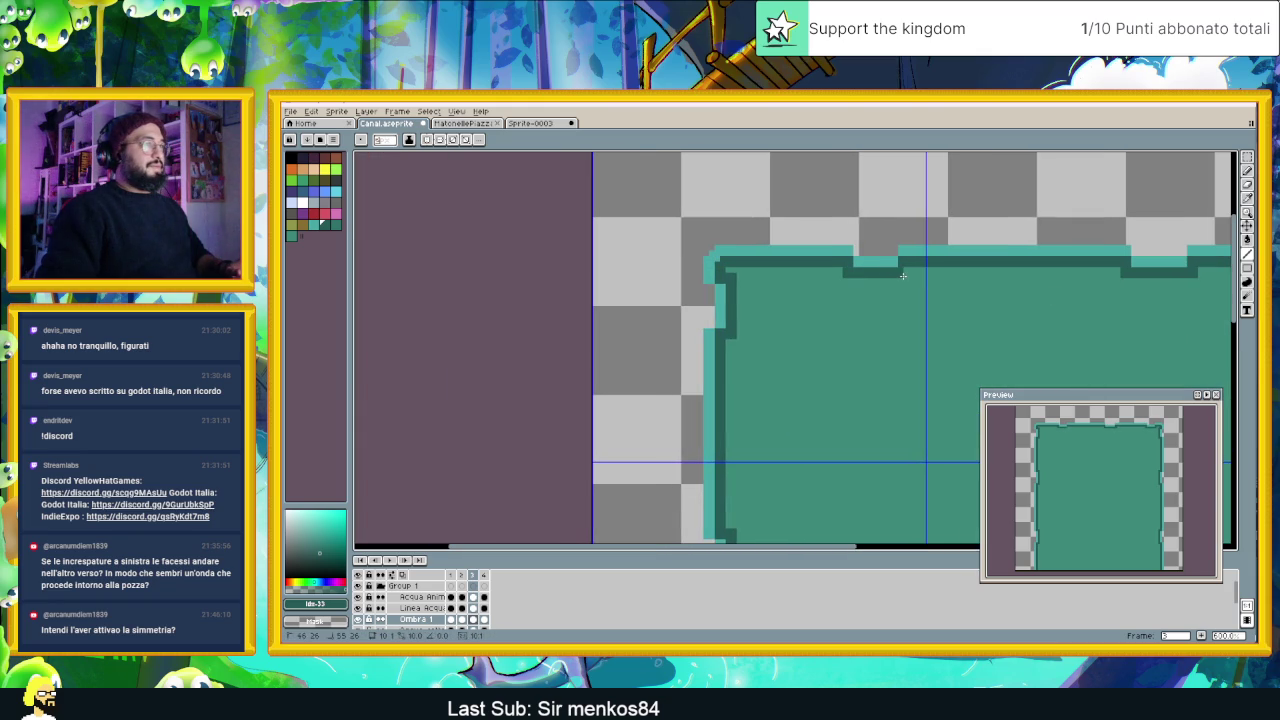
pyautogui.scroll(-3, 908, 275)
pyautogui.moveTo(1137, 374)
pyautogui.mouseDown()
pyautogui.moveTo(800, 269)
pyautogui.moveTo(762, 270)
pyautogui.mouseUp()
pyautogui.scroll(-1, 800, 269)
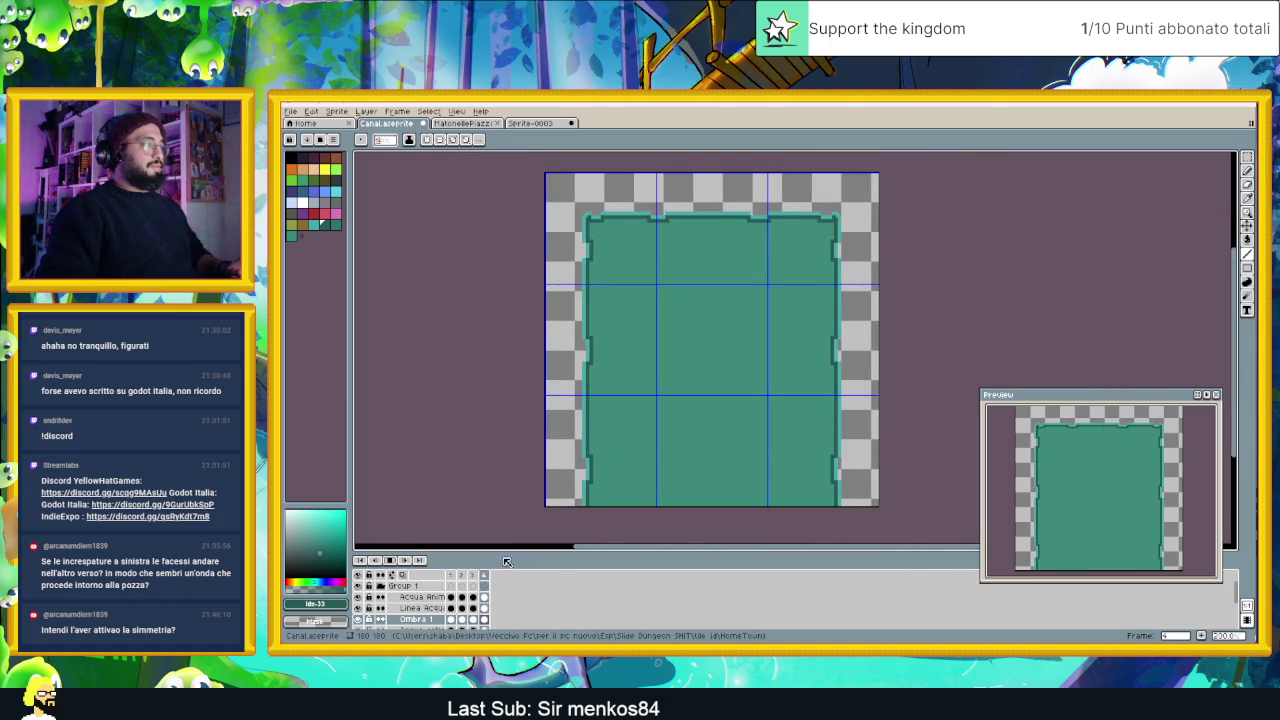
pyautogui.scroll(-2, 425, 610)
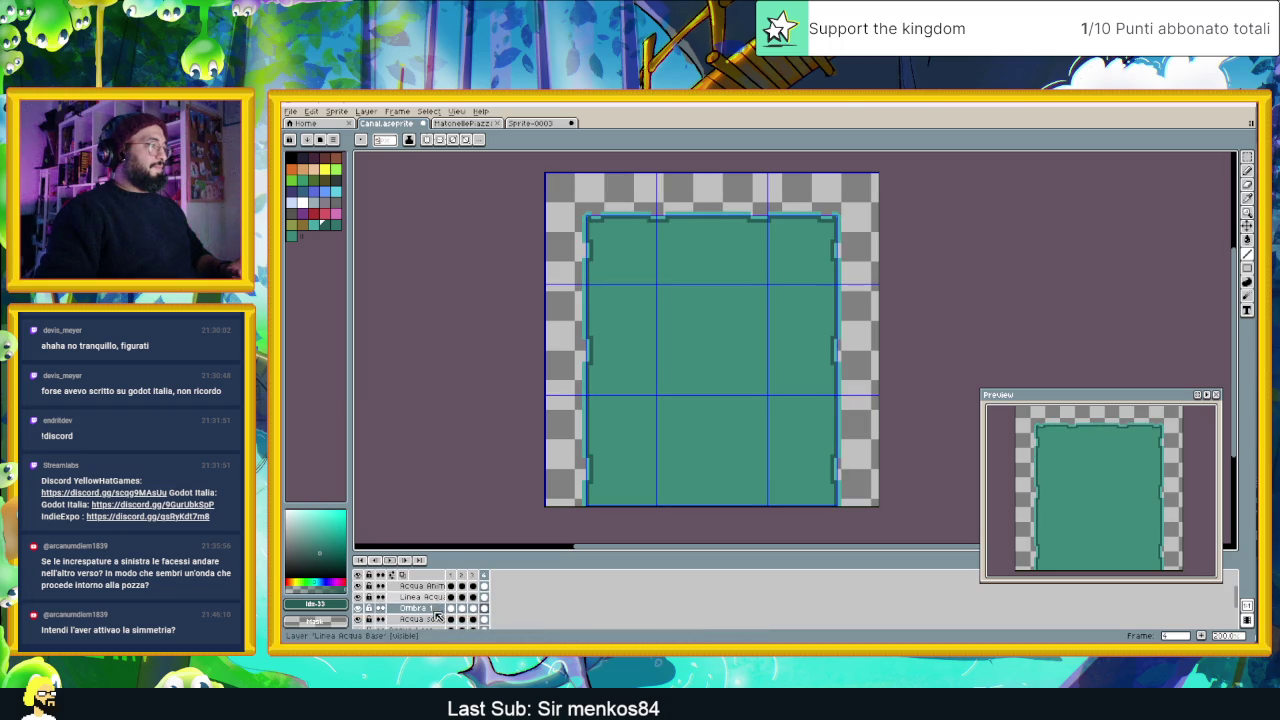
# - Create a new empty layer named 'Ombra 2'
pyautogui.rightClick(430, 608)
pyautogui.moveTo(455, 591)
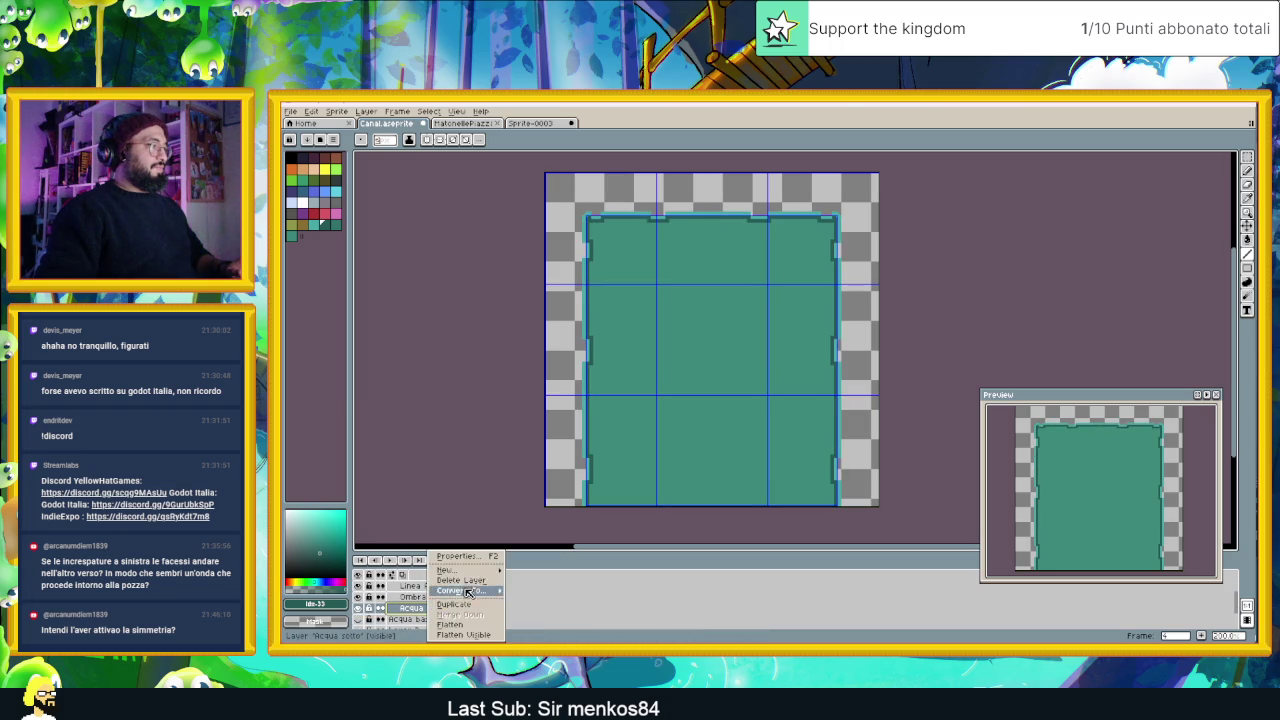
pyautogui.click(535, 569)
pyautogui.doubleClick(418, 620)
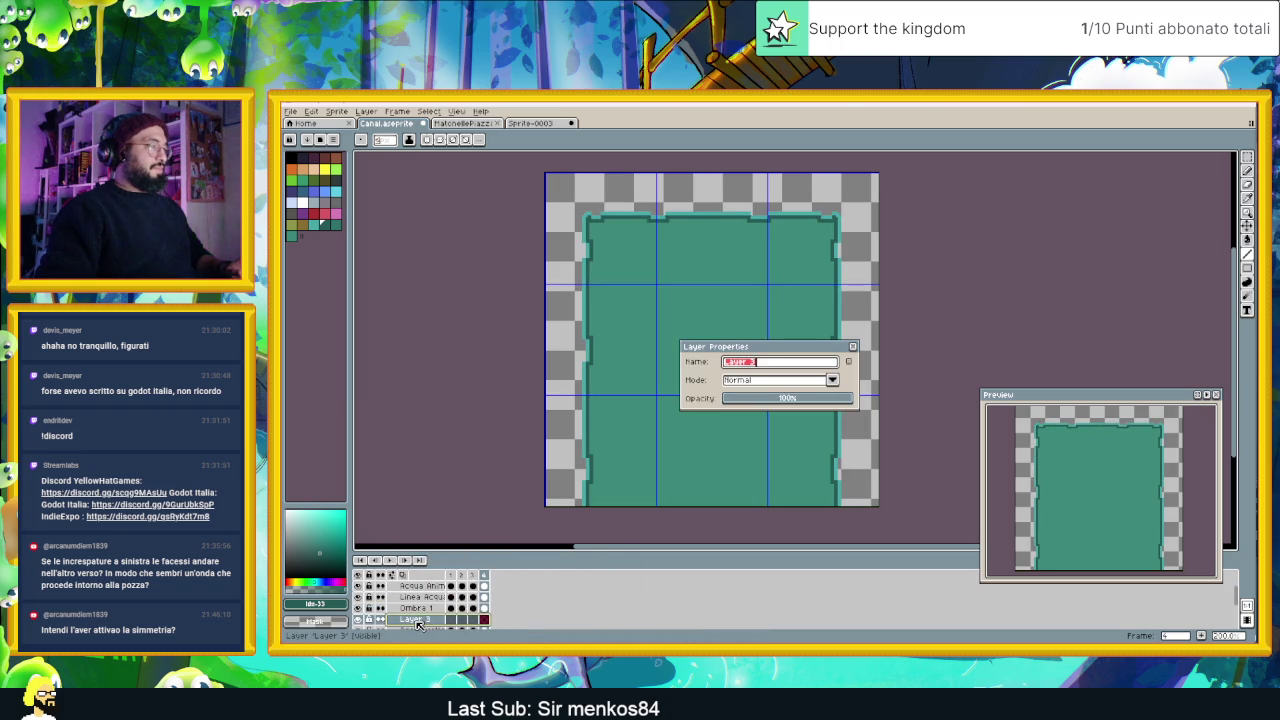
pyautogui.write('Ombra 2')
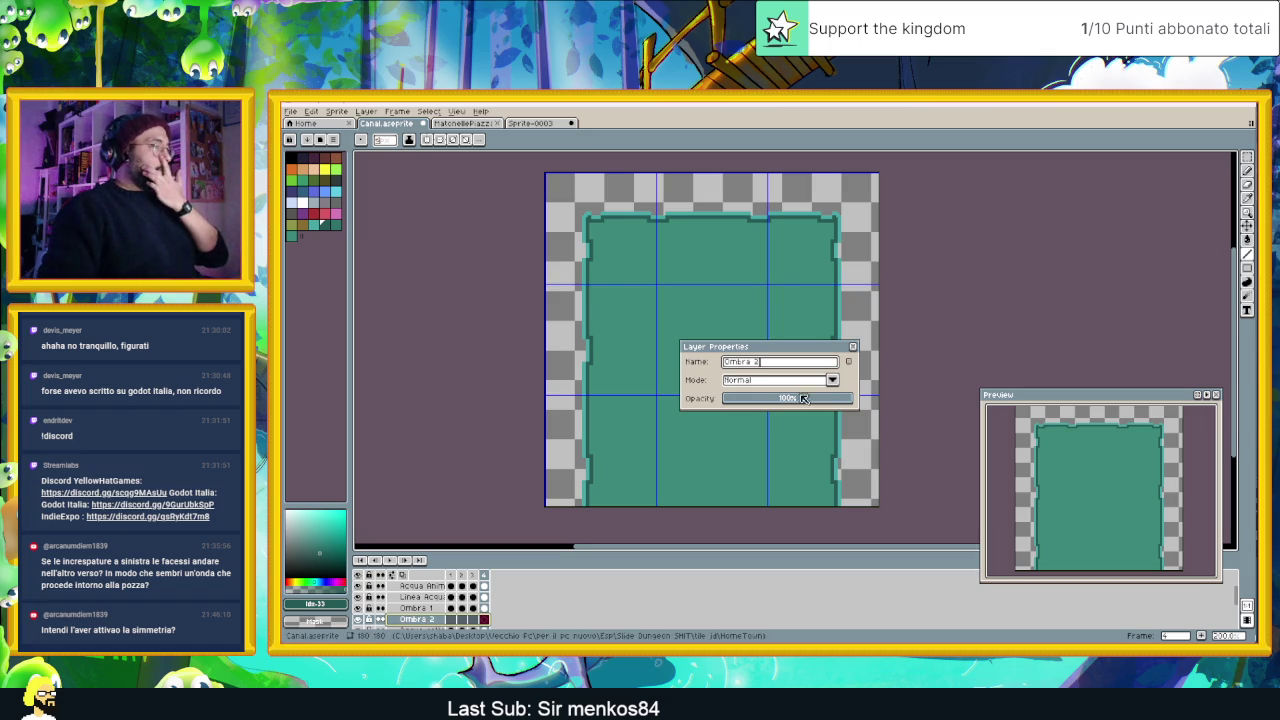
pyautogui.press('Return')
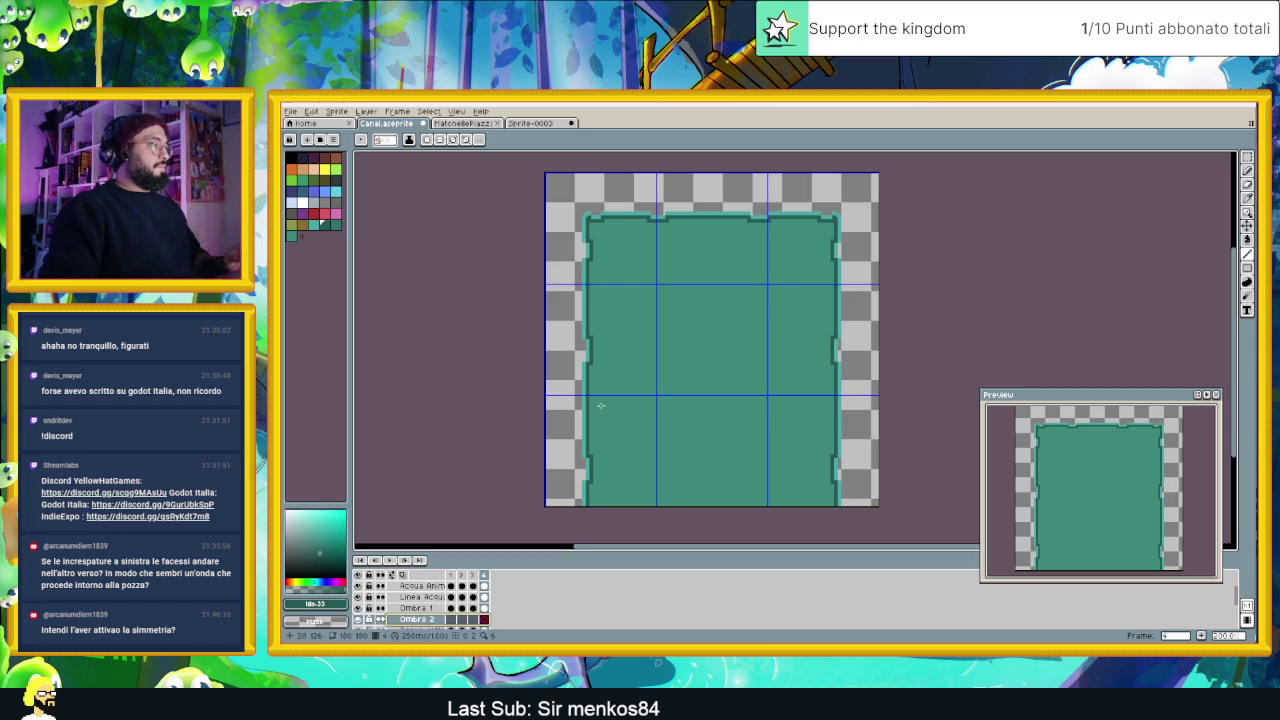
# - With palette index 34, draw dark lines along the left and top inner edges
pyautogui.click(337, 226)
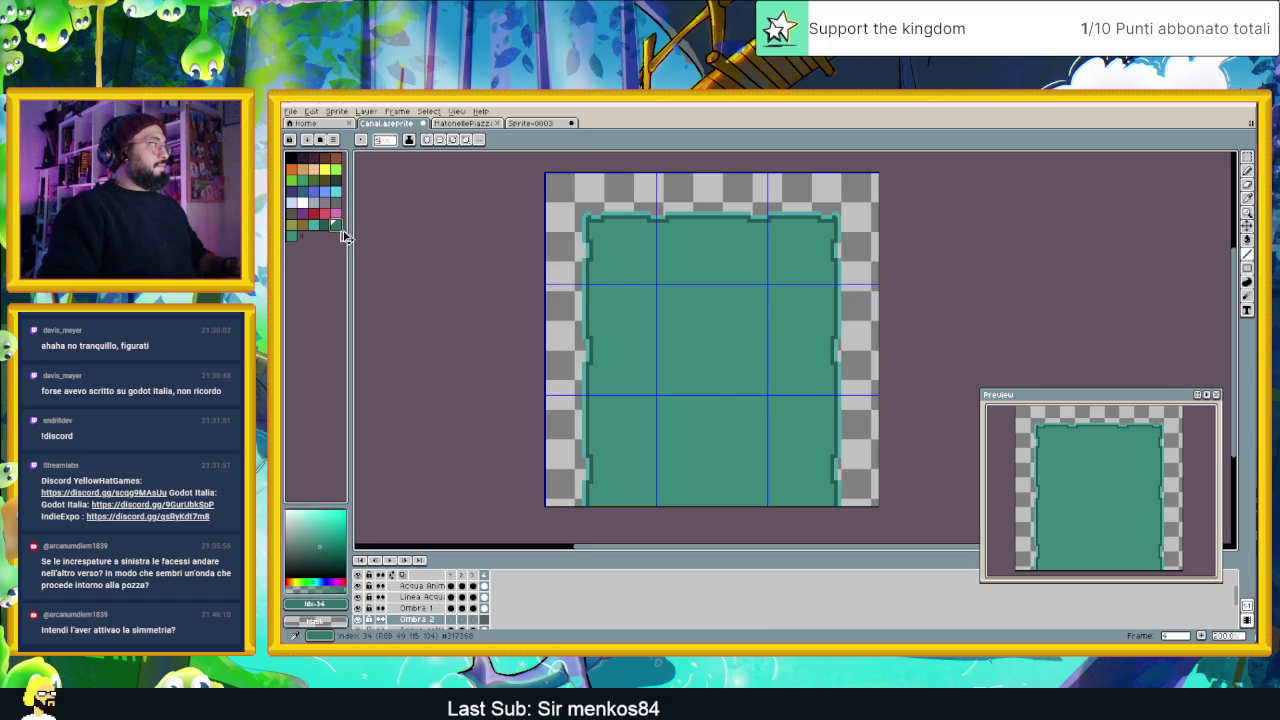
pyautogui.scroll(2, 596, 491)
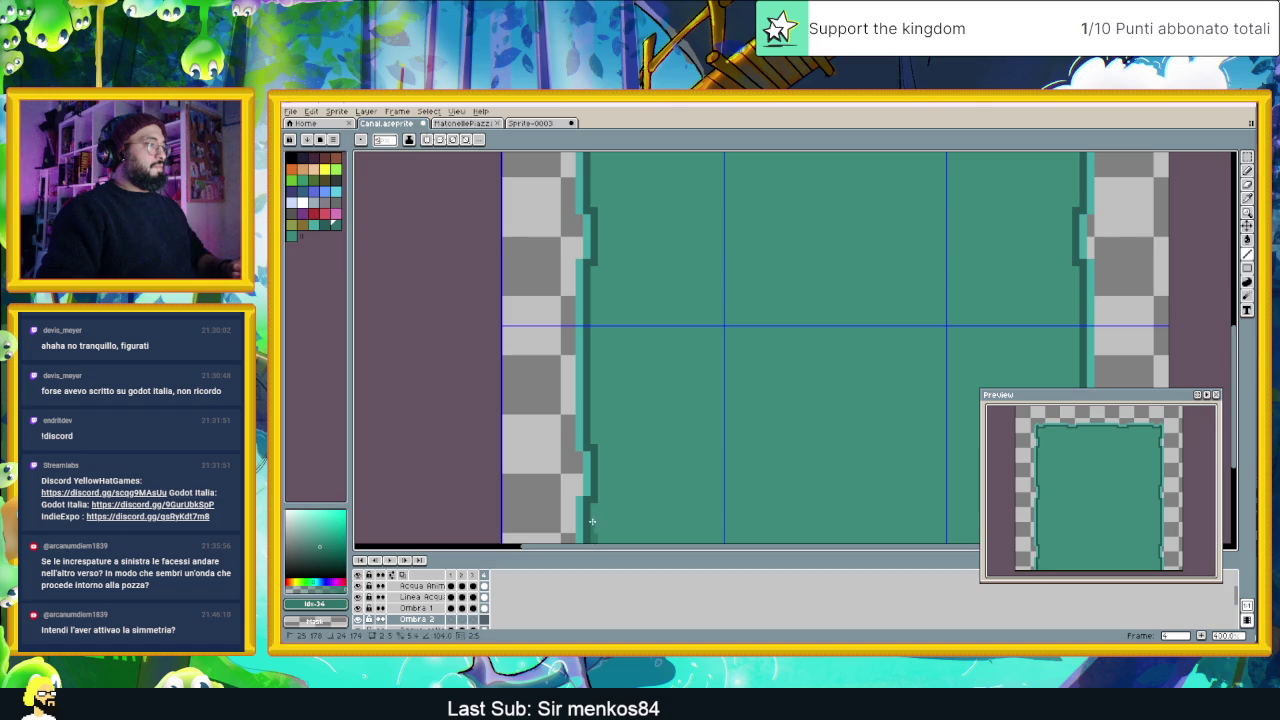
pyautogui.scroll(-2, 590, 300)
pyautogui.scroll(2, 590, 200)
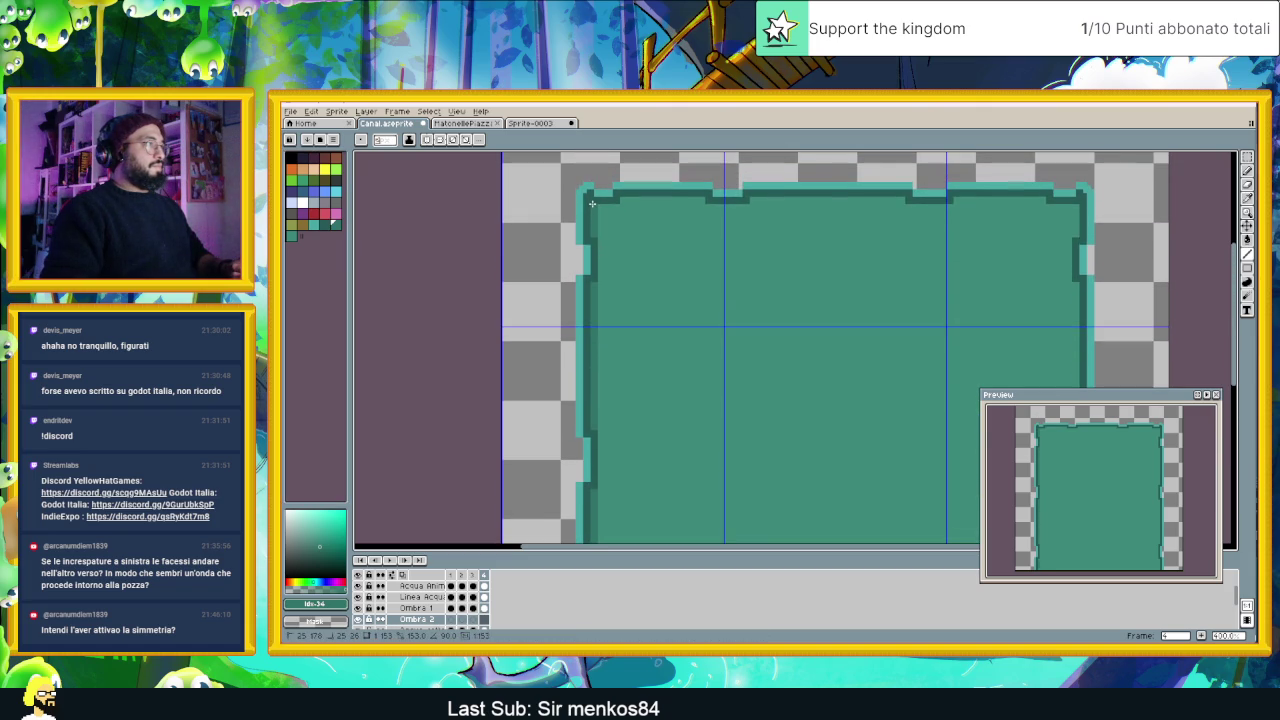
pyautogui.keyDown('shift'); pyautogui.click(592, 203); pyautogui.keyUp('shift')
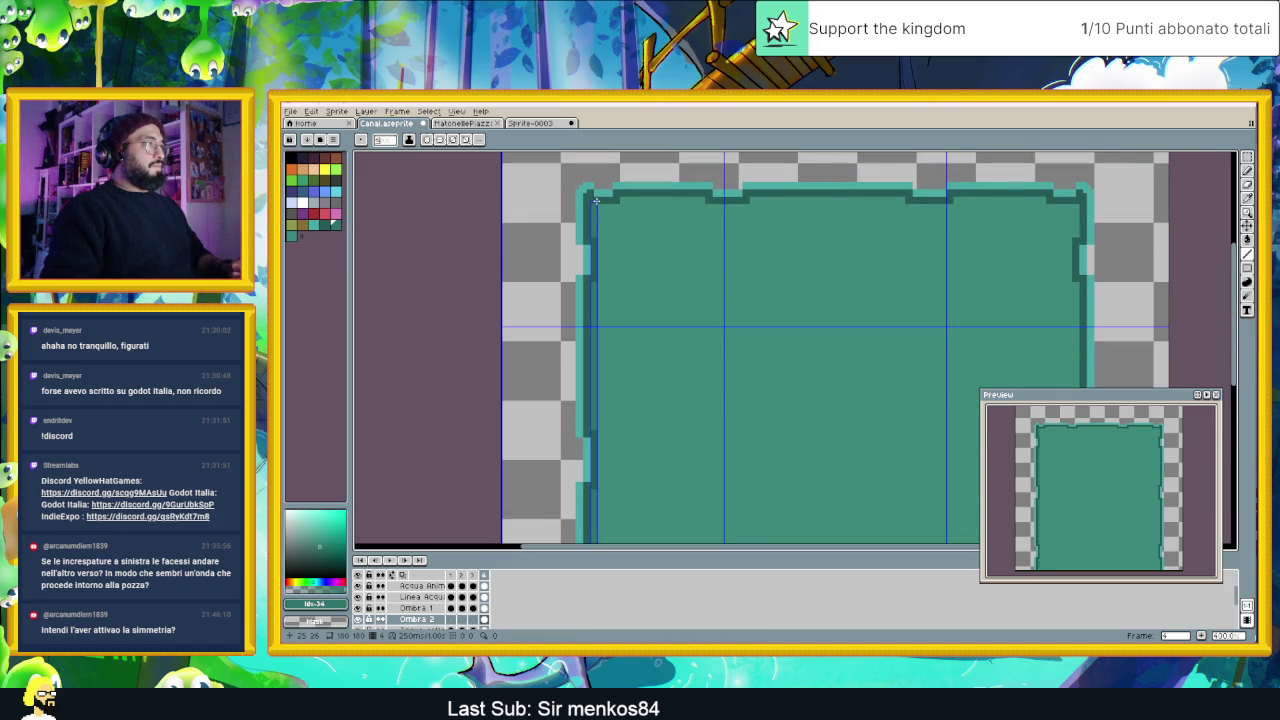
pyautogui.keyDown('shift'); pyautogui.click(1076, 204); pyautogui.keyUp('shift')
pyautogui.scroll(-10, 1068, 192)
pyautogui.scroll(-3, 1060, 180)
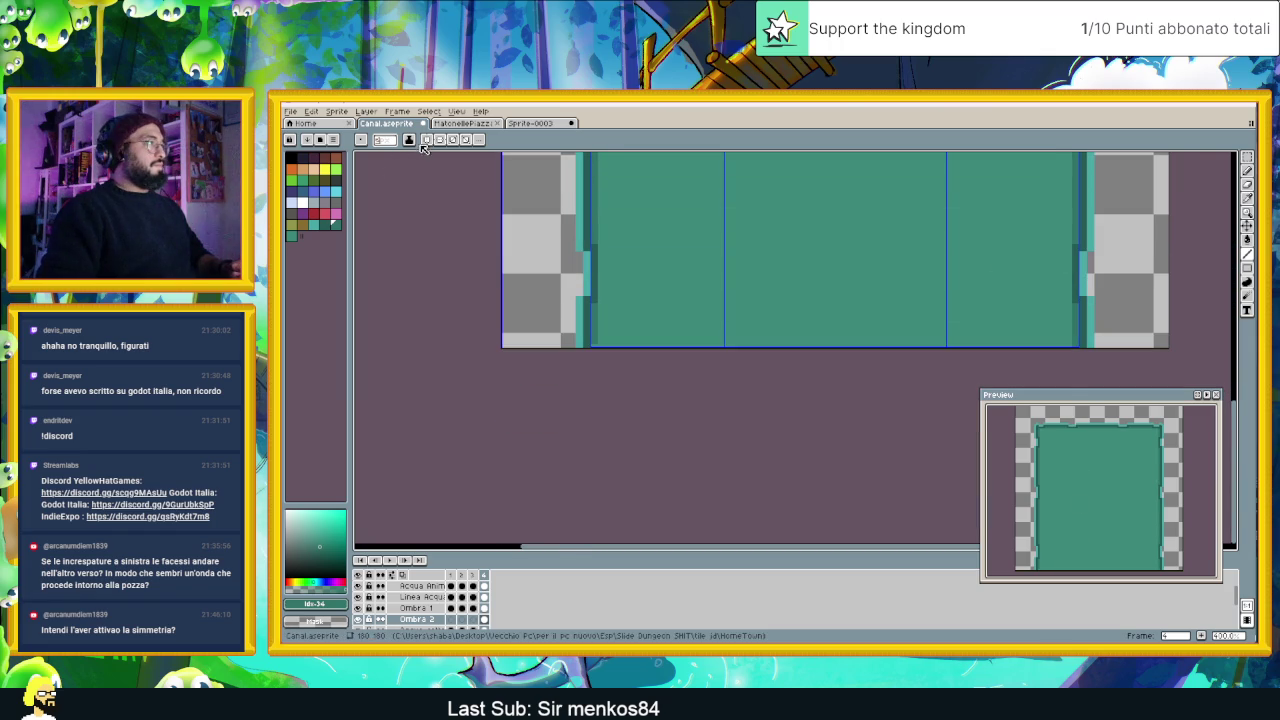
pyautogui.scroll(1, 1071, 308)
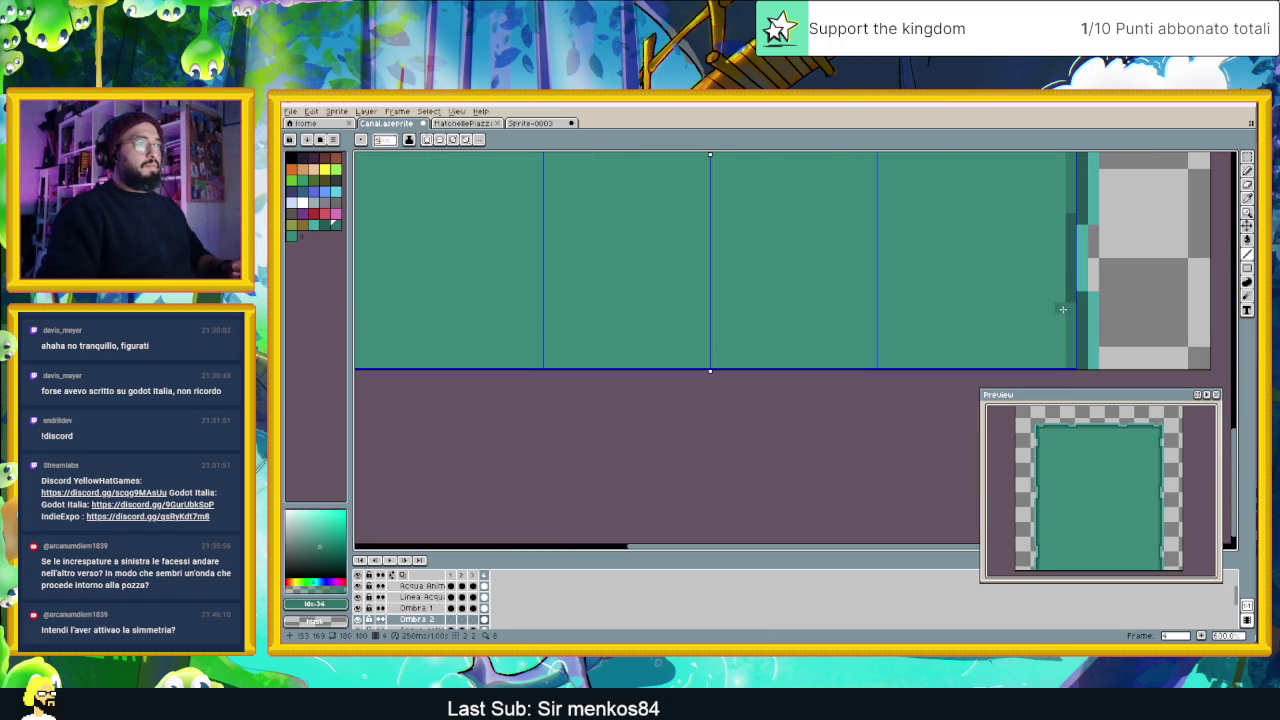
# - Paint darker shading down both side edges, filling out the right edge
pyautogui.moveTo(1063, 309)
pyautogui.mouseDown()
pyautogui.moveTo(1063, 214)
pyautogui.moveTo(822, 441)
pyautogui.mouseUp()
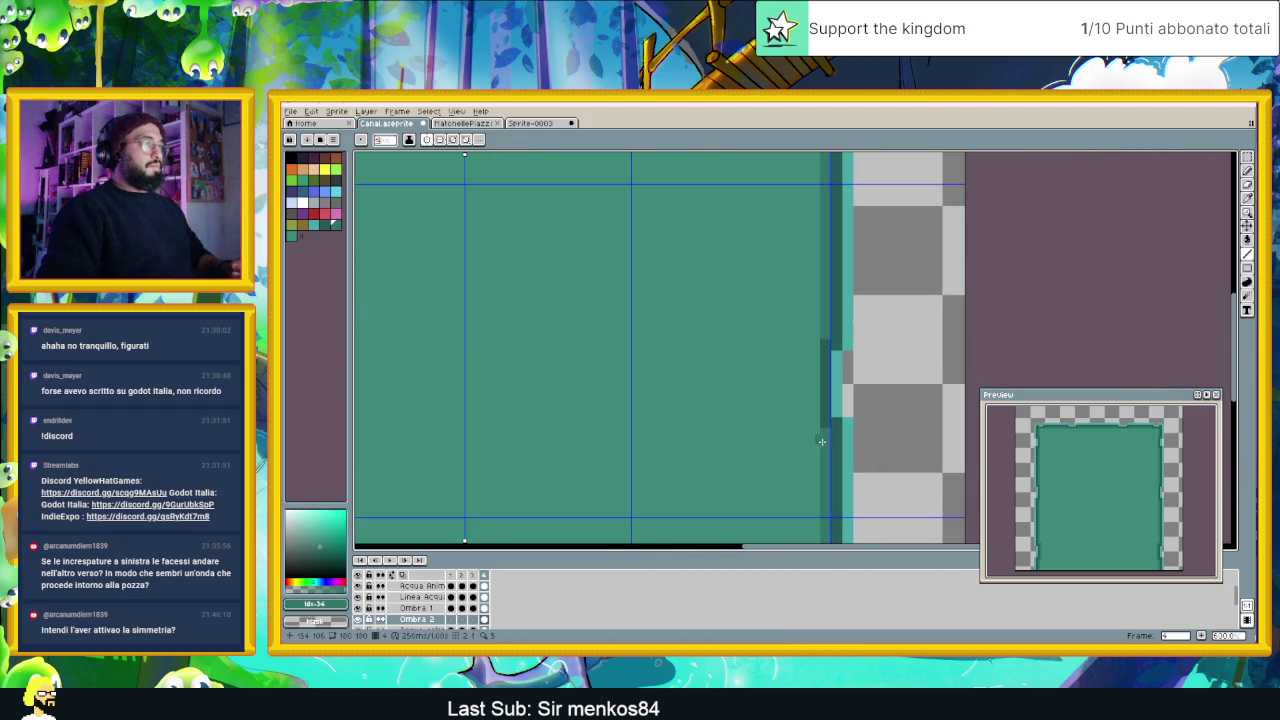
pyautogui.moveTo(813, 438); pyautogui.dragTo(816, 354)
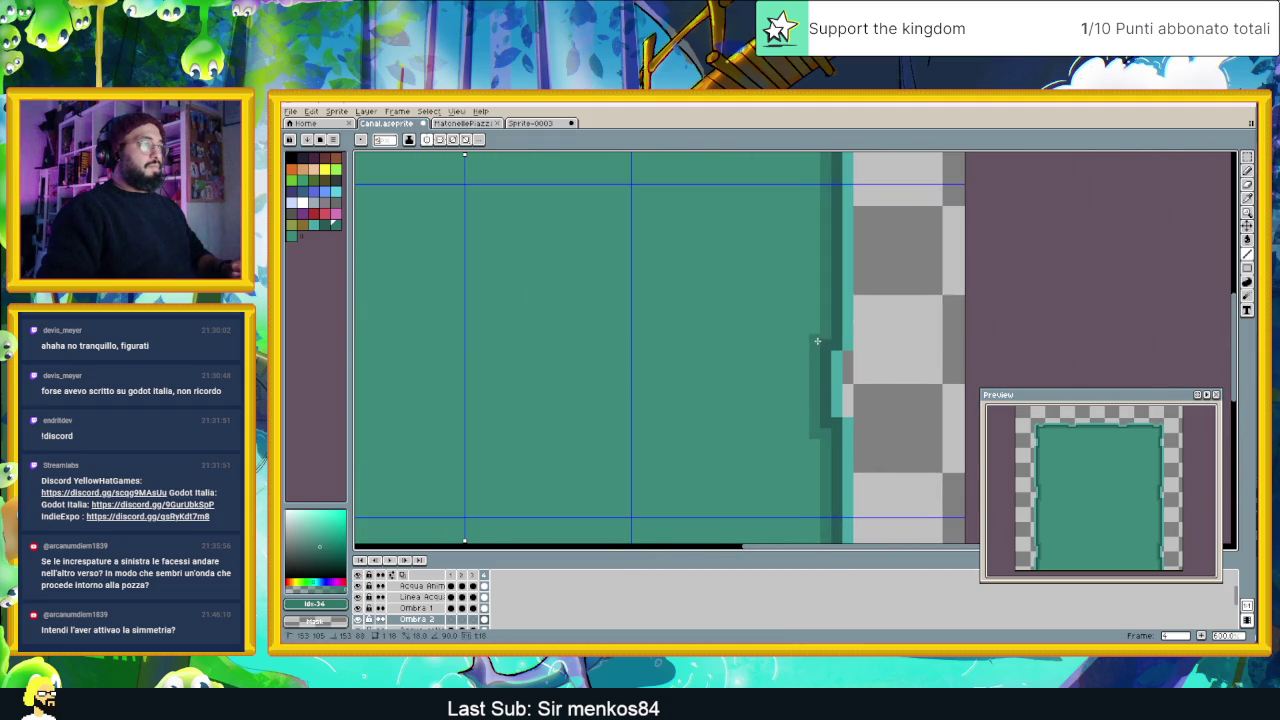
pyautogui.scroll(3, 829, 300)
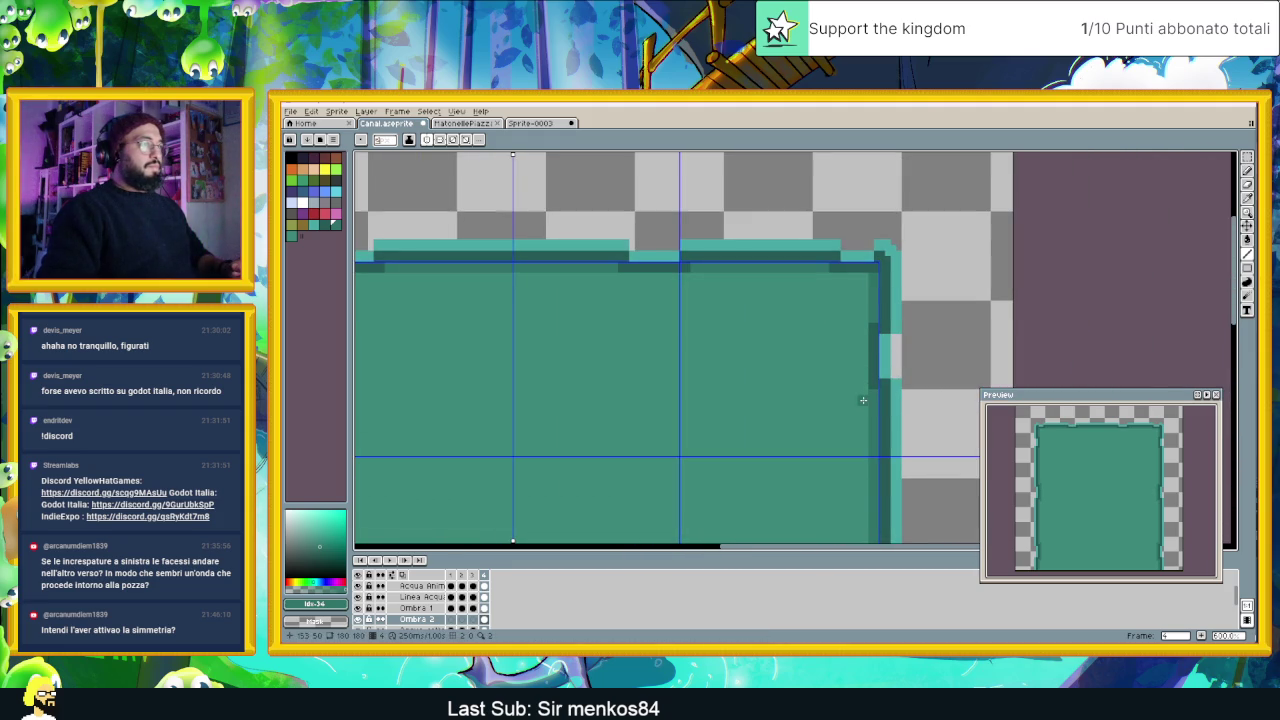
pyautogui.moveTo(863, 394); pyautogui.dragTo(864, 344)
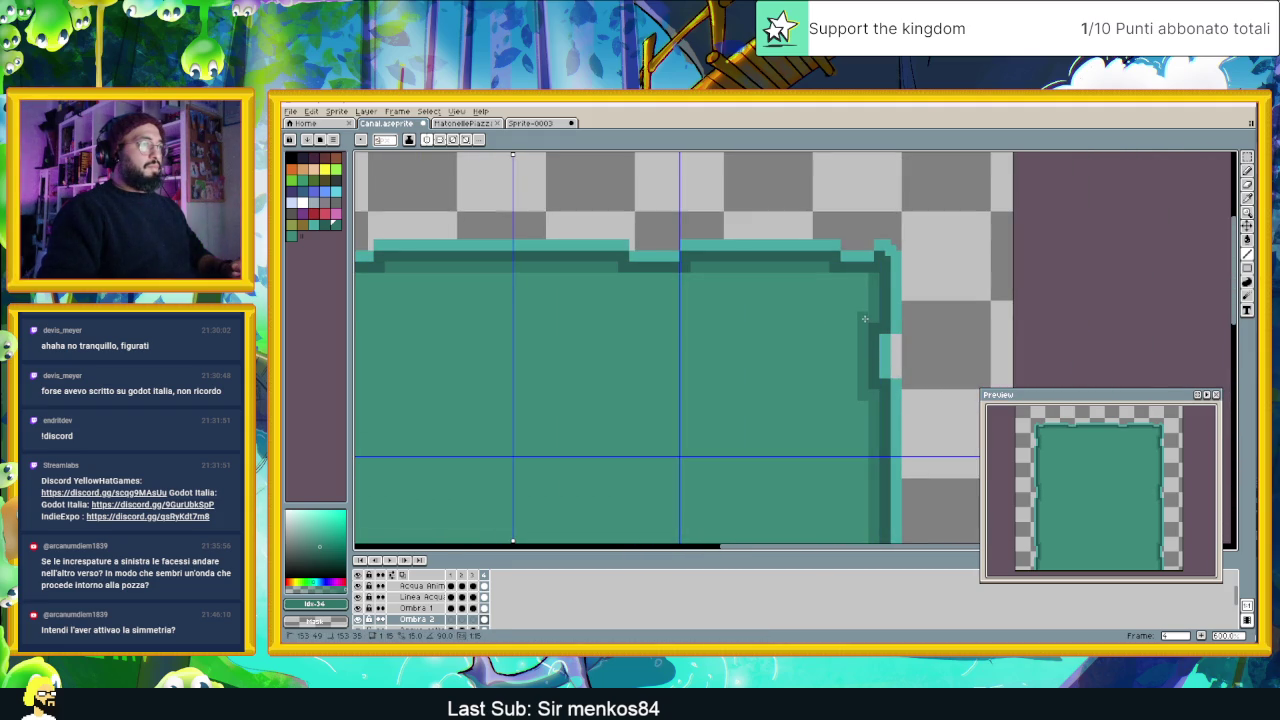
pyautogui.moveTo(700, 277); pyautogui.dragTo(870, 310)
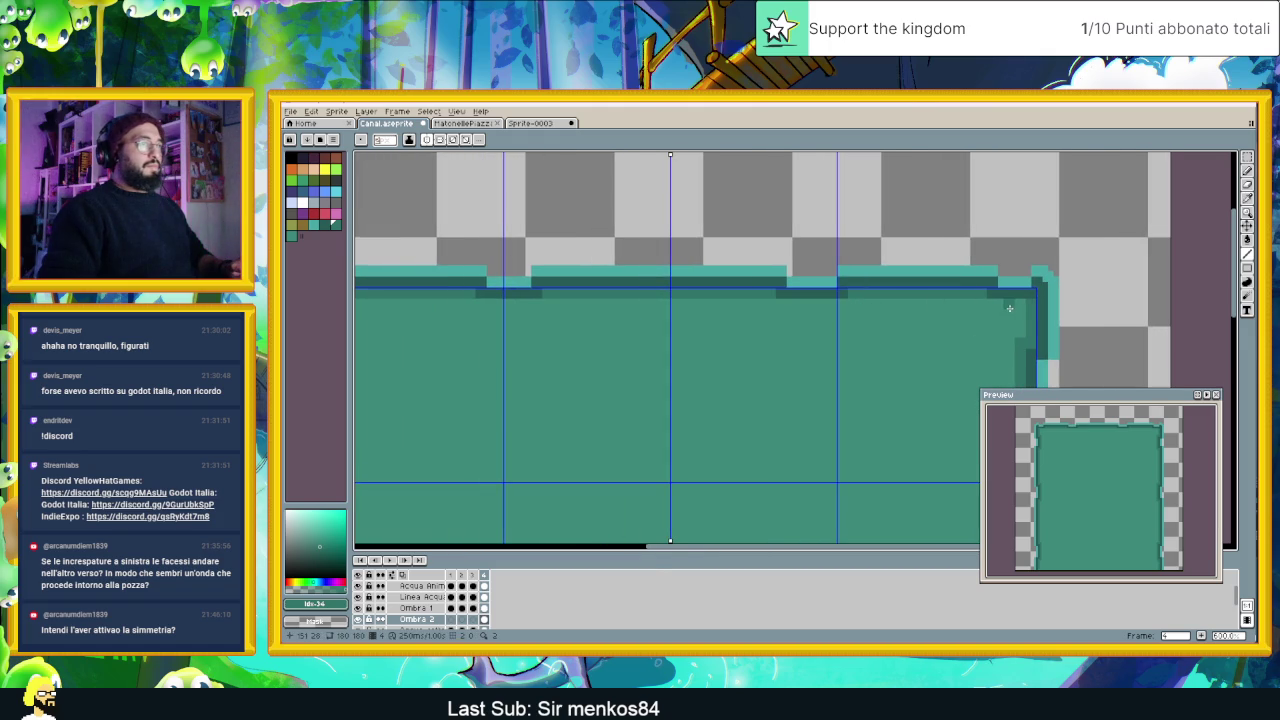
pyautogui.keyDown('shift'); pyautogui.click(995, 308); pyautogui.keyUp('shift')
pyautogui.moveTo(856, 307)
pyautogui.mouseDown()
pyautogui.moveTo(775, 307)
pyautogui.moveTo(943, 311)
pyautogui.moveTo(866, 311)
pyautogui.mouseUp()
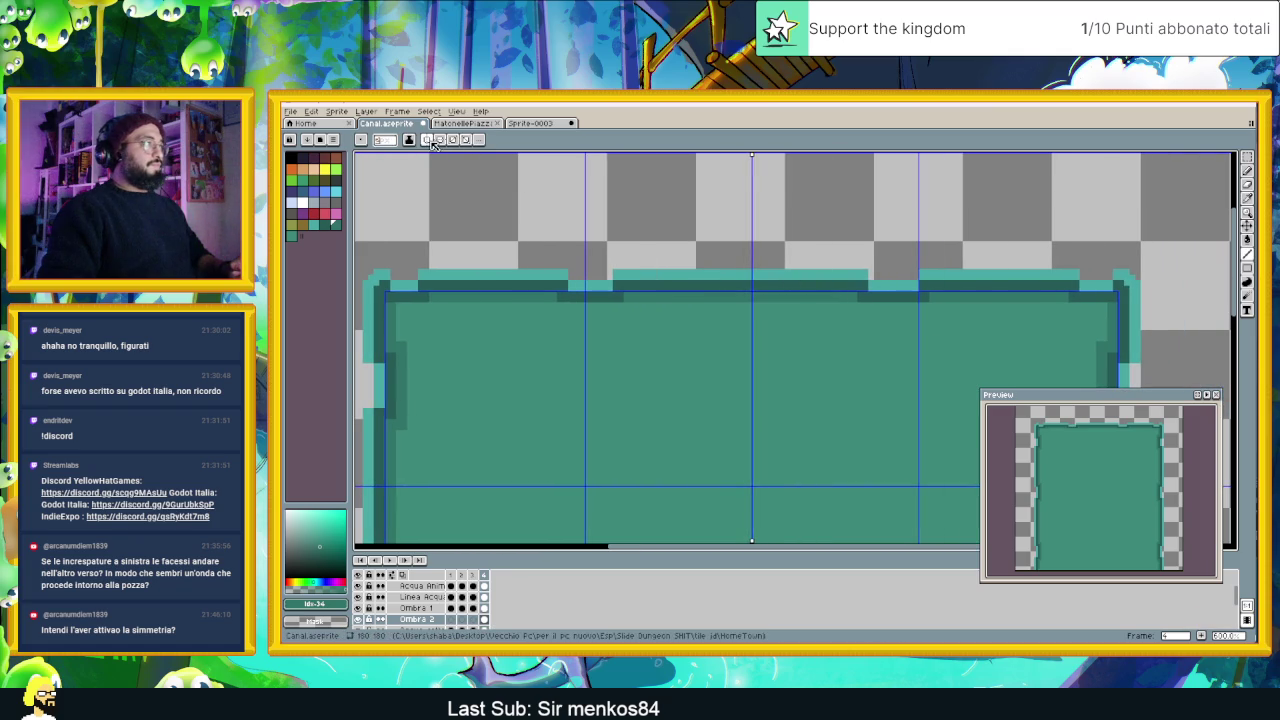
# - Shade the top-left corner and add a darker strip along the top edge
pyautogui.moveTo(434, 311)
pyautogui.mouseDown()
pyautogui.moveTo(378, 309)
pyautogui.moveTo(634, 307)
pyautogui.mouseUp()
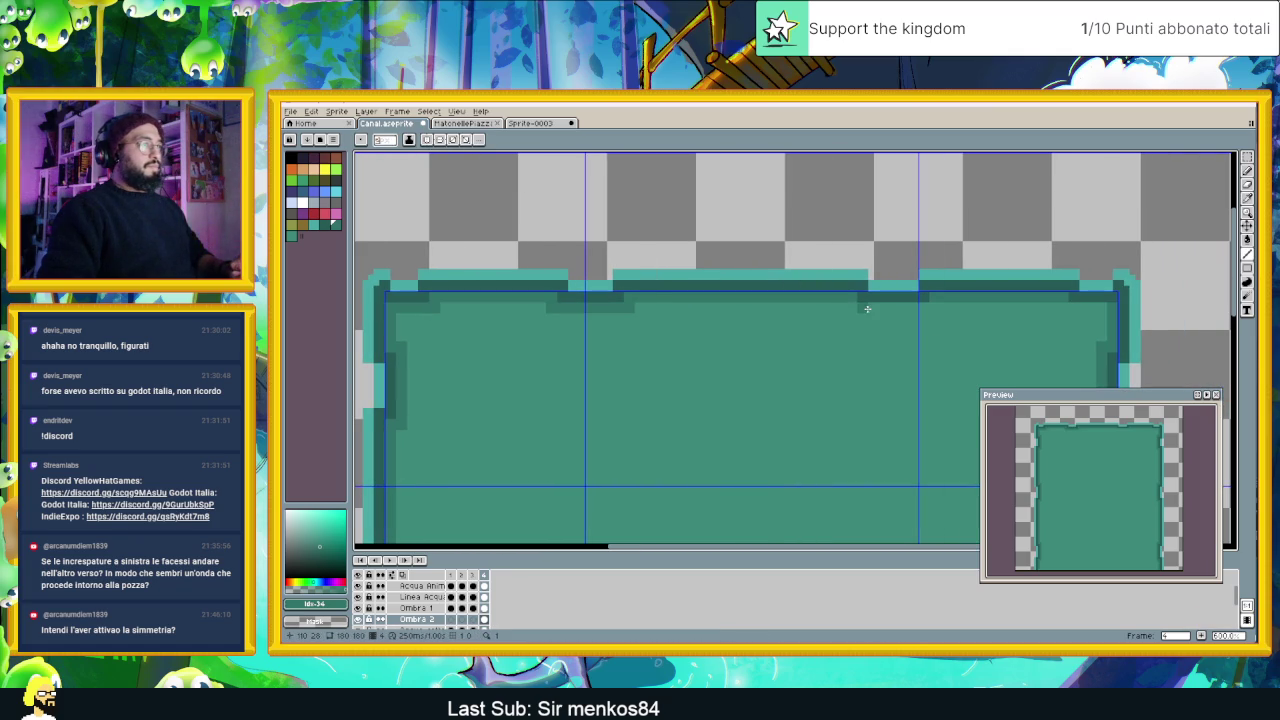
pyautogui.moveTo(854, 309); pyautogui.dragTo(1066, 309)
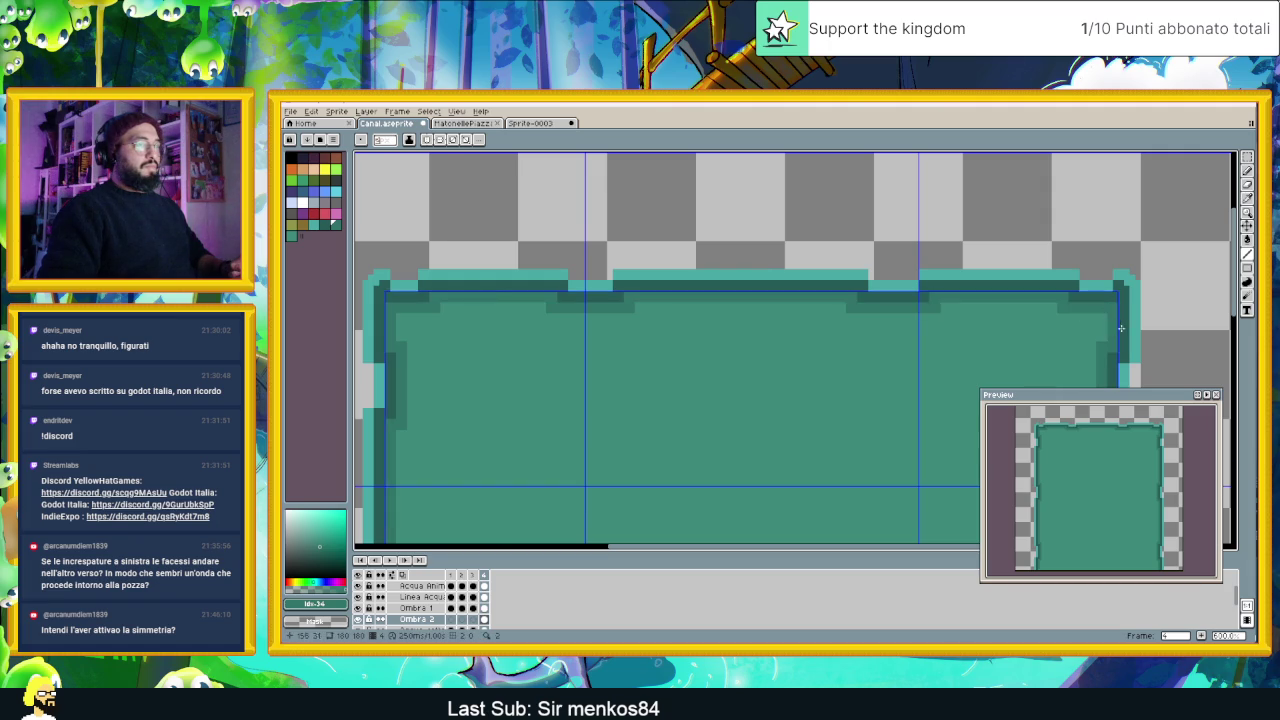
pyautogui.scroll(-5, 1066, 309)
pyautogui.moveTo(1066, 309); pyautogui.dragTo(705, 304)
pyautogui.scroll(3, 705, 304)
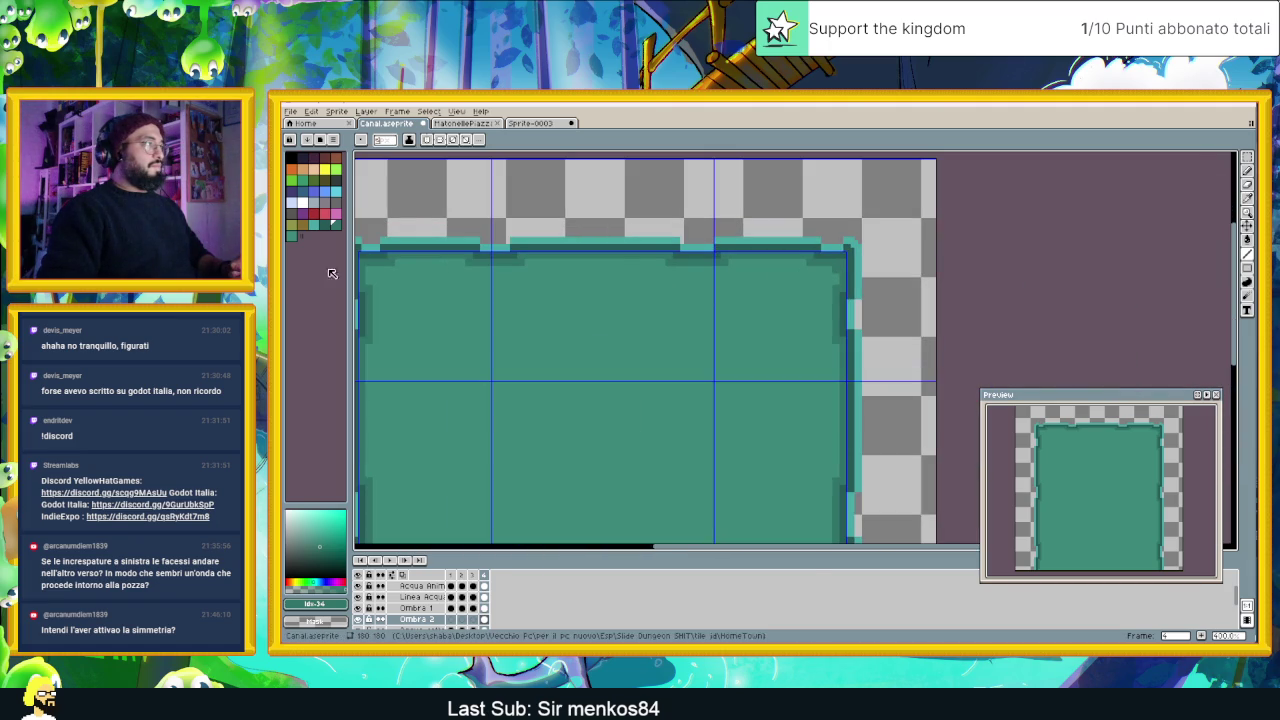
pyautogui.scroll(-1, 368, 273)
pyautogui.scroll(-1, 440, 317)
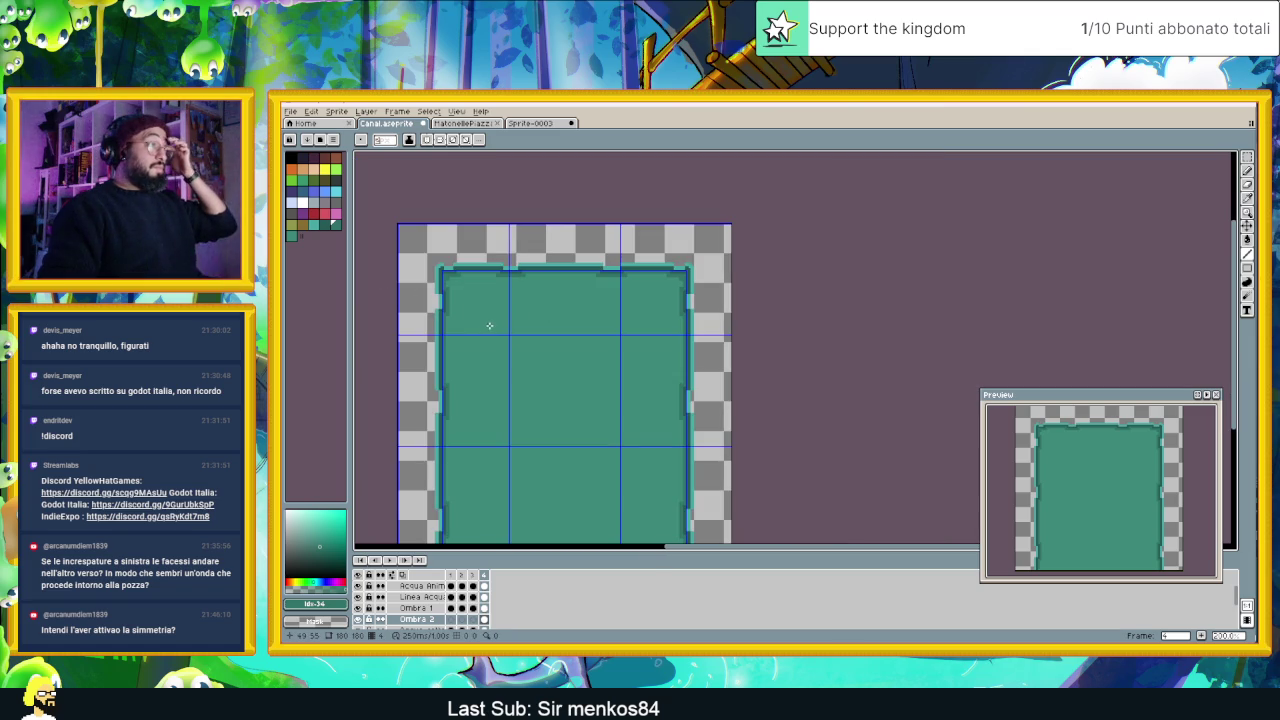
pyautogui.moveTo(511, 331); pyautogui.dragTo(634, 301)
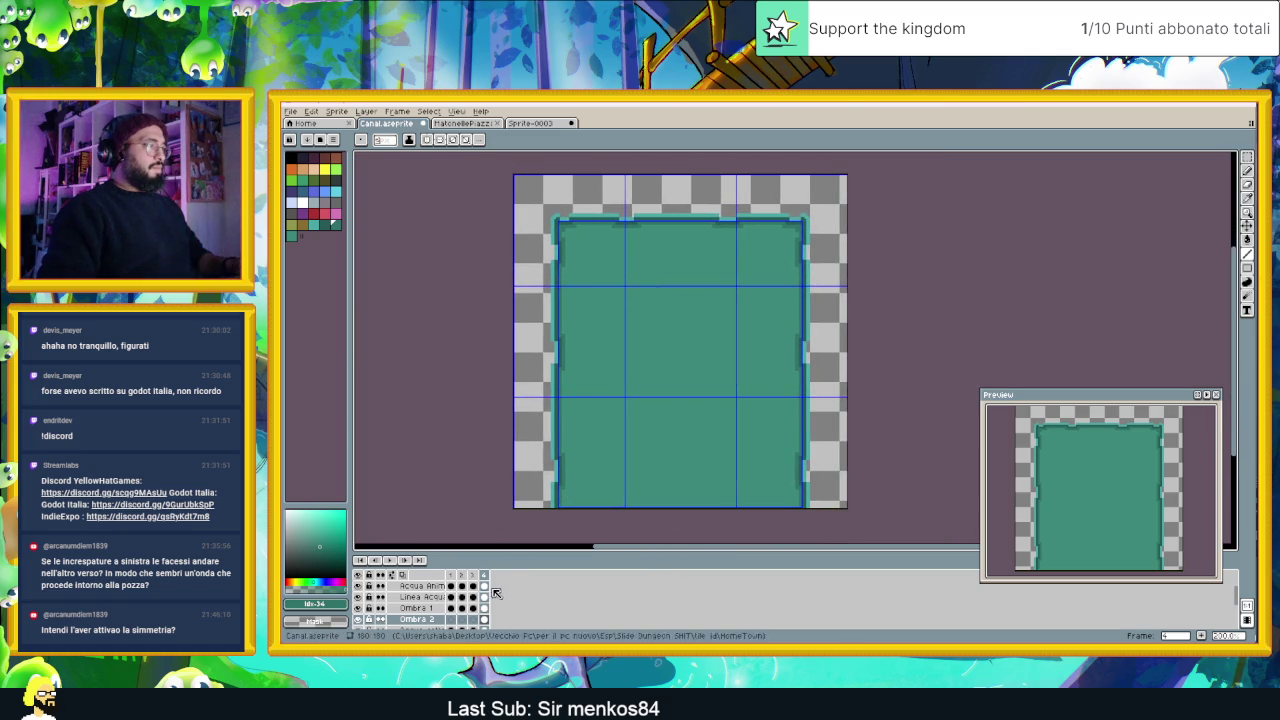
pyautogui.click(459, 620)
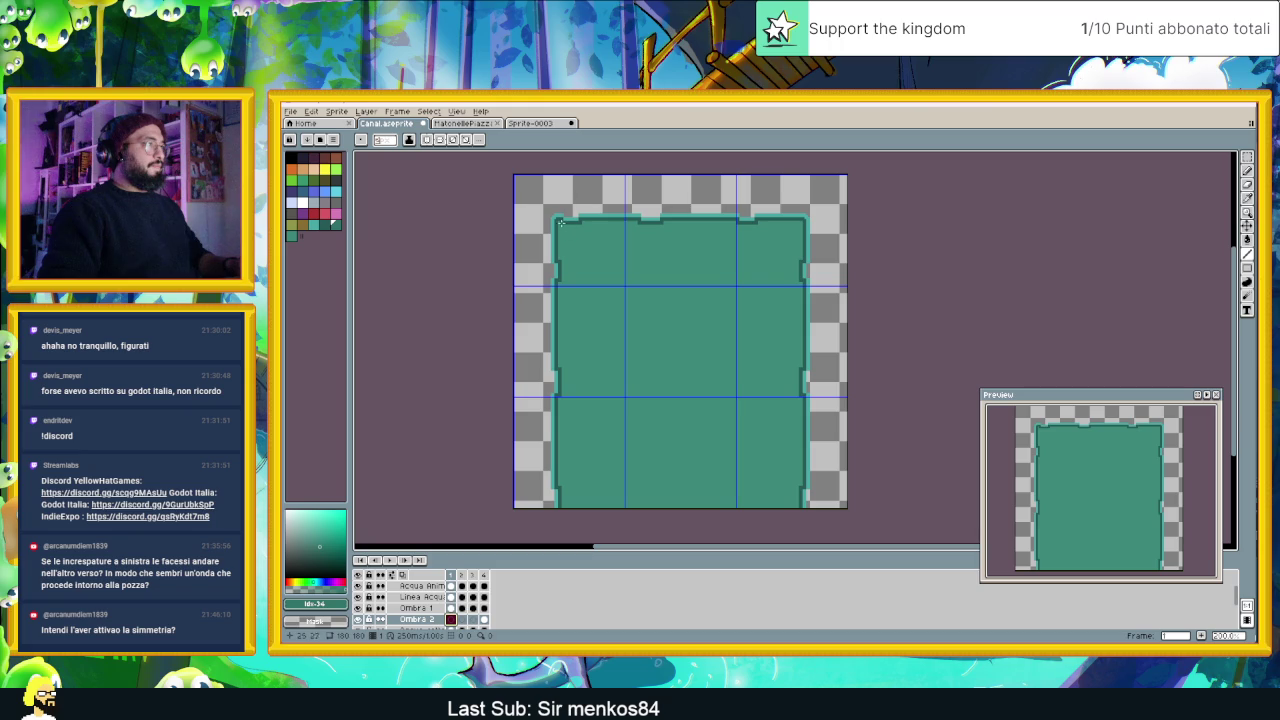
# - Try a dark shadow line along frame 1's top inner edge, then undo the misplaced line
pyautogui.scroll(1, 560, 226)
pyautogui.scroll(1, 558, 222)
pyautogui.moveTo(559, 219); pyautogui.dragTo(1021, 221)
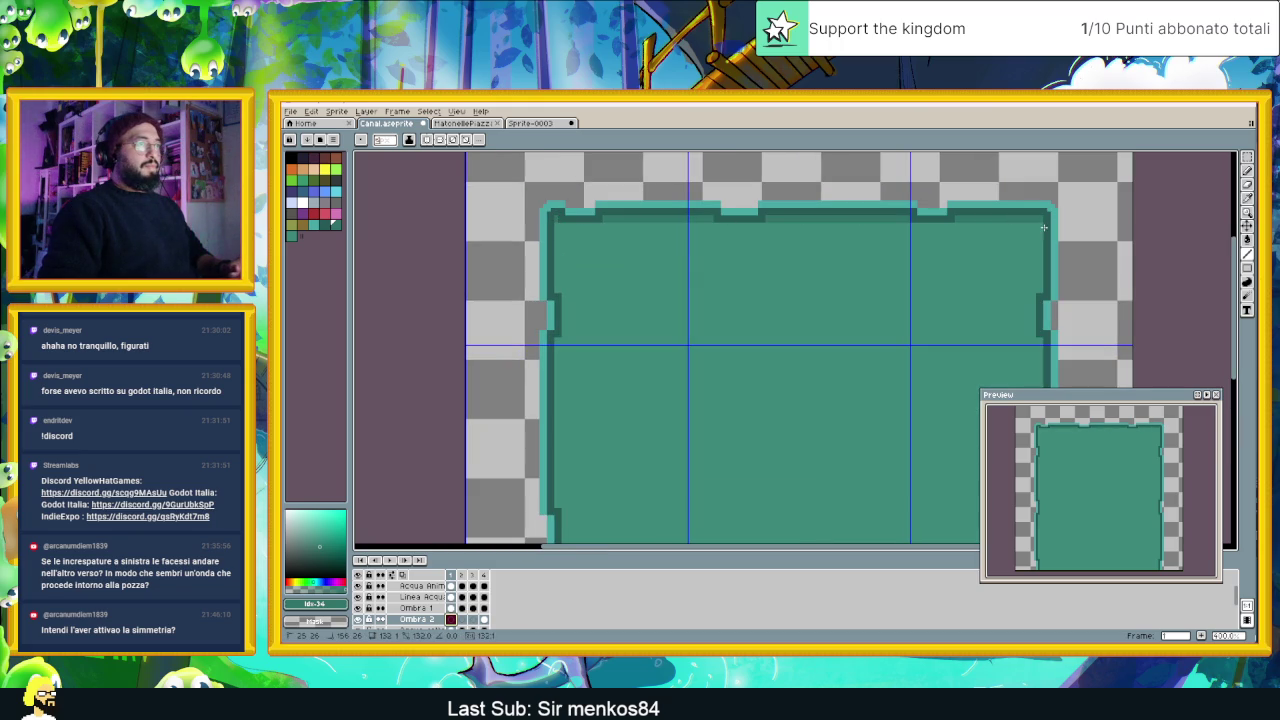
pyautogui.click(1024, 237)
pyautogui.hotkey('ctrl', 'z')
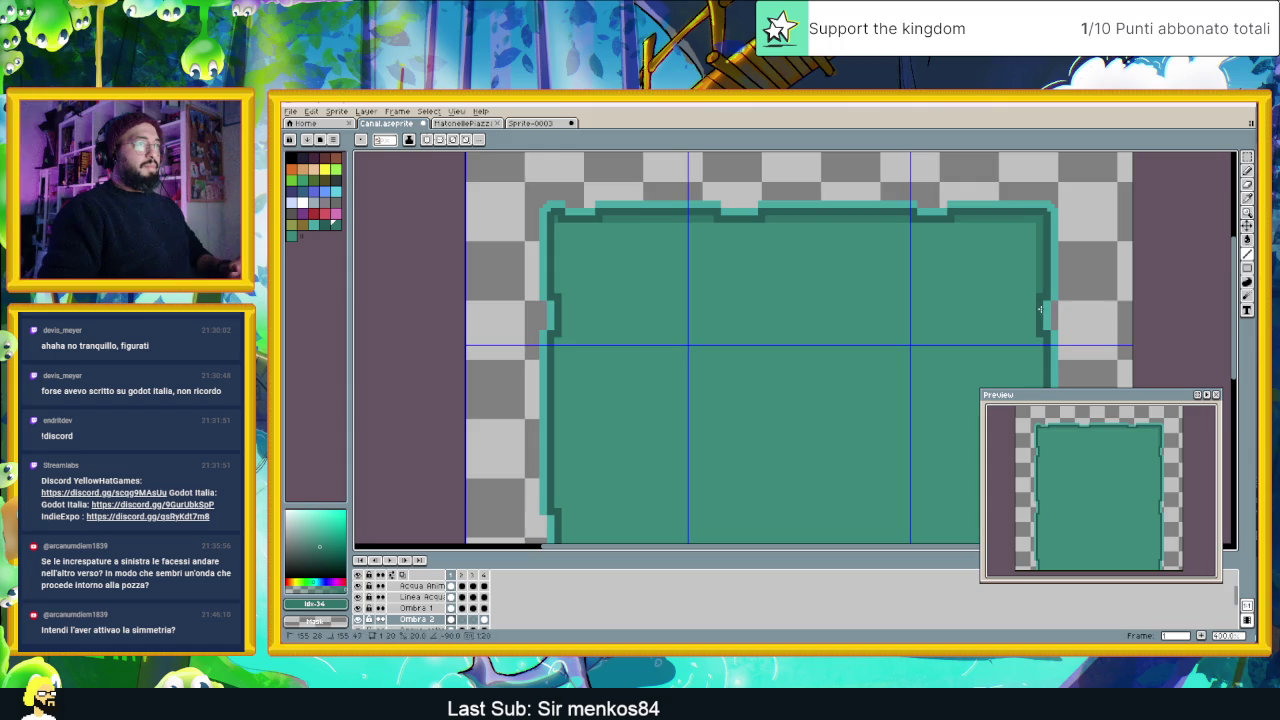
pyautogui.scroll(-2, 1042, 390)
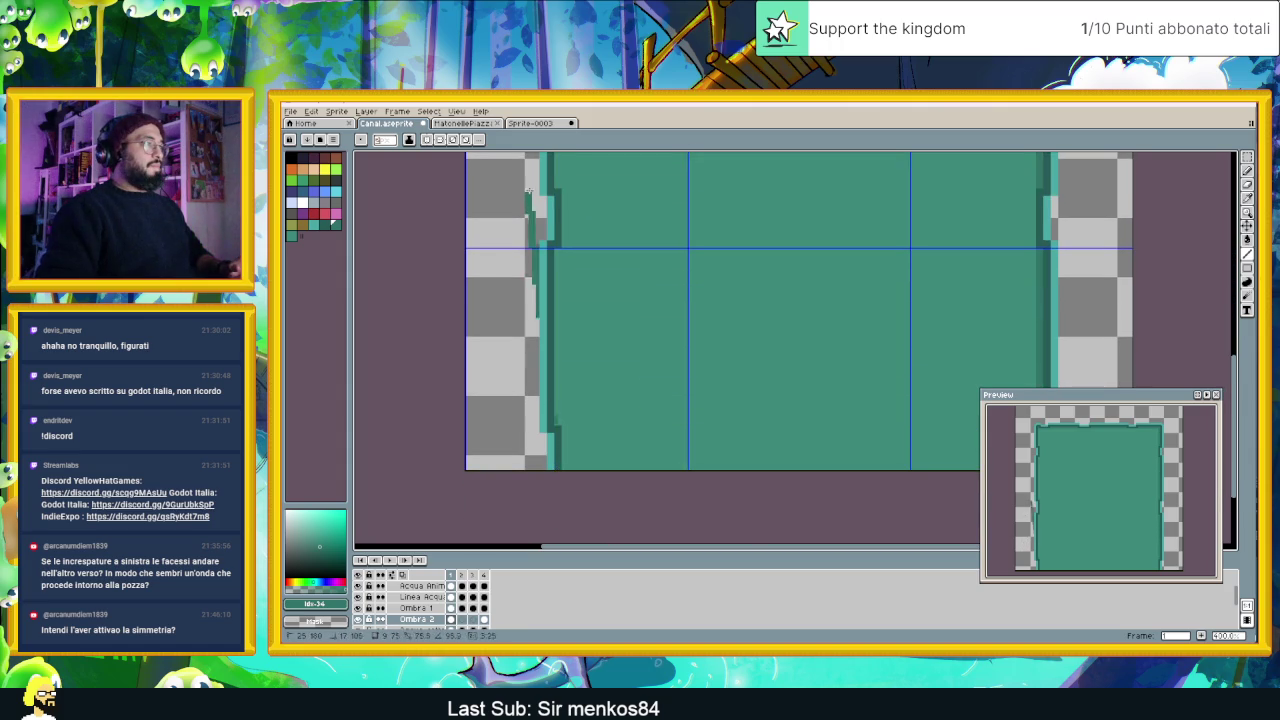
pyautogui.scroll(2, 558, 470)
pyautogui.scroll(2, 558, 470)
pyautogui.scroll(1, 558, 470)
pyautogui.scroll(2, 552, 152)
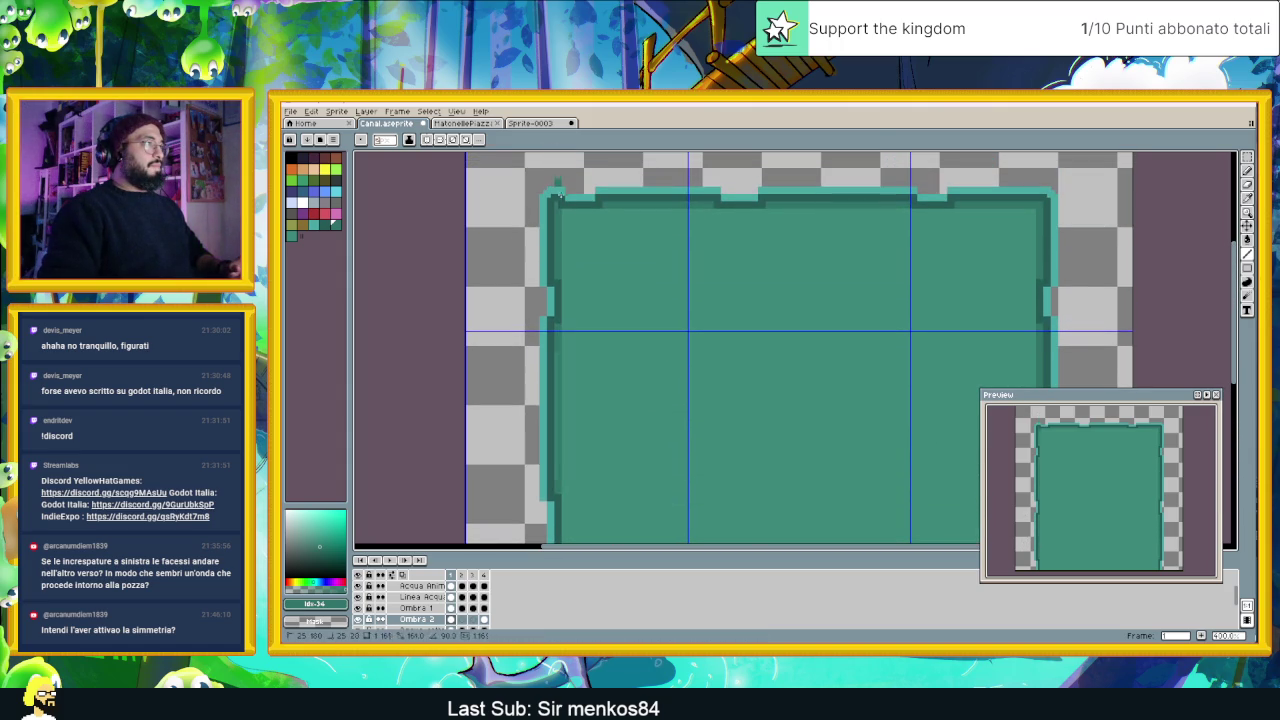
# - Paint the dark top-edge shadow in left, middle and right stretches, clearing an accidental selection
pyautogui.click(560, 210)
pyautogui.moveTo(565, 214); pyautogui.dragTo(607, 214)
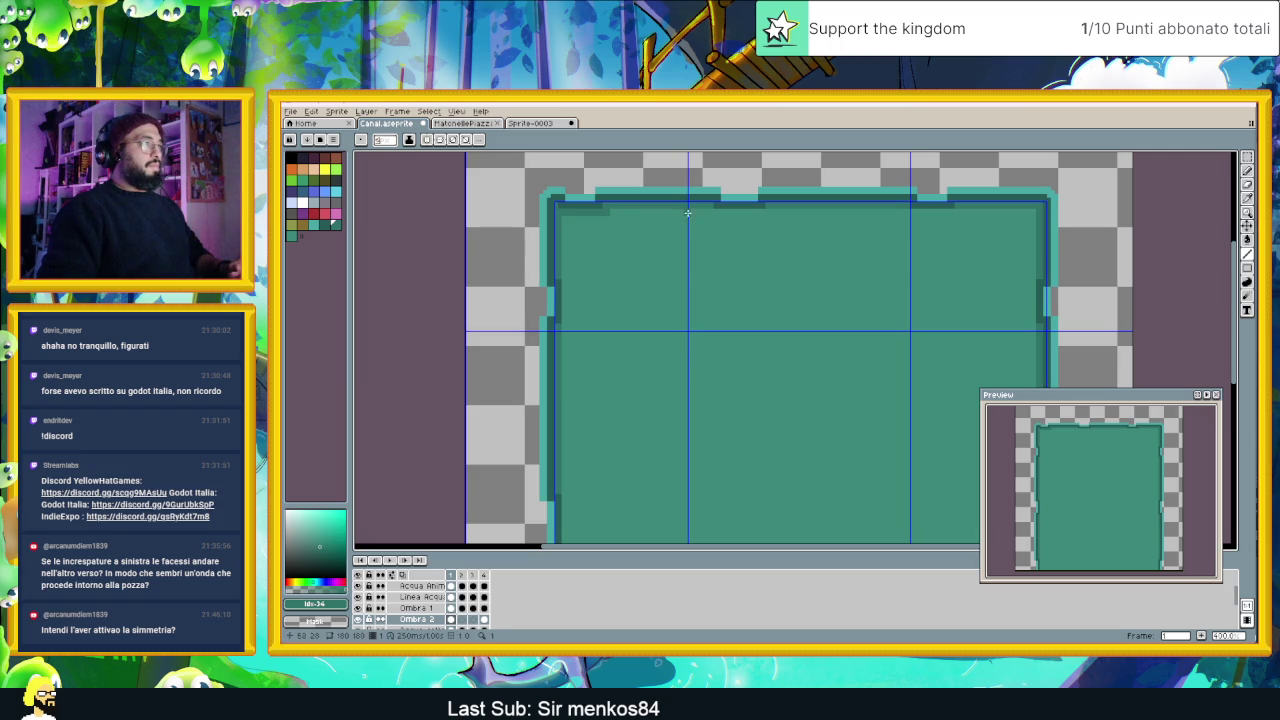
pyautogui.moveTo(709, 213); pyautogui.dragTo(771, 214)
pyautogui.click(860, 212)
pyautogui.hotkey('ctrl', 'd')
pyautogui.moveTo(908, 213); pyautogui.dragTo(952, 213)
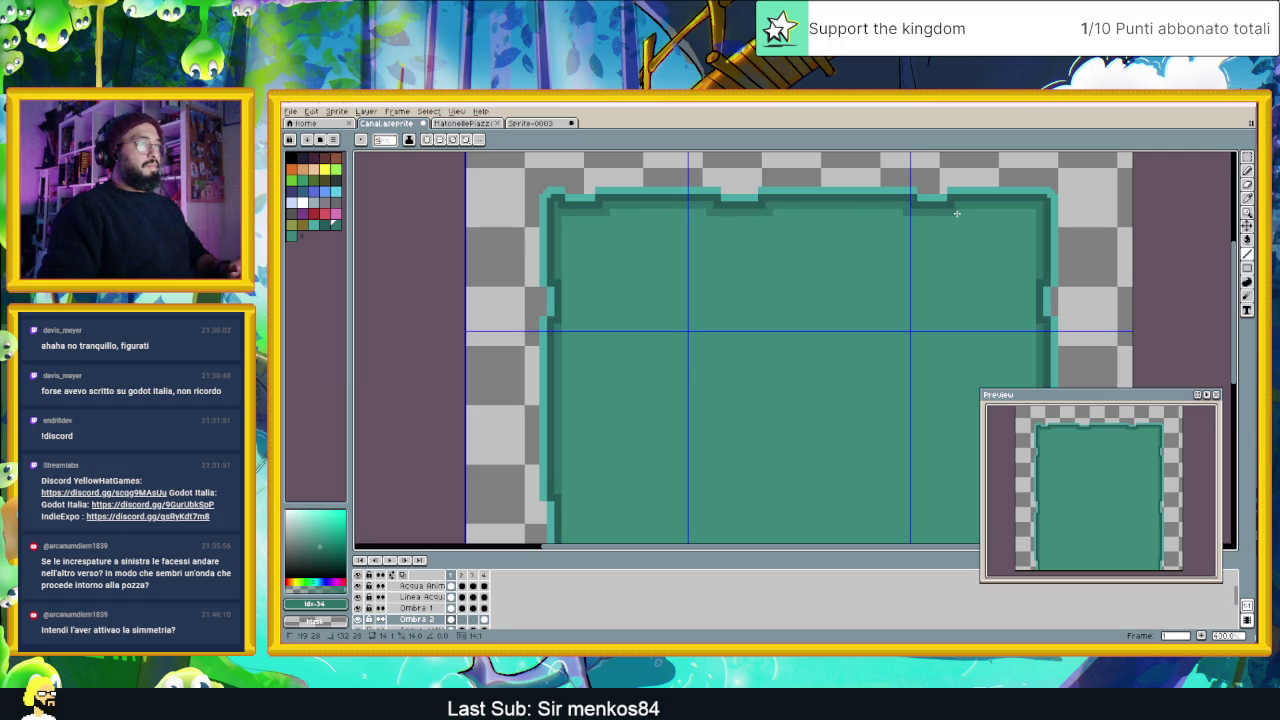
pyautogui.scroll(-2, 976, 236)
pyautogui.hscroll(2, 976, 236)
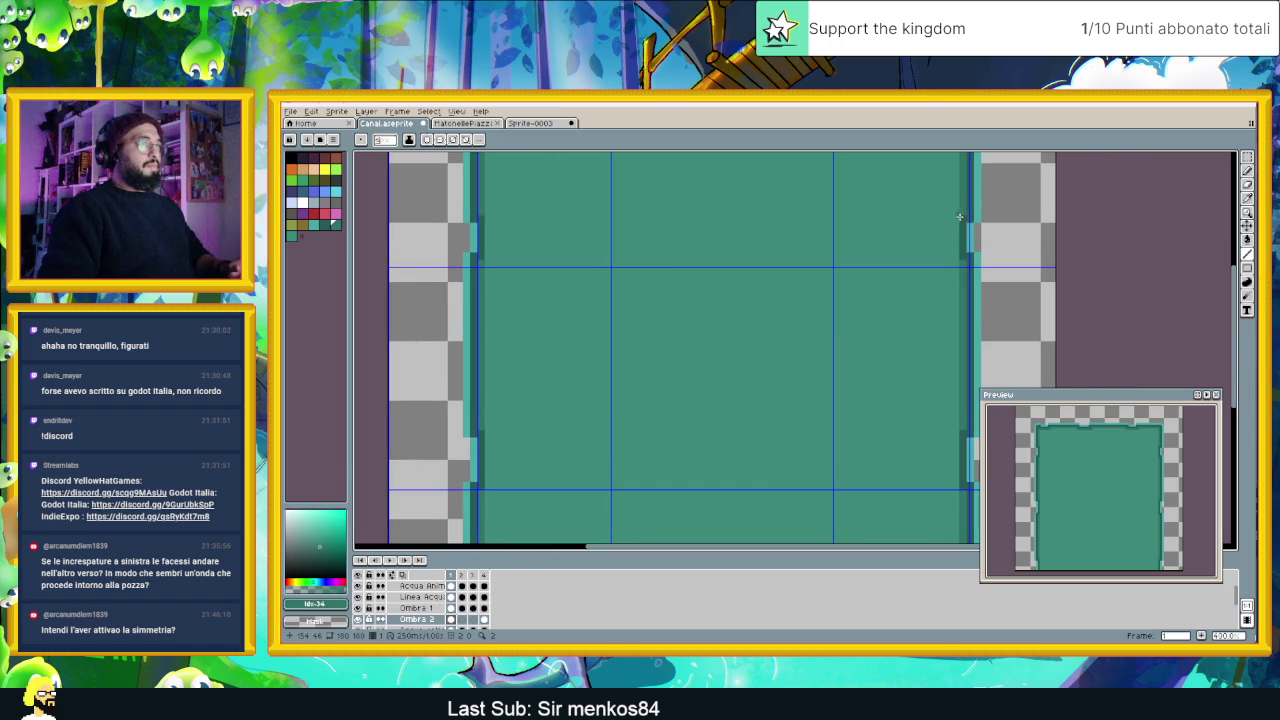
pyautogui.scroll(-2, 612, 215)
pyautogui.scroll(2, 608, 237)
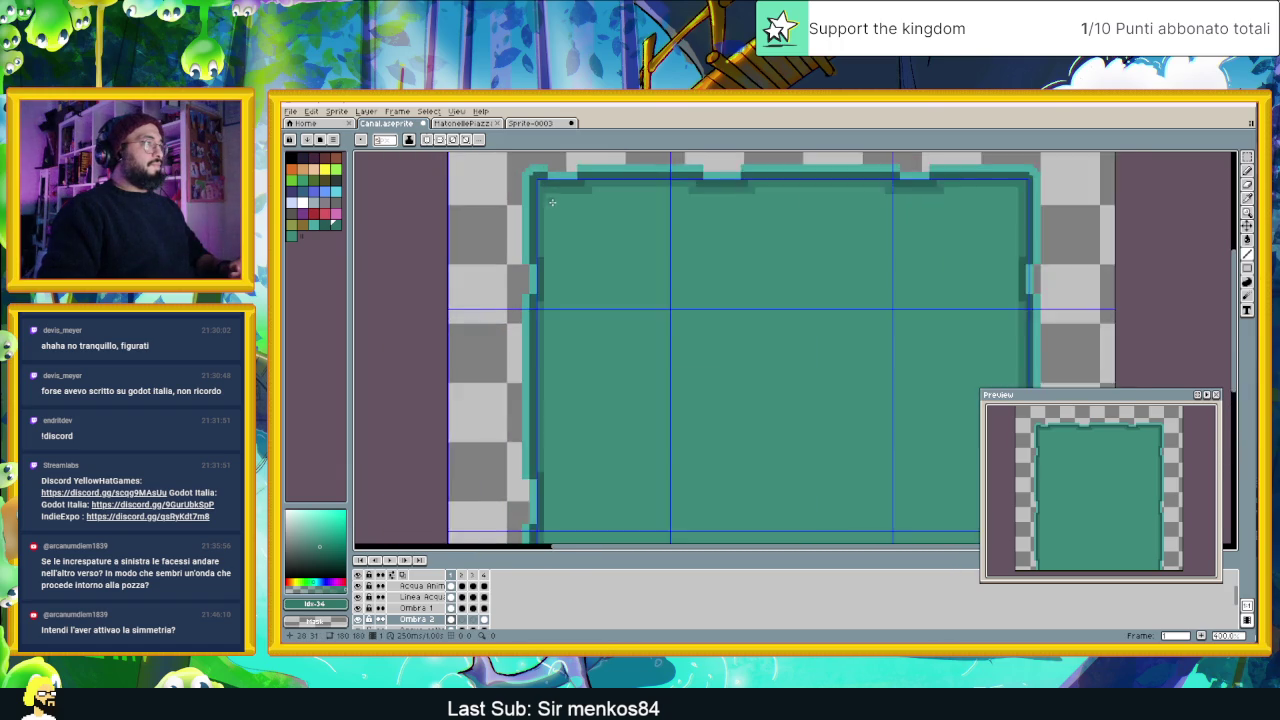
pyautogui.scroll(1, 547, 199)
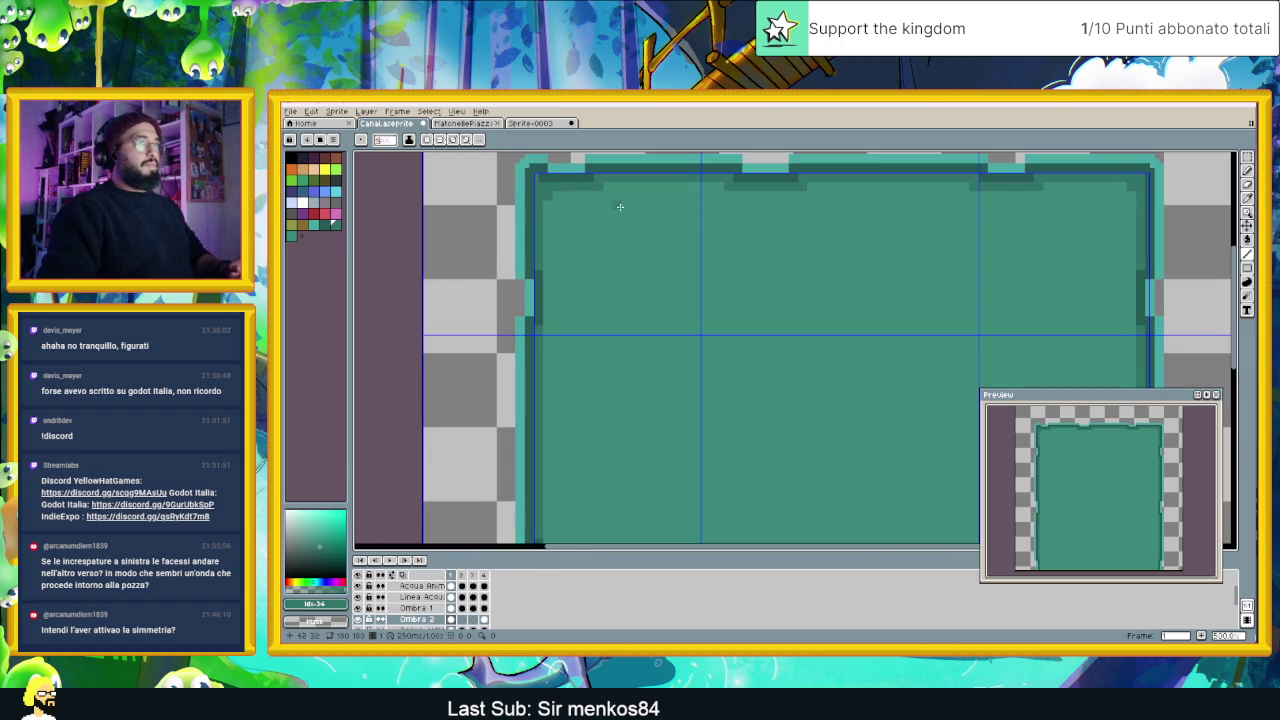
# - Enable vertical symmetry and shade the left wall, mirrored onto the right wall
pyautogui.click(427, 139)
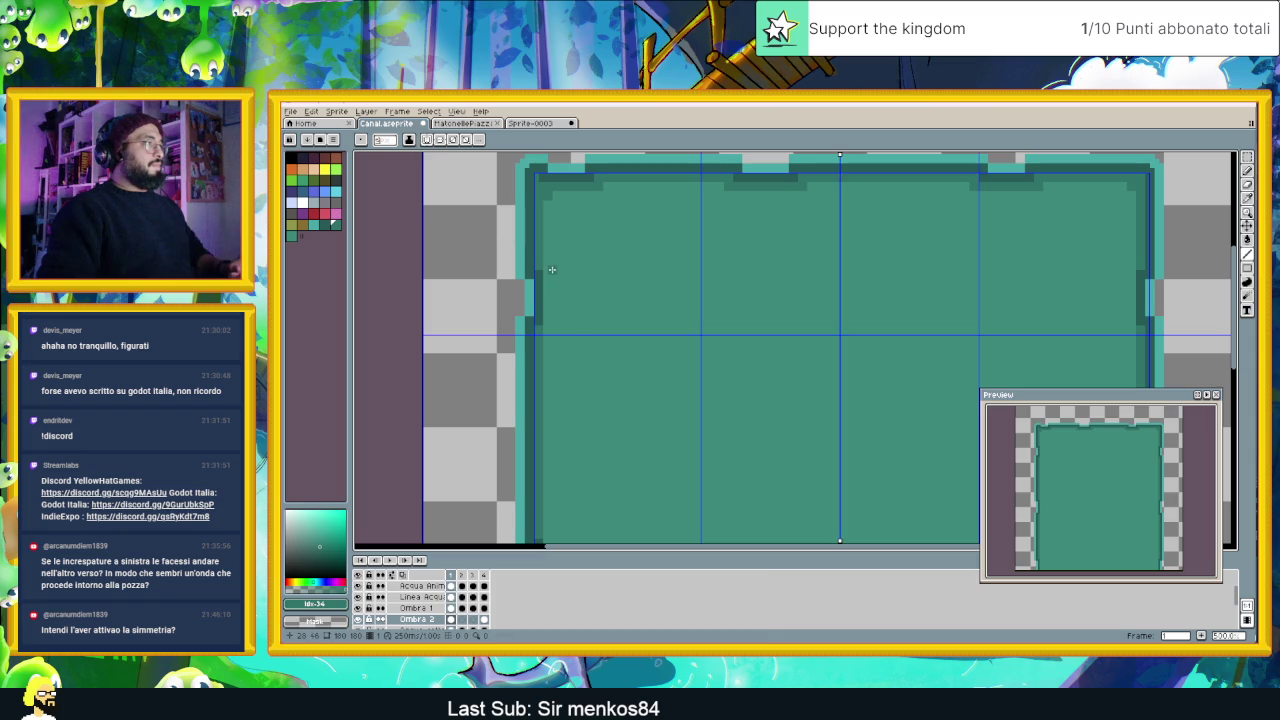
pyautogui.moveTo(547, 268); pyautogui.dragTo(544, 320)
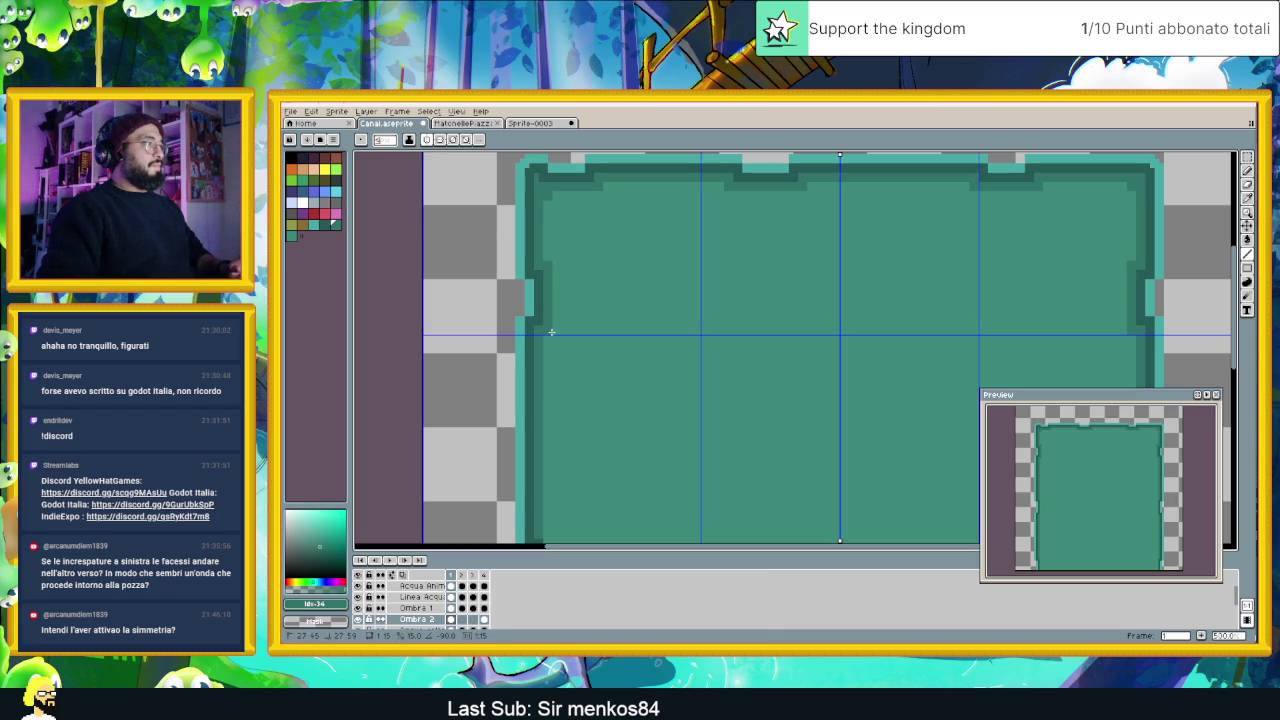
pyautogui.moveTo(634, 391); pyautogui.dragTo(505, 380)
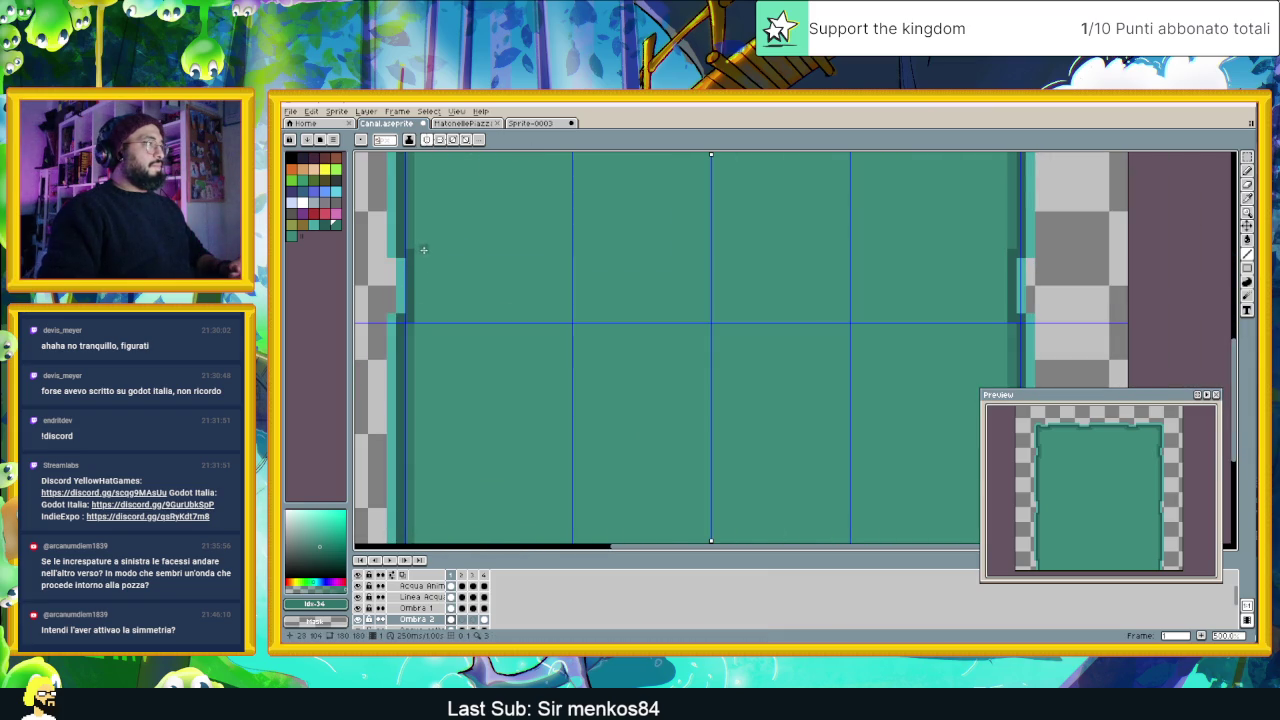
pyautogui.moveTo(535, 420); pyautogui.dragTo(622, 170)
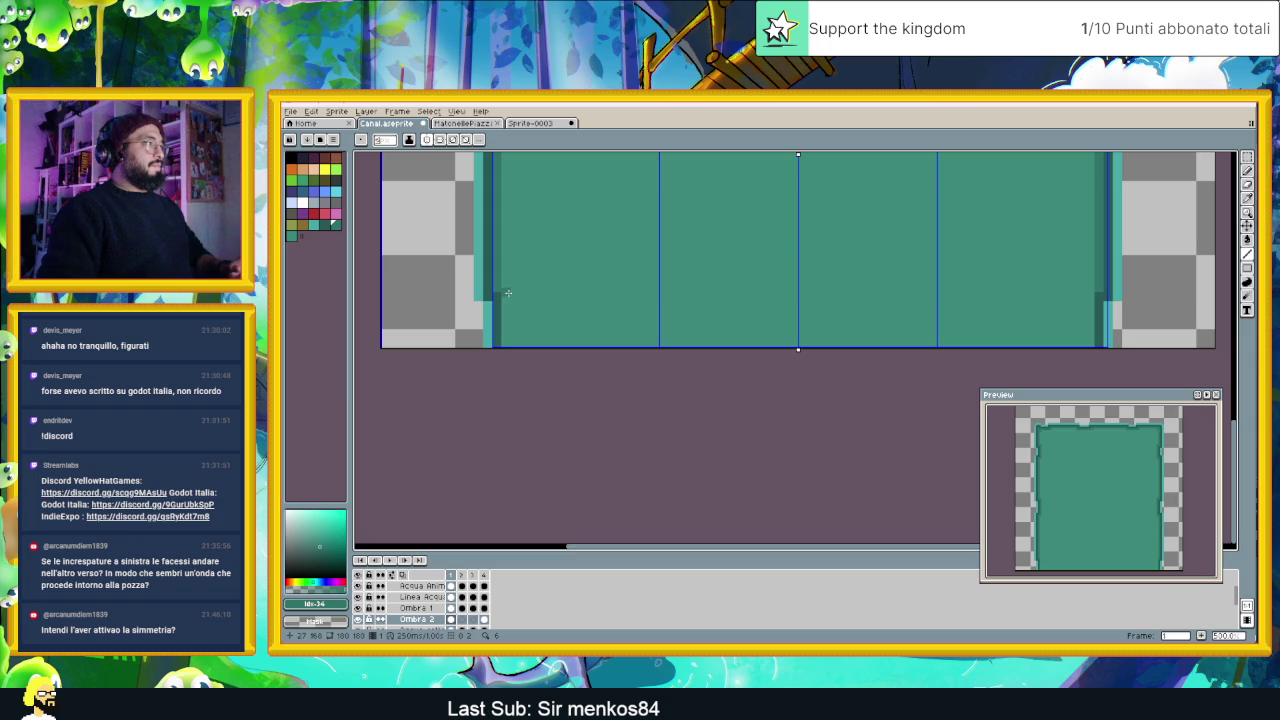
pyautogui.scroll(-1, 611, 240)
pyautogui.scroll(-1, 678, 224)
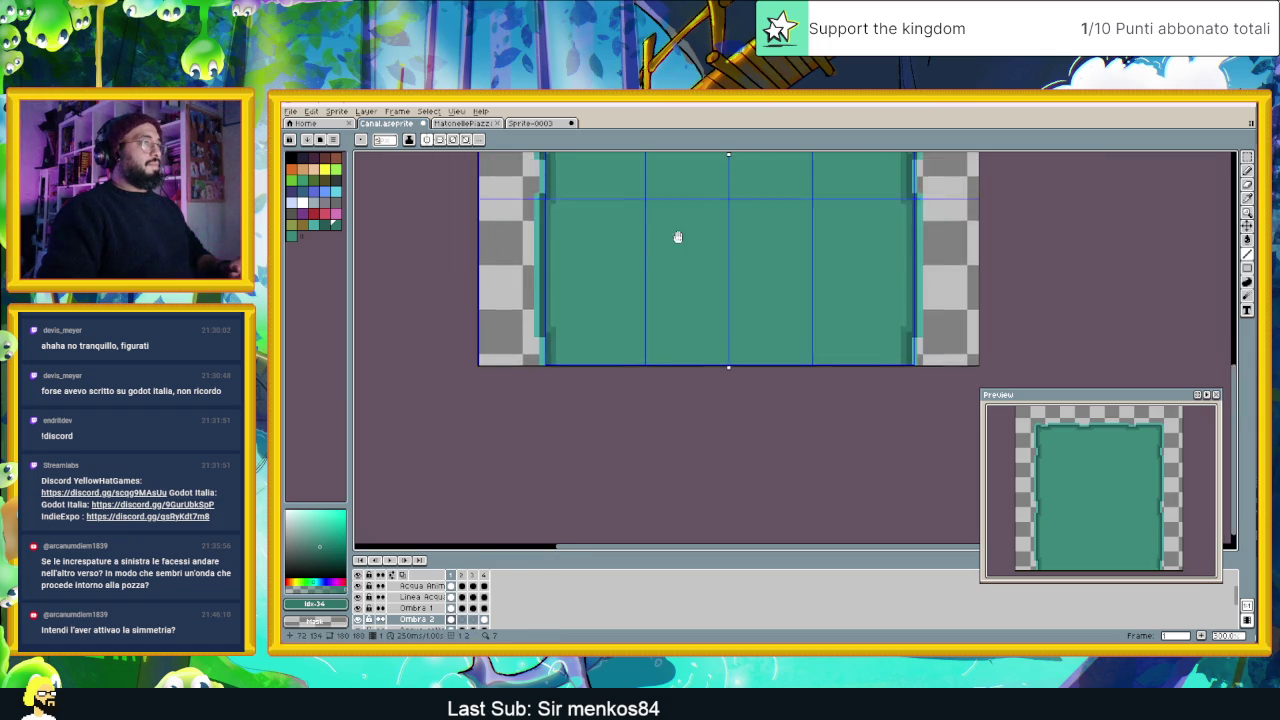
pyautogui.scroll(-1, 706, 286)
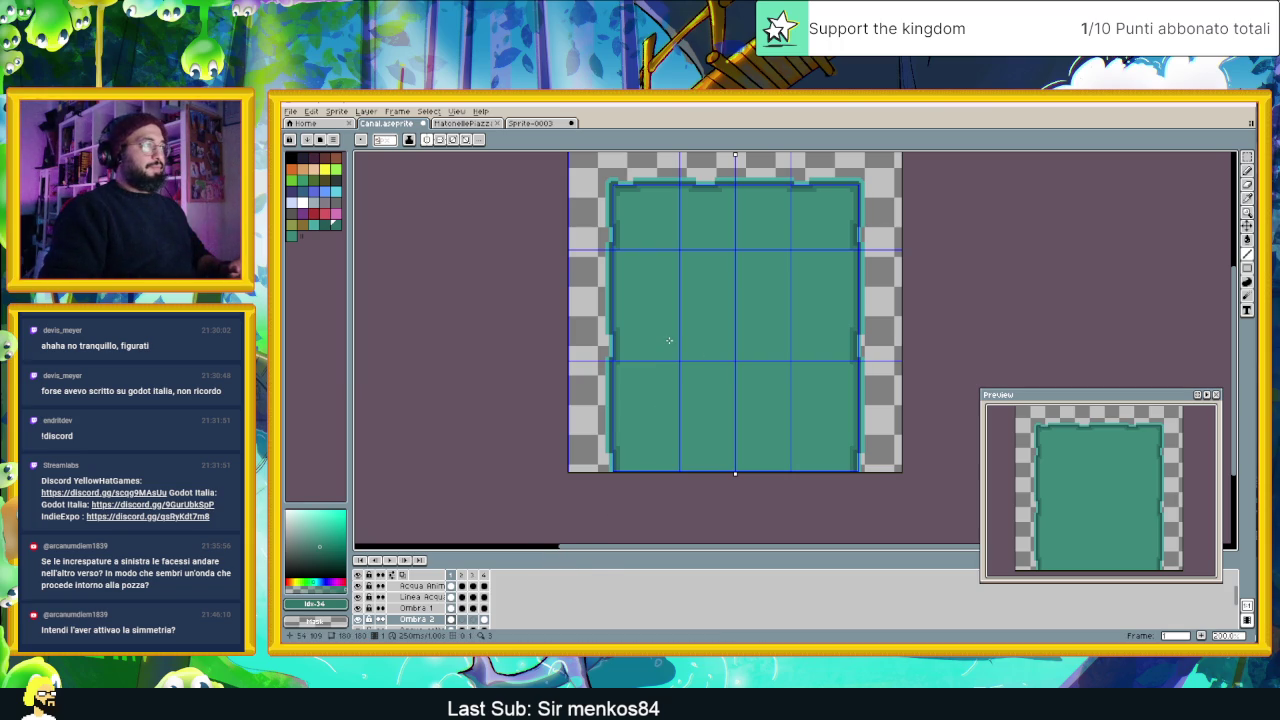
pyautogui.click(461, 619)
# - Draw frame 2's top-edge shadow line and a shorter mirrored shadow on both walls
pyautogui.scroll(2, 678, 207)
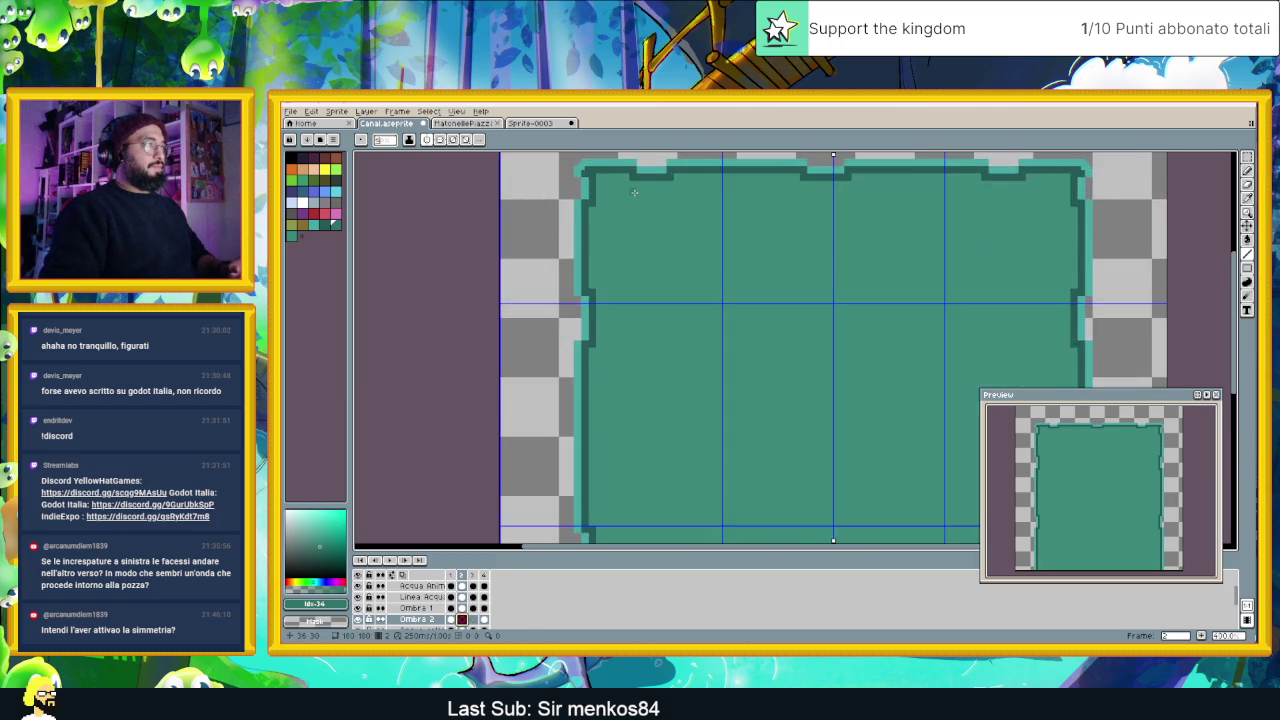
pyautogui.moveTo(482, 257)
pyautogui.mouseDown()
pyautogui.moveTo(944, 257)
pyautogui.moveTo(903, 225)
pyautogui.mouseUp()
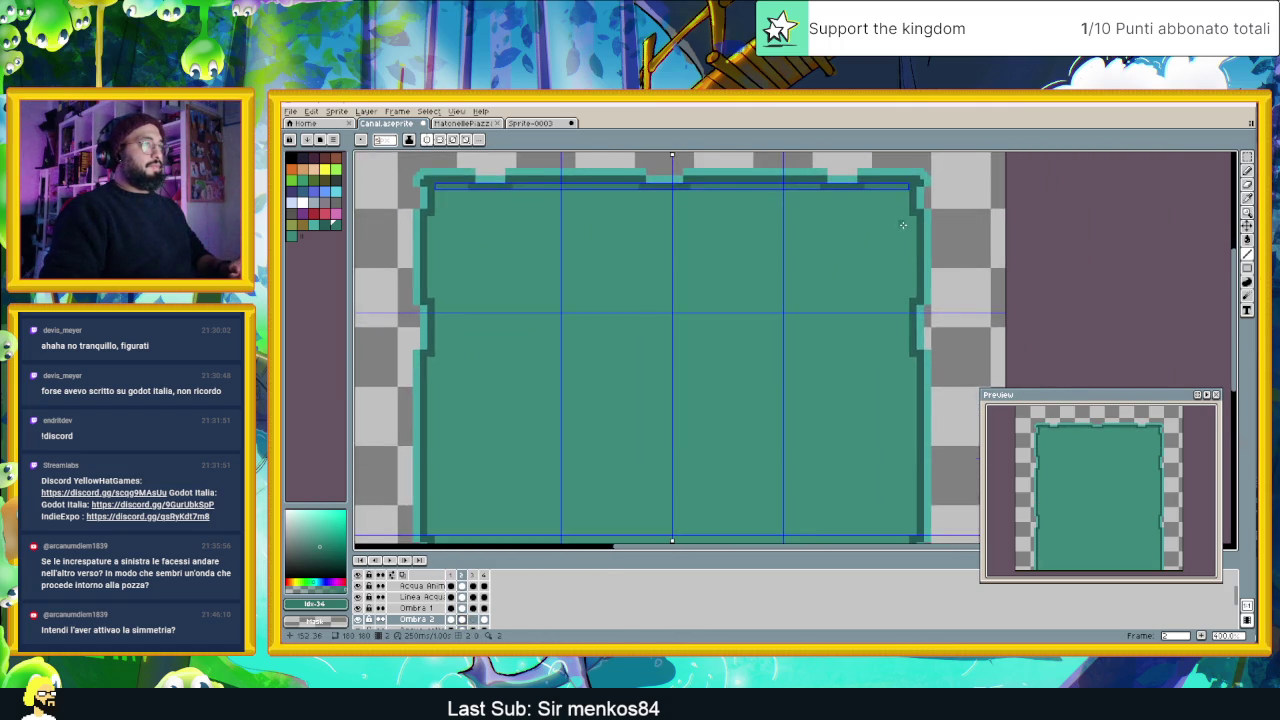
pyautogui.scroll(-1, 903, 225)
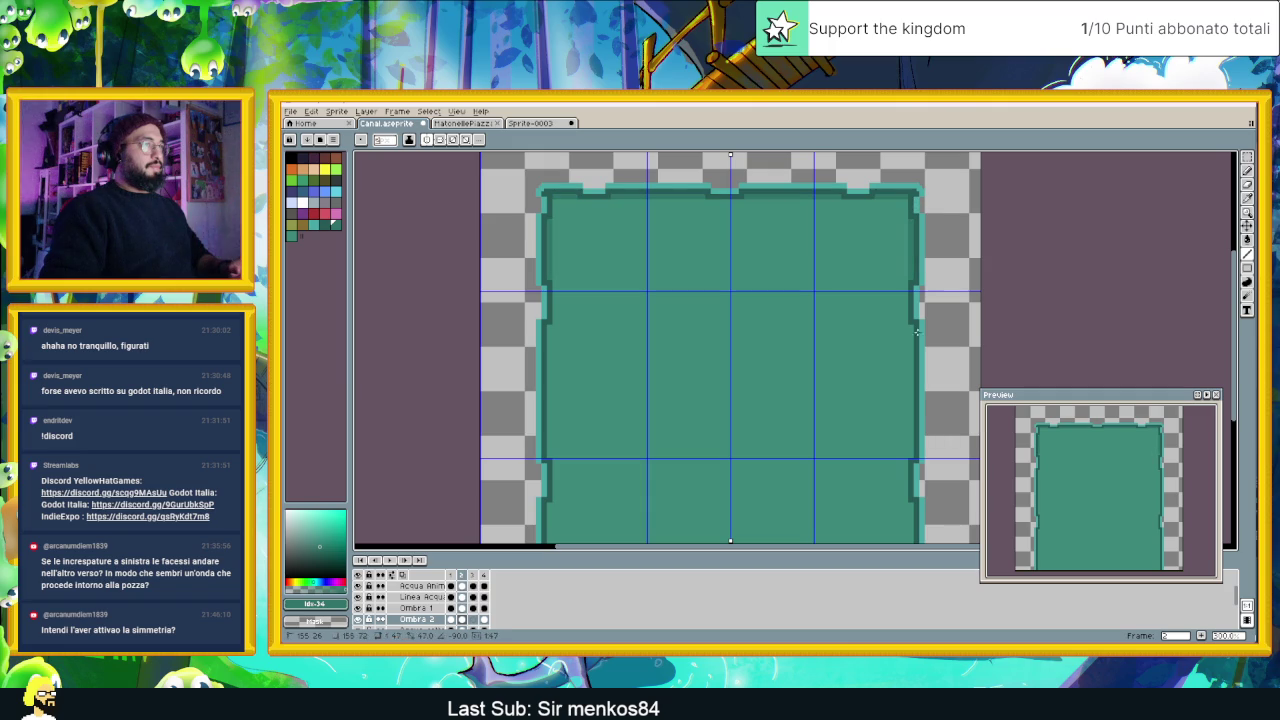
pyautogui.scroll(-3, 830, 235)
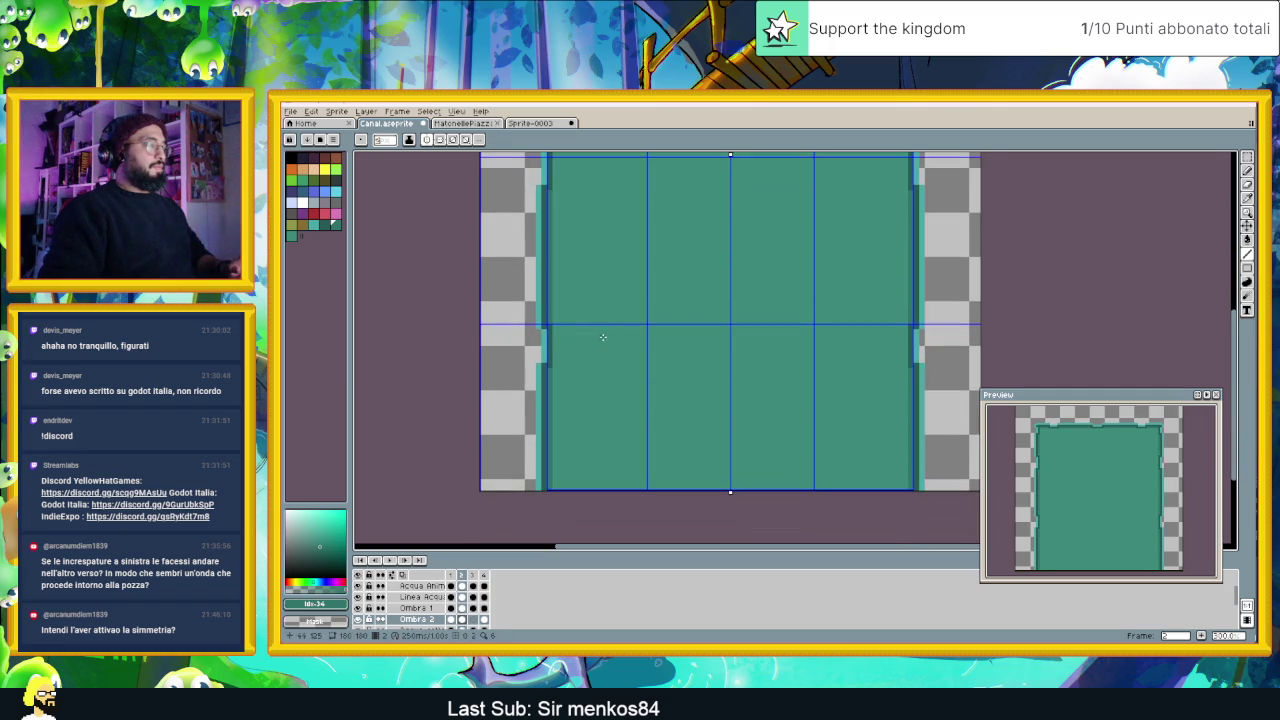
pyautogui.scroll(2, 640, 360)
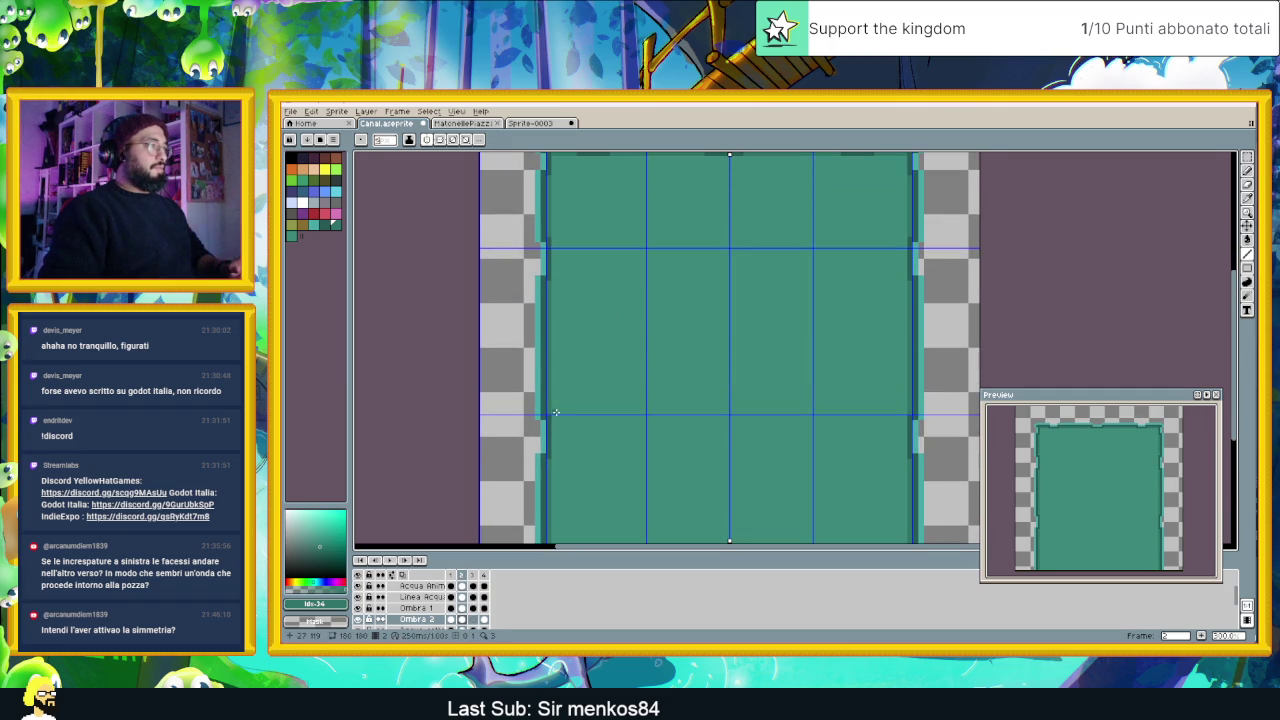
pyautogui.moveTo(556, 412)
pyautogui.mouseDown()
pyautogui.moveTo(556, 460)
pyautogui.moveTo(576, 330)
pyautogui.mouseUp()
pyautogui.hotkey('ctrl', 'z')
pyautogui.moveTo(553, 236); pyautogui.dragTo(561, 294)
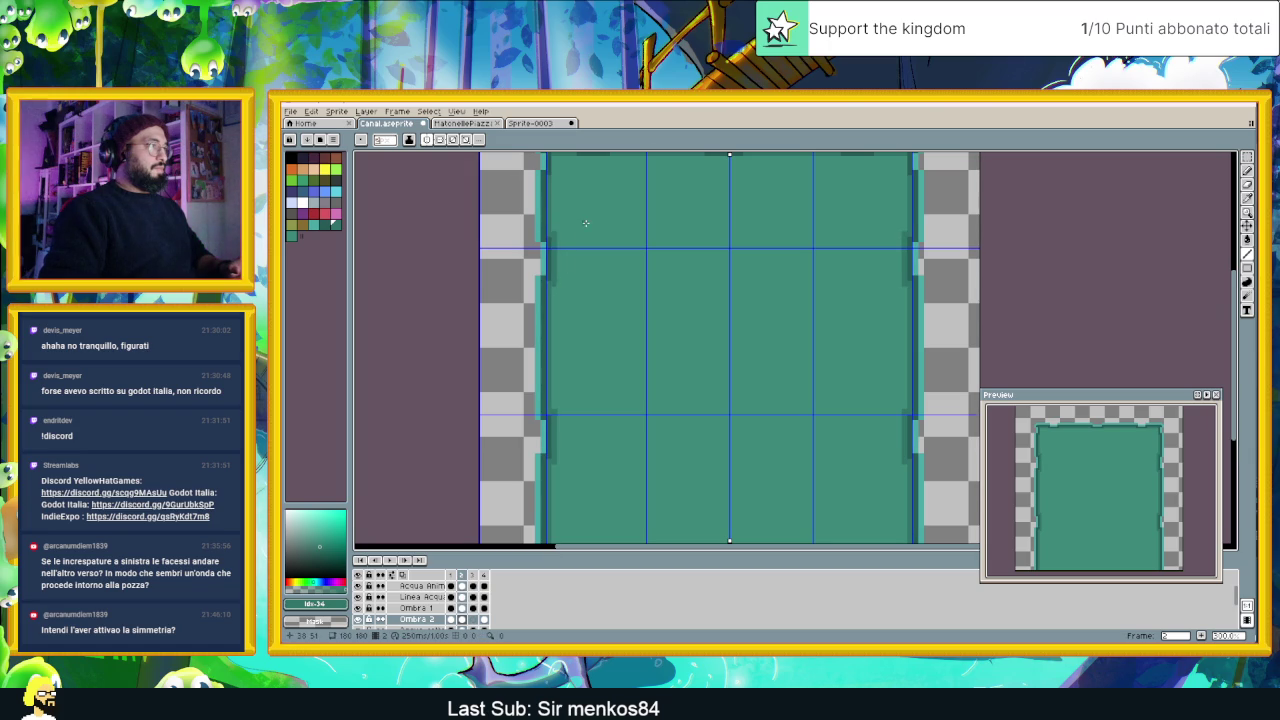
pyautogui.scroll(2, 570, 320)
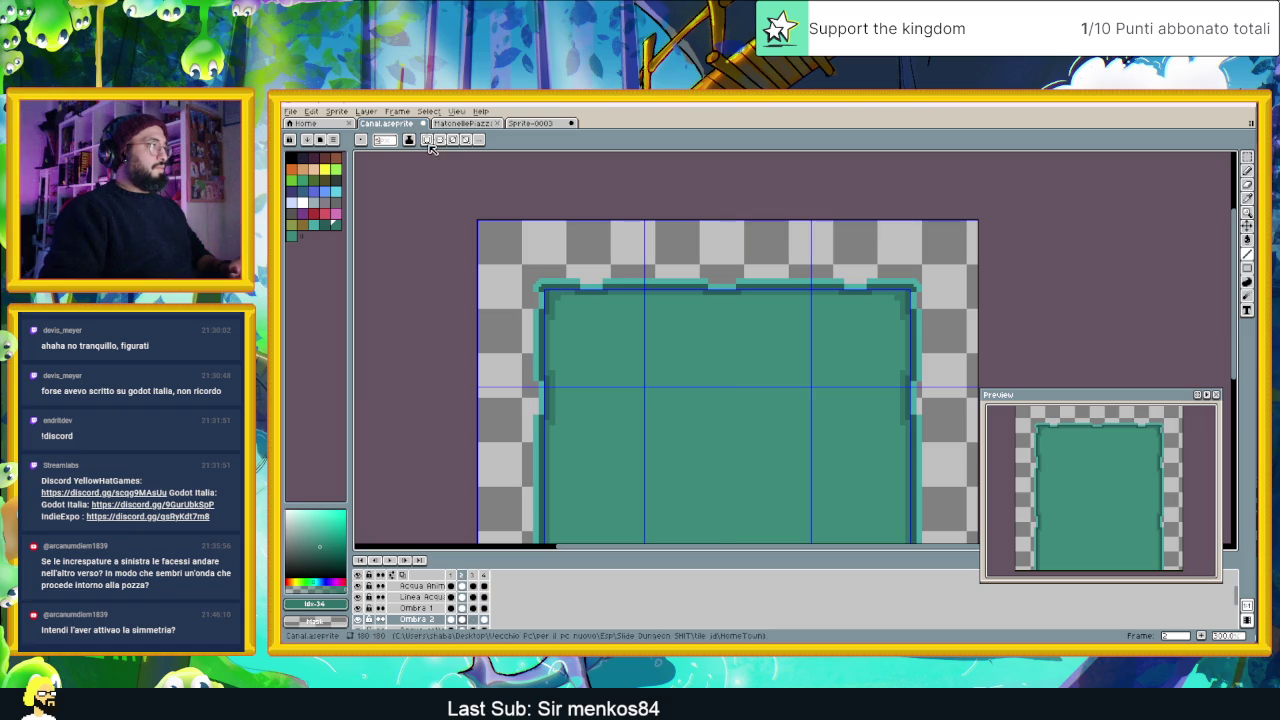
# - Fill in shadow segments along the remaining gaps of the top inner edge
pyautogui.moveTo(573, 299); pyautogui.dragTo(597, 300)
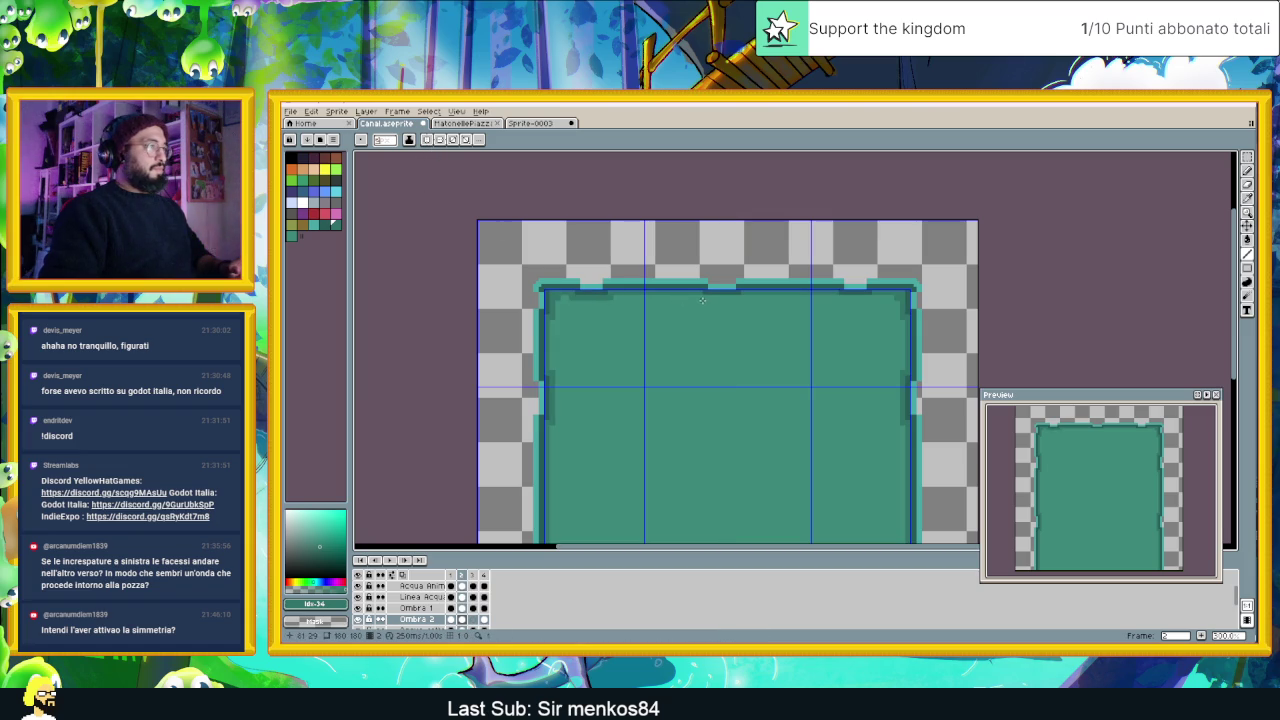
pyautogui.moveTo(703, 300); pyautogui.dragTo(746, 299)
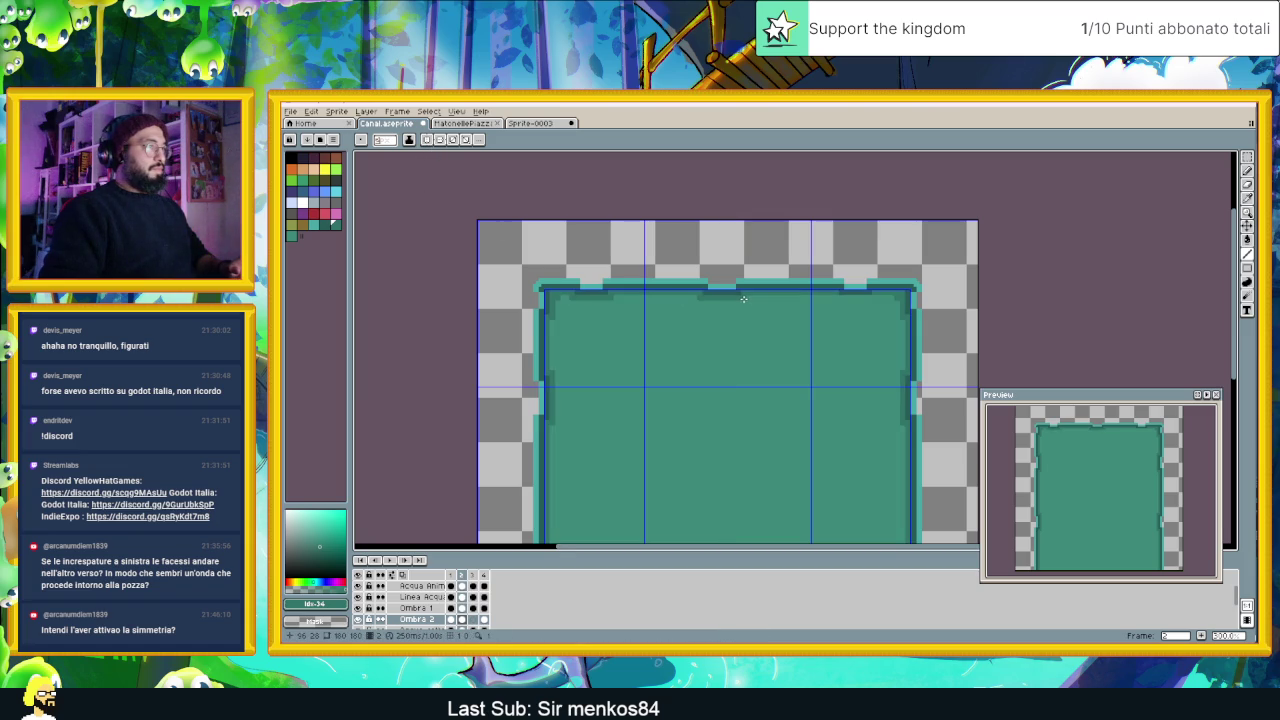
pyautogui.scroll(-1, 744, 299)
pyautogui.scroll(2, 810, 305)
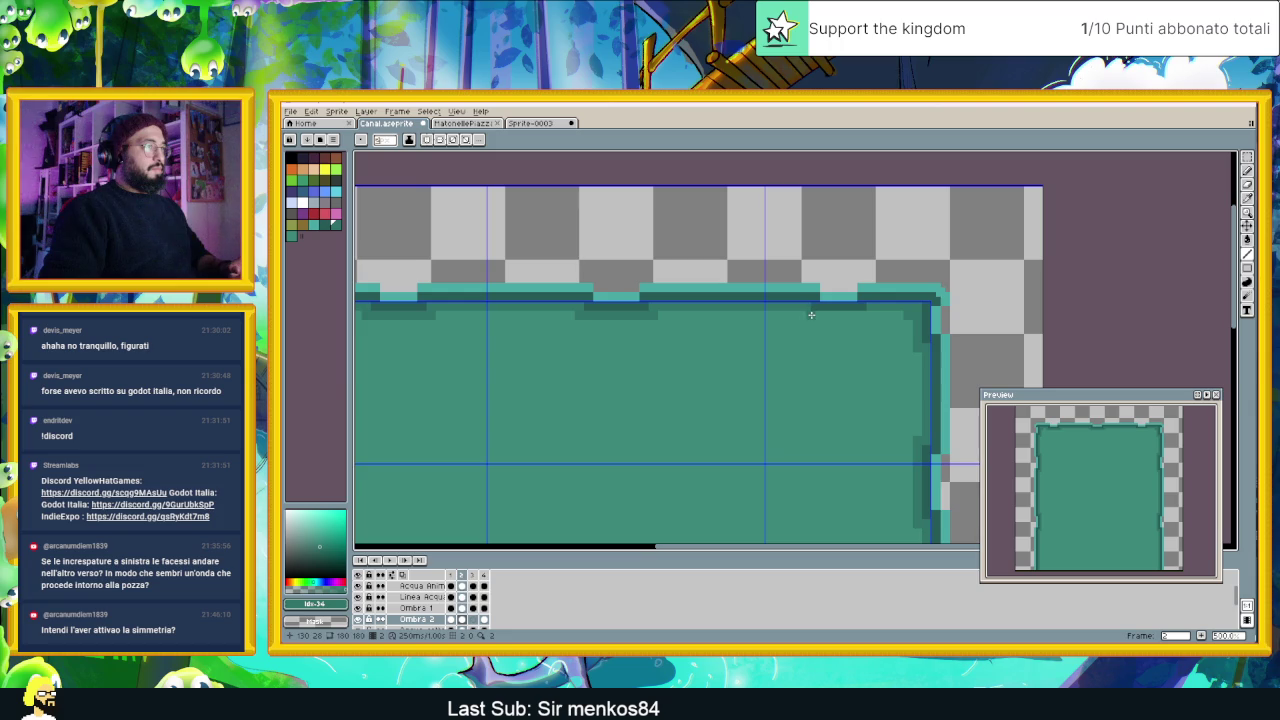
pyautogui.moveTo(806, 315); pyautogui.dragTo(870, 317)
pyautogui.scroll(-1, 873, 316)
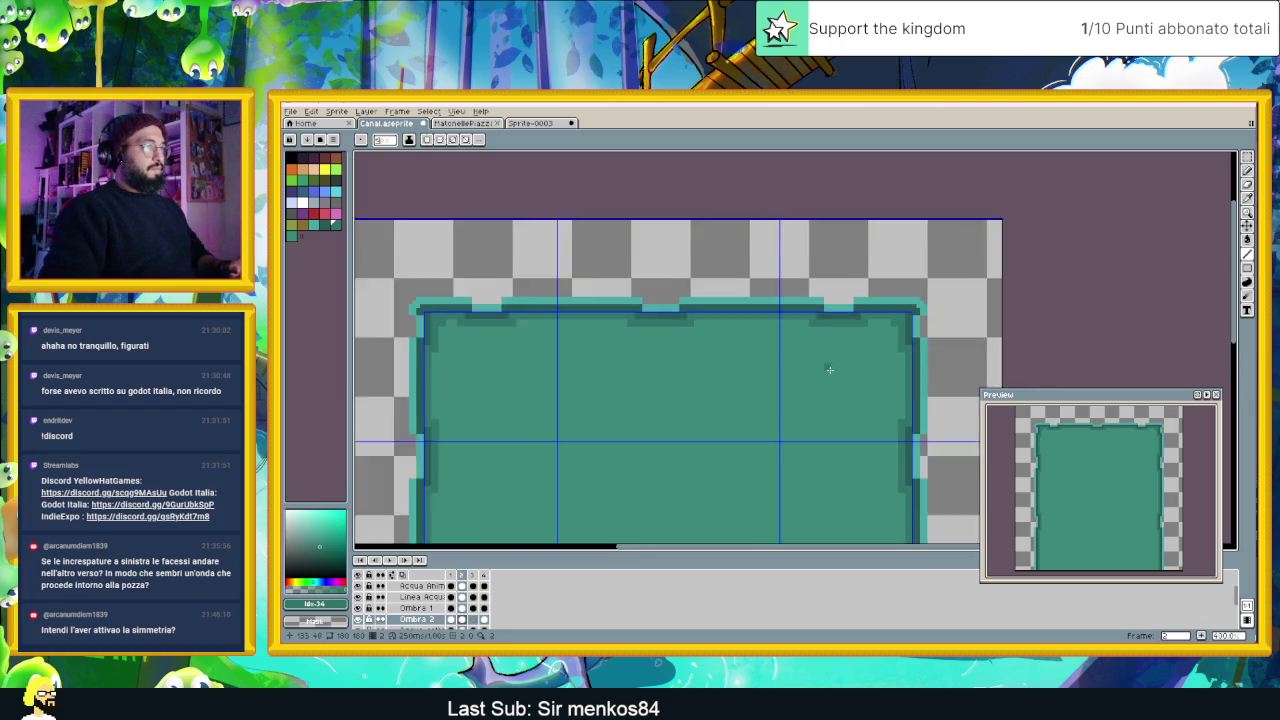
pyautogui.scroll(-1, 655, 321)
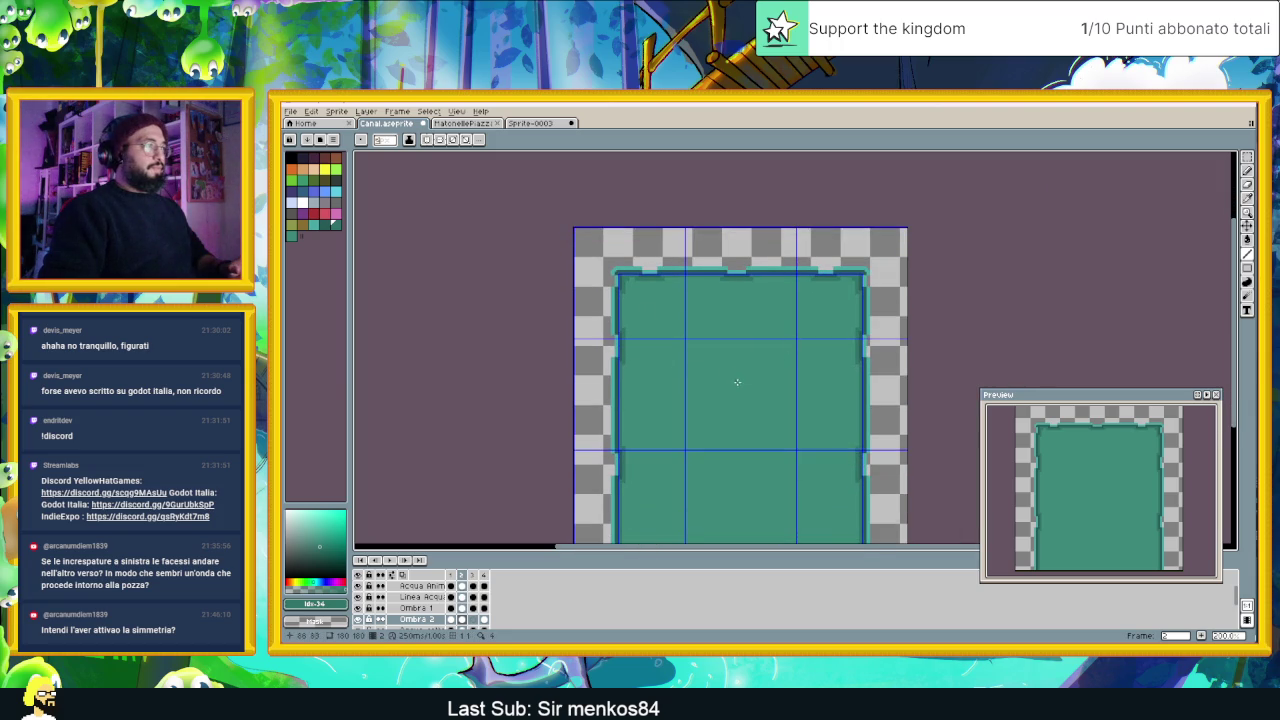
pyautogui.scroll(-2, 700, 330)
pyautogui.scroll(-1, 740, 337)
pyautogui.scroll(1, 747, 337)
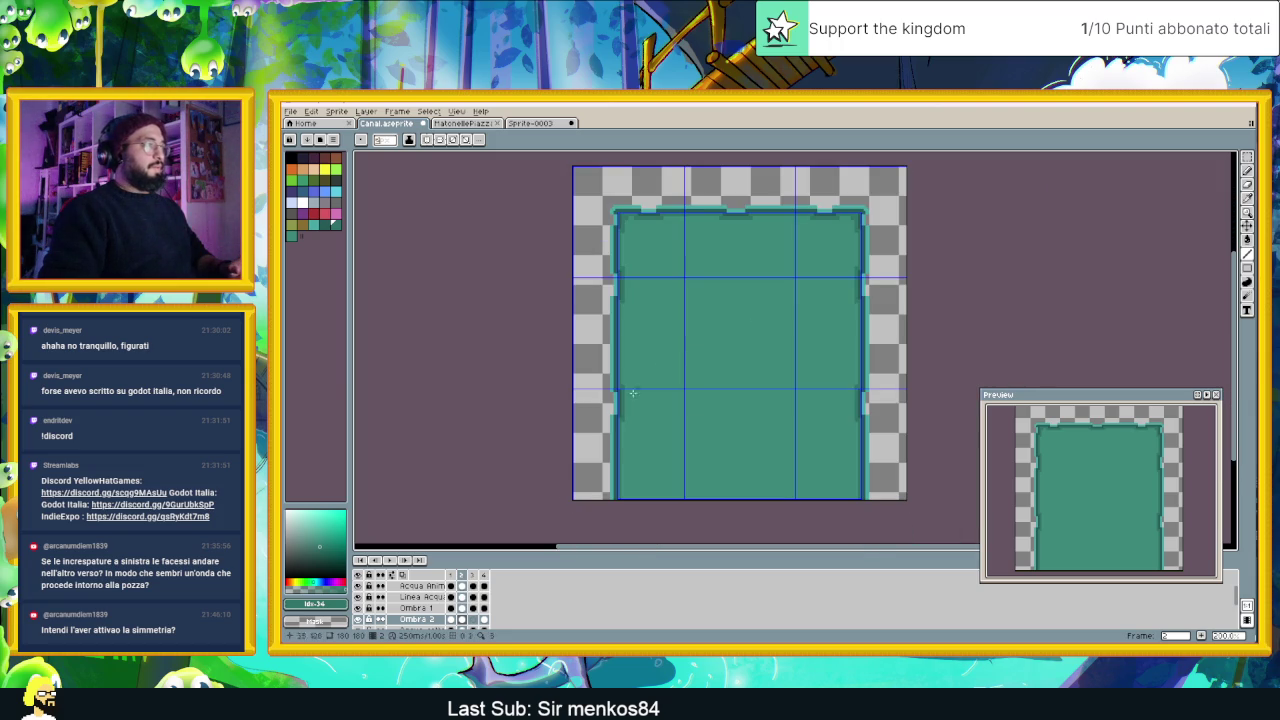
pyautogui.scroll(1, 633, 221)
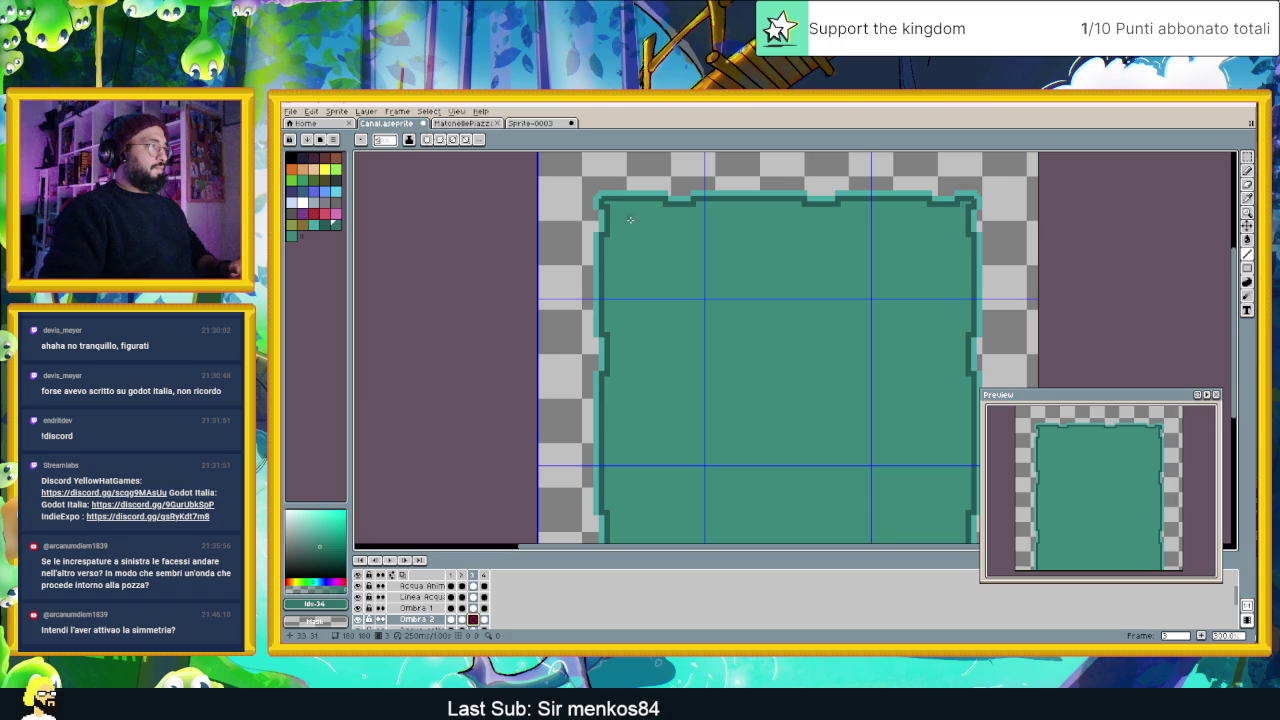
# - Draw dark shadow lines down the tile's left and right inner edges
pyautogui.moveTo(607, 204); pyautogui.dragTo(607, 540)
pyautogui.scroll(-3, 871, 367)
pyautogui.scroll(5, 800, 340)
pyautogui.hscroll(8, 728, 321)
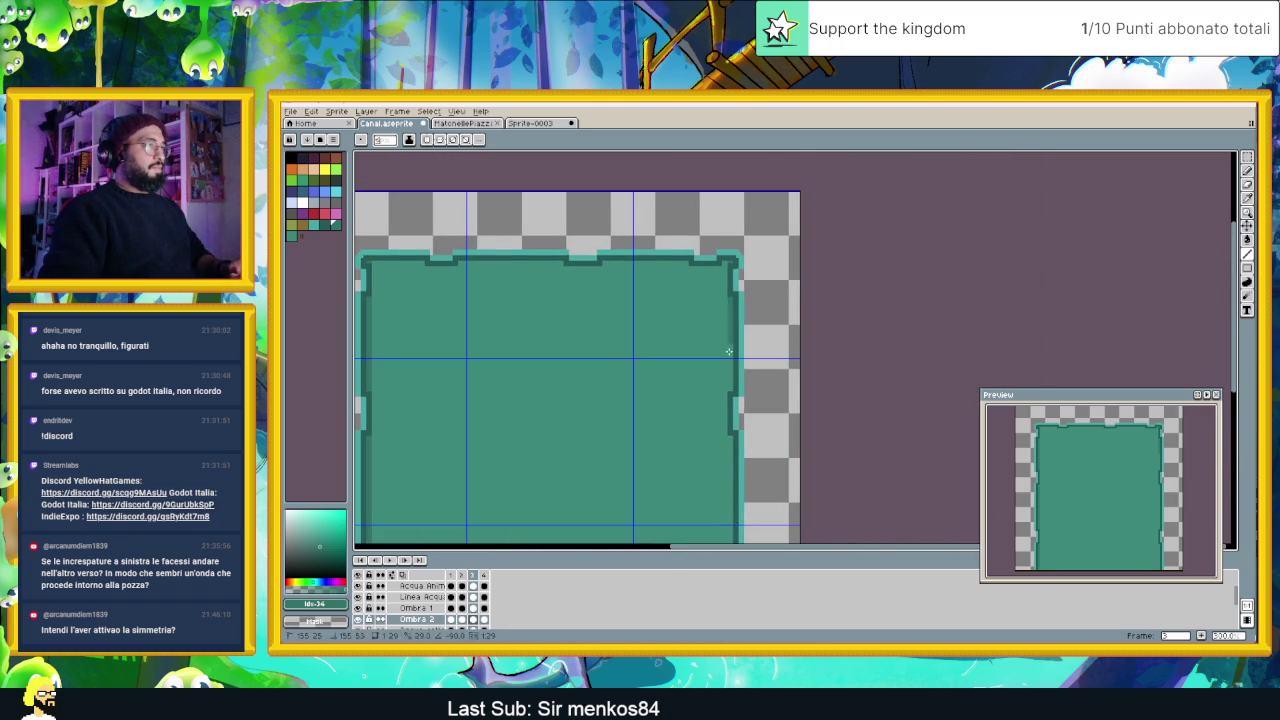
pyautogui.moveTo(730, 262); pyautogui.dragTo(730, 392)
pyautogui.moveTo(613, 413)
pyautogui.mouseDown()
pyautogui.moveTo(613, 223)
pyautogui.moveTo(726, 425)
pyautogui.mouseUp()
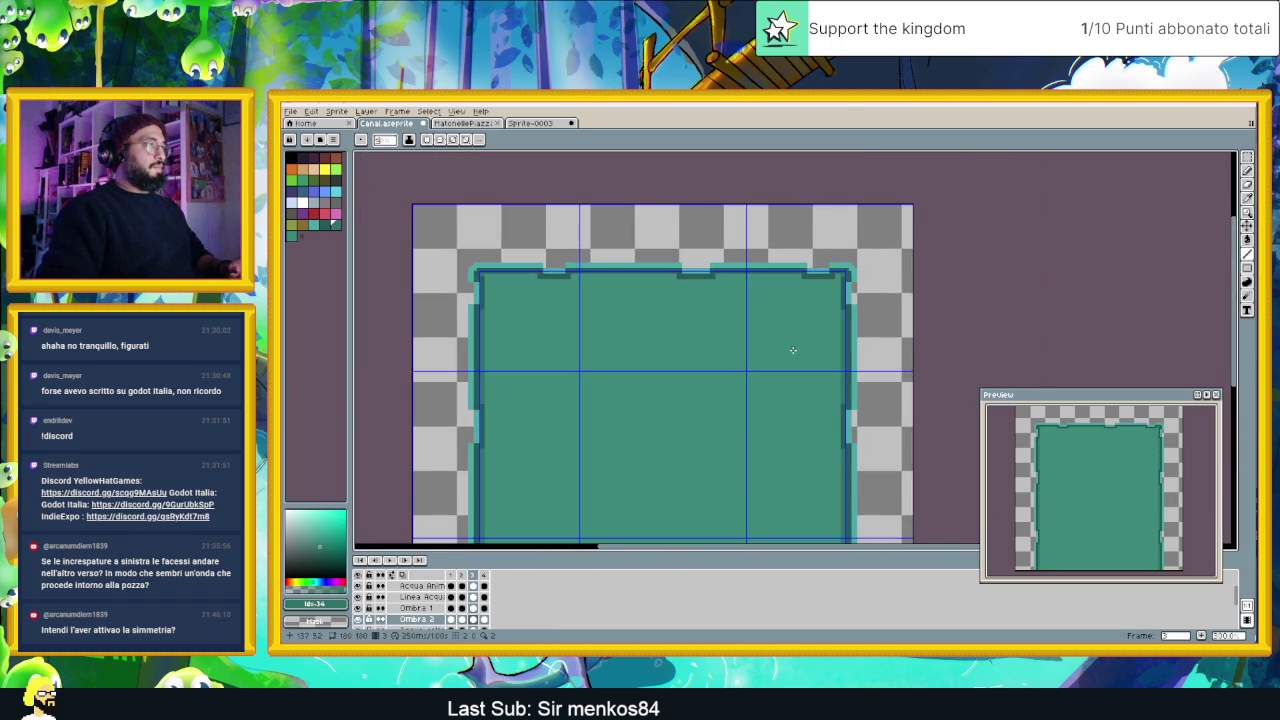
# - Redraw the dark shadow line along the top inner edge and add a mirrored stroke
pyautogui.moveTo(840, 277); pyautogui.dragTo(480, 277)
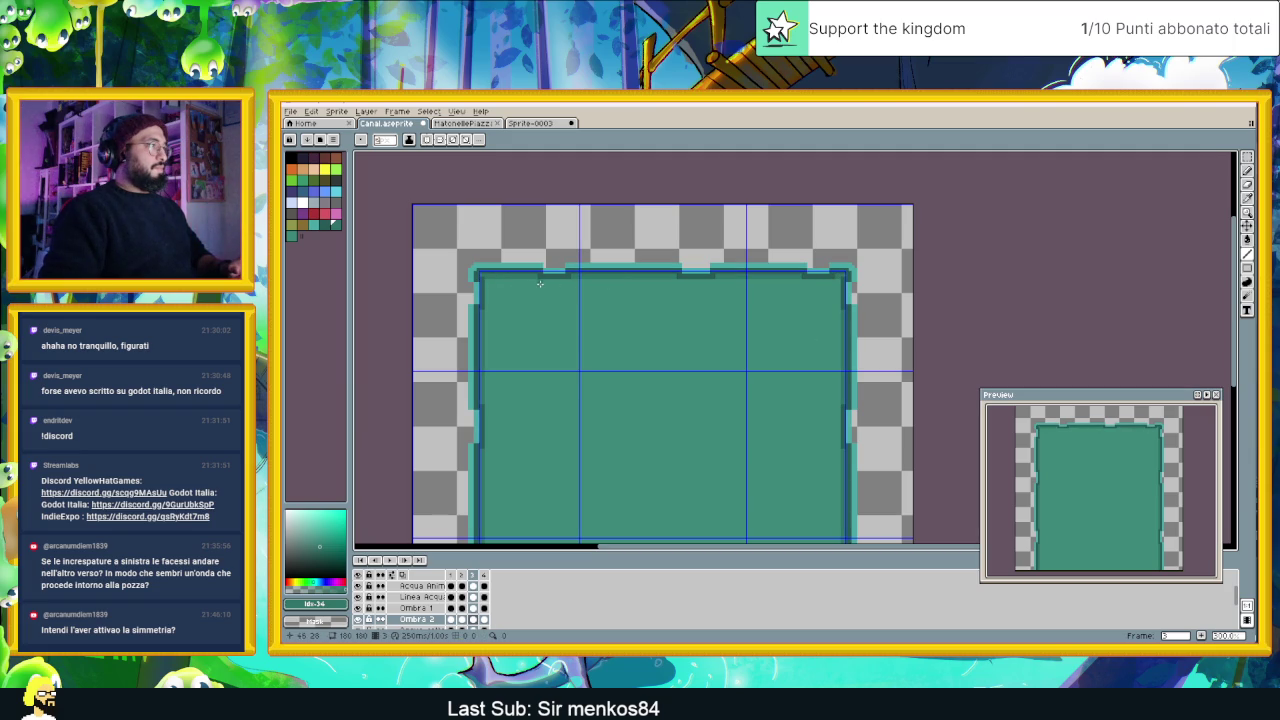
pyautogui.moveTo(532, 284); pyautogui.dragTo(576, 286)
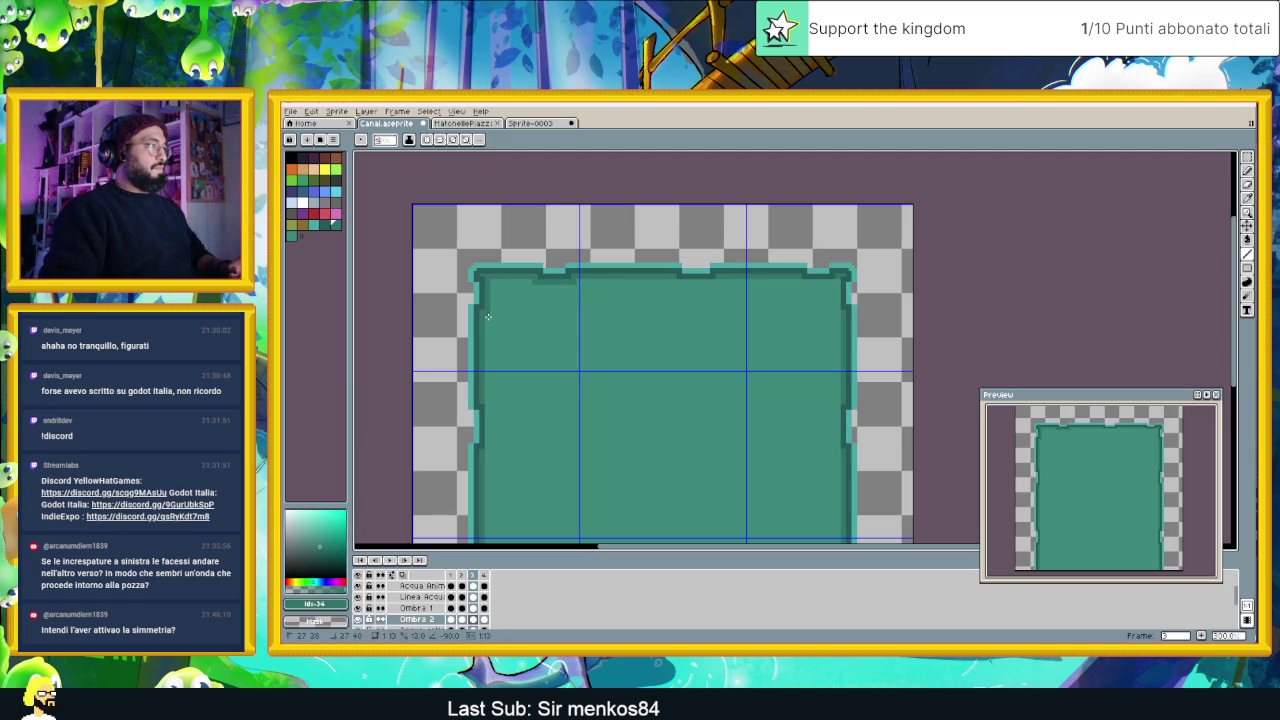
pyautogui.hotkey('ctrl', 'z')
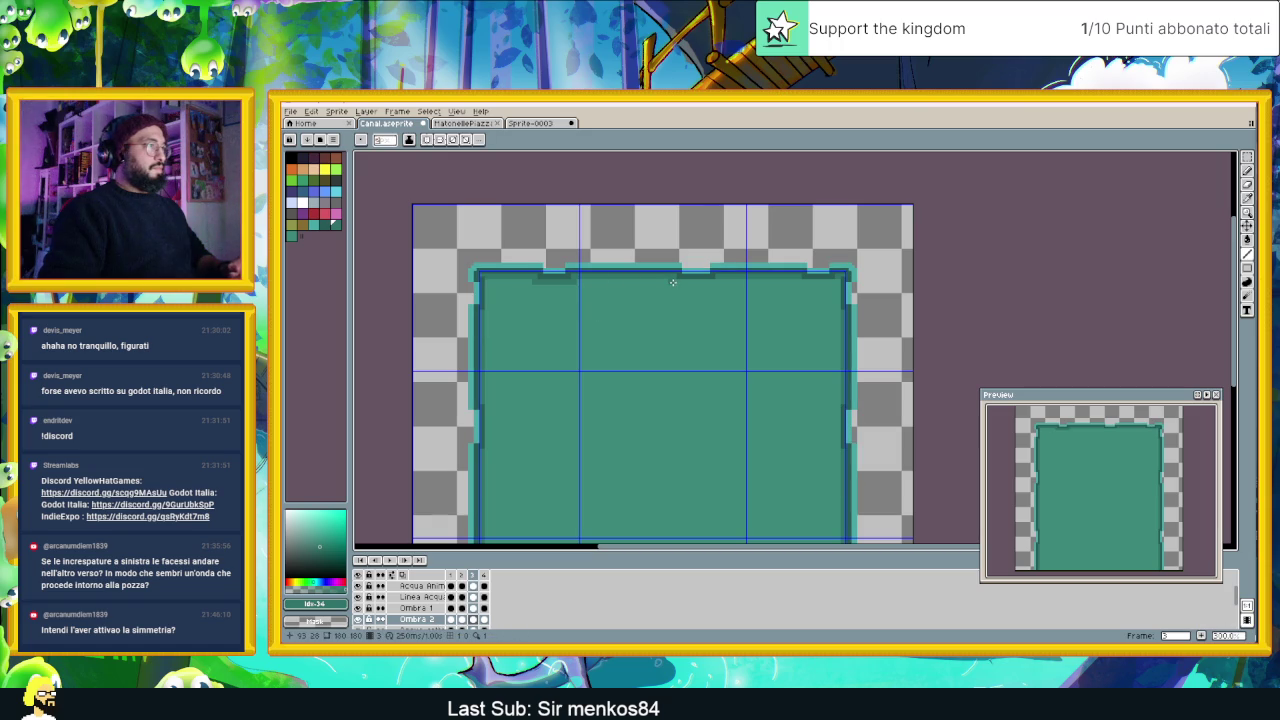
pyautogui.moveTo(673, 283); pyautogui.dragTo(838, 284)
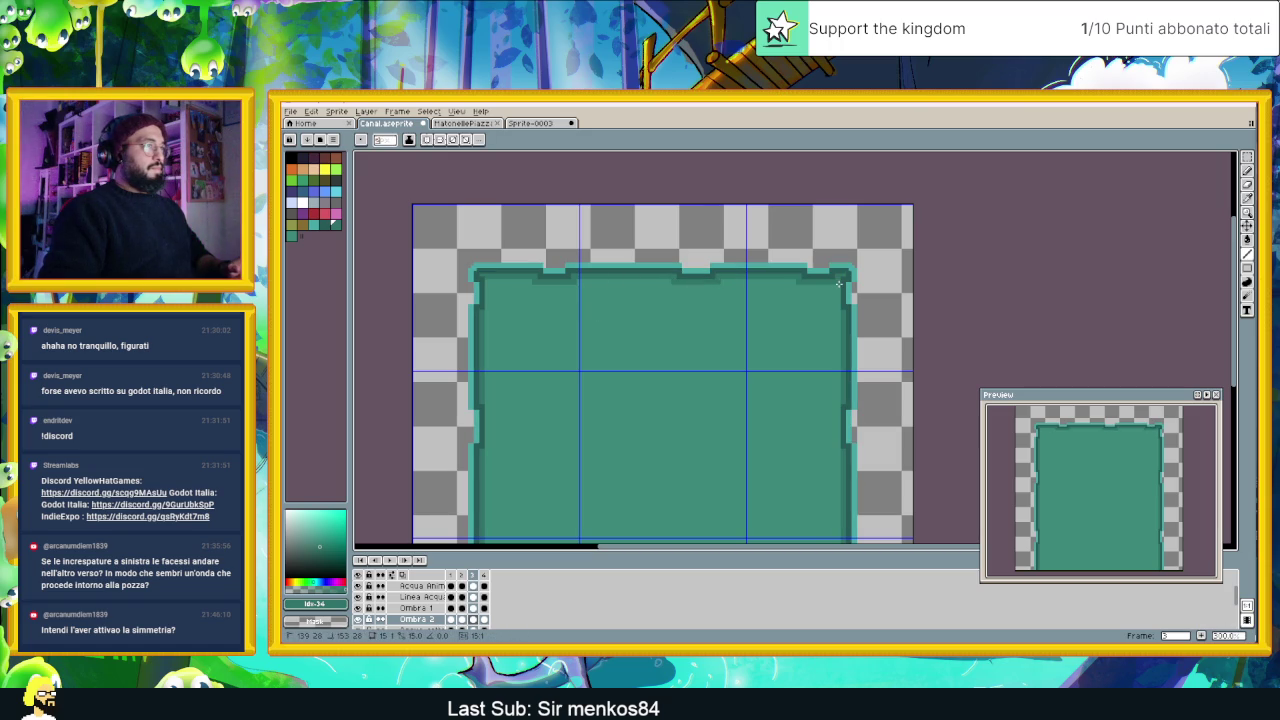
pyautogui.click(427, 139)
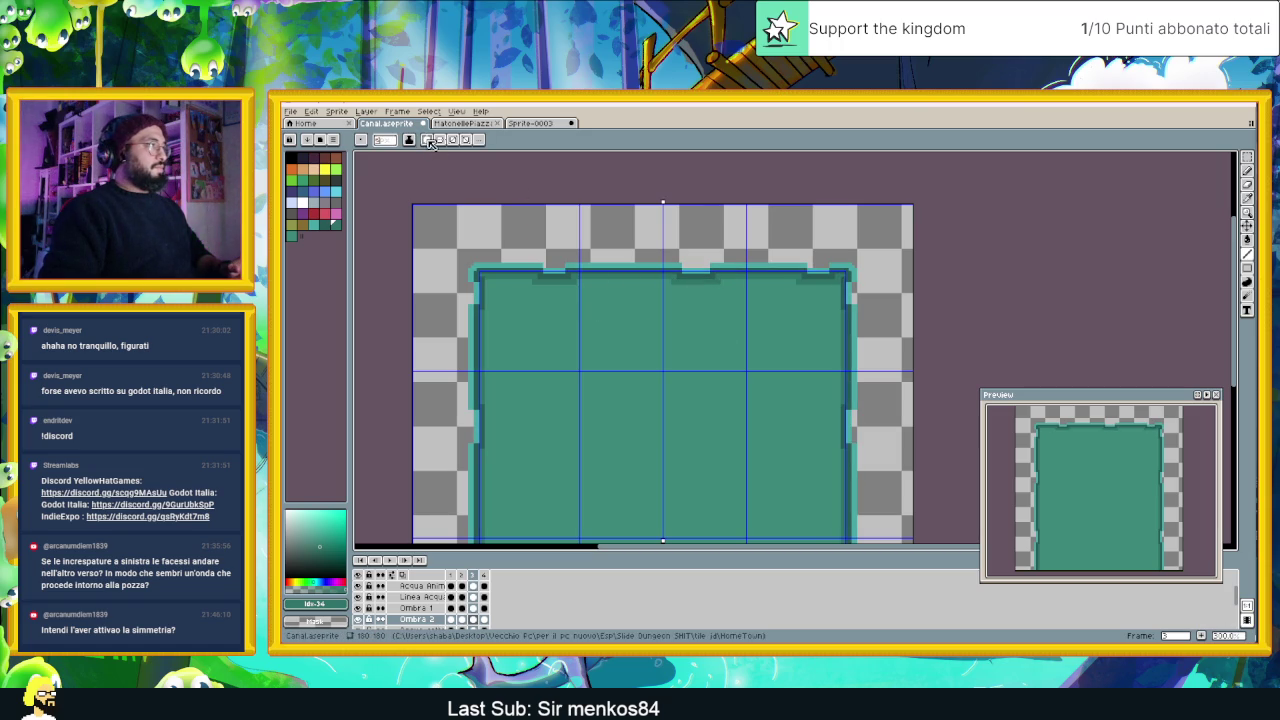
pyautogui.moveTo(838, 284); pyautogui.dragTo(838, 312)
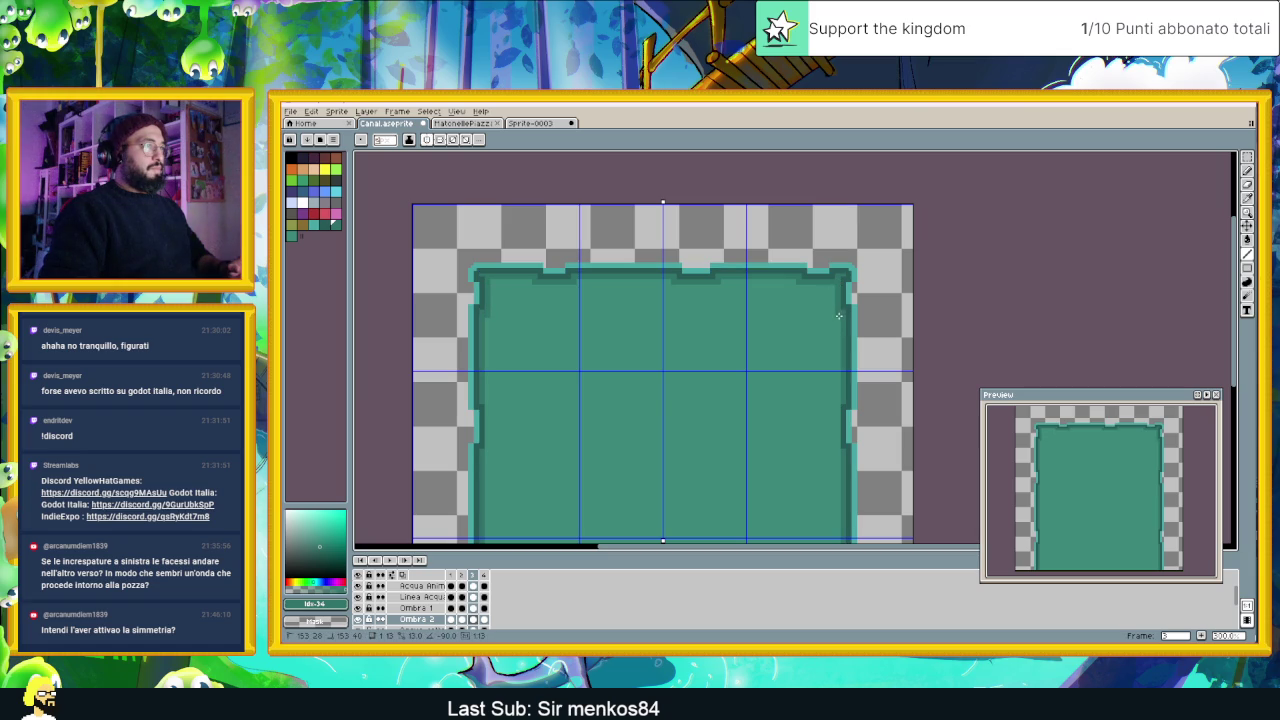
# - Draw a shadow line down the right edge, then turn mirror symmetry off
pyautogui.moveTo(834, 420); pyautogui.dragTo(848, 344)
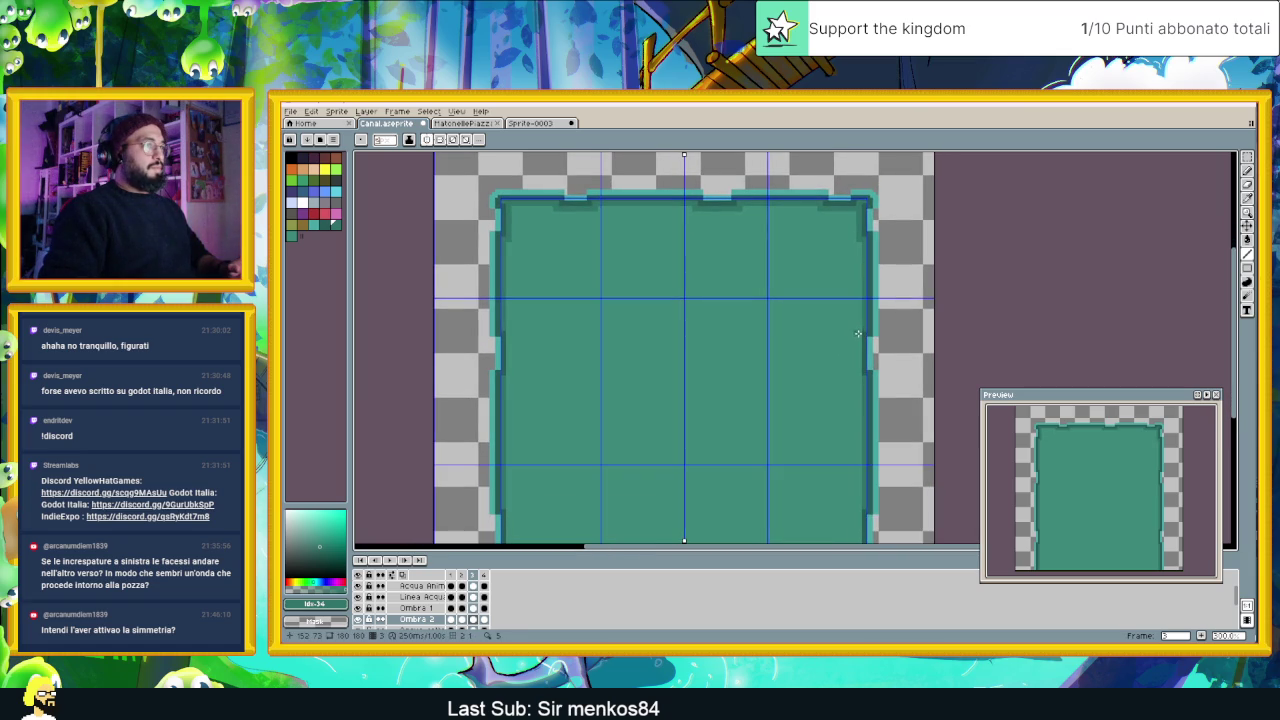
pyautogui.moveTo(860, 331); pyautogui.dragTo(849, 434)
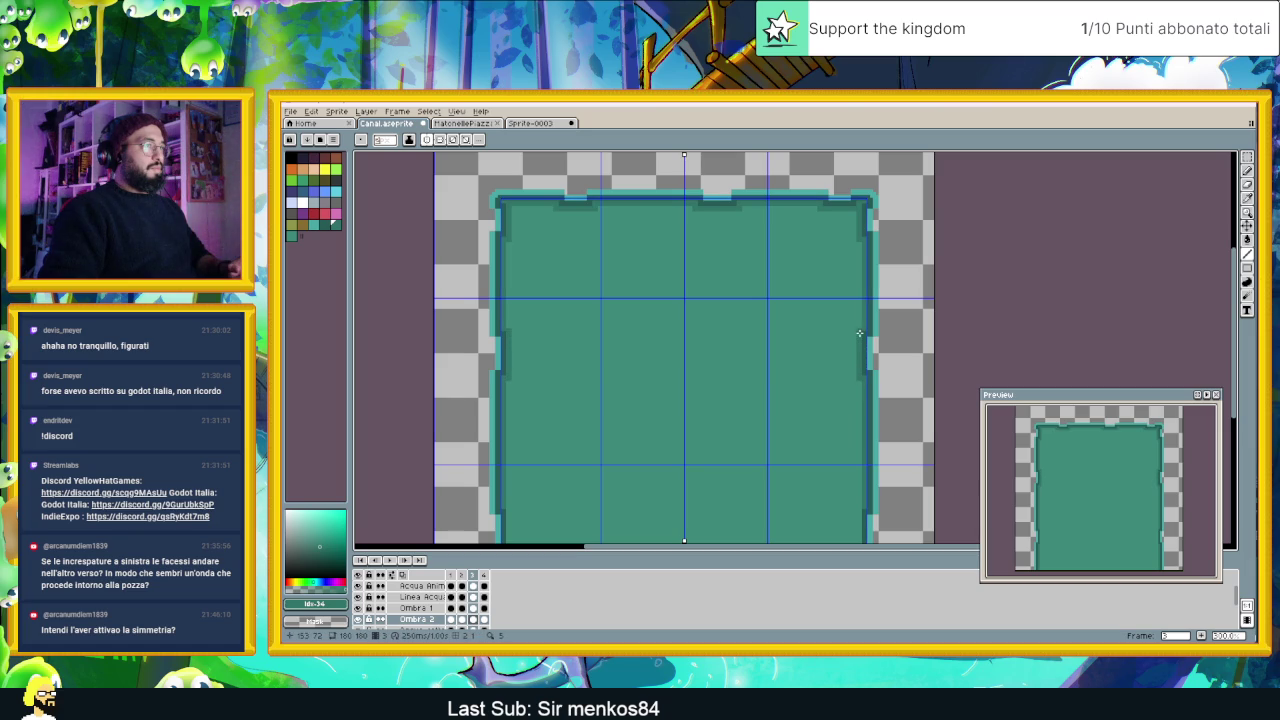
pyautogui.scroll(-2, 846, 410)
pyautogui.scroll(-1, 847, 370)
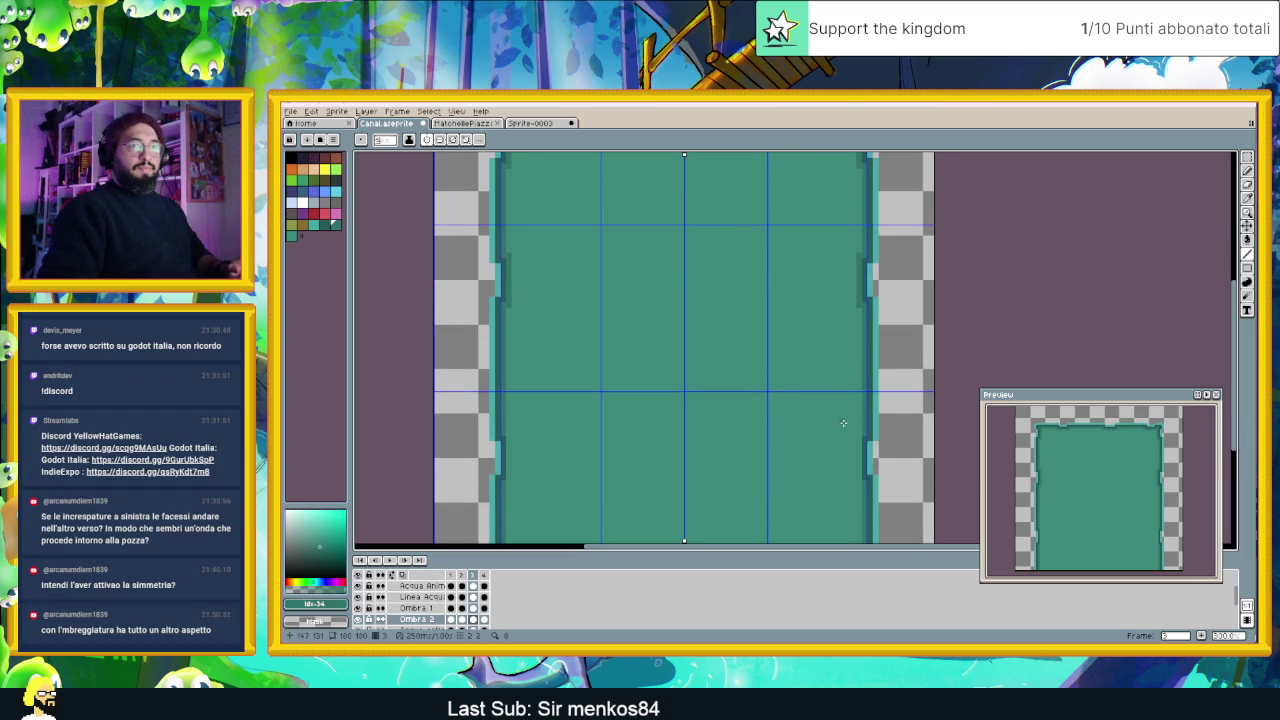
pyautogui.moveTo(839, 427)
pyautogui.mouseDown()
pyautogui.moveTo(857, 385)
pyautogui.moveTo(884, 435)
pyautogui.mouseUp()
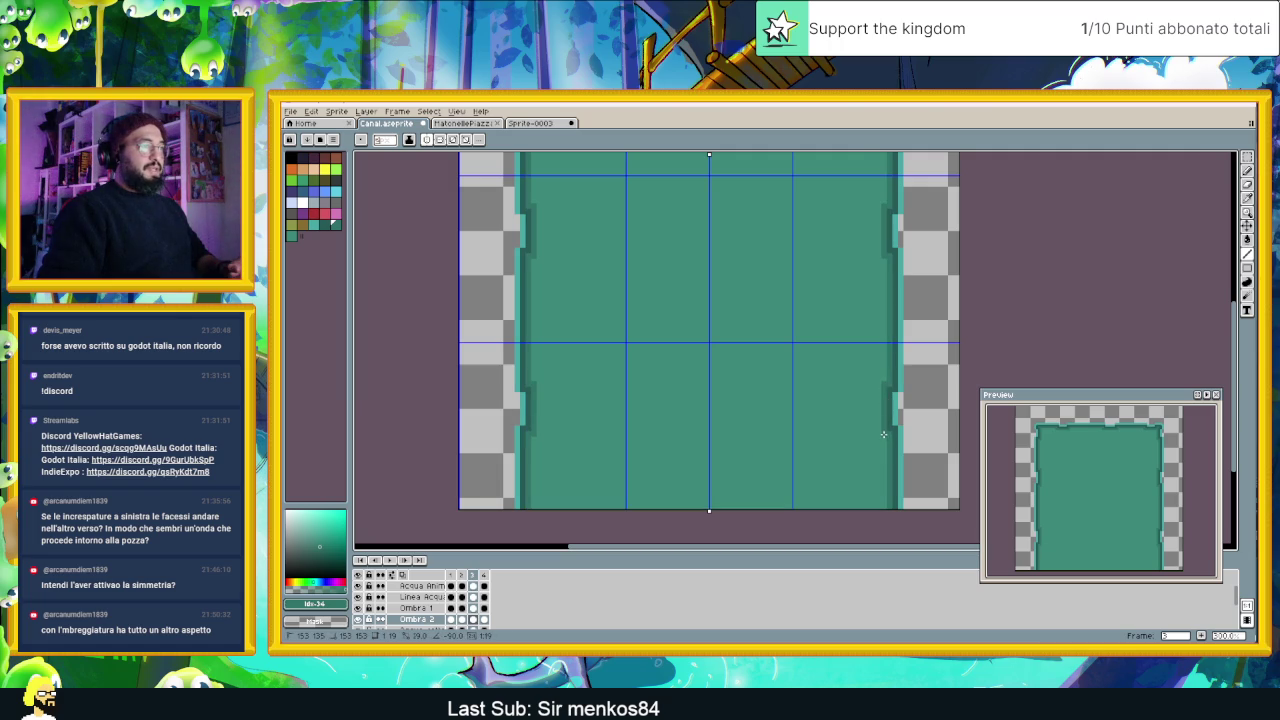
pyautogui.scroll(-2, 853, 389)
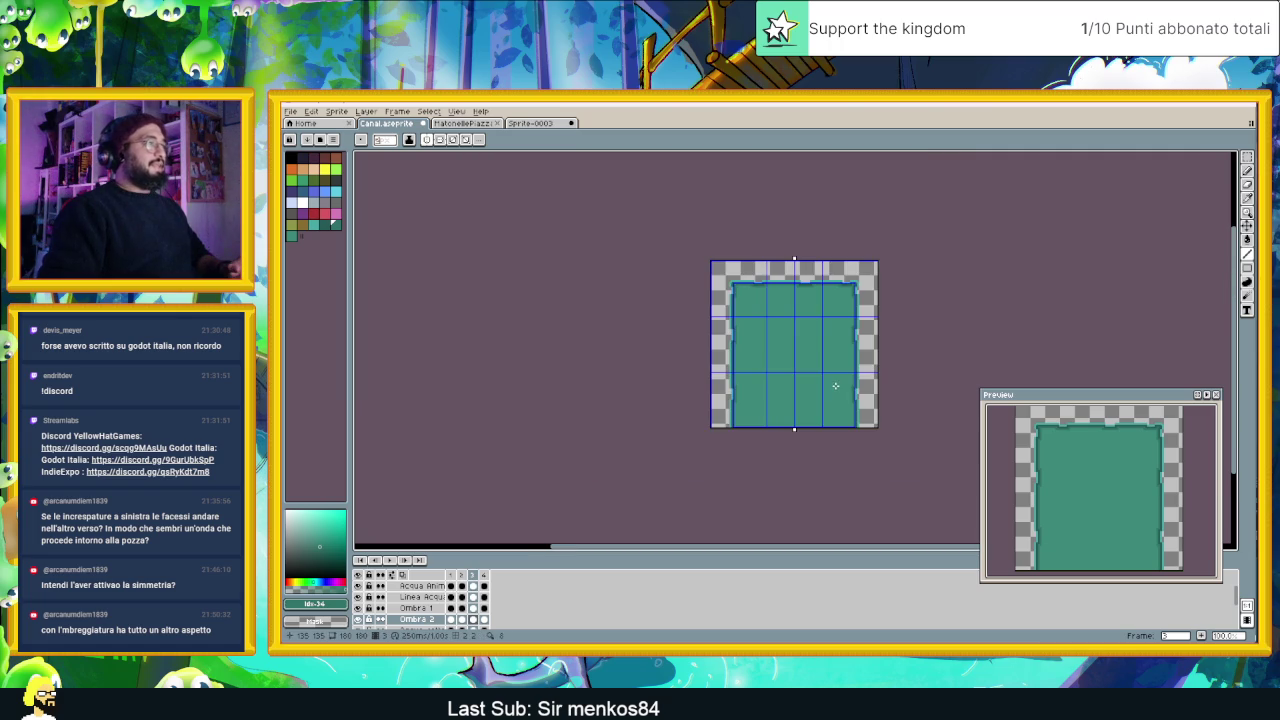
pyautogui.scroll(1, 817, 311)
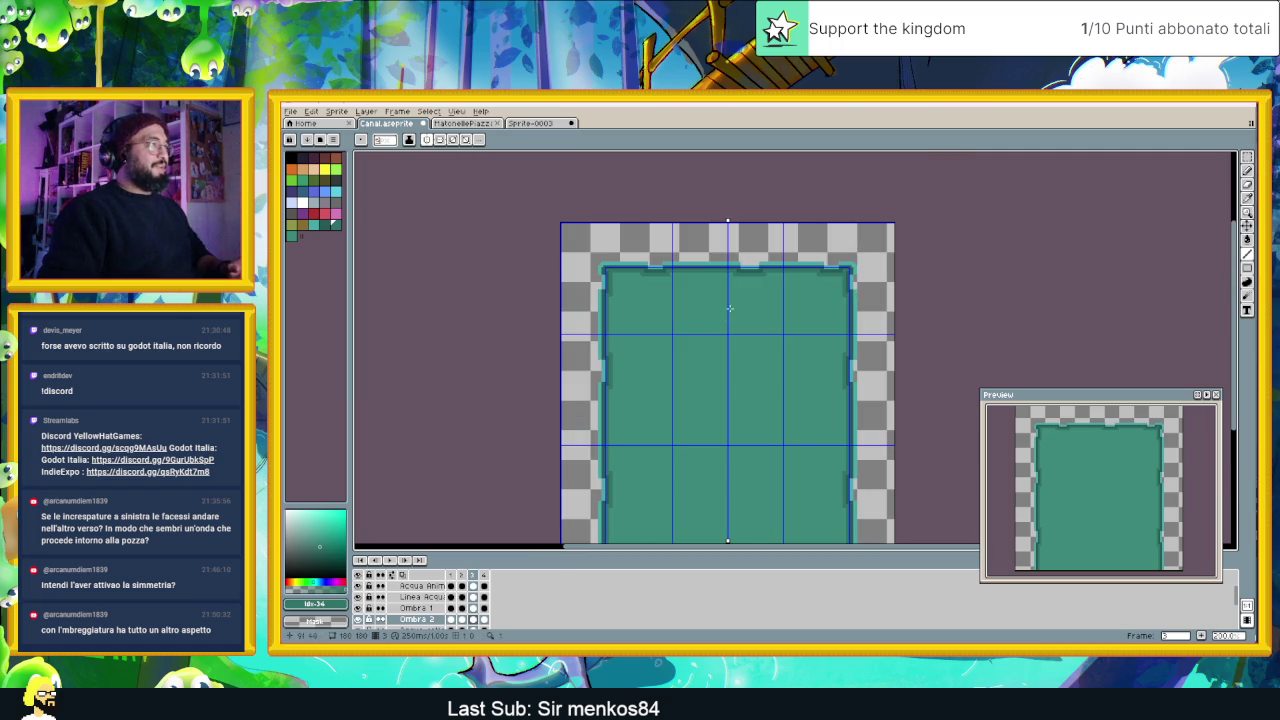
pyautogui.scroll(2, 726, 313)
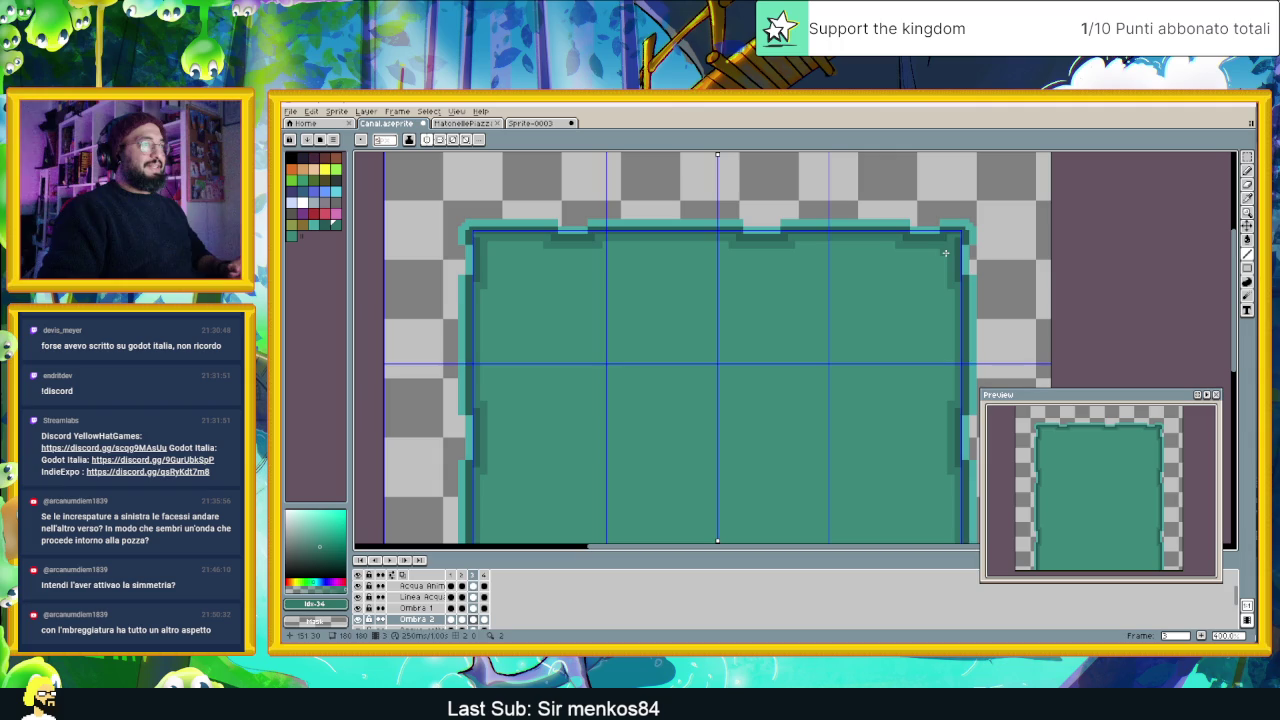
pyautogui.press('v')
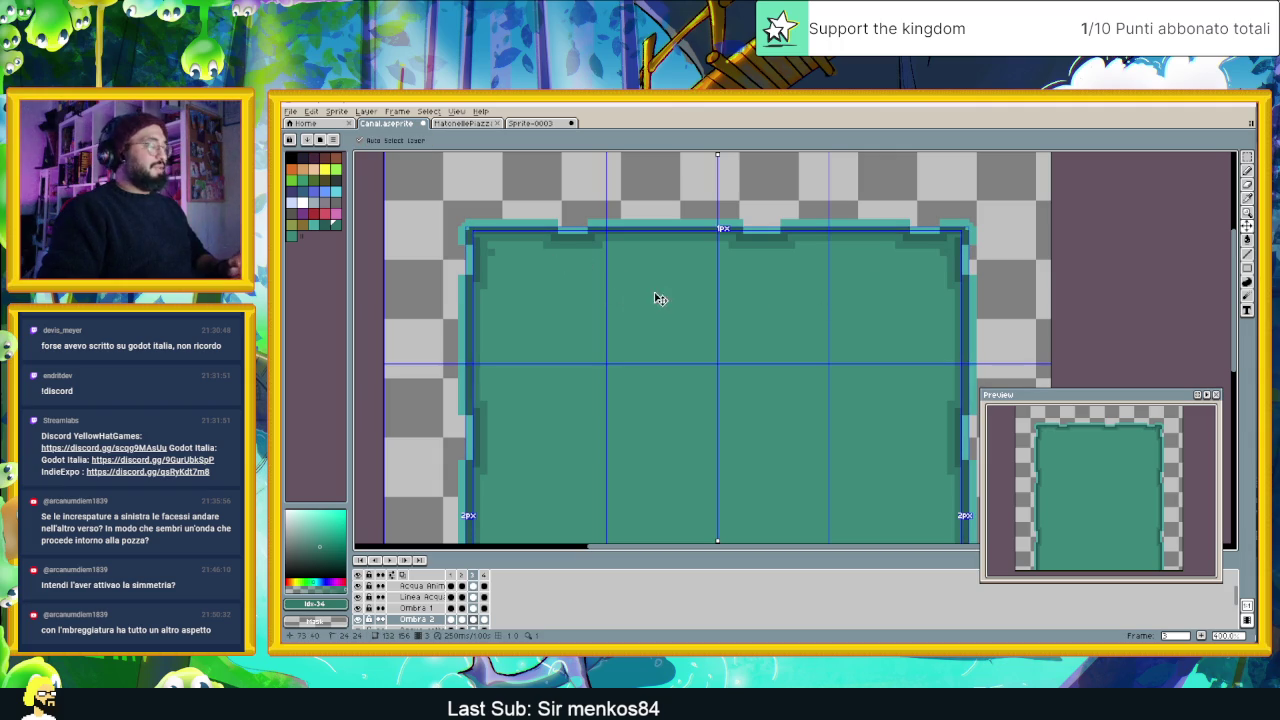
pyautogui.press('b')
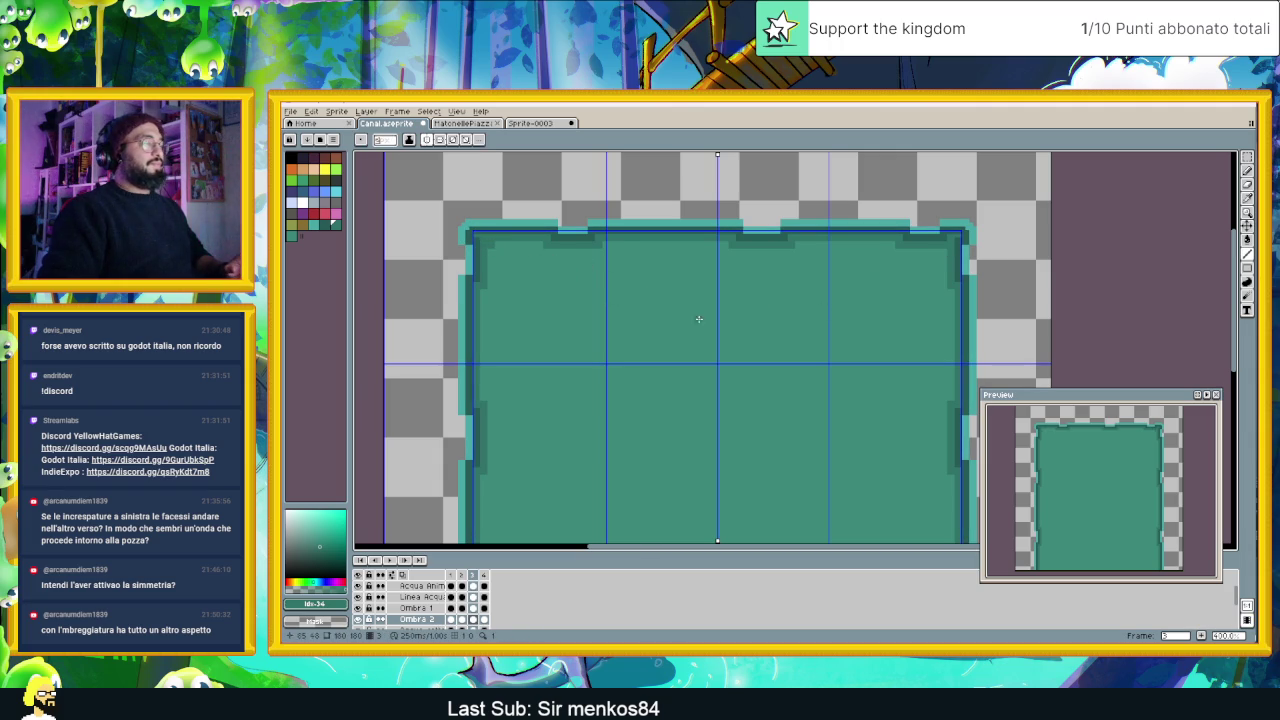
pyautogui.click(427, 140)
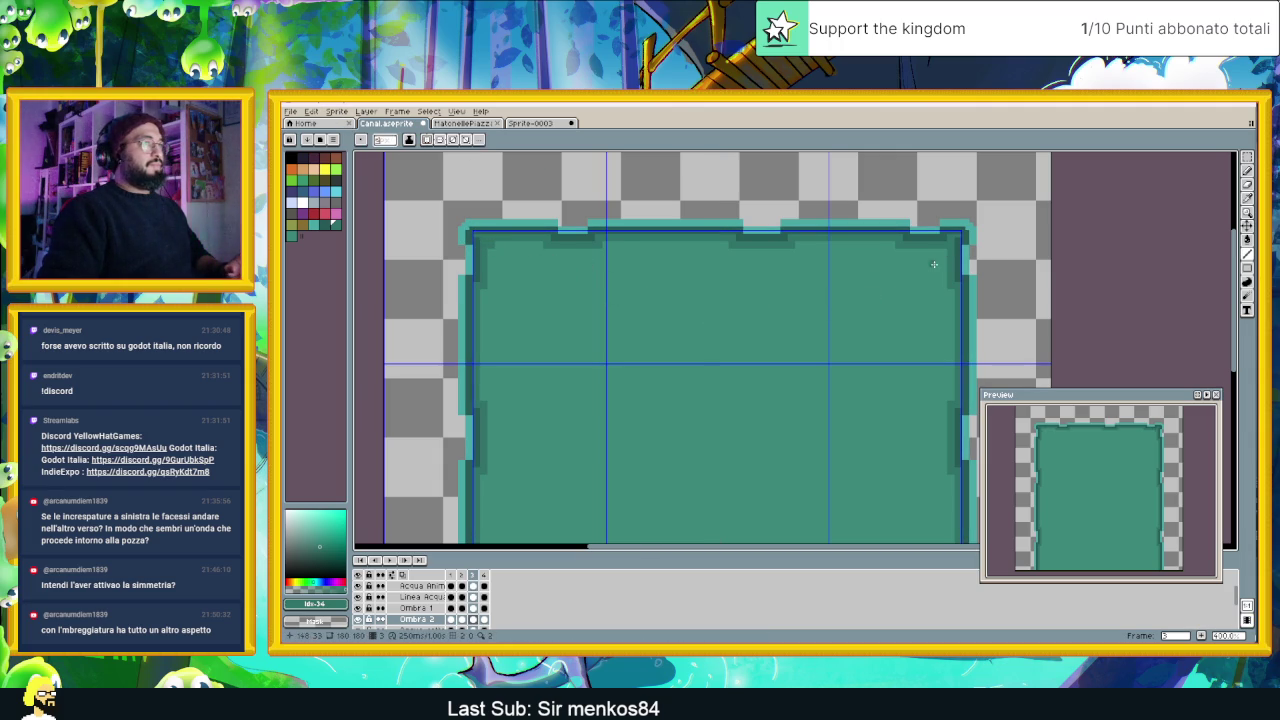
pyautogui.scroll(-3, 771, 371)
pyautogui.scroll(-1, 771, 371)
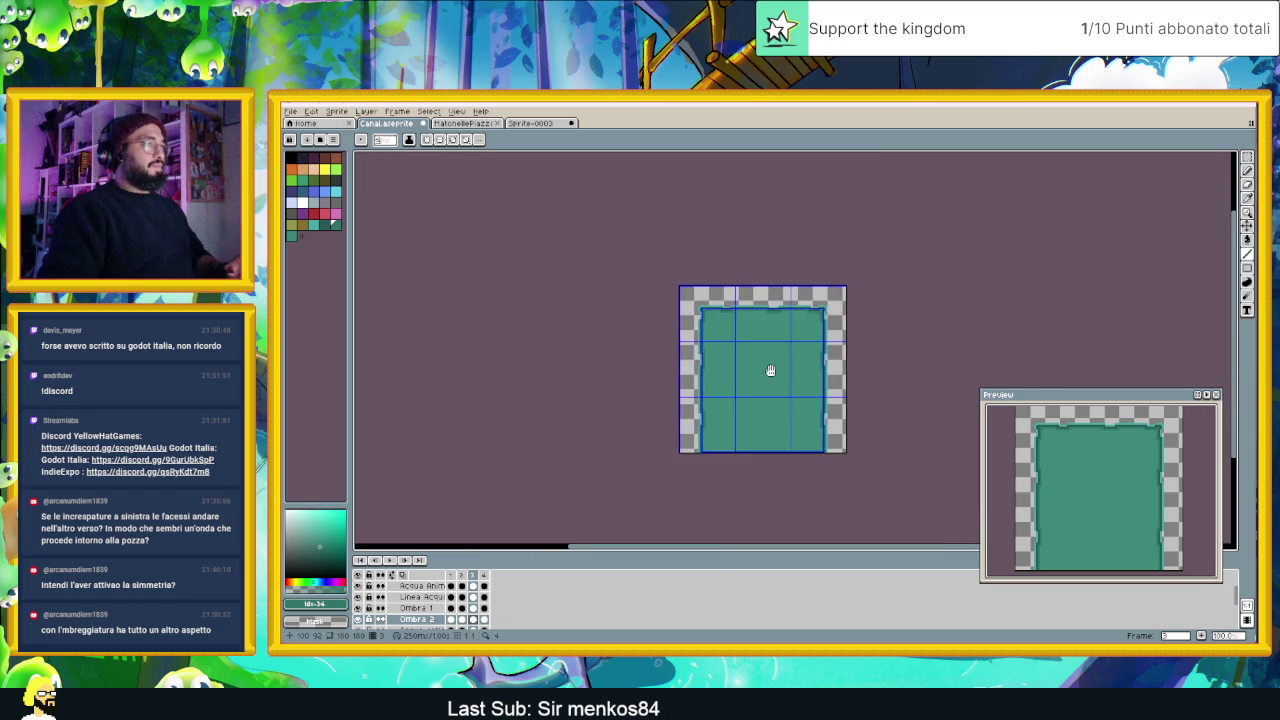
pyautogui.scroll(1, 771, 371)
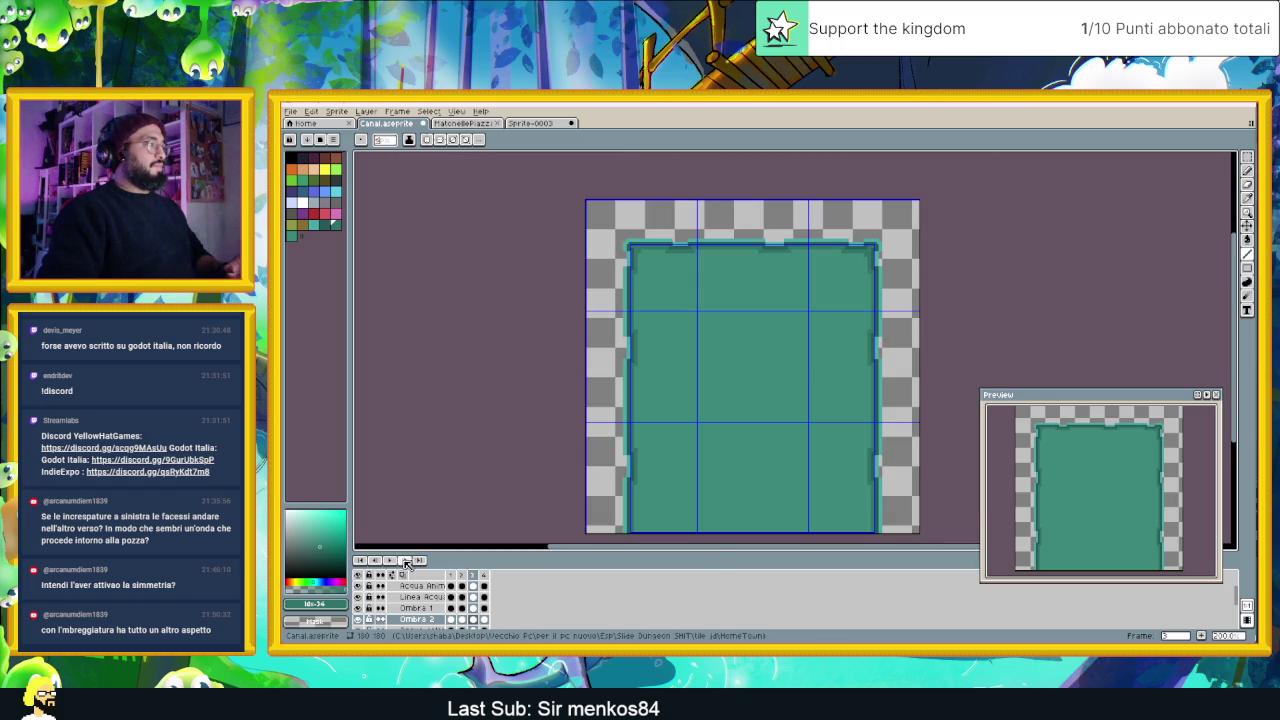
# - Play the canal animation and make the Acqua base layer visible, leaving its properties unchanged
pyautogui.click(395, 562)
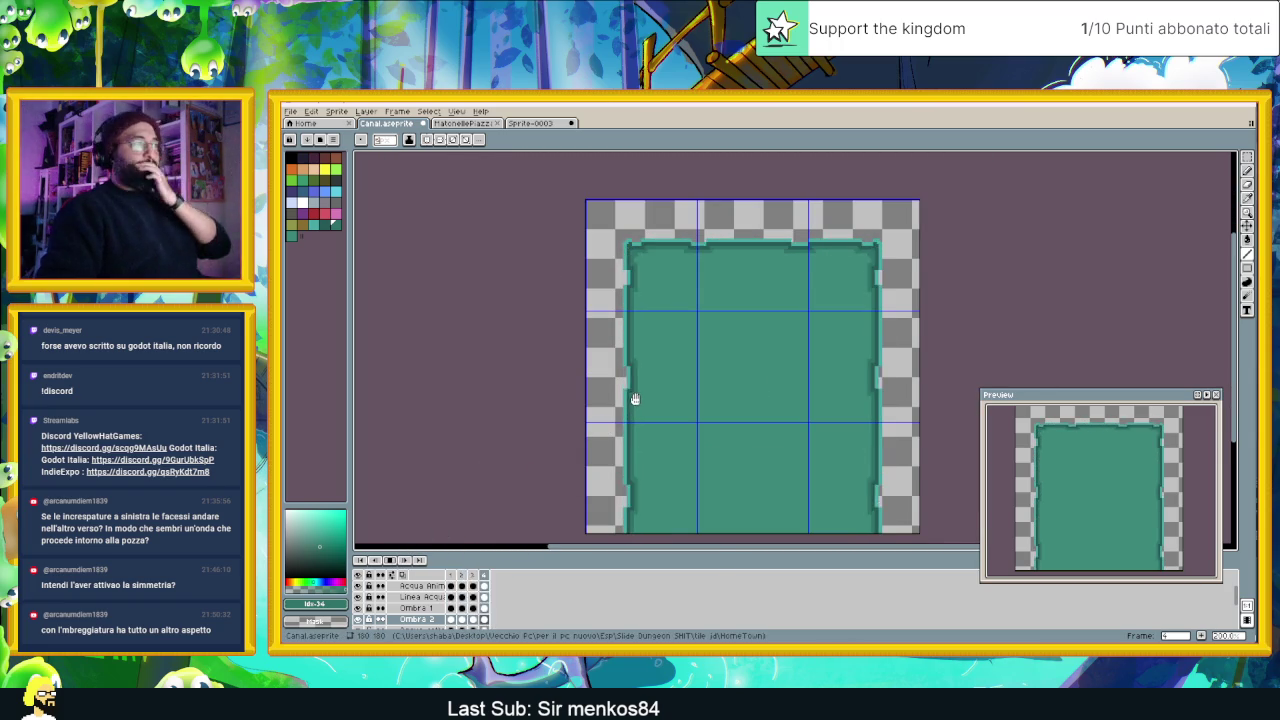
pyautogui.scroll(-1, 648, 412)
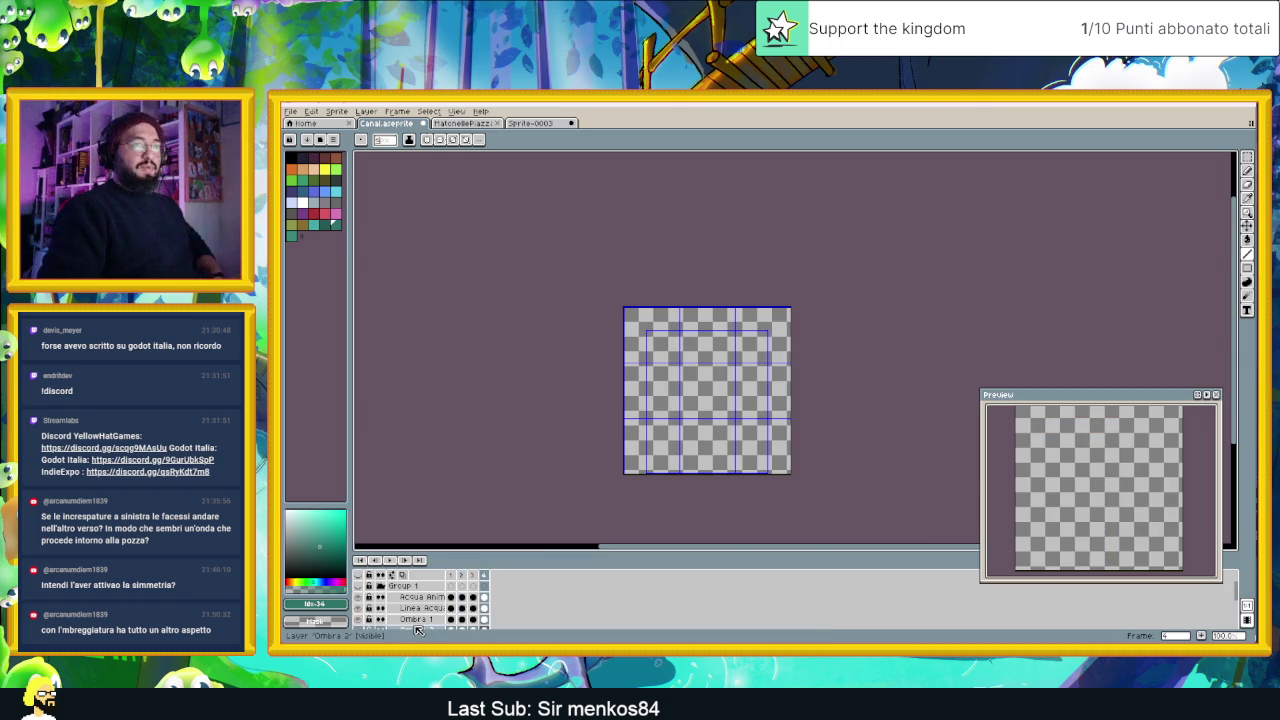
pyautogui.scroll(-3, 420, 610)
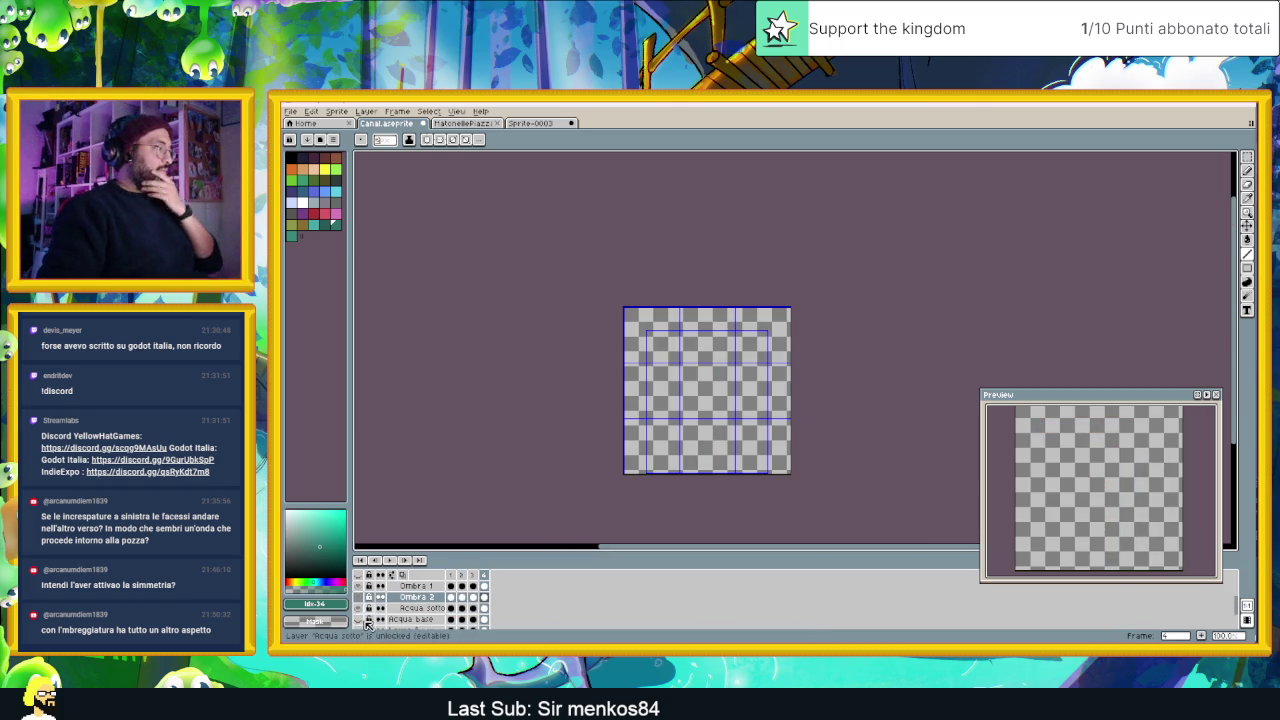
pyautogui.click(359, 620)
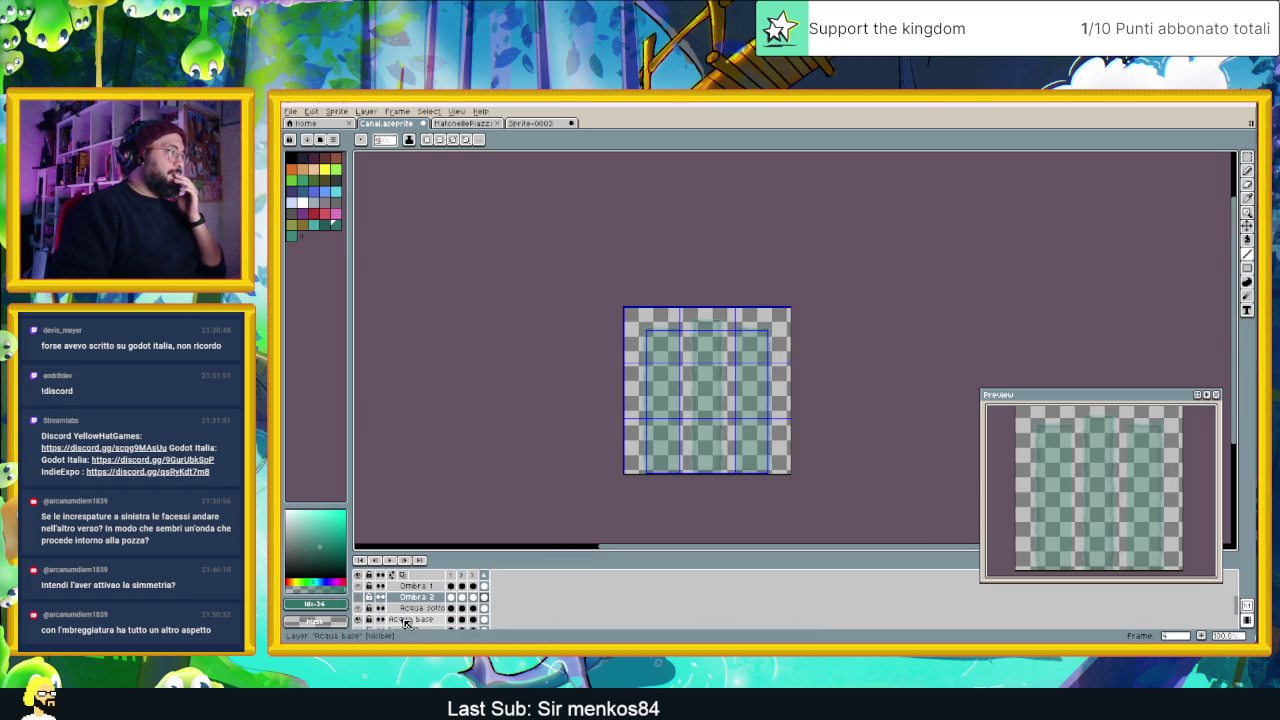
pyautogui.doubleClick(405, 620)
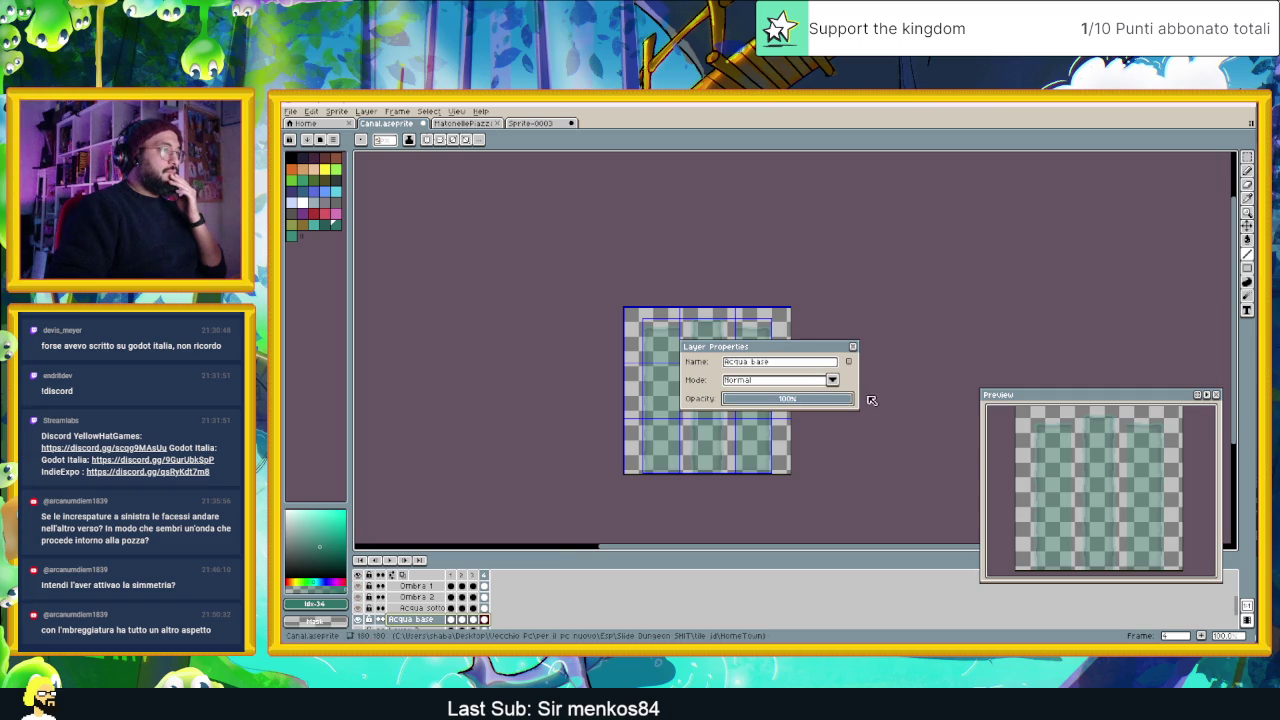
pyautogui.click(853, 347)
# - Show Group 1 again and select the Acqua Animata layer
pyautogui.scroll(2, 667, 470)
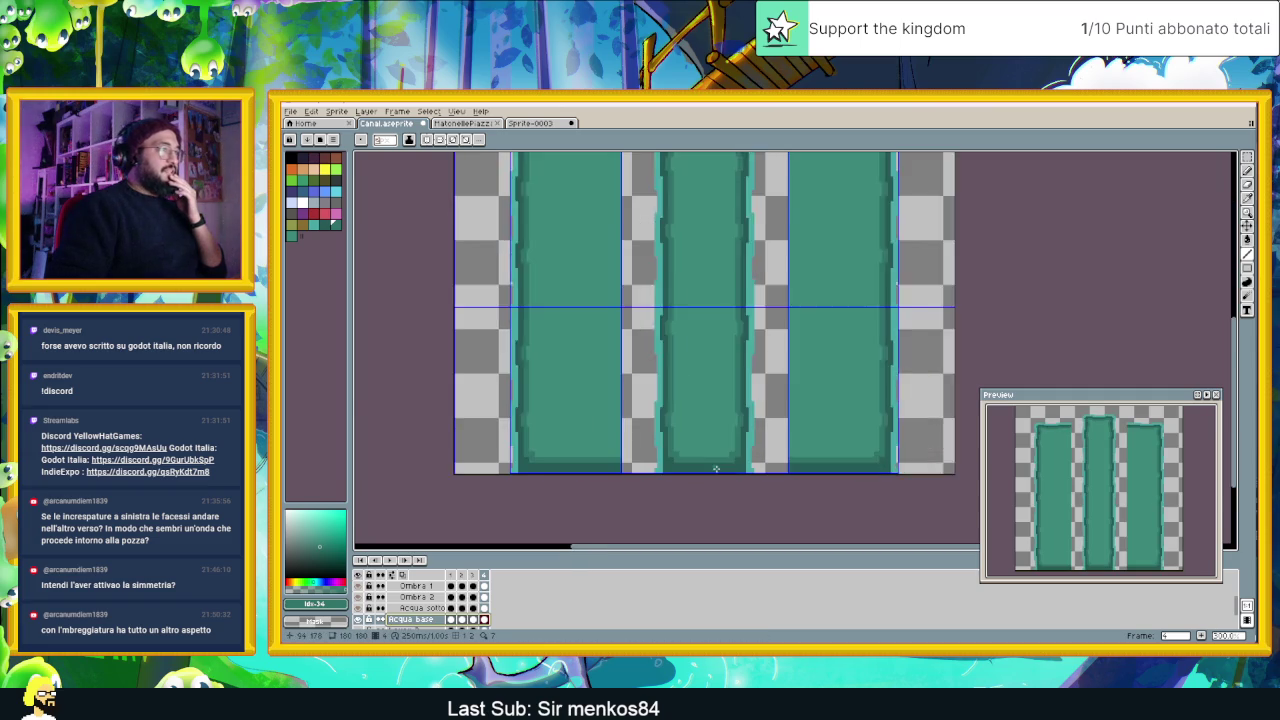
pyautogui.scroll(1, 667, 470)
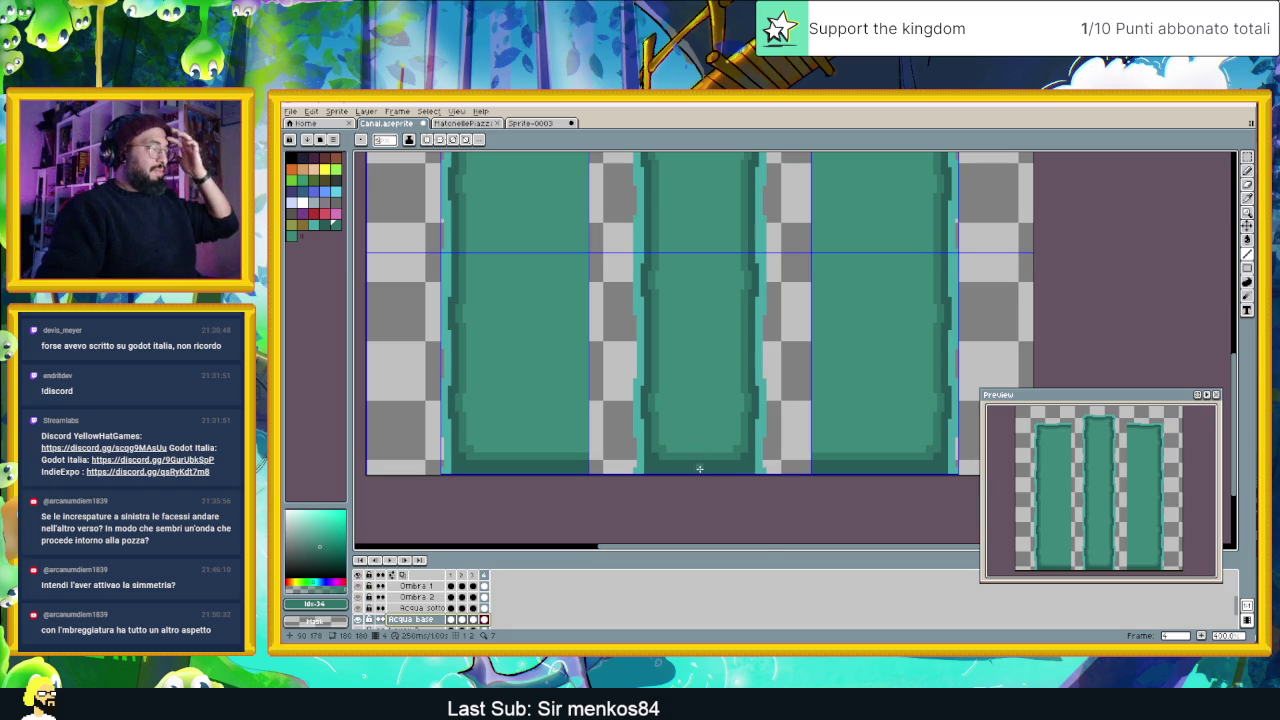
pyautogui.scroll(1, 390, 612)
pyautogui.scroll(1, 390, 612)
pyautogui.scroll(1, 385, 605)
pyautogui.click(359, 587)
pyautogui.click(425, 597)
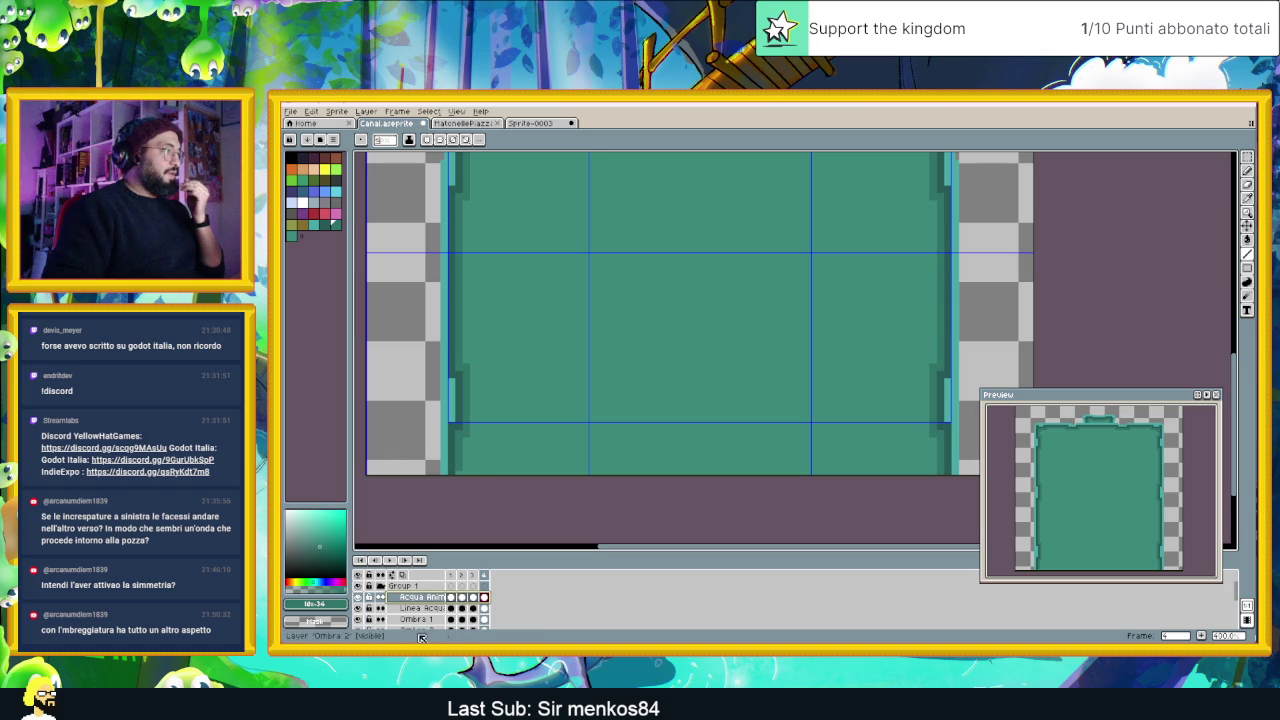
# - Step through animation frames 1–4 to check the water edges, ending on frame 1
pyautogui.click(452, 598)
pyautogui.click(462, 597)
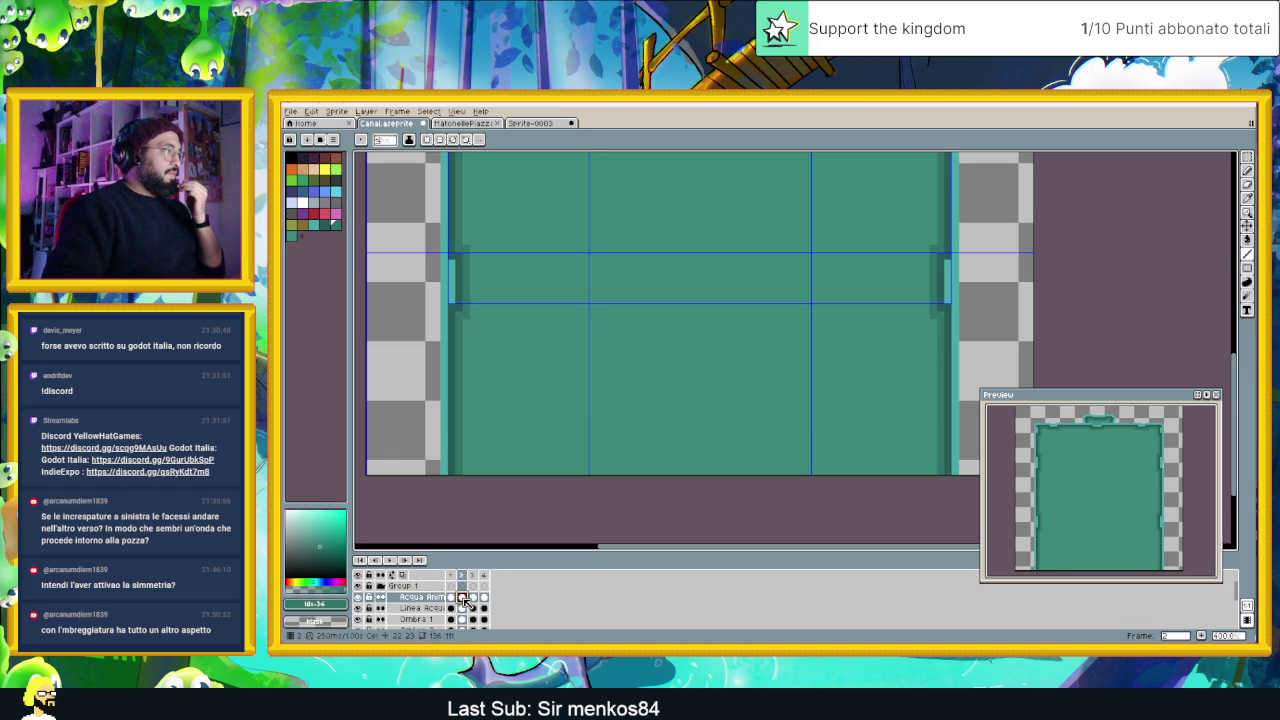
pyautogui.click(474, 598)
pyautogui.click(486, 598)
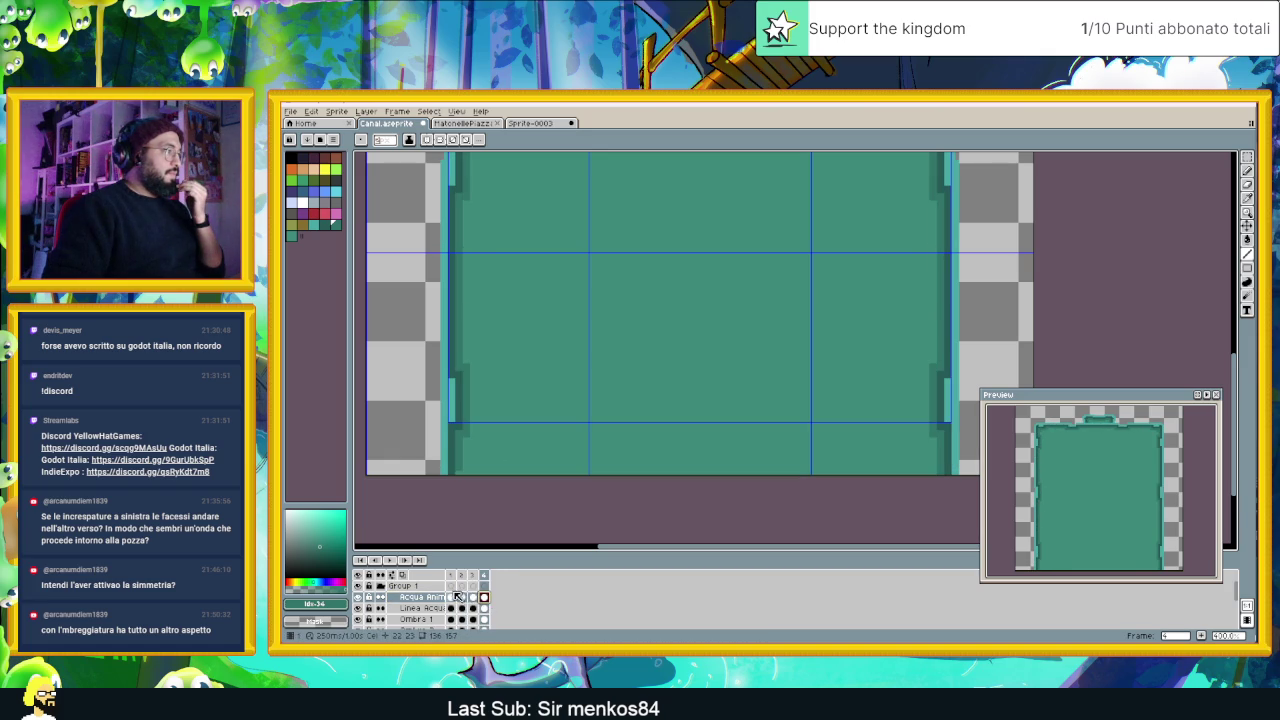
pyautogui.click(452, 598)
# - Add a new layer above Acqua Animata and name it 'Ombra parte inferiore'
pyautogui.rightClick(416, 598)
pyautogui.moveTo(440, 569)
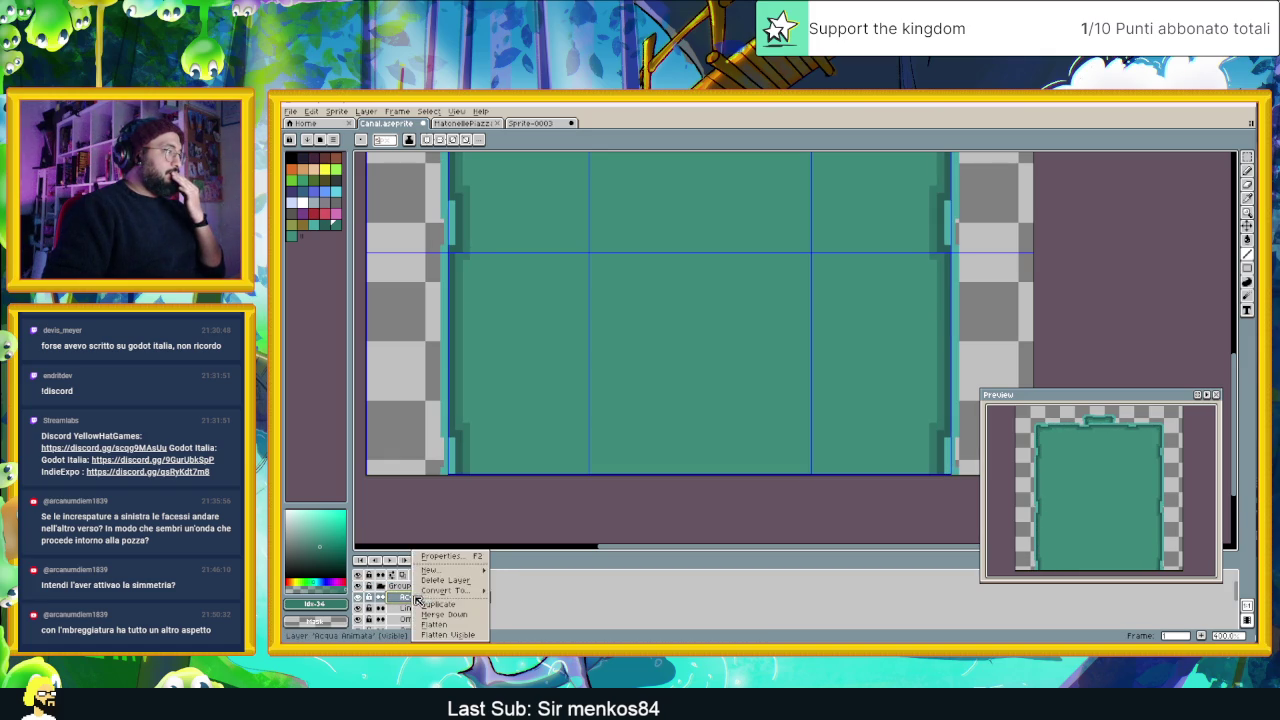
pyautogui.click(506, 576)
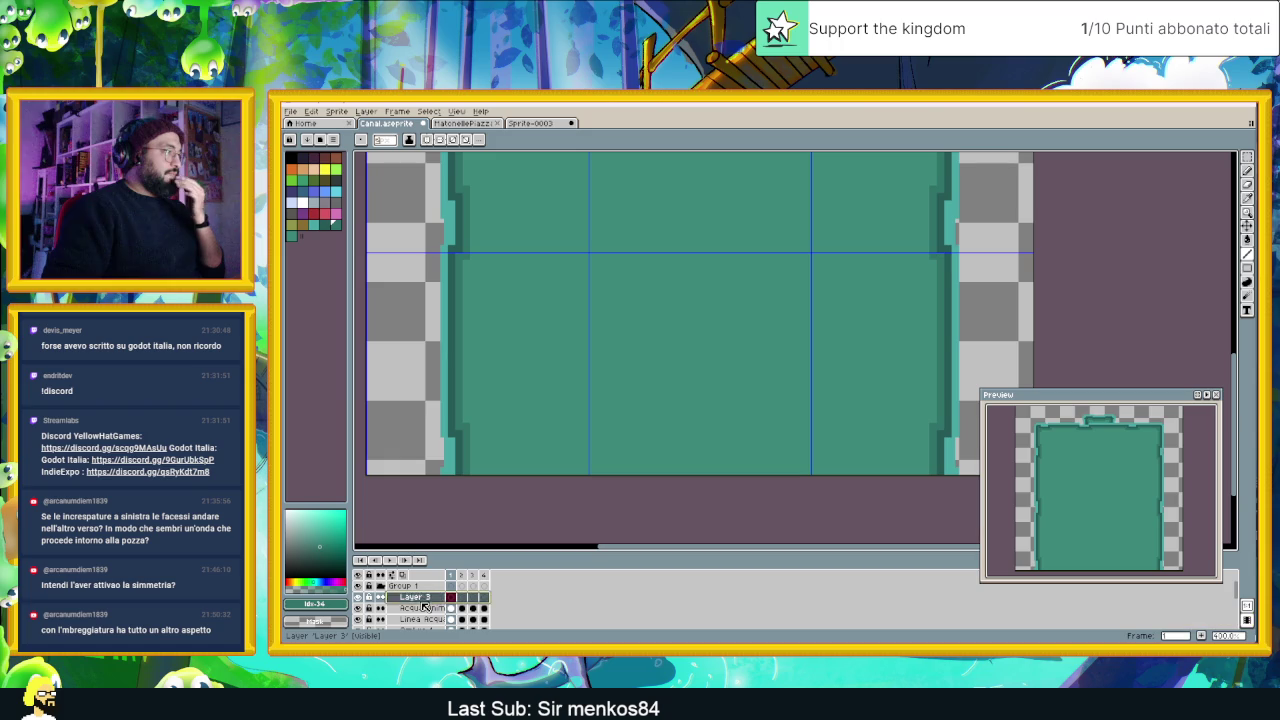
pyautogui.doubleClick(415, 597)
pyautogui.write('Ombra Fiu')
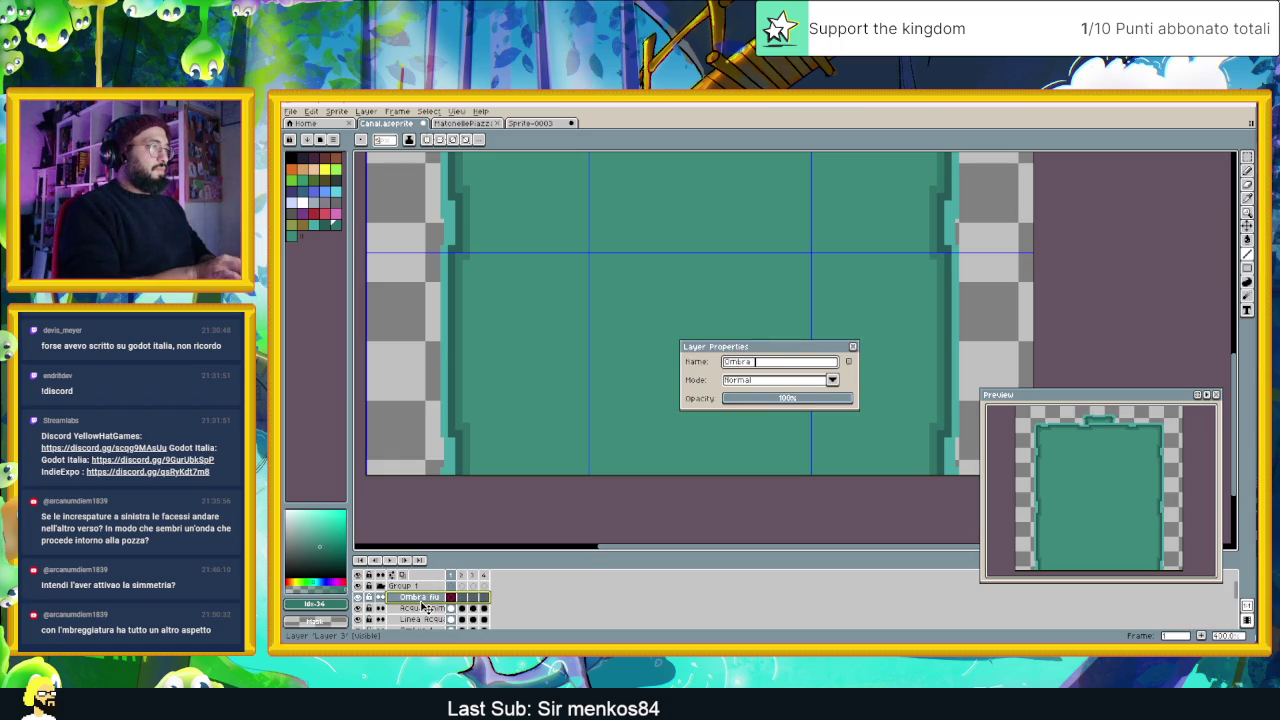
pyautogui.press('BackSpace')
pyautogui.press('BackSpace')
pyautogui.press('BackSpace')
pyautogui.write('parte inferiore')
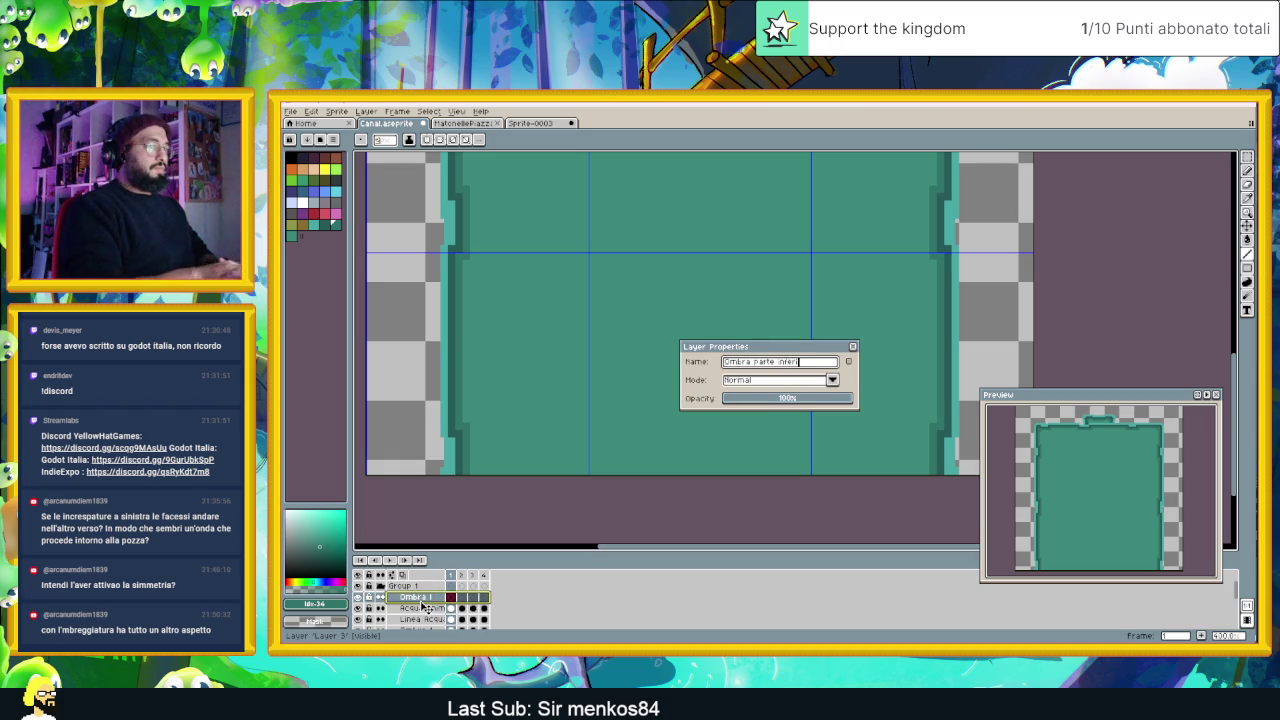
pyautogui.click(855, 347)
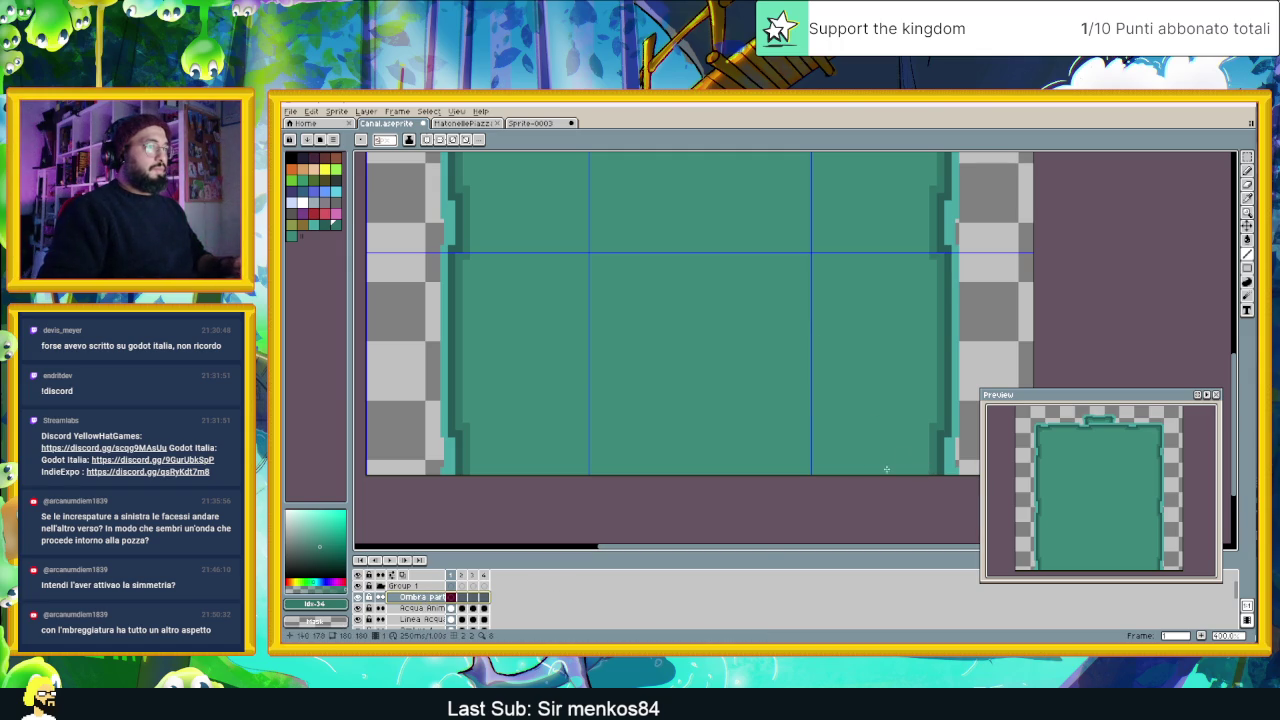
# - Pick the dark green and draw a shadow line along the water's bottom edge on frame 1
pyautogui.moveTo(858, 467); pyautogui.dragTo(802, 436)
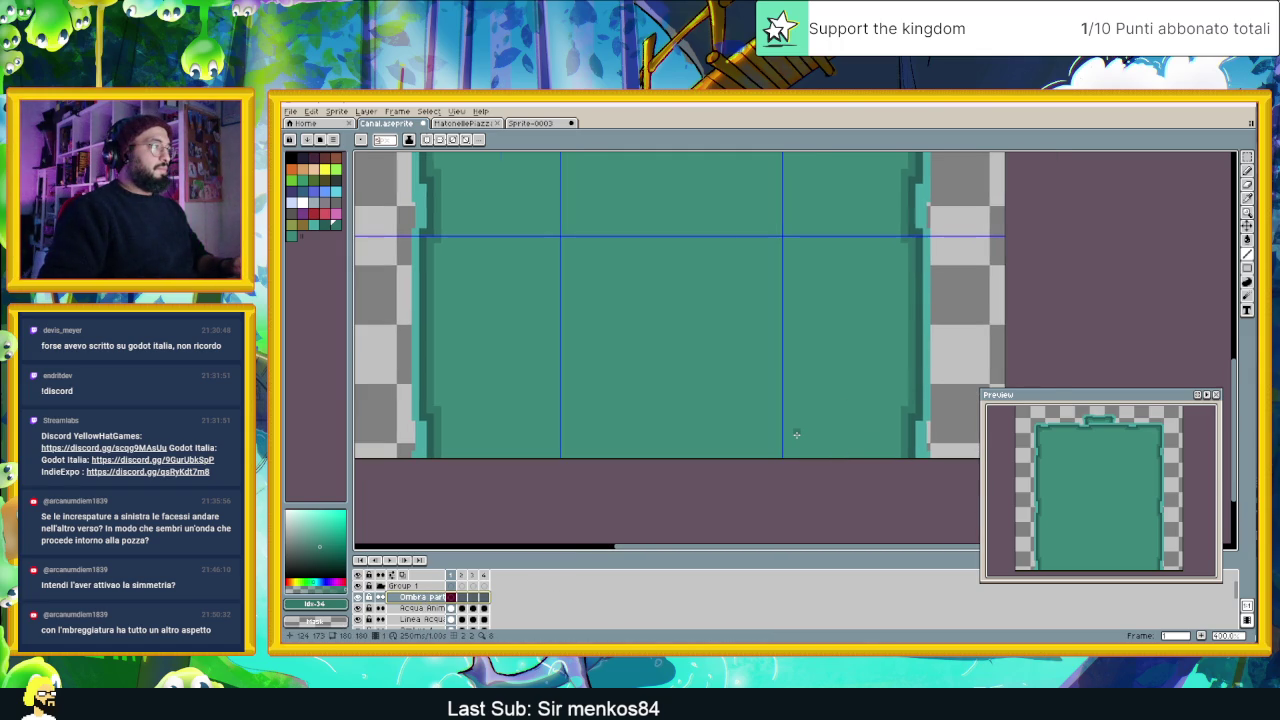
pyautogui.scroll(1, 796, 434)
pyautogui.moveTo(796, 434)
pyautogui.mouseDown()
pyautogui.moveTo(891, 440)
pyautogui.moveTo(376, 451)
pyautogui.moveTo(945, 445)
pyautogui.mouseUp()
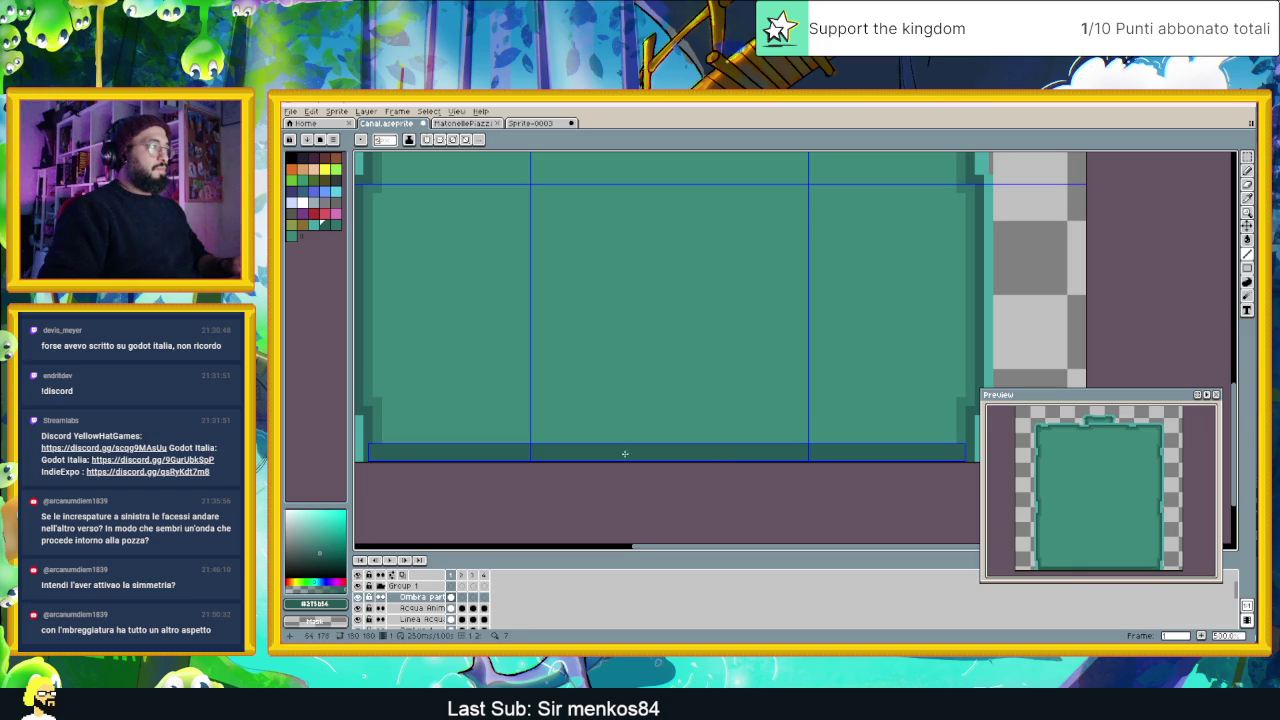
pyautogui.keyDown('alt'); pyautogui.click(380, 430); pyautogui.keyUp('alt')
pyautogui.moveTo(382, 440); pyautogui.dragTo(958, 440)
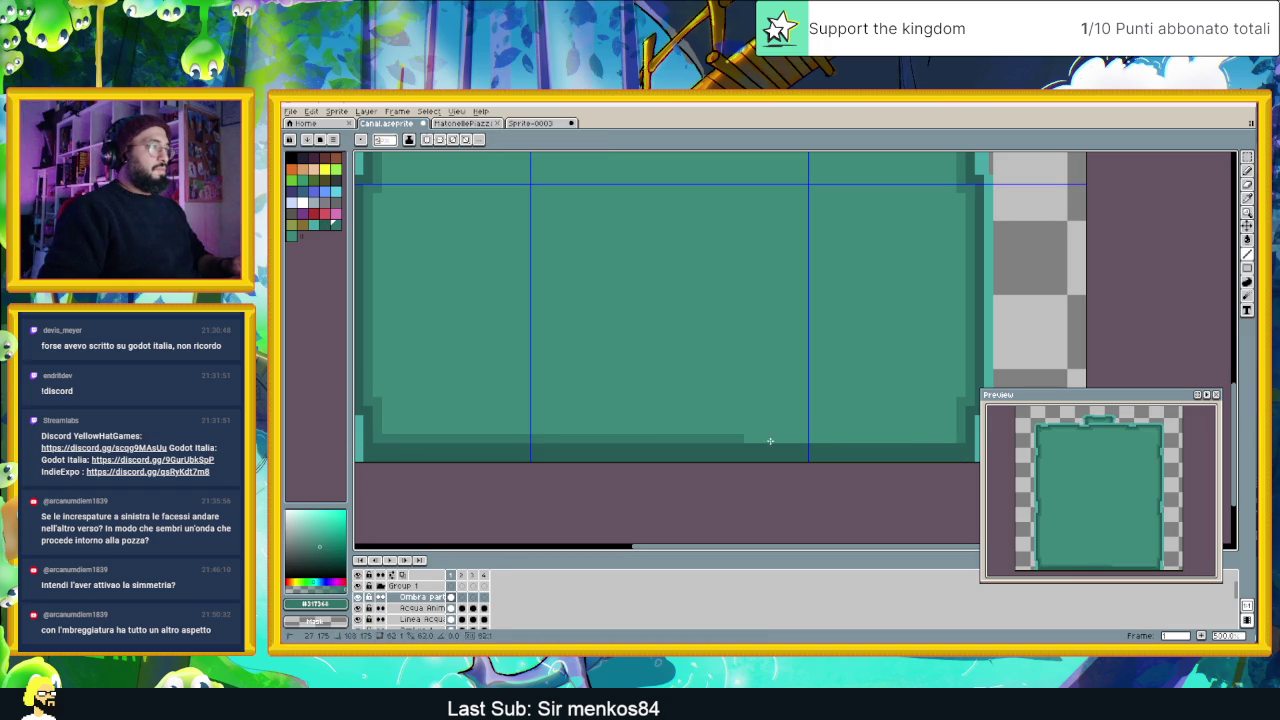
# - Sample the darker #275b54 green from the bottom shadow band
pyautogui.scroll(-1, 920, 465)
pyautogui.scroll(-1, 885, 495)
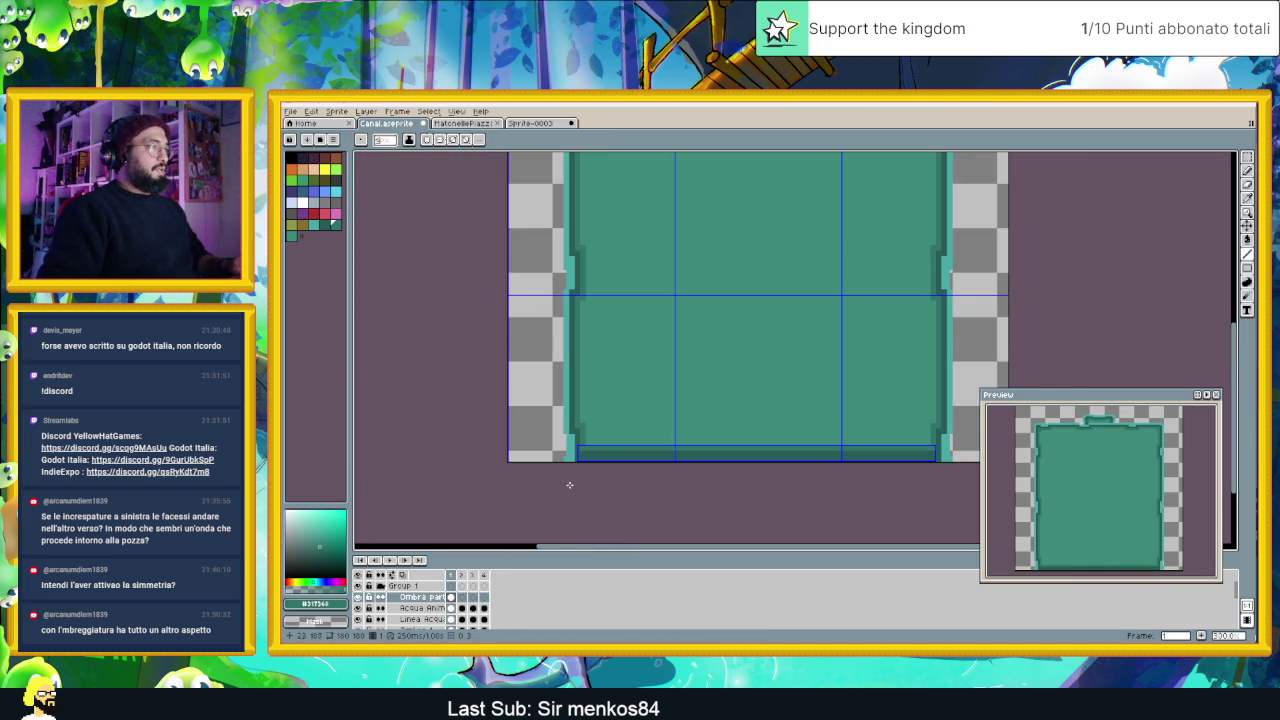
pyautogui.scroll(1, 560, 485)
pyautogui.scroll(1, 573, 462)
pyautogui.keyDown('alt'); pyautogui.click(564, 438); pyautogui.keyUp('alt')
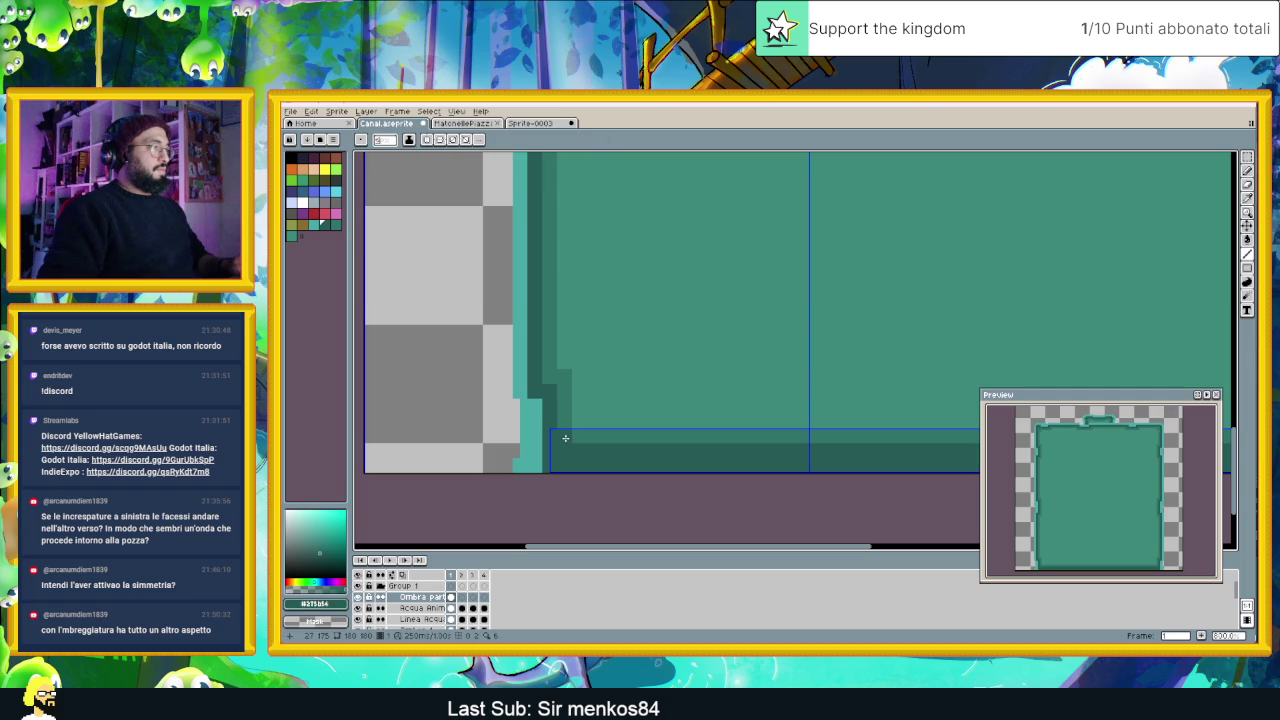
pyautogui.scroll(1, 666, 466)
pyautogui.scroll(1, 666, 466)
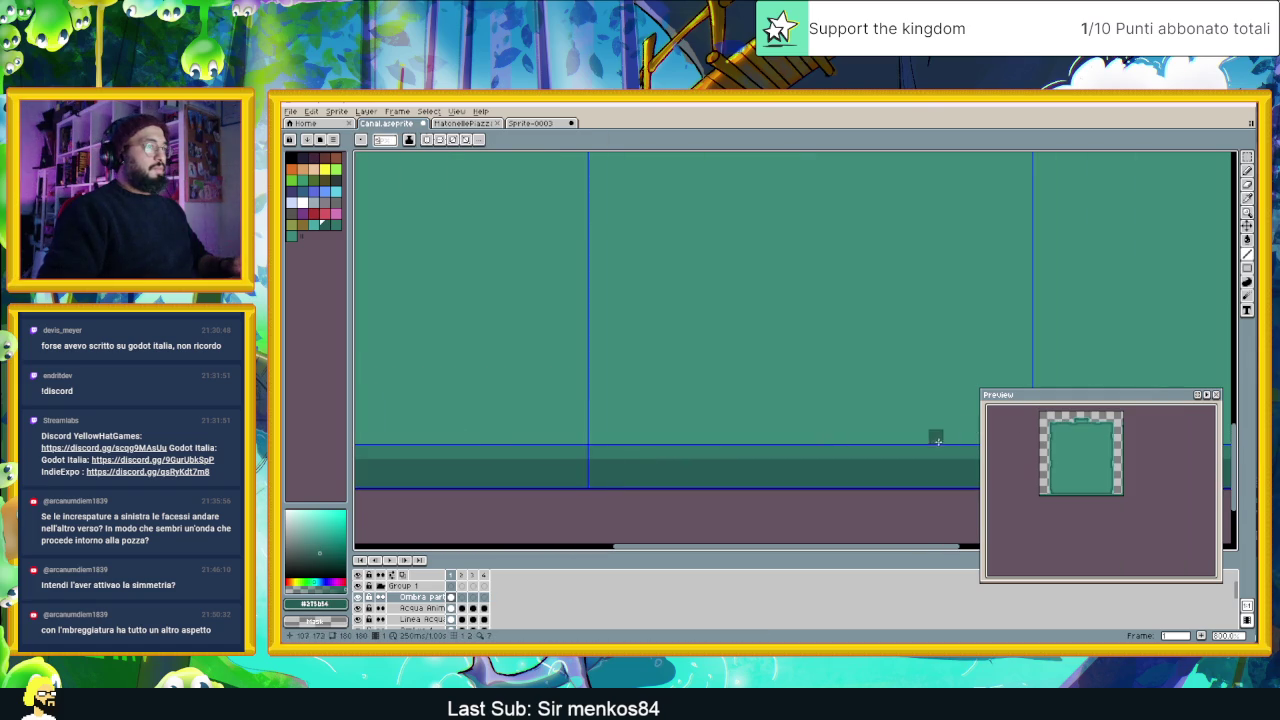
pyautogui.scroll(-3, 882, 445)
# - Pan to the right end of the bottom band and sample the neighbouring shadow green
pyautogui.moveTo(882, 445); pyautogui.dragTo(1203, 467)
pyautogui.scroll(1, 1077, 467)
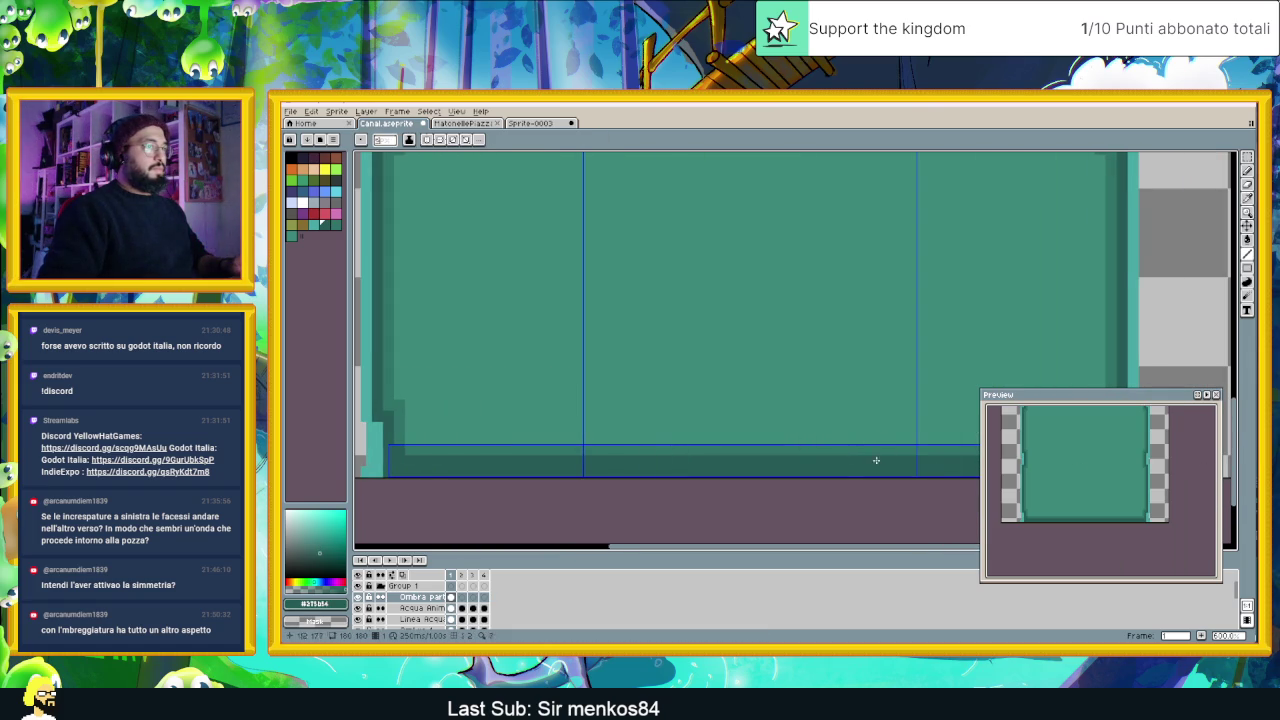
pyautogui.moveTo(931, 463); pyautogui.dragTo(706, 457)
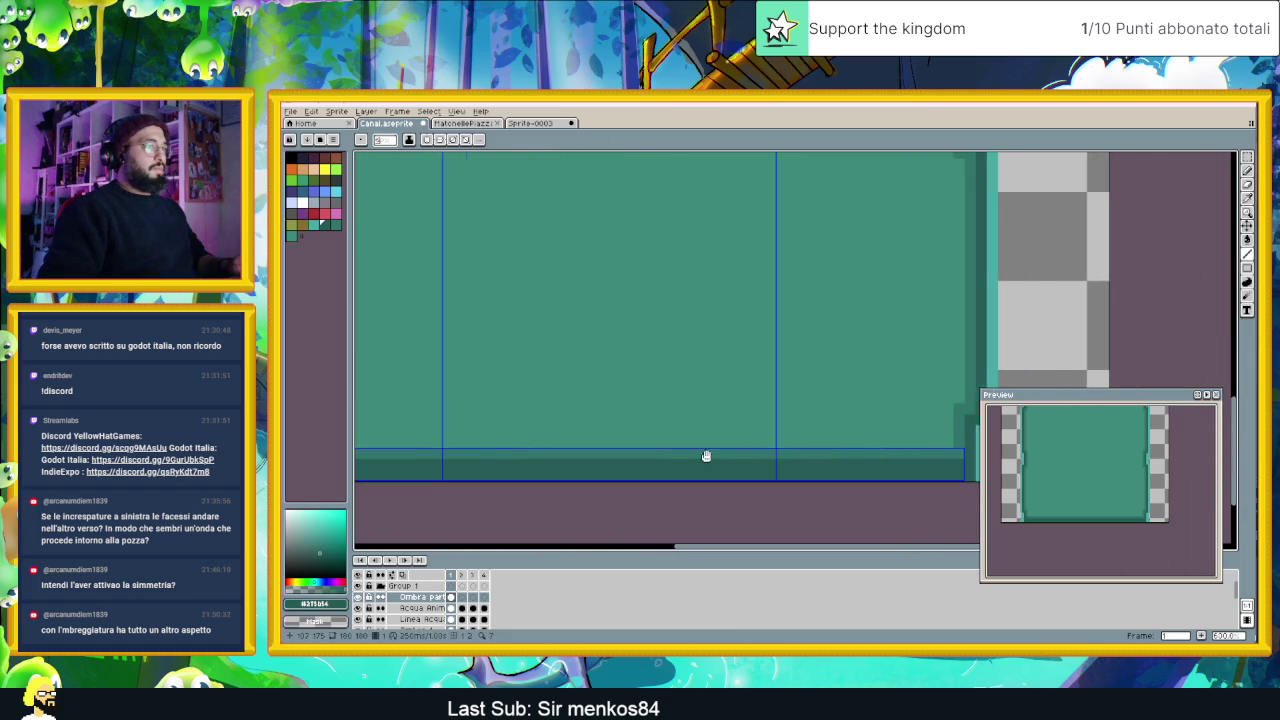
pyautogui.keyDown('alt'); pyautogui.click(938, 449); pyautogui.keyUp('alt')
pyautogui.scroll(-1, 786, 451)
pyautogui.scroll(-1, 686, 449)
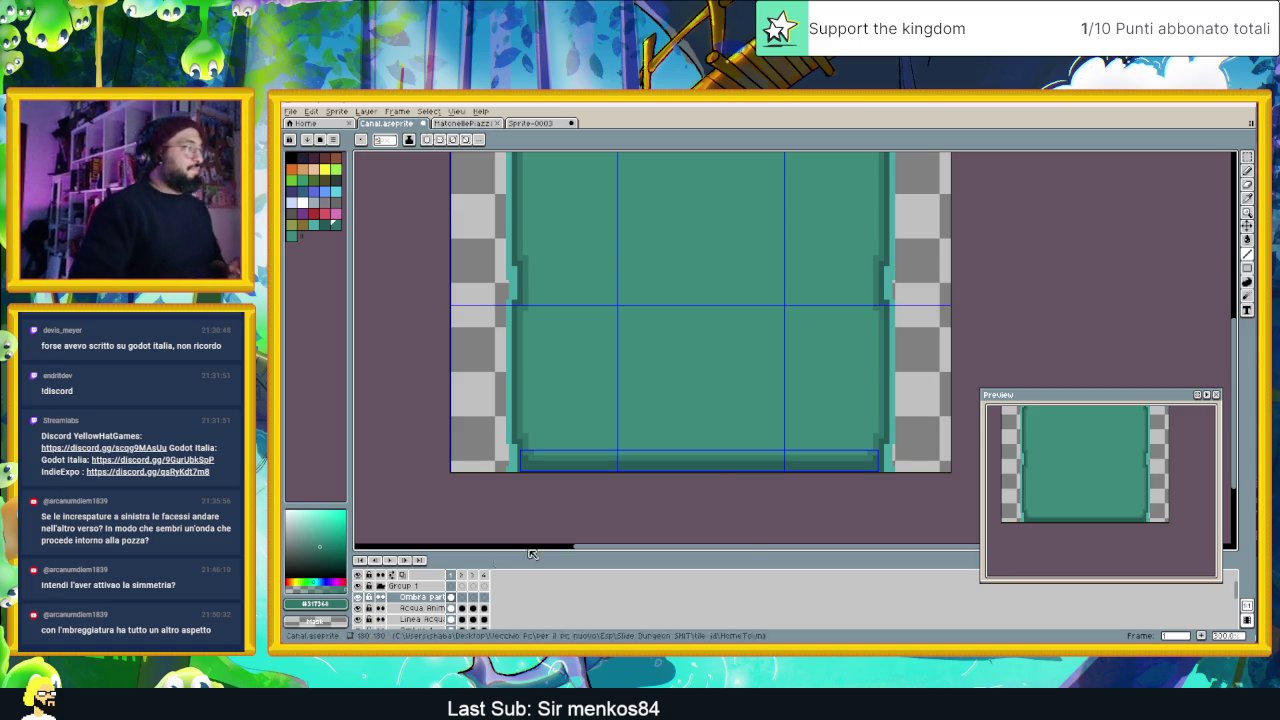
# - Compare frames 1 and 2, settling on frame 2 to add its shadow
pyautogui.click(463, 597)
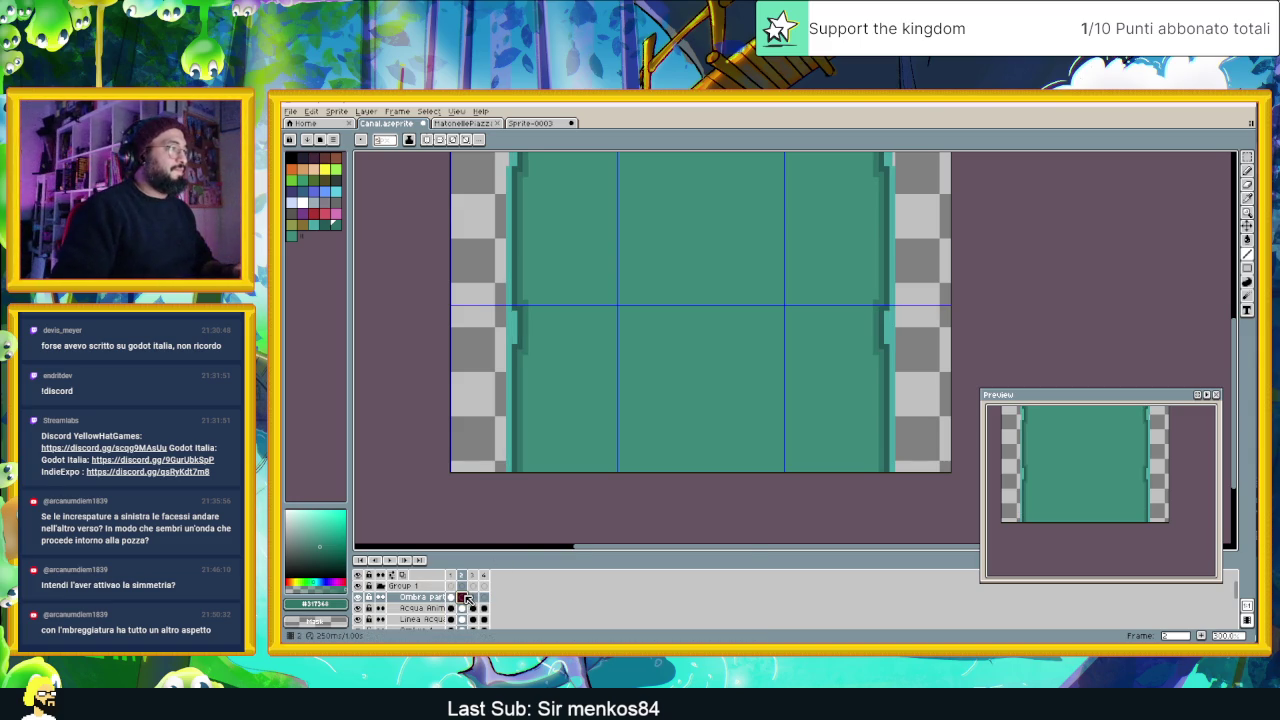
pyautogui.click(451, 597)
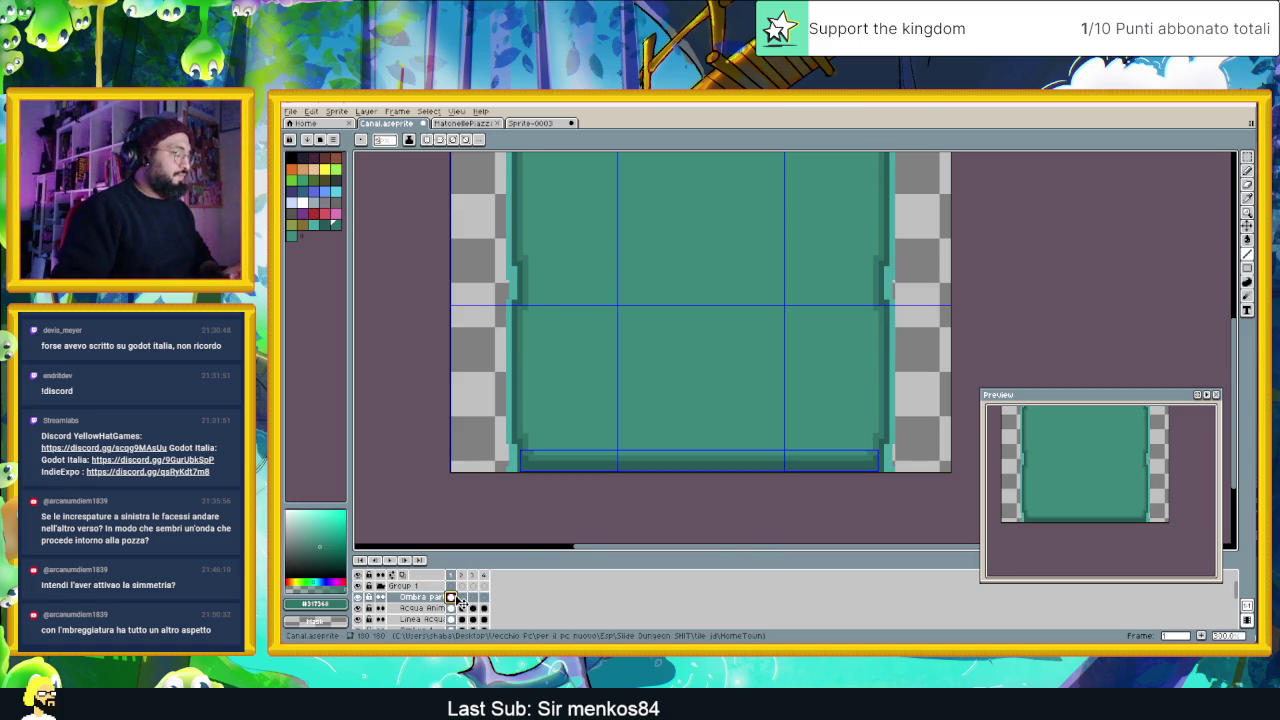
pyautogui.click(462, 597)
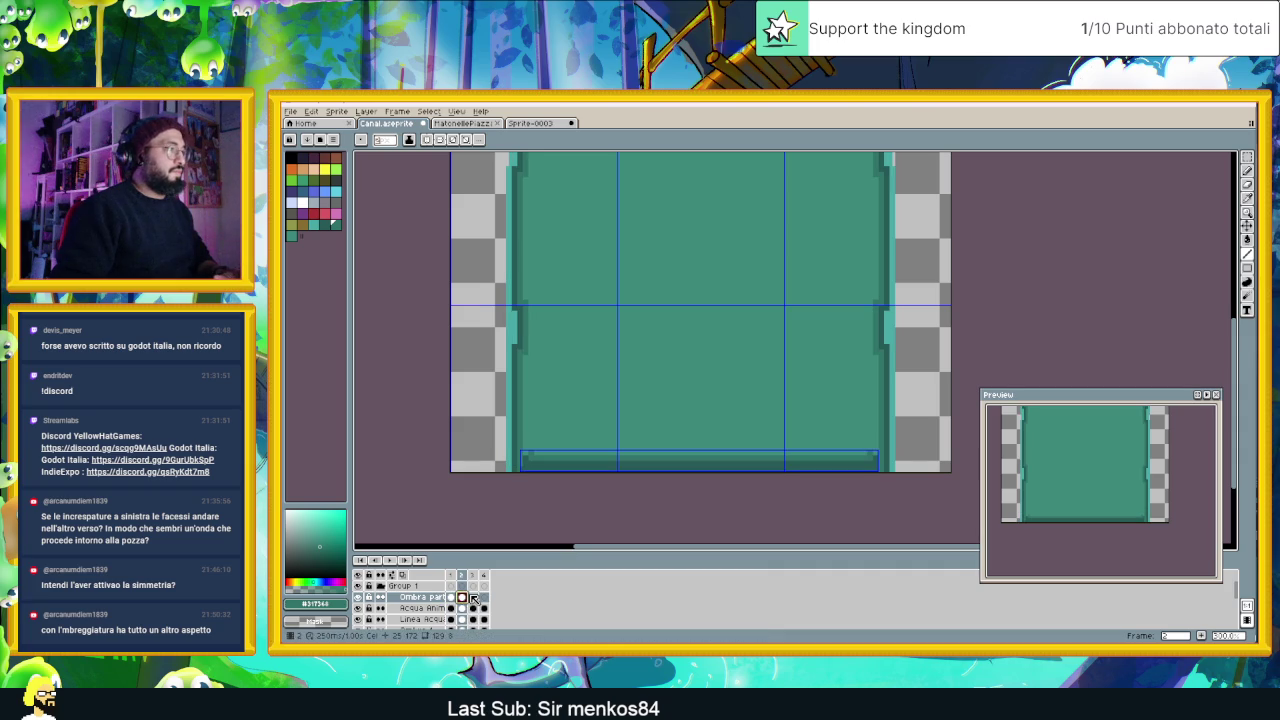
pyautogui.scroll(1, 546, 479)
pyautogui.scroll(1, 543, 469)
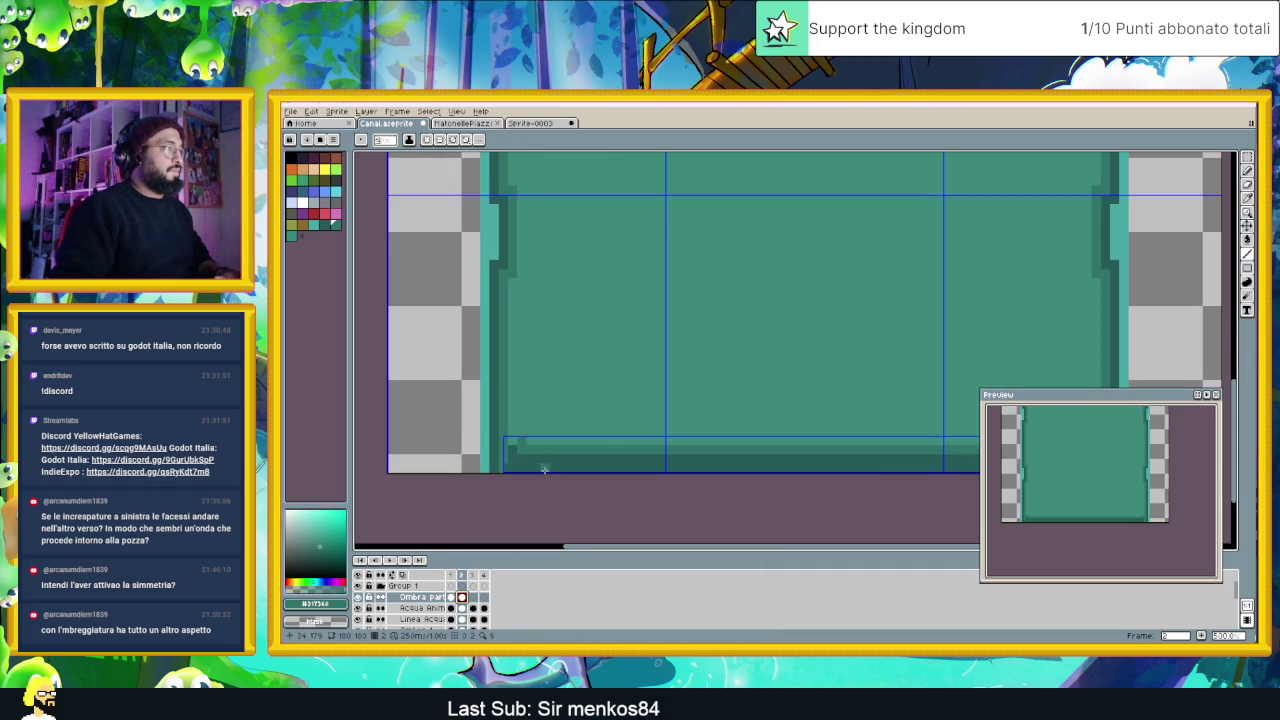
# - Nudge the lower-left bottom shadow stretch one pixel left and adjust the right-end shadow patch
pyautogui.click(1251, 159)
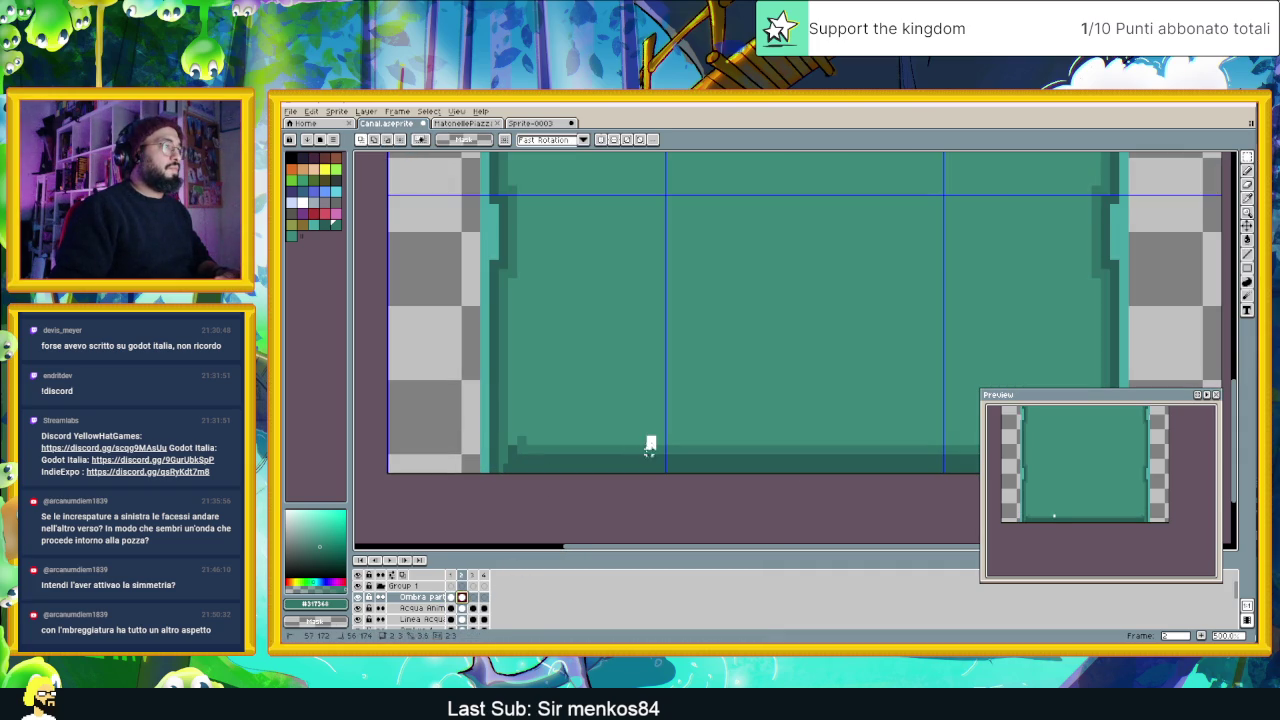
pyautogui.moveTo(651, 440); pyautogui.dragTo(508, 480)
pyautogui.click(600, 470)
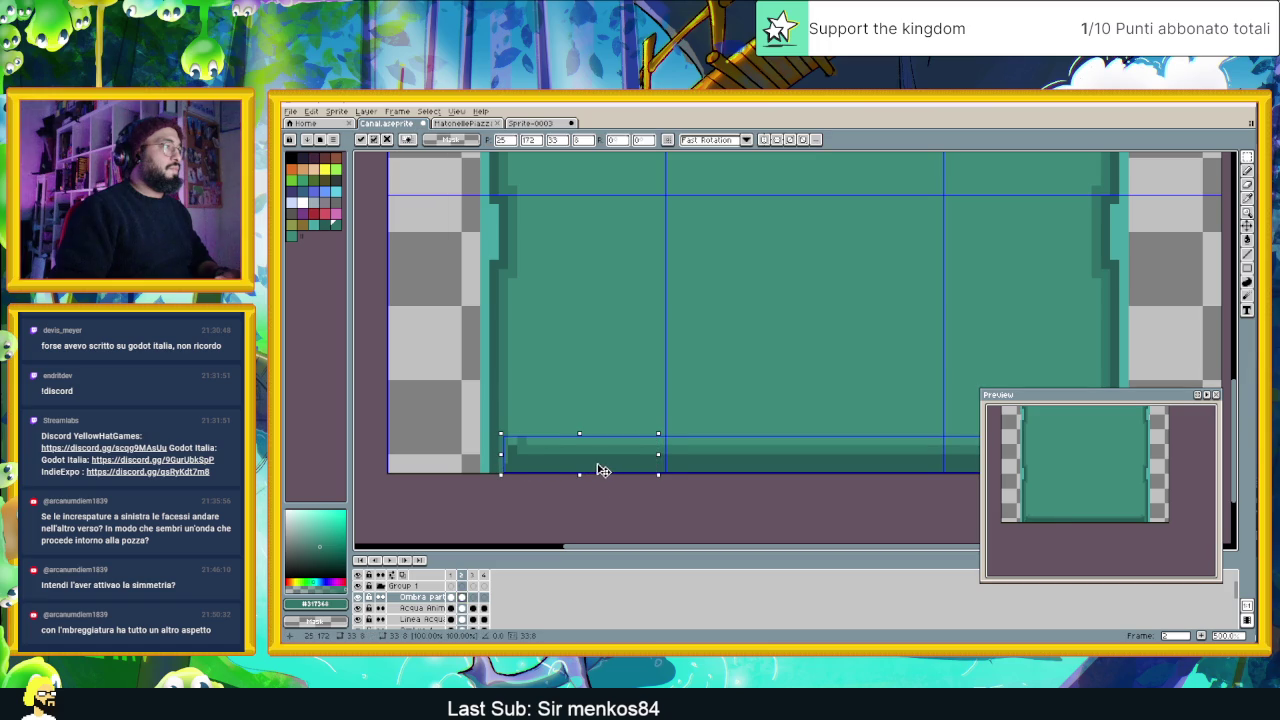
pyautogui.moveTo(595, 471); pyautogui.dragTo(590, 472)
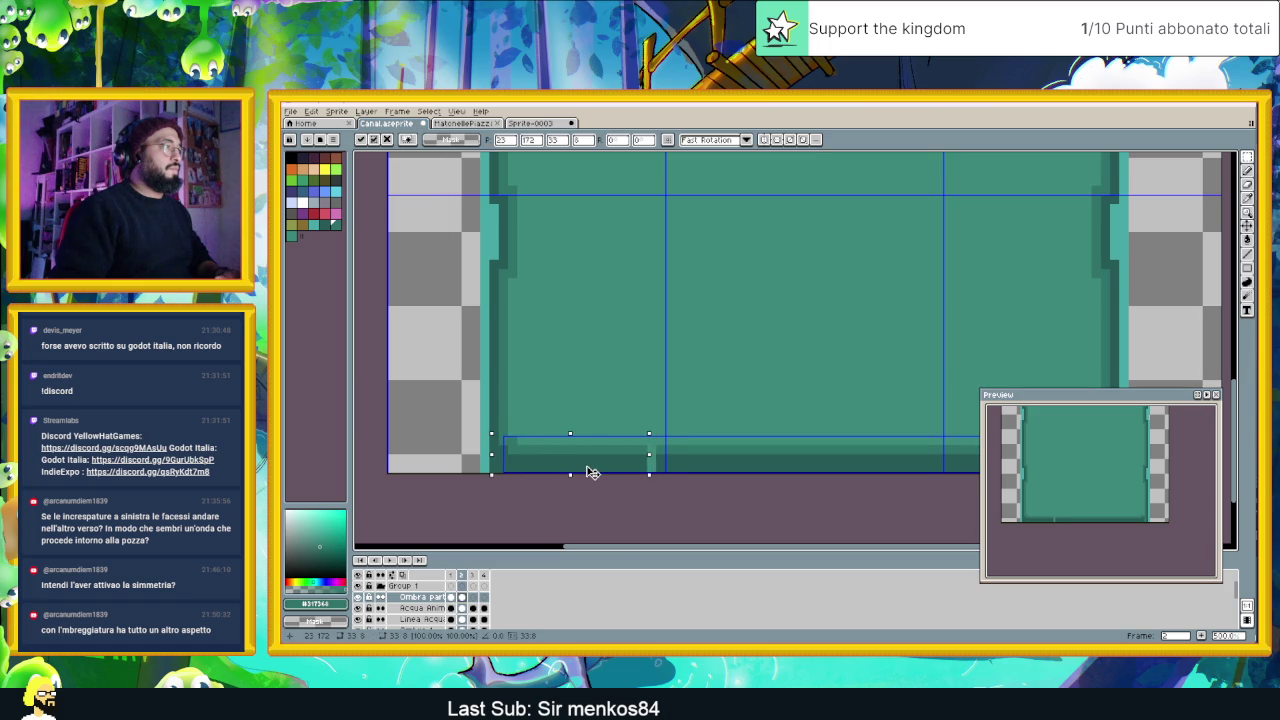
pyautogui.hscroll(3, 681, 464)
pyautogui.hscroll(2, 871, 451)
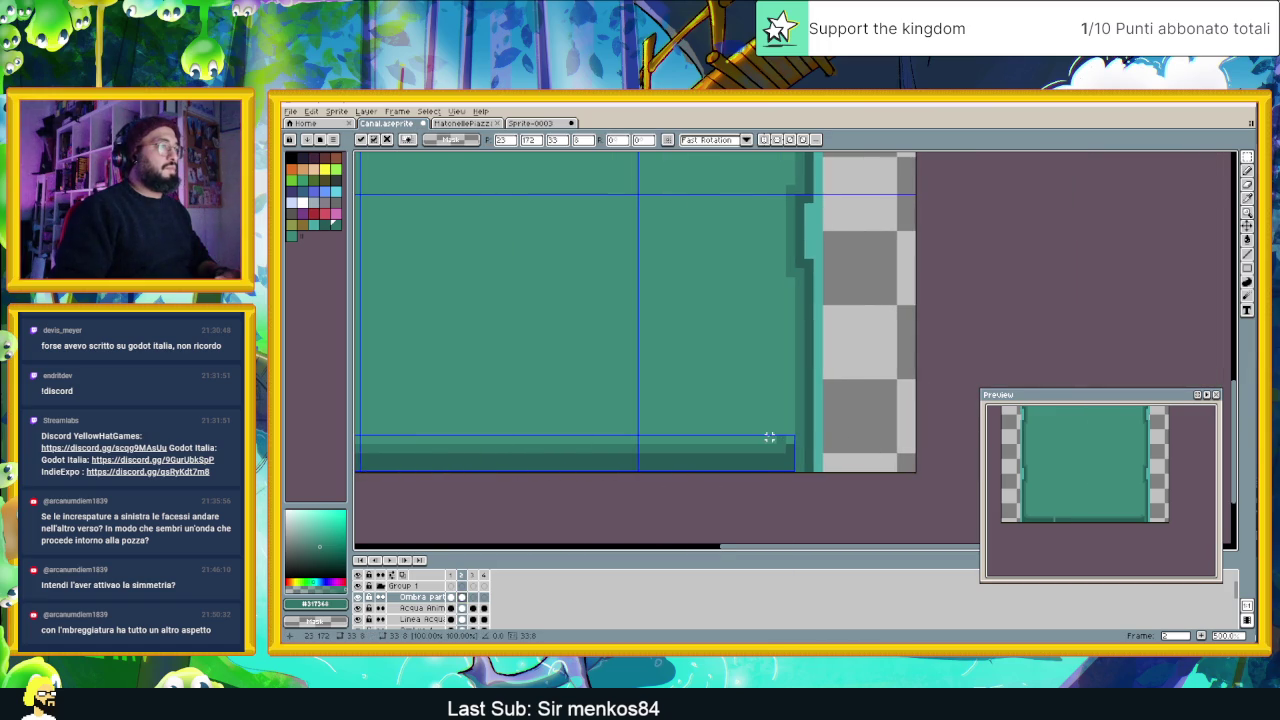
pyautogui.moveTo(772, 433); pyautogui.dragTo(808, 473)
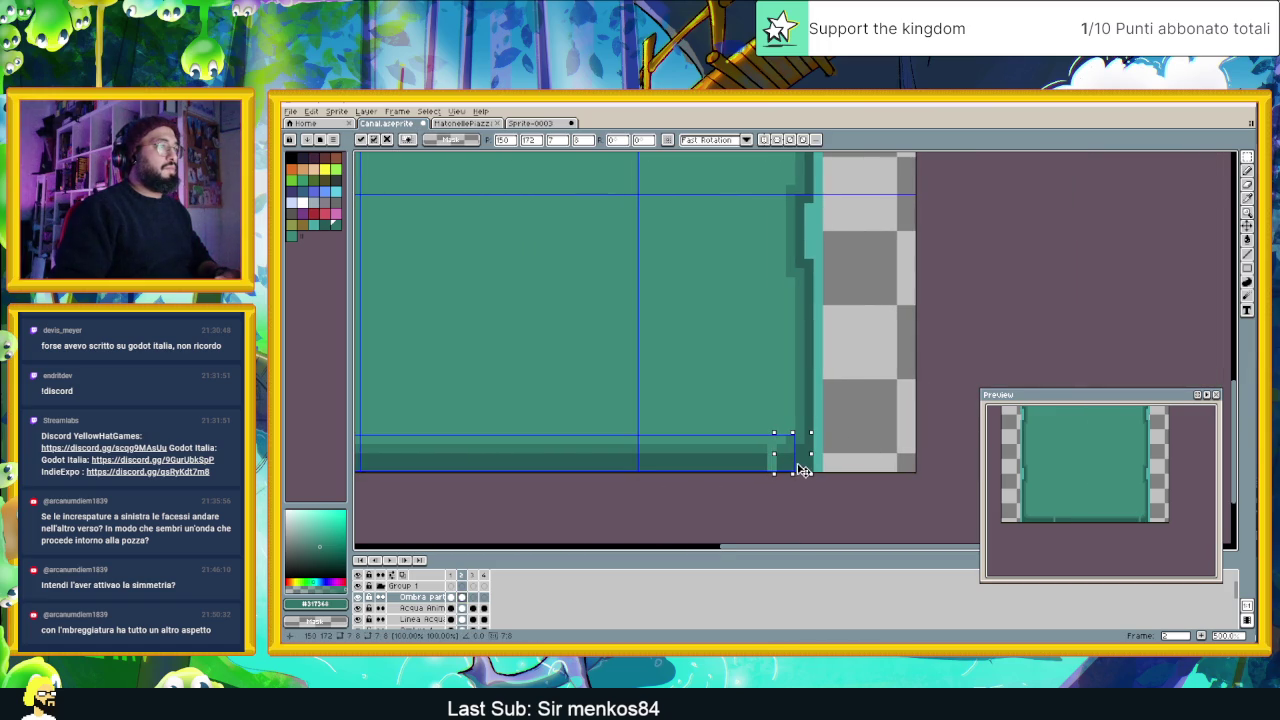
pyautogui.click(857, 428)
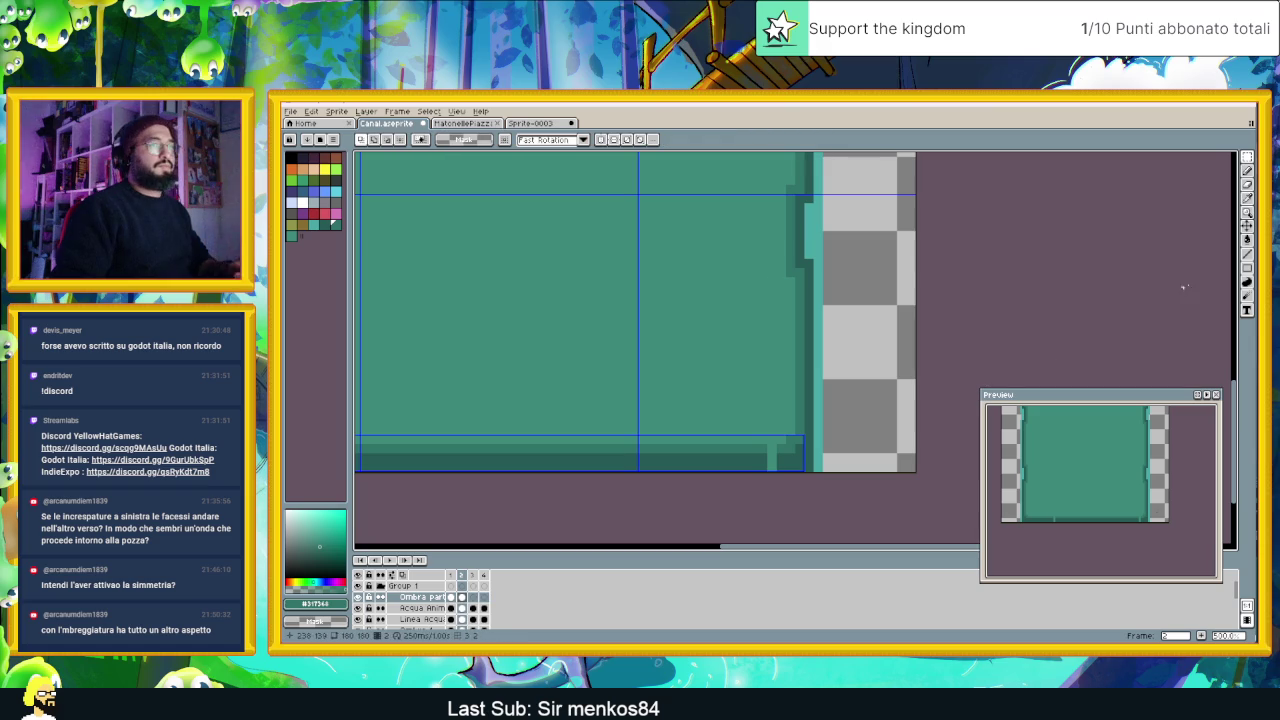
# - Switch to the line tool and sample the darker #275b54 water green as drawing colour
pyautogui.click(1250, 170)
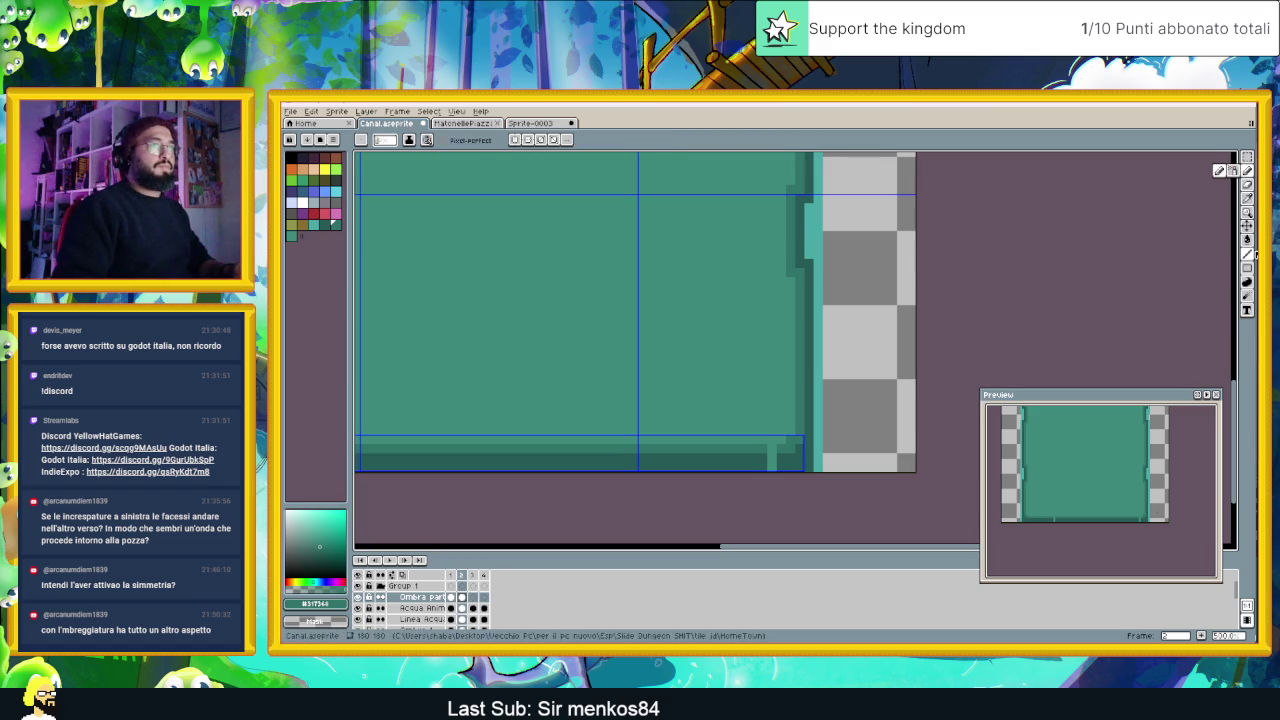
pyautogui.click(1247, 254)
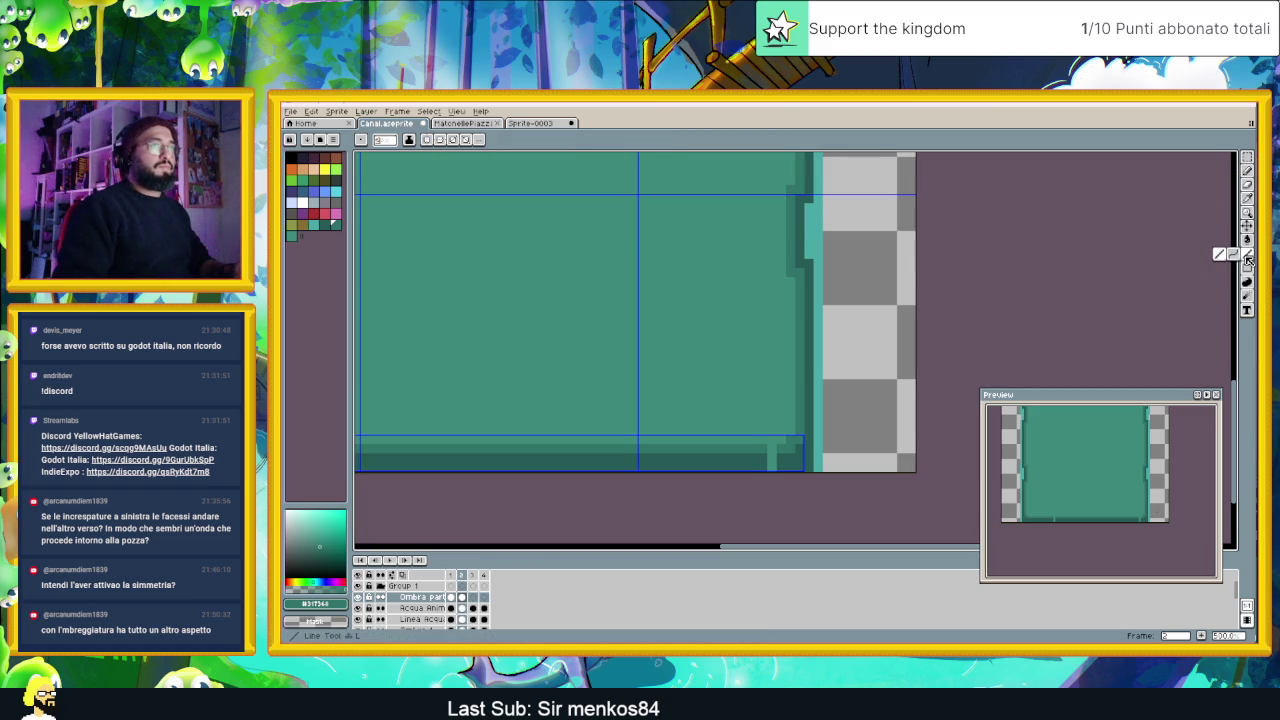
pyautogui.keyDown('alt'); pyautogui.click(773, 462); pyautogui.keyUp('alt')
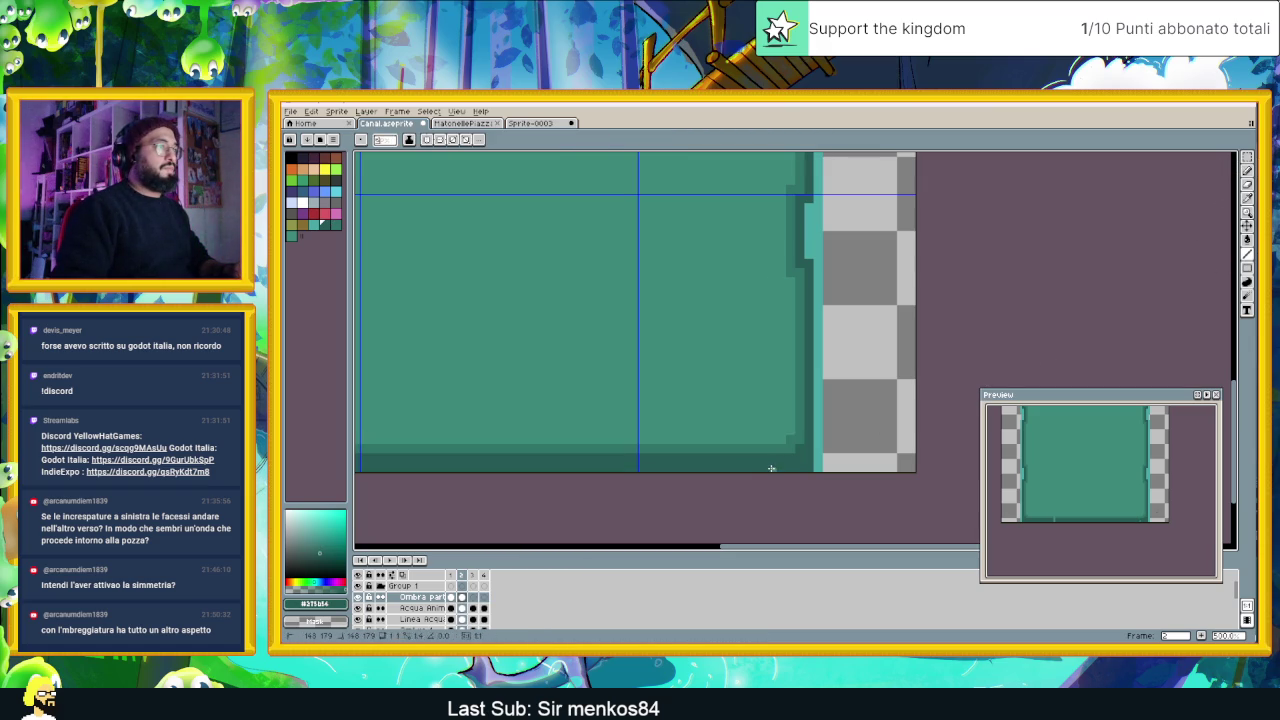
pyautogui.click(1042, 477)
pyautogui.moveTo(1042, 477); pyautogui.dragTo(798, 517)
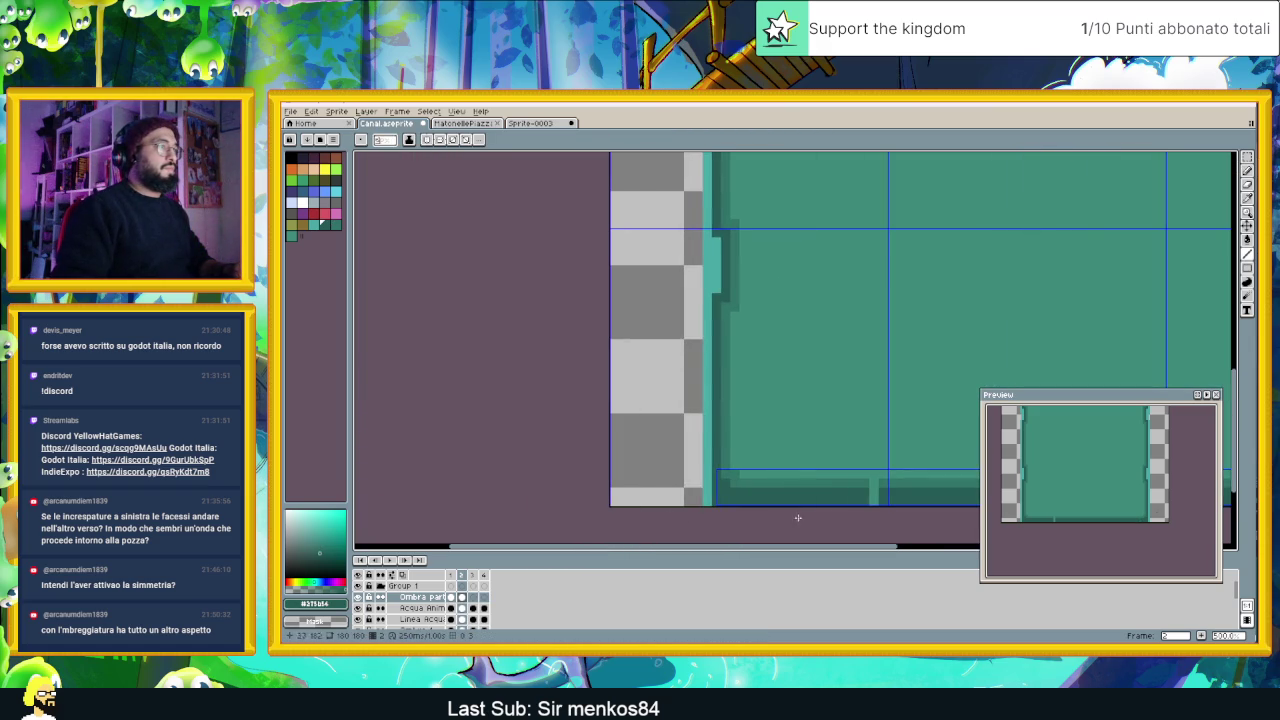
pyautogui.keyDown('alt'); pyautogui.click(877, 486); pyautogui.keyUp('alt')
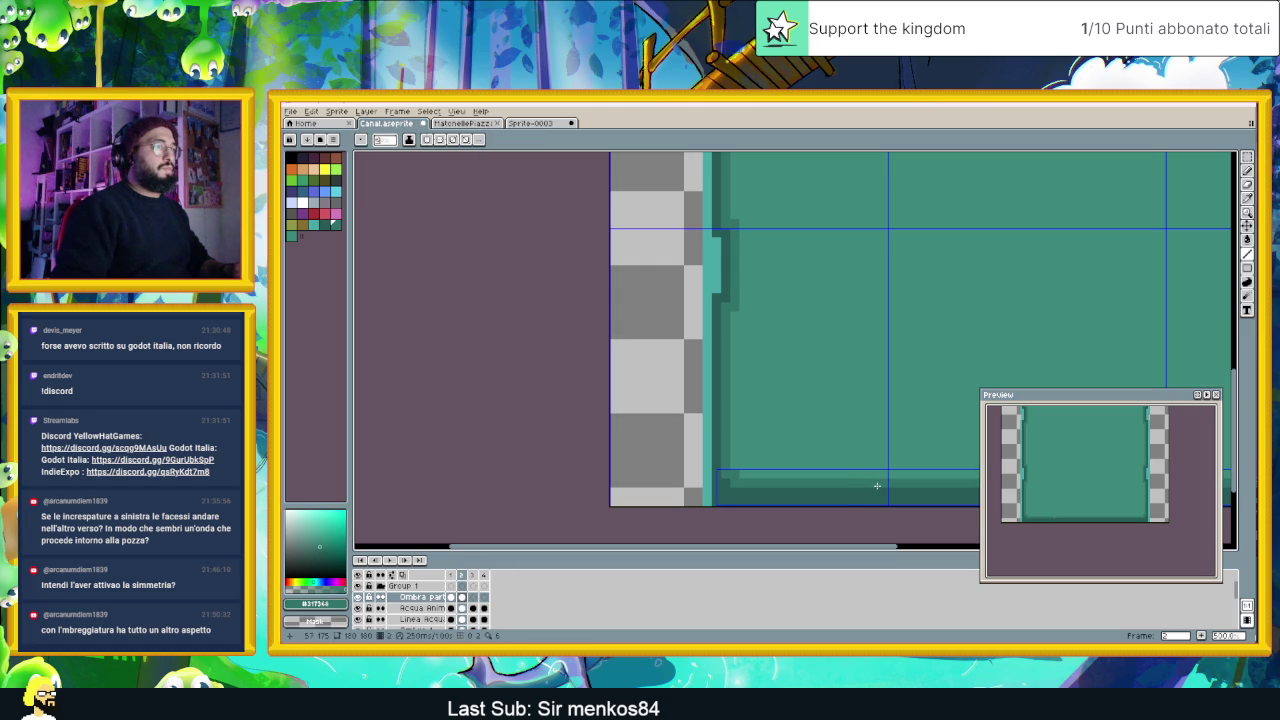
pyautogui.scroll(-3, 877, 486)
pyautogui.scroll(1, 766, 497)
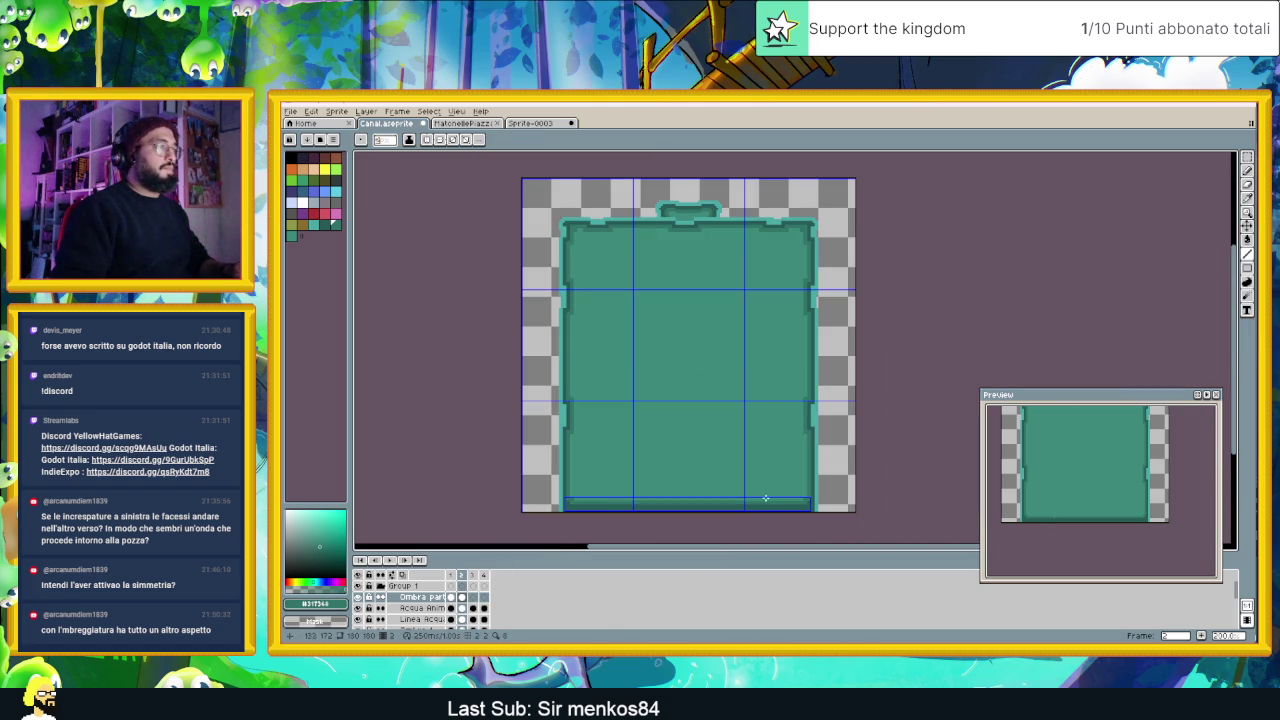
# - Hide Group 1 to inspect the layers beneath, then show it again
pyautogui.click(366, 585)
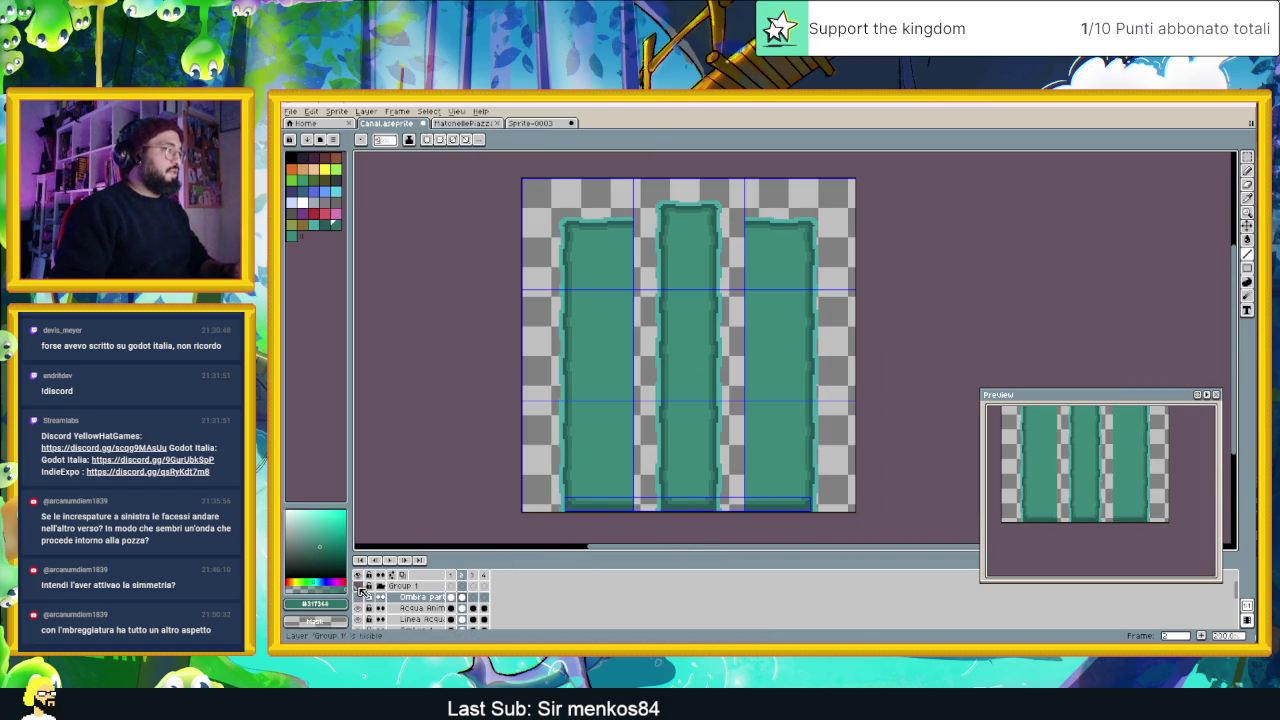
pyautogui.scroll(-1, 367, 610)
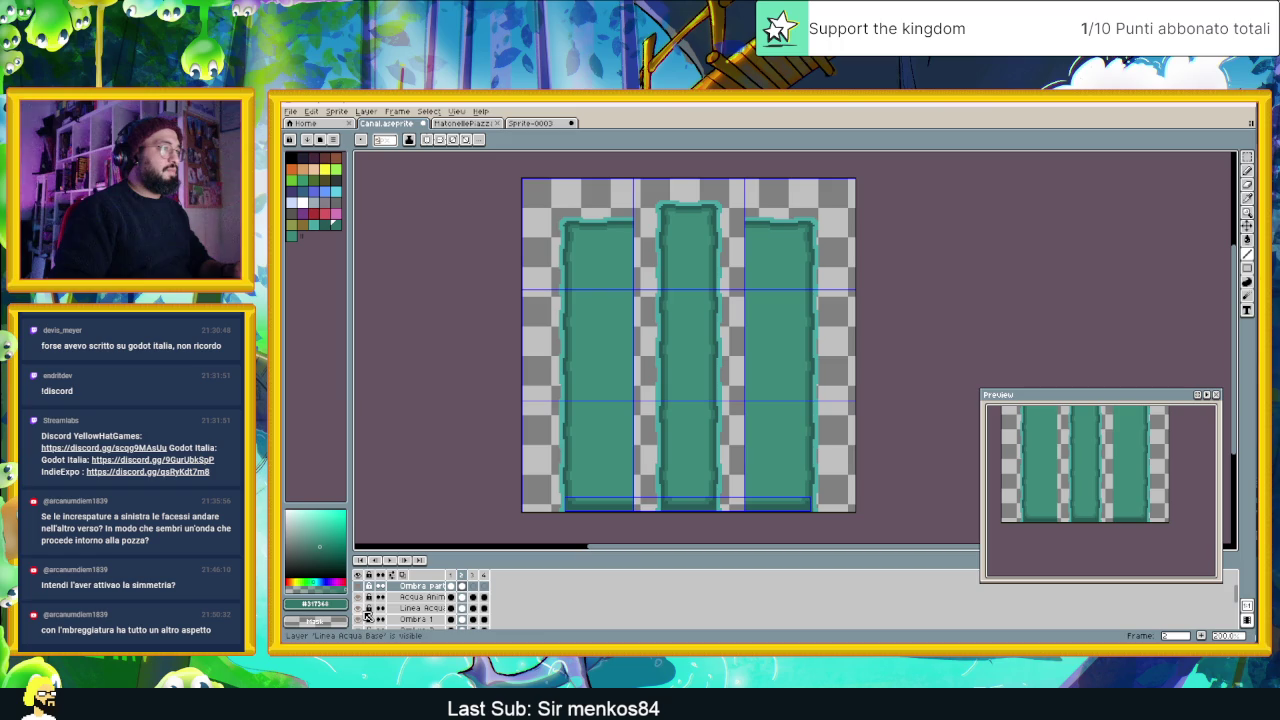
pyautogui.scroll(1, 675, 512)
pyautogui.scroll(1, 680, 510)
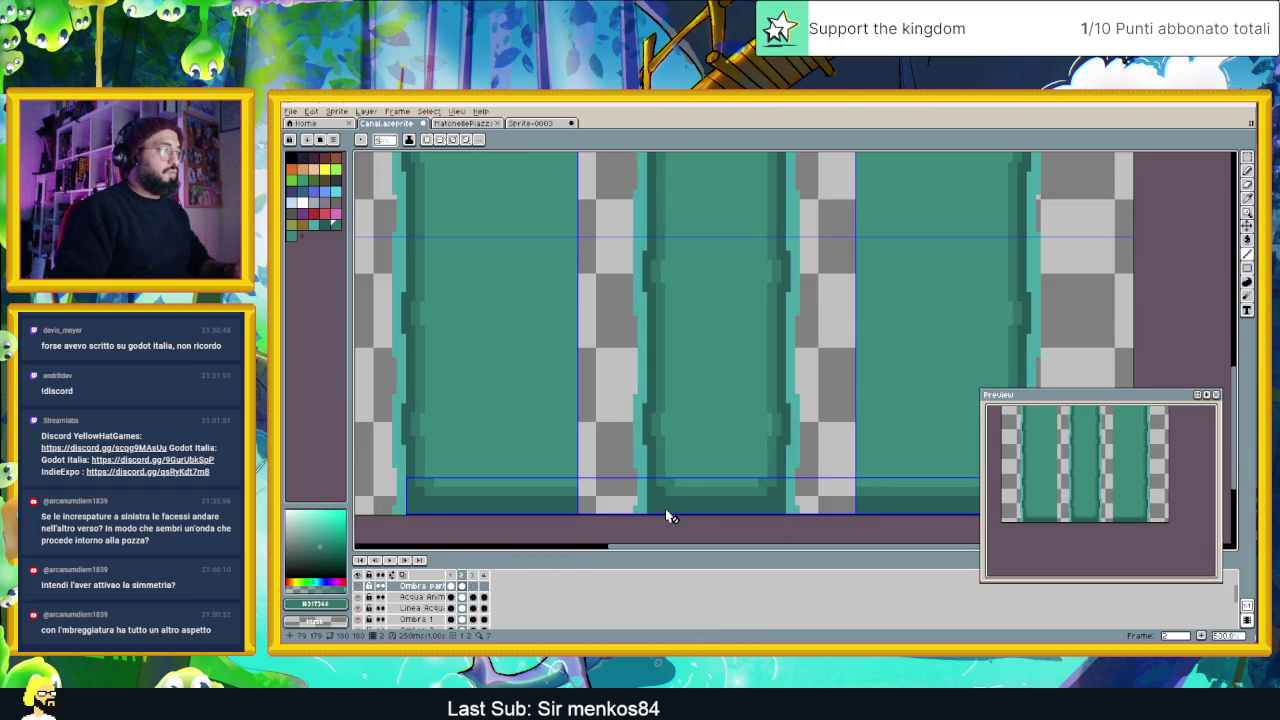
pyautogui.scroll(-2, 670, 517)
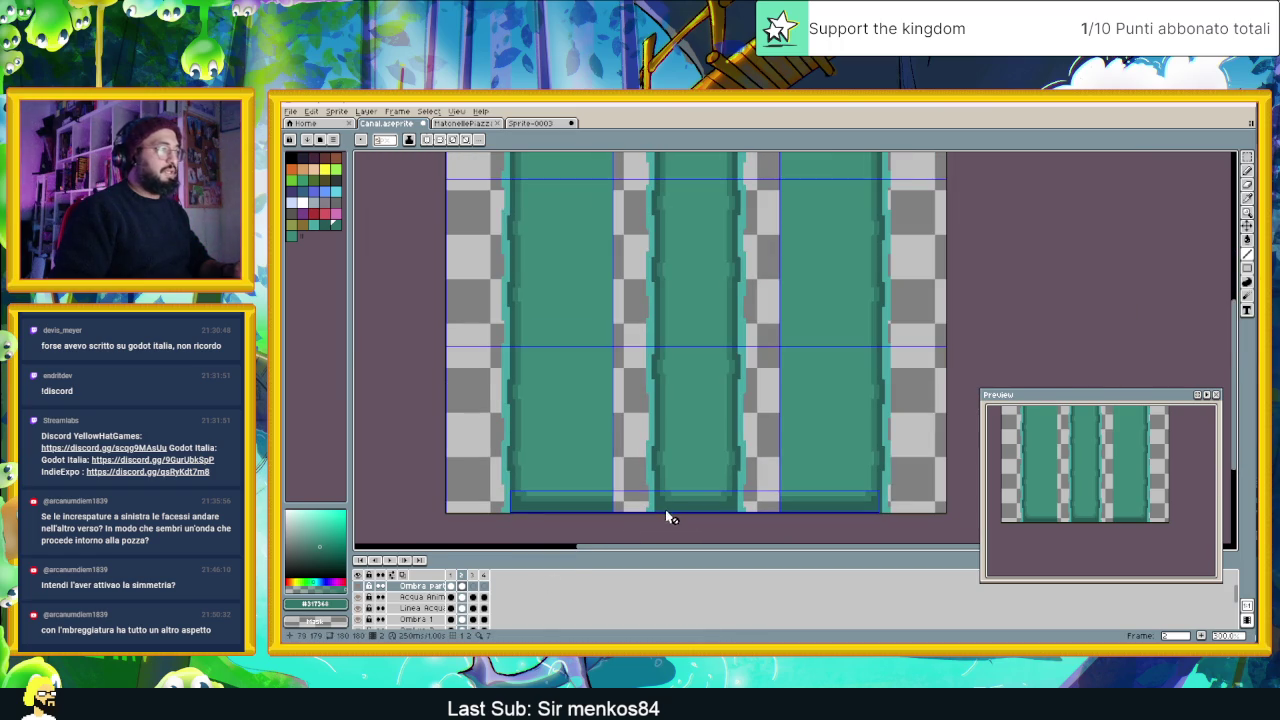
pyautogui.scroll(1, 365, 595)
pyautogui.click(367, 586)
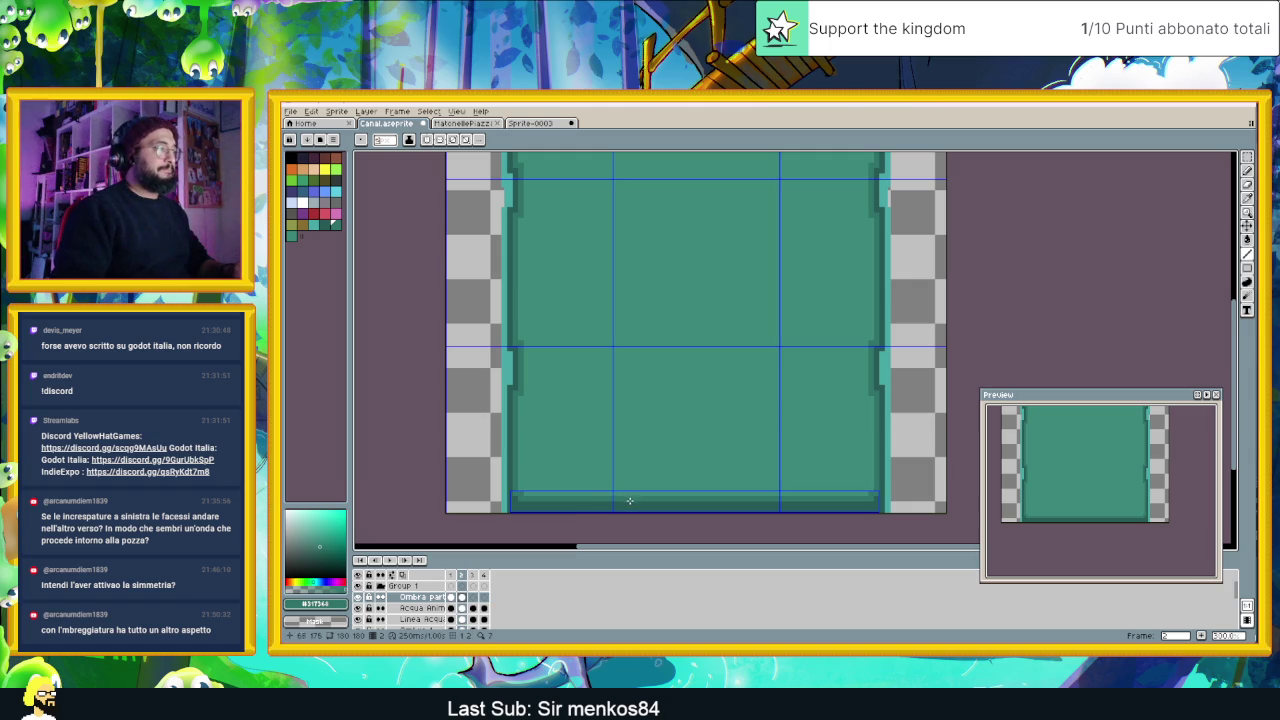
pyautogui.hscroll(1, 645, 503)
pyautogui.hscroll(1, 650, 506)
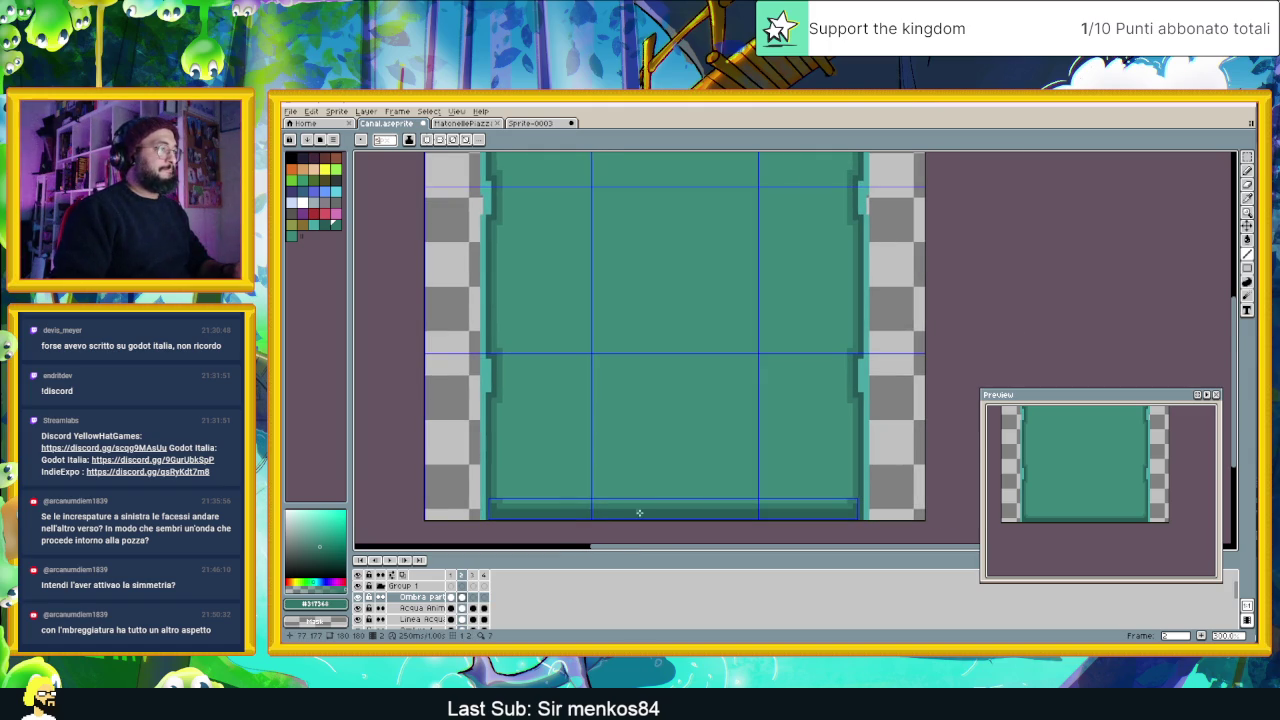
pyautogui.scroll(1, 639, 512)
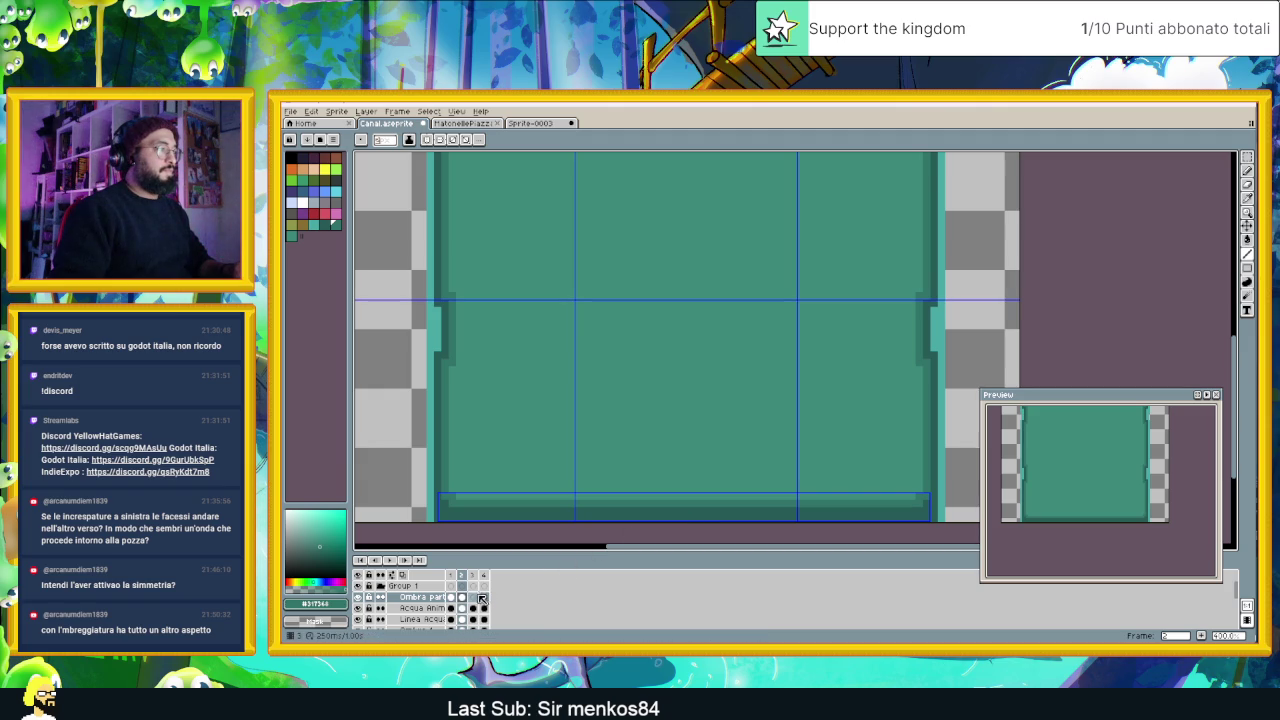
# - Review the bottom shadow on frames 3, 2 and 4
pyautogui.click(473, 597)
pyautogui.scroll(-1, 617, 502)
pyautogui.moveTo(666, 460); pyautogui.dragTo(679, 427)
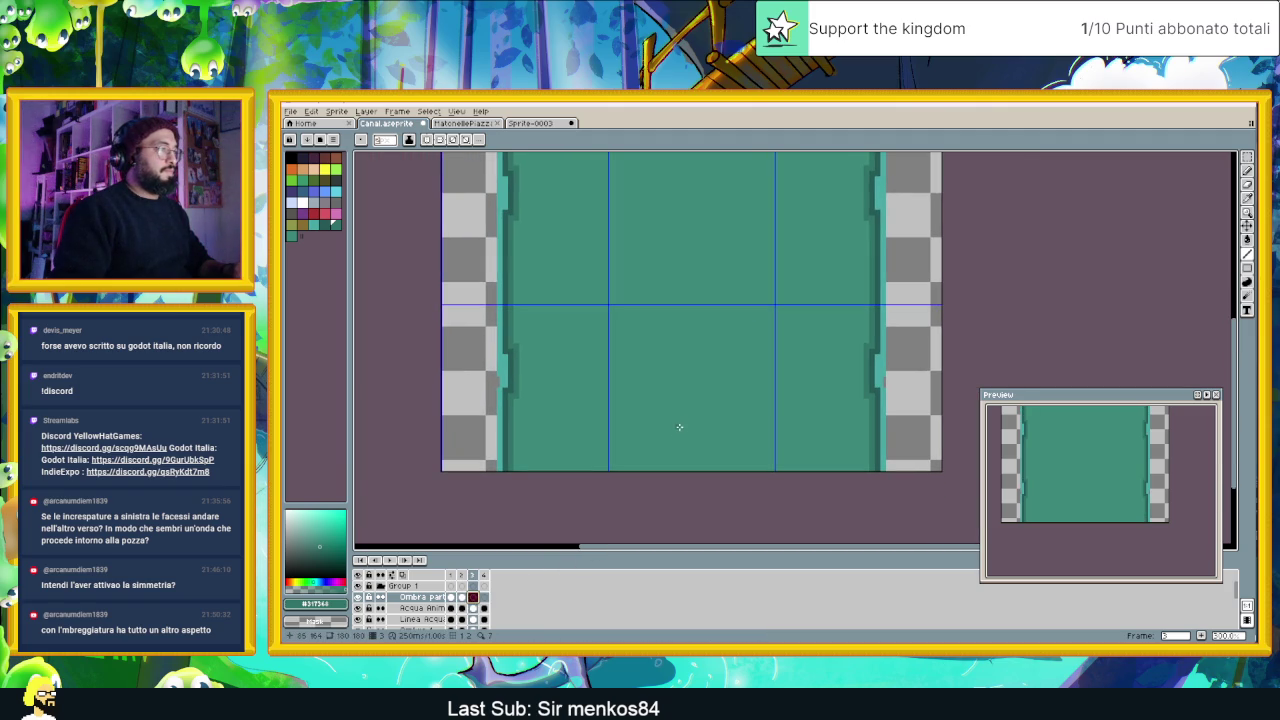
pyautogui.scroll(1, 683, 436)
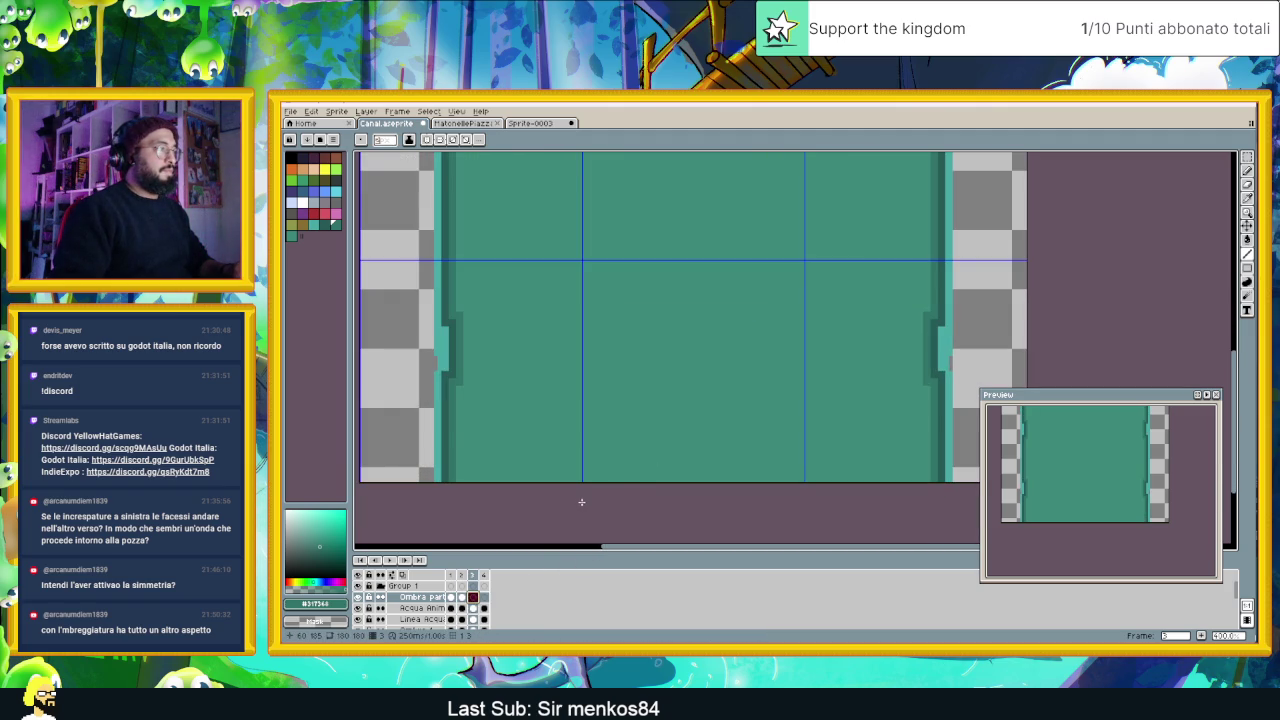
pyautogui.press('Left')
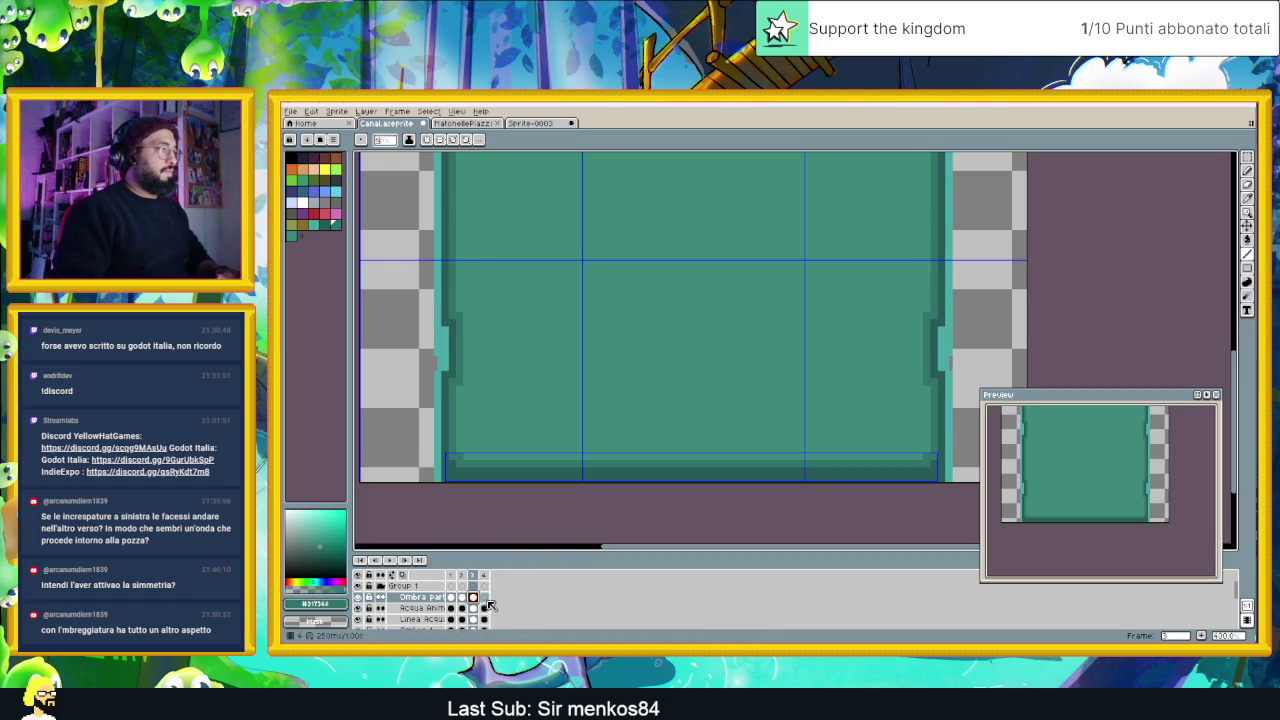
pyautogui.click(485, 598)
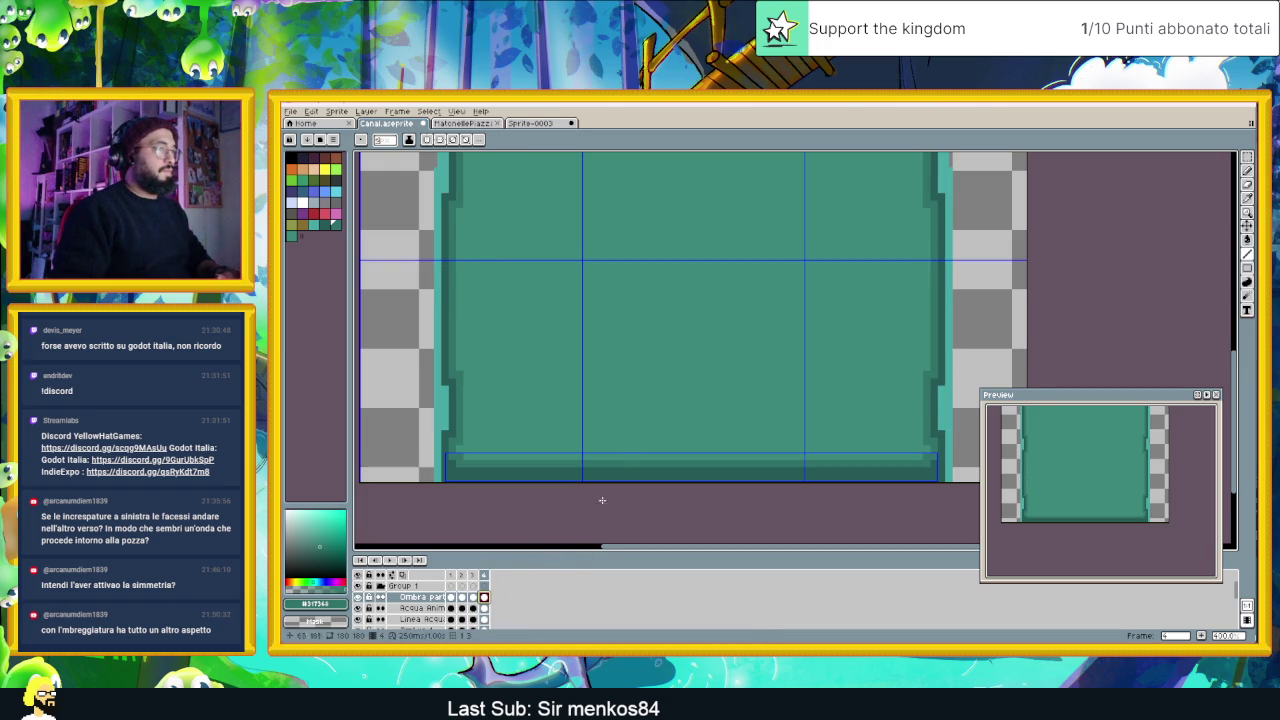
pyautogui.scroll(-1, 619, 465)
pyautogui.scroll(-1, 619, 465)
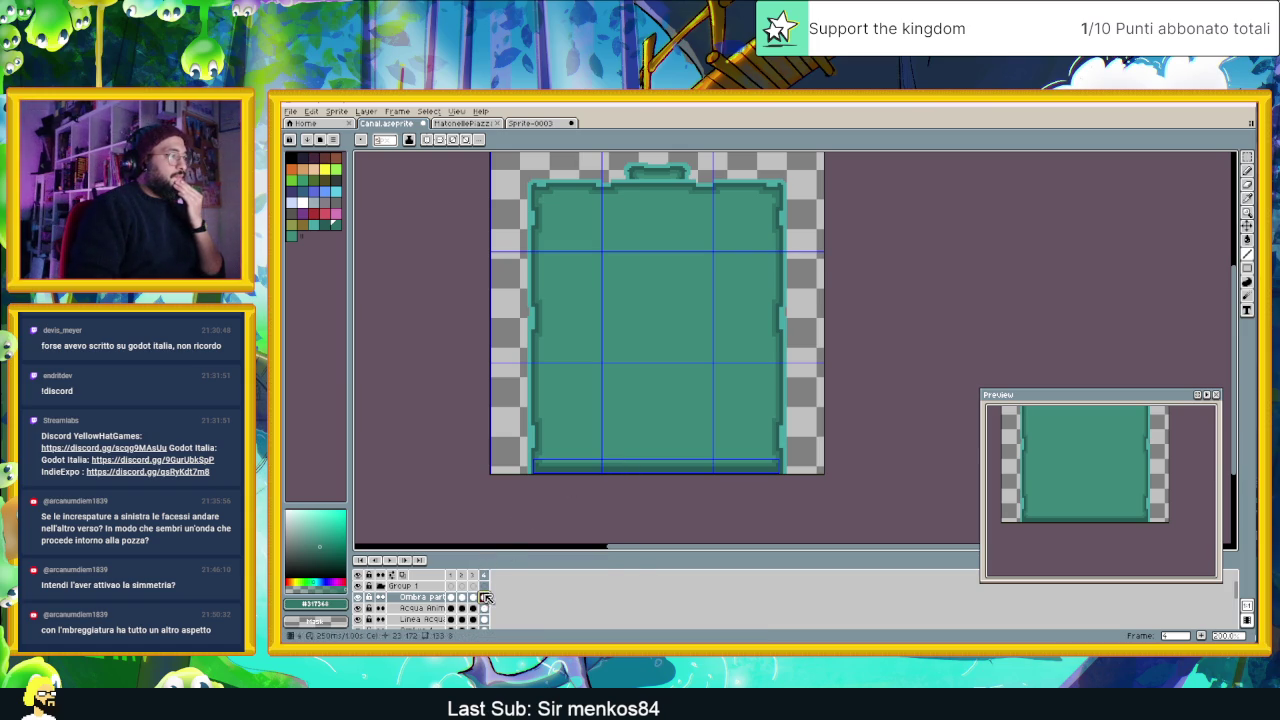
pyautogui.scroll(-2, 359, 614)
pyautogui.scroll(-2, 359, 614)
# - Hide the Acqua base layer and return to frame 1
pyautogui.click(359, 608)
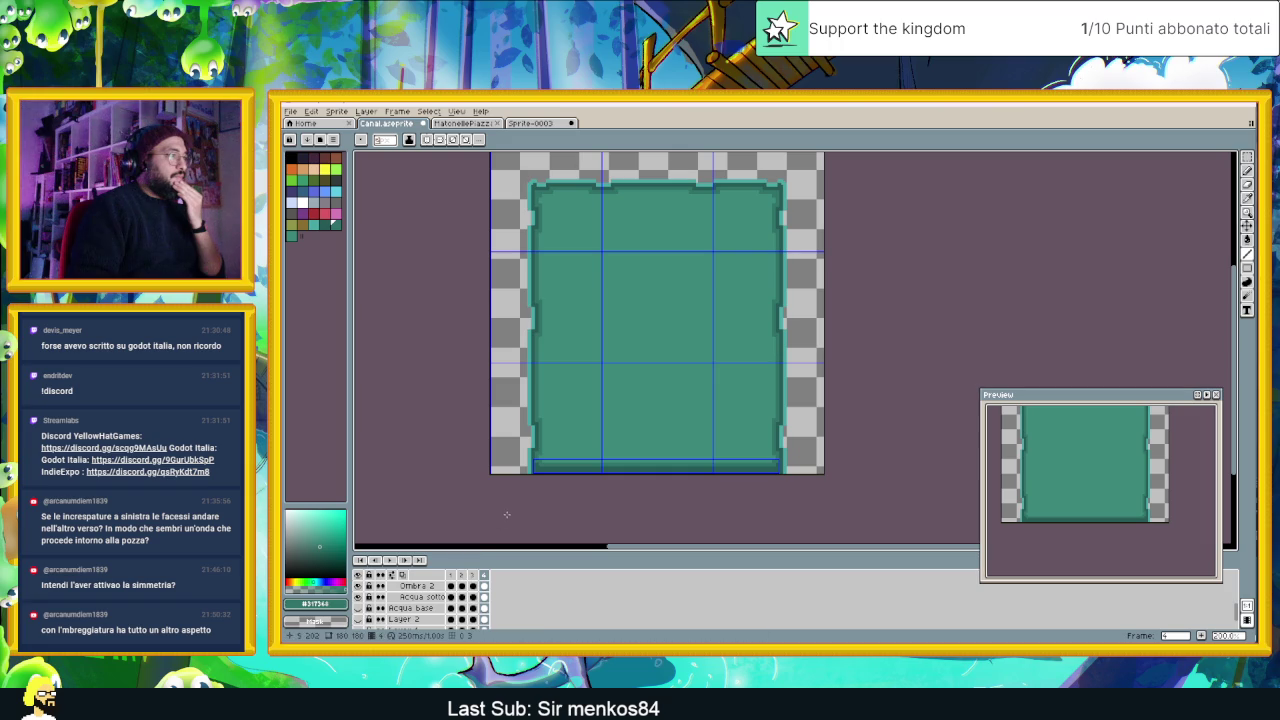
pyautogui.scroll(1, 606, 479)
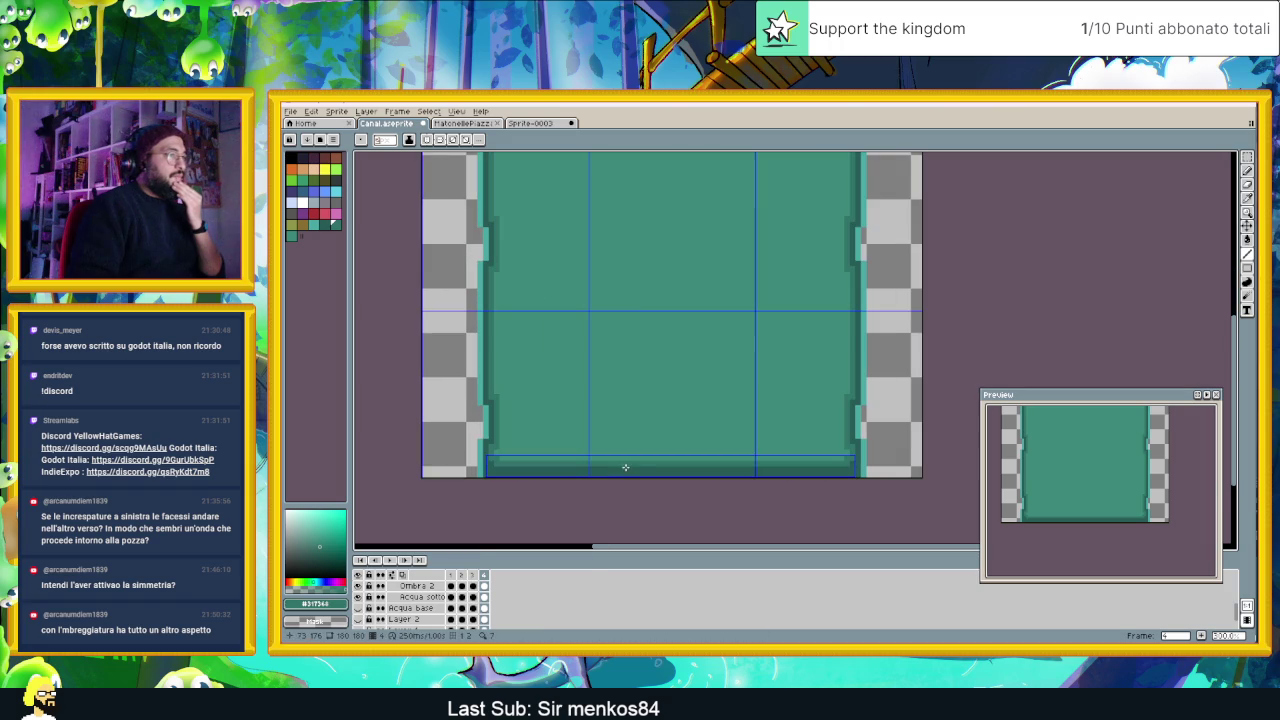
pyautogui.scroll(2, 474, 577)
pyautogui.click(452, 578)
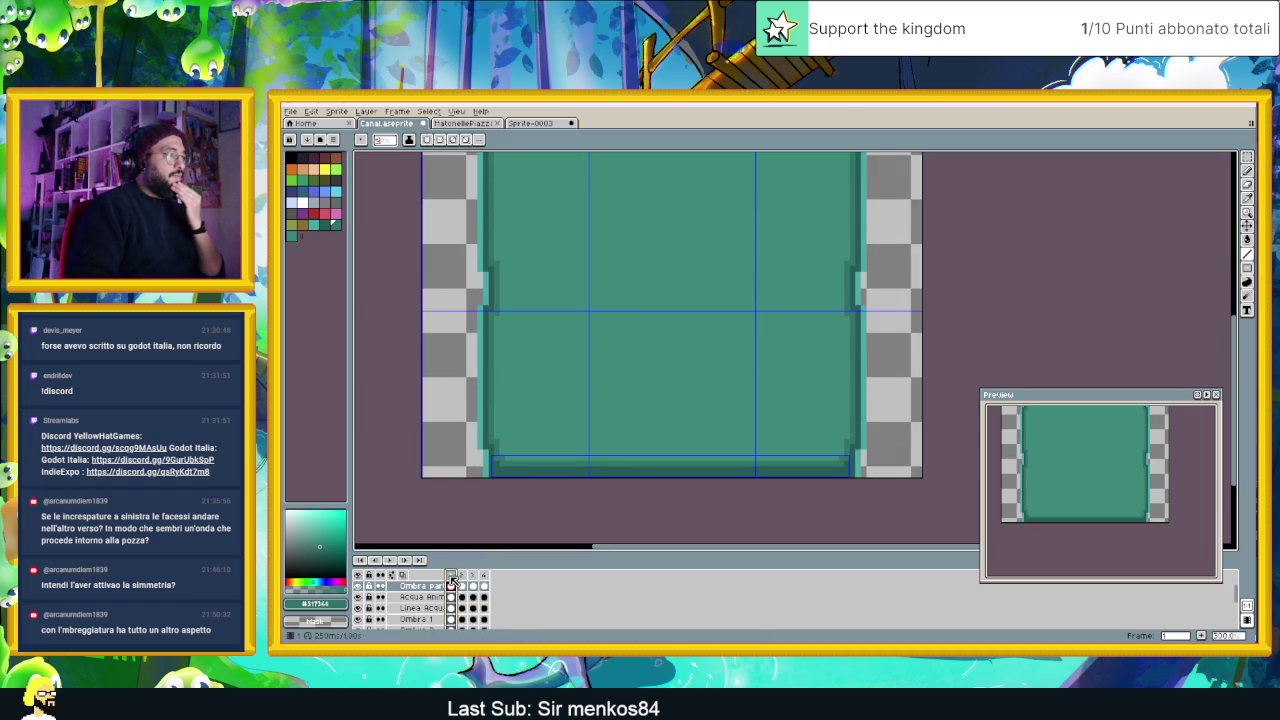
pyautogui.scroll(-3, 763, 329)
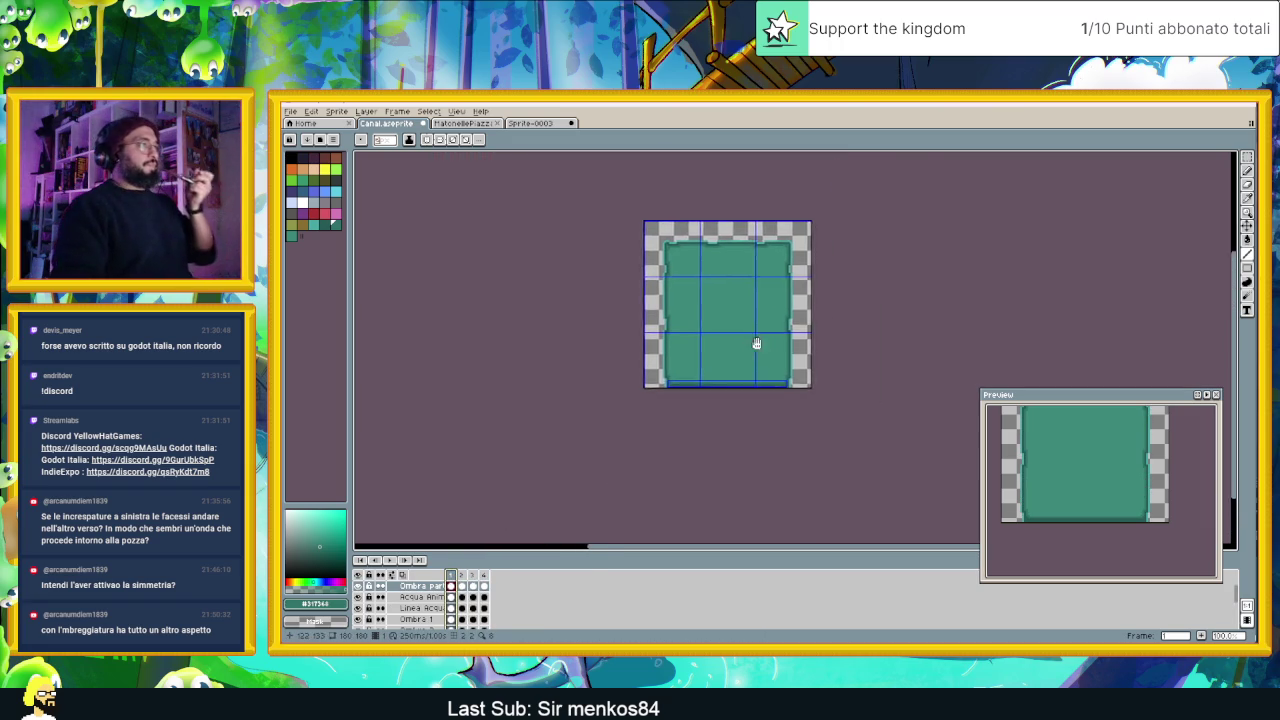
# - Play back the shadowed water animation, stop it, and open the File menu to export
pyautogui.click(390, 560)
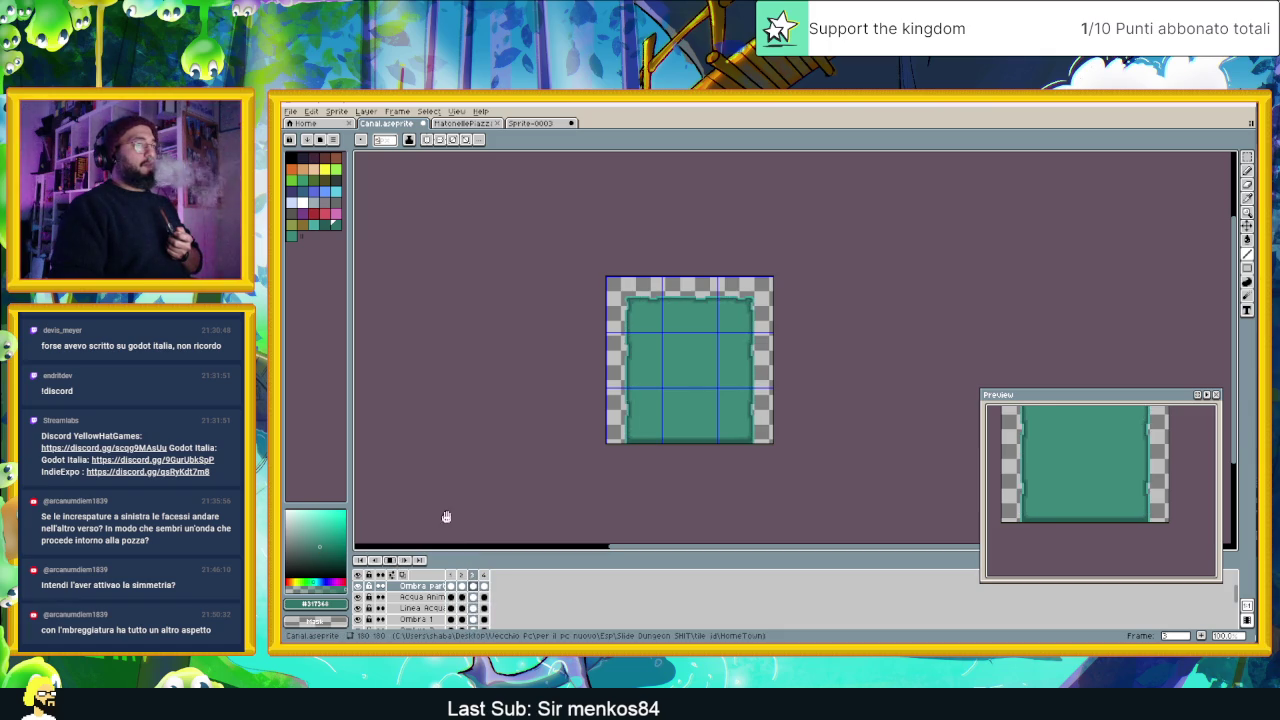
pyautogui.moveTo(797, 400); pyautogui.dragTo(761, 436)
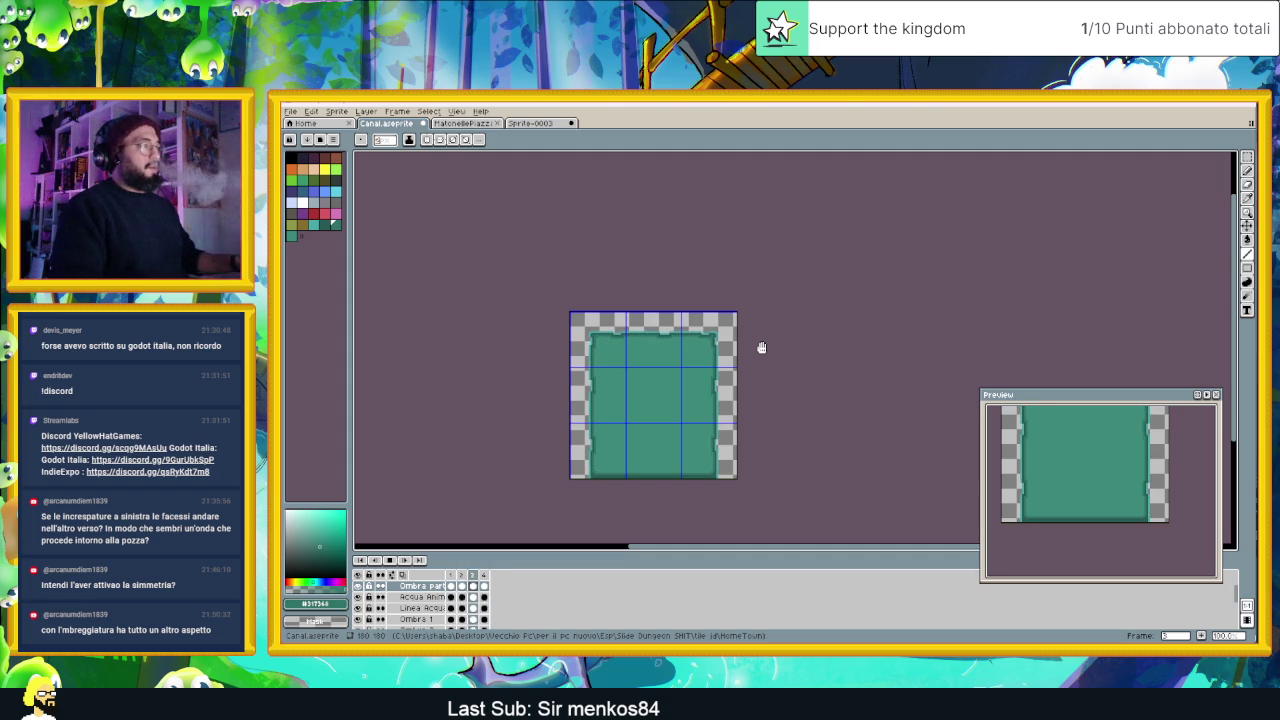
pyautogui.click(390, 559)
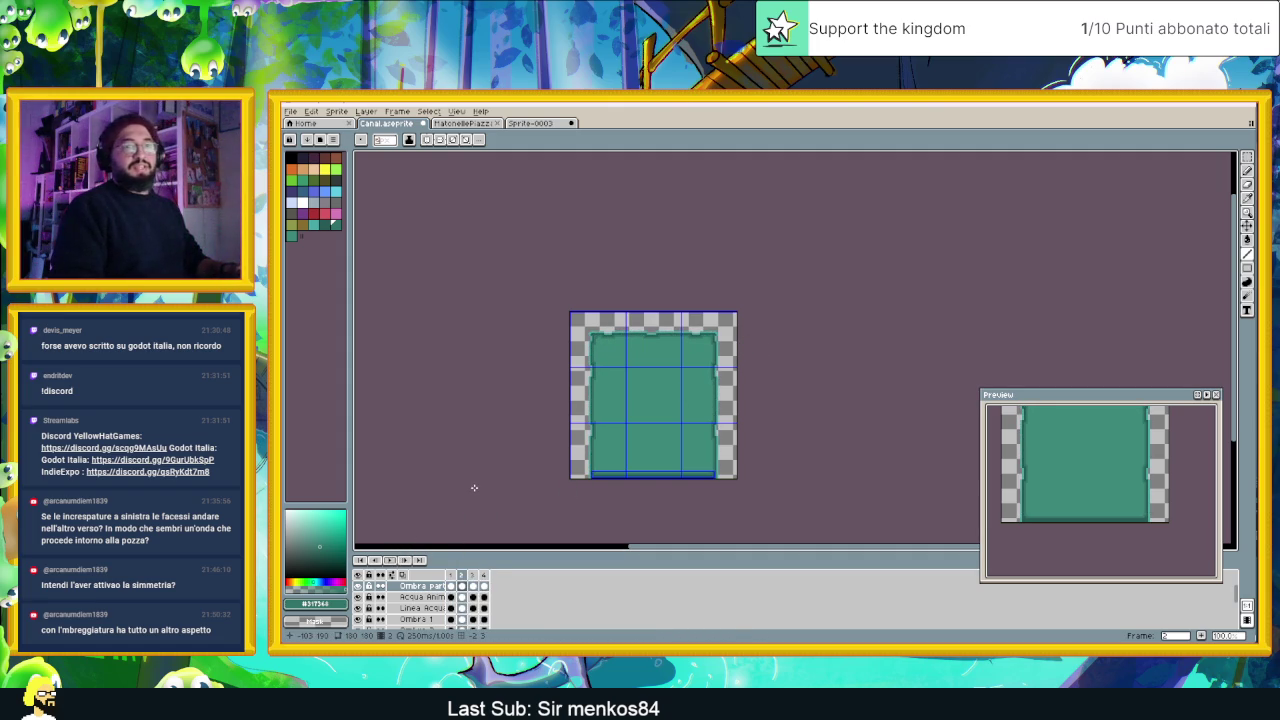
pyautogui.click(290, 111)
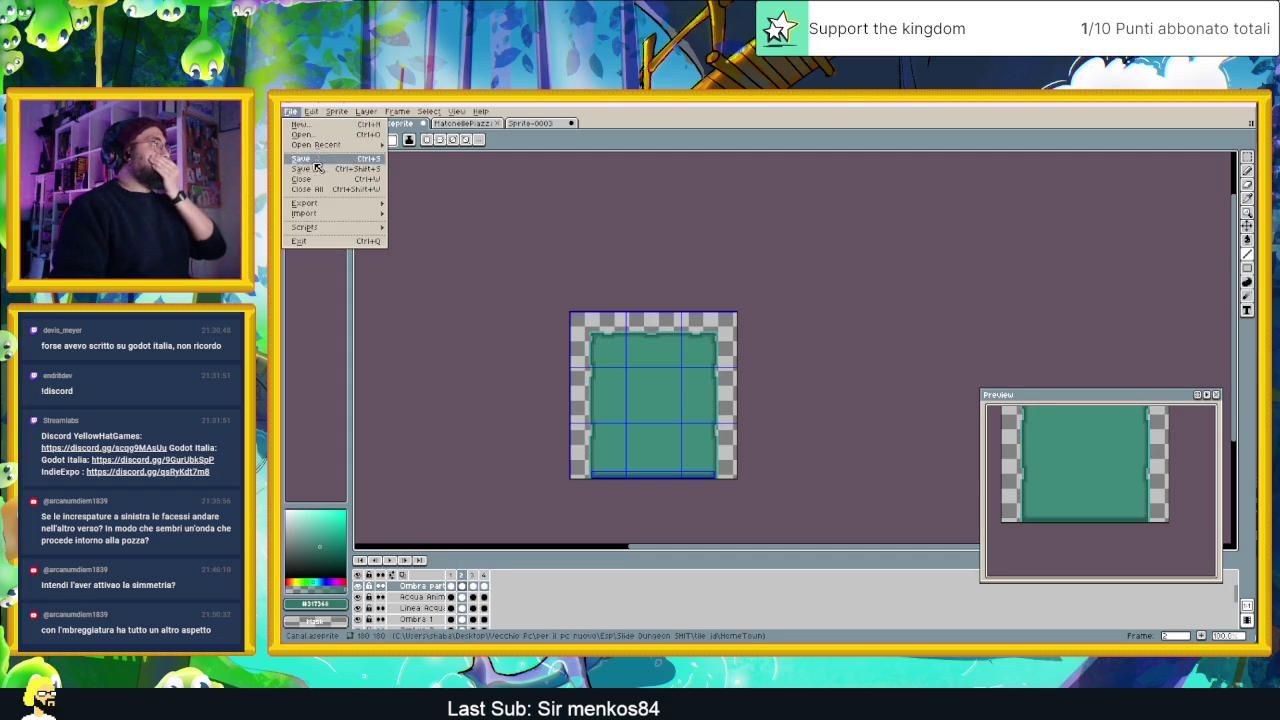
pyautogui.moveTo(305, 203)
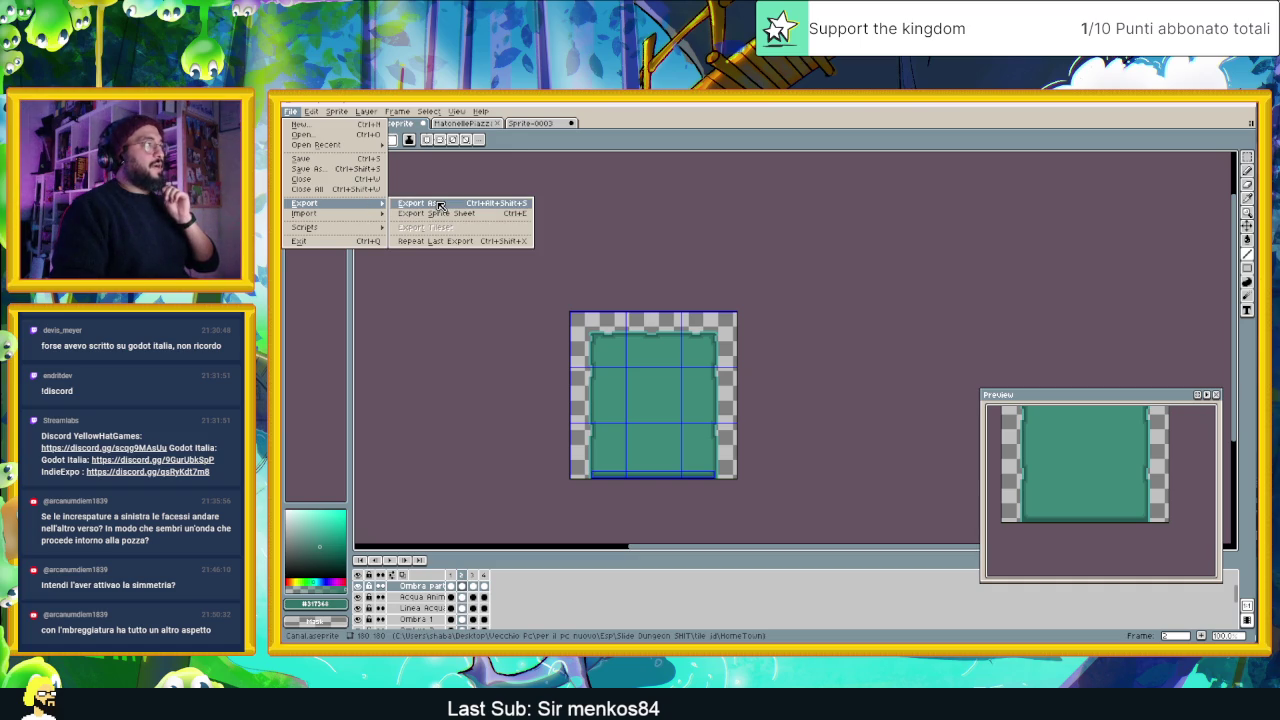
# - Open Export As and browse for where to save acqua del canale.png
pyautogui.click(440, 204)
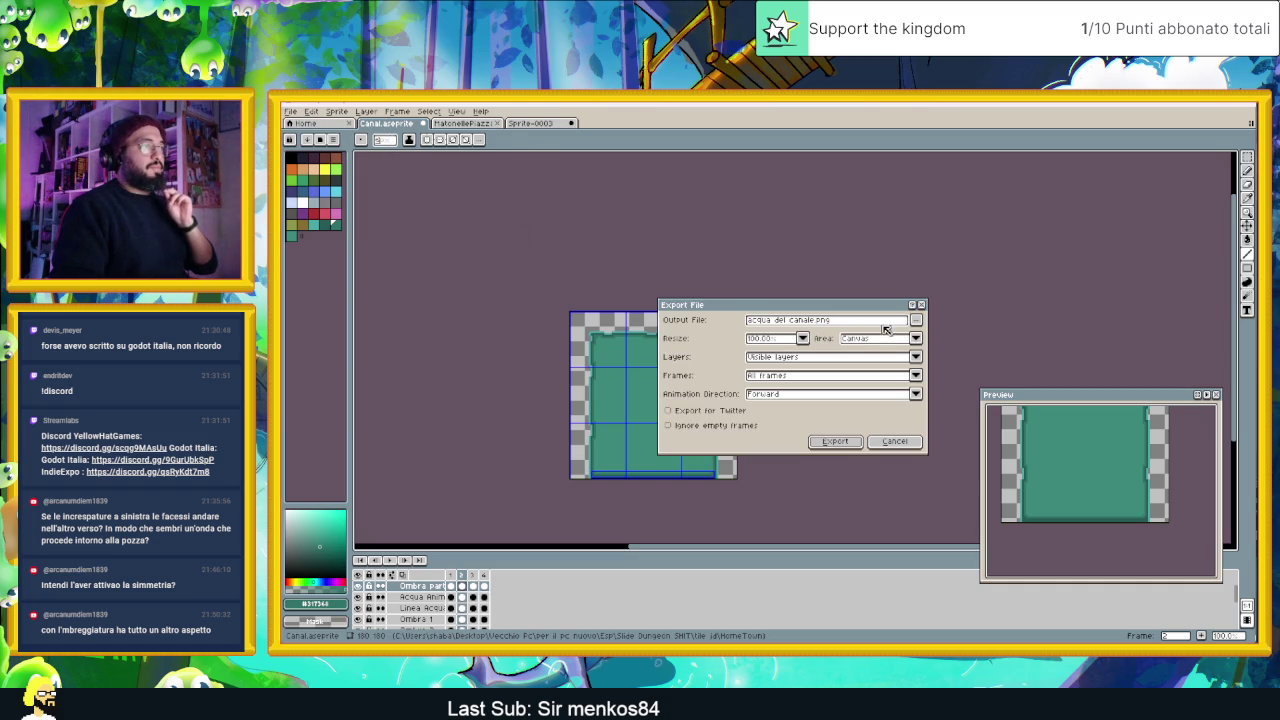
pyautogui.click(914, 321)
pyautogui.click(914, 321)
pyautogui.click(916, 321)
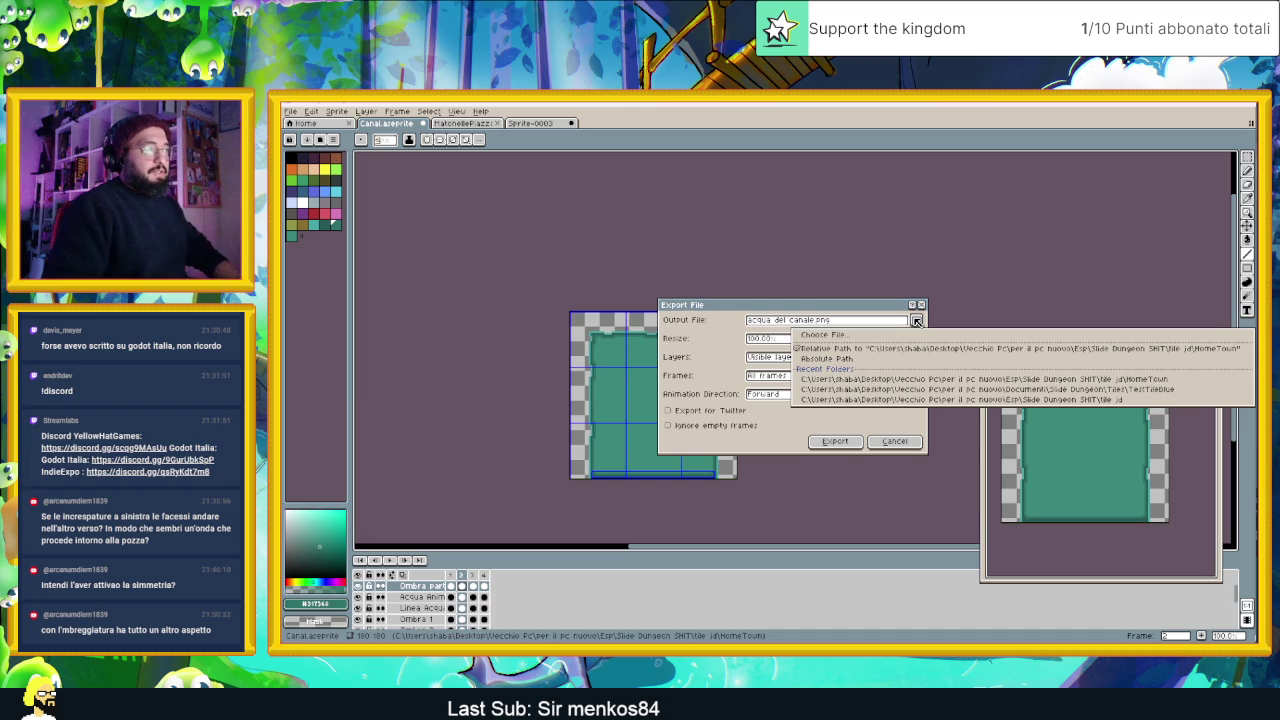
pyautogui.click(862, 337)
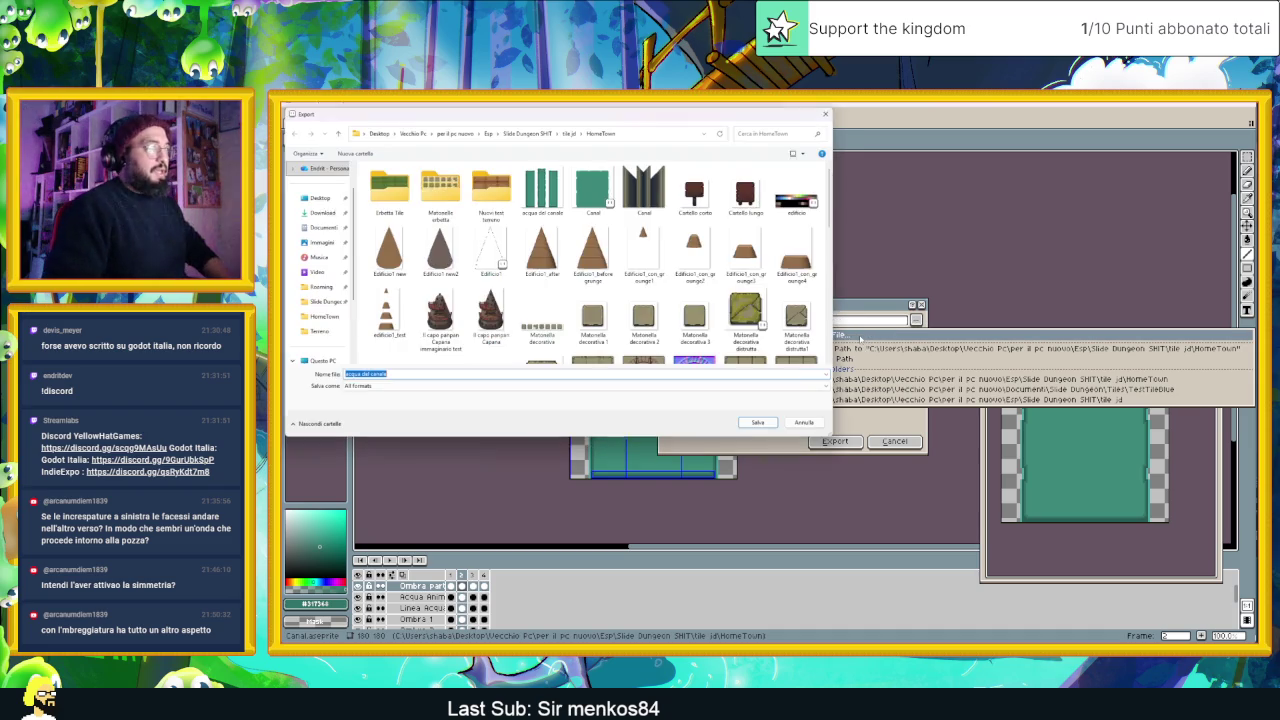
# - Create a new folder, Nuova cartella, in the HomeTown directory
pyautogui.scroll(-5, 575, 318)
pyautogui.rightClick(575, 318)
pyautogui.moveTo(632, 423)
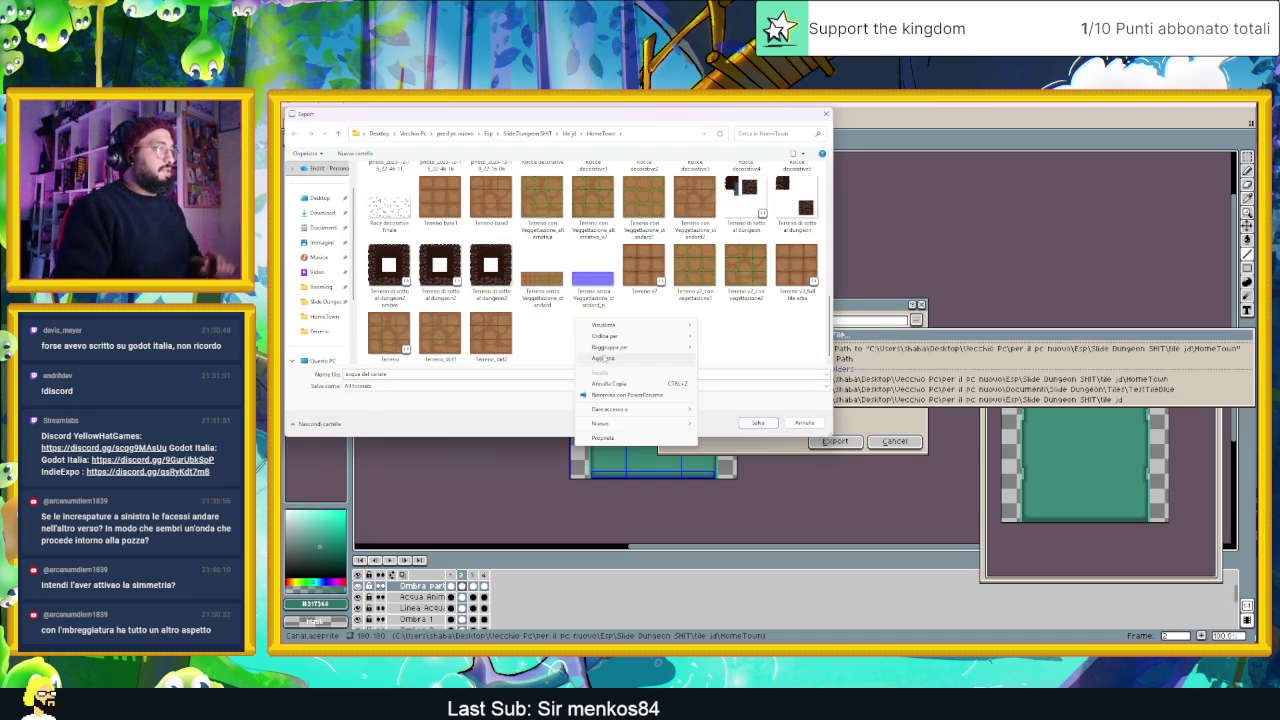
pyautogui.click(720, 424)
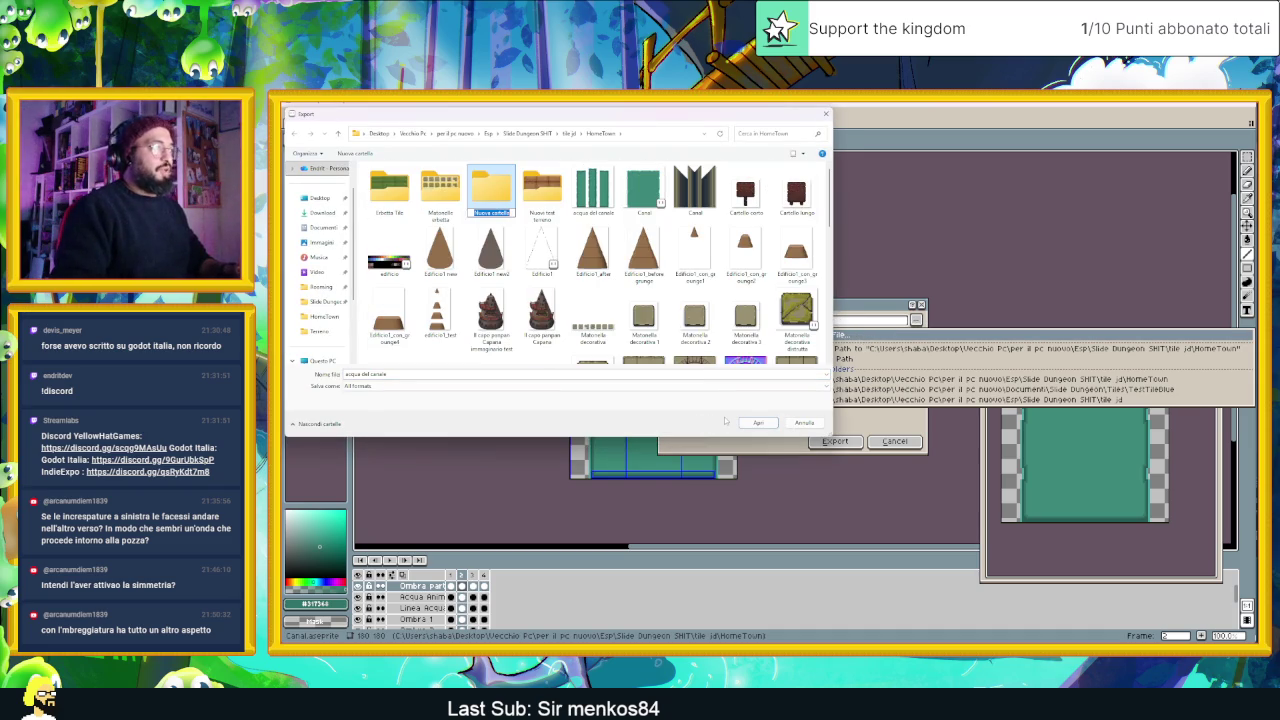
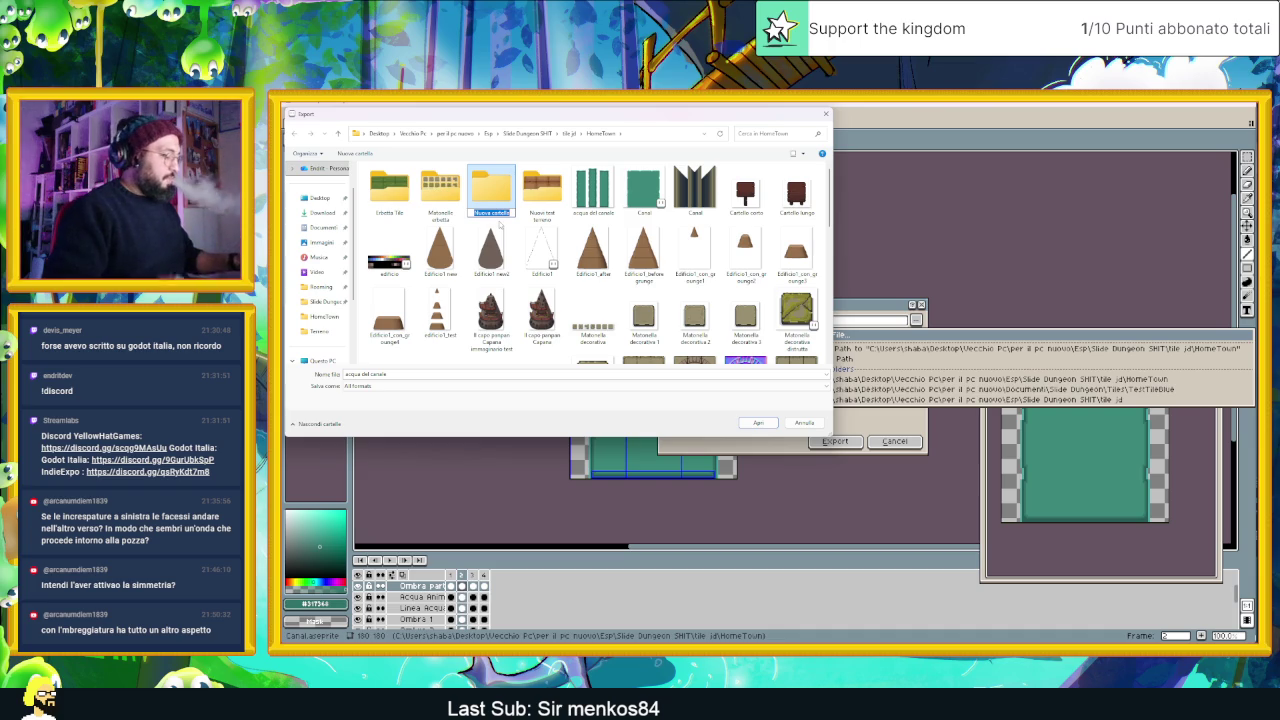
# - Create and open a new 'acqua del canal' folder and name the export file
pyautogui.write('sc')
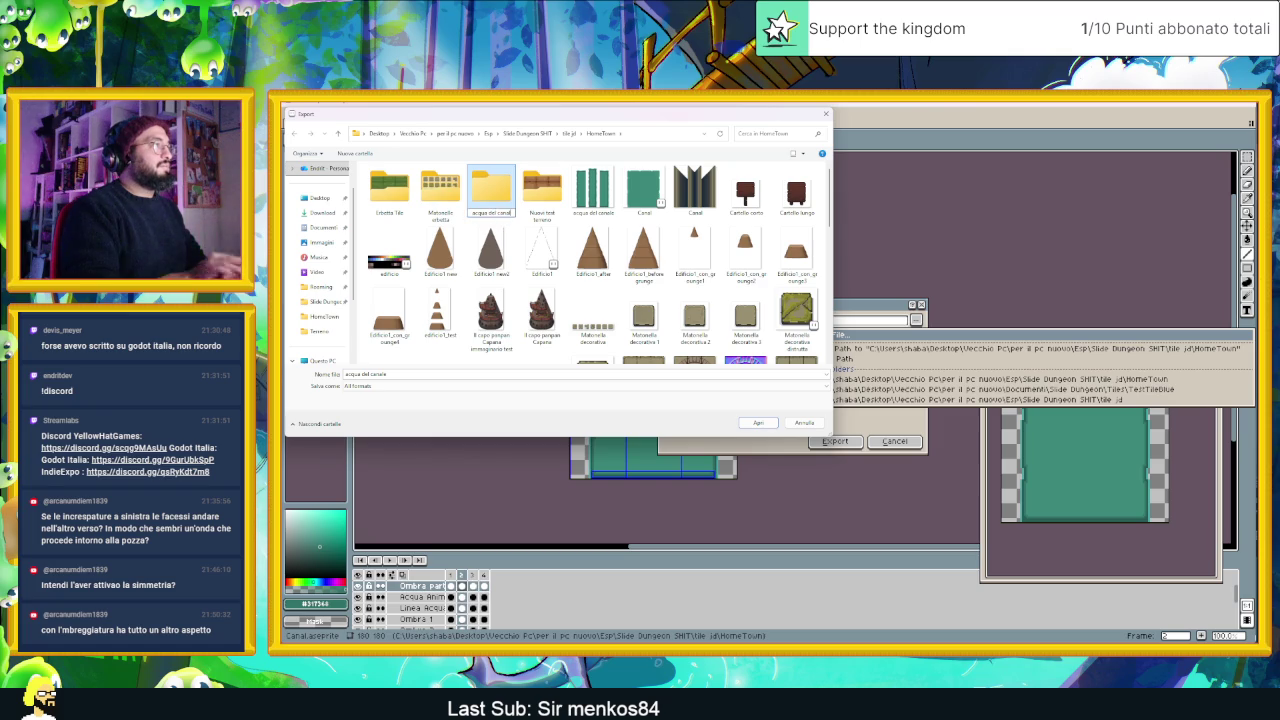
pyautogui.press('Return')
pyautogui.press('Return')
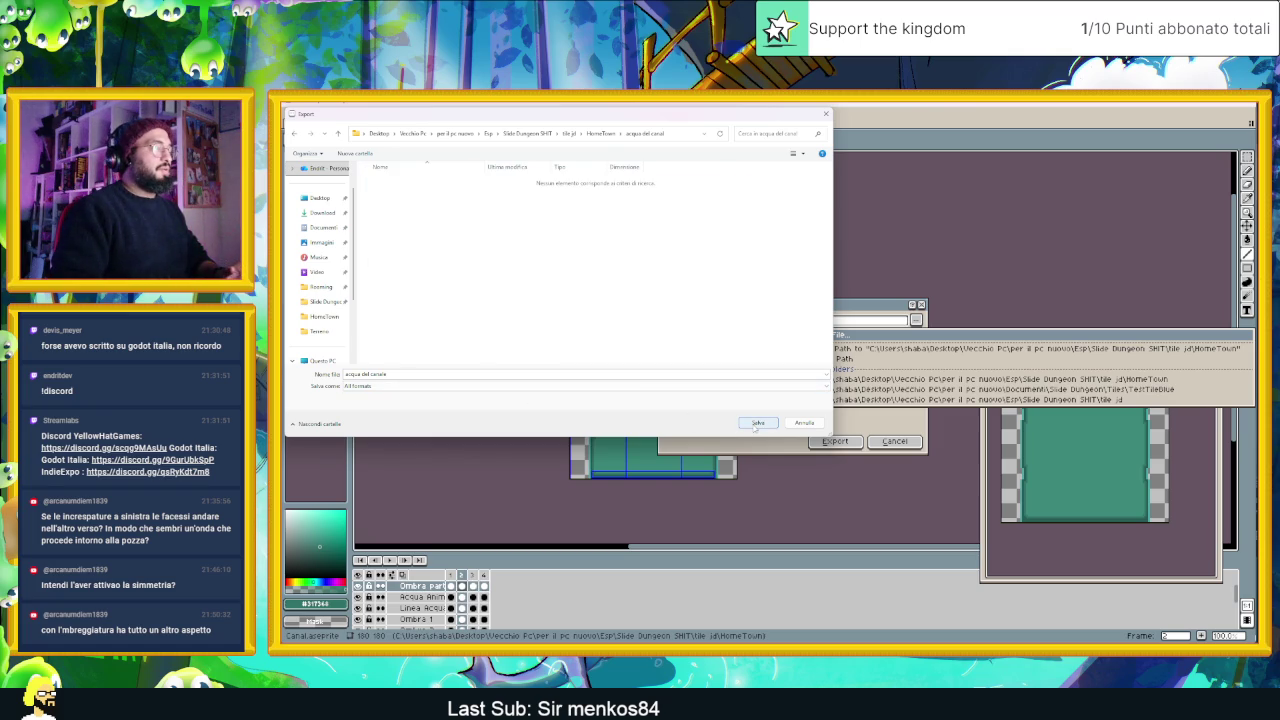
pyautogui.write('_frame singoli')
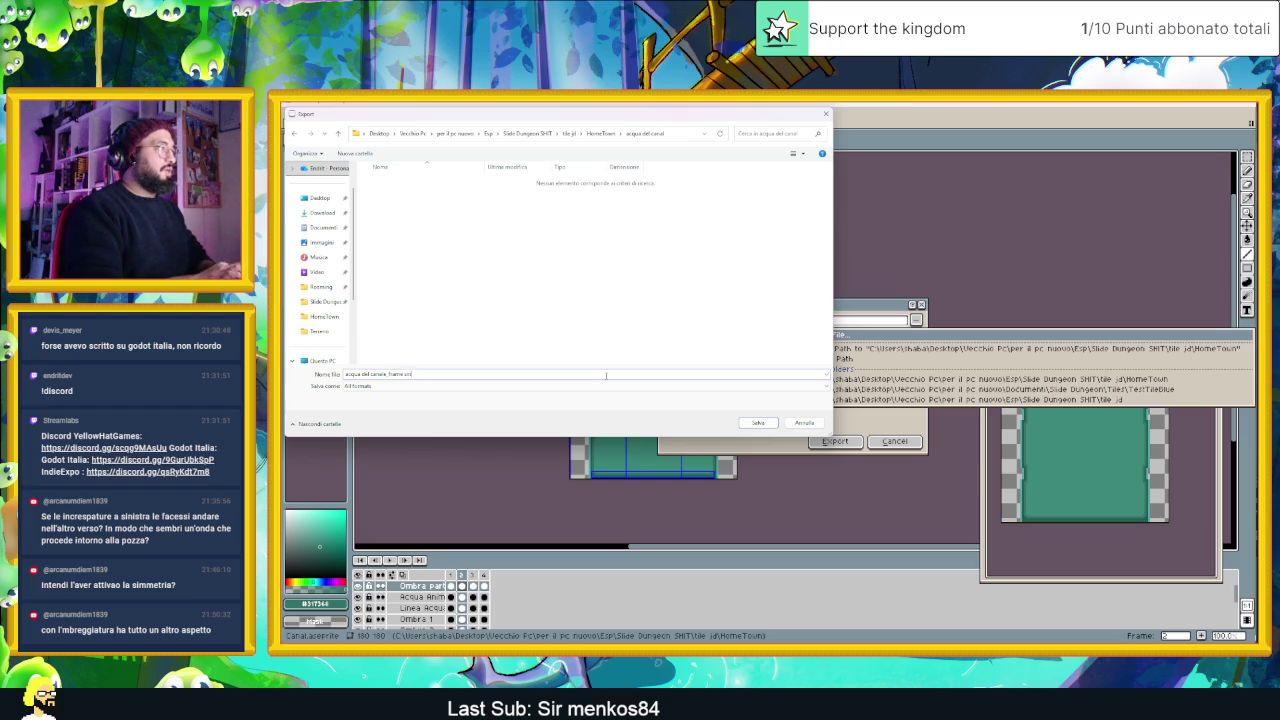
# - Export as PNG without layers, agreeing to save the animation as 4 separate files
pyautogui.click(762, 424)
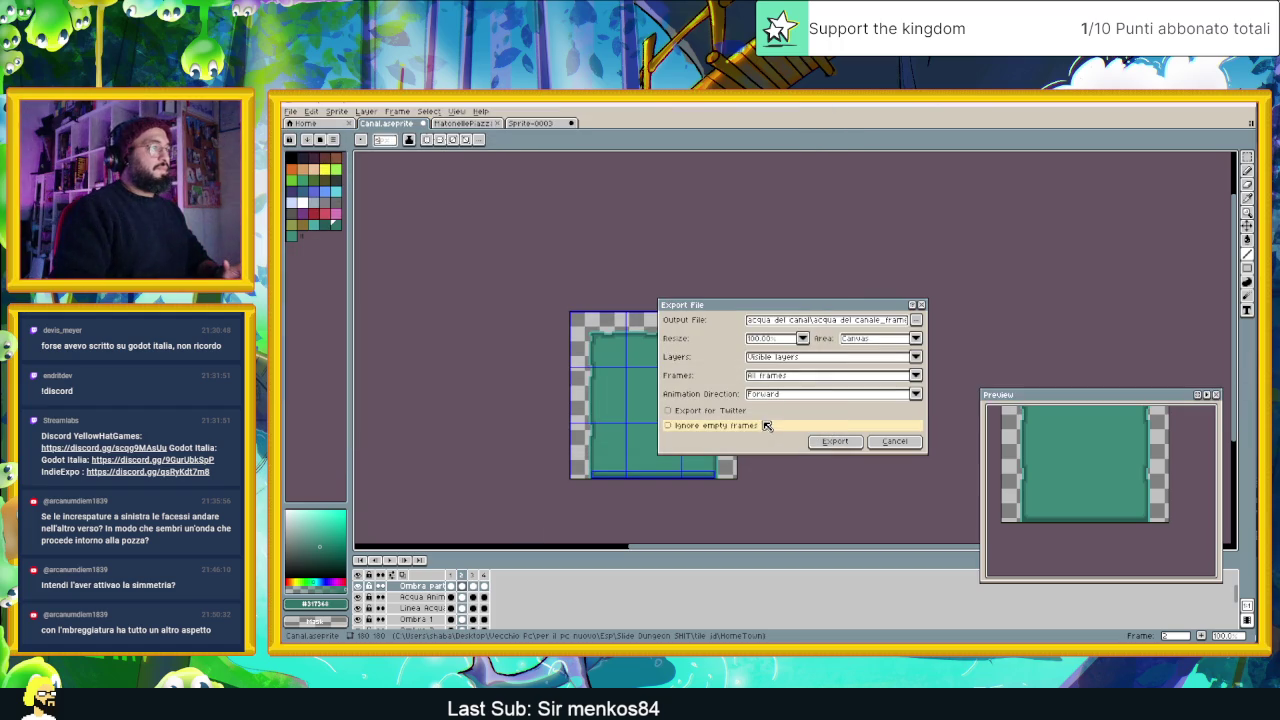
pyautogui.click(835, 443)
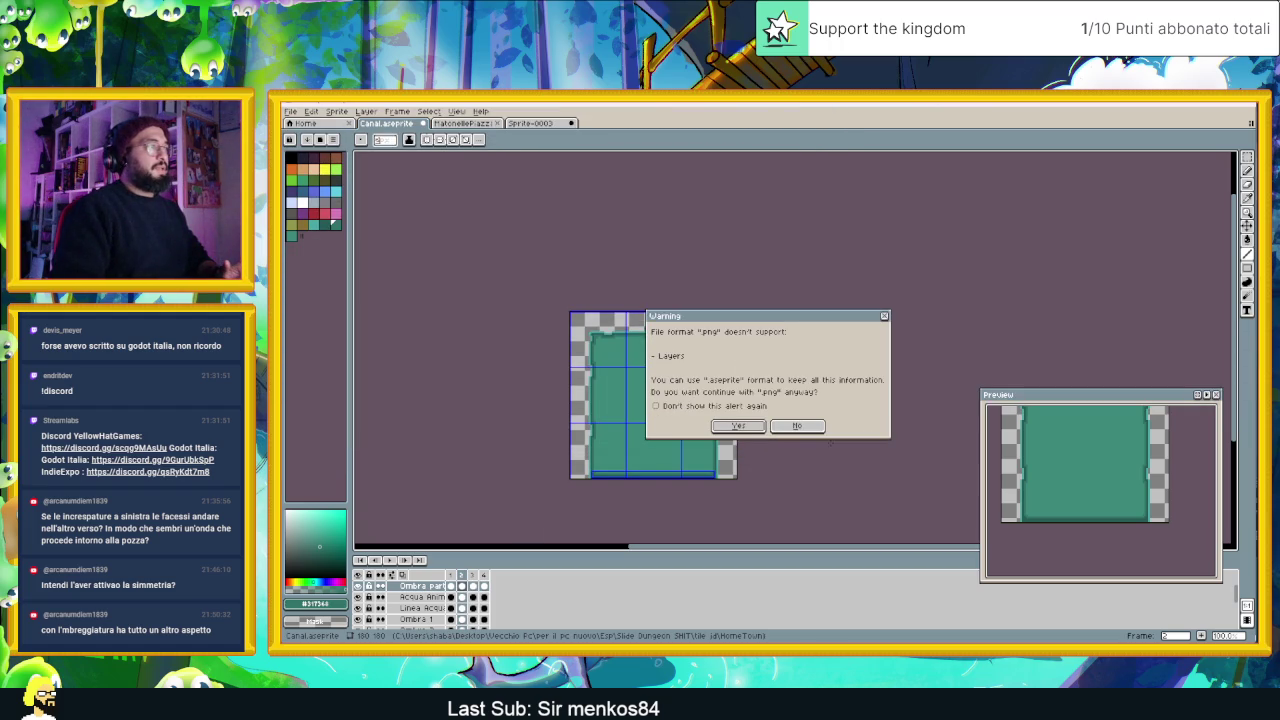
pyautogui.click(755, 430)
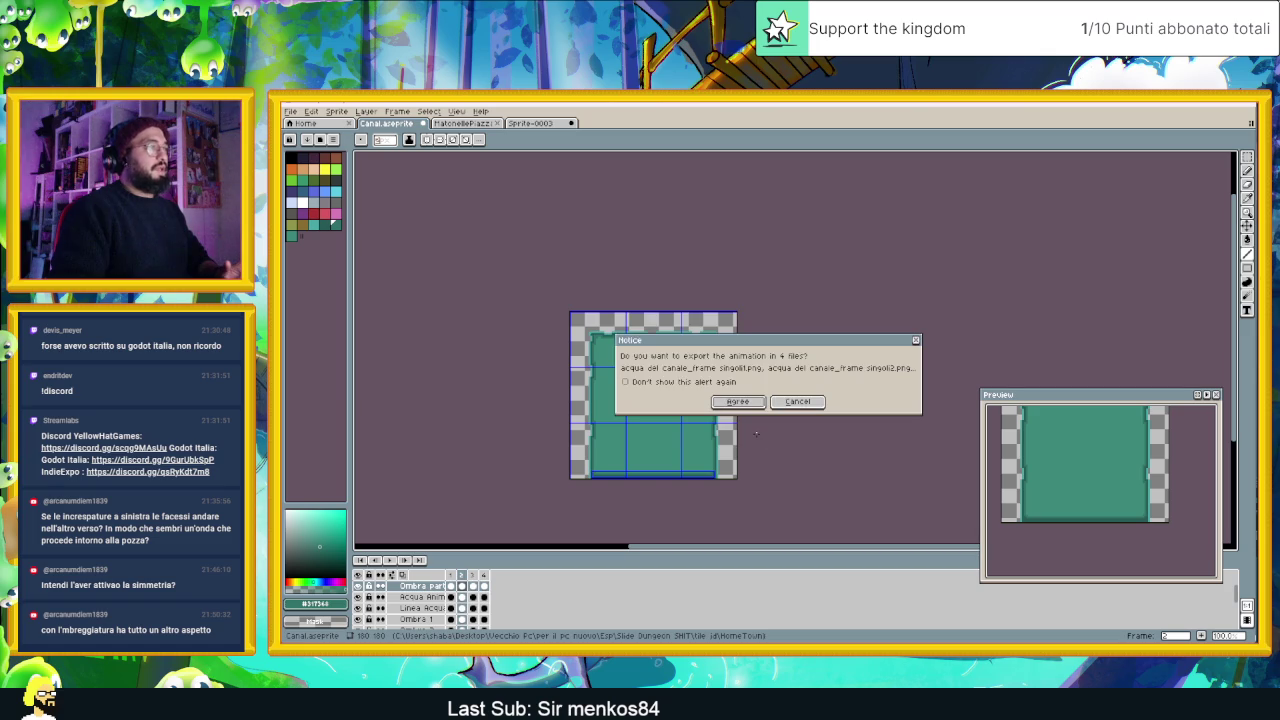
pyautogui.click(738, 402)
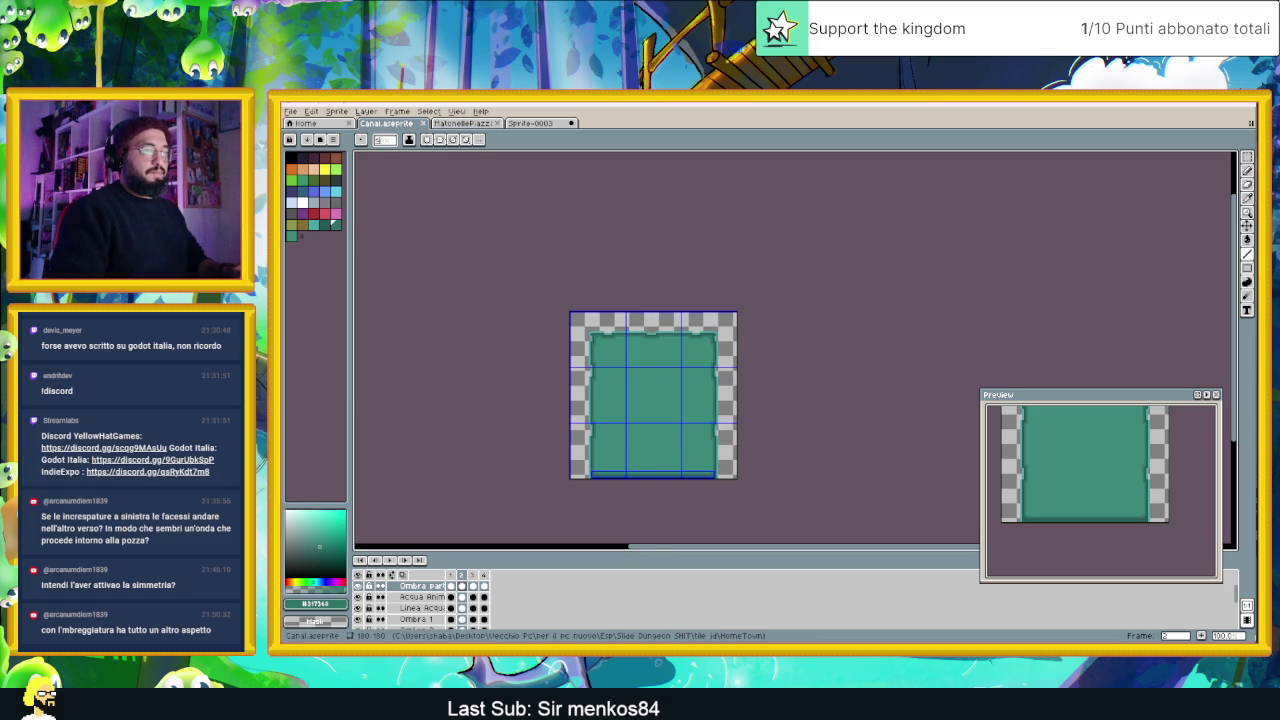
pyautogui.press('super+Down')
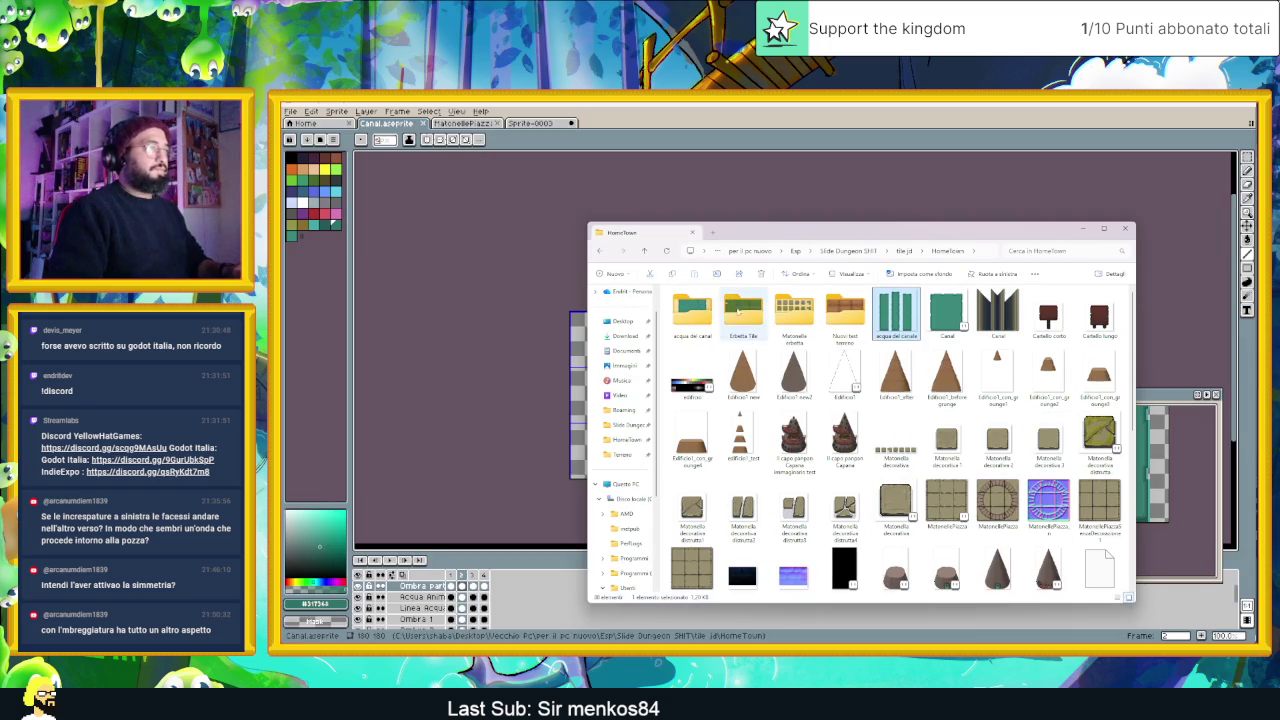
# - Drag the four canal PNG frames from 'acqua del canal' into Aseprite, loading them as animation frames
pyautogui.doubleClick(845, 315)
pyautogui.moveTo(880, 364)
pyautogui.mouseDown()
pyautogui.moveTo(966, 388)
pyautogui.moveTo(665, 287)
pyautogui.mouseUp()
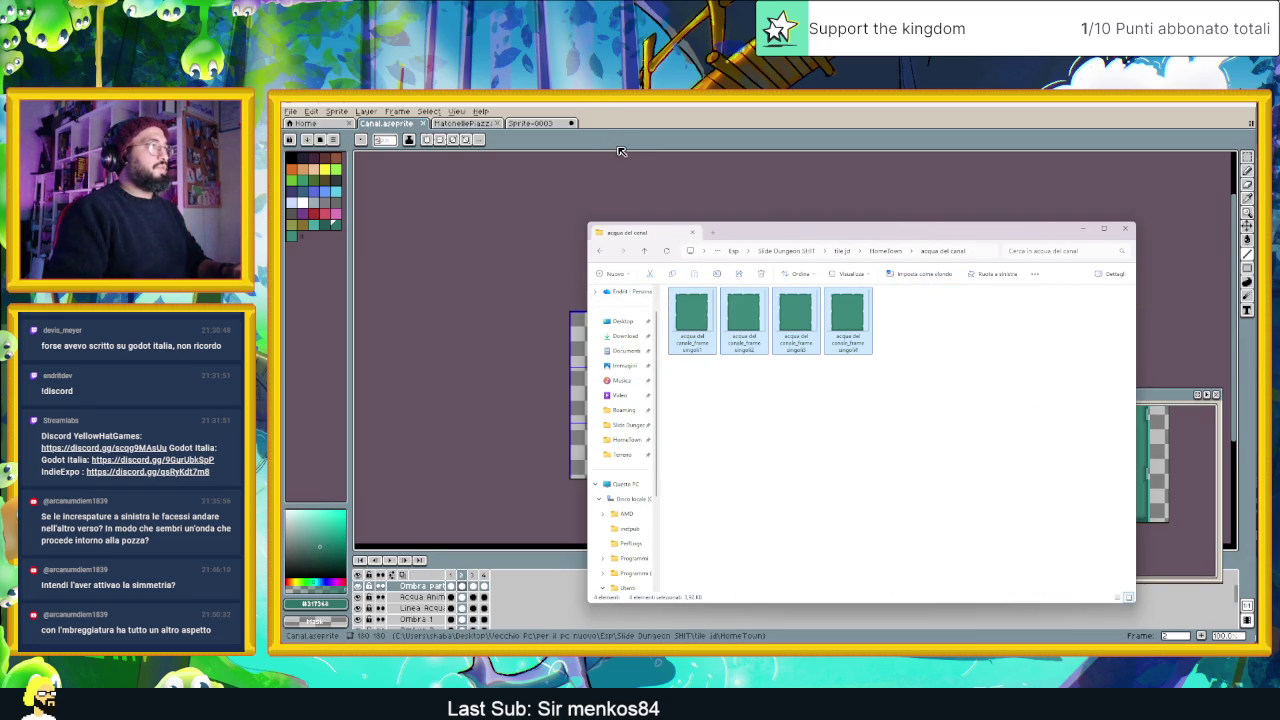
pyautogui.moveTo(731, 231); pyautogui.dragTo(903, 231)
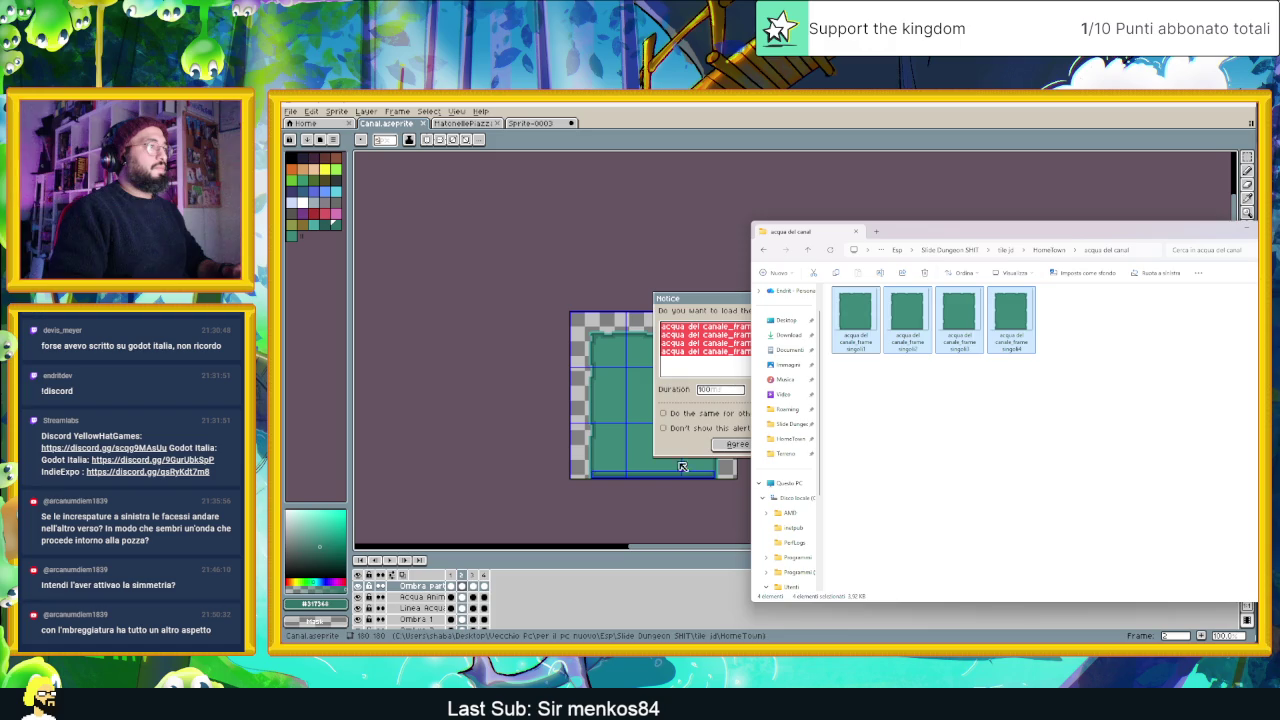
pyautogui.click(698, 453)
pyautogui.click(731, 446)
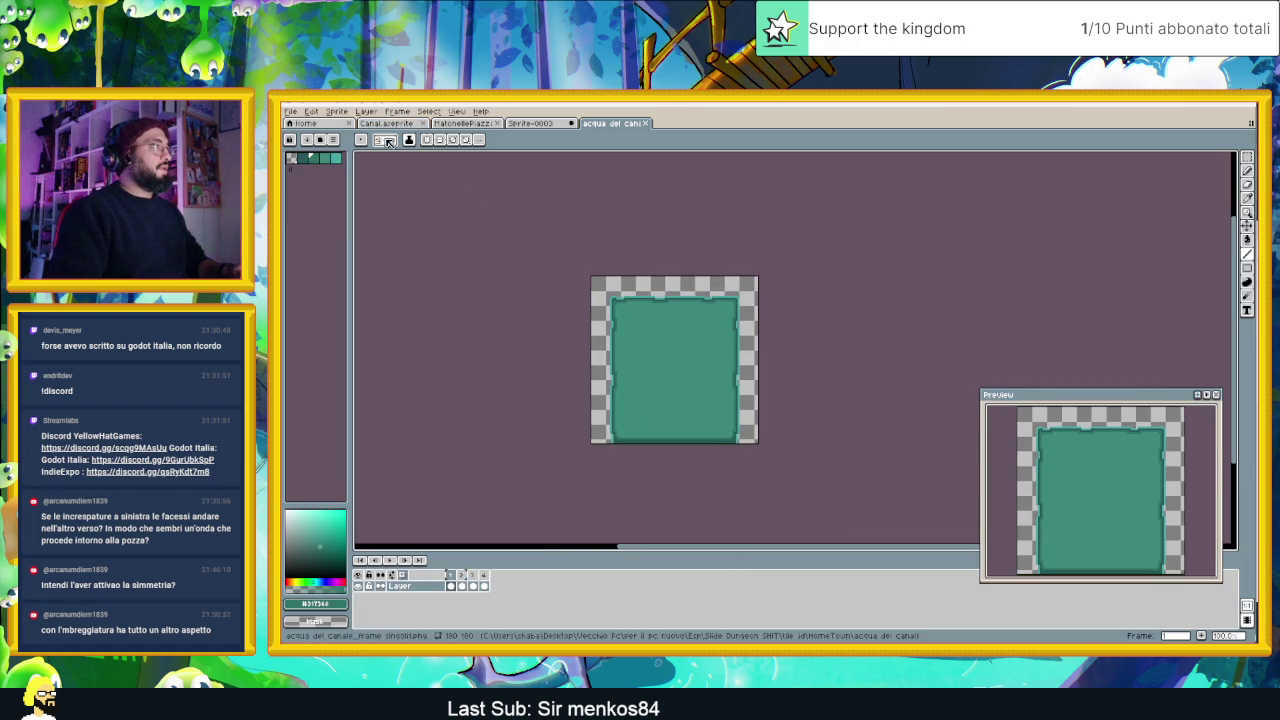
pyautogui.click(290, 111)
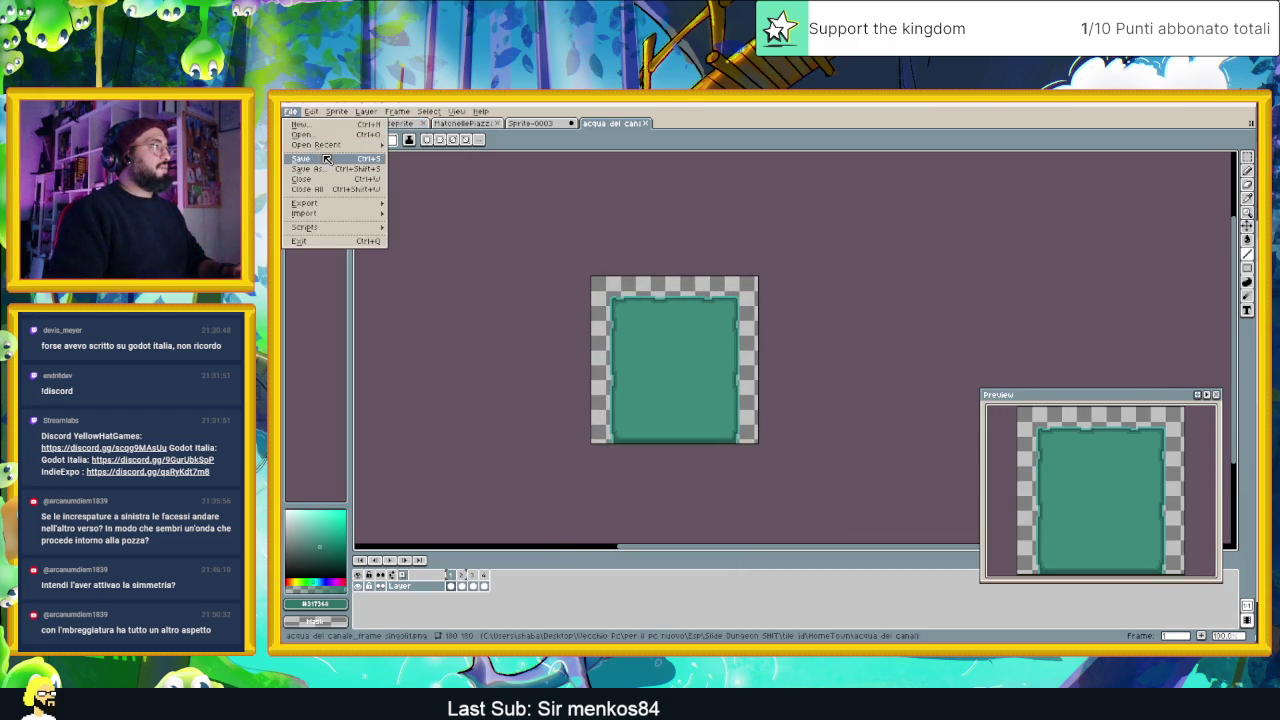
# - Create a new transparent sprite 900 wide by 180 high
pyautogui.click(318, 126)
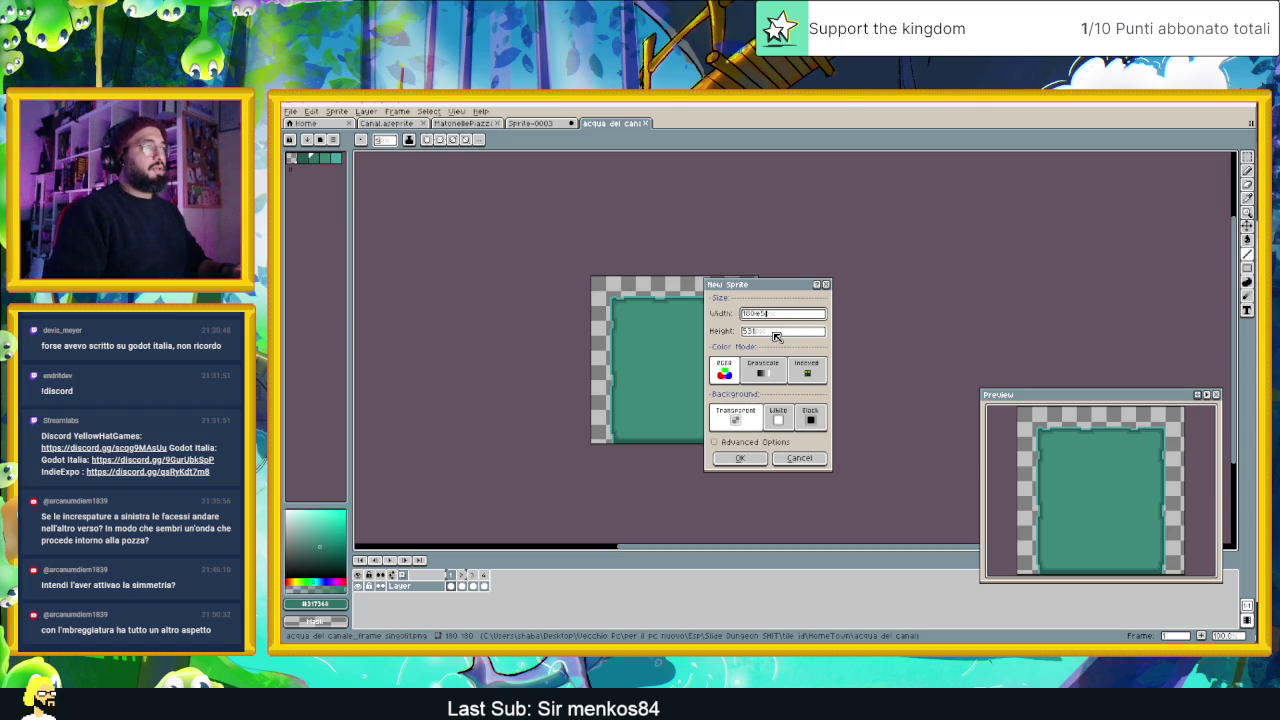
pyautogui.click(777, 332)
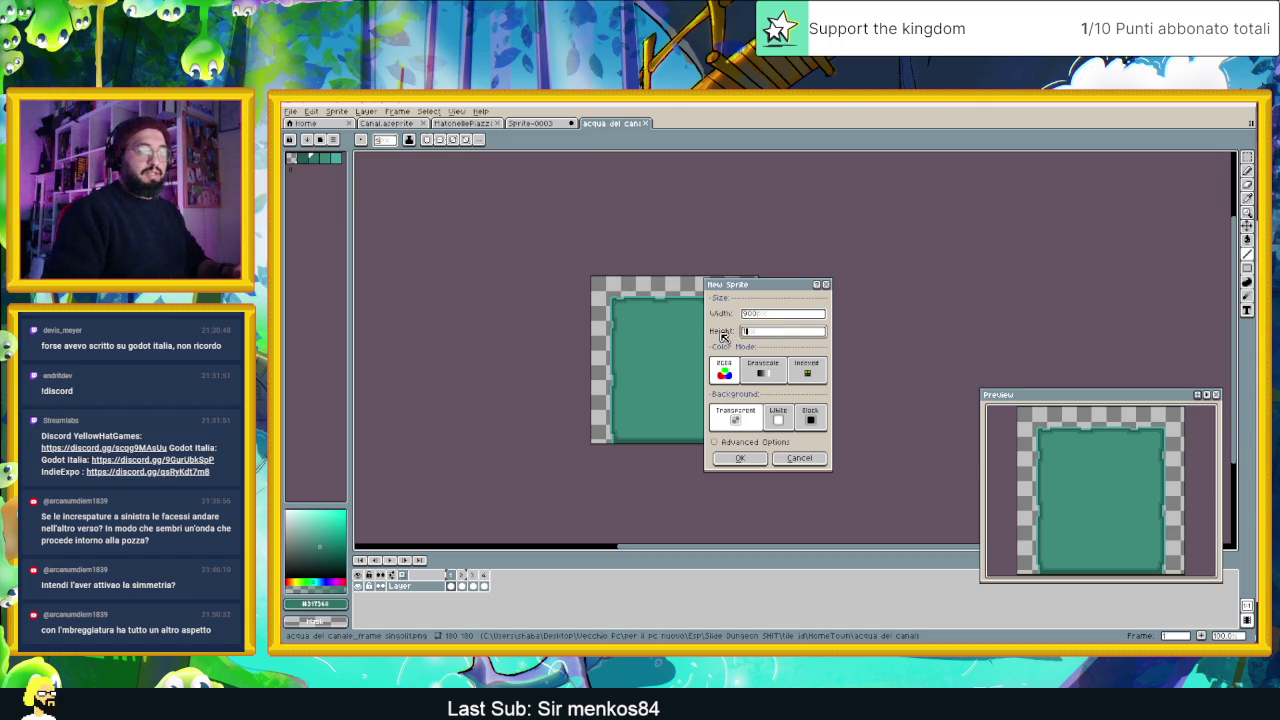
pyautogui.write('80')
pyautogui.click(755, 457)
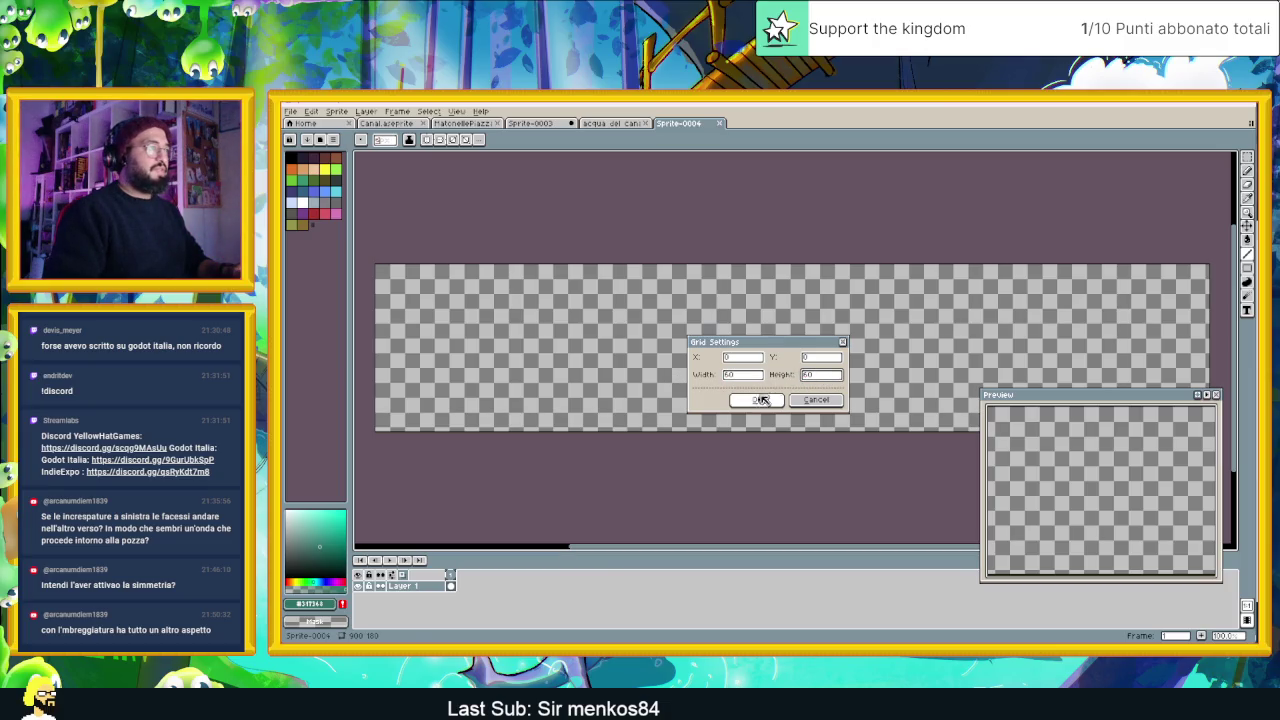
# - Set the new sprite's grid to 60×60, then return to the acqua del canale frames
pyautogui.click(762, 399)
pyautogui.hscroll(-3, 537, 313)
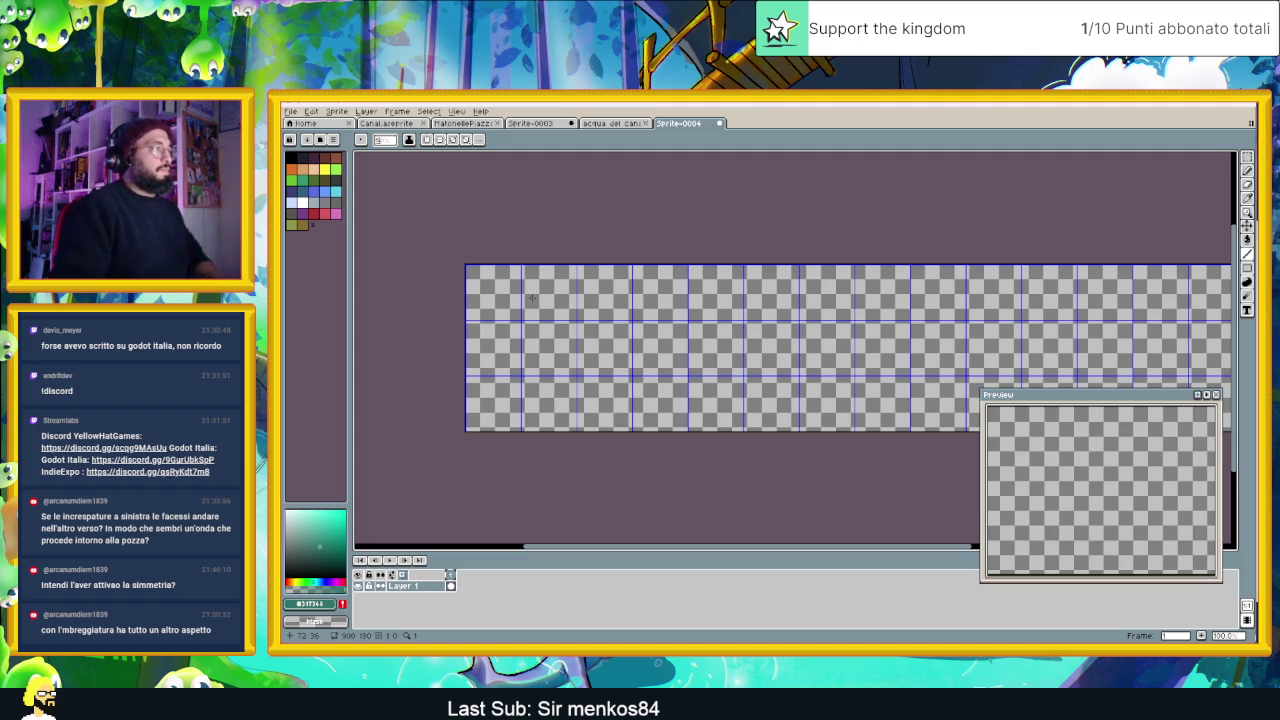
pyautogui.click(614, 124)
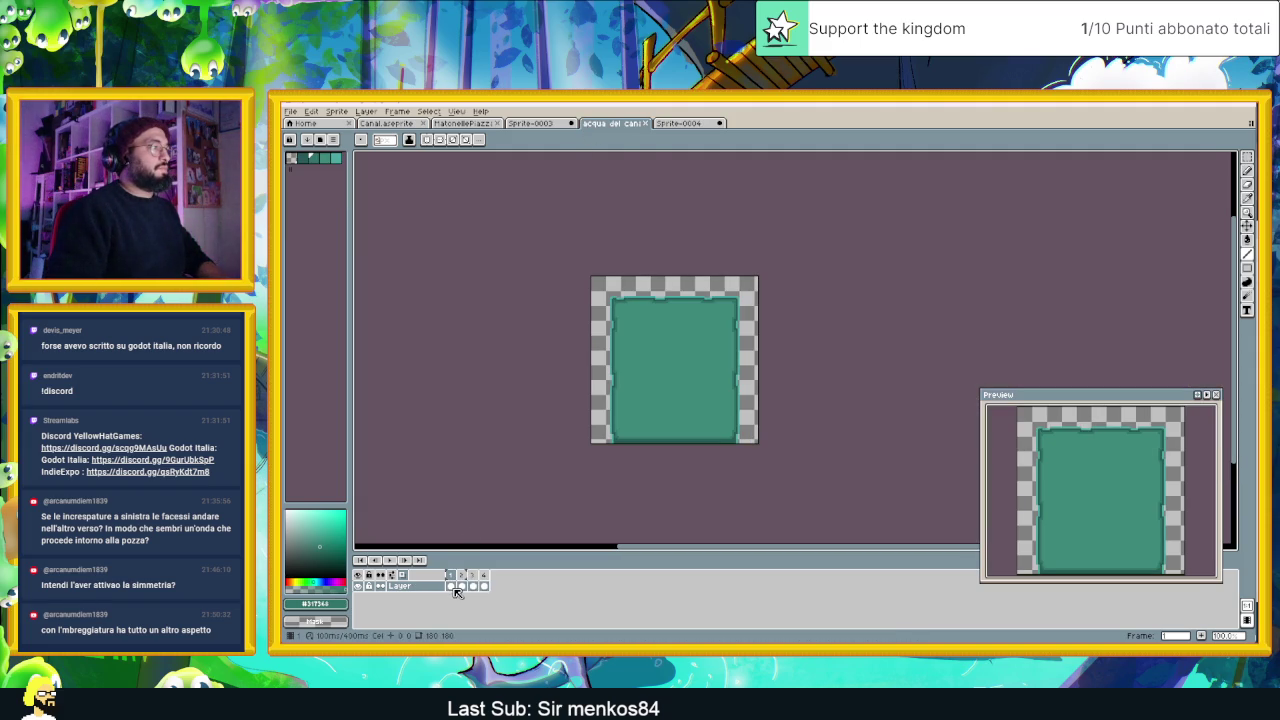
# - Select the whole water tile and paste it into the new wide sprite
pyautogui.press('v')
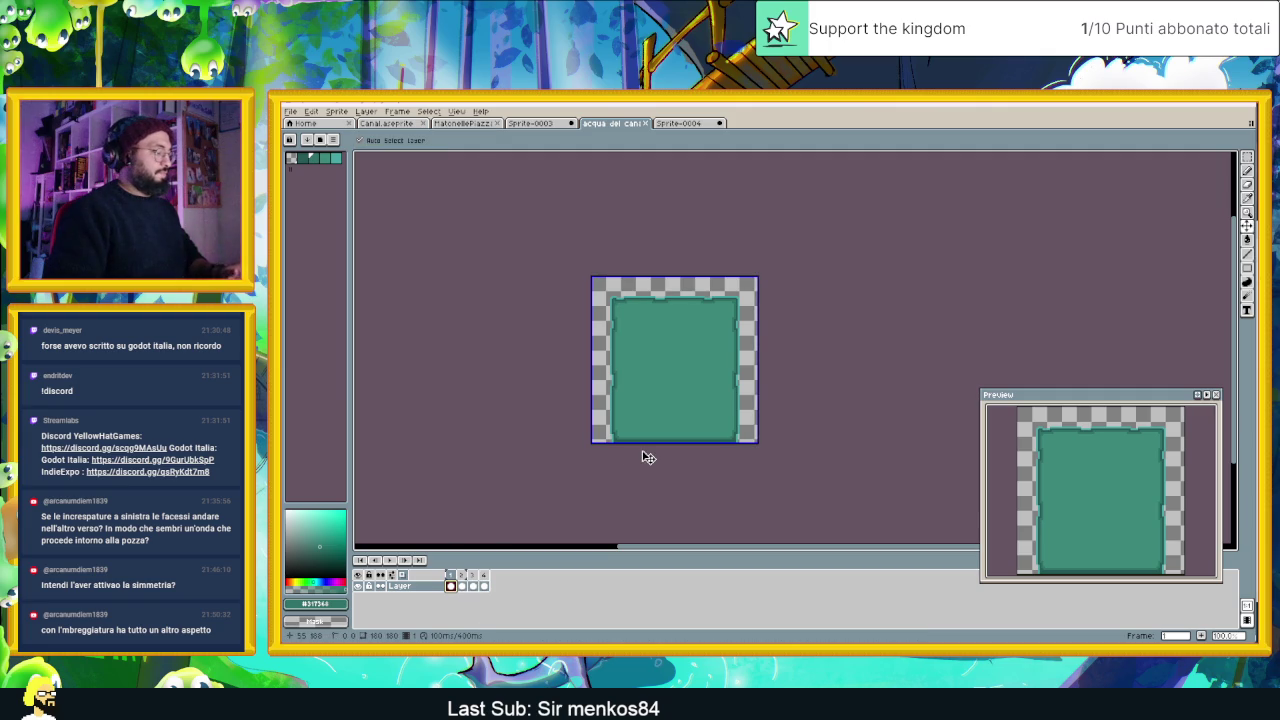
pyautogui.hotkey('ctrl', 'a')
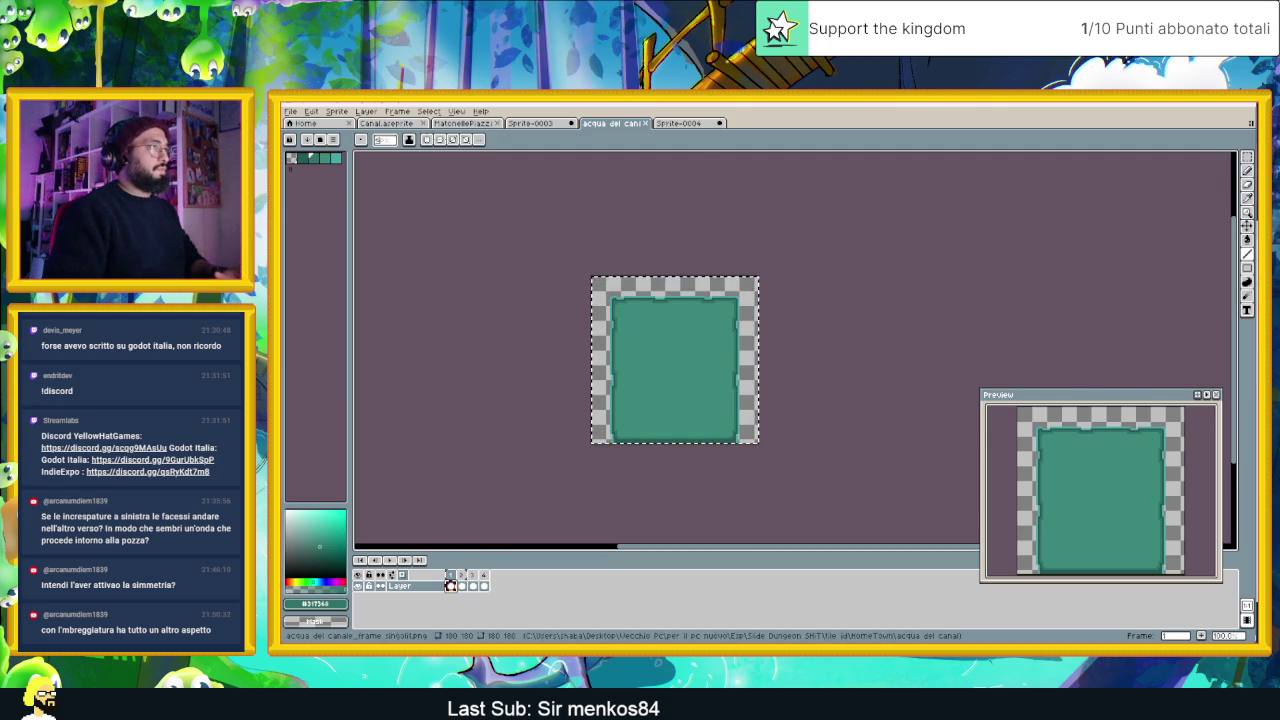
pyautogui.click(674, 124)
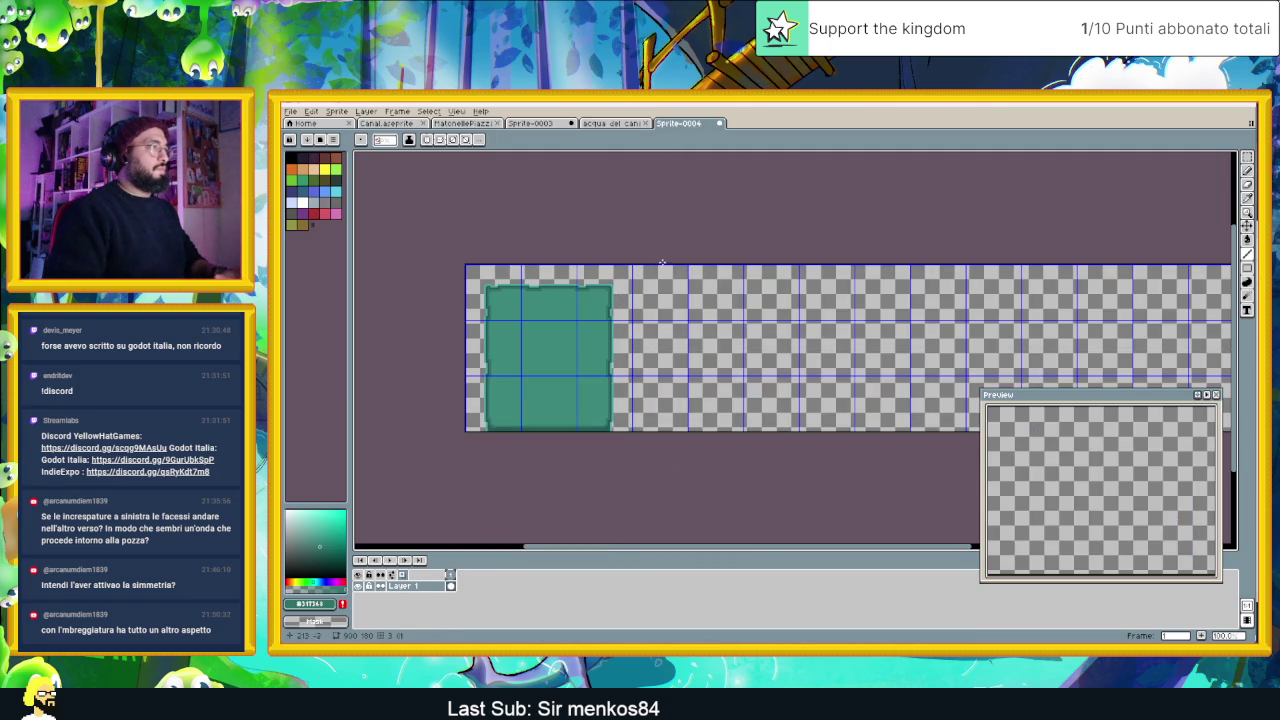
pyautogui.press('v')
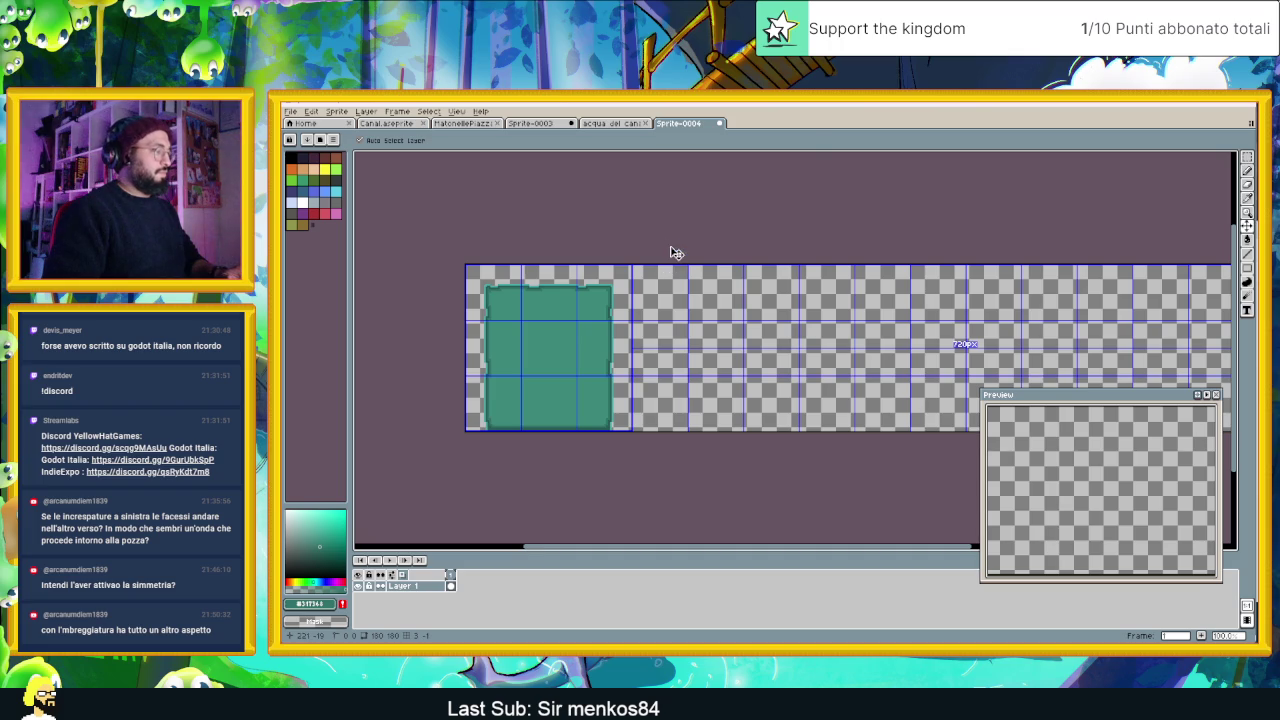
# - Save the wide sprite as an .aseprite file named 'acqua del canale in file singolo'
pyautogui.hotkey('ctrl', 's')
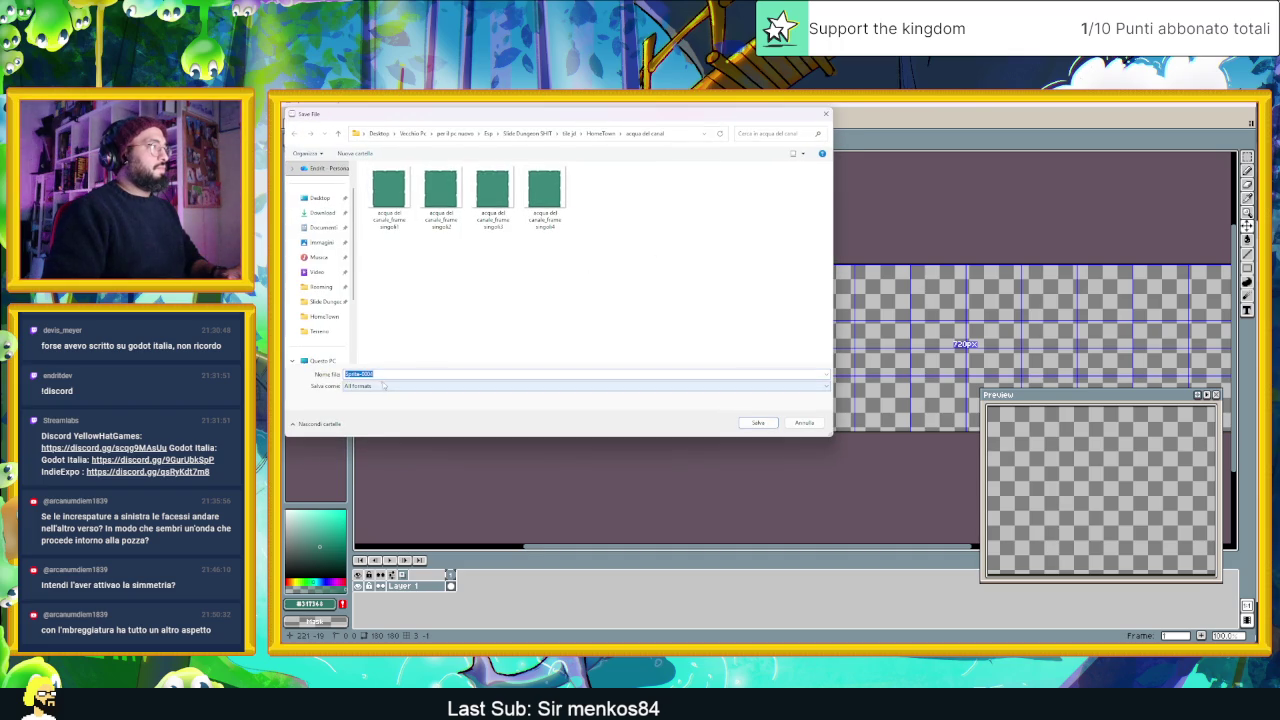
pyautogui.click(380, 385)
pyautogui.click(382, 410)
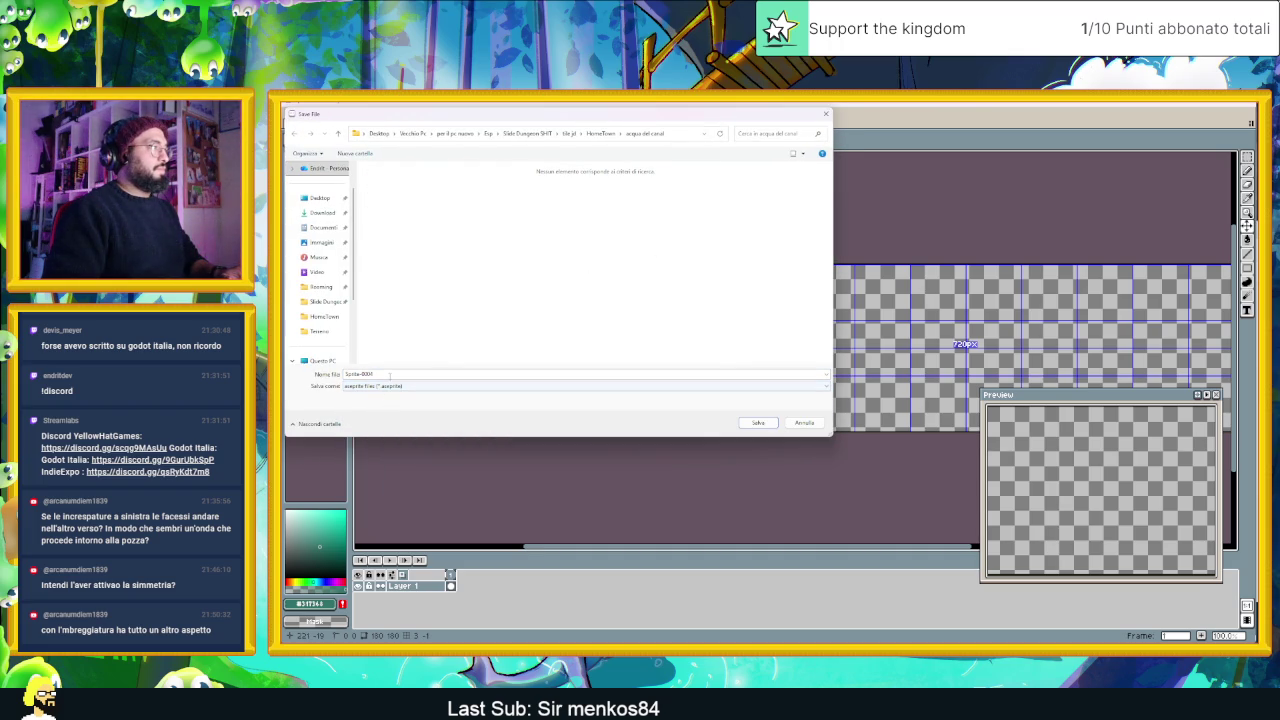
pyautogui.write('Acqu')
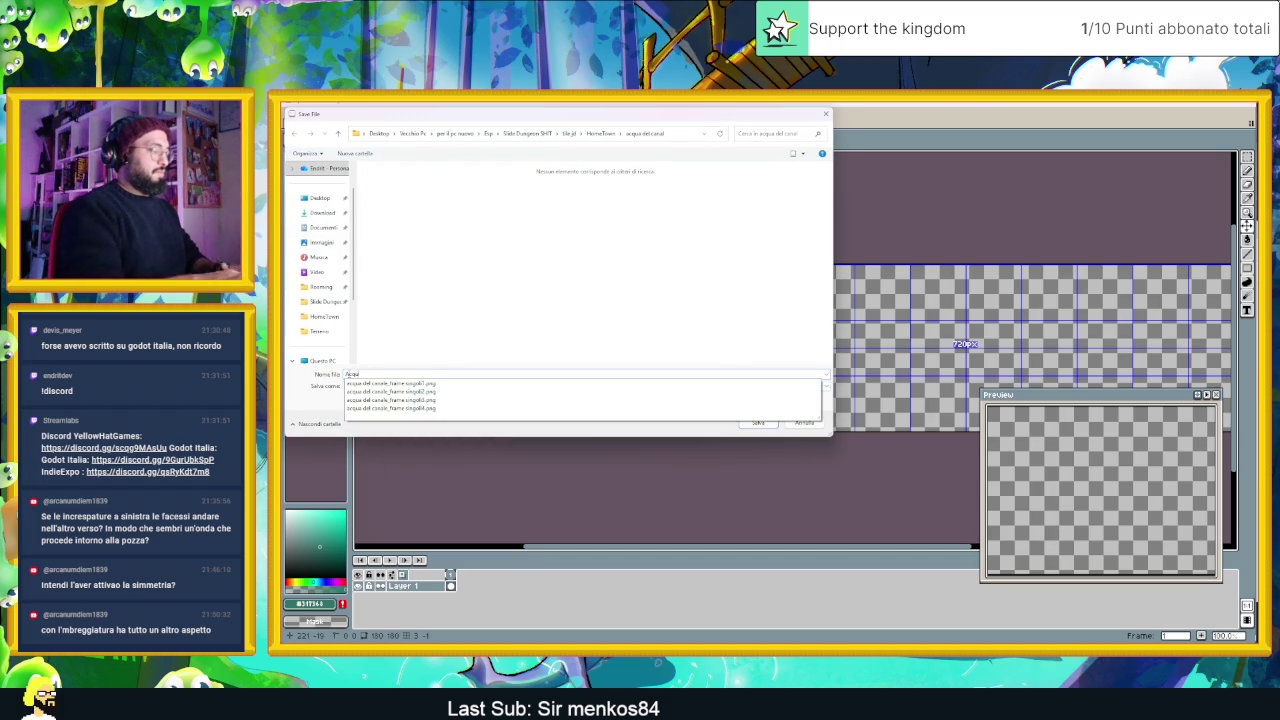
pyautogui.write('e ')
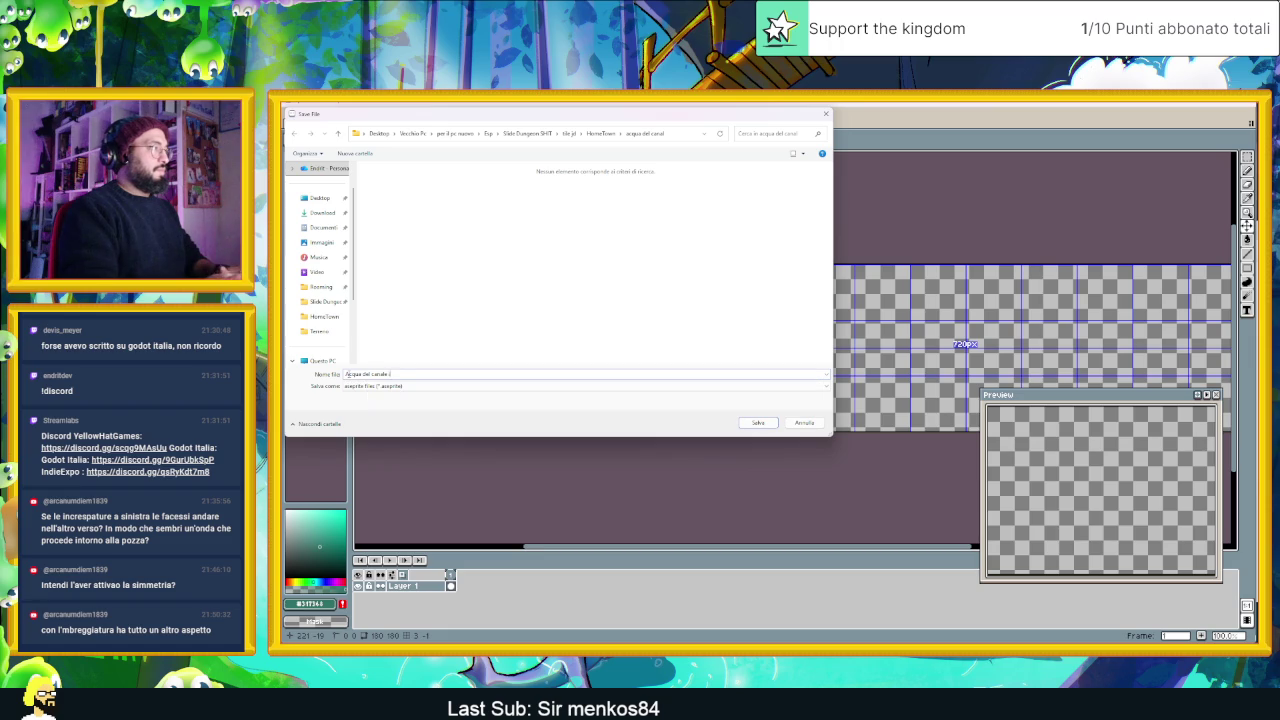
pyautogui.write('ile')
pyautogui.write('lo')
pyautogui.click(753, 421)
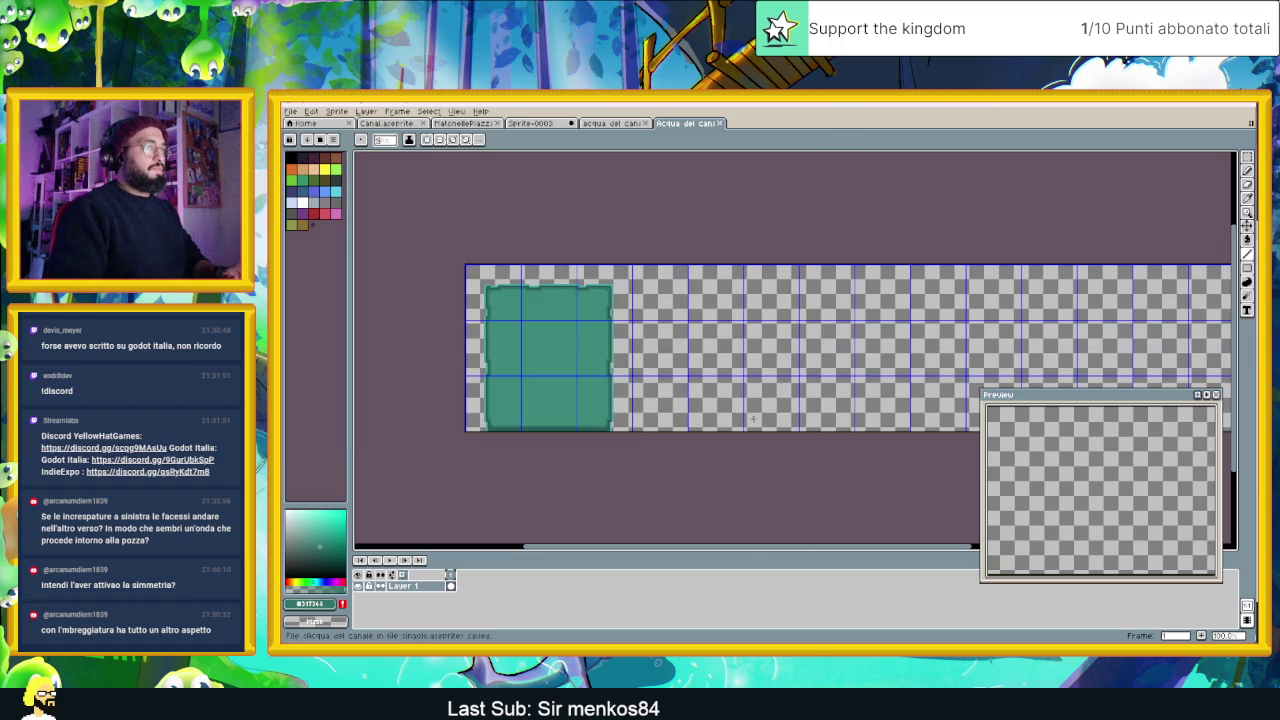
# - Marquee-select the right part of the green tile and drag it right across the wide sheet
pyautogui.scroll(1, 572, 420)
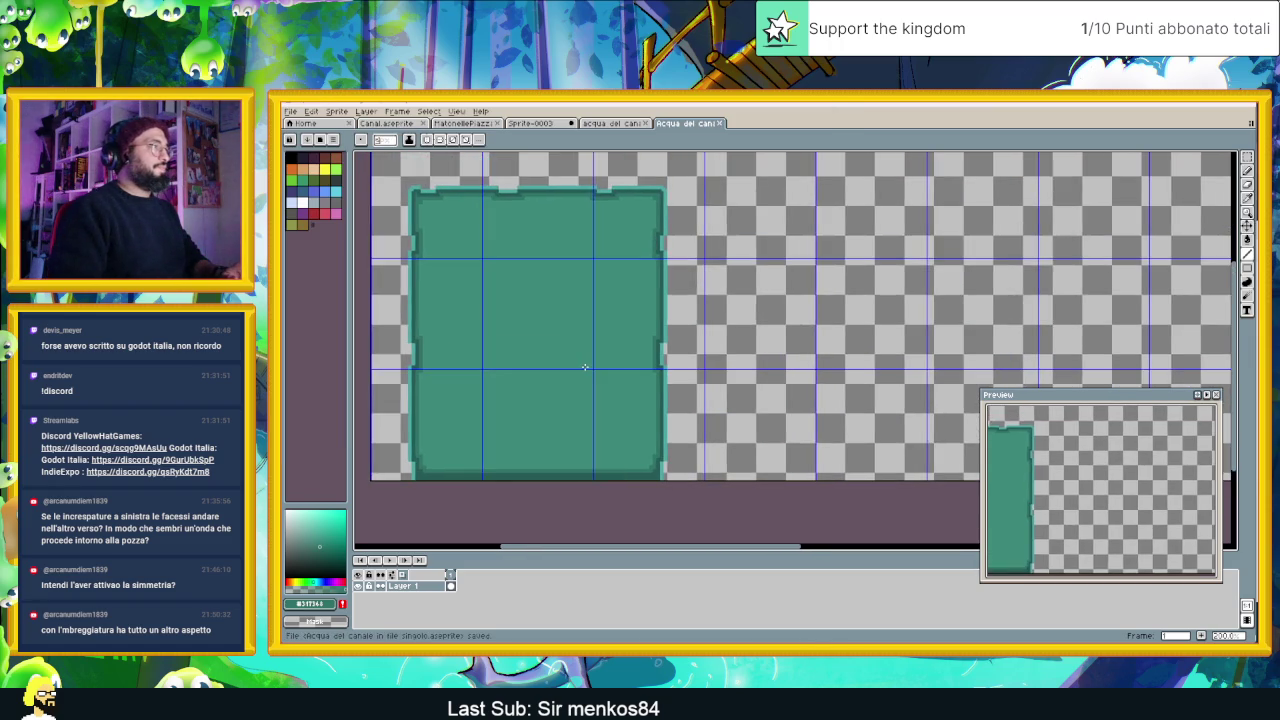
pyautogui.scroll(-1, 586, 364)
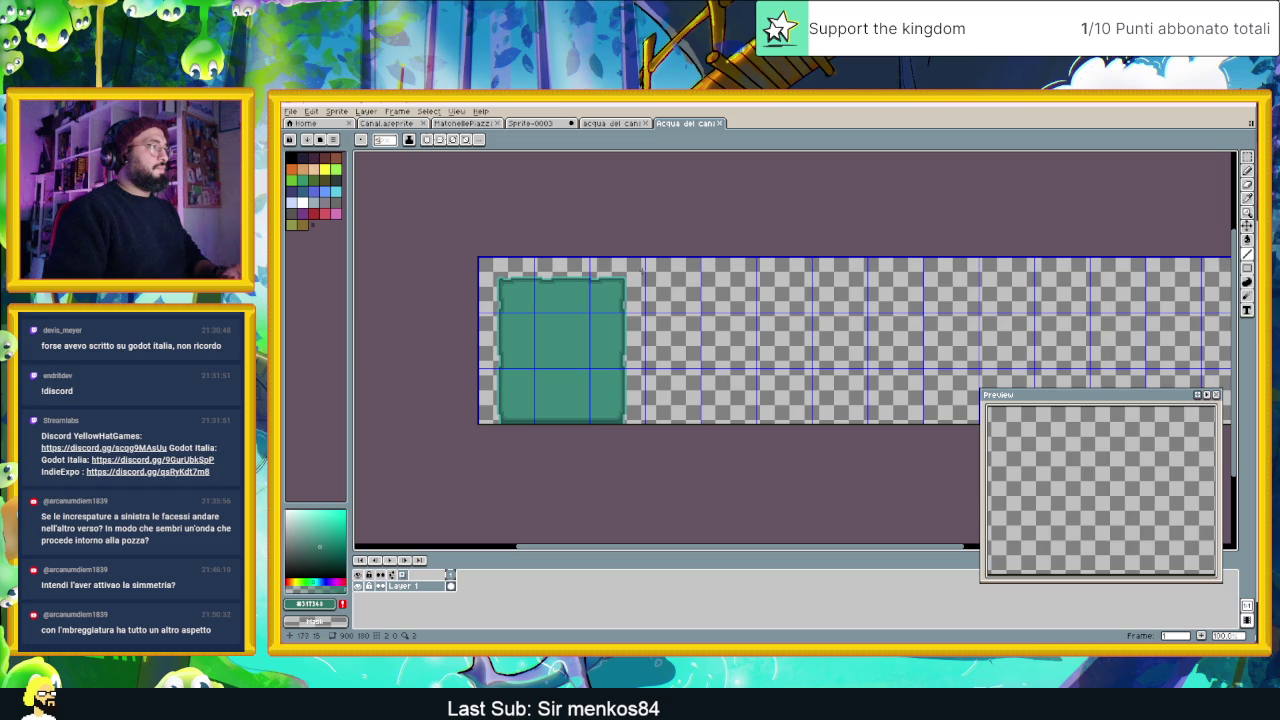
pyautogui.click(1245, 160)
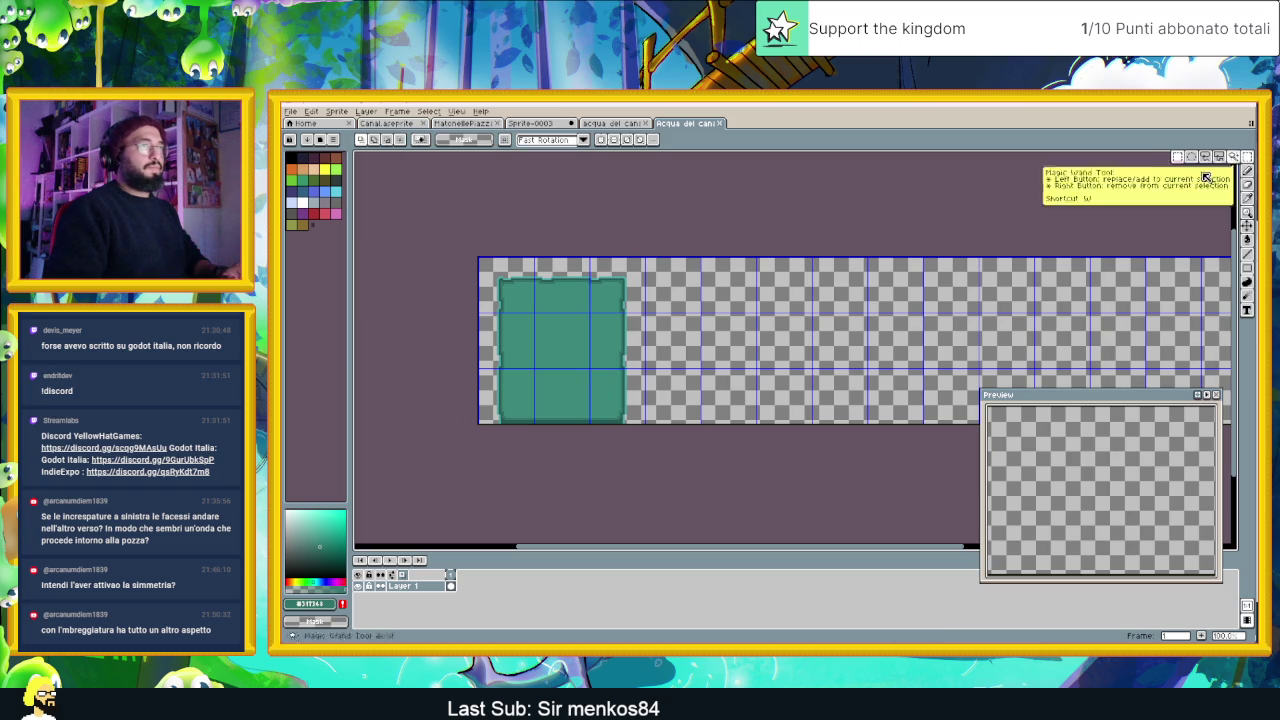
pyautogui.moveTo(536, 272)
pyautogui.mouseDown()
pyautogui.moveTo(535, 427)
pyautogui.moveTo(643, 428)
pyautogui.mouseUp()
pyautogui.scroll(1, 557, 337)
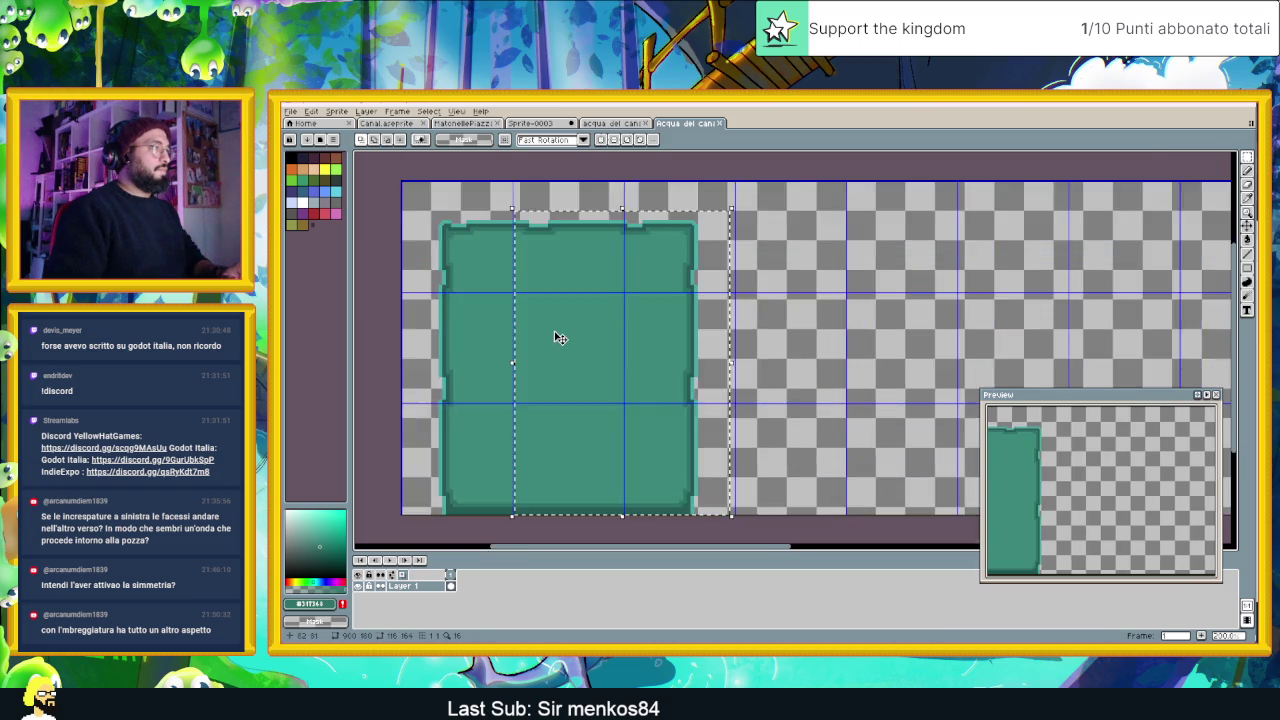
pyautogui.scroll(1, 543, 323)
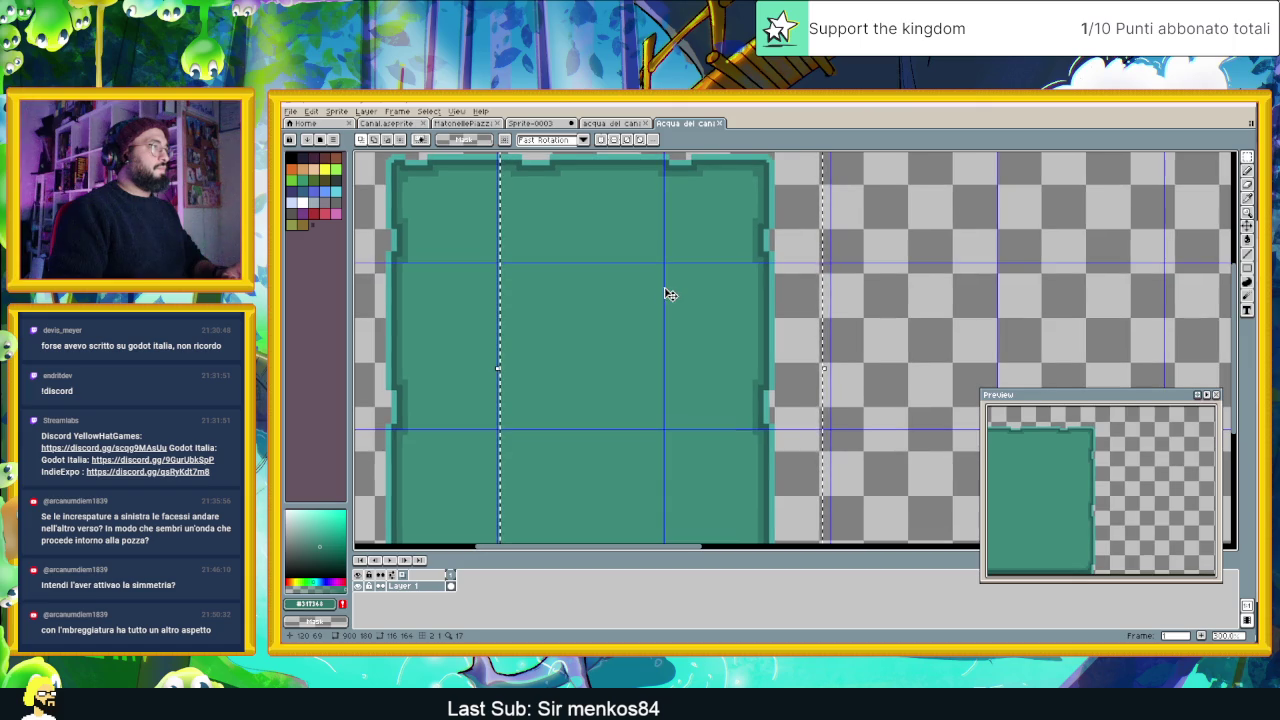
pyautogui.scroll(-1, 665, 293)
pyautogui.click(563, 171)
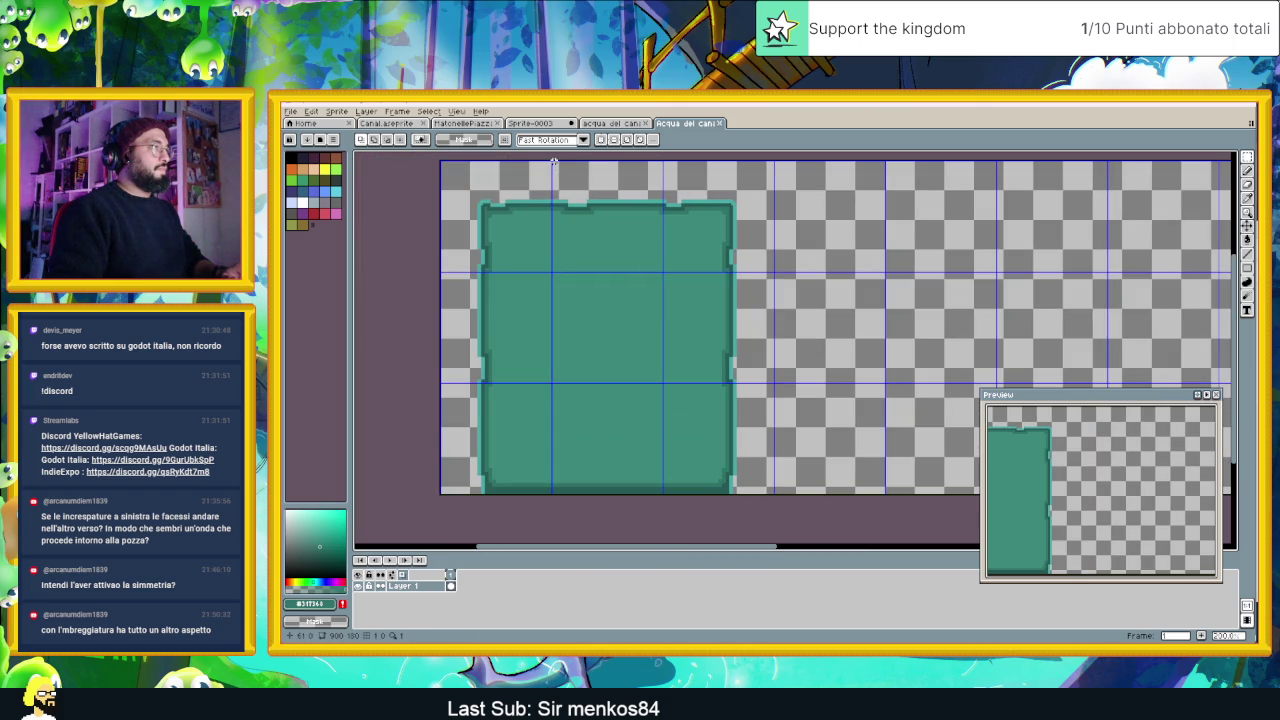
pyautogui.moveTo(552, 162); pyautogui.dragTo(840, 492)
pyautogui.moveTo(617, 366)
pyautogui.mouseDown()
pyautogui.moveTo(637, 353)
pyautogui.moveTo(780, 363)
pyautogui.moveTo(829, 349)
pyautogui.moveTo(940, 352)
pyautogui.moveTo(731, 366)
pyautogui.mouseUp()
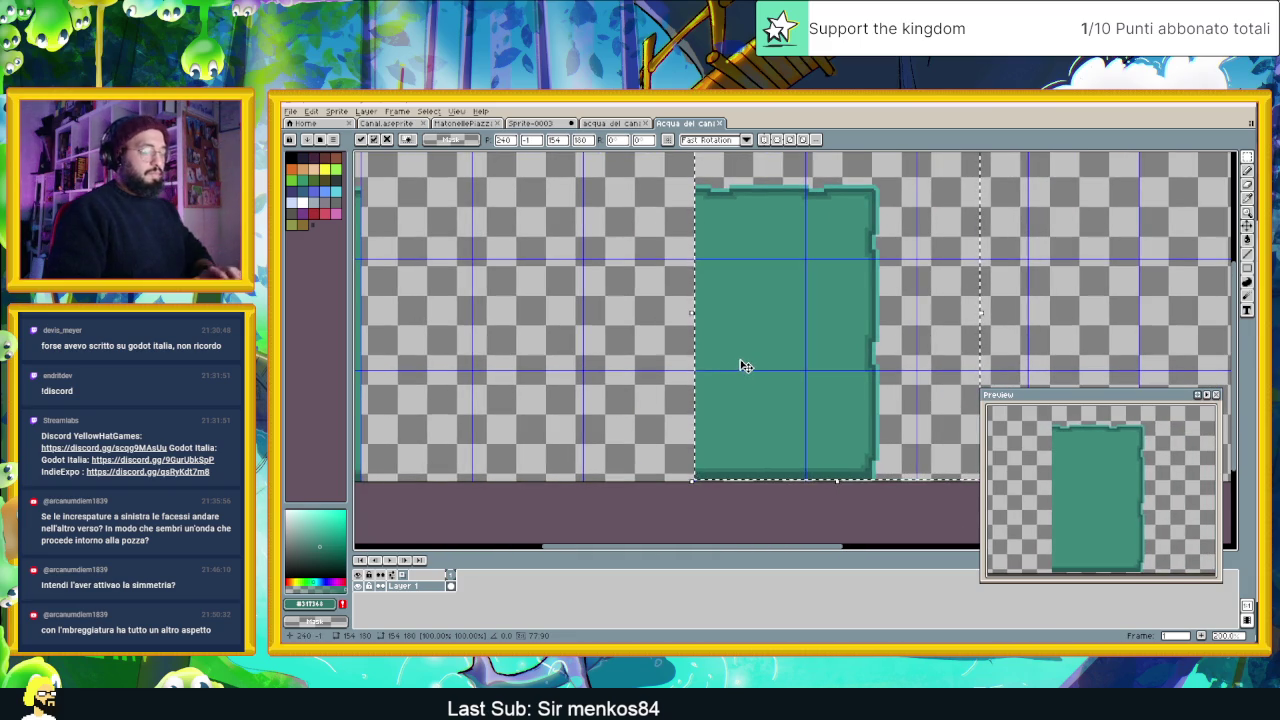
# - Split off another right slice of the tile, then show frame 2 of the square water sprite
pyautogui.moveTo(834, 346); pyautogui.dragTo(534, 352)
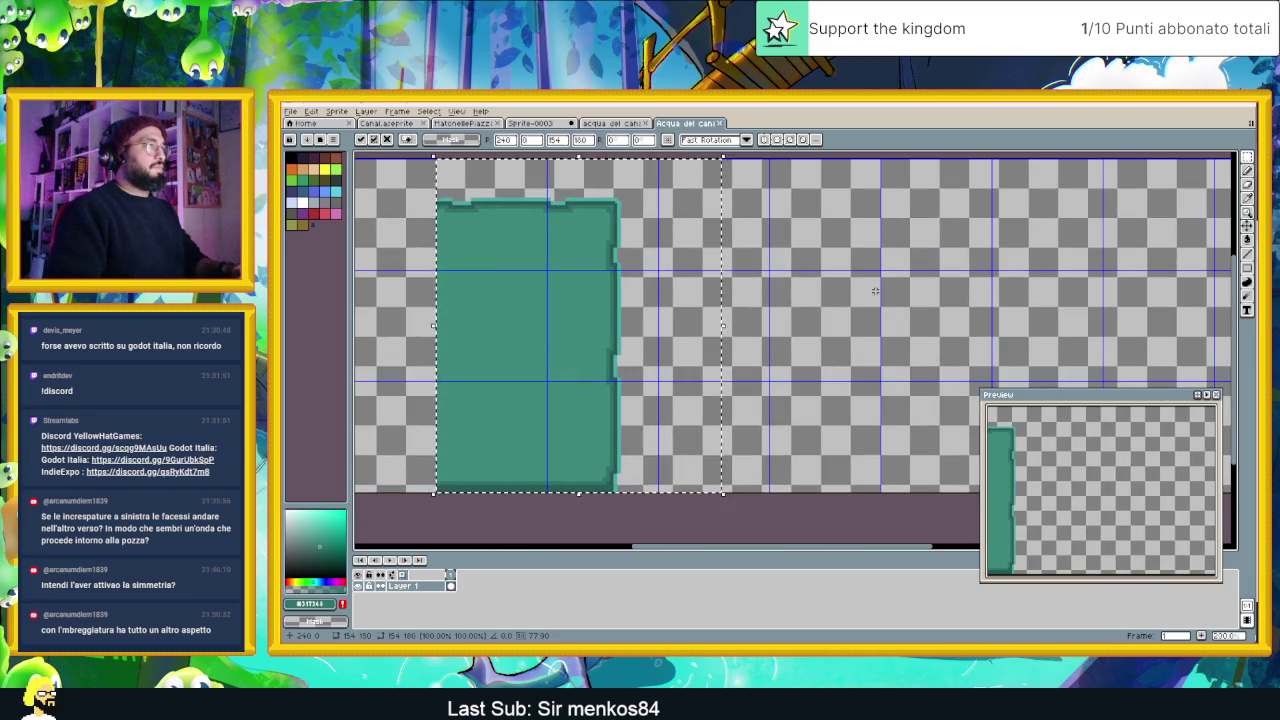
pyautogui.hotkey('ctrl', 'd')
pyautogui.moveTo(656, 190)
pyautogui.mouseDown()
pyautogui.moveTo(546, 492)
pyautogui.moveTo(762, 452)
pyautogui.moveTo(928, 459)
pyautogui.mouseUp()
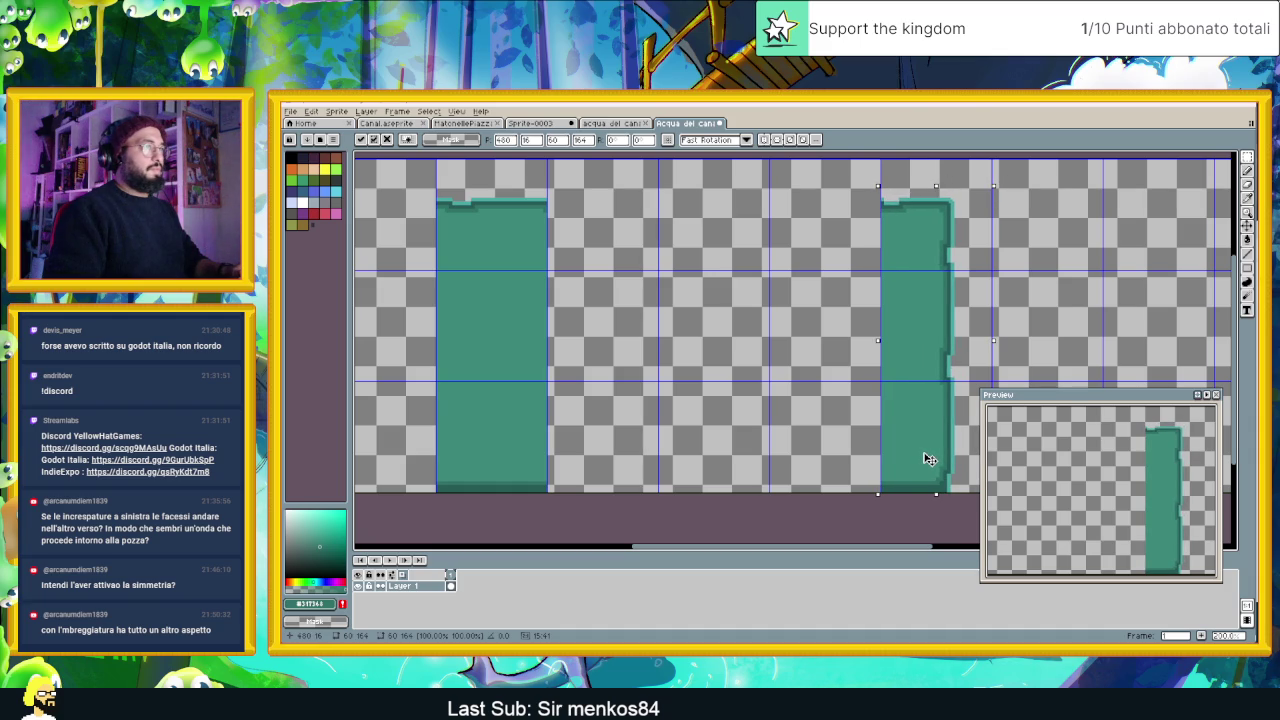
pyautogui.hotkey('ctrl', 'd')
pyautogui.scroll(-3, 732, 428)
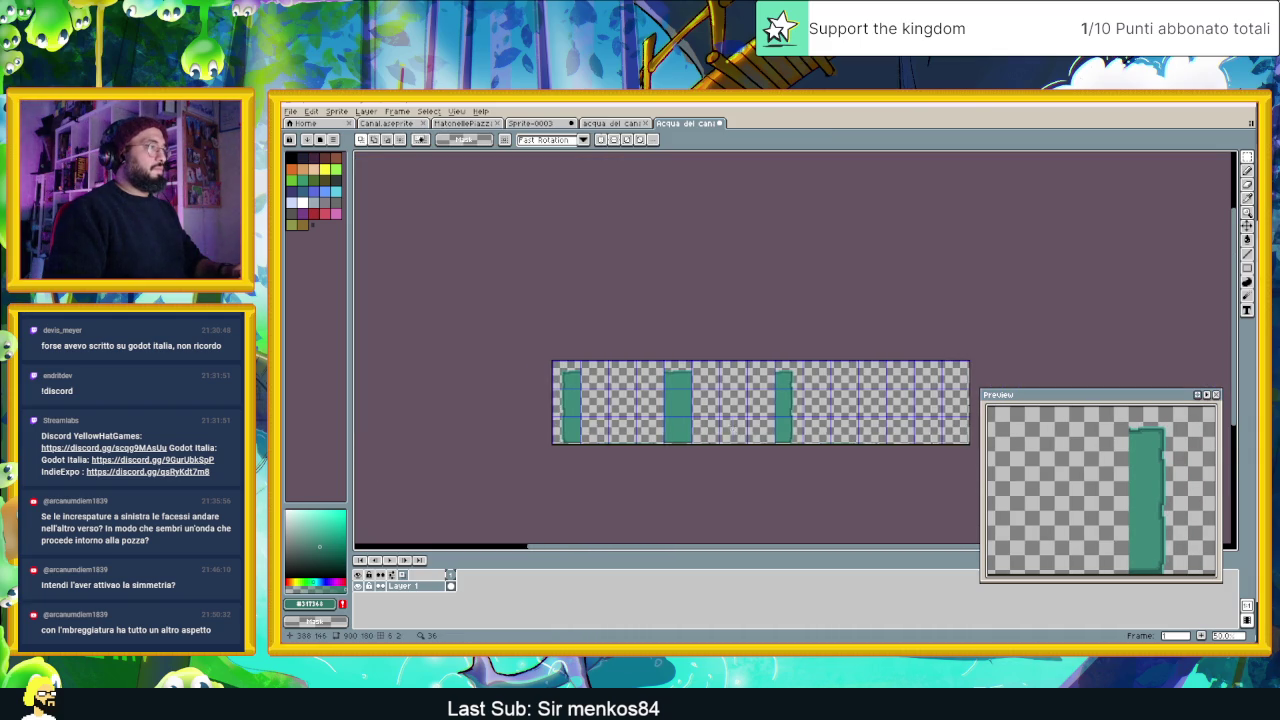
pyautogui.scroll(2, 732, 428)
pyautogui.hscroll(-2, 560, 376)
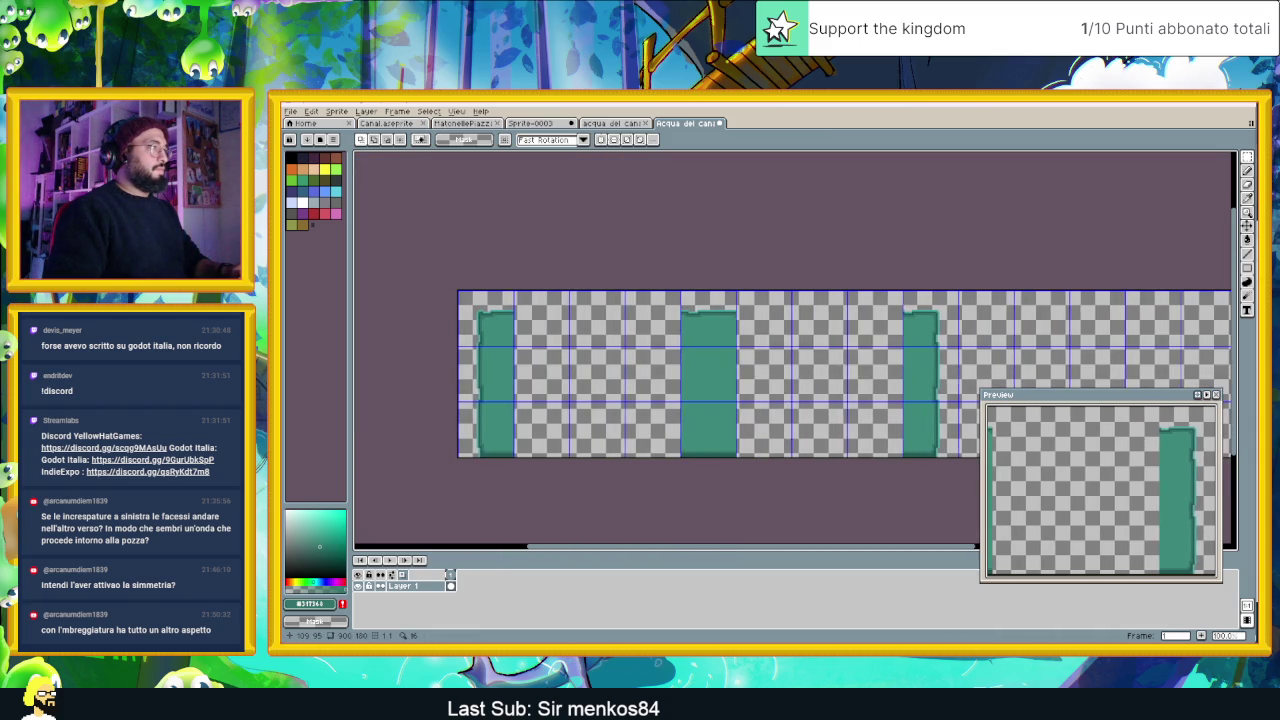
pyautogui.scroll(2, 527, 368)
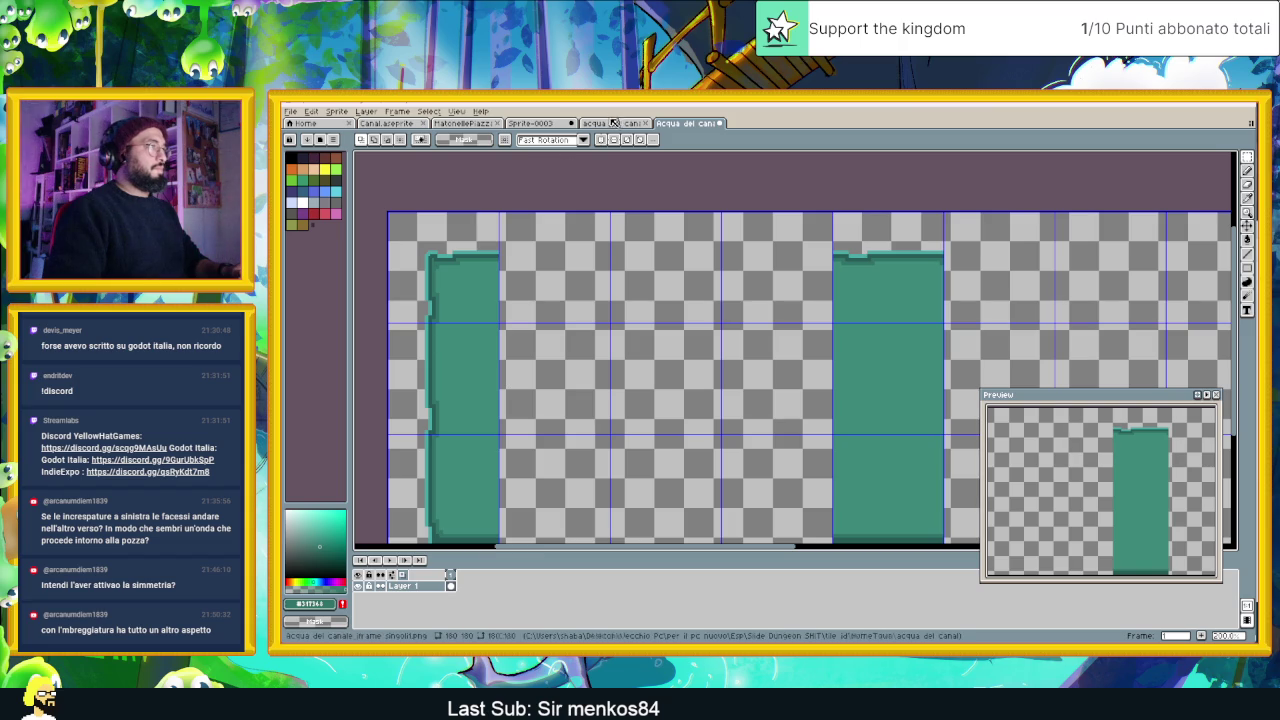
pyautogui.click(615, 123)
pyautogui.click(461, 585)
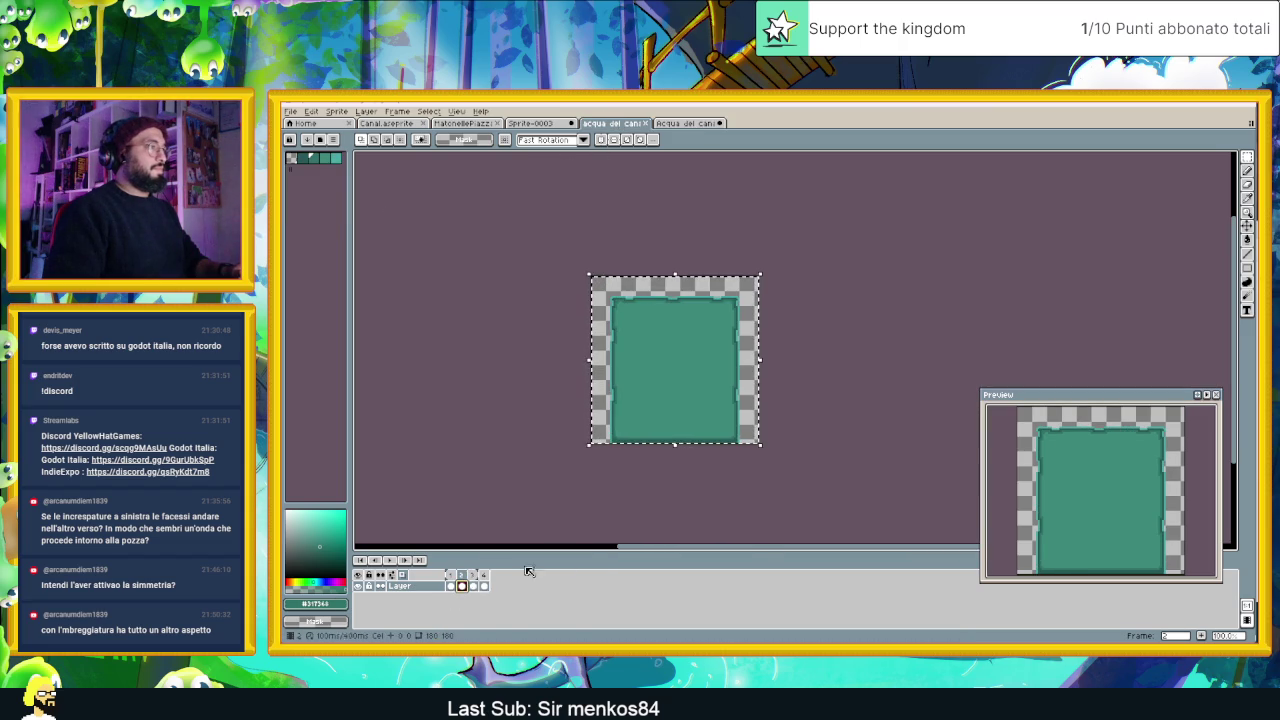
# - Deselect the tile and apply a 60×60 pixel grid through Grid Settings
pyautogui.click(666, 500)
pyautogui.click(455, 111)
pyautogui.moveTo(463, 183)
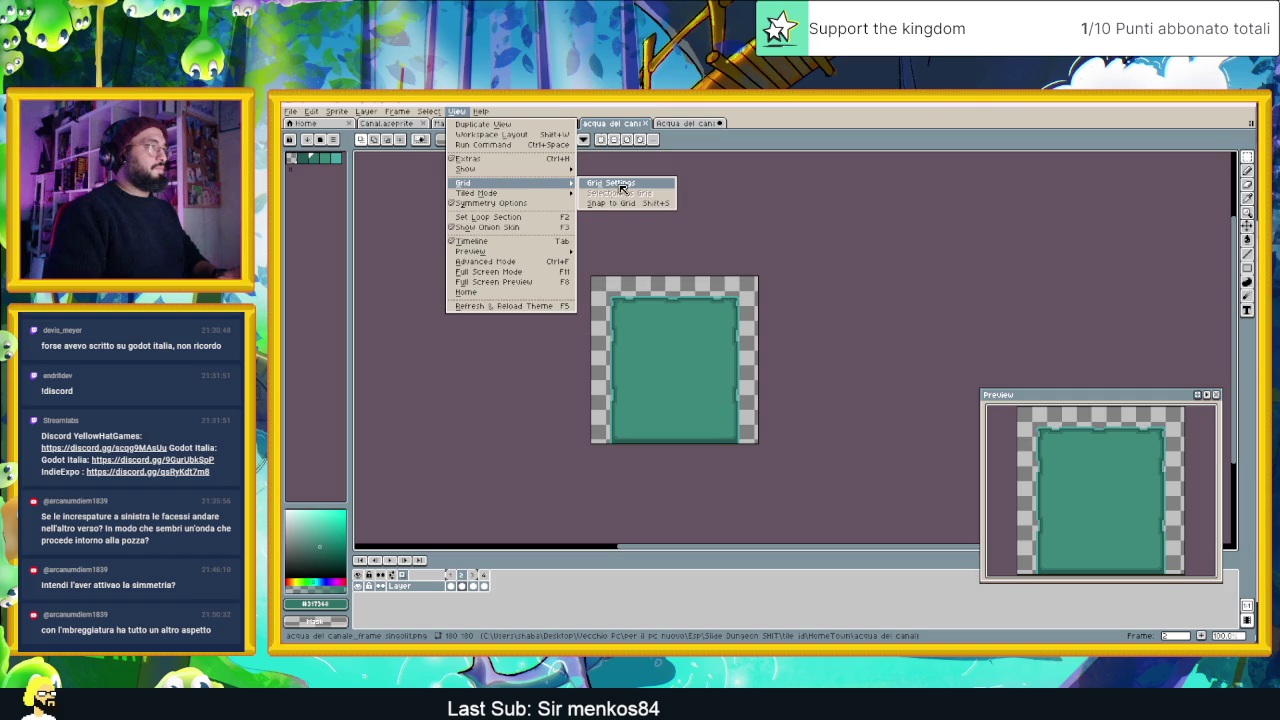
pyautogui.click(622, 189)
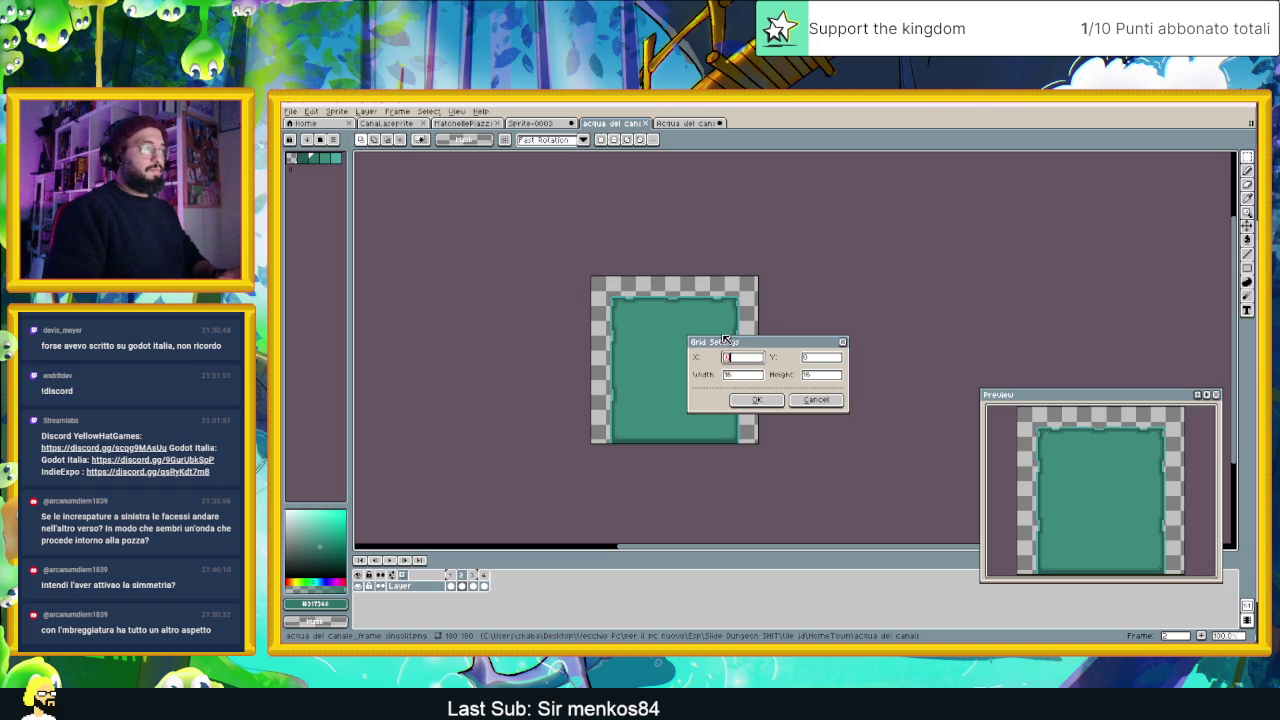
pyautogui.moveTo(750, 378); pyautogui.dragTo(722, 379)
pyautogui.write('32')
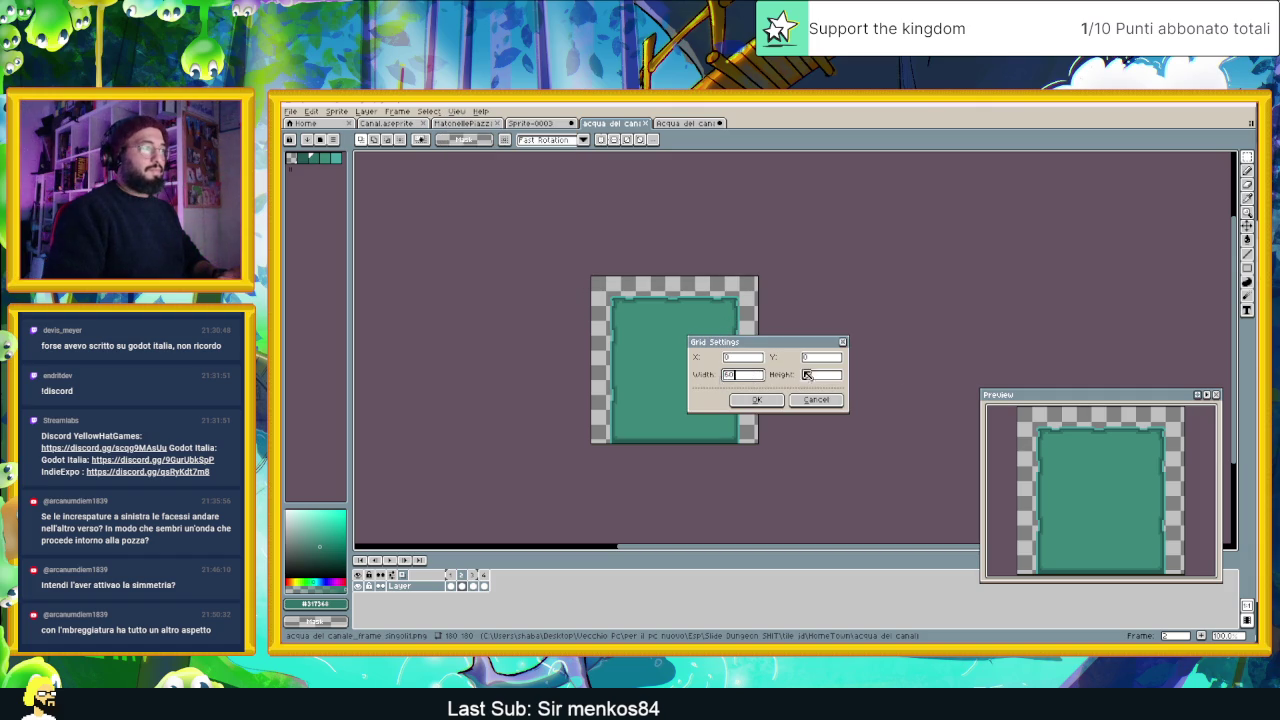
pyautogui.write('60')
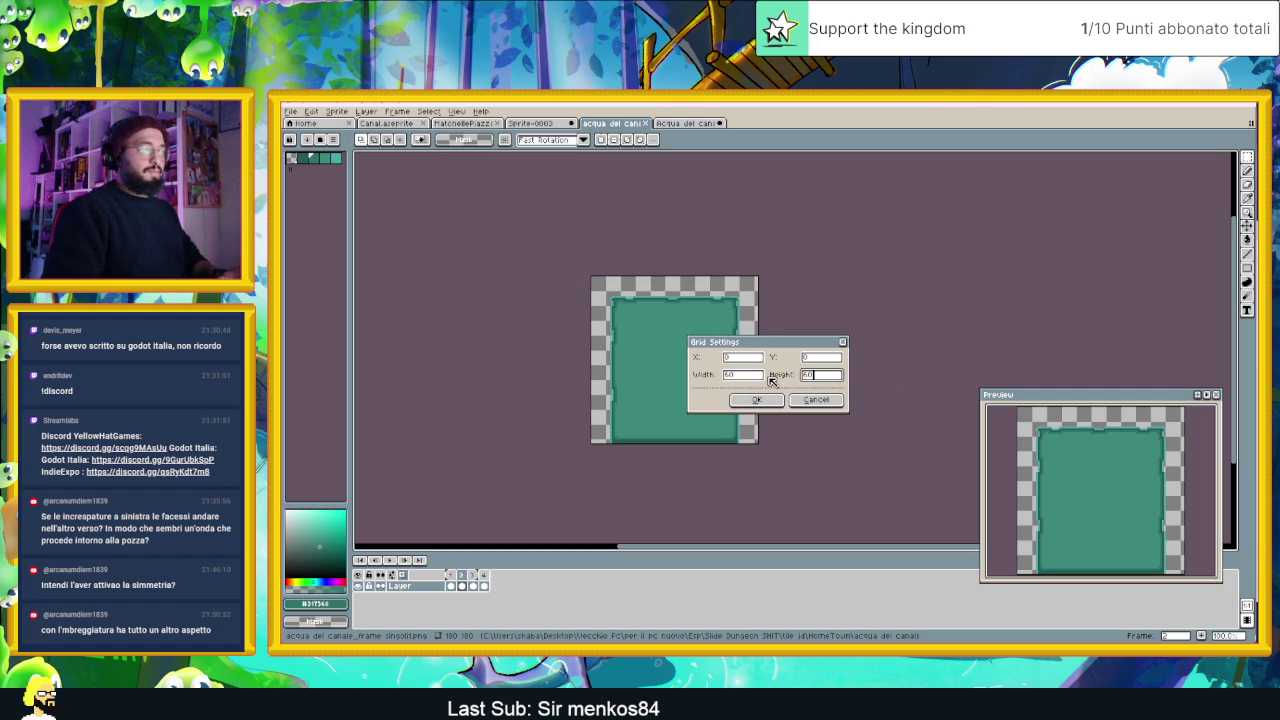
pyautogui.click(756, 399)
pyautogui.scroll(1, 639, 404)
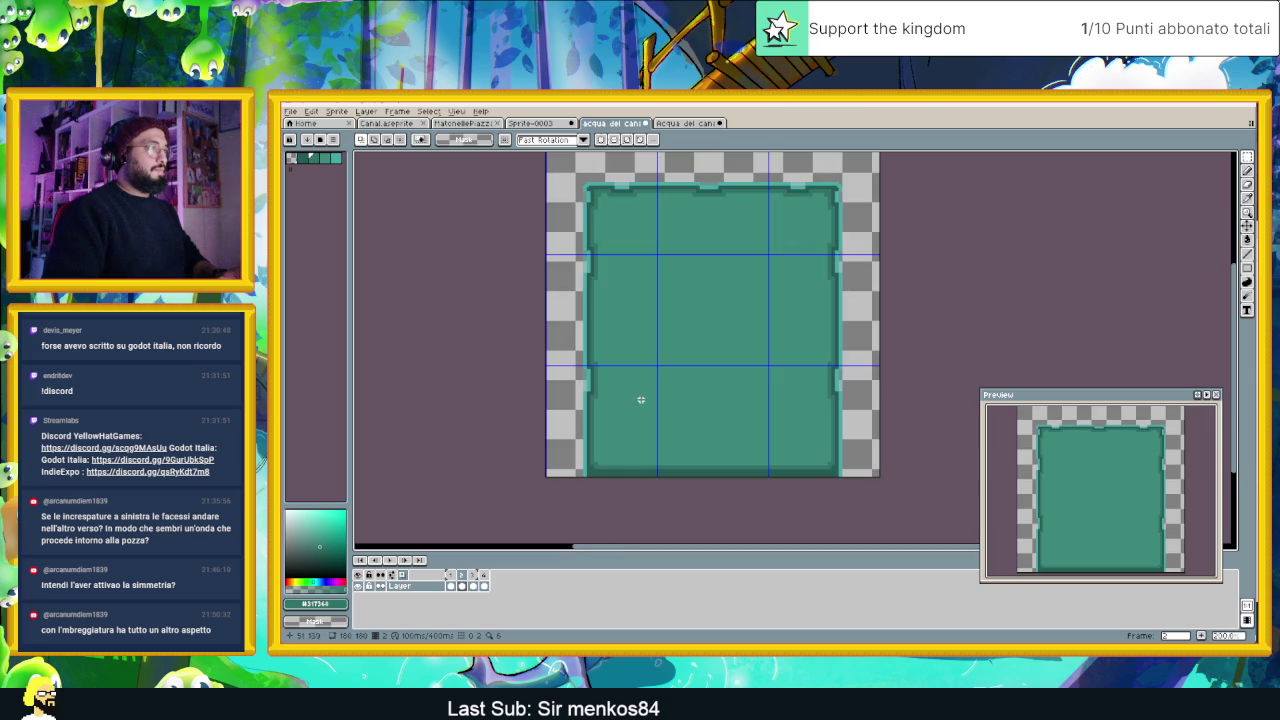
pyautogui.moveTo(673, 170); pyautogui.dragTo(673, 514)
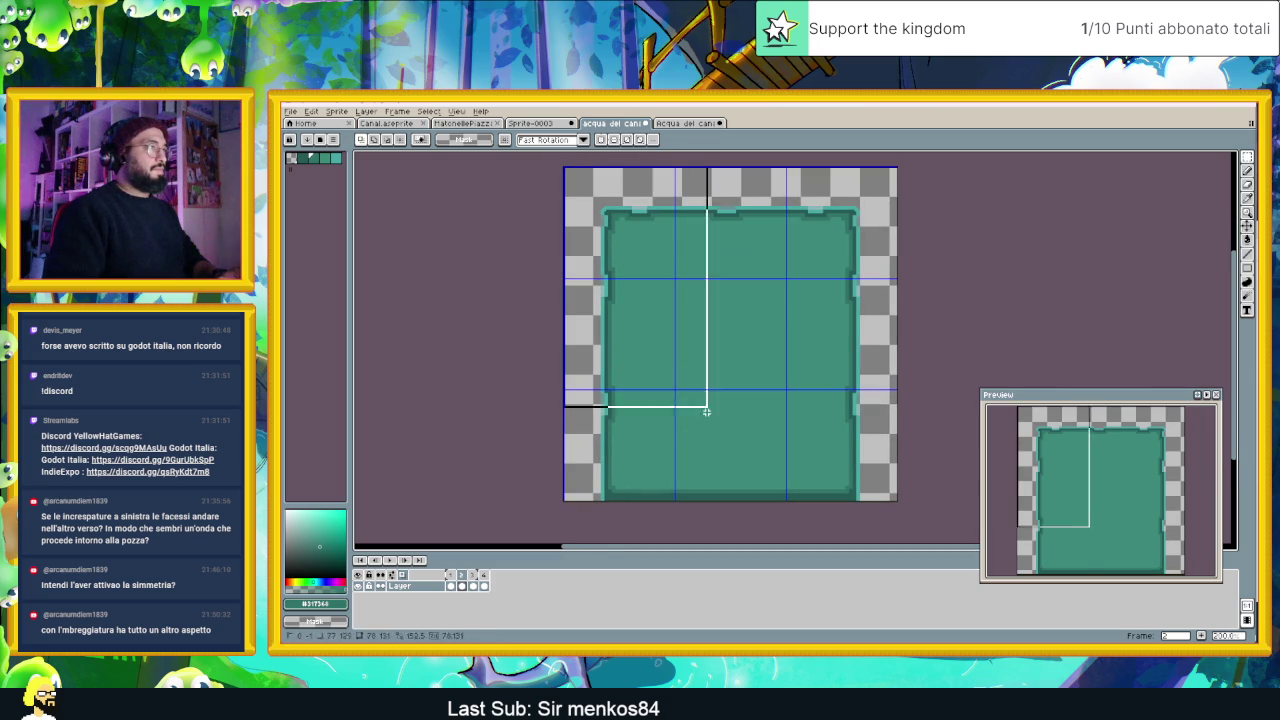
# - Undo the stray line and paste the copied left column beside the first strip on the wide sheet
pyautogui.hotkey('ctrl', 'z')
pyautogui.hotkey('ctrl', 'z')
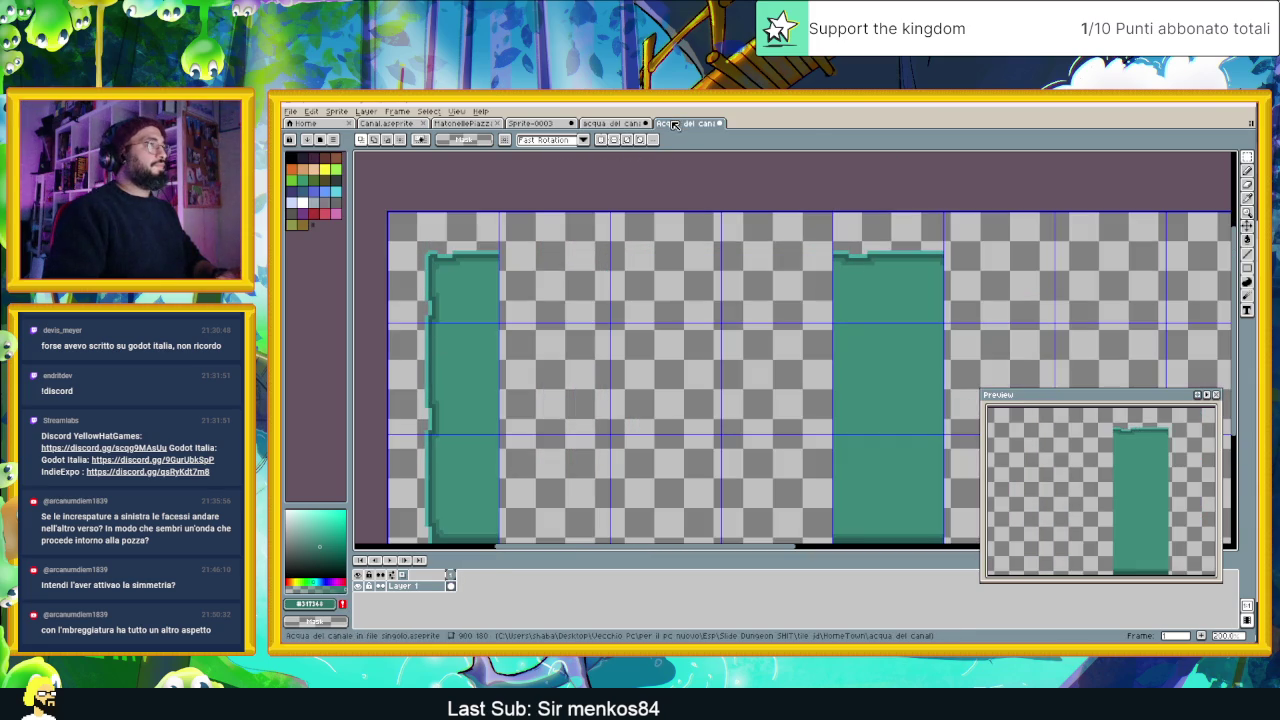
pyautogui.hotkey('ctrl', 'Tab')
pyautogui.hotkey('ctrl', 'v')
pyautogui.moveTo(451, 309); pyautogui.dragTo(573, 307)
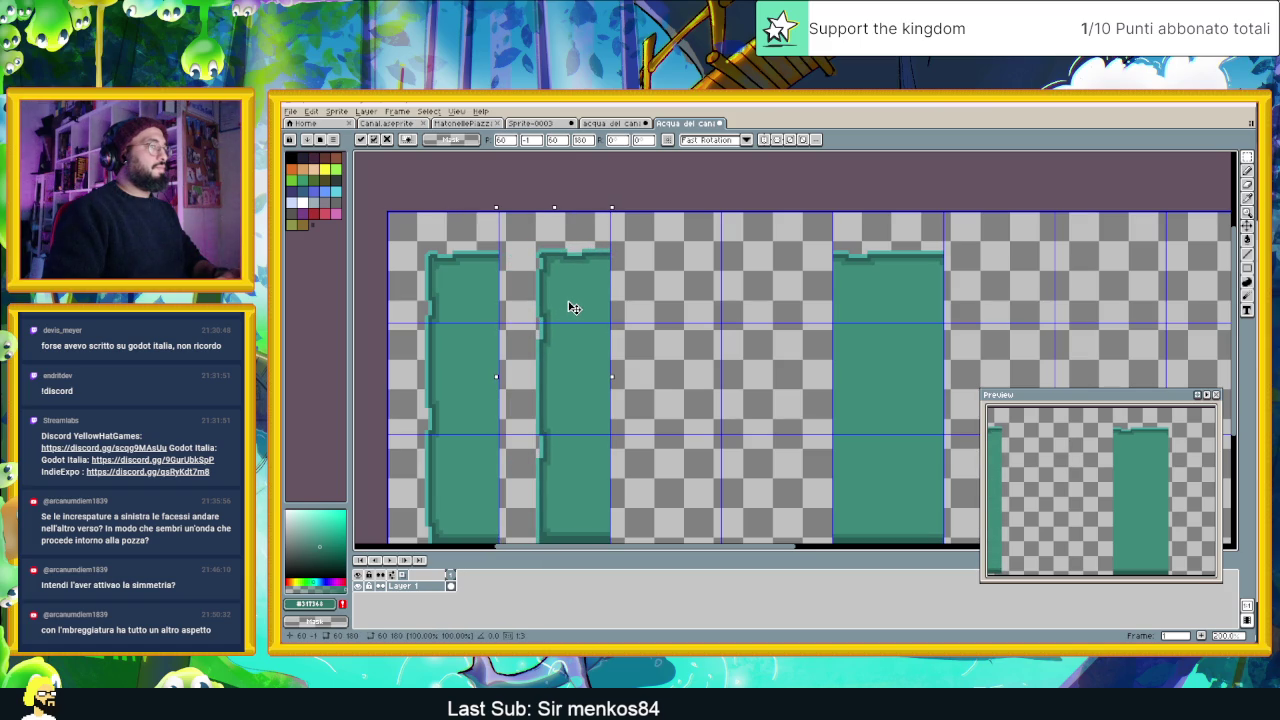
pyautogui.scroll(1, 573, 307)
pyautogui.scroll(1, 629, 300)
pyautogui.scroll(1, 678, 288)
pyautogui.scroll(-1, 678, 288)
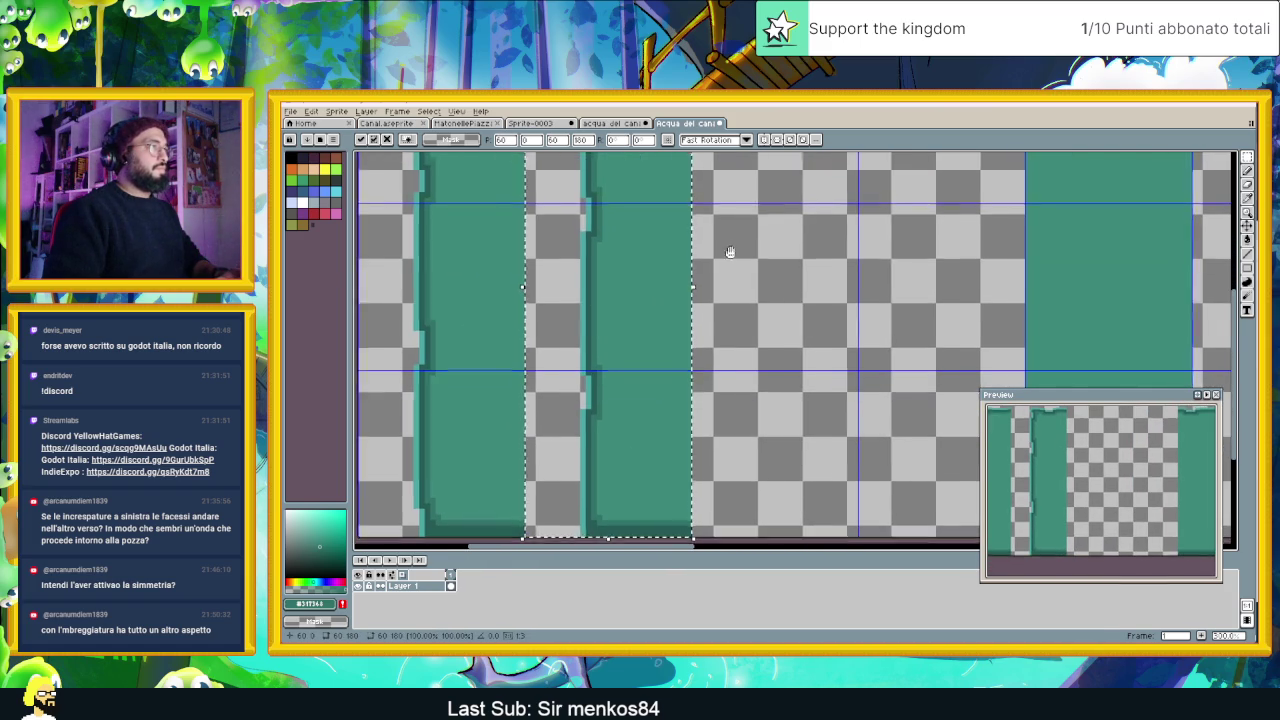
pyautogui.scroll(-1, 731, 247)
pyautogui.scroll(-1, 735, 255)
pyautogui.press('Return')
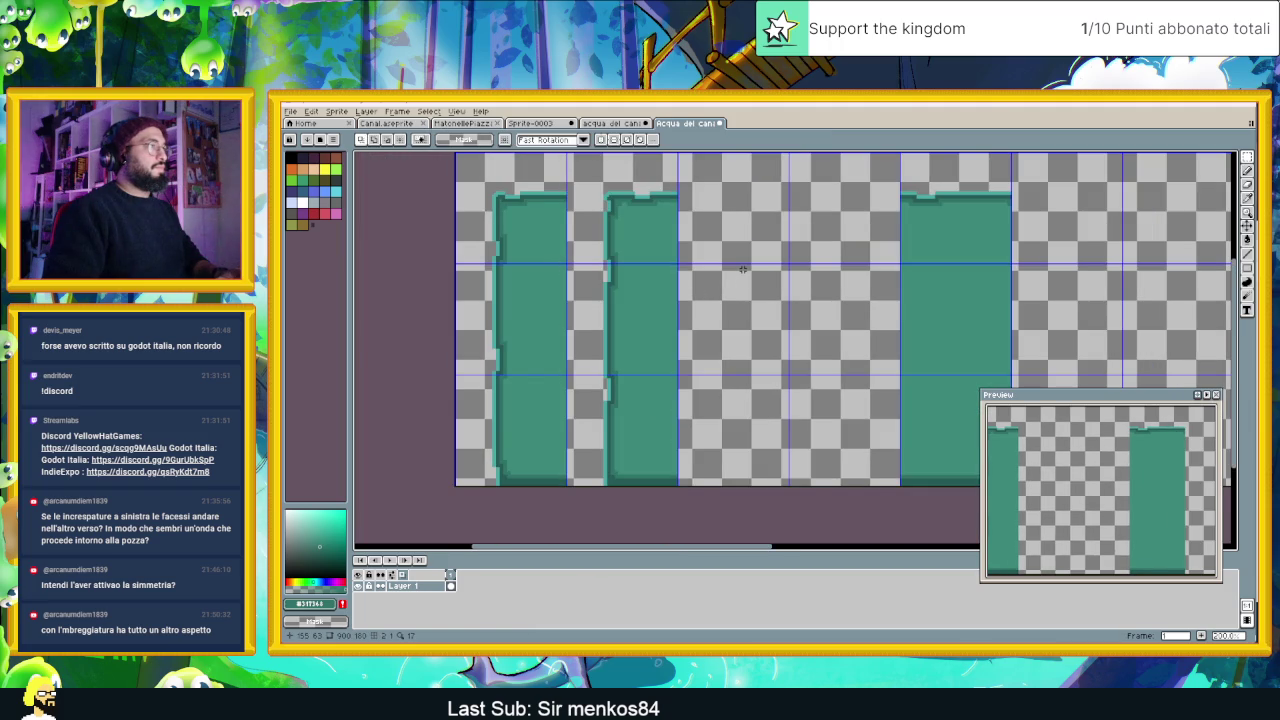
pyautogui.hscroll(1, 742, 269)
pyautogui.hscroll(1, 742, 269)
# - Copy the square tile's left column again and place it as the next strip
pyautogui.click(627, 124)
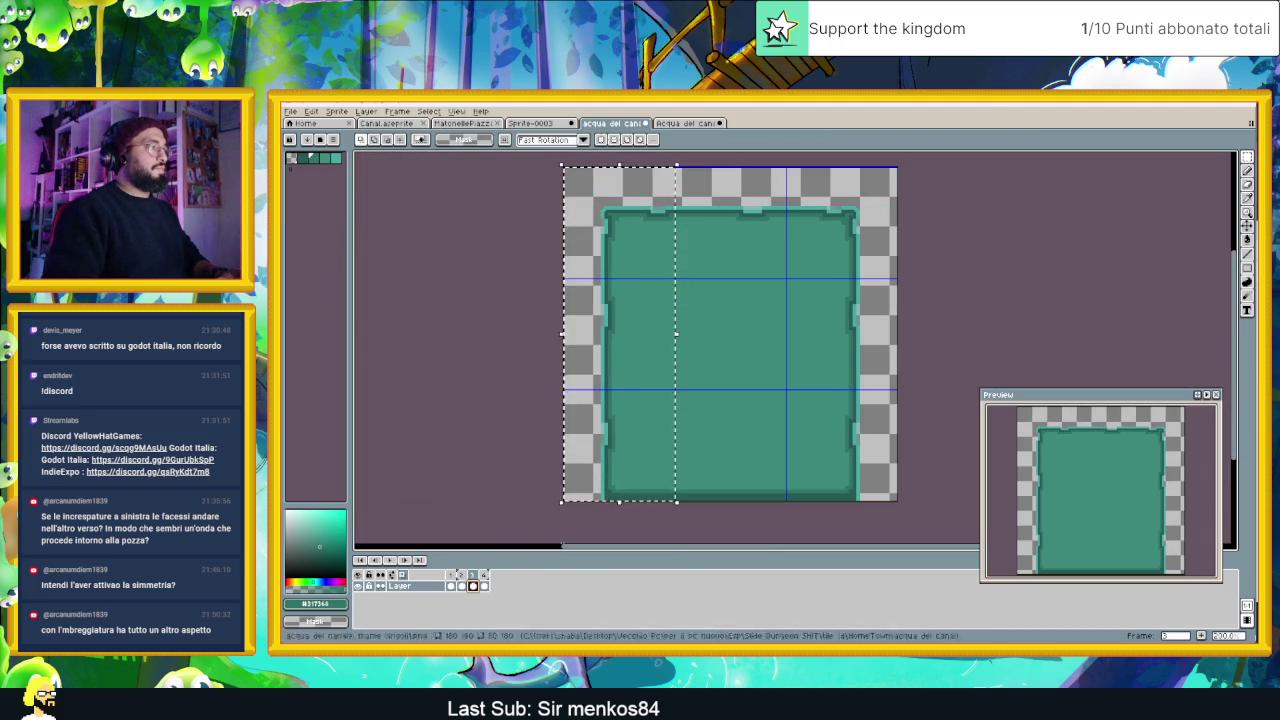
pyautogui.click(670, 400)
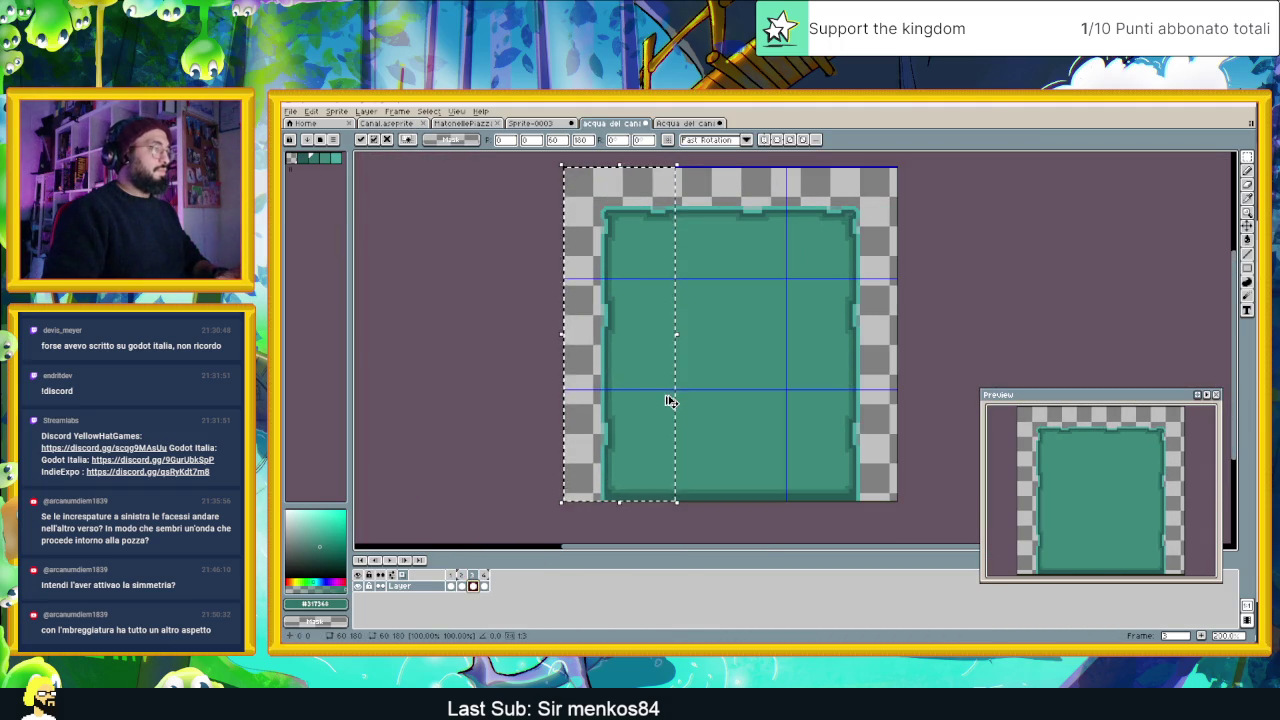
pyautogui.click(686, 123)
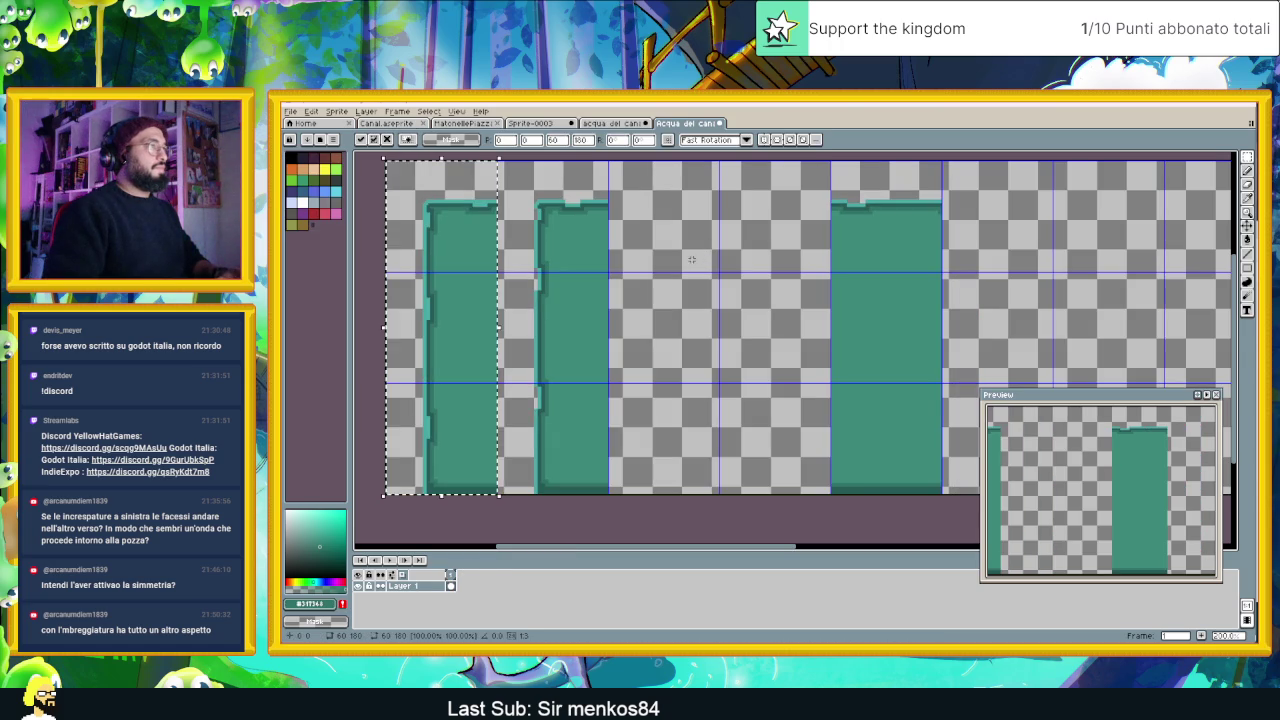
pyautogui.moveTo(486, 286); pyautogui.dragTo(705, 286)
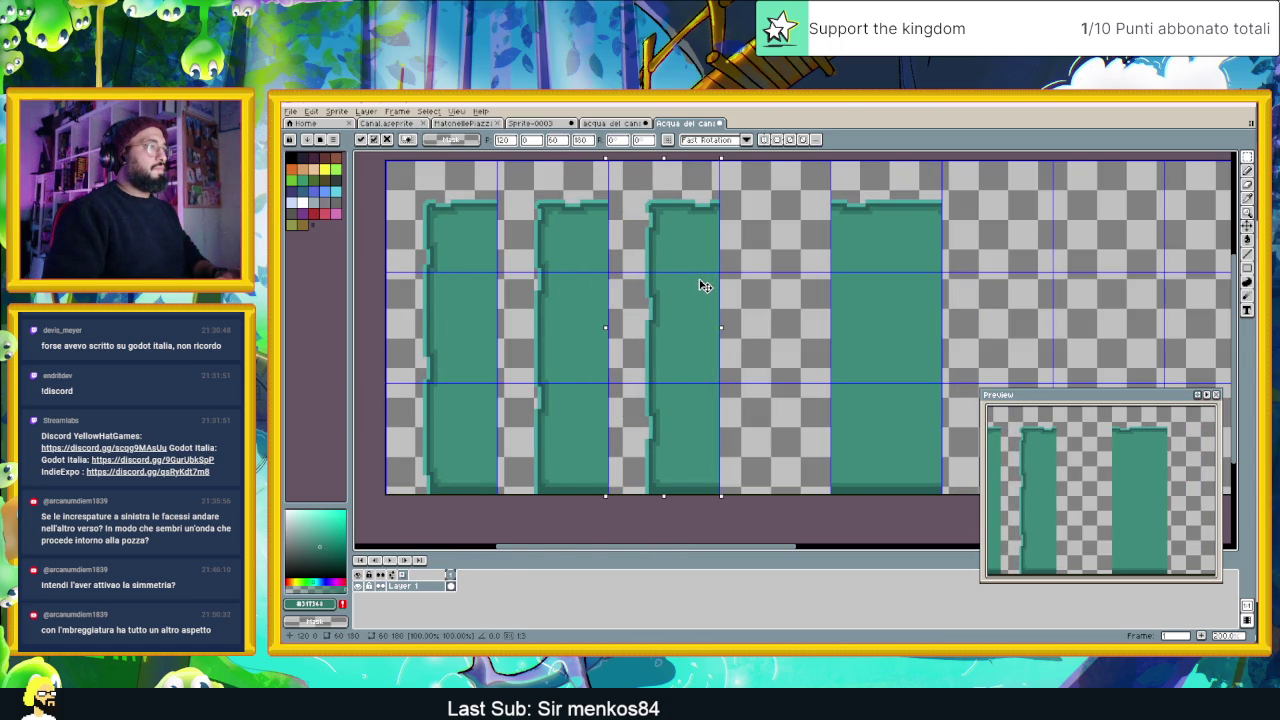
# - Copy the left column from the next animation frame and paste it as another strip on the sheet
pyautogui.click(605, 123)
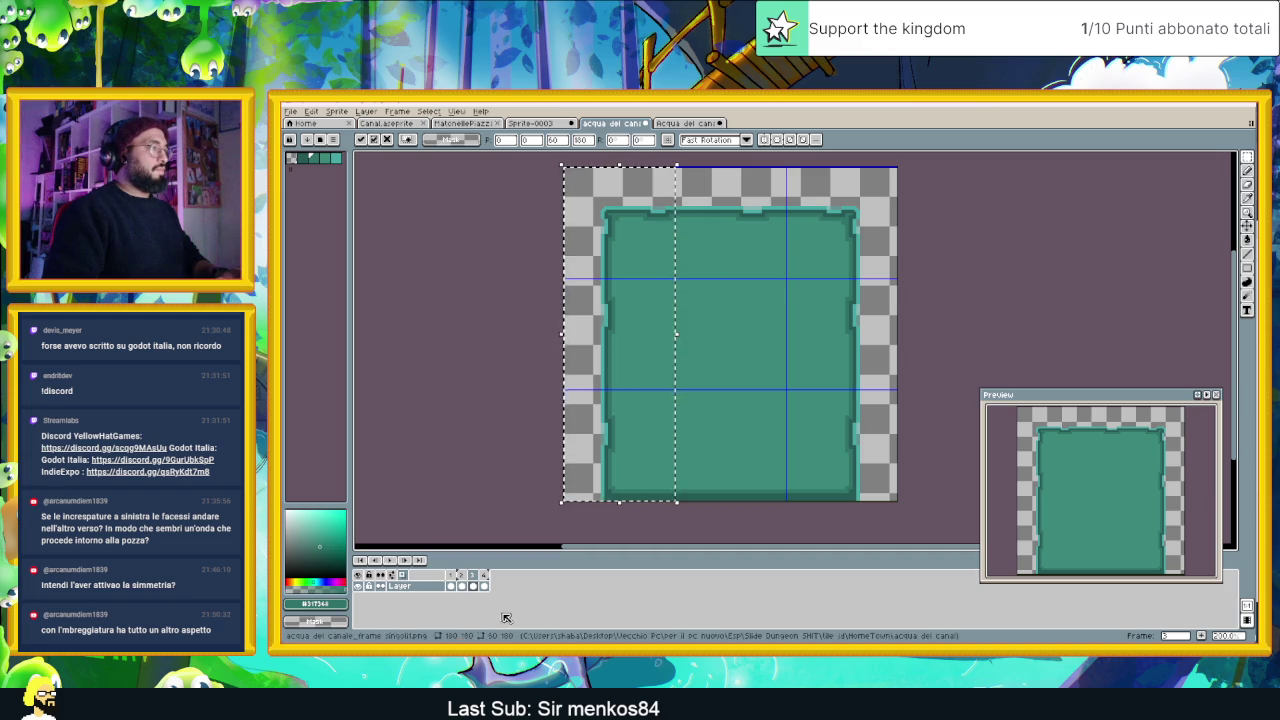
pyautogui.click(484, 587)
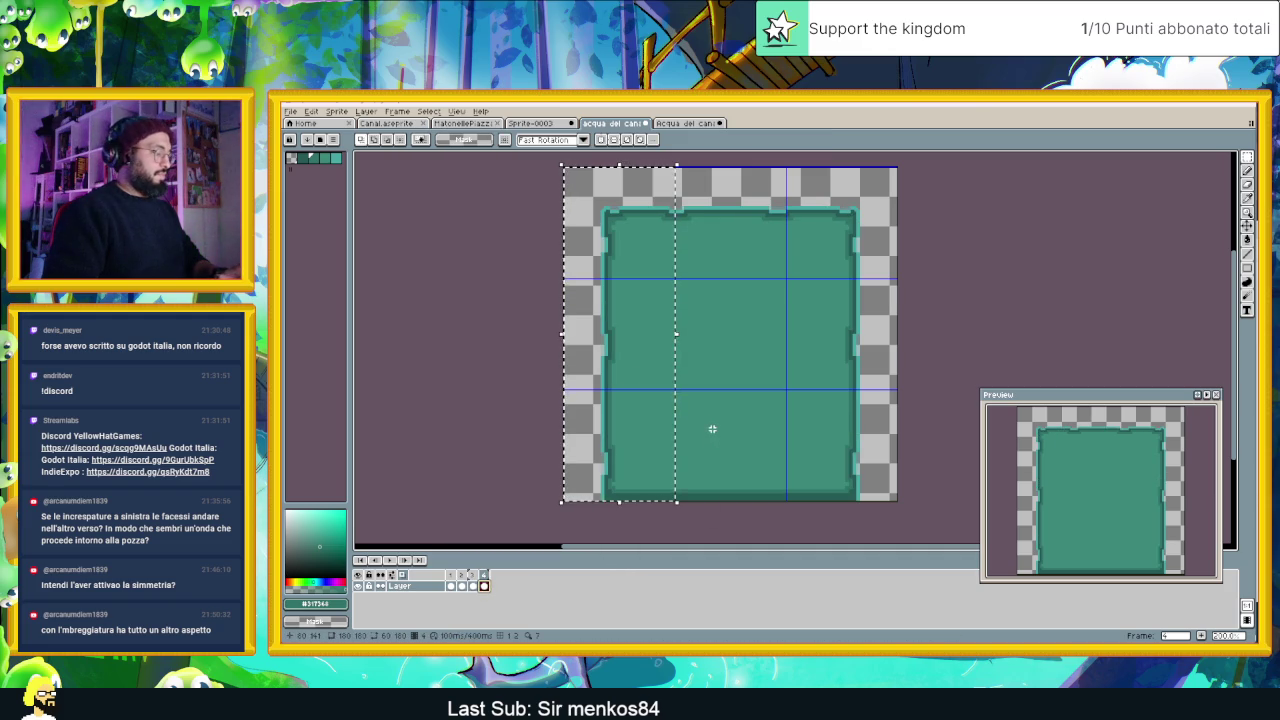
pyautogui.click(643, 423)
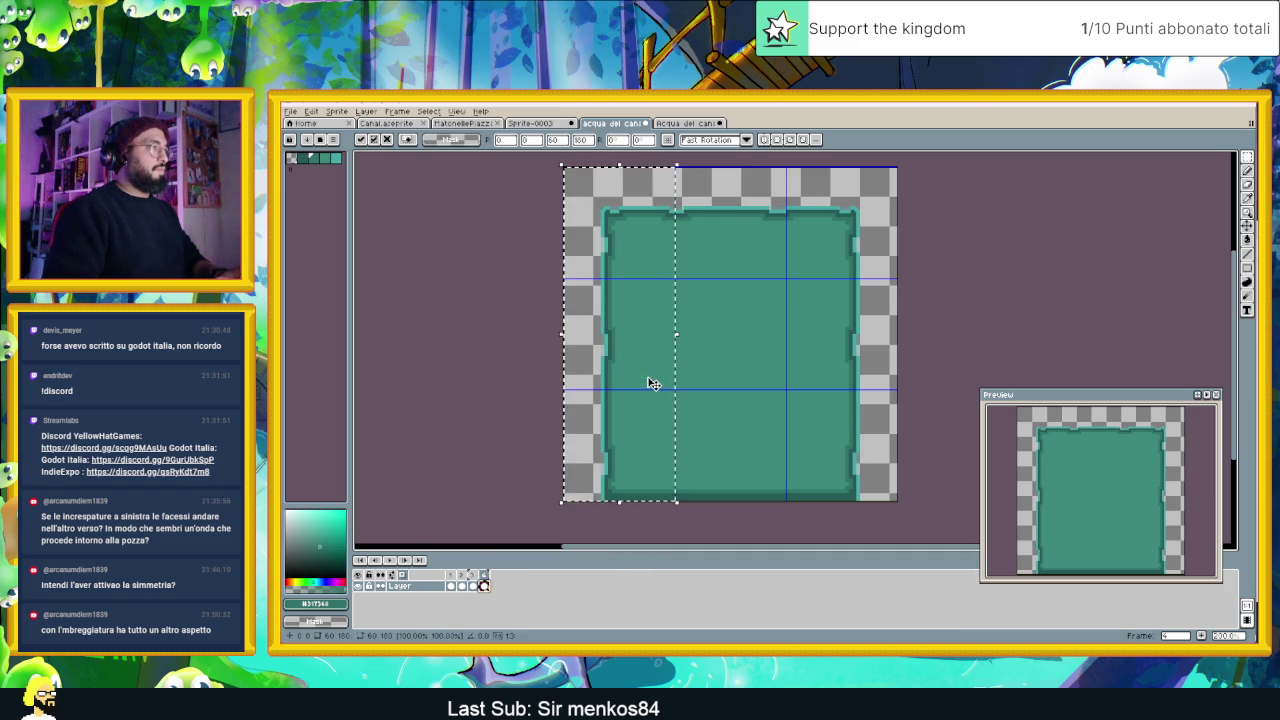
pyautogui.hotkey('ctrl', 'Tab')
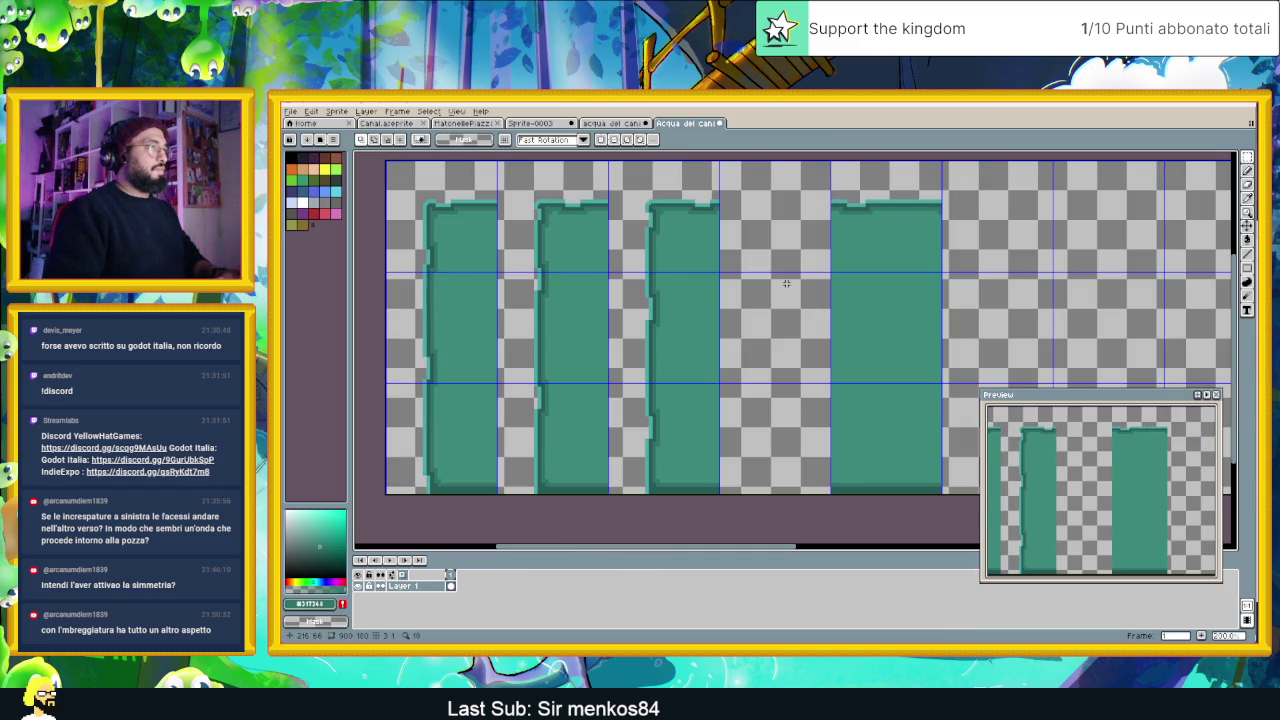
pyautogui.hotkey('ctrl', 'v')
pyautogui.moveTo(474, 306); pyautogui.dragTo(810, 307)
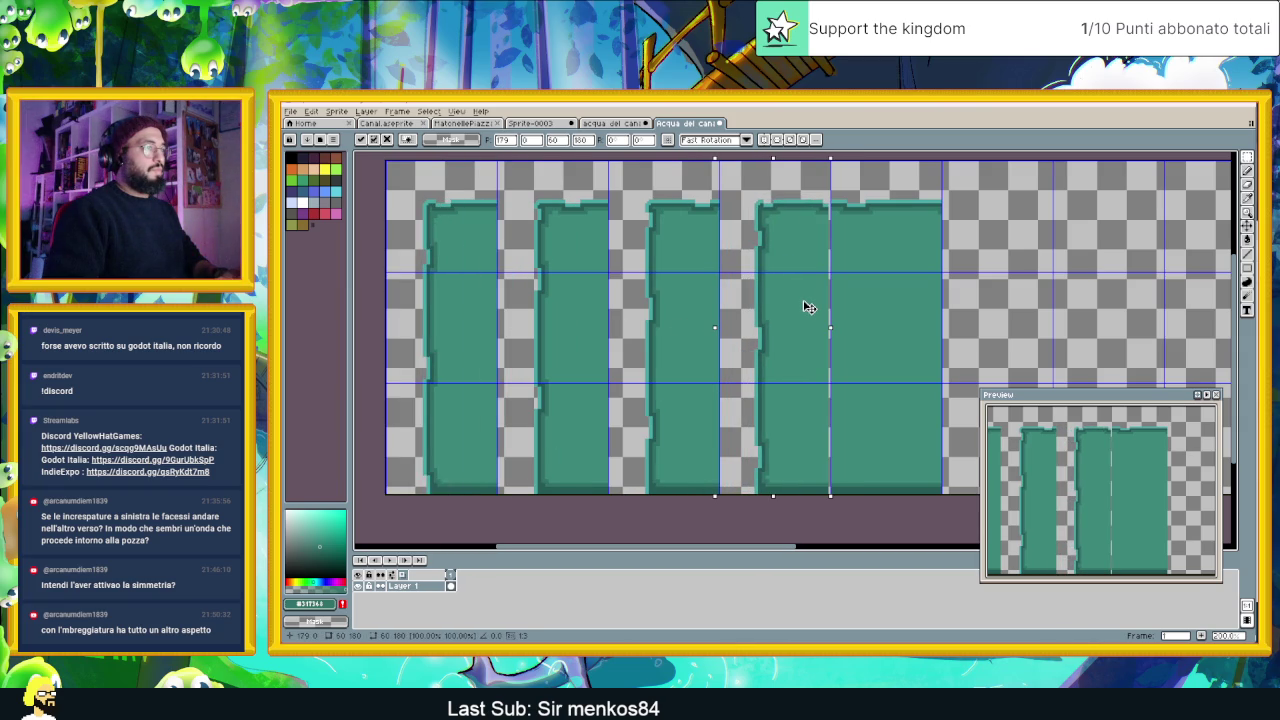
pyautogui.hscroll(3, 860, 340)
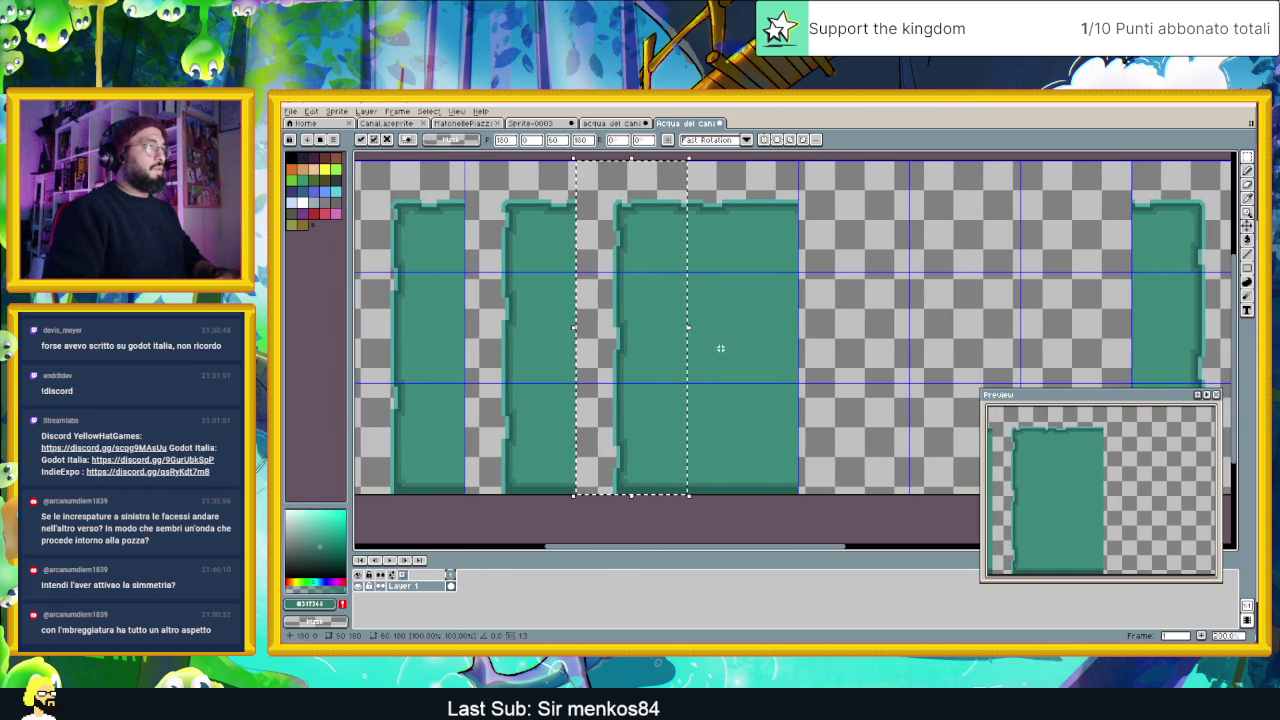
pyautogui.press('Return')
pyautogui.moveTo(883, 285); pyautogui.dragTo(759, 304)
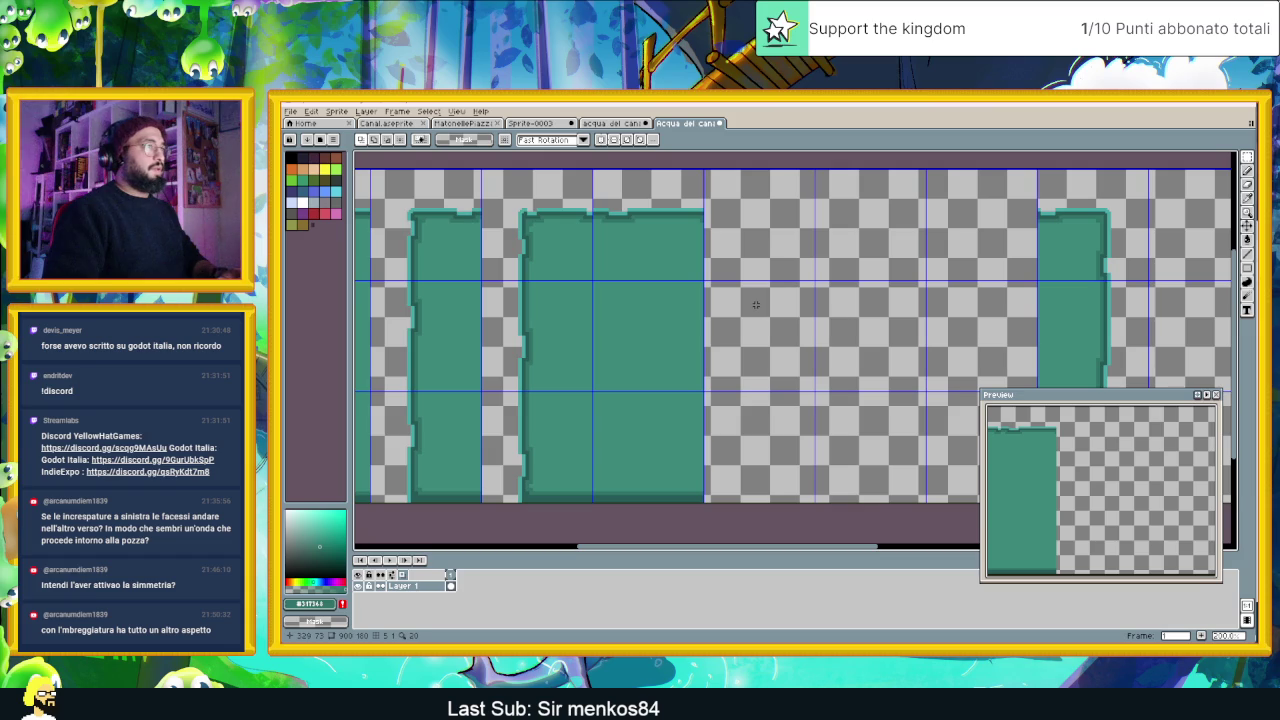
pyautogui.scroll(-2, 748, 304)
pyautogui.scroll(2, 651, 177)
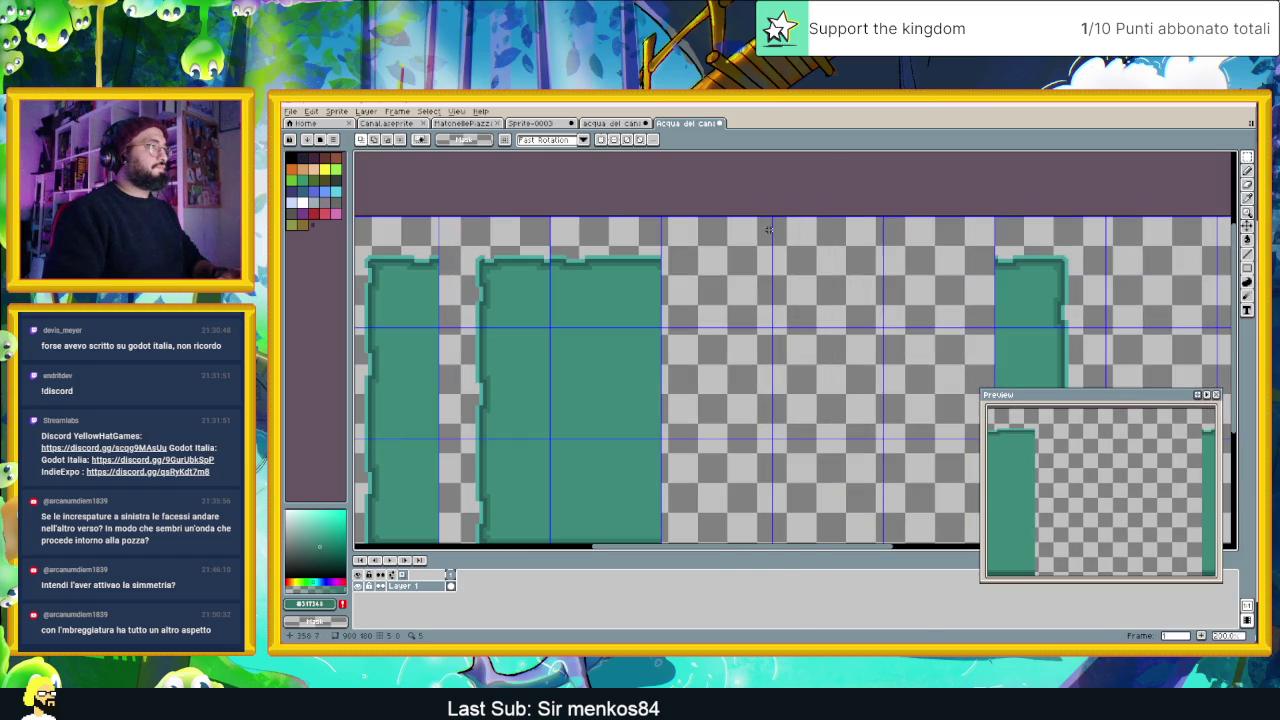
pyautogui.click(609, 122)
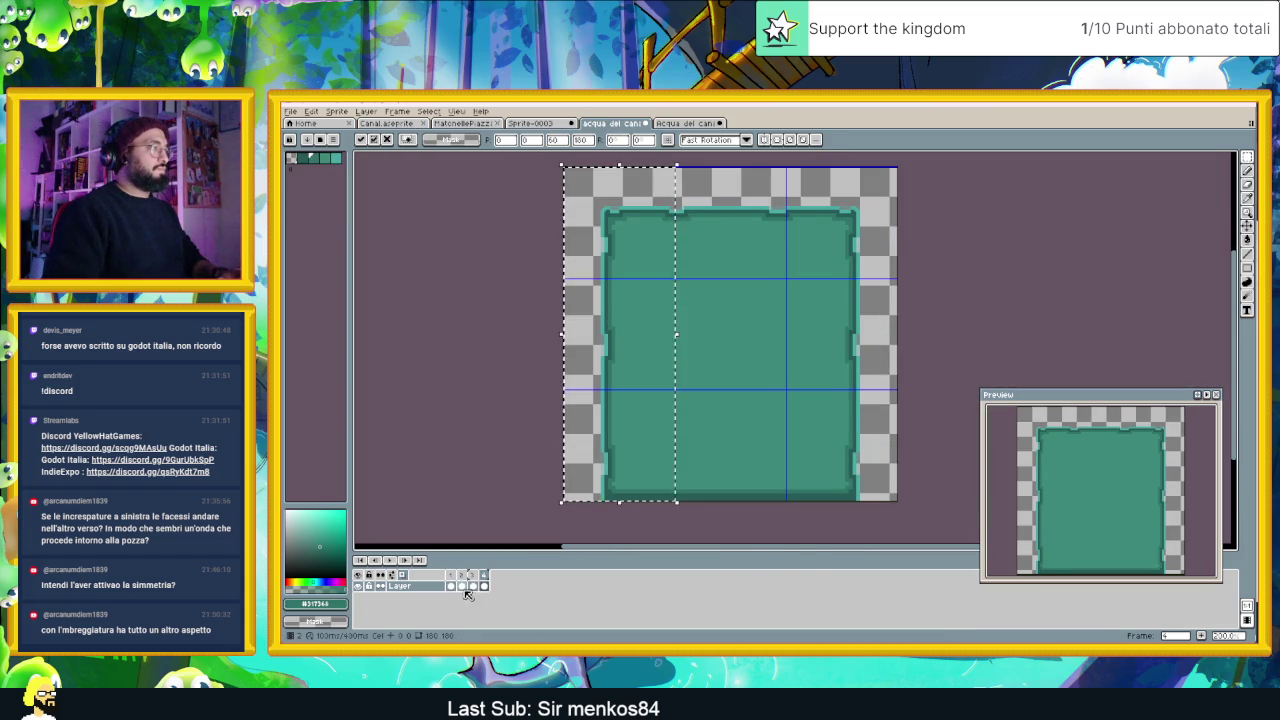
pyautogui.click(742, 331)
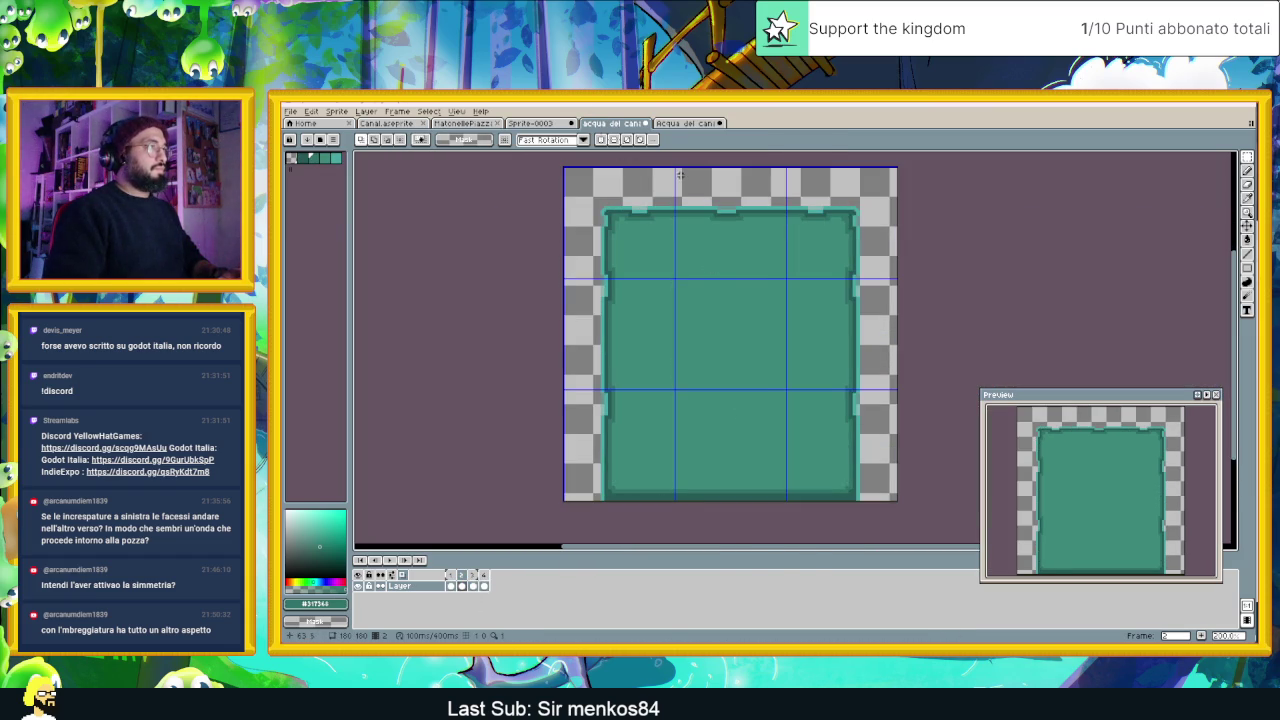
# - Select the tile's middle column and paste it beside the water block on the sheet
pyautogui.moveTo(676, 171); pyautogui.dragTo(784, 531)
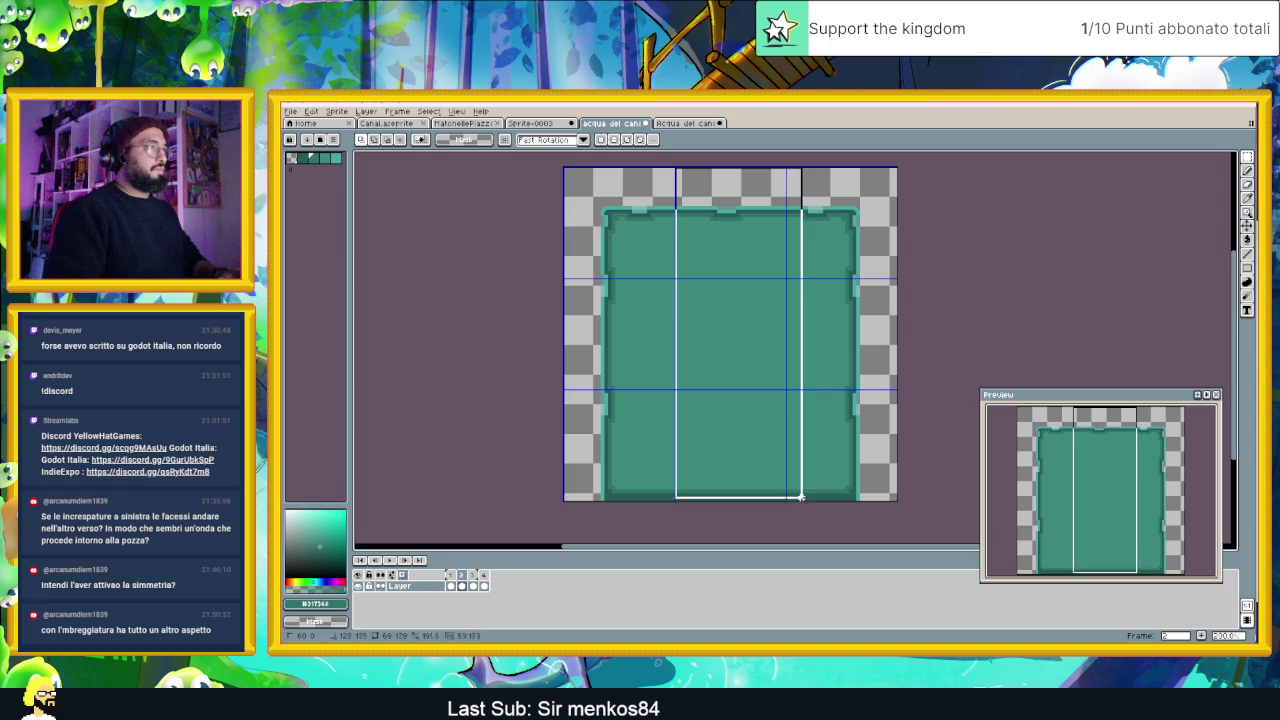
pyautogui.scroll(1, 787, 464)
pyautogui.scroll(1, 787, 464)
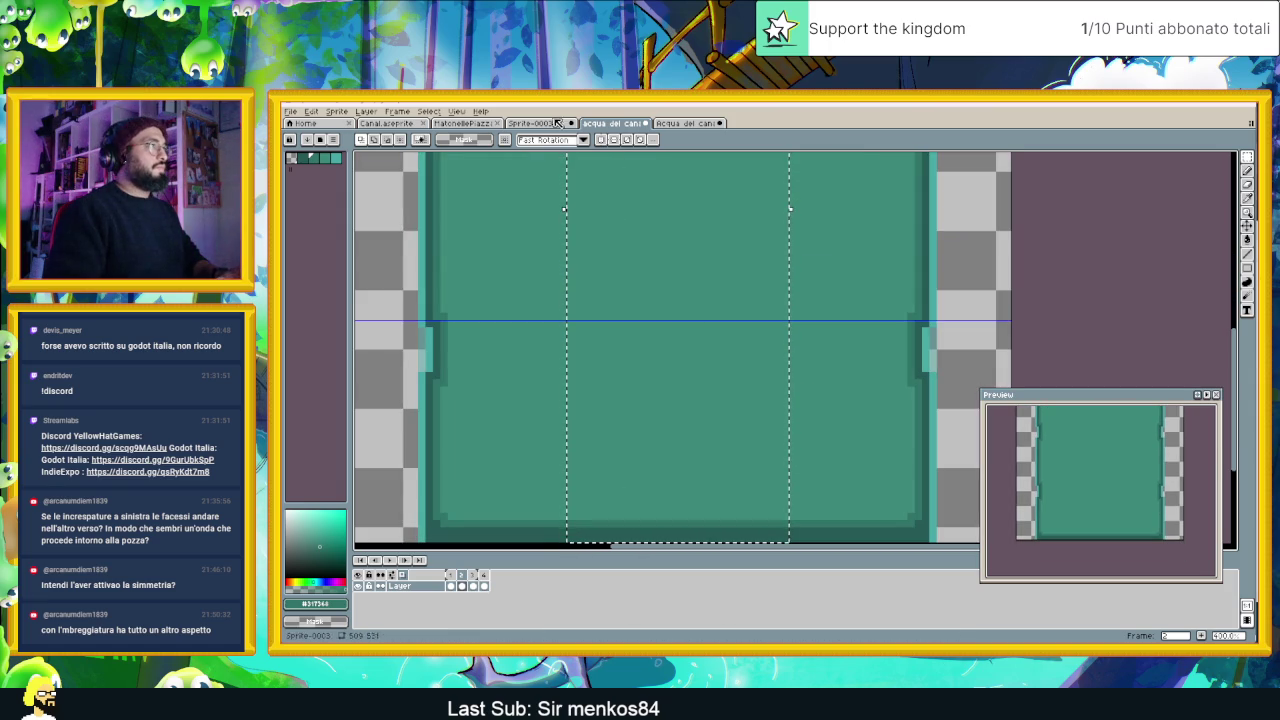
pyautogui.click(685, 123)
pyautogui.scroll(-3, 681, 289)
pyautogui.hotkey('ctrl', 'v')
pyautogui.moveTo(791, 257); pyautogui.dragTo(681, 258)
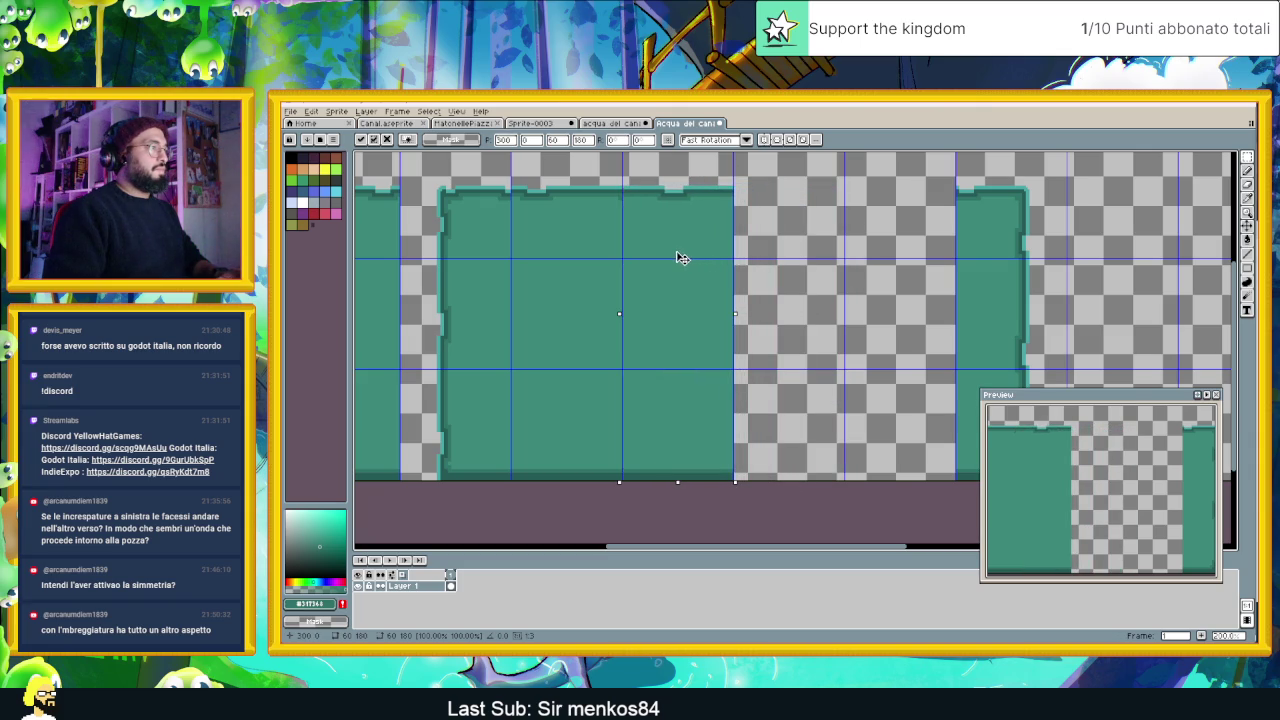
pyautogui.hotkey('ctrl', 'd')
pyautogui.hscroll(2, 852, 290)
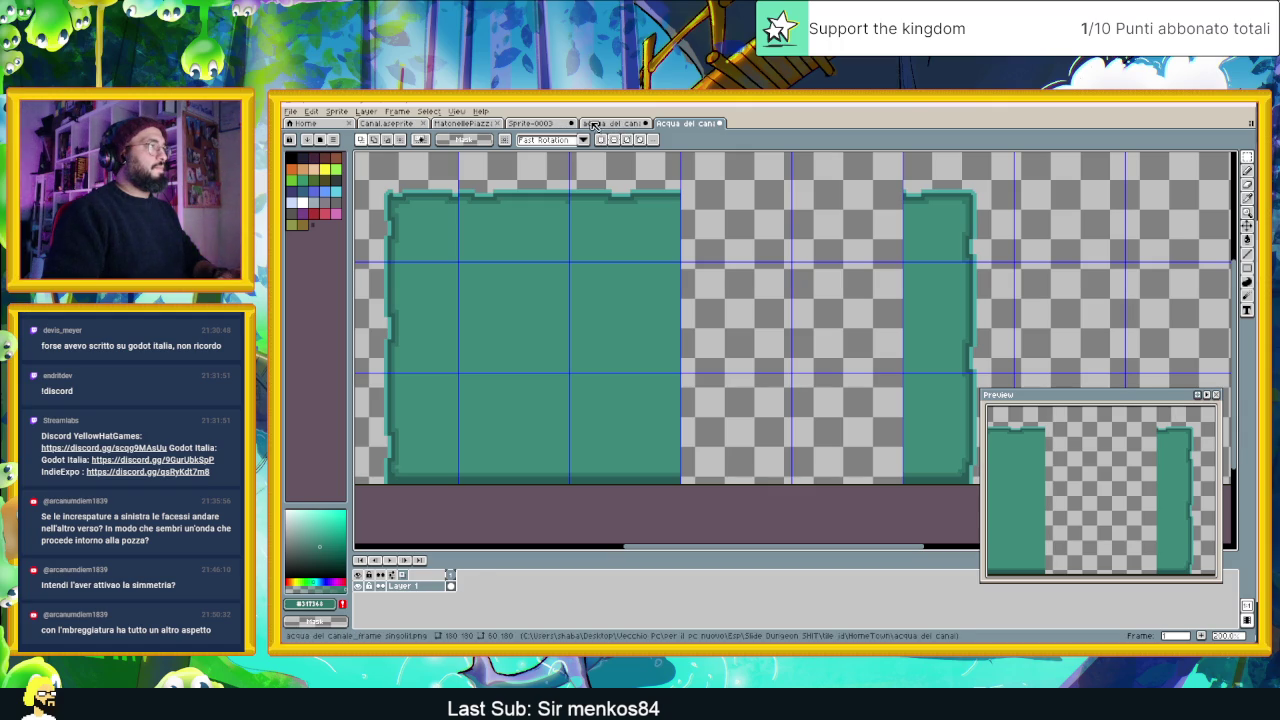
# - Copy the middle column from frame 3 and paste it into the gap on the sheet
pyautogui.click(588, 123)
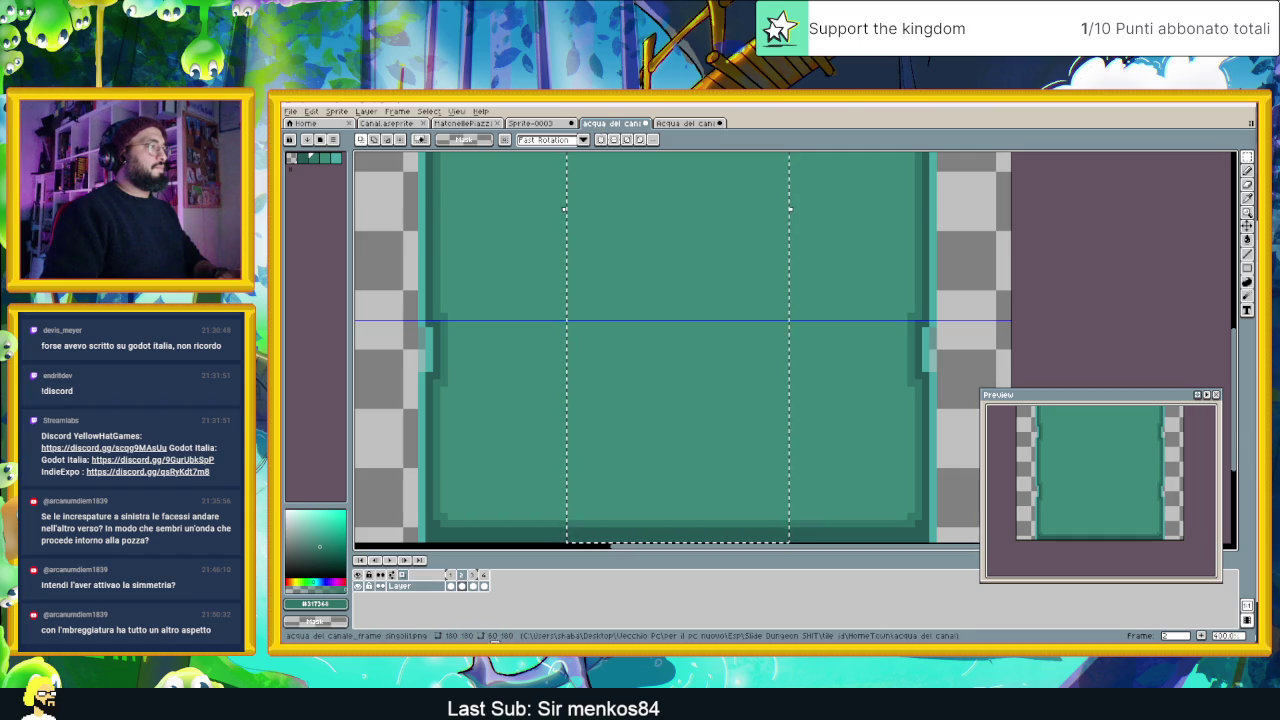
pyautogui.press('Right')
pyautogui.click(695, 420)
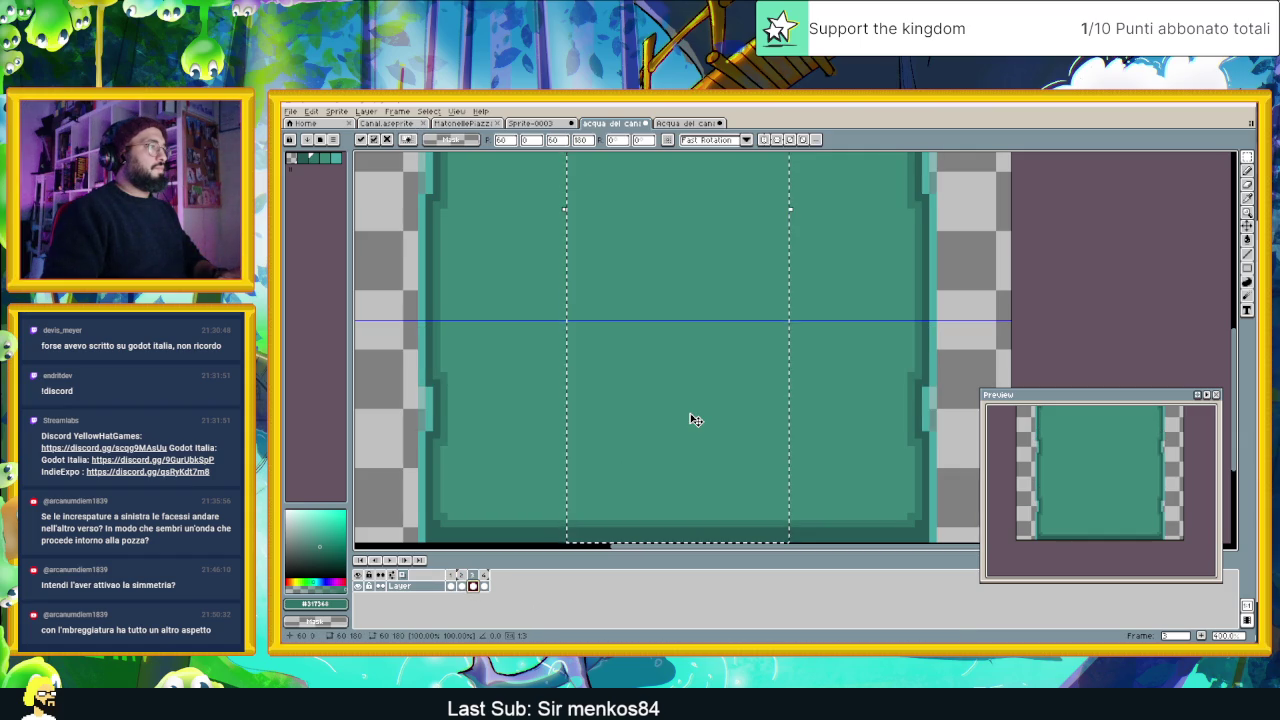
pyautogui.click(695, 123)
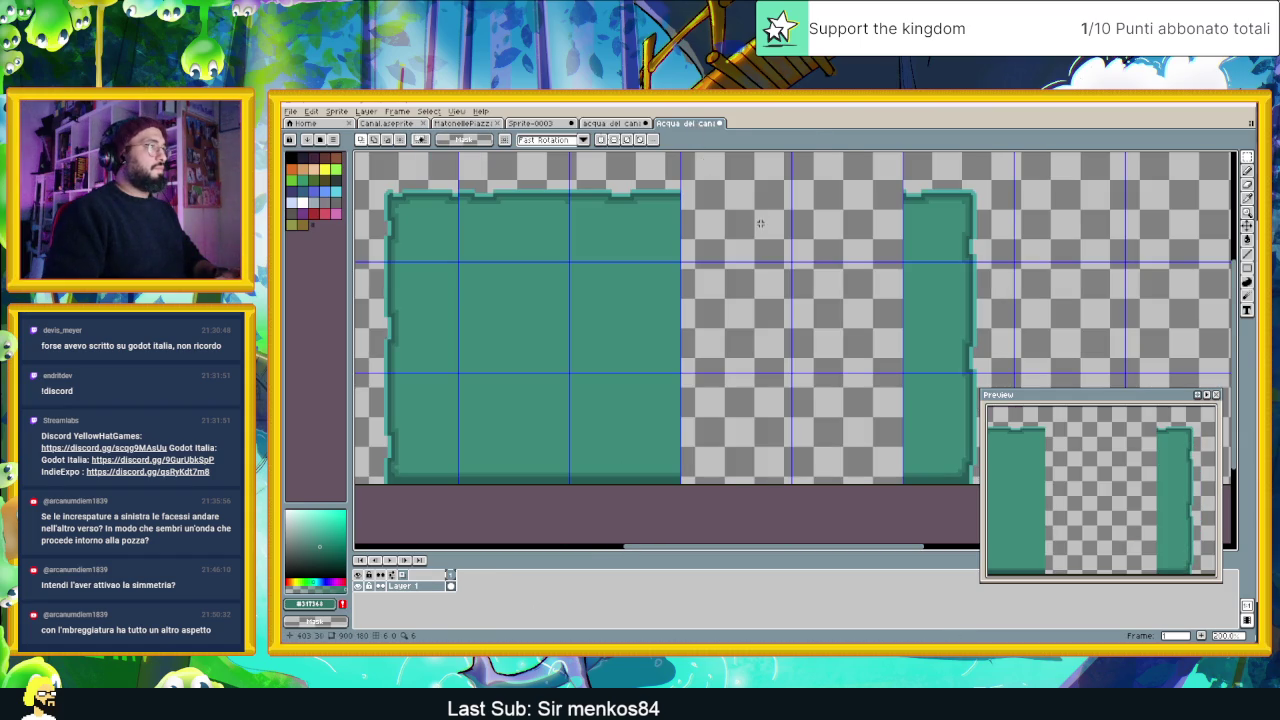
pyautogui.hotkey('ctrl', 'v')
pyautogui.moveTo(781, 240); pyautogui.dragTo(730, 243)
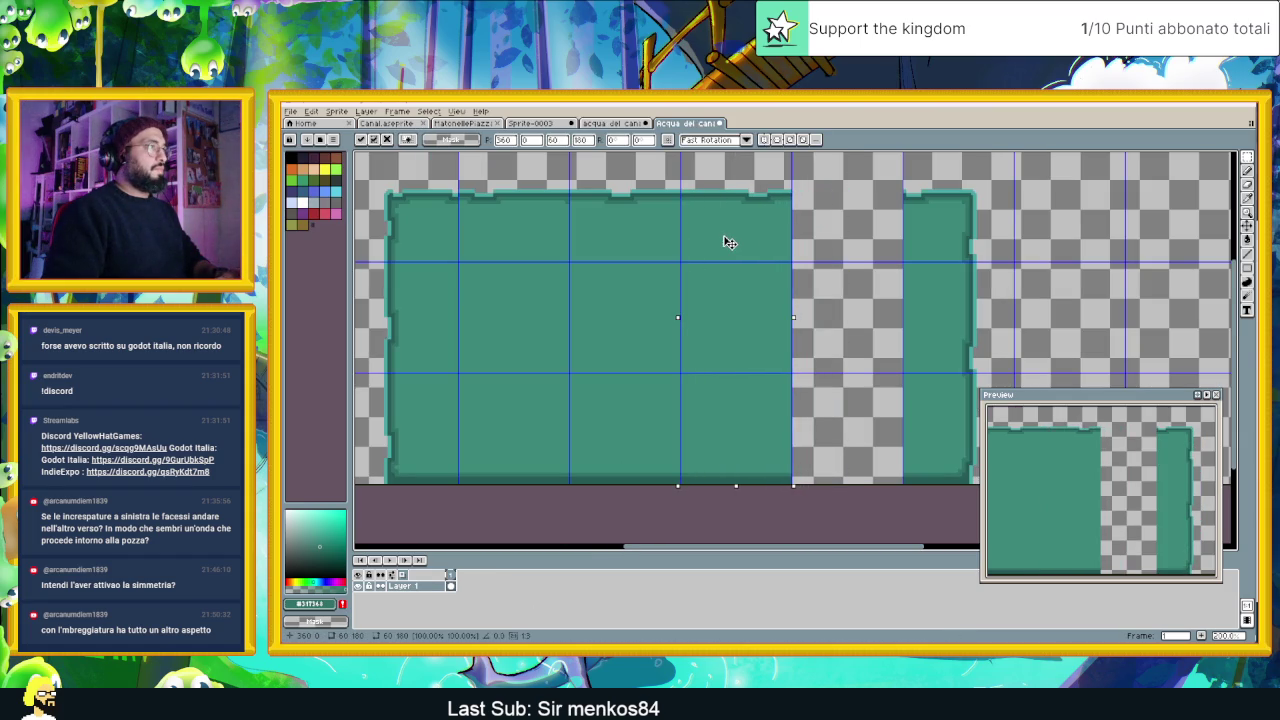
pyautogui.press('Return')
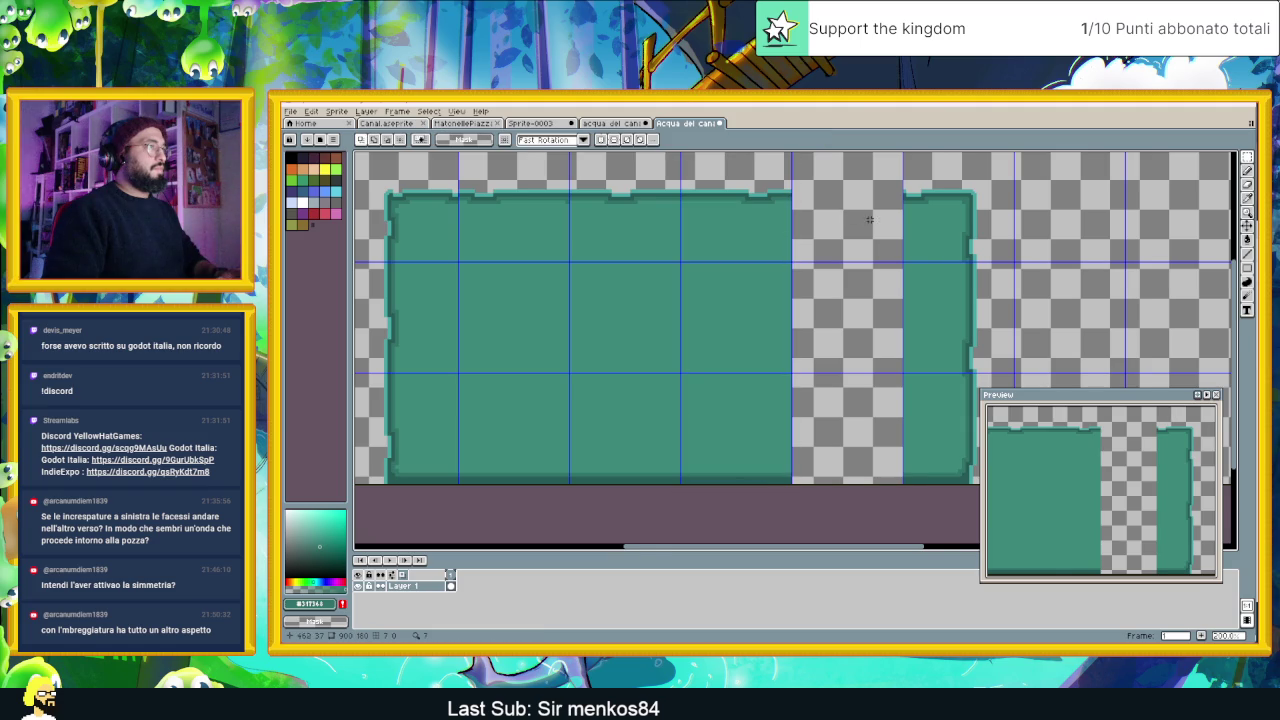
pyautogui.hscroll(3, 700, 300)
# - Nudge the pasted column left on the sheet to close the remaining gap
pyautogui.click(616, 122)
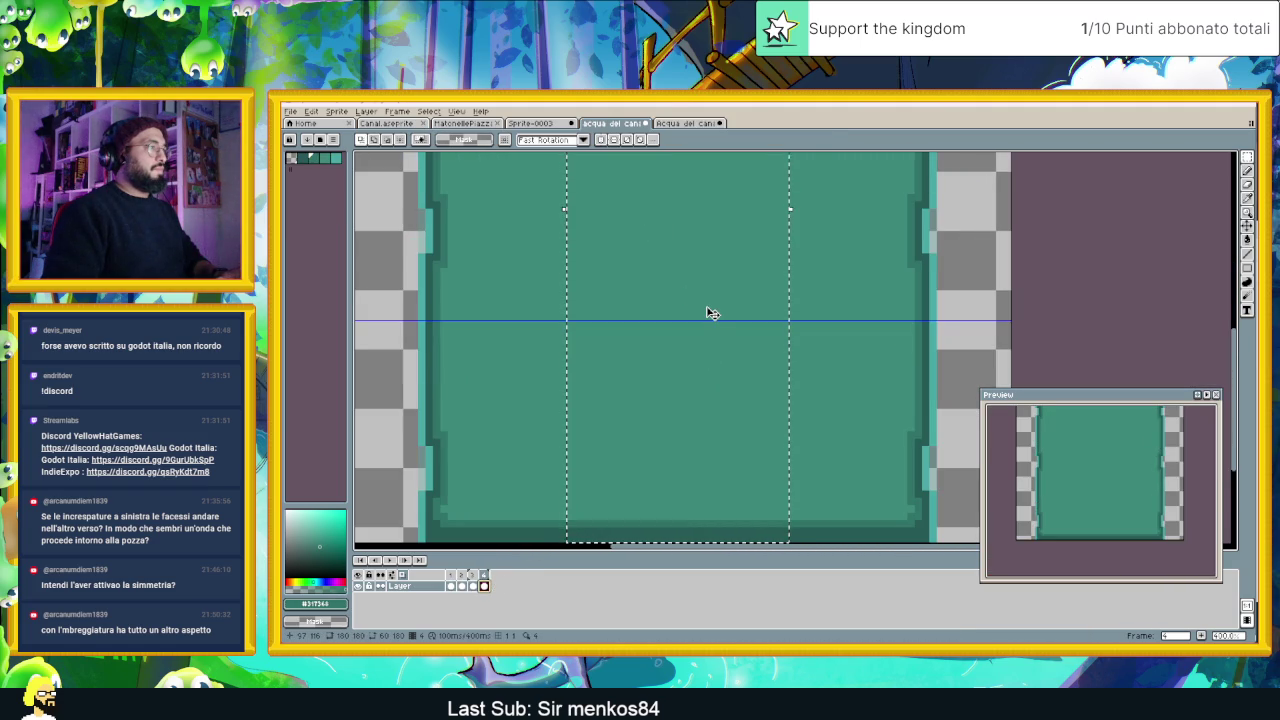
pyautogui.click(710, 313)
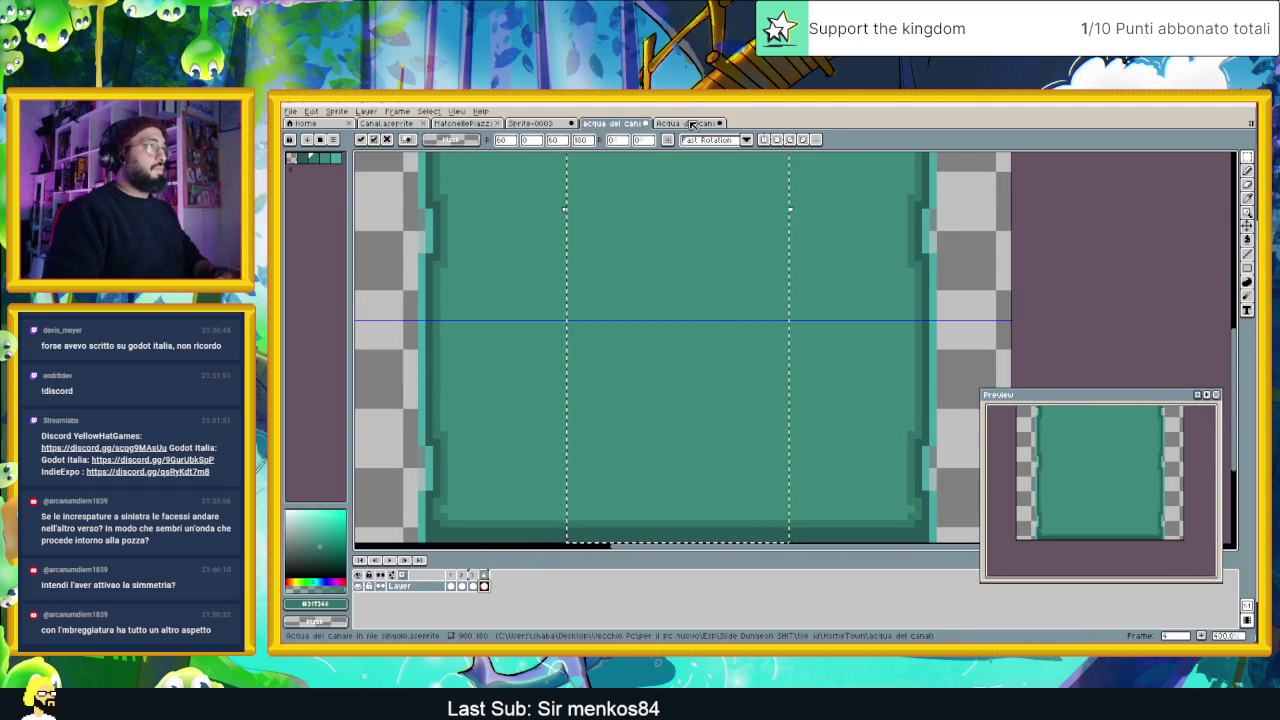
pyautogui.click(685, 122)
pyautogui.moveTo(797, 249); pyautogui.dragTo(790, 251)
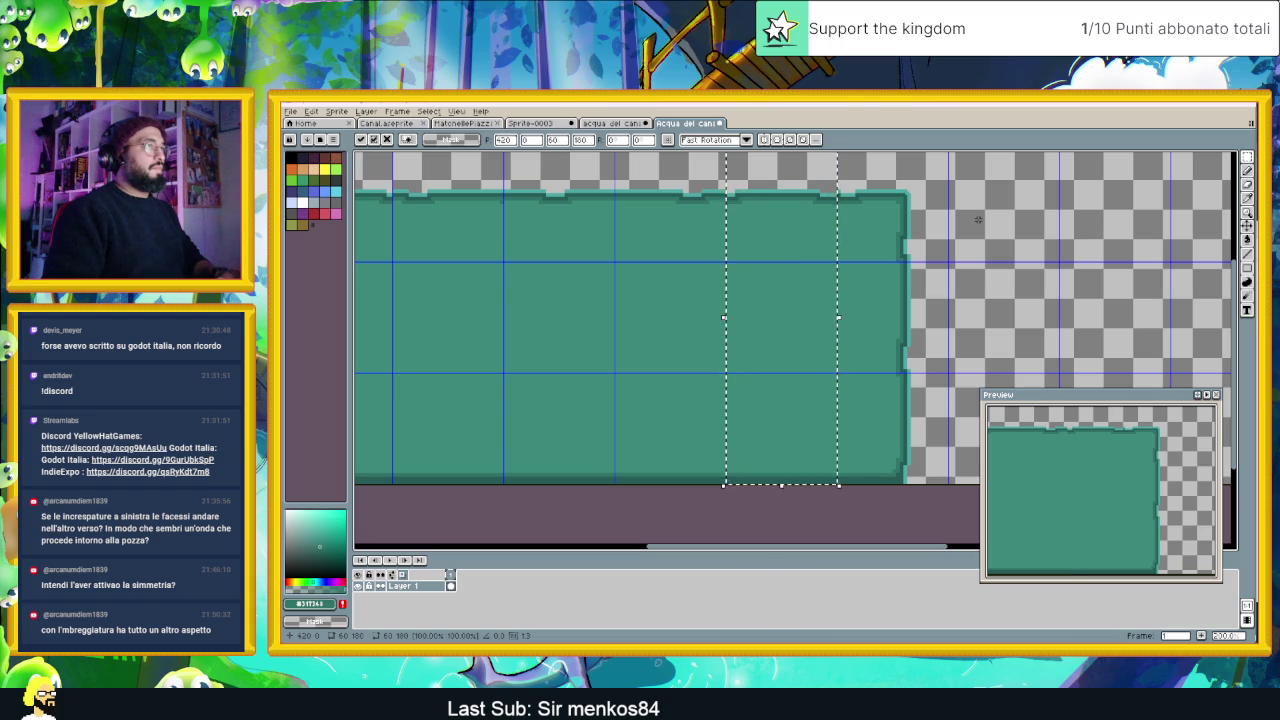
pyautogui.press('Return')
pyautogui.scroll(-1, 735, 264)
pyautogui.scroll(-1, 735, 264)
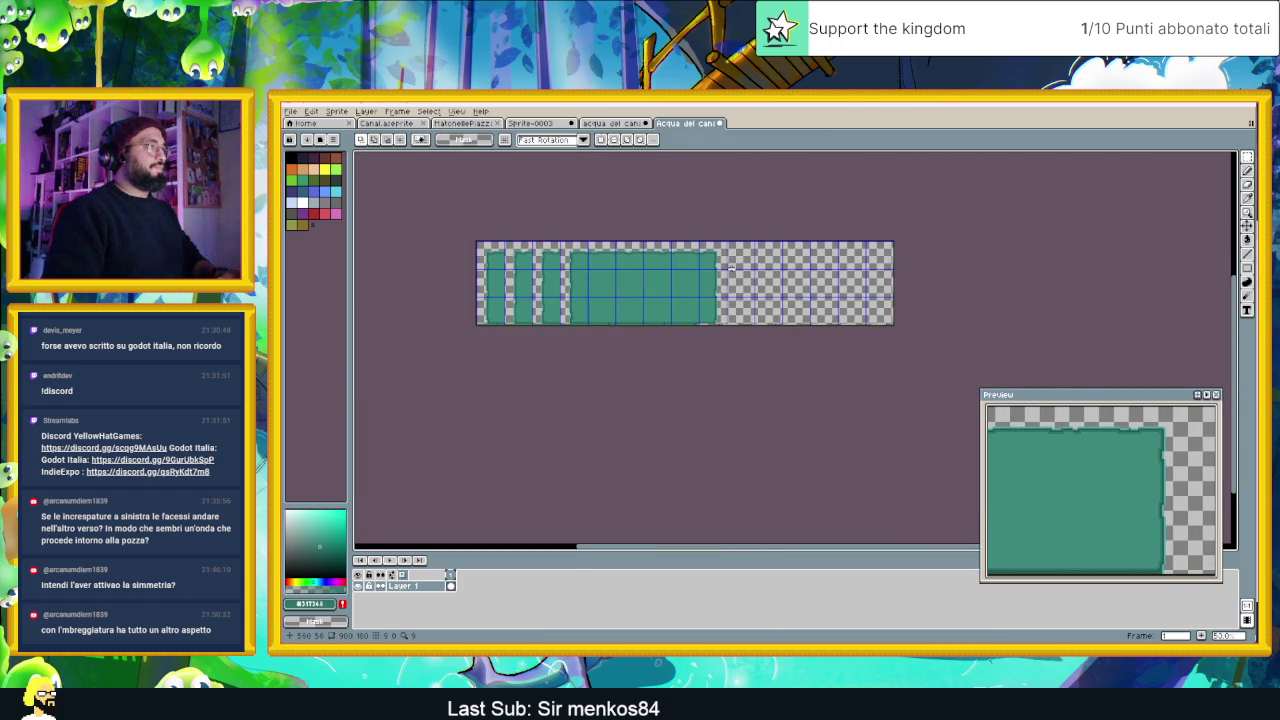
# - On the animated water tile, rectangle-select the tile's right-hand columns
pyautogui.scroll(1, 706, 271)
pyautogui.scroll(-1, 511, 247)
pyautogui.scroll(1, 570, 258)
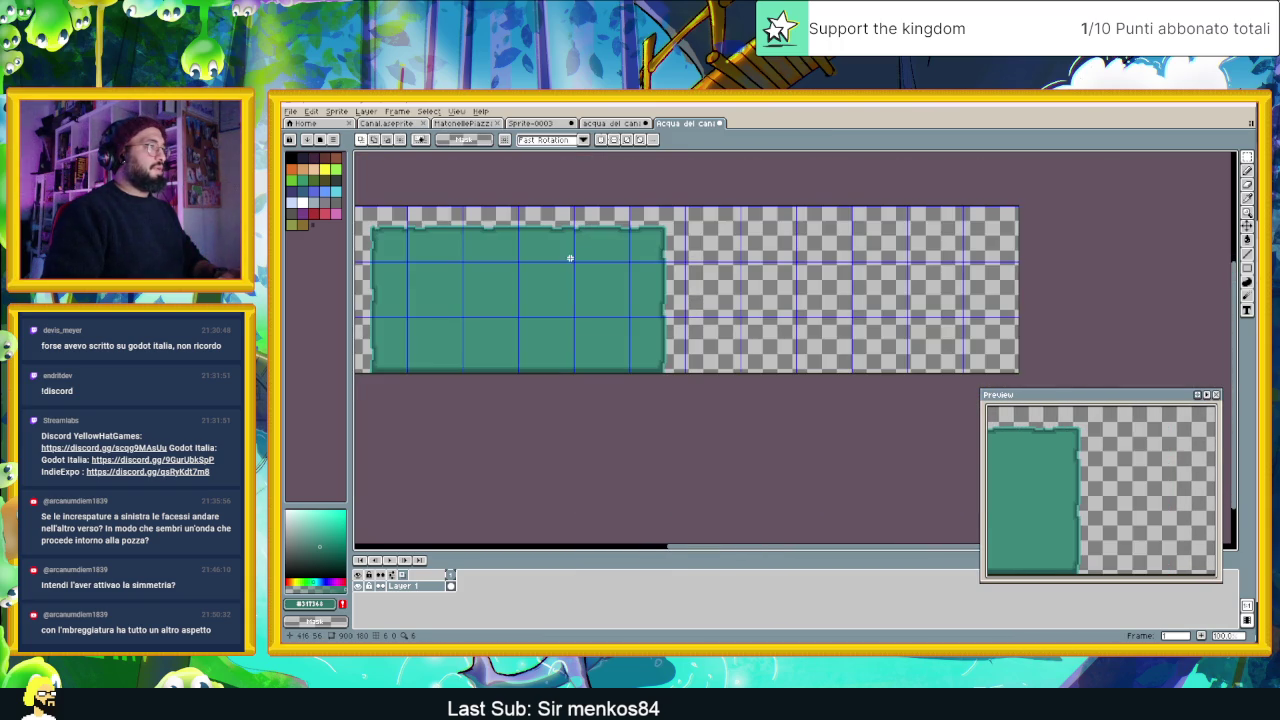
pyautogui.scroll(1, 700, 260)
pyautogui.scroll(1, 720, 259)
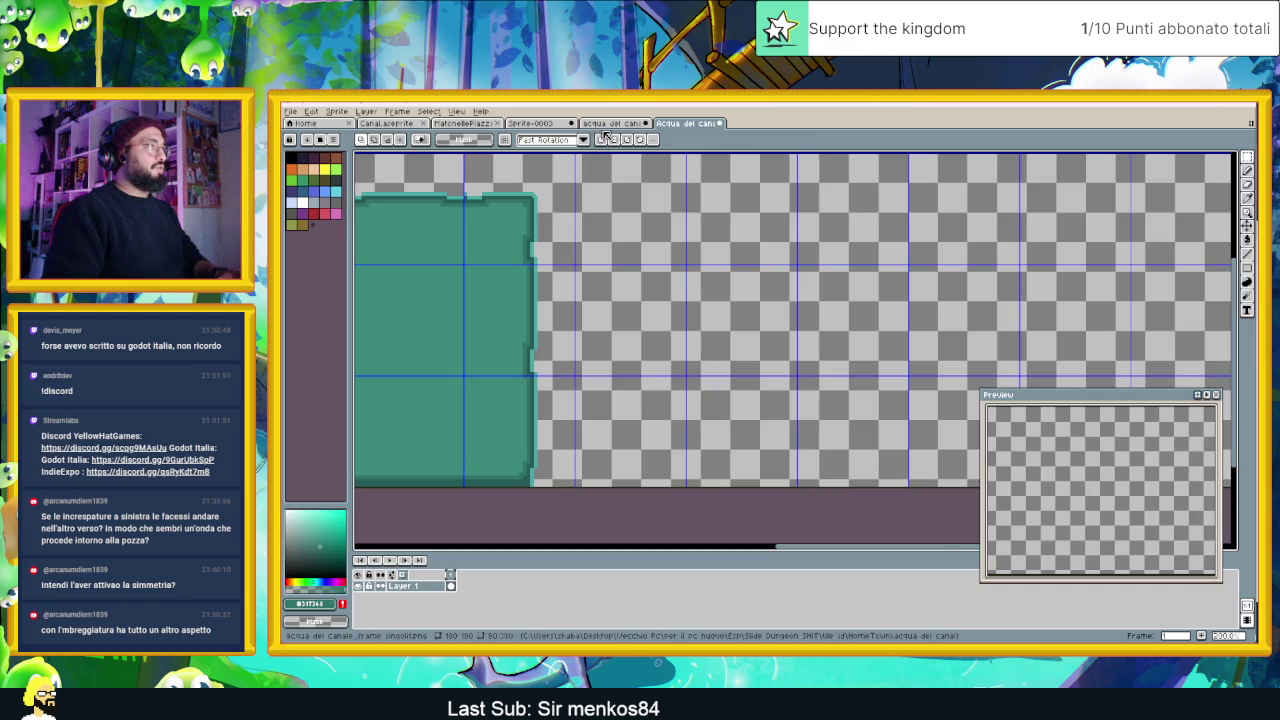
pyautogui.click(612, 123)
pyautogui.scroll(-1, 711, 249)
pyautogui.scroll(-1, 885, 238)
pyautogui.press('m')
pyautogui.moveTo(845, 156)
pyautogui.mouseDown()
pyautogui.moveTo(772, 370)
pyautogui.moveTo(771, 423)
pyautogui.mouseUp()
pyautogui.hotkey('ctrl', 'd')
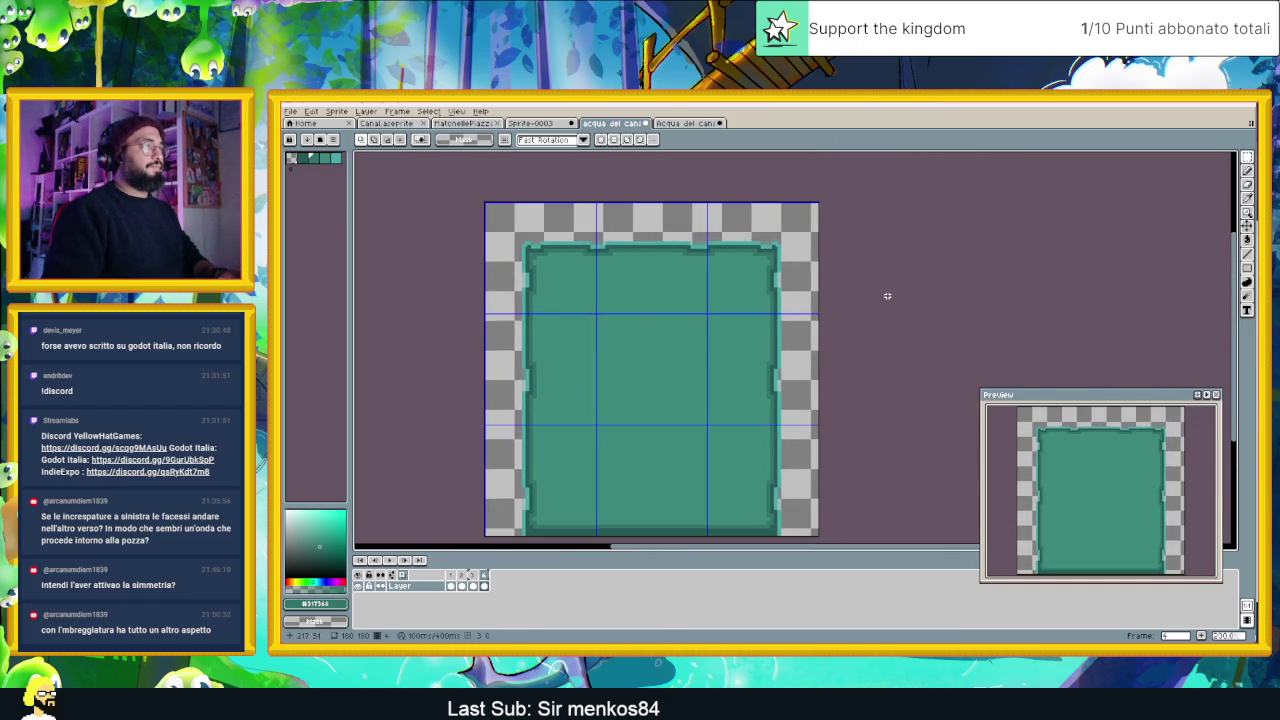
pyautogui.moveTo(784, 336); pyautogui.dragTo(709, 524)
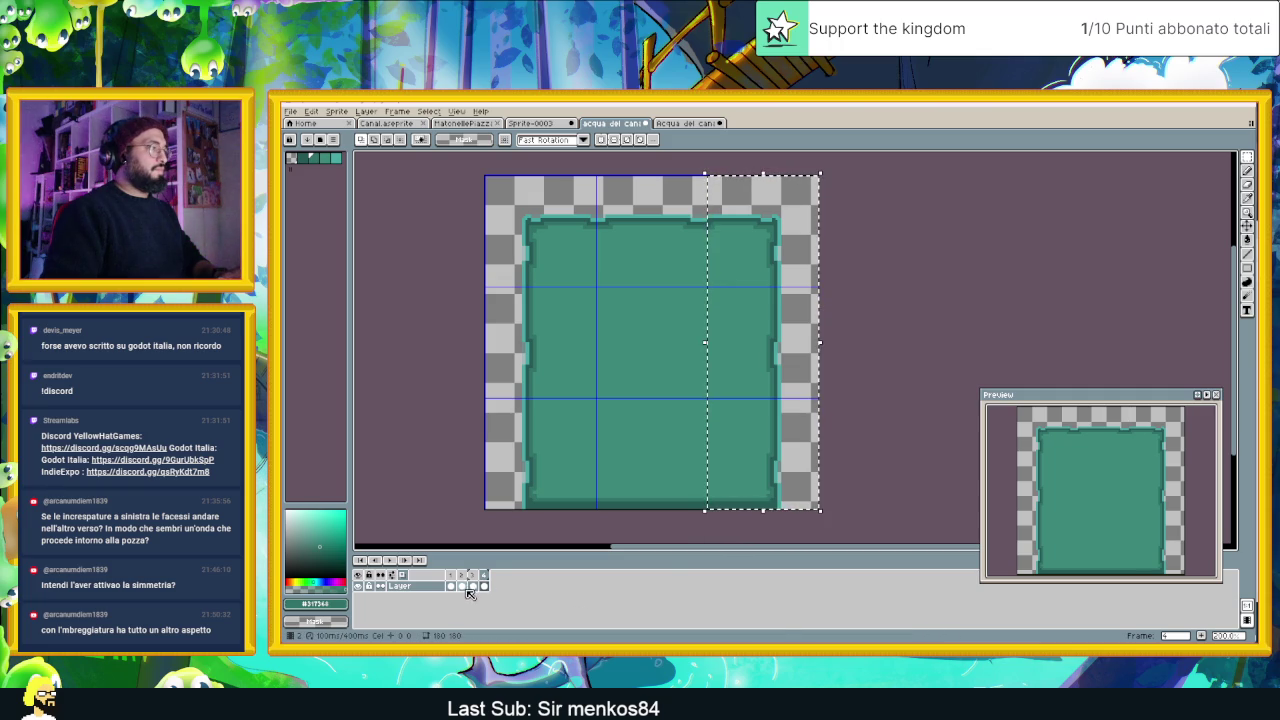
# - Copy frame 2's right columns into the tile sheet and place them beside the previous strip
pyautogui.click(461, 586)
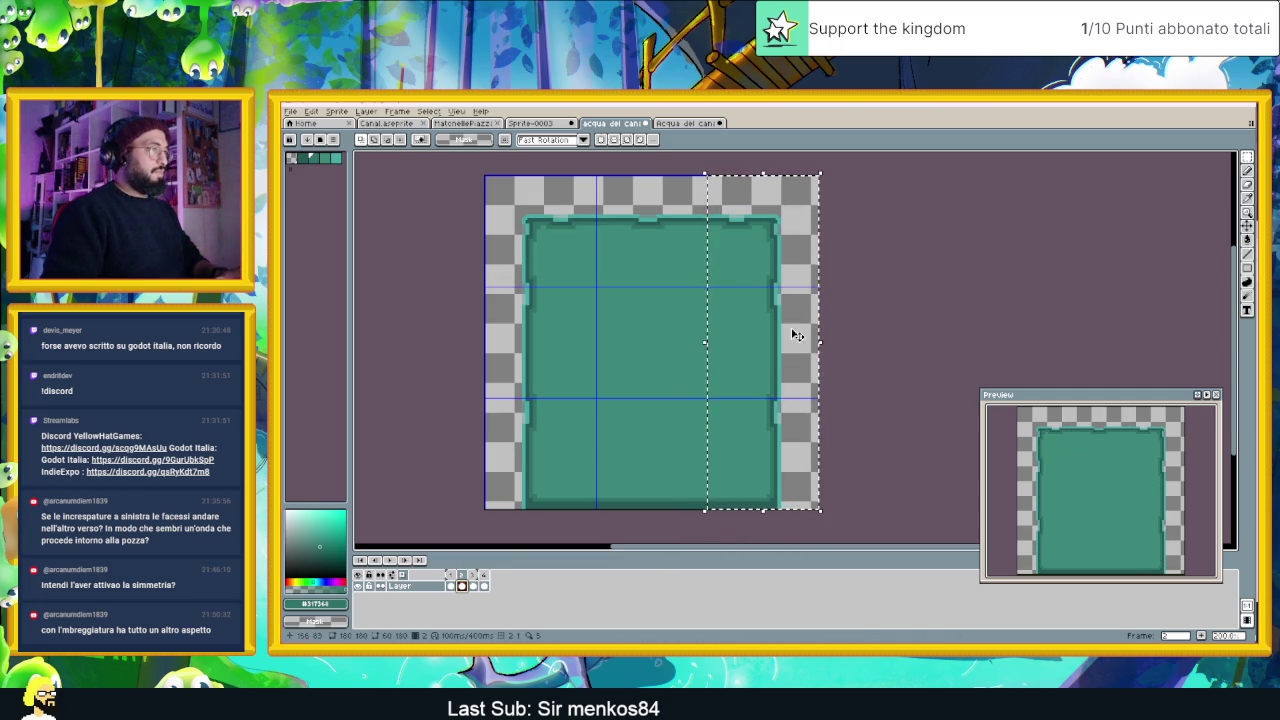
pyautogui.click(779, 321)
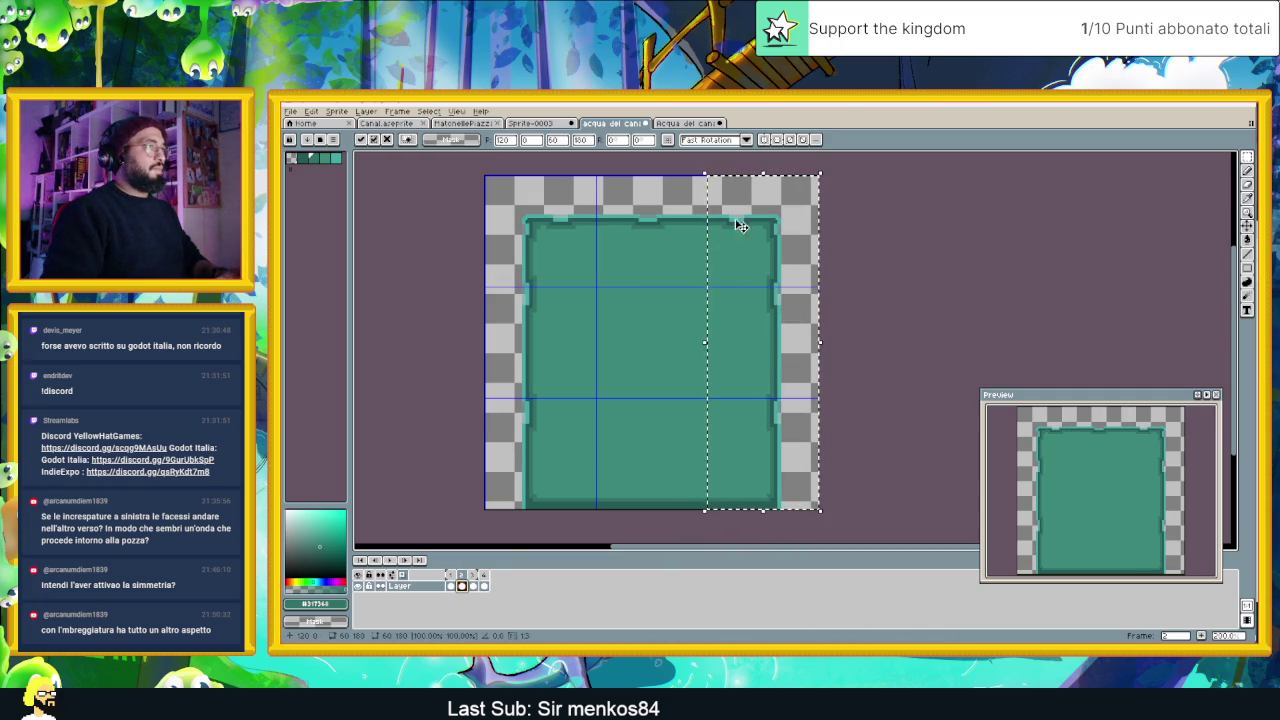
pyautogui.click(668, 124)
pyautogui.hotkey('ctrl', 'v')
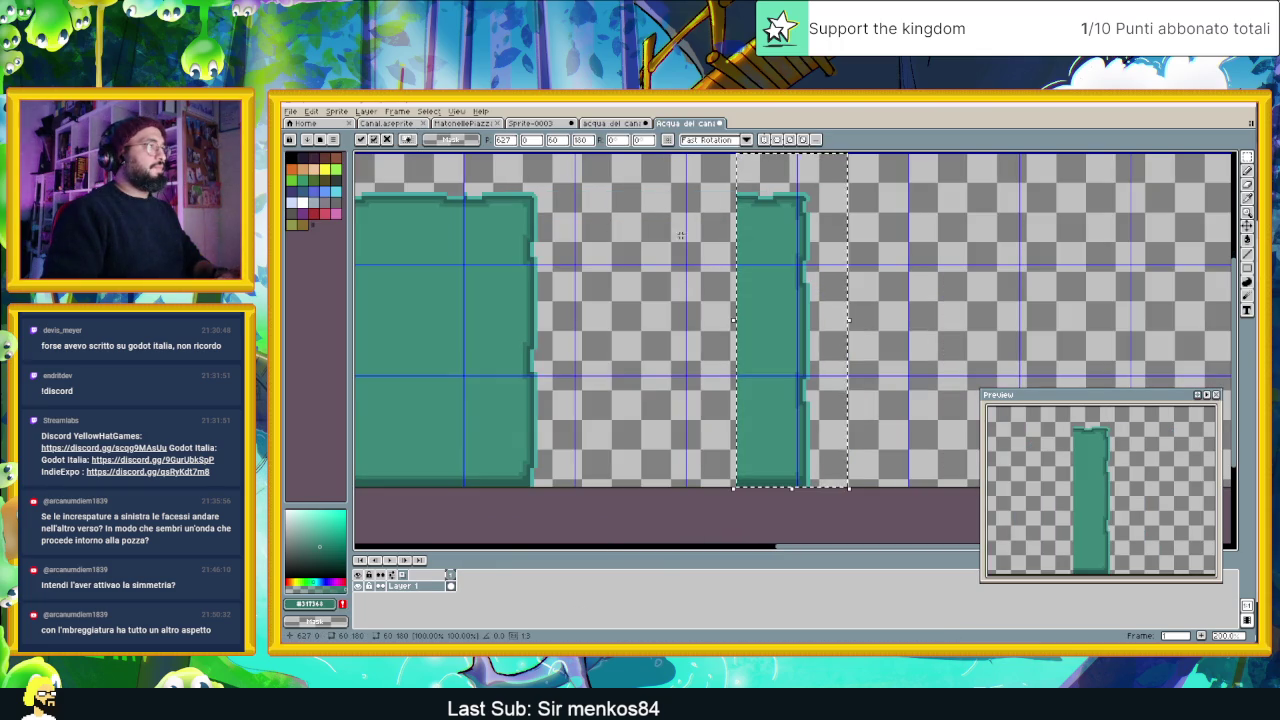
pyautogui.moveTo(774, 263); pyautogui.dragTo(651, 262)
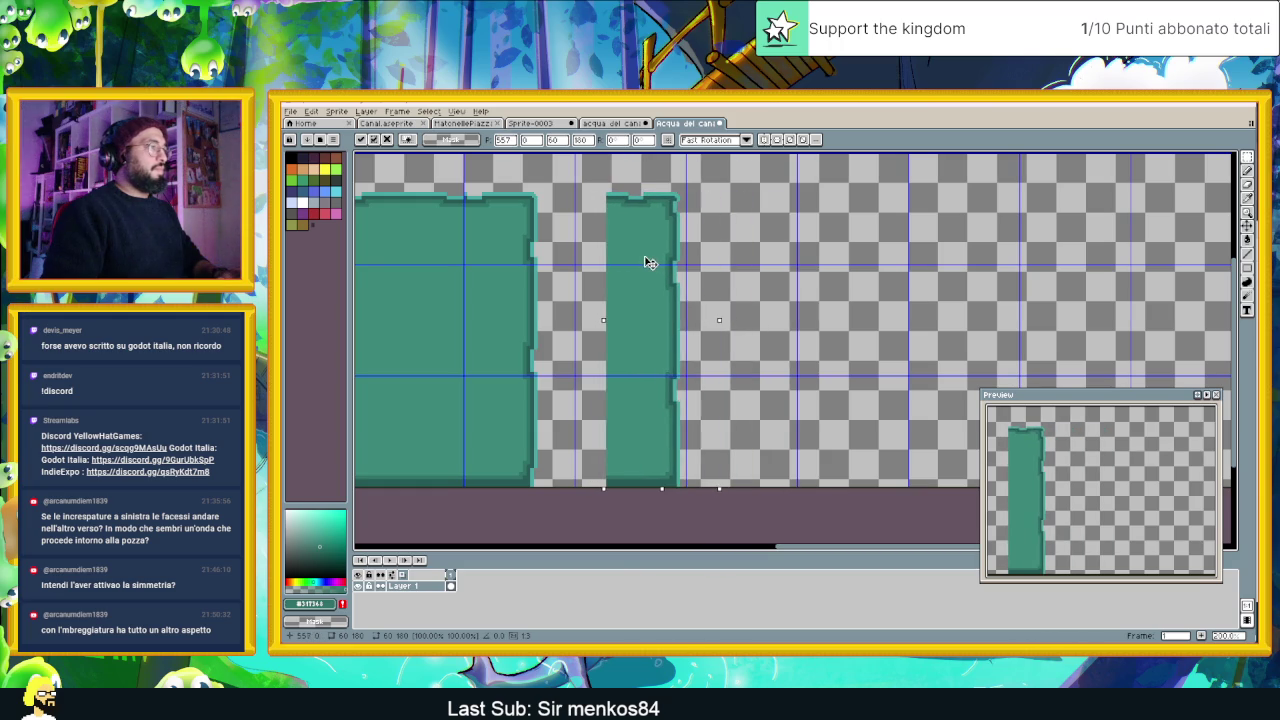
pyautogui.moveTo(650, 261); pyautogui.dragTo(650, 259)
pyautogui.press('Down')
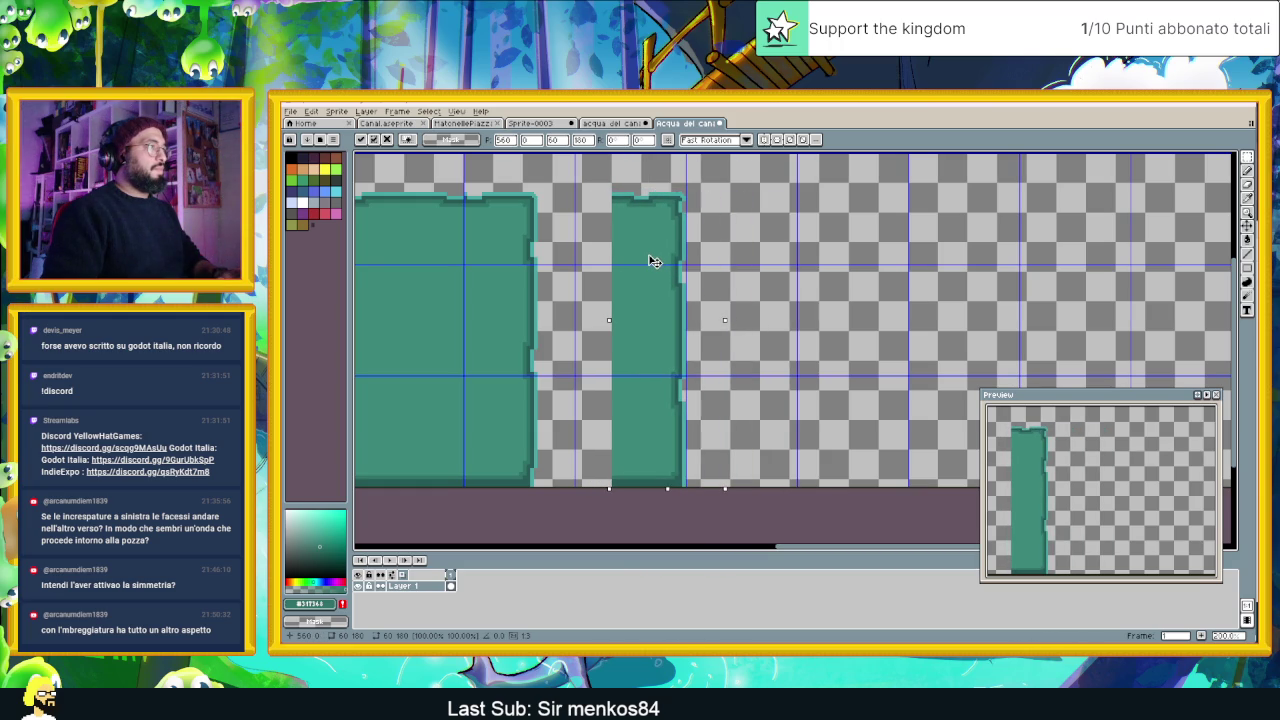
pyautogui.moveTo(652, 261); pyautogui.dragTo(618, 261)
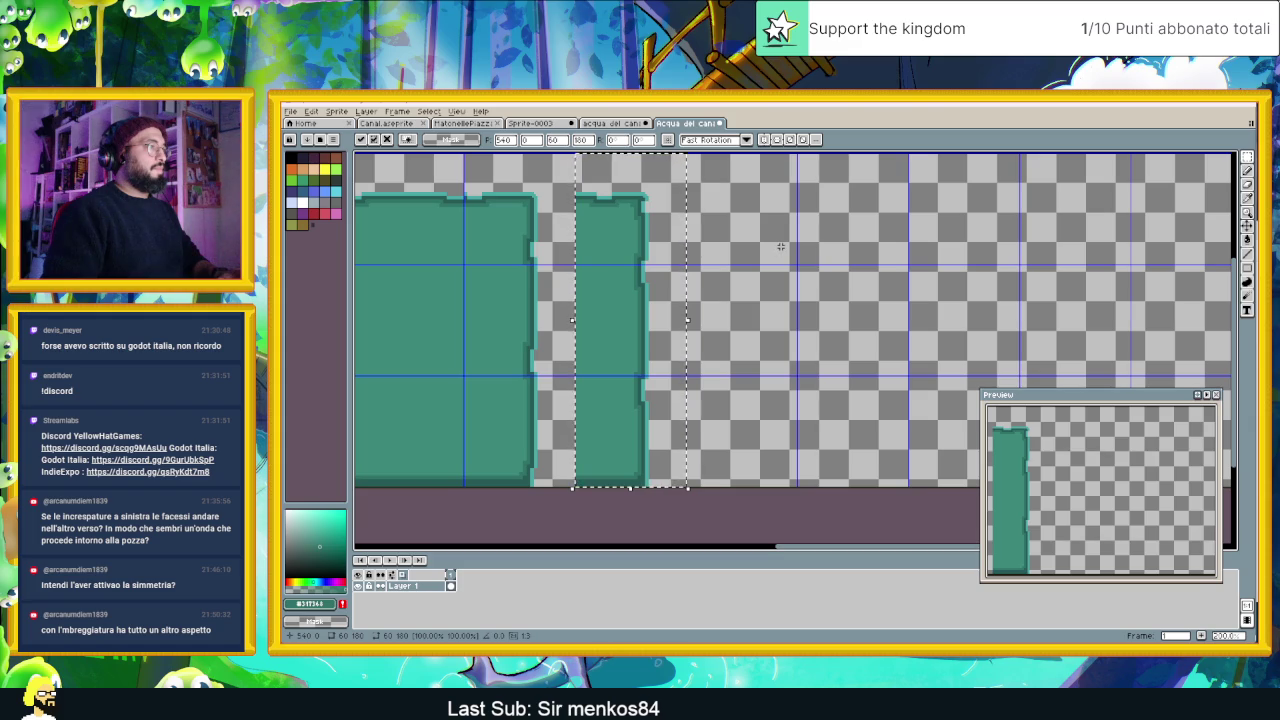
pyautogui.click(749, 240)
# - Paste frame 3's column into the tile sheet beside the other strips
pyautogui.hotkey('ctrl', 'shift', 'Tab')
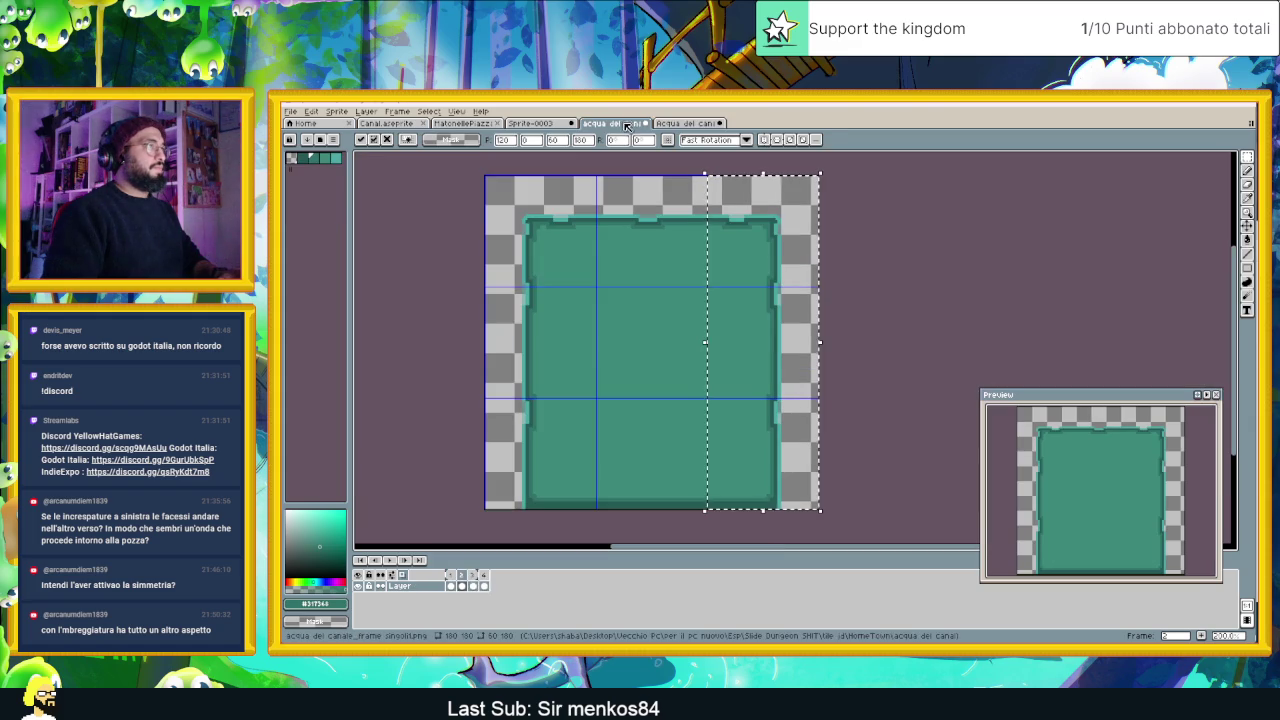
pyautogui.click(473, 586)
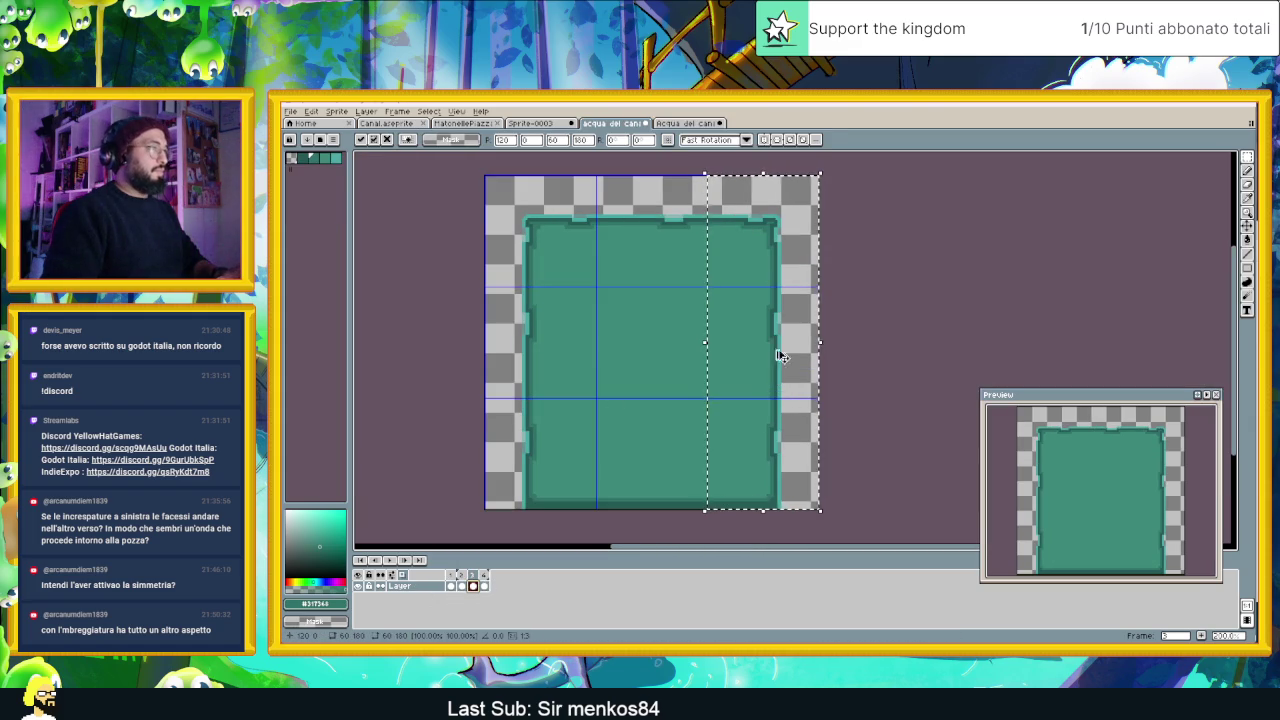
pyautogui.click(690, 124)
pyautogui.hotkey('ctrl', 'v')
pyautogui.moveTo(777, 266); pyautogui.dragTo(734, 271)
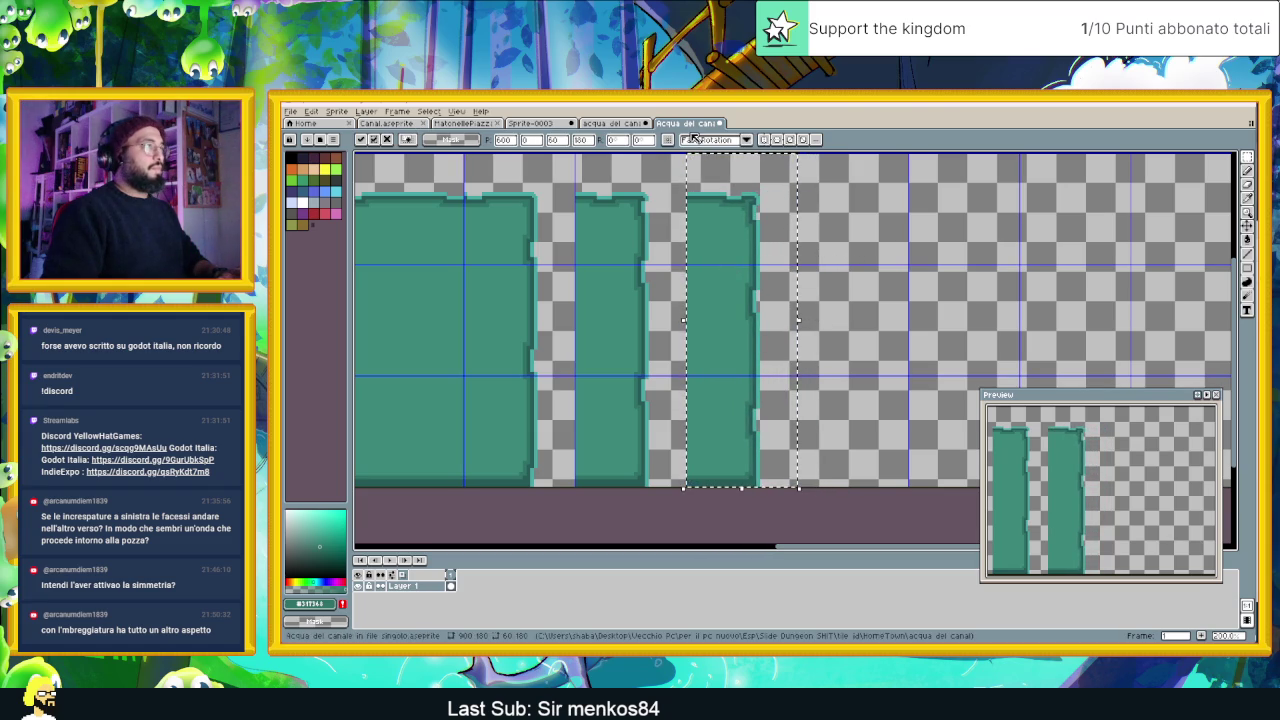
# - Paste frame 4's column into the tile sheet as the last narrow strip
pyautogui.hotkey('ctrl', 'shift', 'Tab')
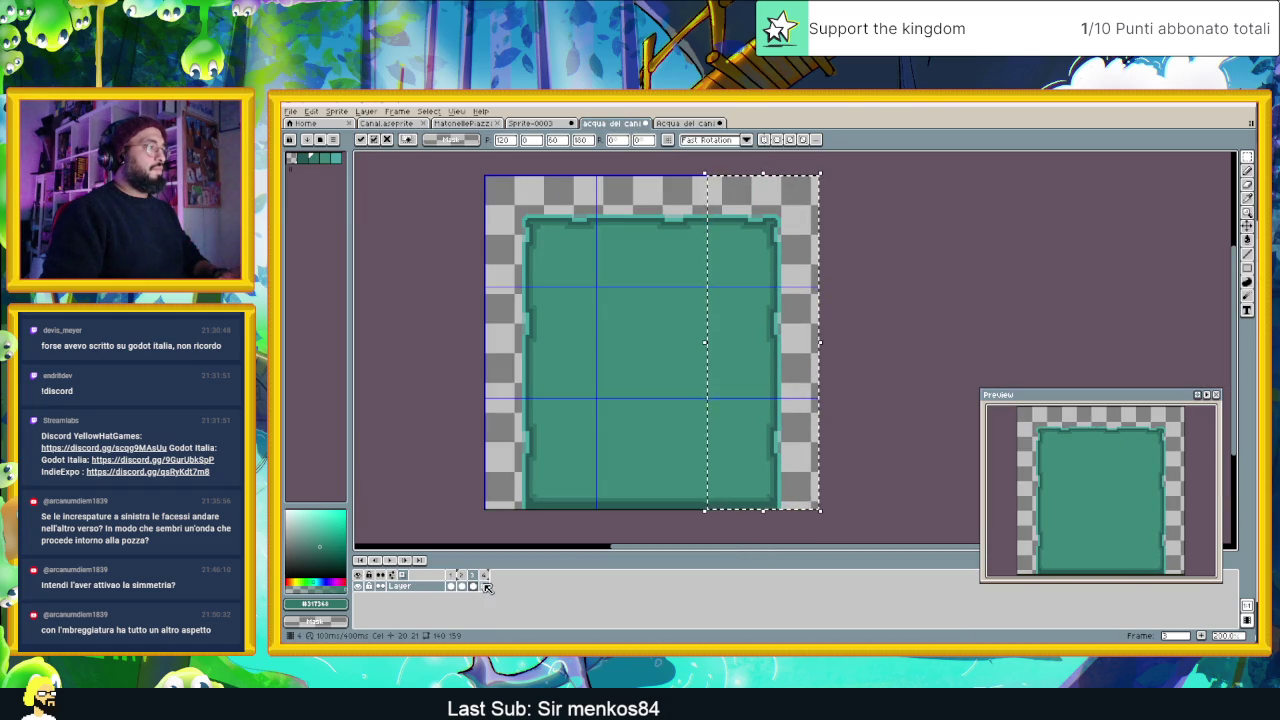
pyautogui.press('.')
pyautogui.hotkey('ctrl', 'v')
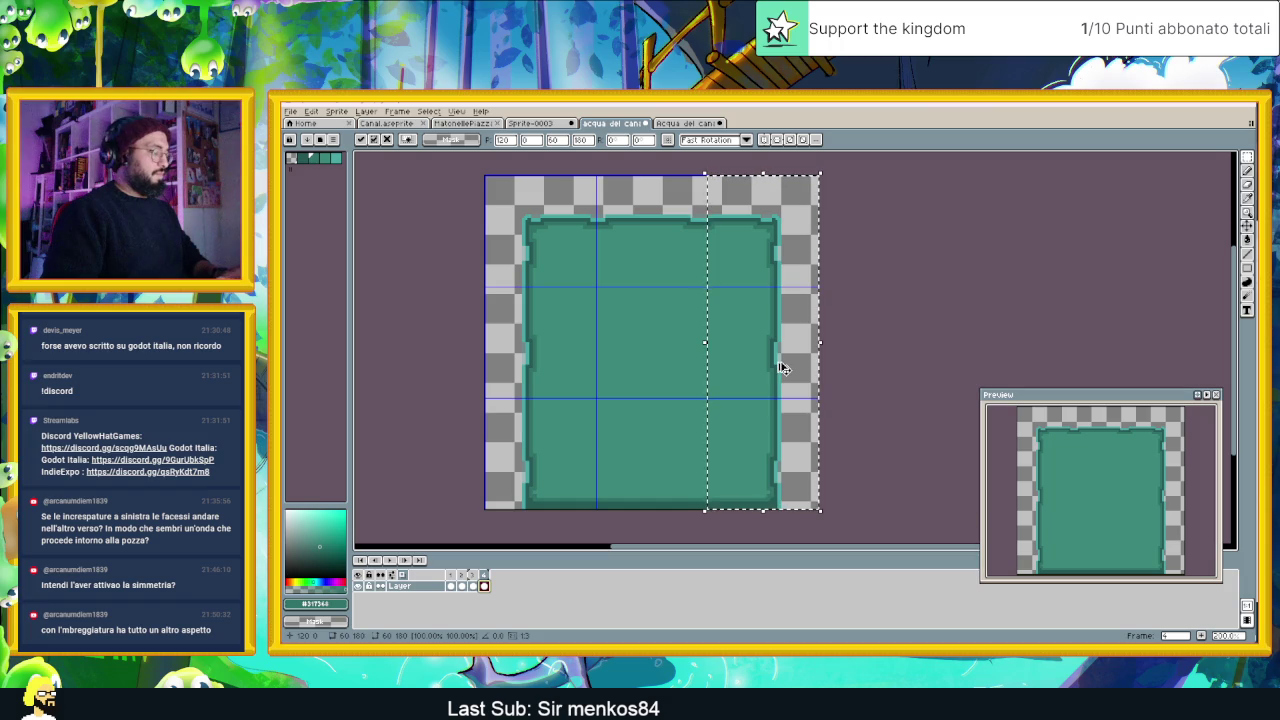
pyautogui.hotkey('ctrl', 'Tab')
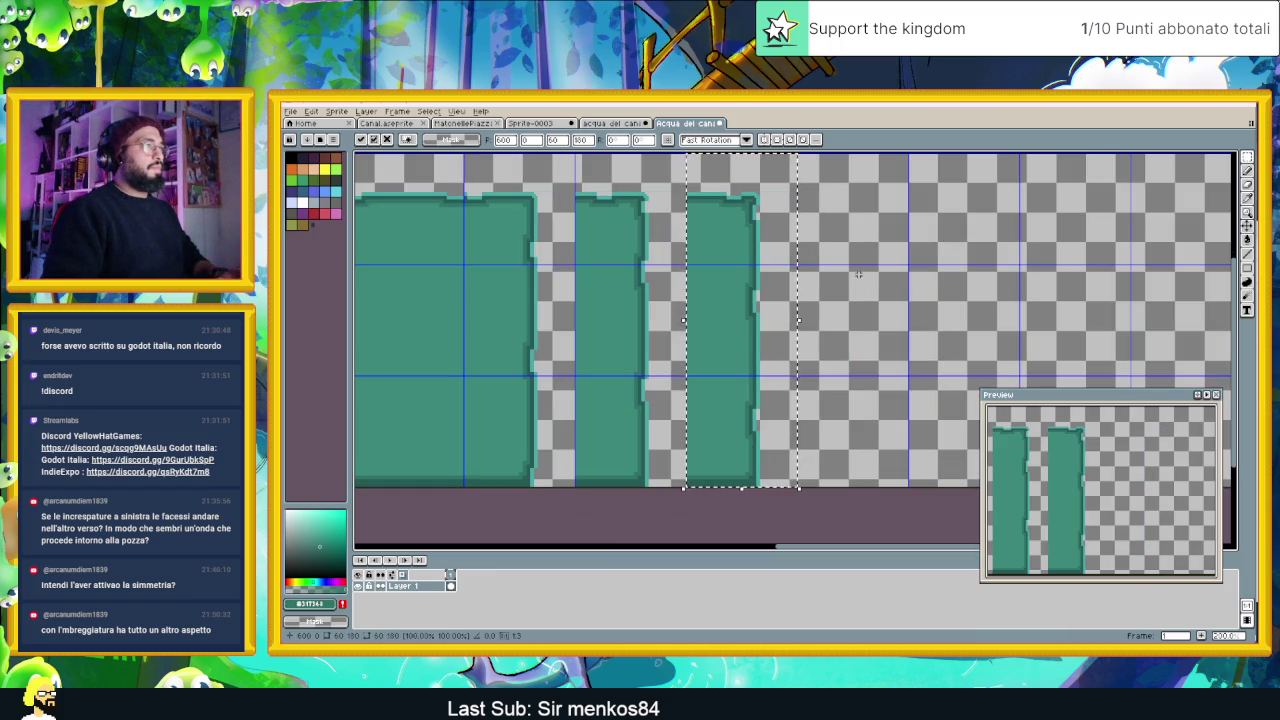
pyautogui.moveTo(716, 284)
pyautogui.mouseDown()
pyautogui.moveTo(765, 284)
pyautogui.moveTo(684, 283)
pyautogui.mouseUp()
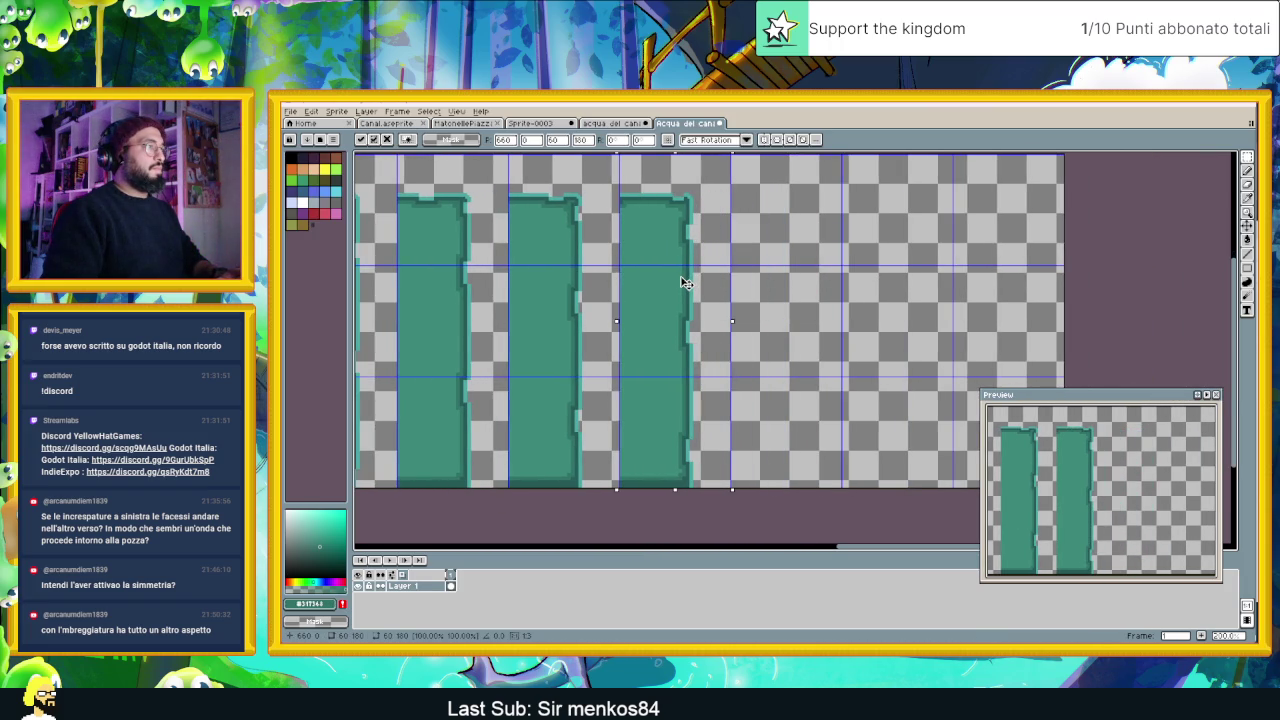
pyautogui.press('Return')
# - Save the canal-water tile sheet
pyautogui.scroll(-2, 875, 269)
pyautogui.scroll(-1, 850, 290)
pyautogui.scroll(1, 830, 300)
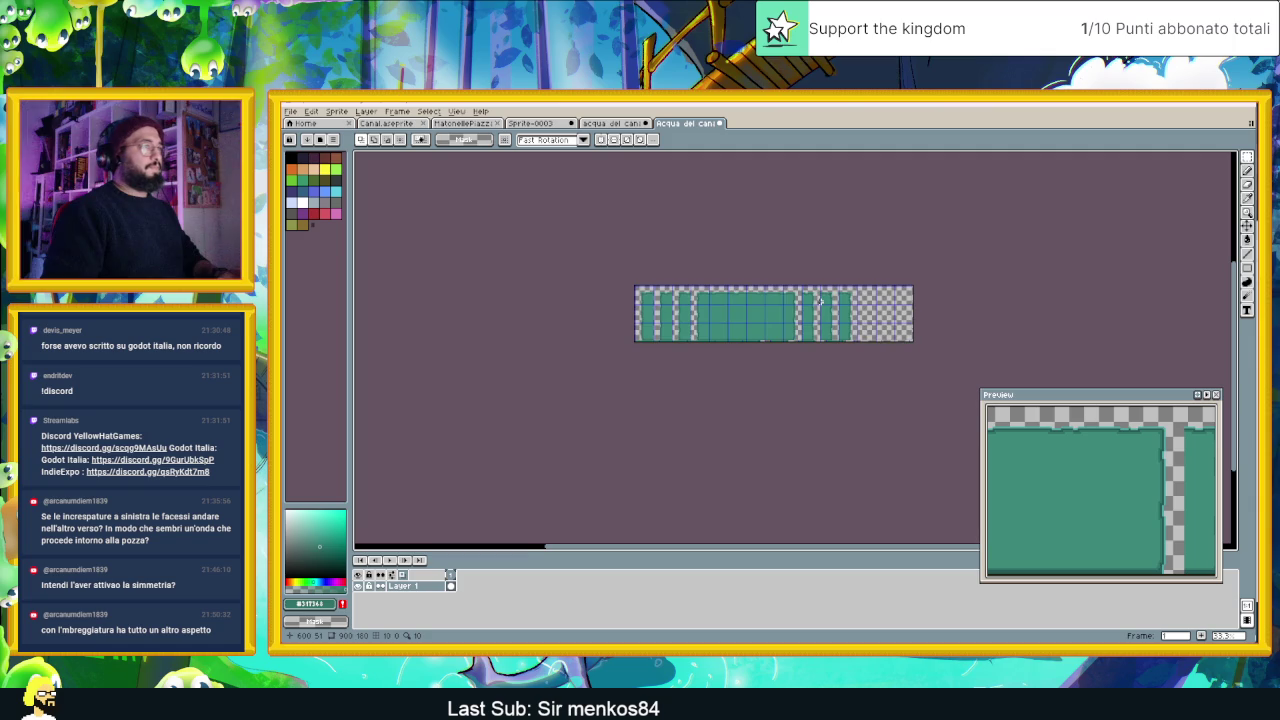
pyautogui.scroll(1, 820, 305)
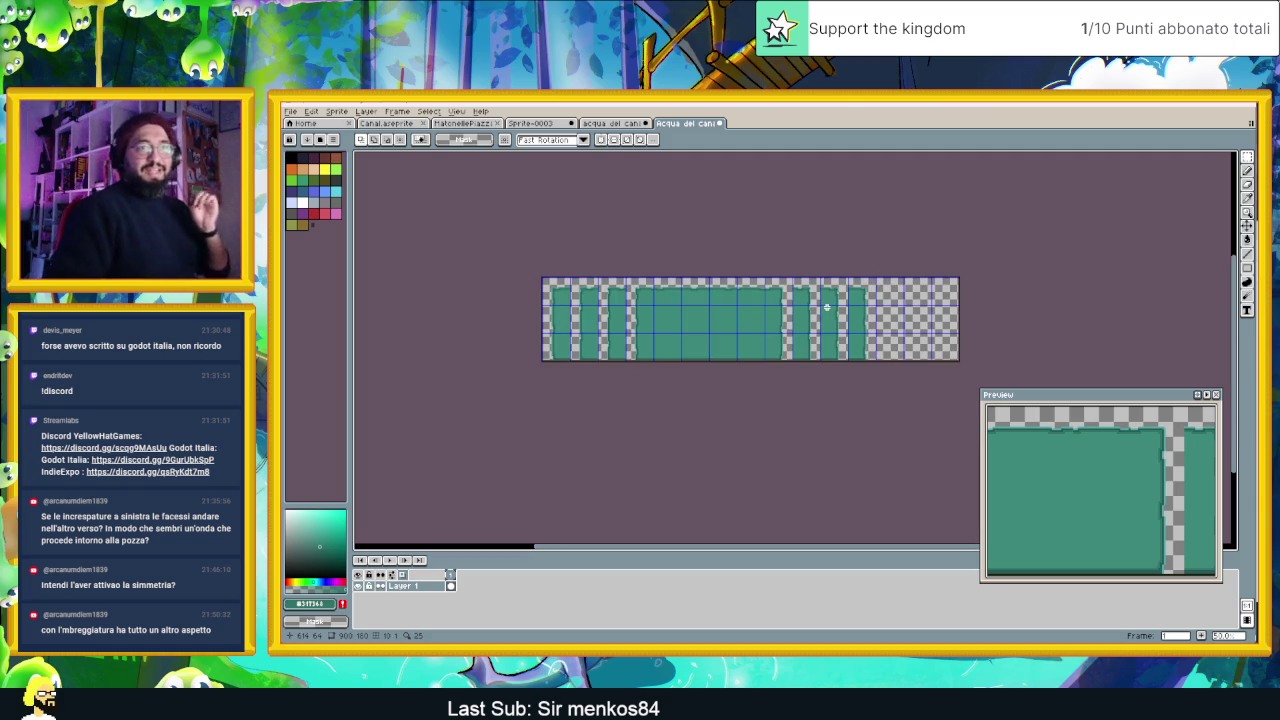
pyautogui.hotkey('ctrl', 's')
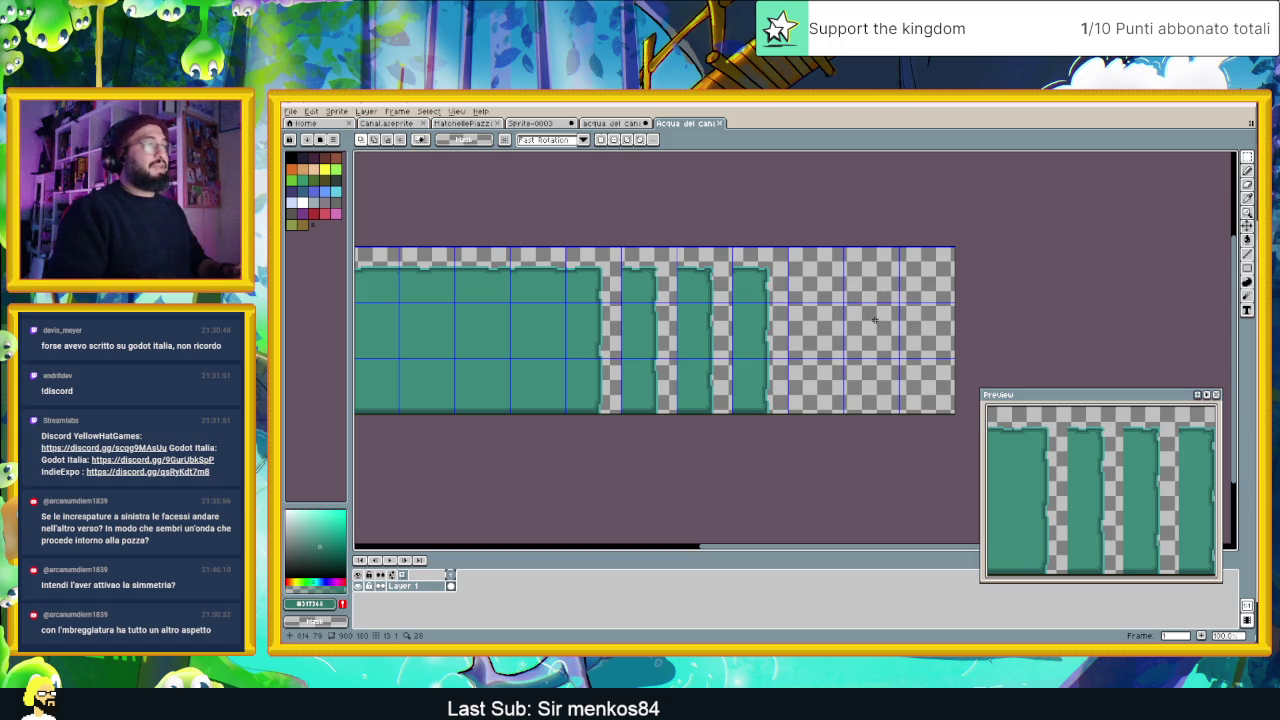
# - Add 60 pixels of canvas width on the right, making it 960×180
pyautogui.click(367, 112)
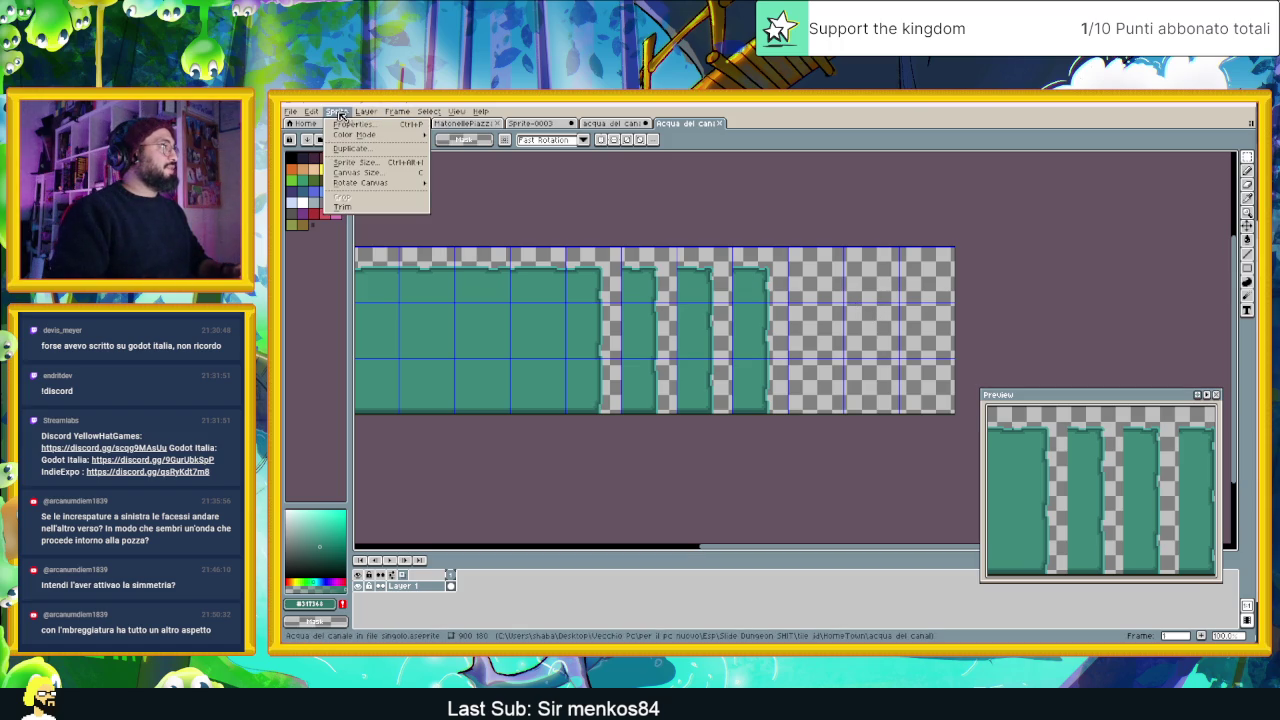
pyautogui.click(376, 173)
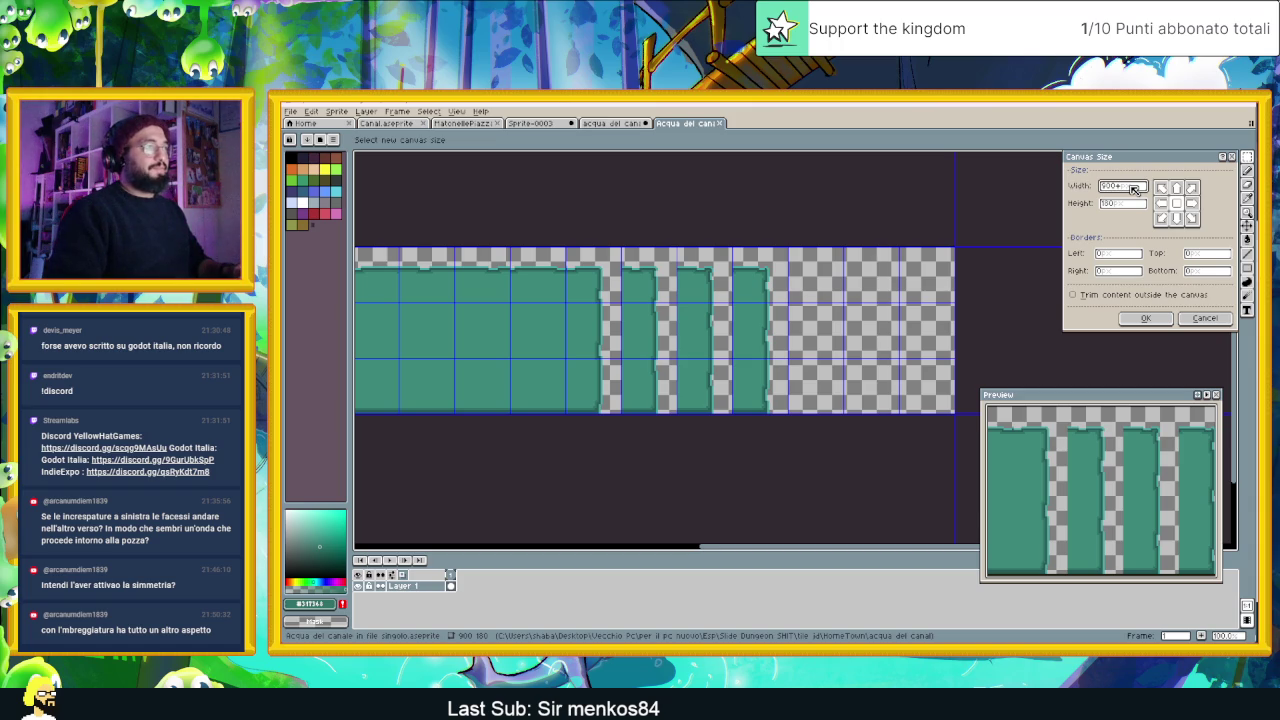
pyautogui.write('60')
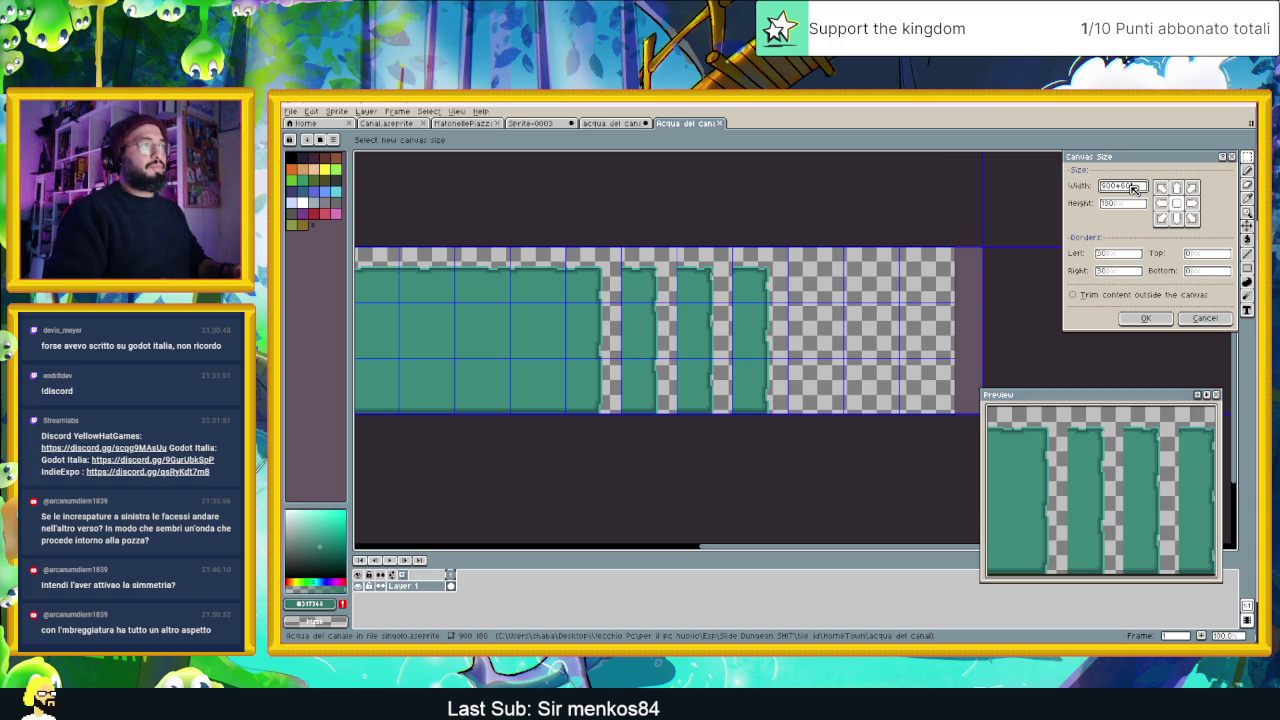
pyautogui.click(1164, 203)
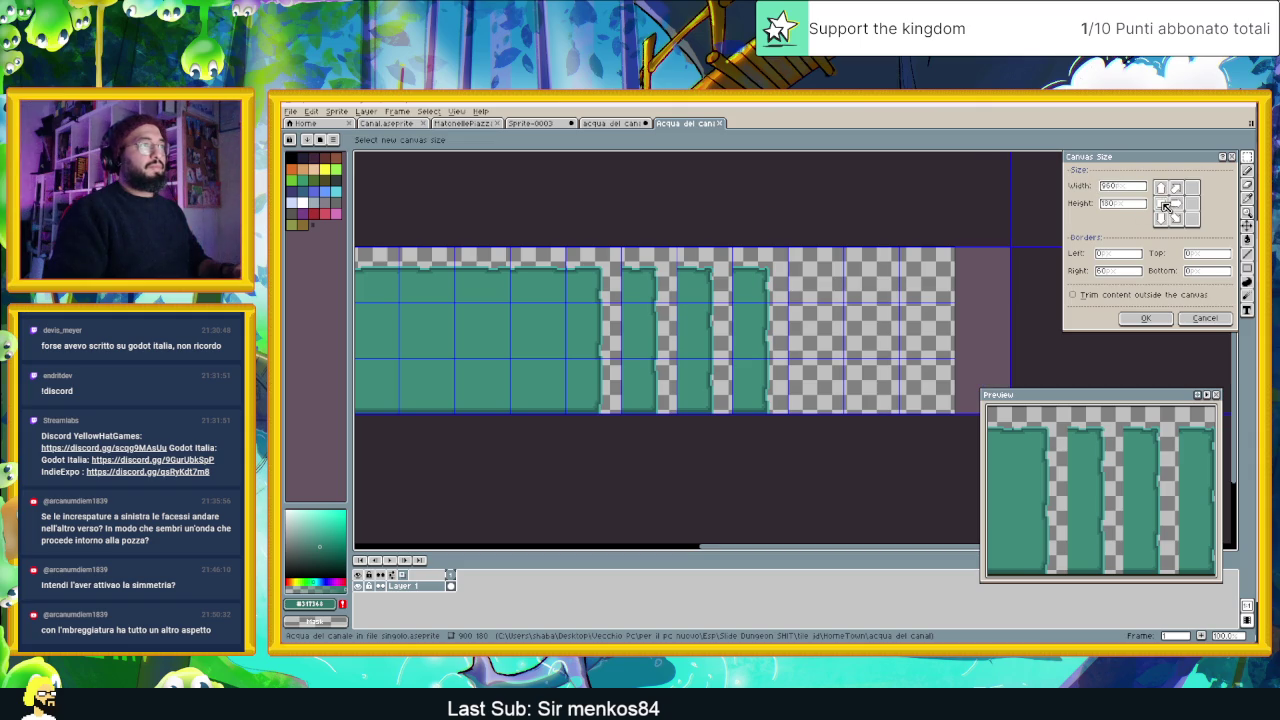
pyautogui.scroll(-2, 848, 325)
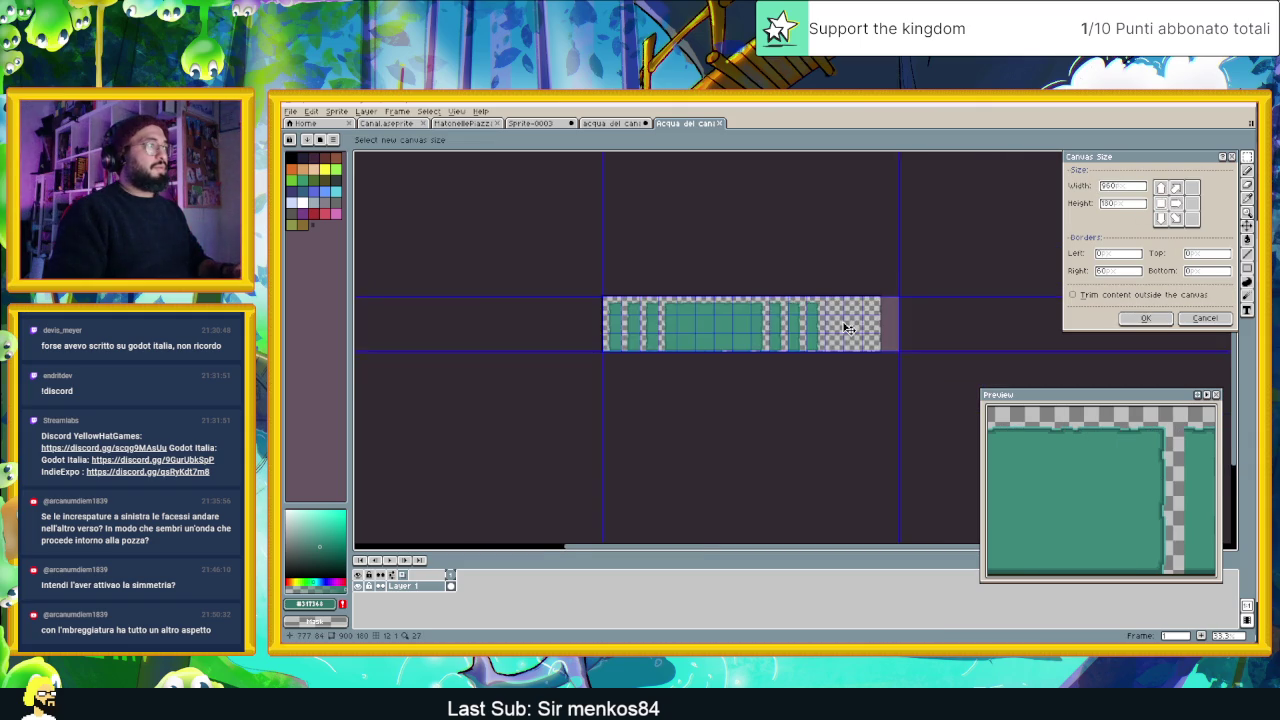
pyautogui.click(1142, 318)
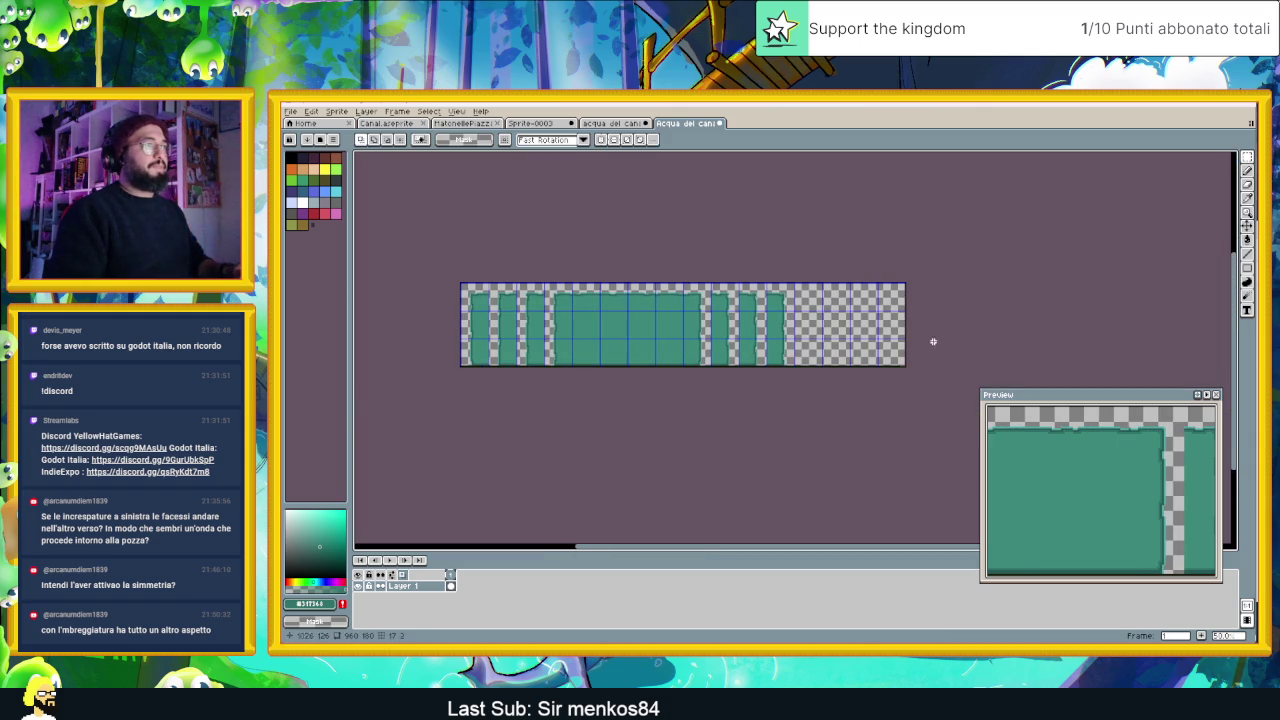
# - Save the widened canal-water sprite
pyautogui.scroll(1, 946, 341)
pyautogui.scroll(1, 755, 267)
pyautogui.scroll(-1, 867, 305)
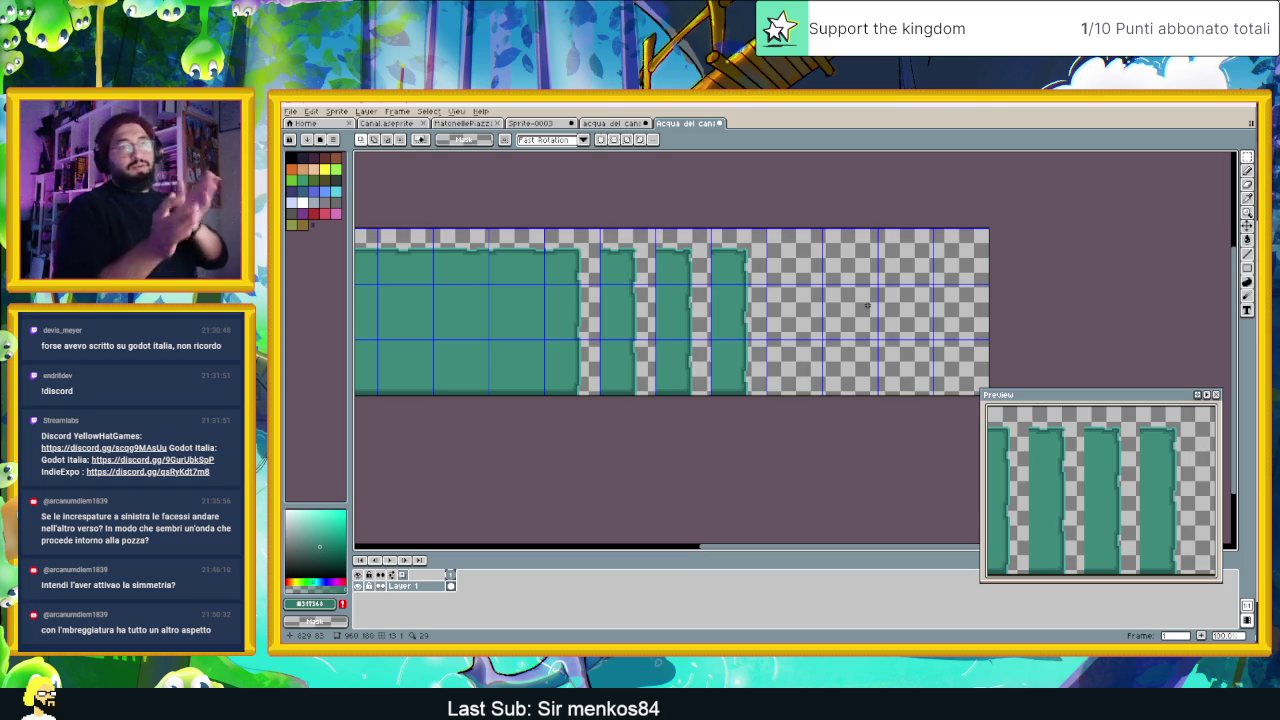
pyautogui.scroll(-1, 783, 324)
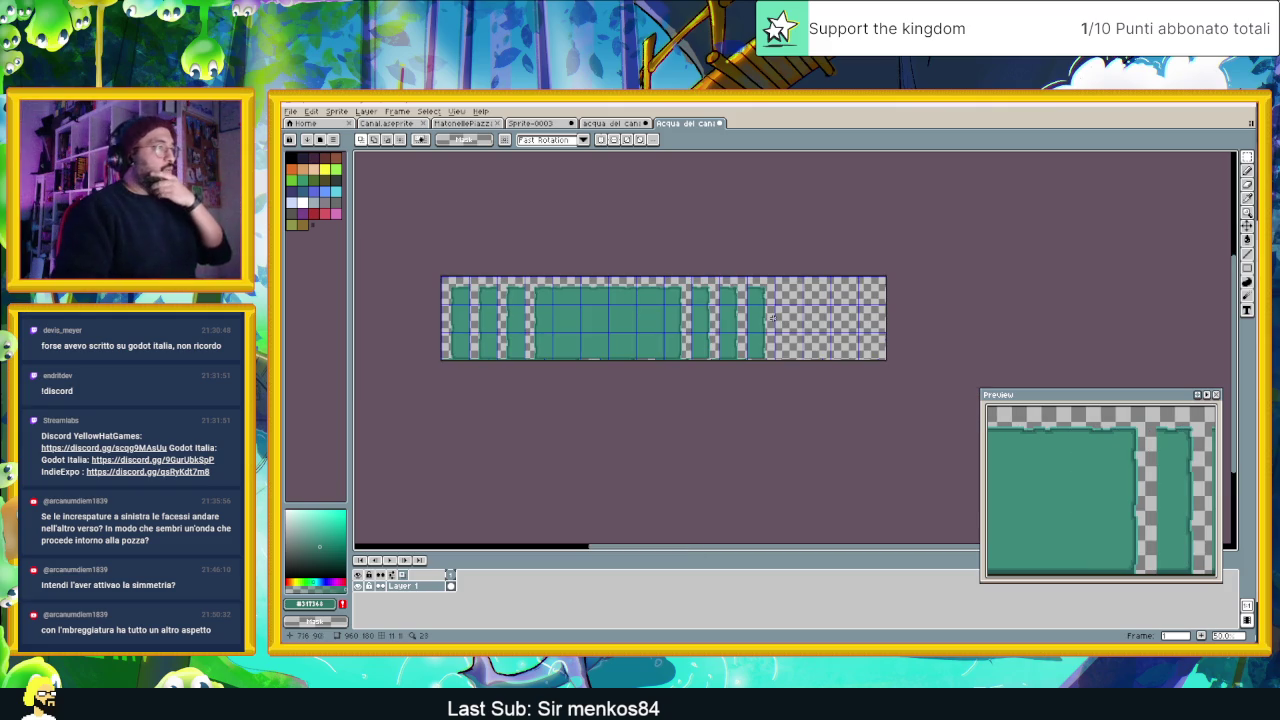
pyautogui.scroll(1, 749, 317)
pyautogui.hotkey('ctrl', 's')
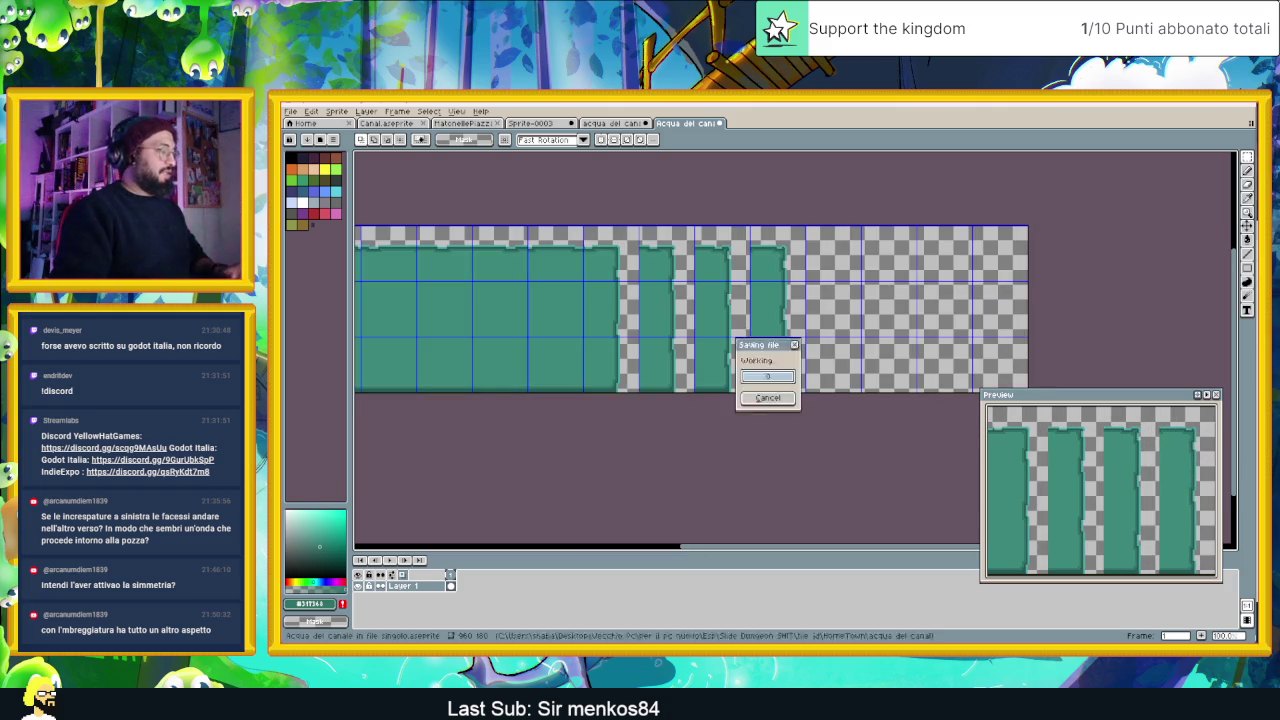
# - Export the sprite as 'Acqua del canale in file singolo.png' and minimize Aseprite
pyautogui.click(290, 111)
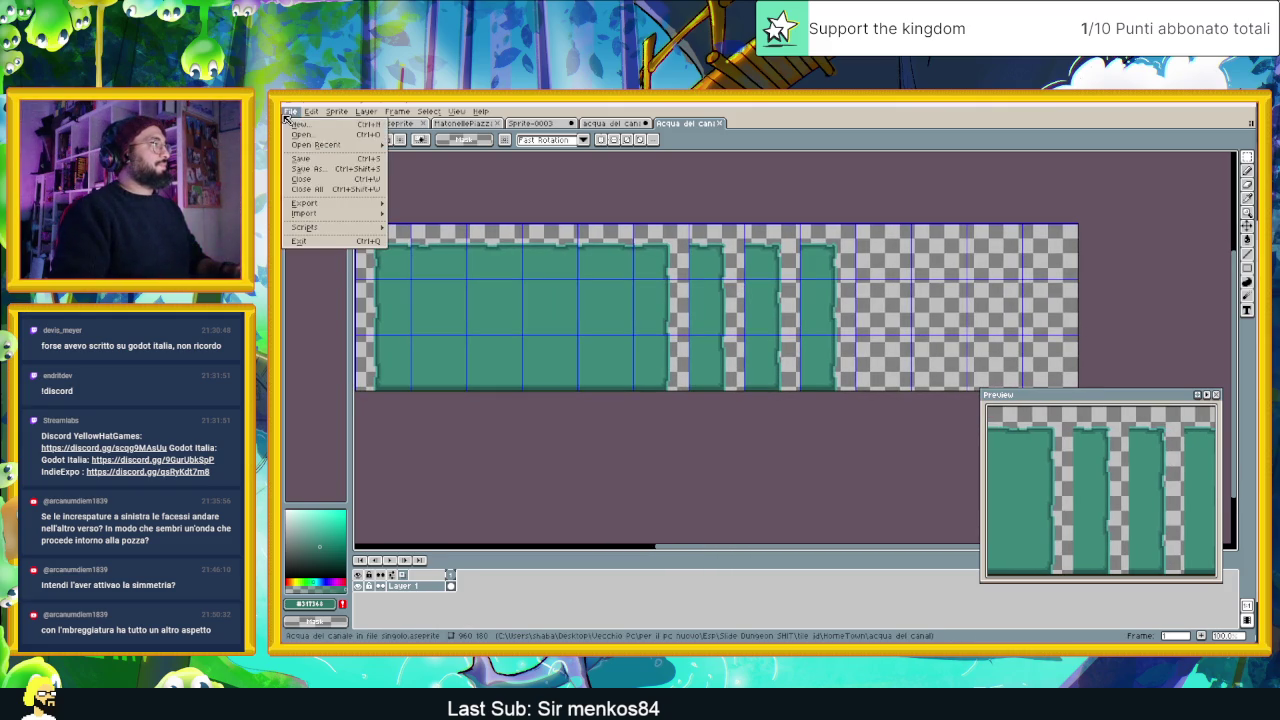
pyautogui.moveTo(305, 203)
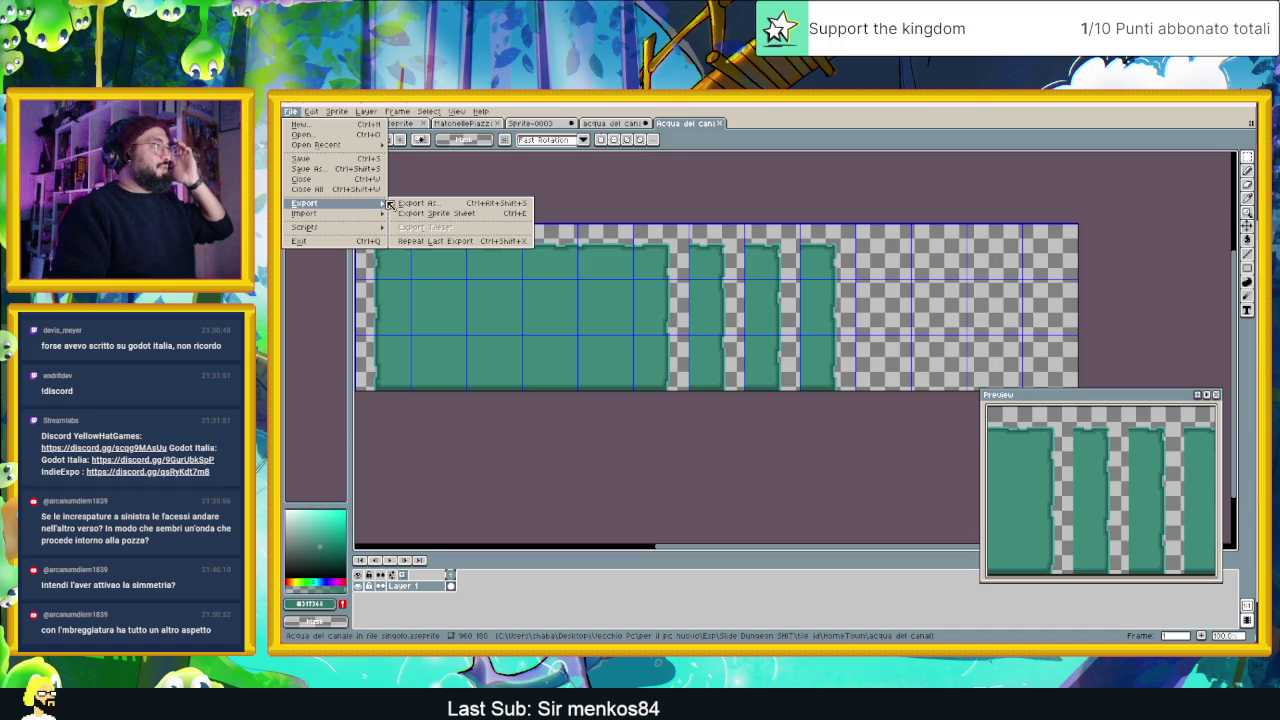
pyautogui.click(430, 205)
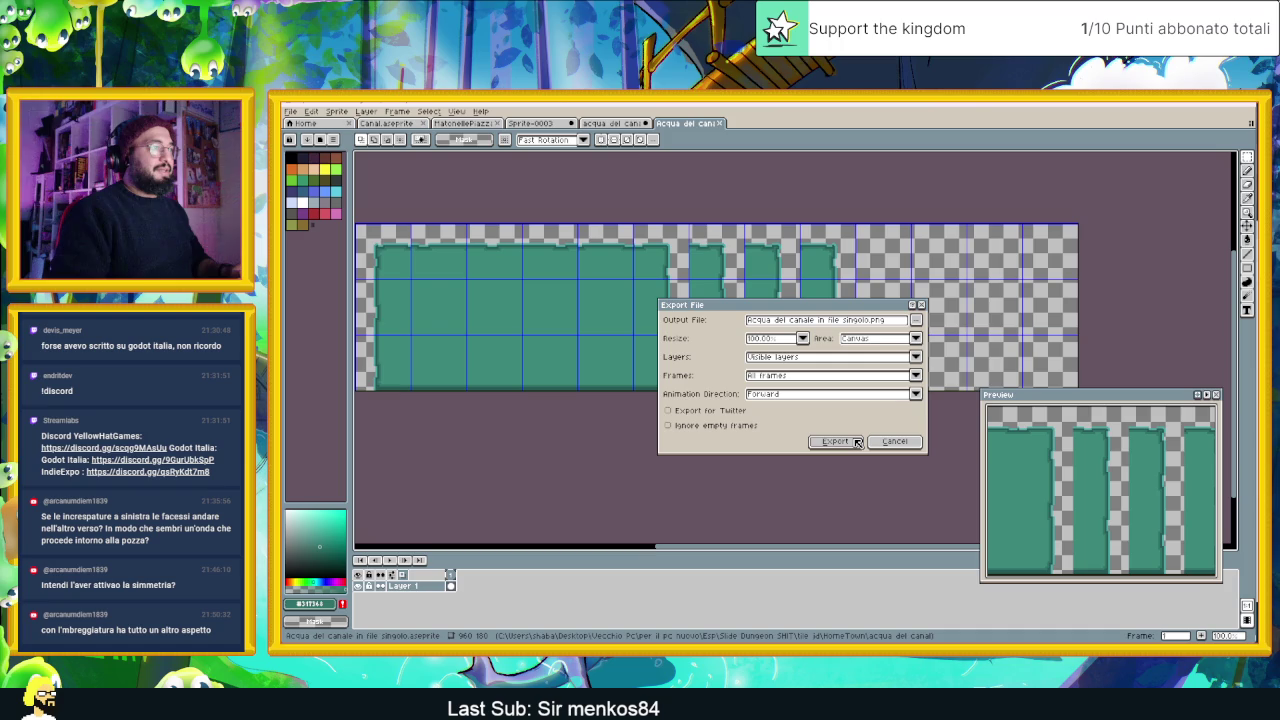
pyautogui.click(856, 442)
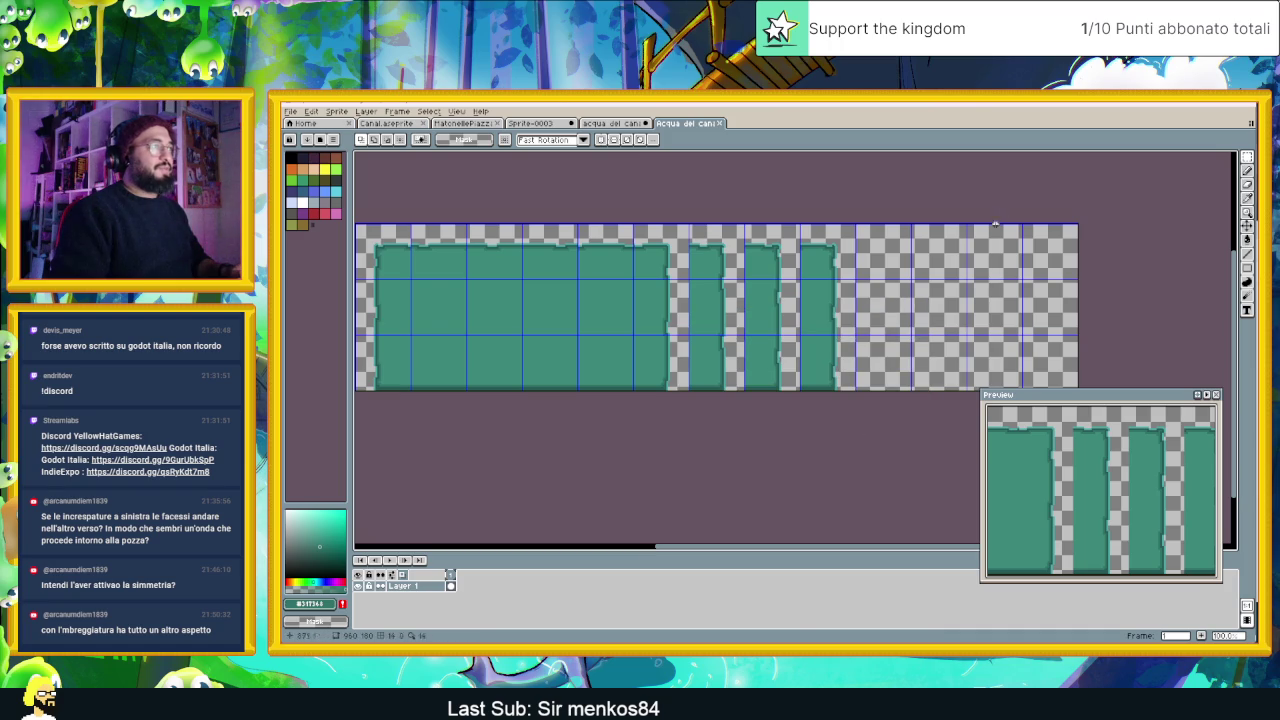
pyautogui.click(1198, 103)
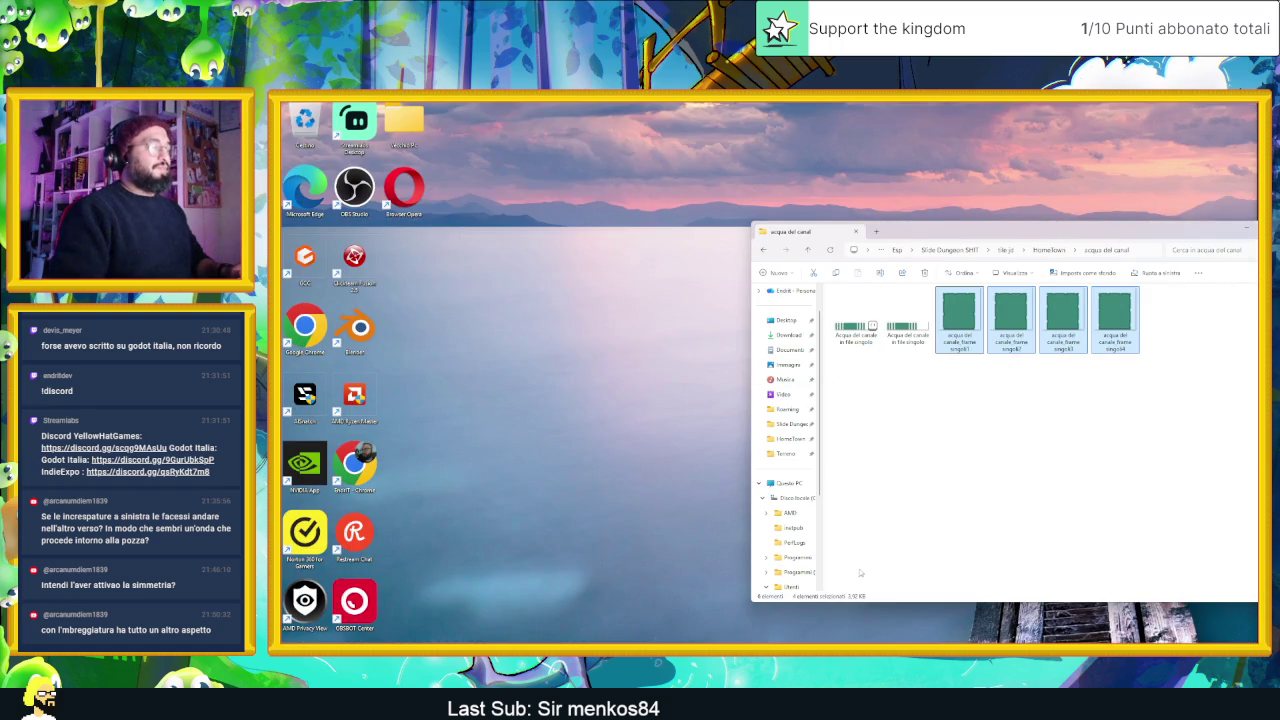
# - Select the single-file canal-water PNG in Explorer and bring the Godot editor back
pyautogui.click(914, 307)
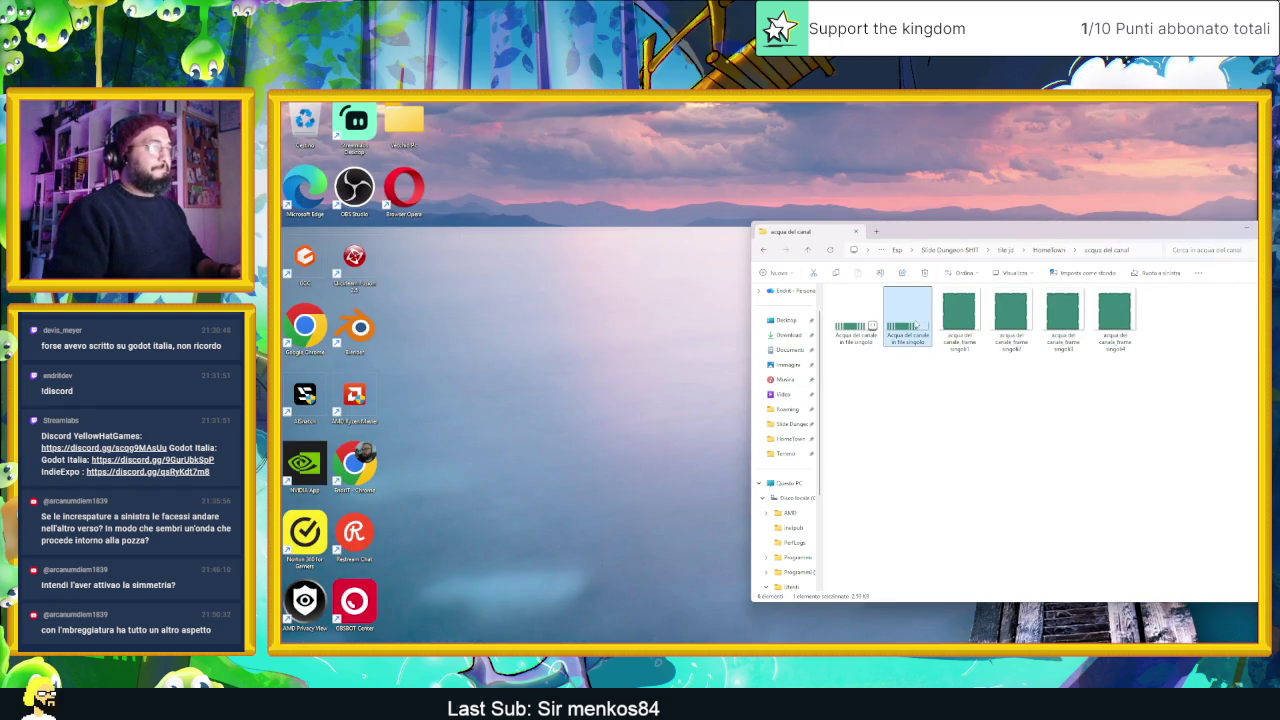
pyautogui.hotkey('alt', 'Tab')
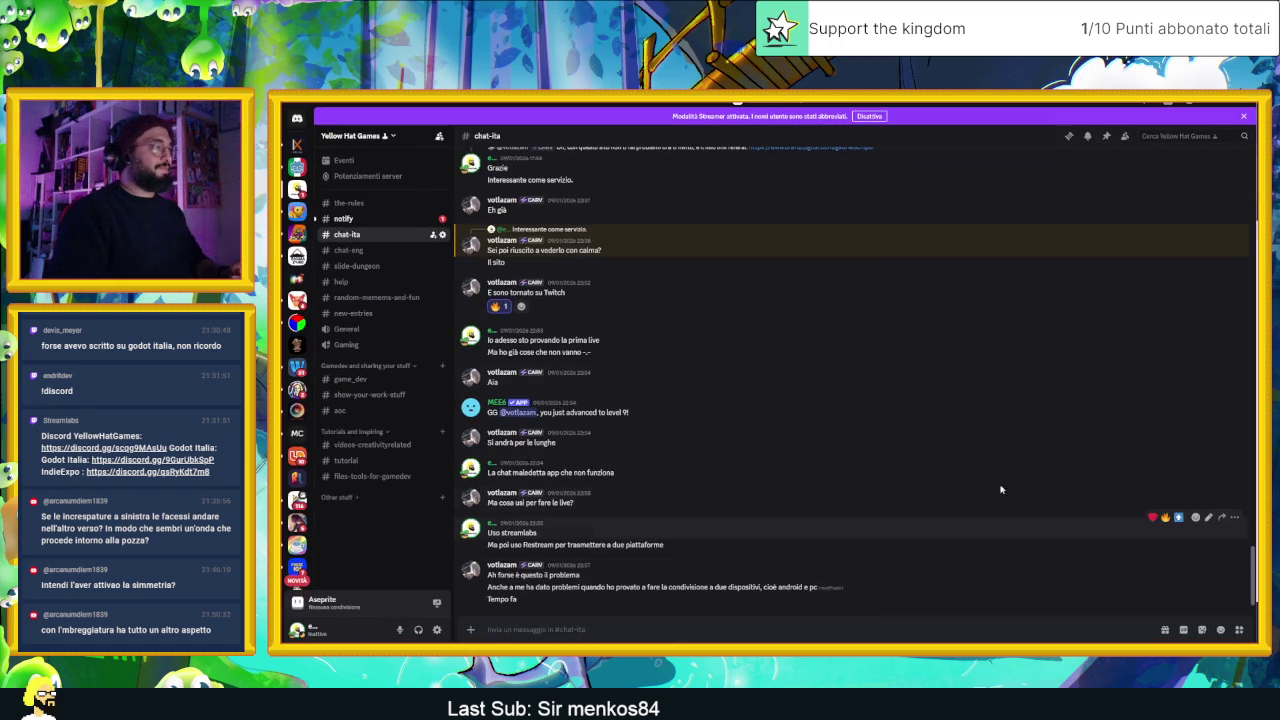
pyautogui.press('super+Down')
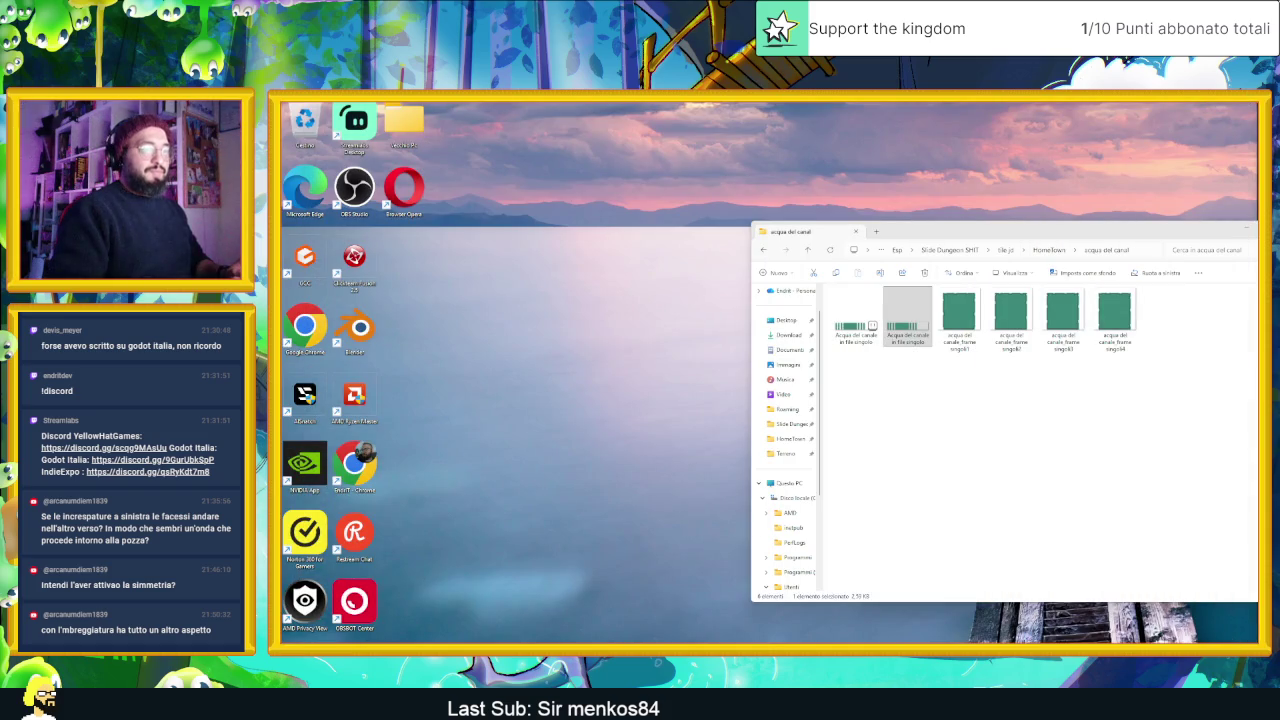
pyautogui.hotkey('alt', 'Tab')
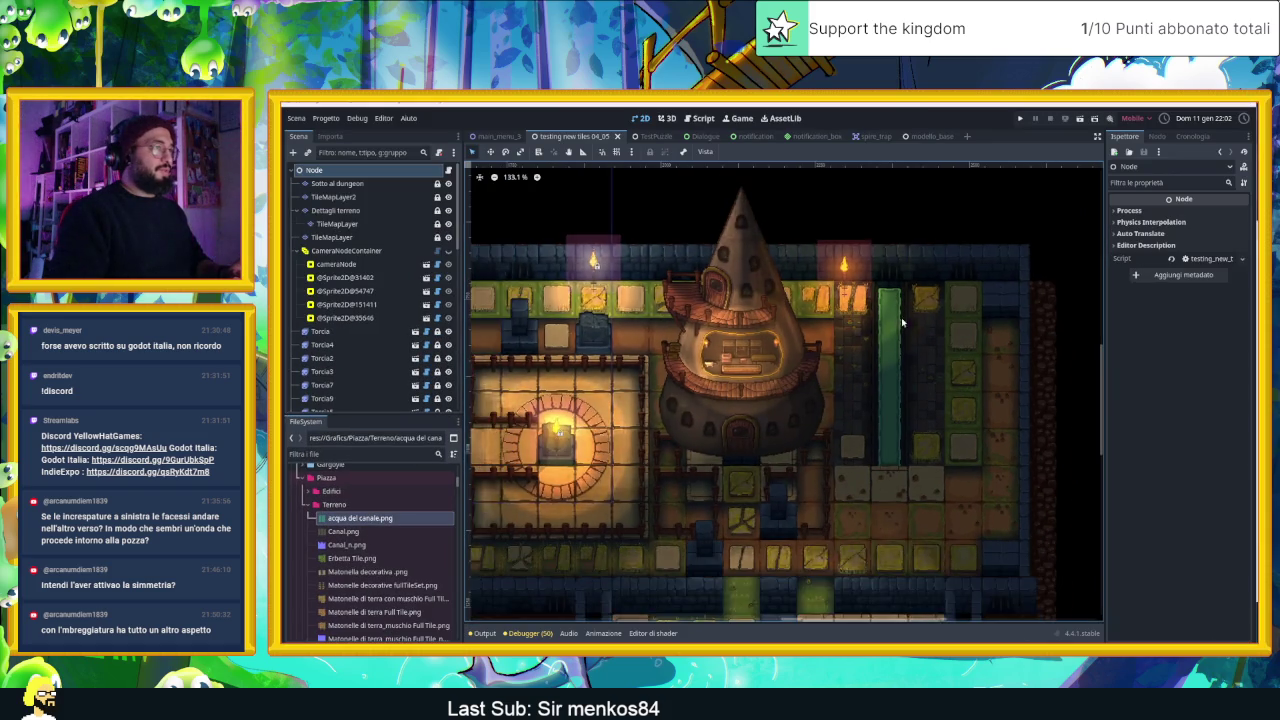
# - Import 'Acqua del canale in file singolo.png' into Terreno and select the Sotto al dungeon layer
pyautogui.scroll(2, 780, 289)
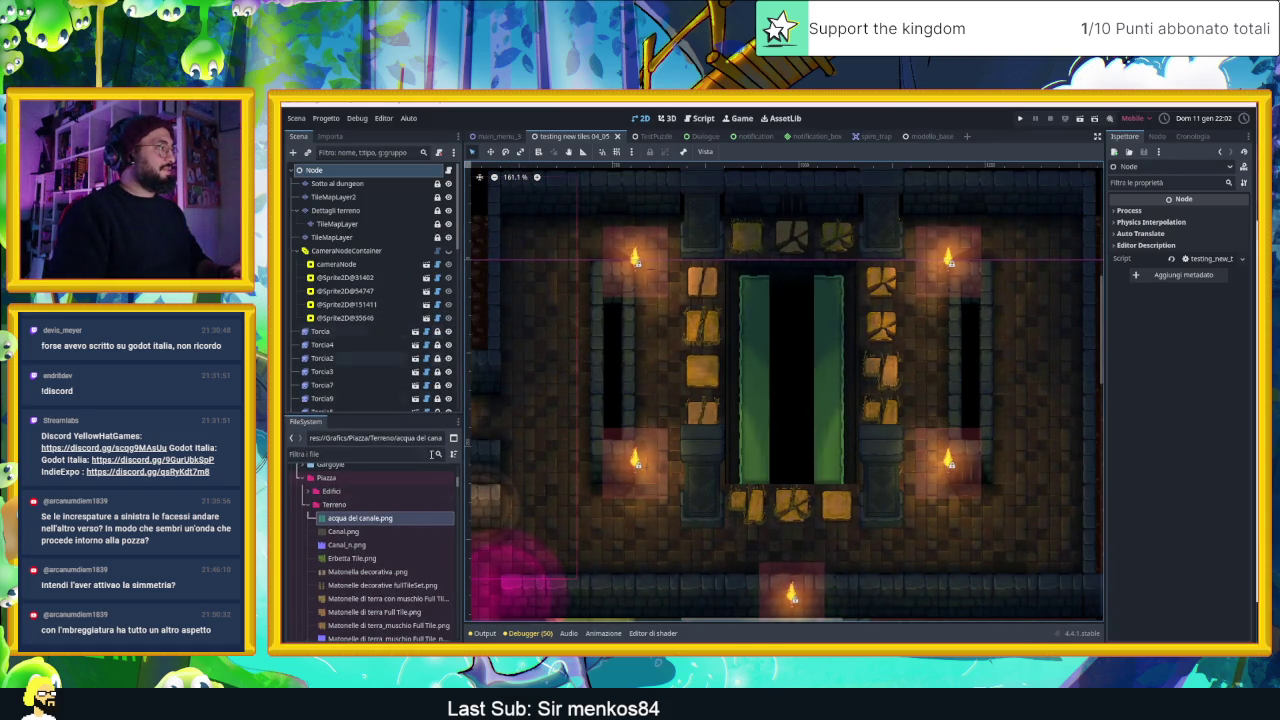
pyautogui.click(350, 506)
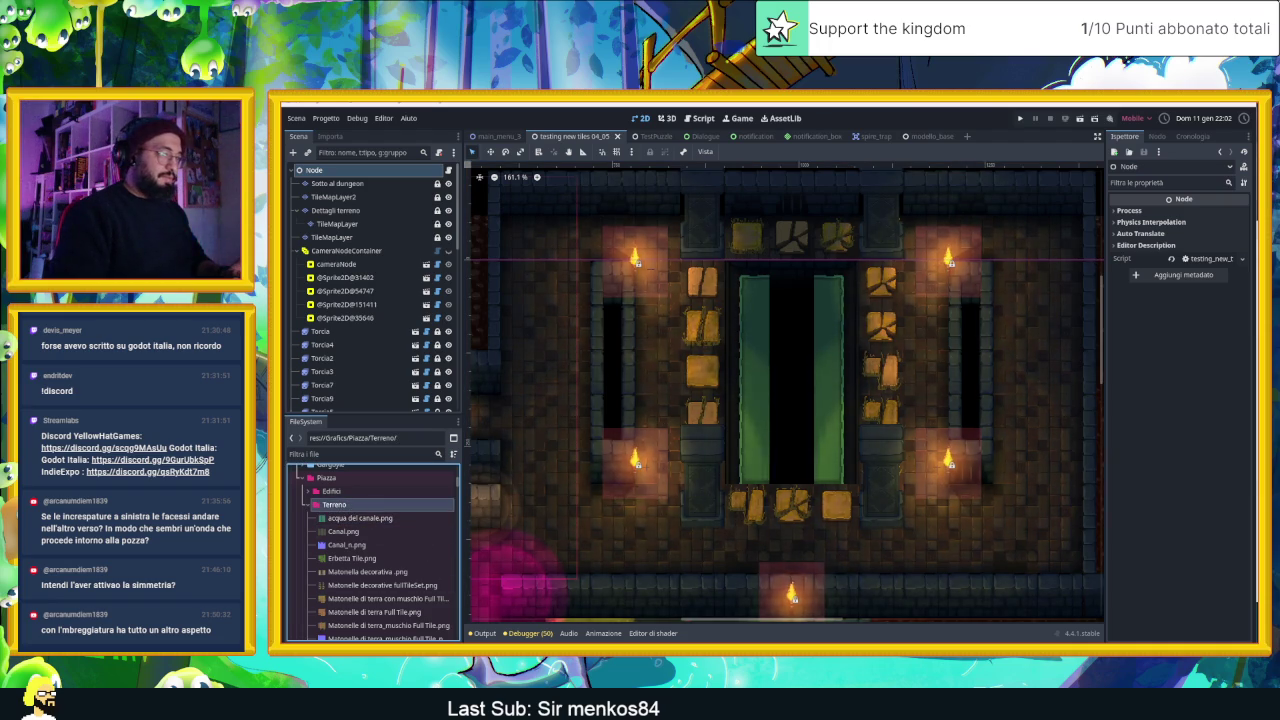
pyautogui.hotkey('alt', 'Tab')
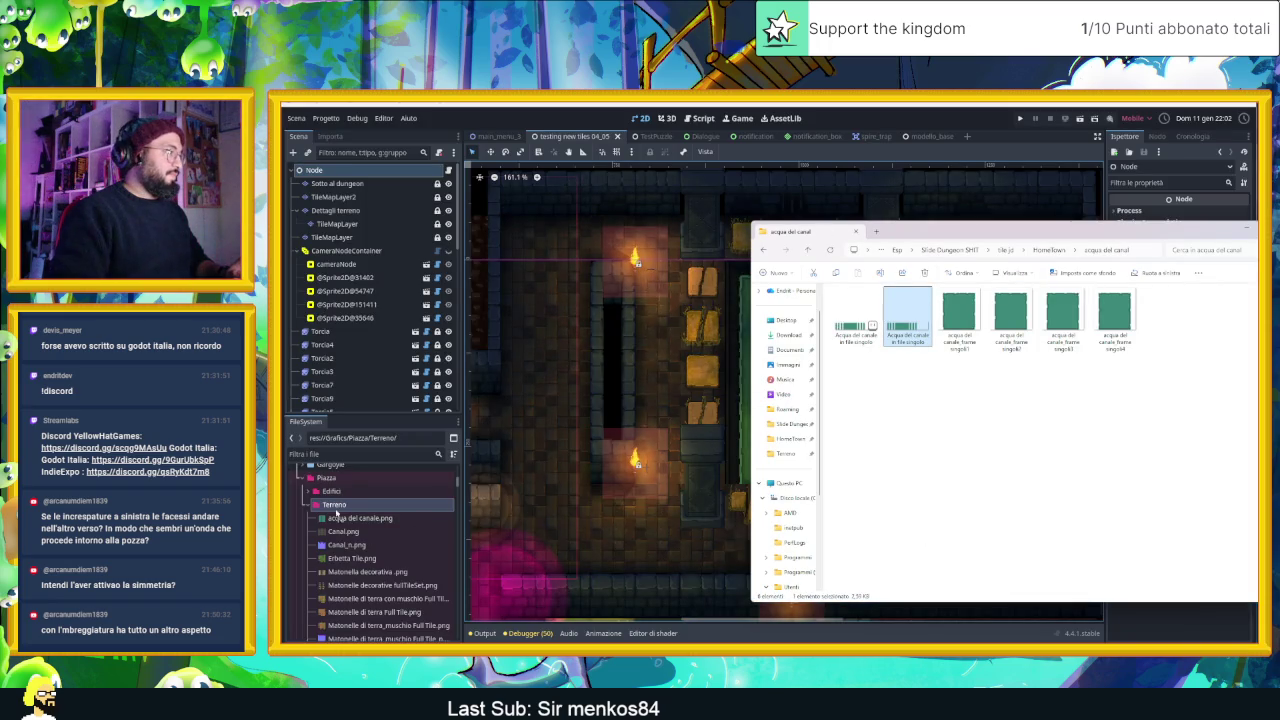
pyautogui.moveTo(335, 508); pyautogui.dragTo(371, 521)
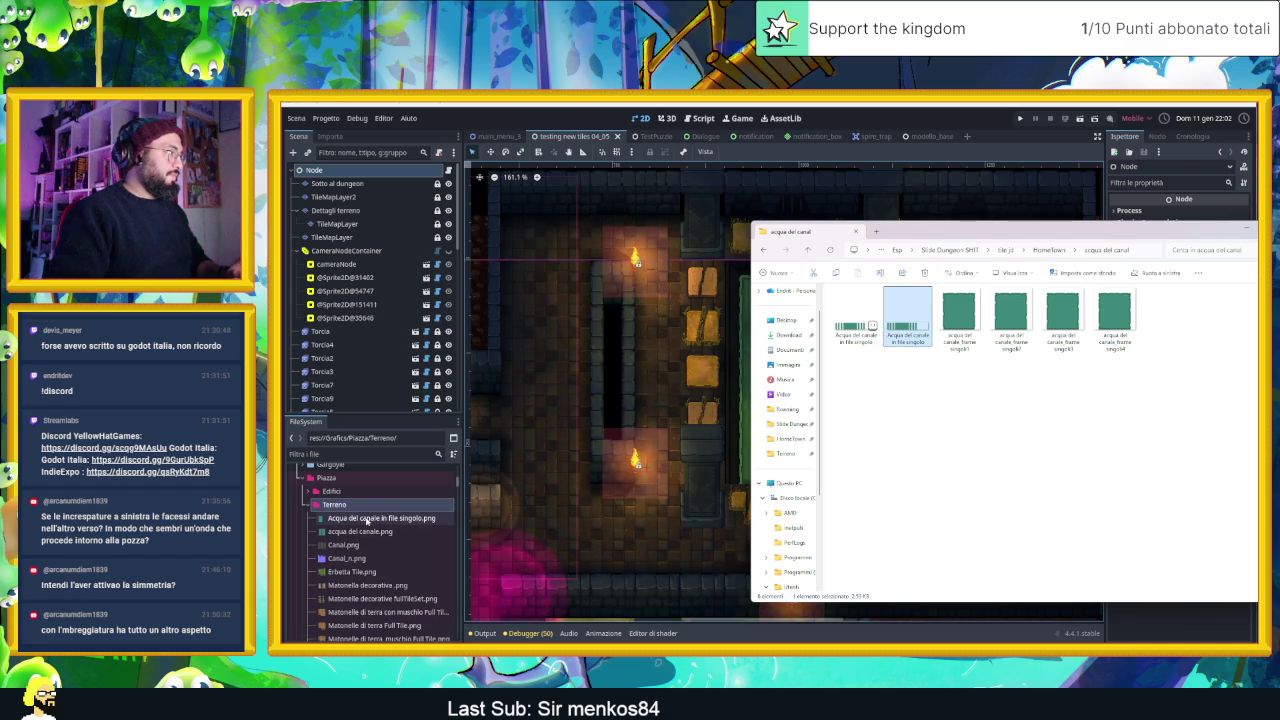
pyautogui.click(368, 519)
pyautogui.click(337, 183)
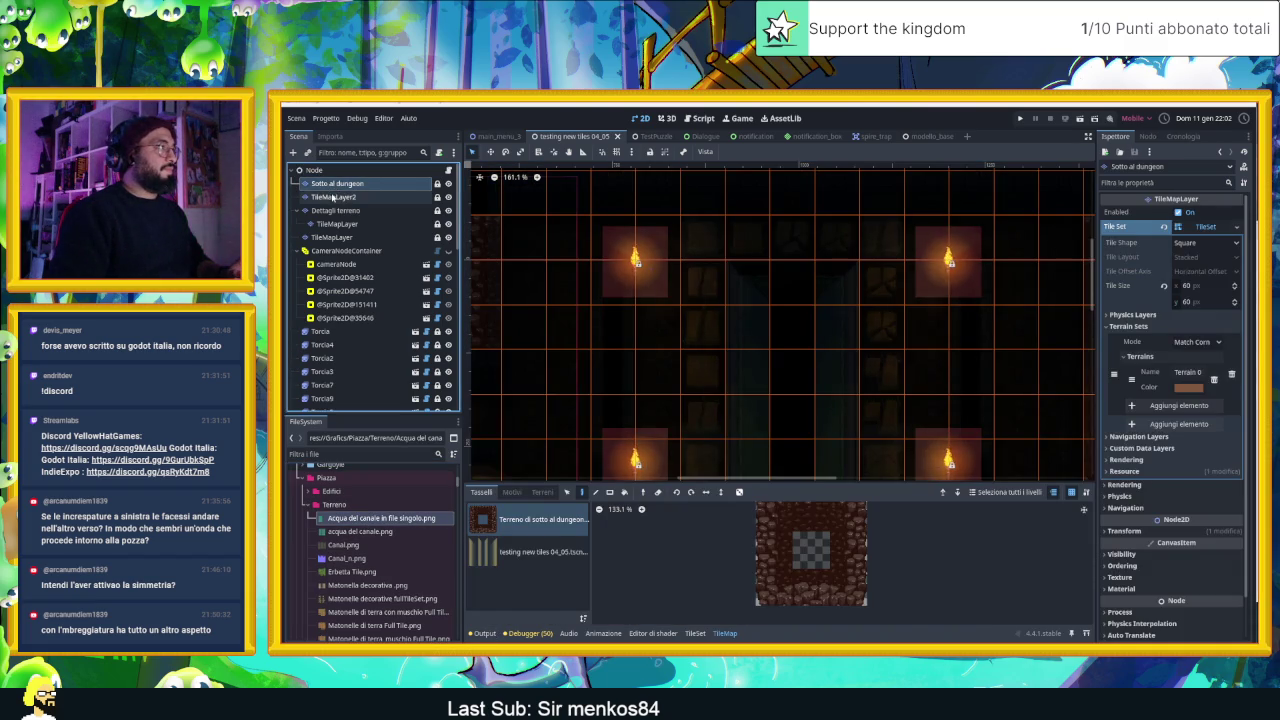
# - Open the TileSet editor on the green water atlas source and show its setup properties
pyautogui.click(333, 197)
pyautogui.click(335, 210)
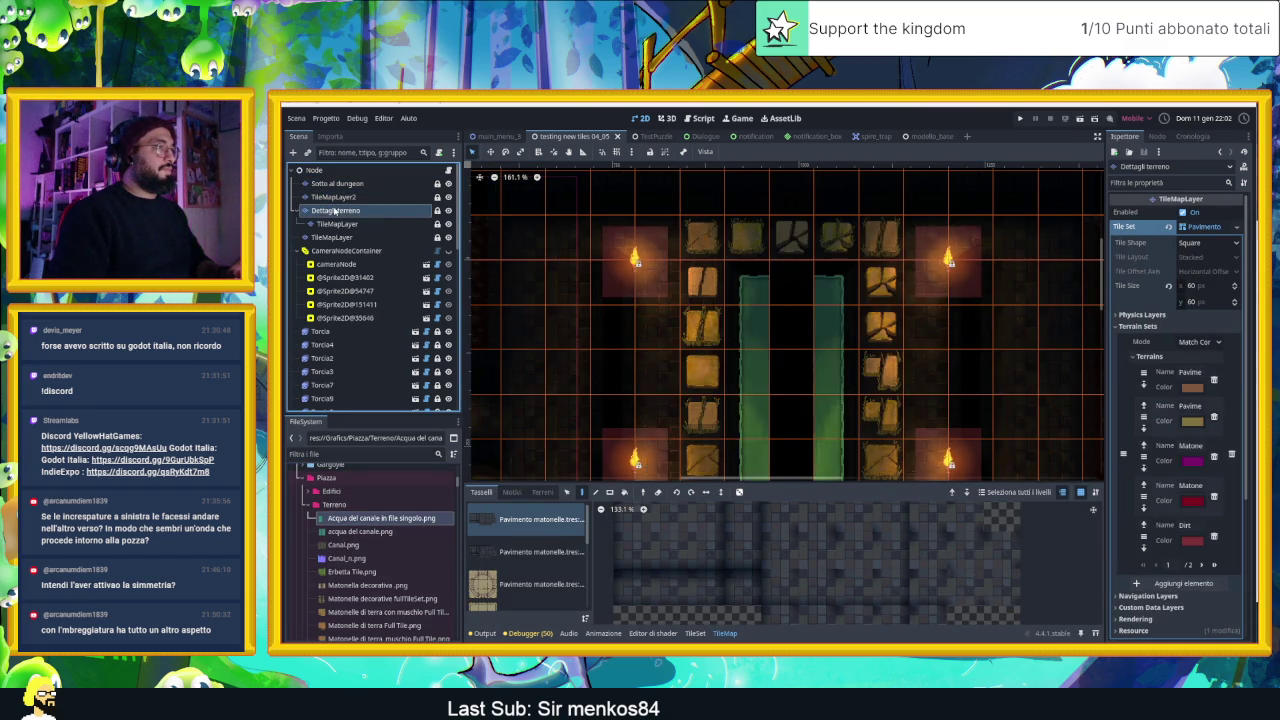
pyautogui.scroll(-3, 533, 540)
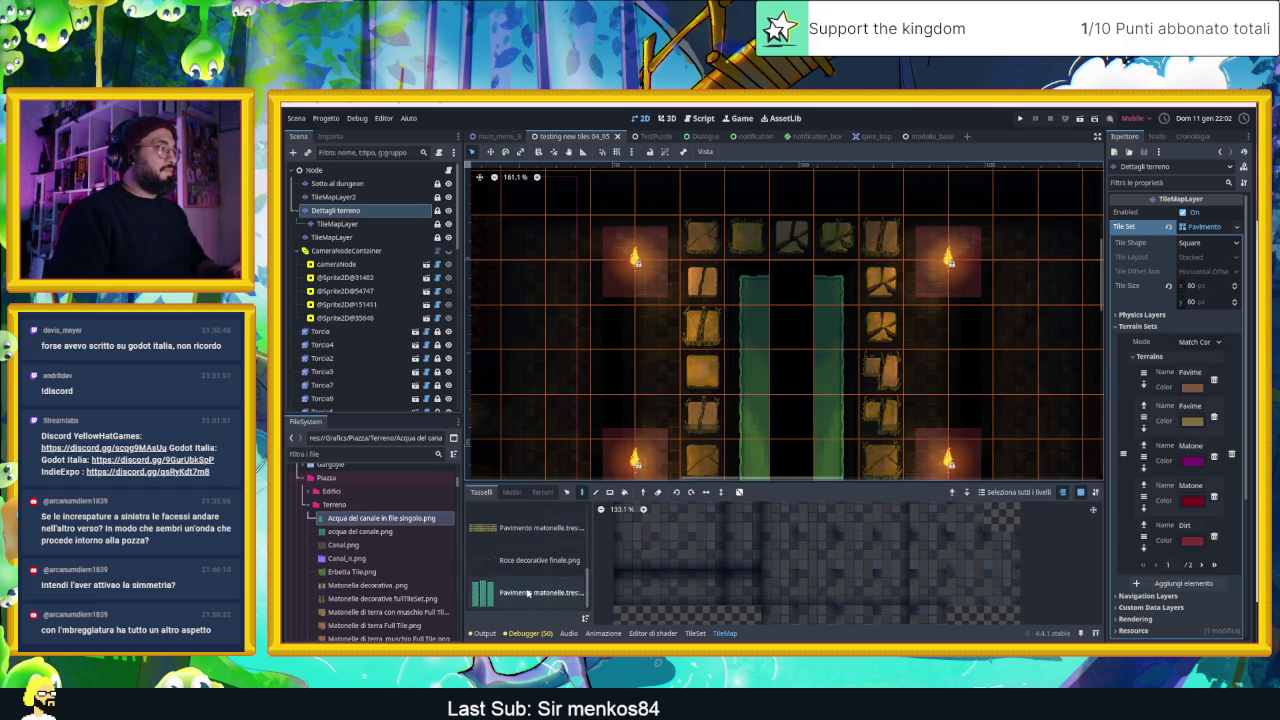
pyautogui.click(528, 592)
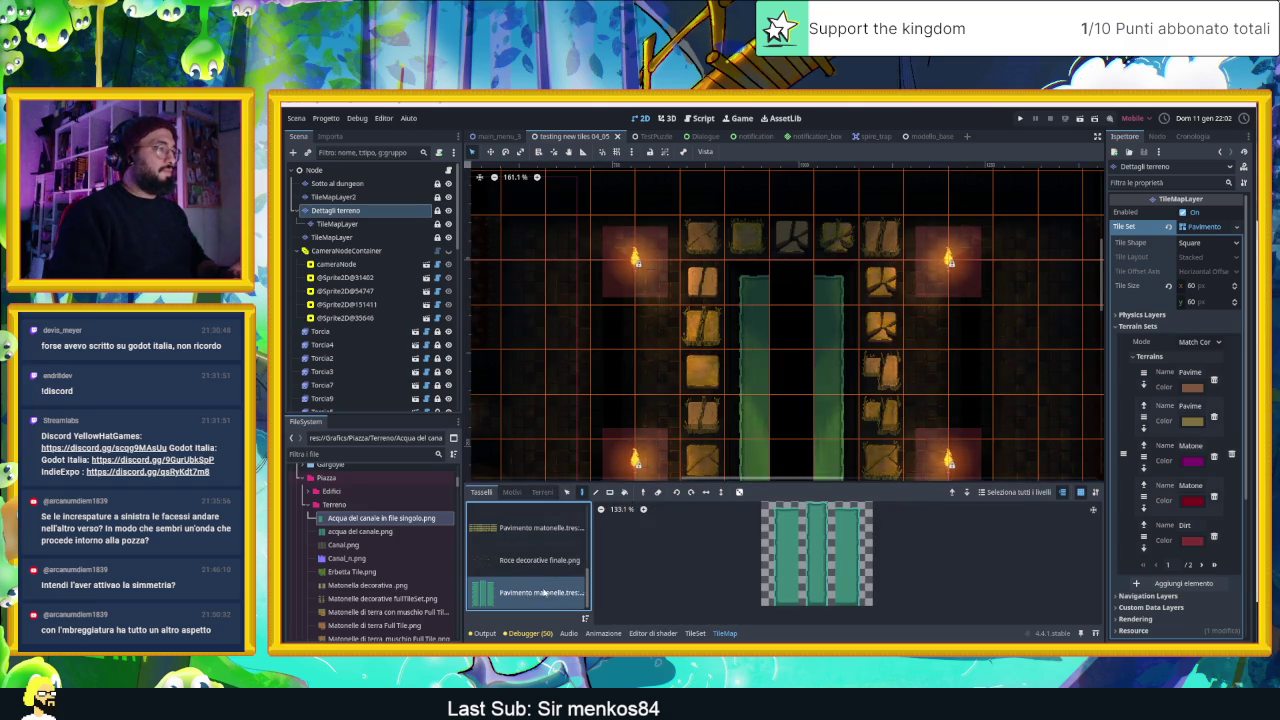
pyautogui.click(695, 633)
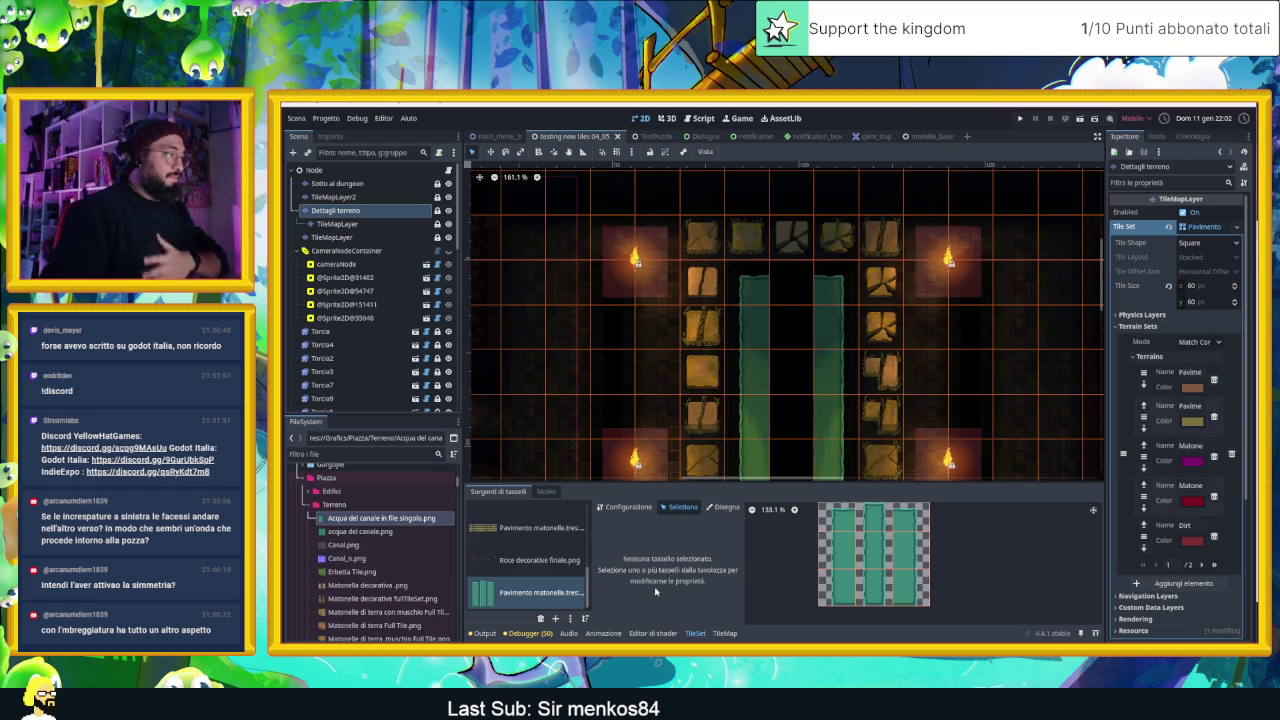
pyautogui.click(628, 506)
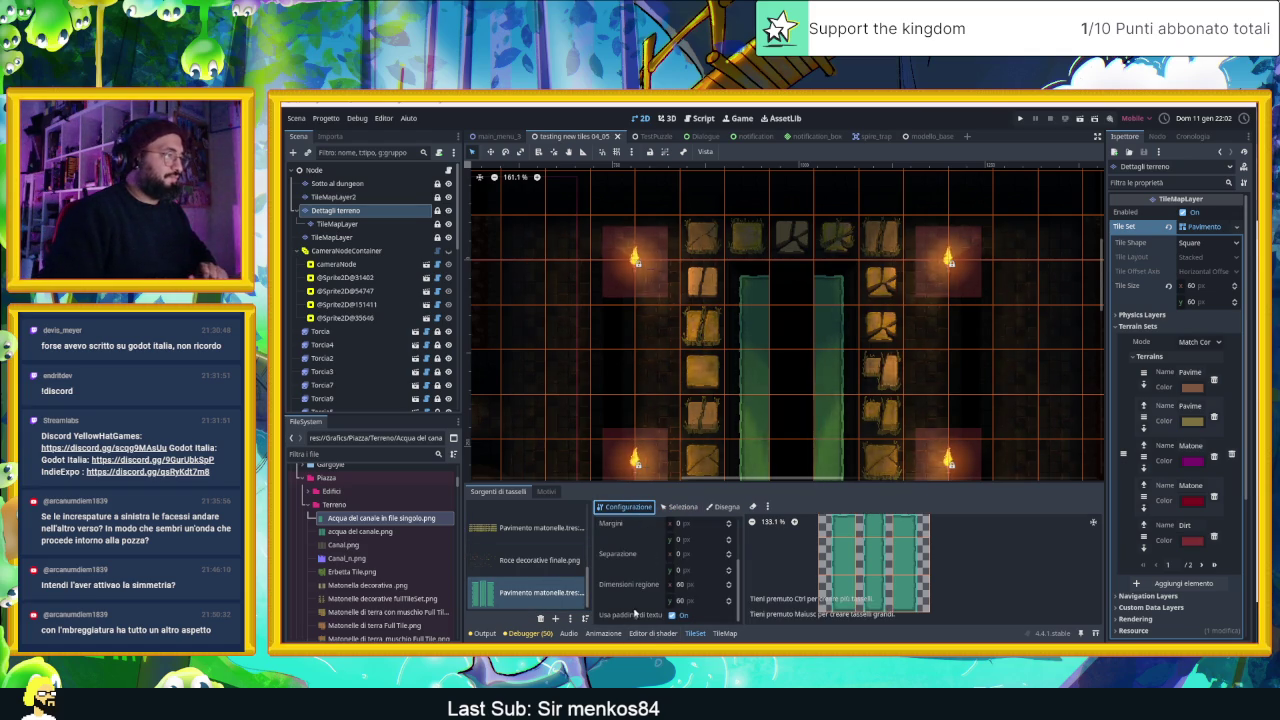
# - Set the atlas texture to 'Acqua del canale in file singolo.png' with tiles auto-created
pyautogui.scroll(1, 648, 563)
pyautogui.scroll(2, 648, 562)
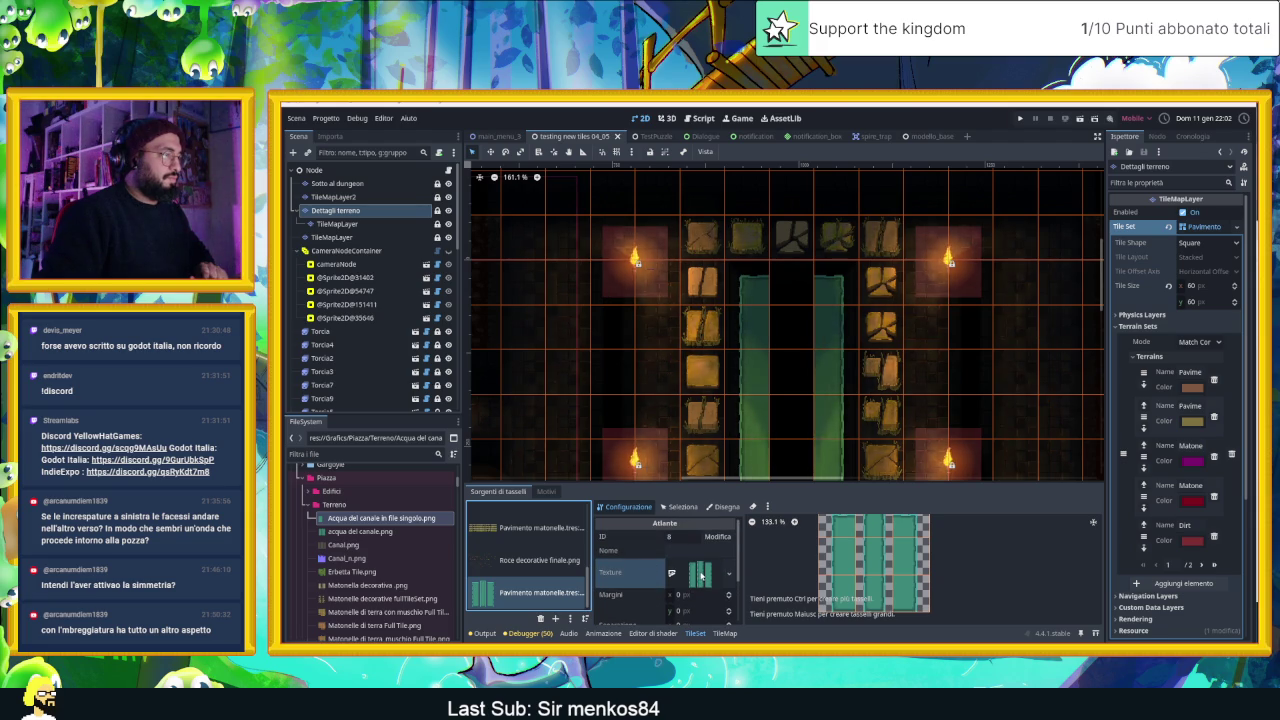
pyautogui.click(364, 532)
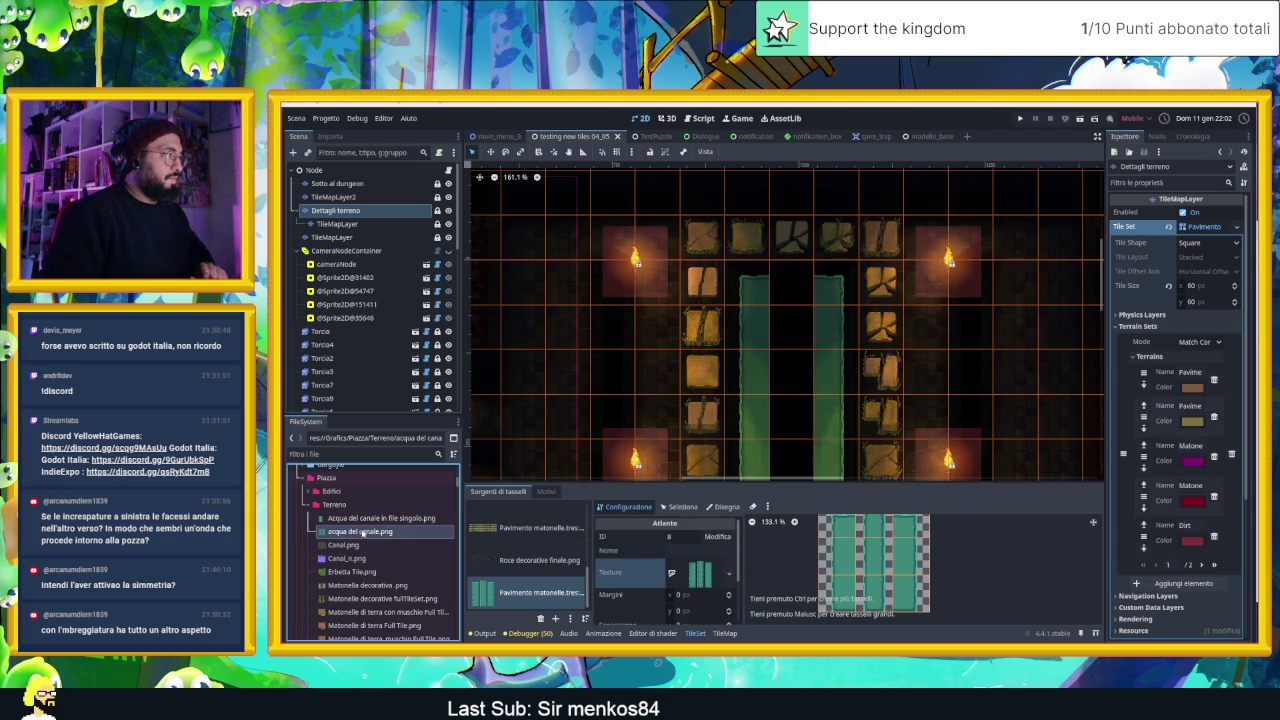
pyautogui.moveTo(362, 534); pyautogui.dragTo(698, 575)
pyautogui.click(1044, 438)
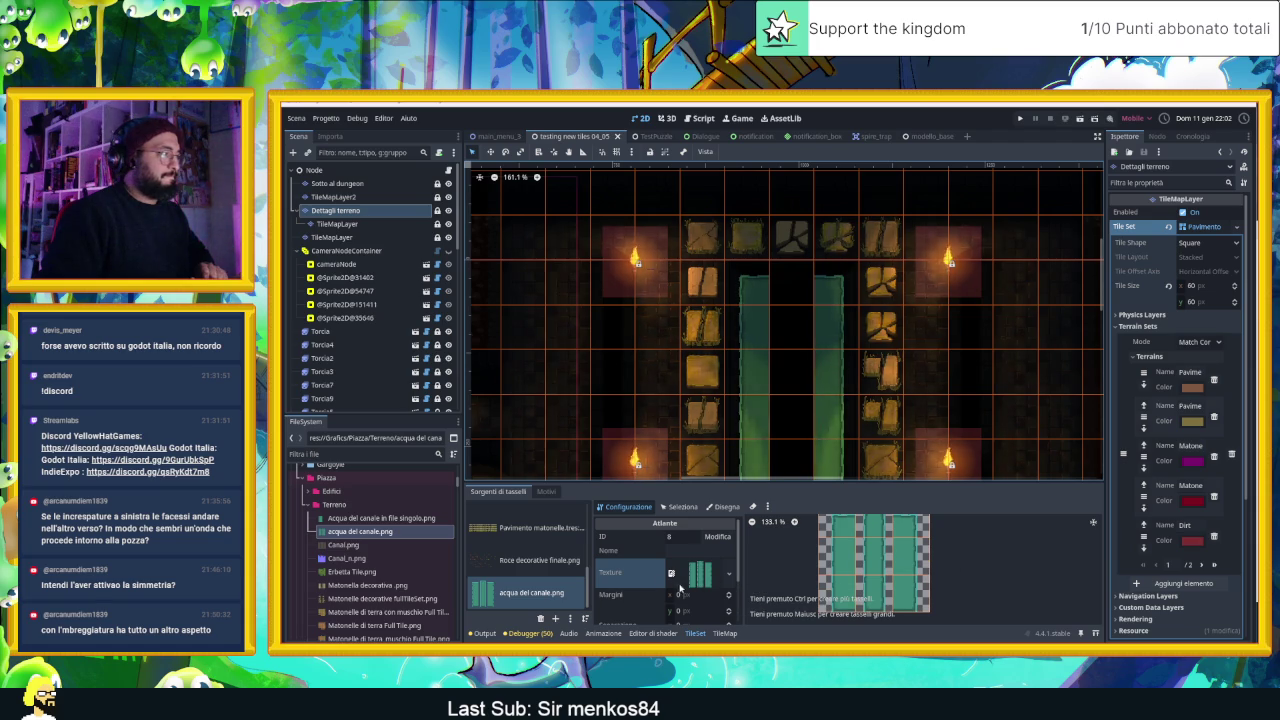
pyautogui.moveTo(380, 518); pyautogui.dragTo(529, 560)
pyautogui.moveTo(698, 585); pyautogui.dragTo(698, 585)
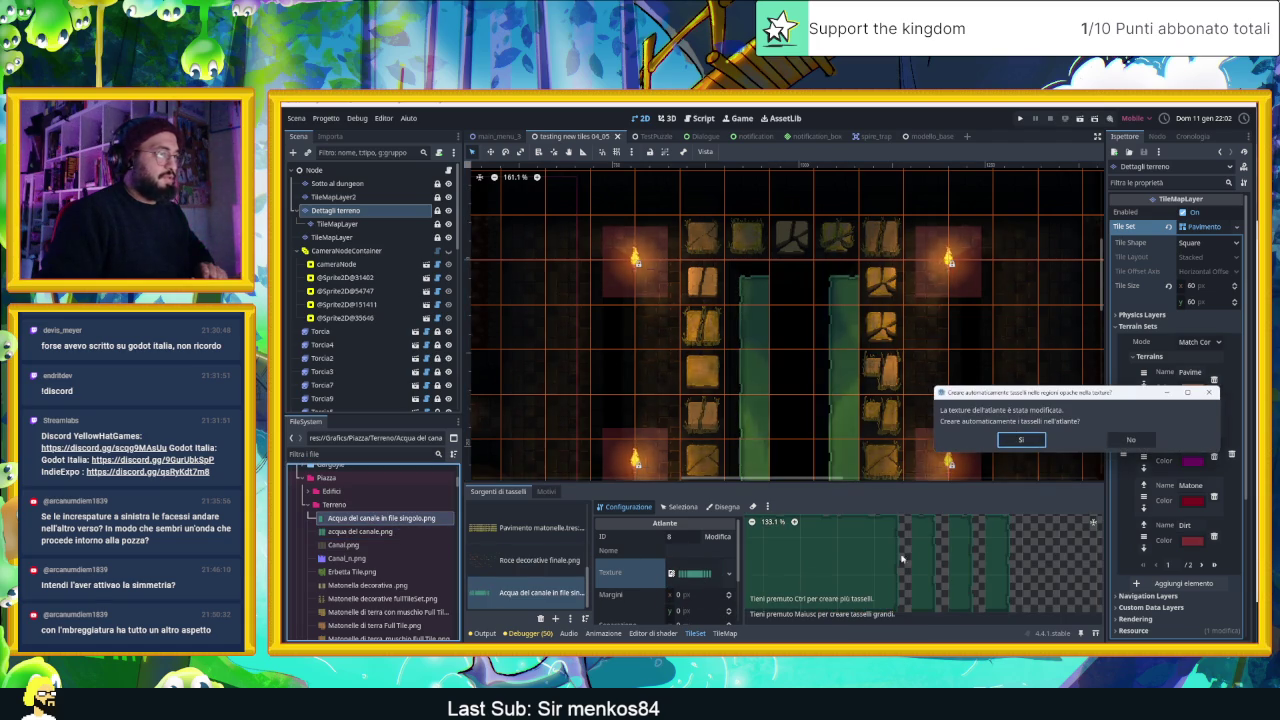
pyautogui.click(1020, 442)
# - Switch to the Seleziona tab and select the first canal-water tile
pyautogui.scroll(-3, 869, 556)
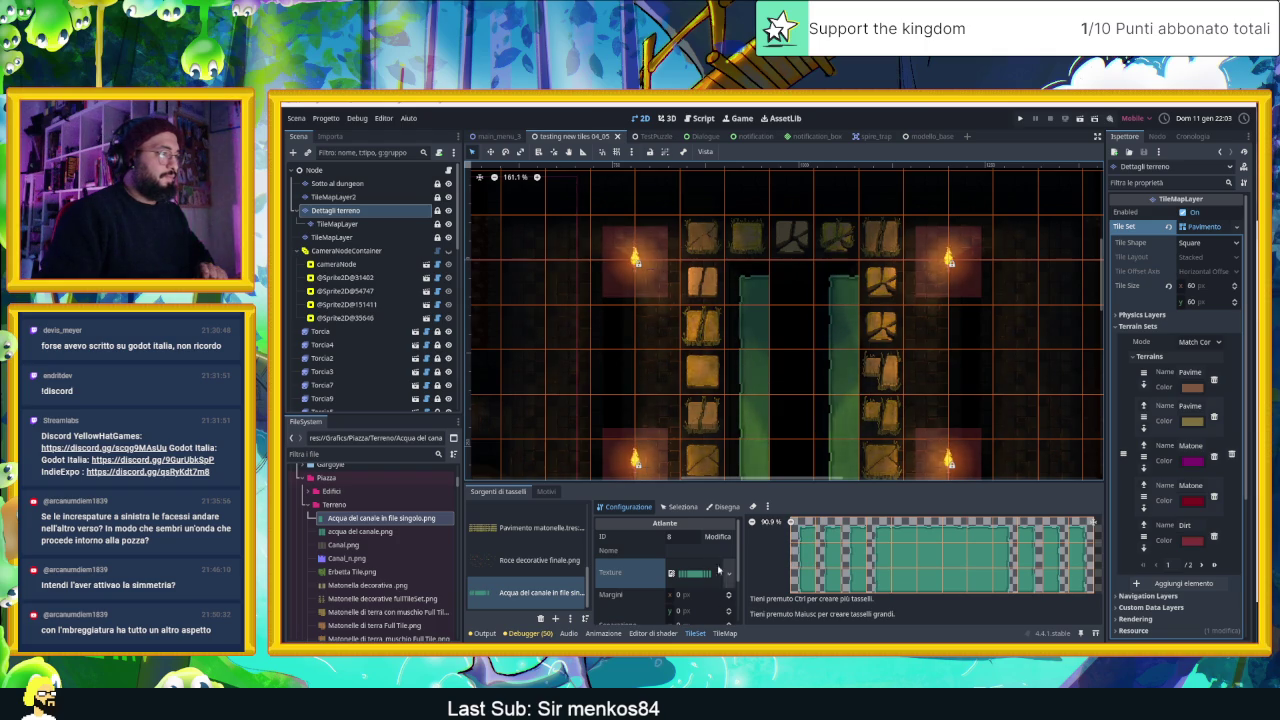
pyautogui.click(680, 507)
pyautogui.click(806, 532)
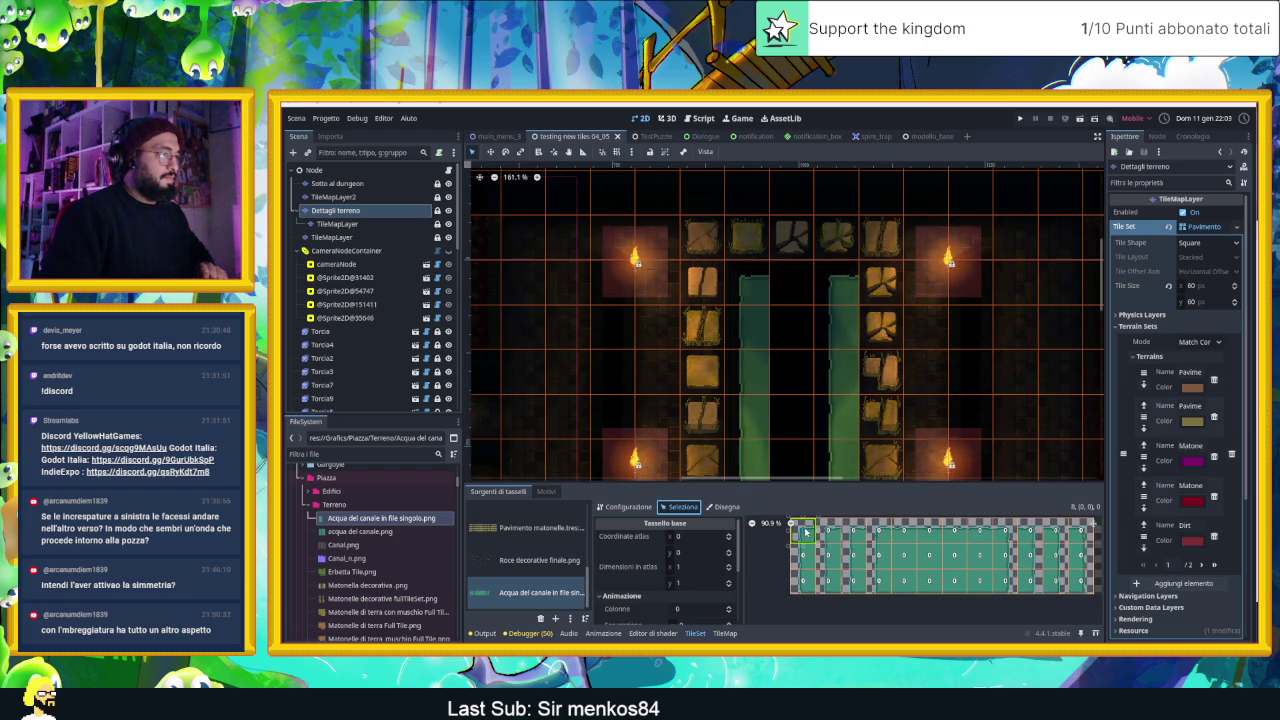
# - Expand the tile's animation Frames, set Colonne to 4, and add a frame element
pyautogui.scroll(-2, 638, 567)
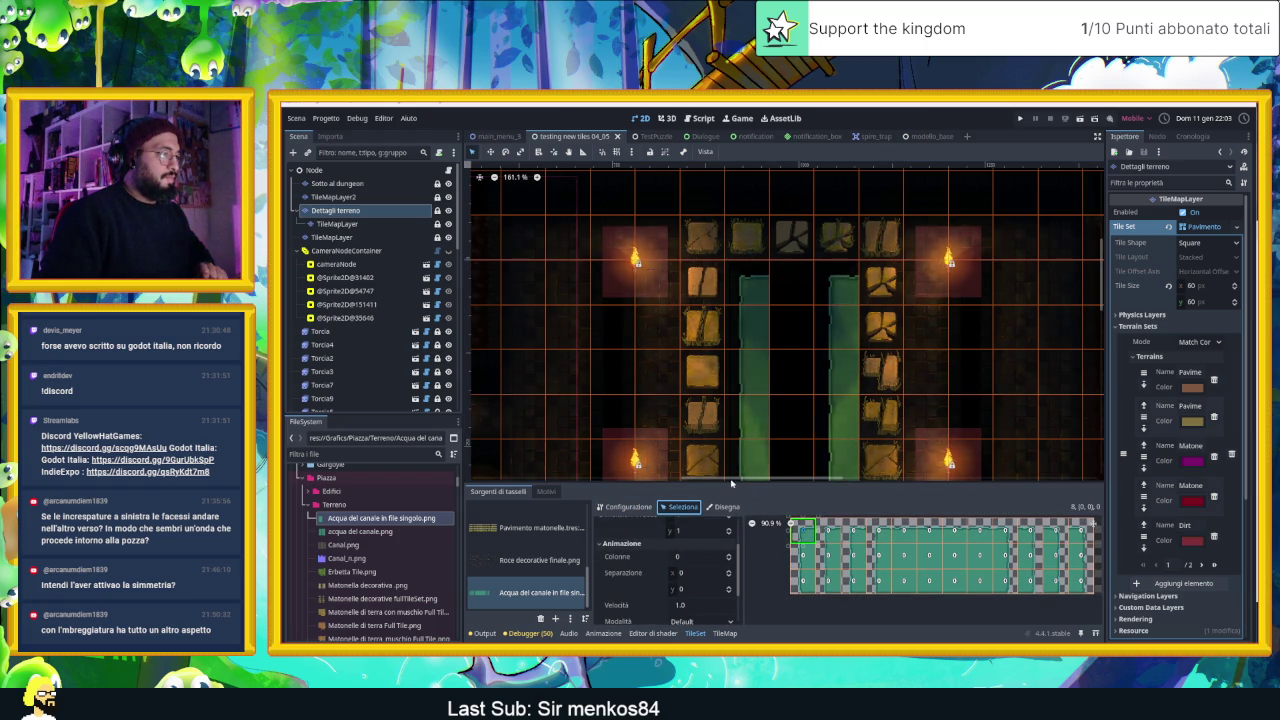
pyautogui.moveTo(785, 481); pyautogui.dragTo(785, 347)
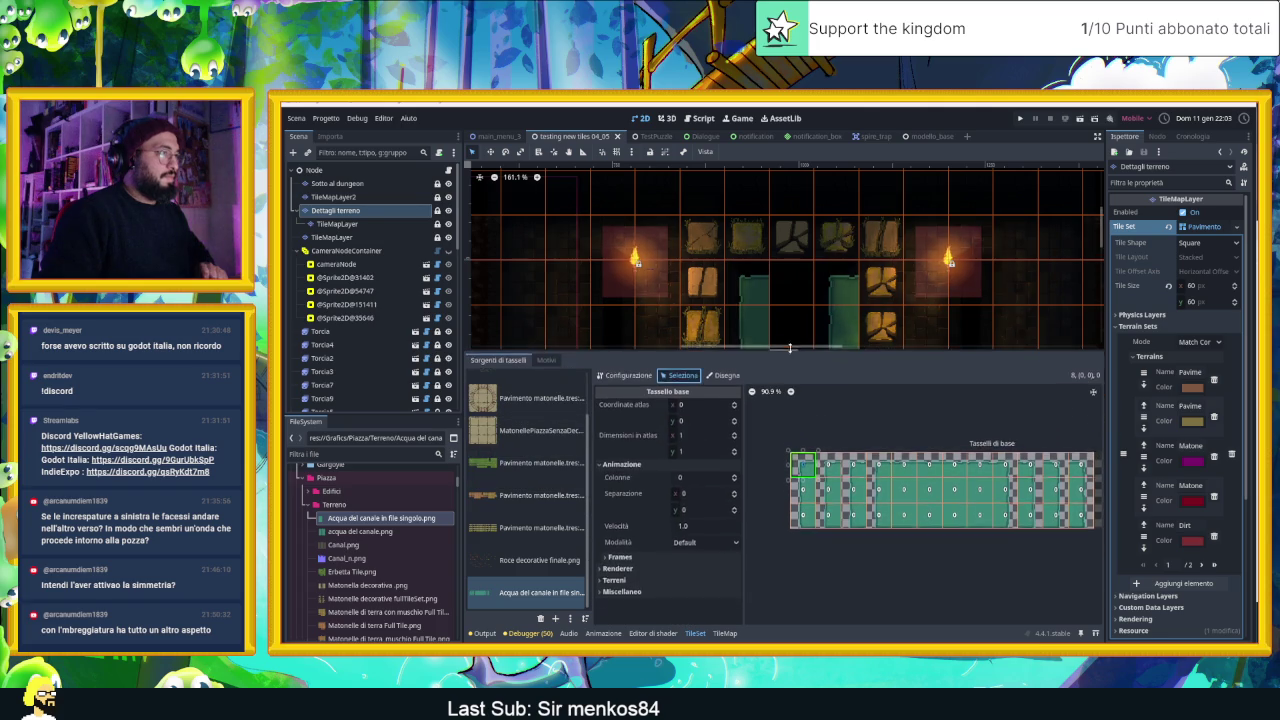
pyautogui.click(640, 554)
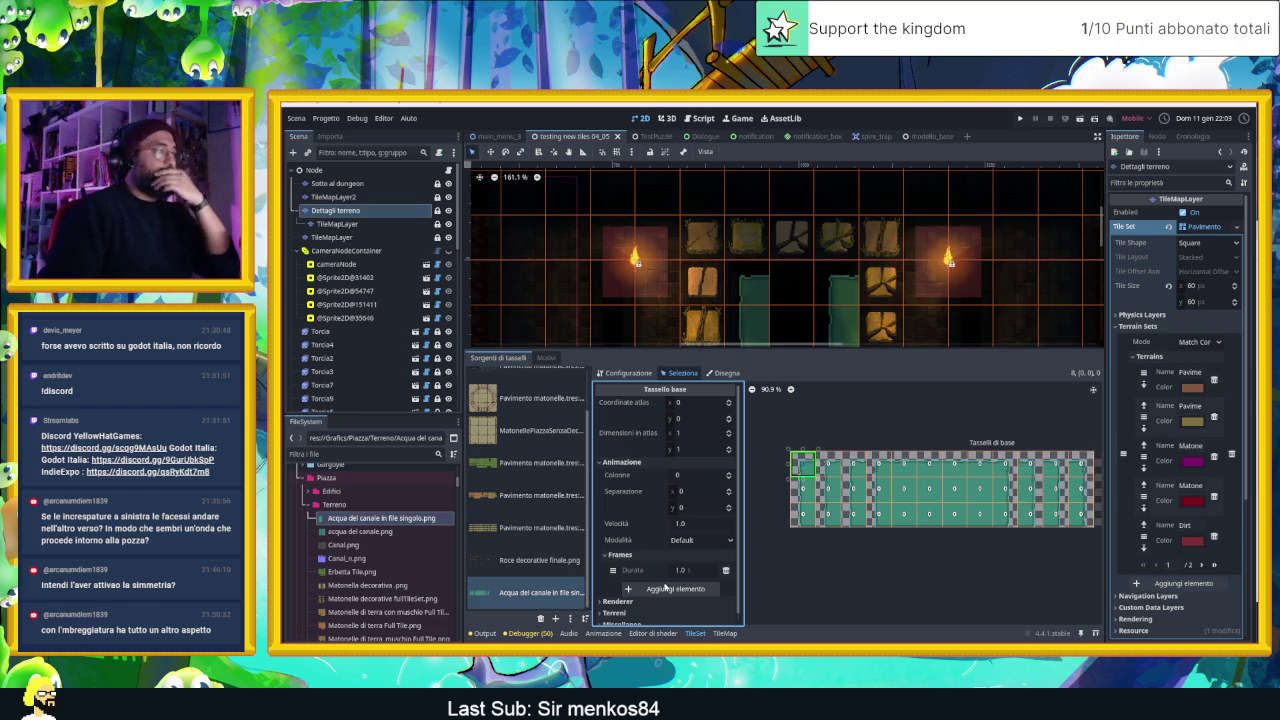
pyautogui.click(729, 474)
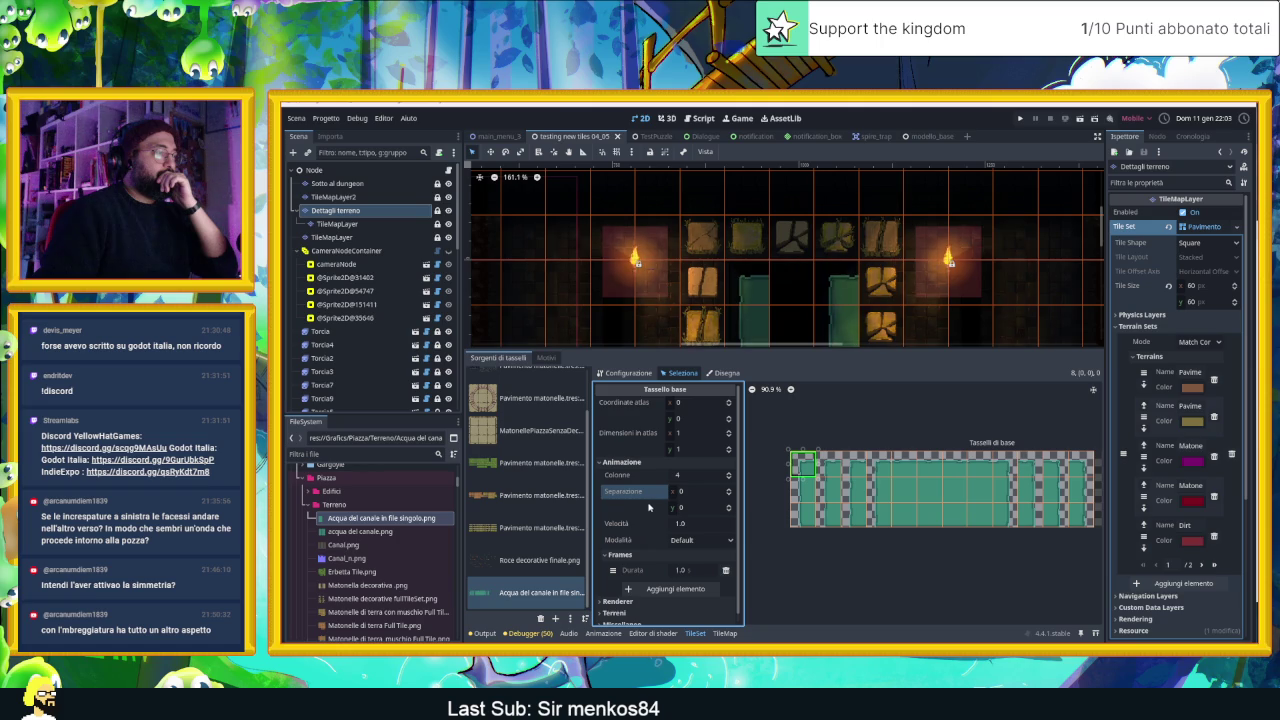
pyautogui.click(675, 590)
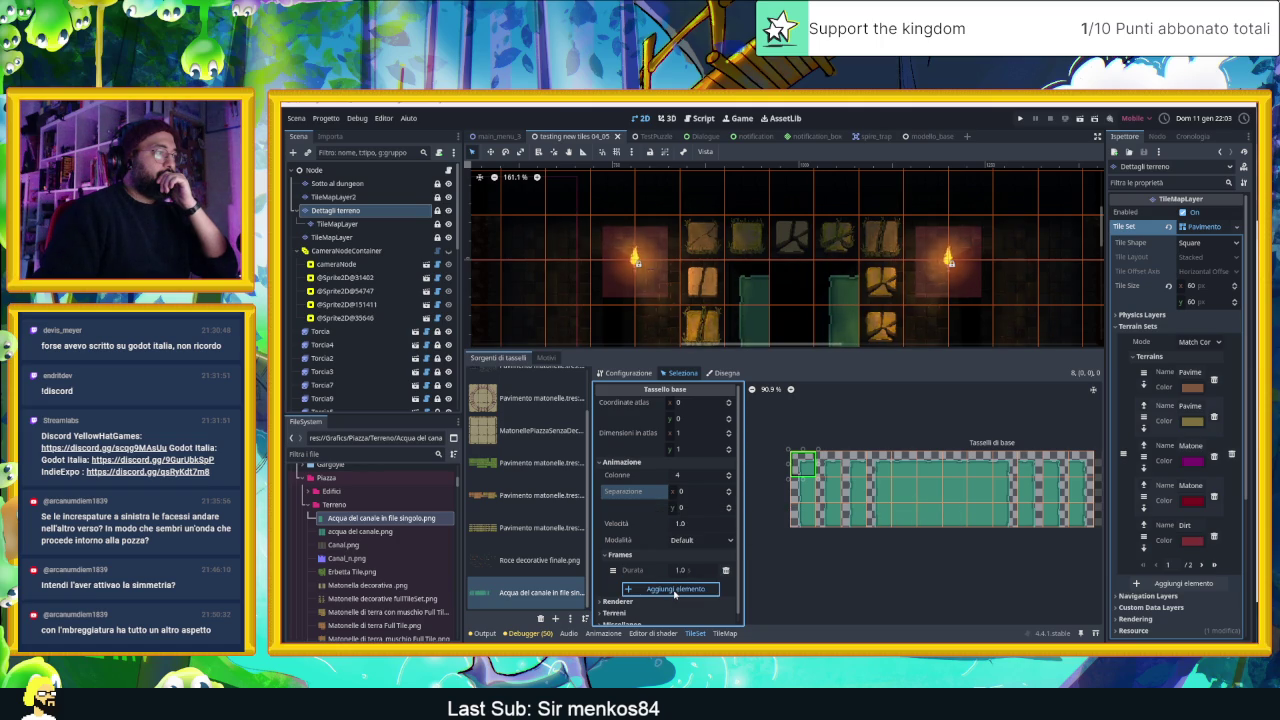
# - Check the Output log for errors, then switch to the browser
pyautogui.scroll(-1, 647, 570)
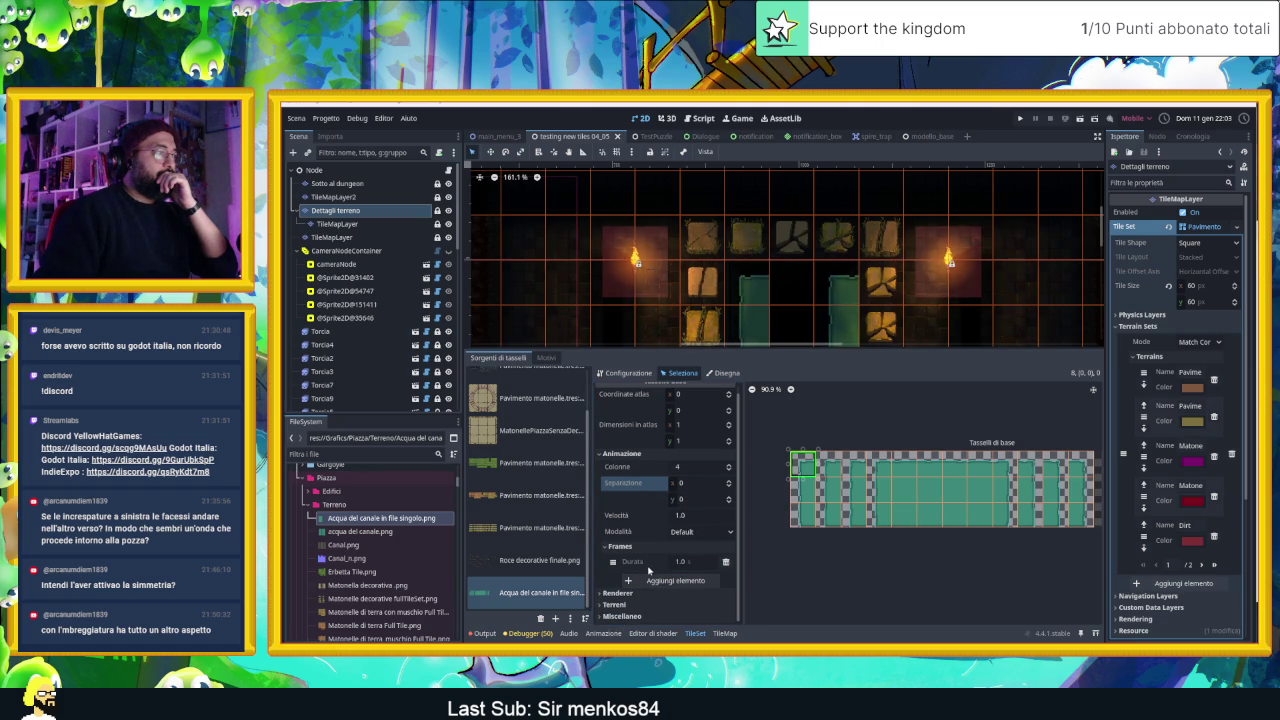
pyautogui.click(635, 535)
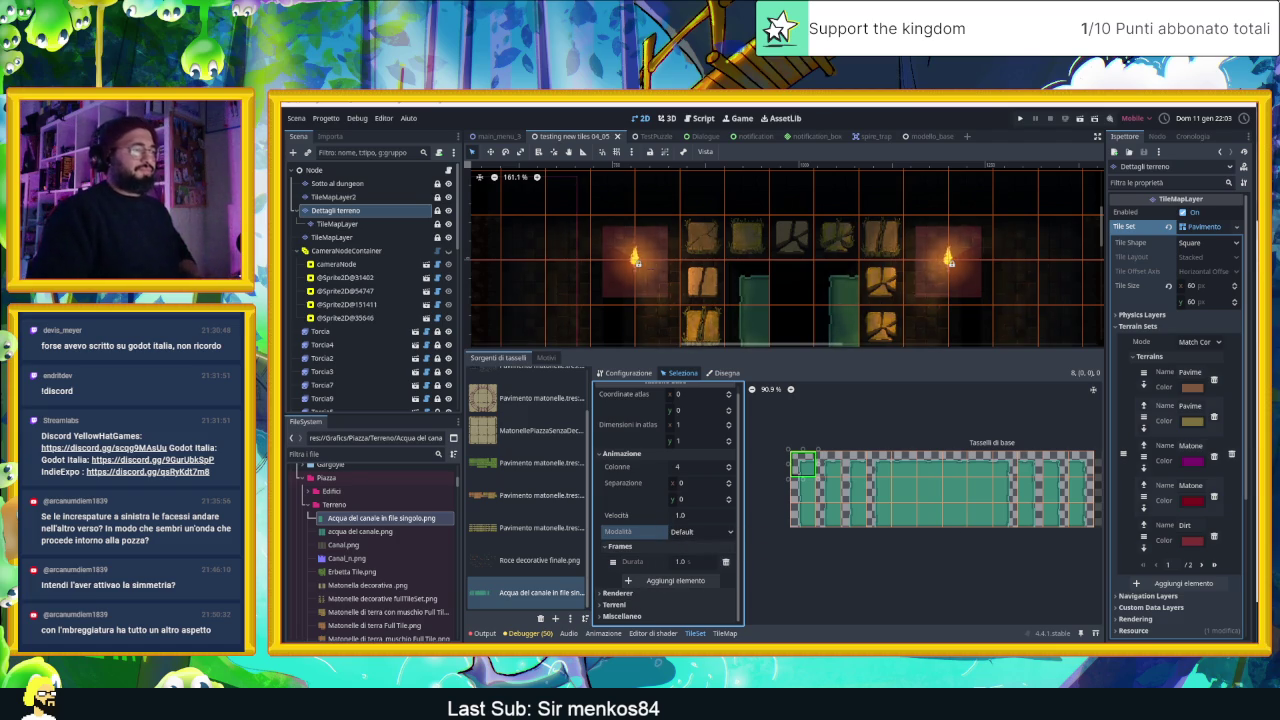
pyautogui.click(484, 633)
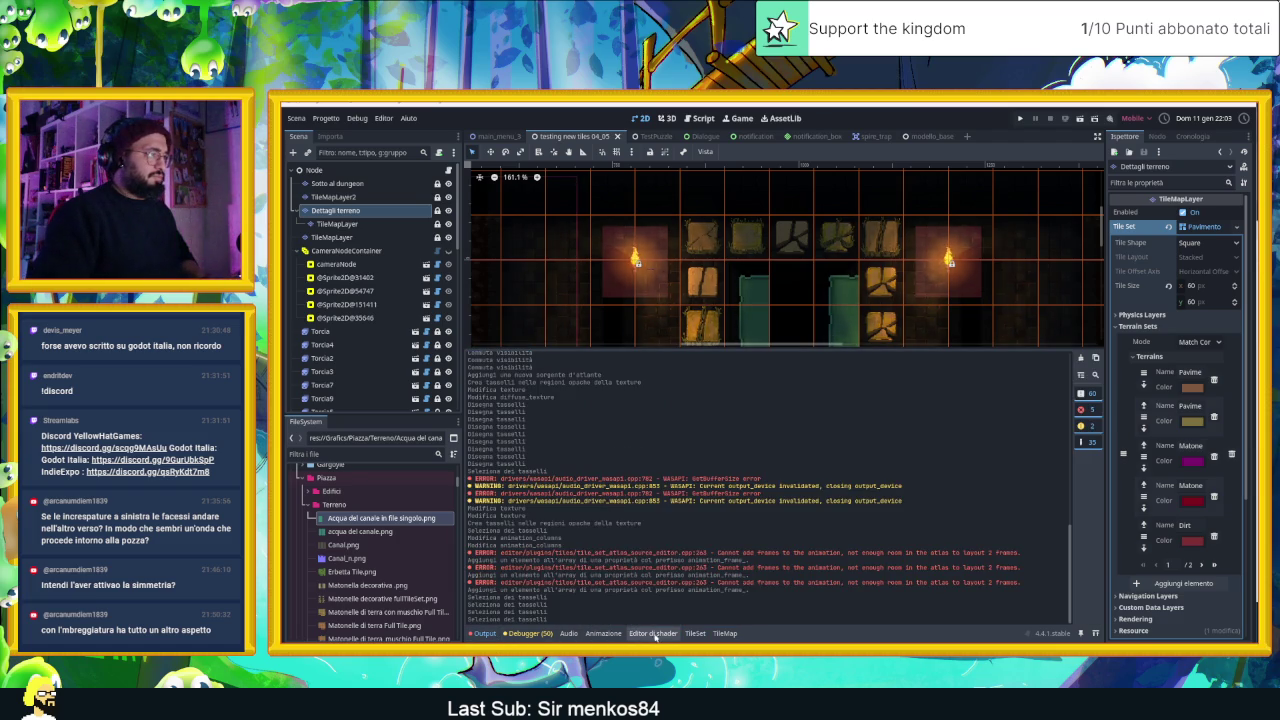
pyautogui.click(690, 633)
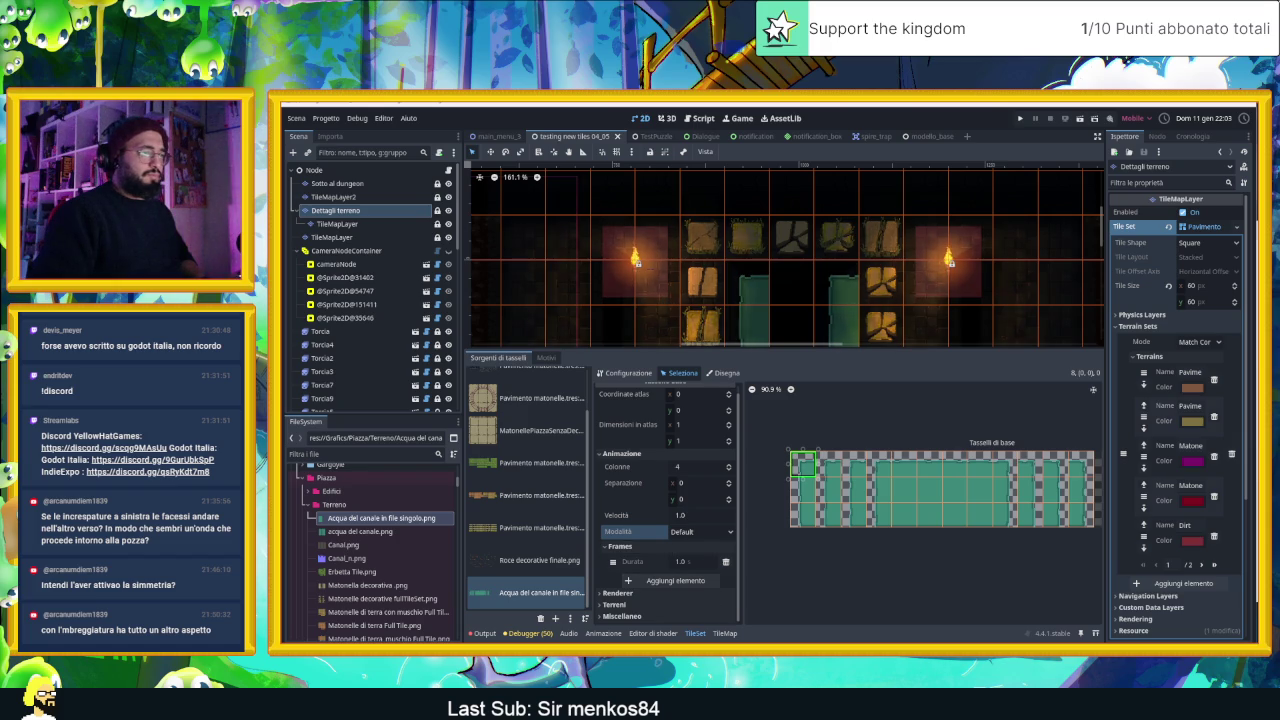
pyautogui.hotkey('alt', 'Tab')
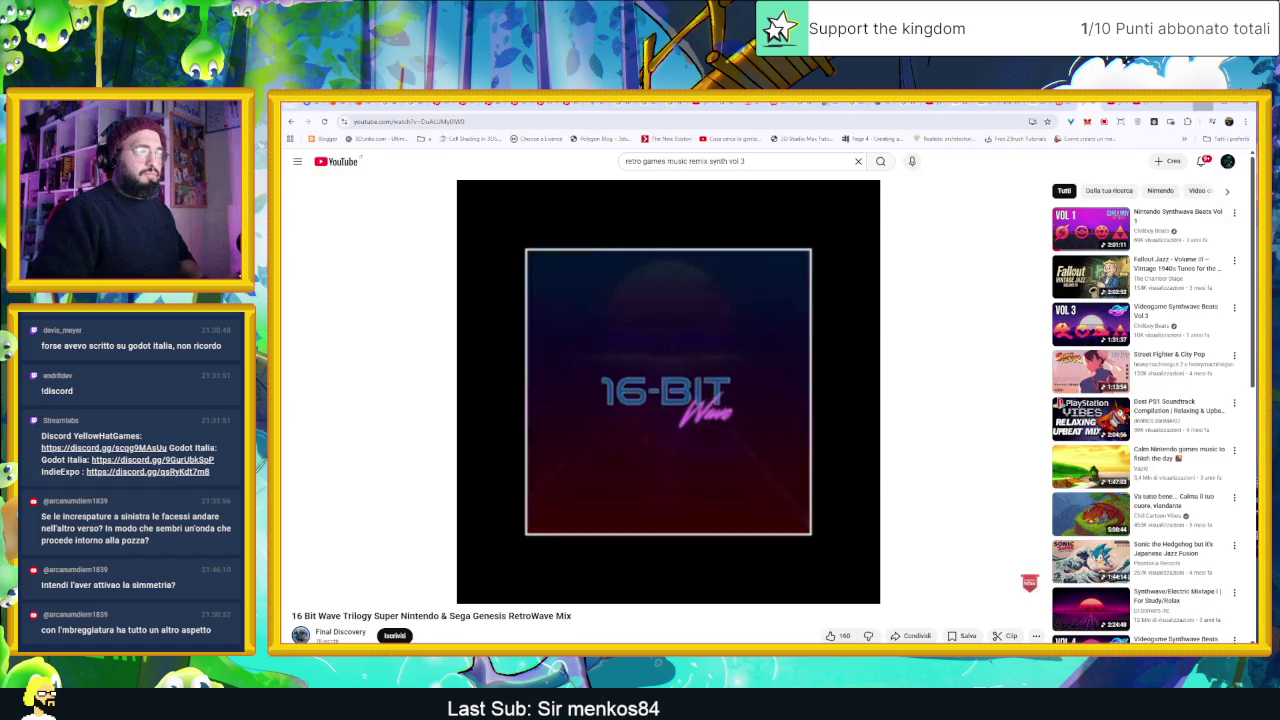
# - Search Google for 'godot animated tiles' and open the TileMap animation video tutorial
pyautogui.click(1158, 103)
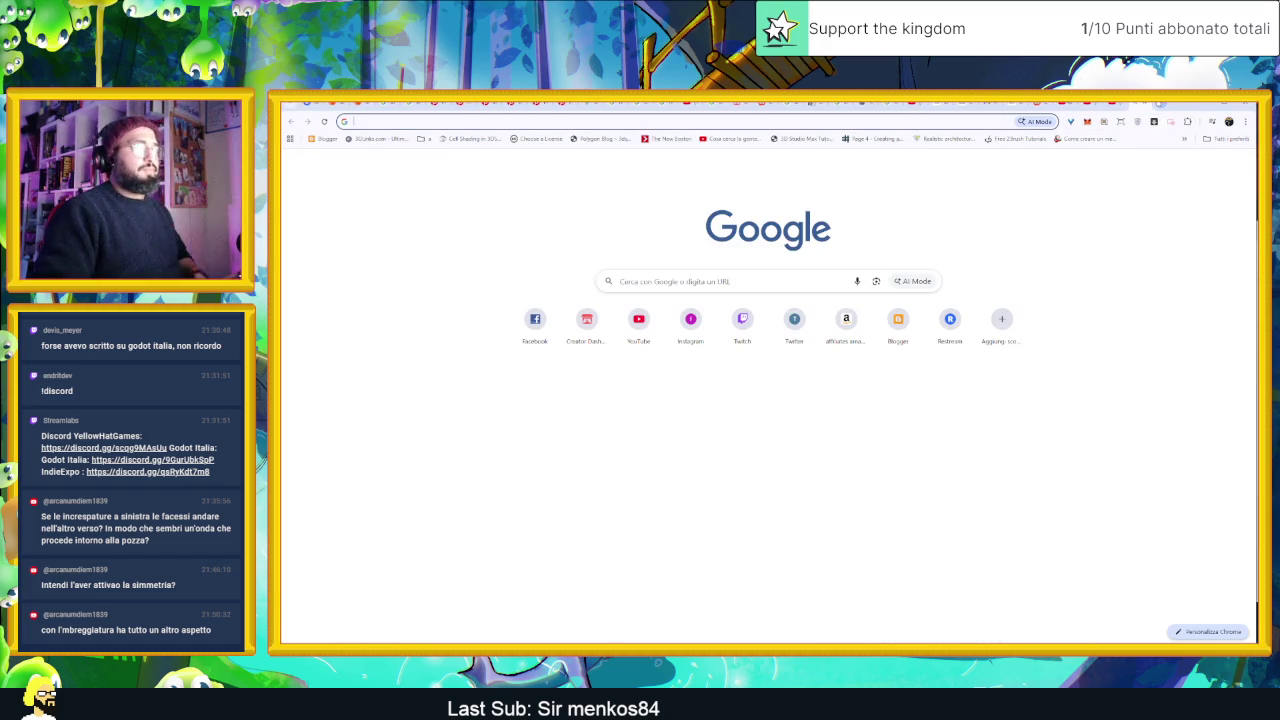
pyautogui.write('godot animate')
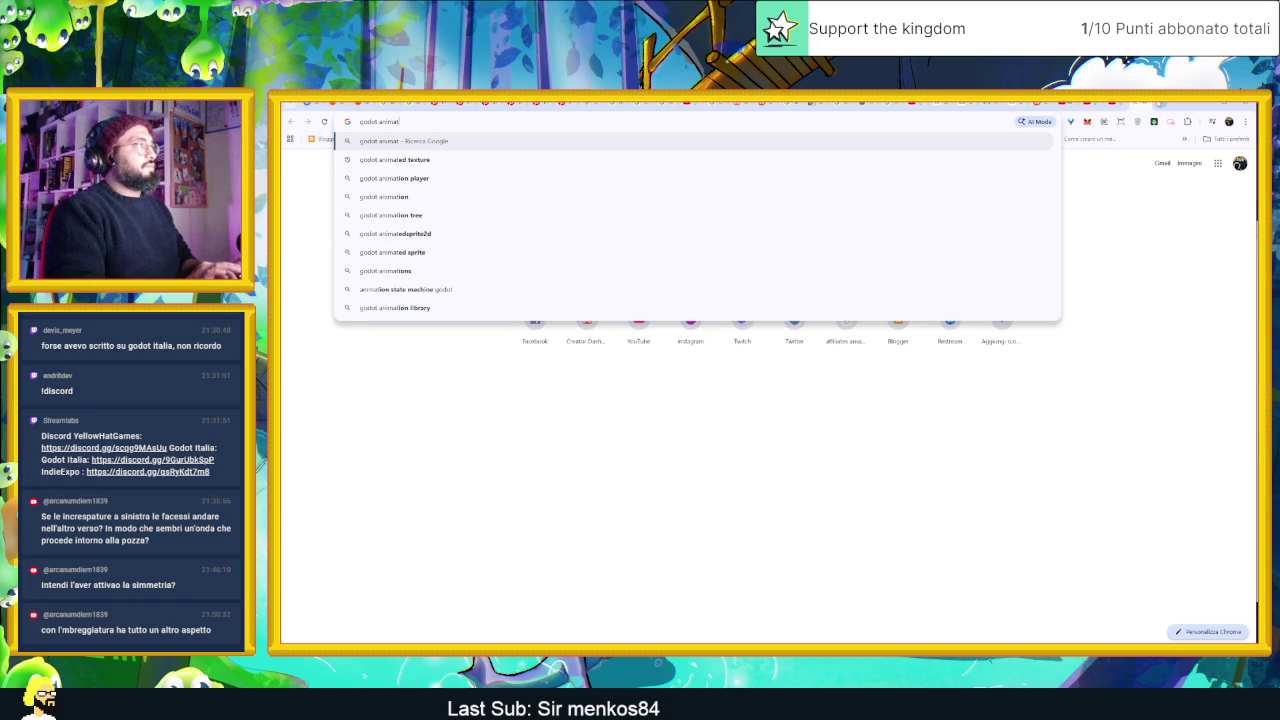
pyautogui.write('d')
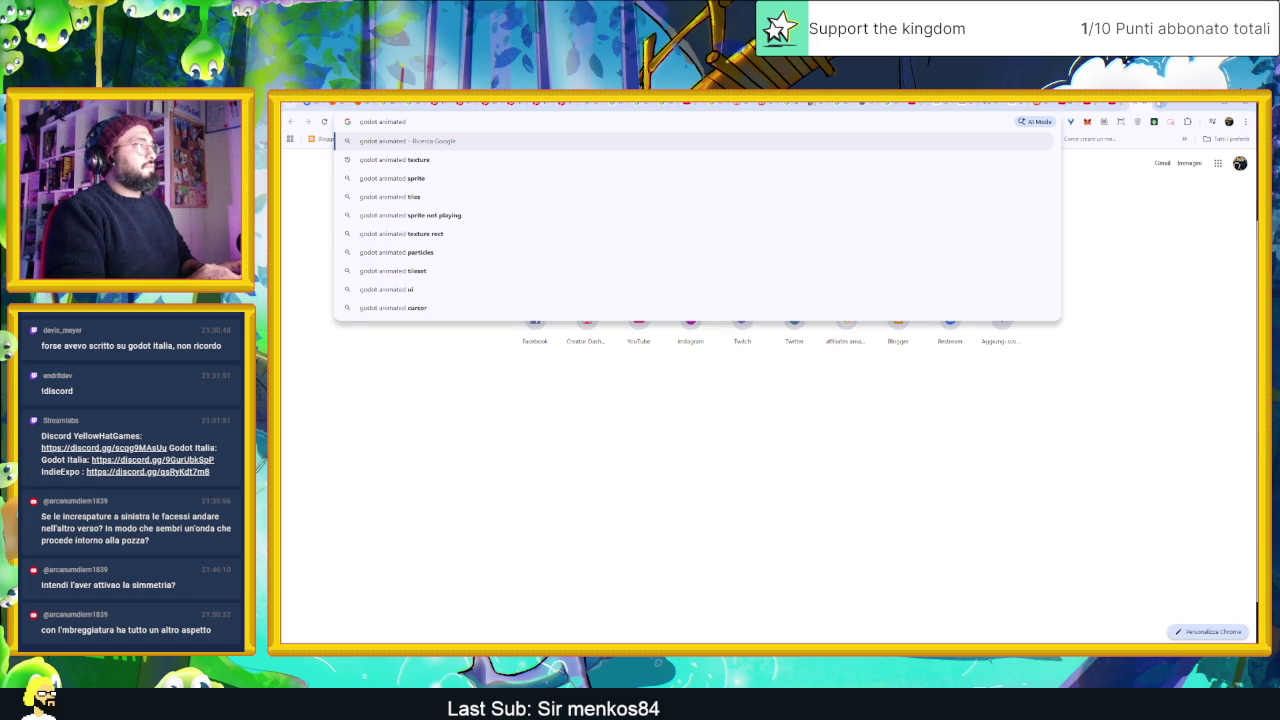
pyautogui.write(' tiles')
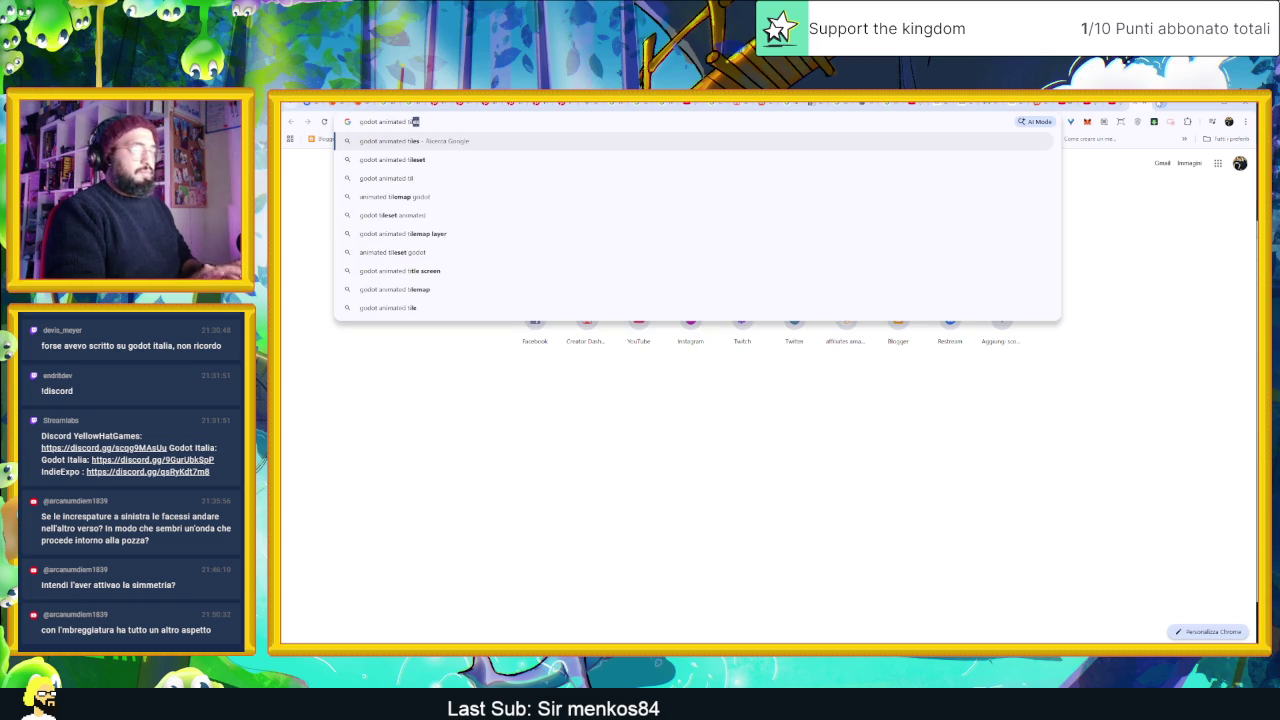
pyautogui.press('Return')
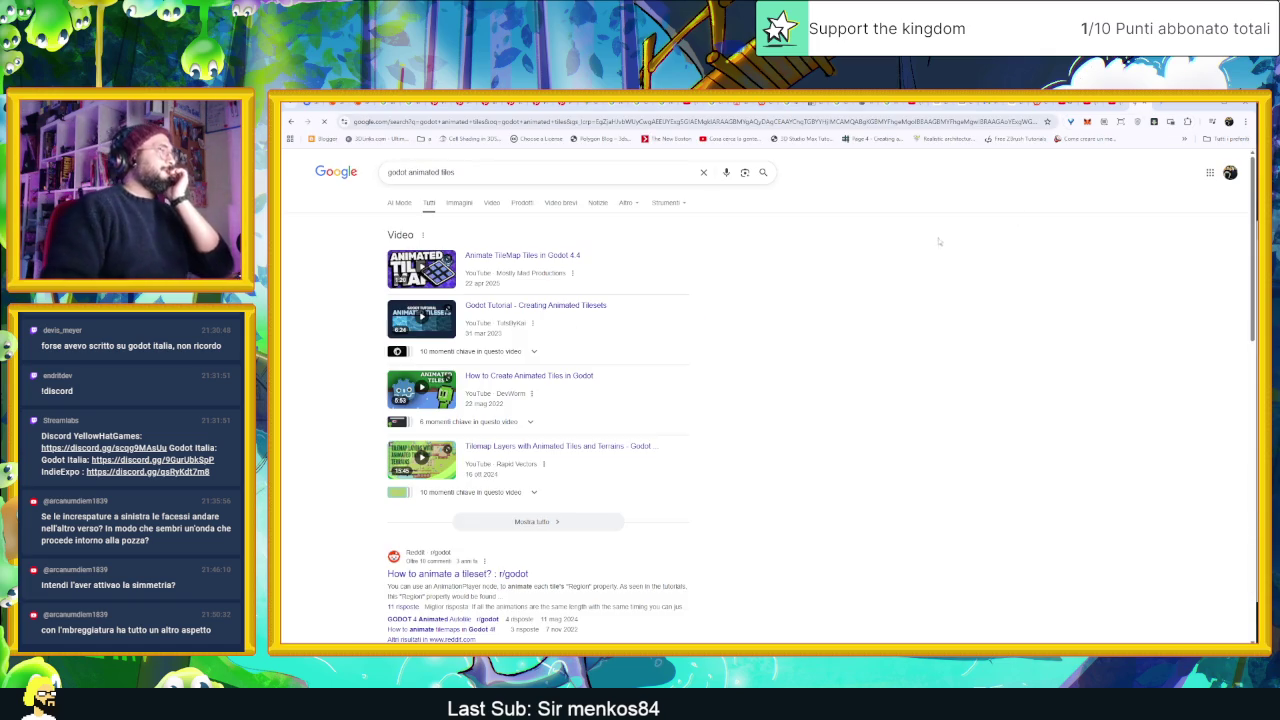
pyautogui.click(567, 262)
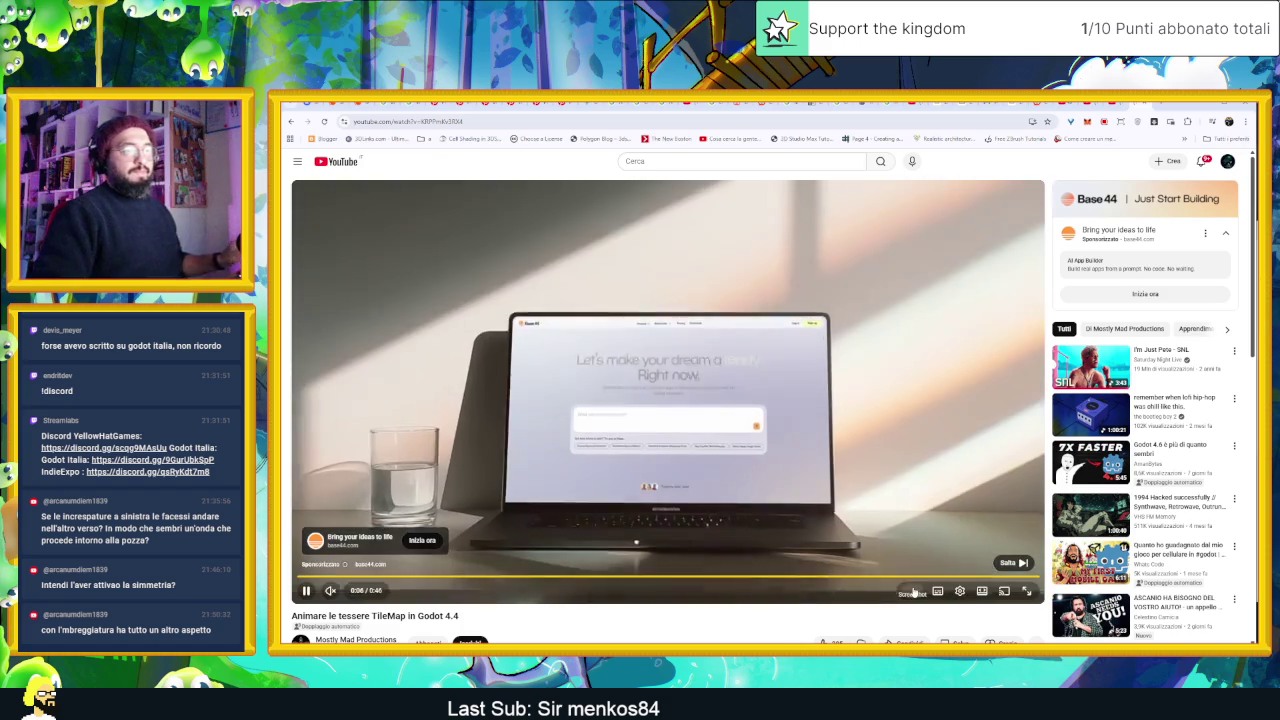
# - Skip the ad, enable subtitles, and watch the tutorial to about 0:51 before returning to Godot
pyautogui.click(1005, 562)
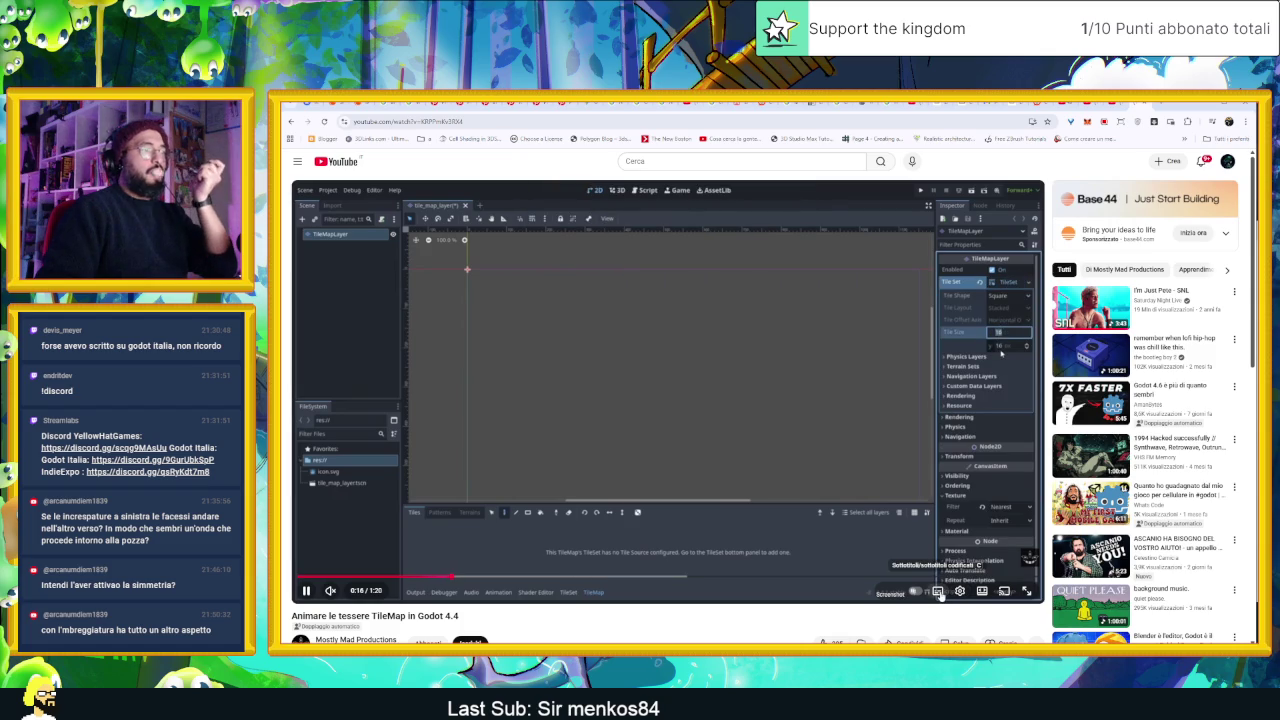
pyautogui.click(938, 592)
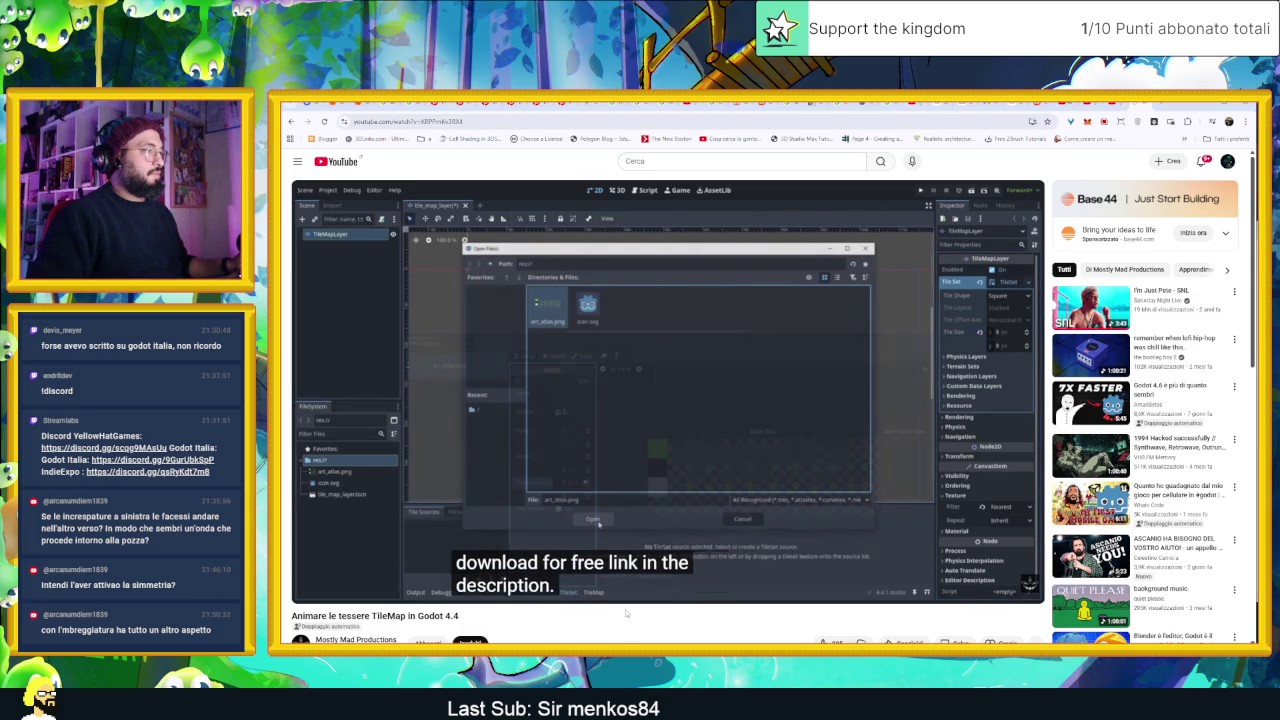
pyautogui.click(678, 484)
pyautogui.click(688, 480)
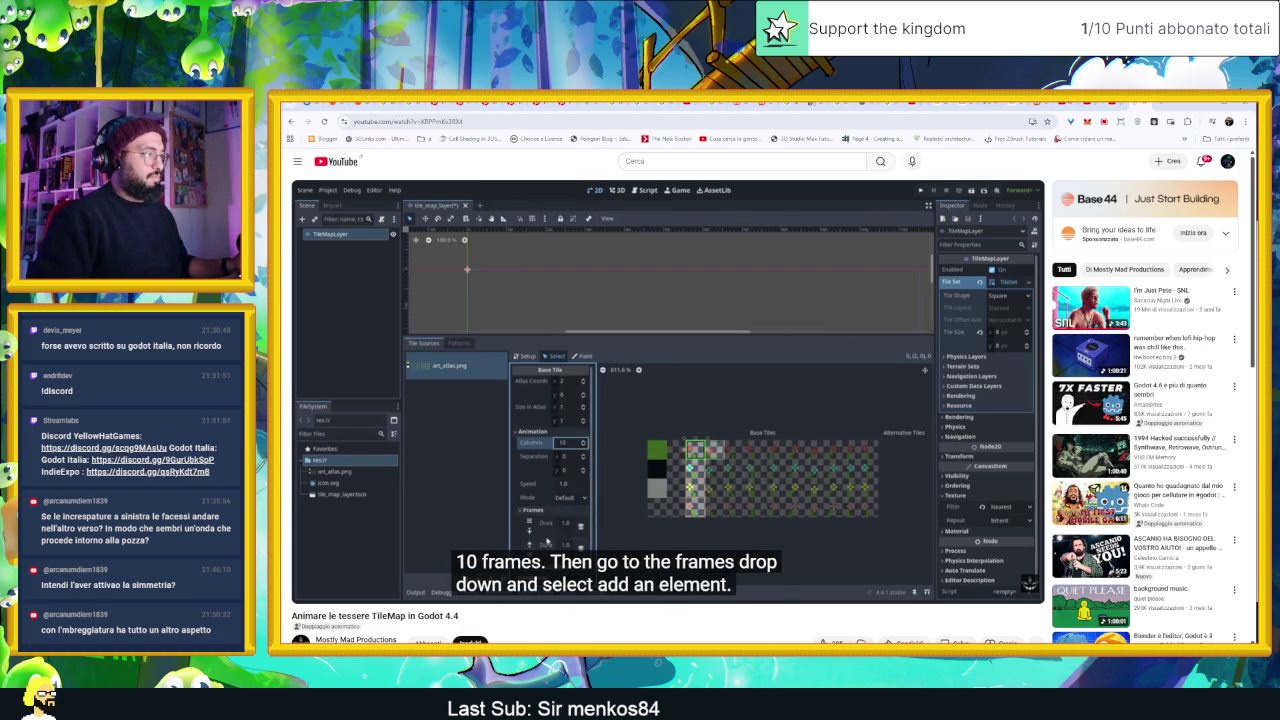
pyautogui.scroll(-1, 748, 453)
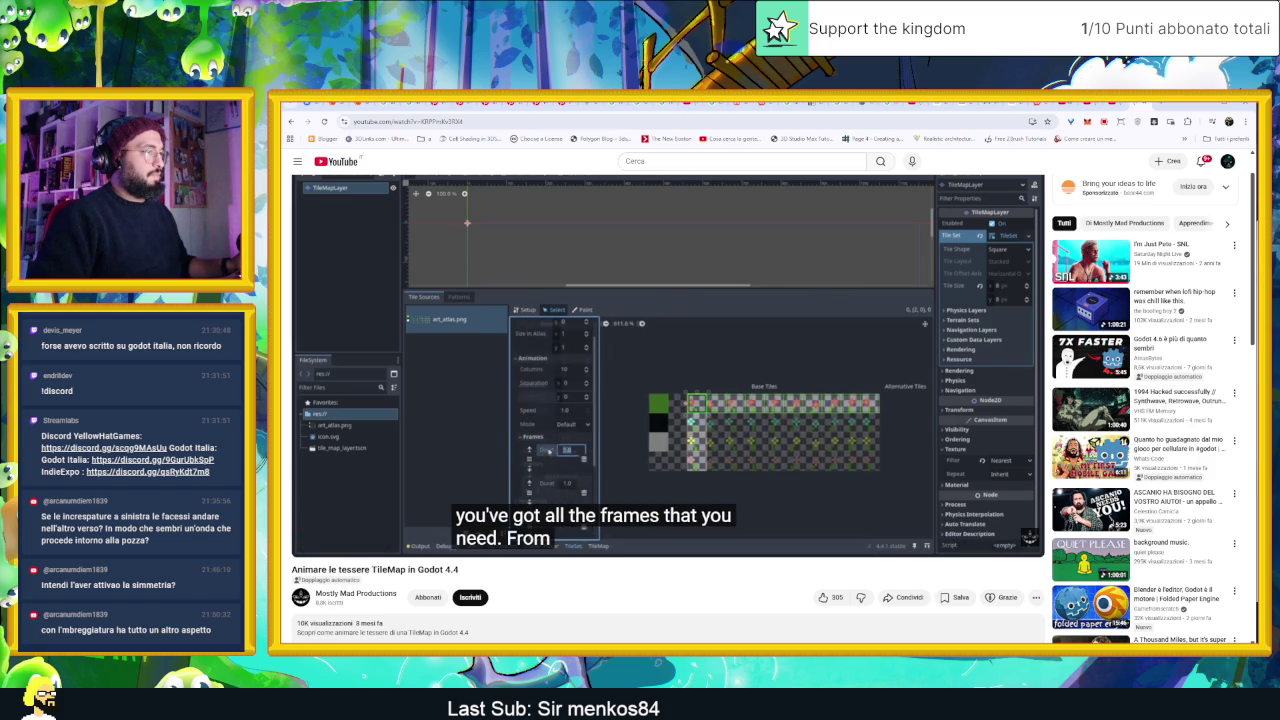
pyautogui.click(741, 453)
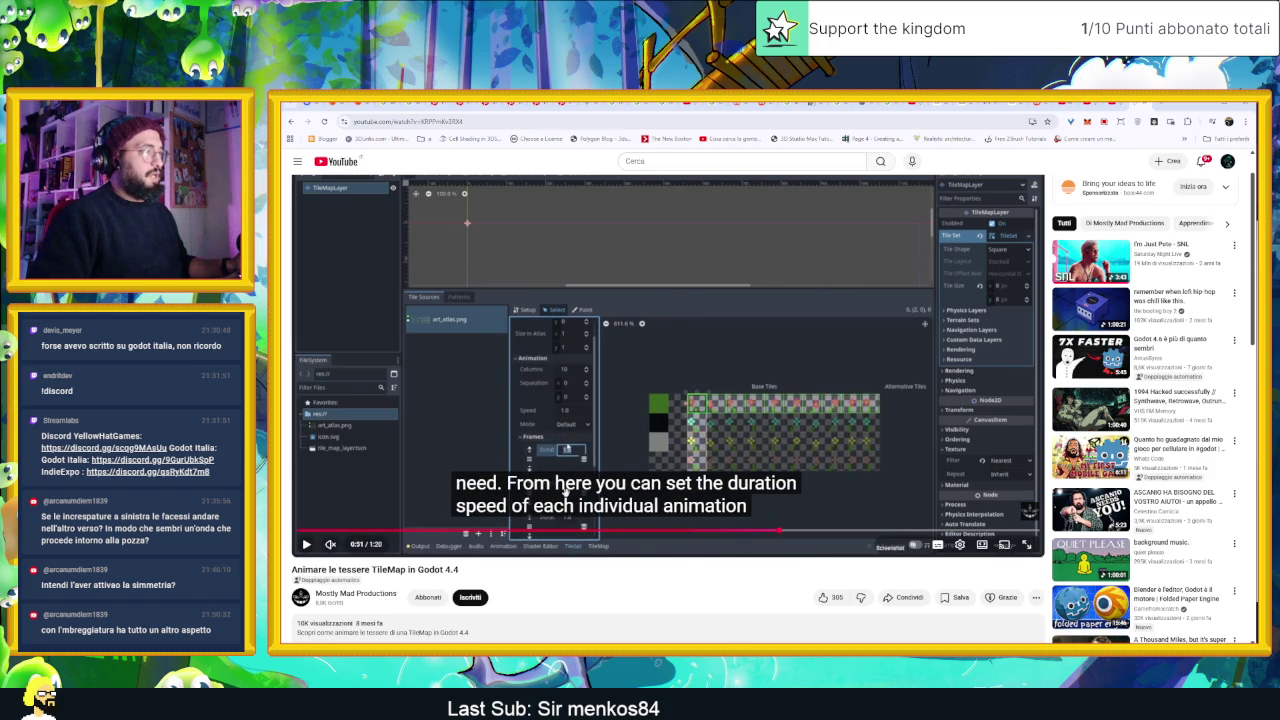
pyautogui.click(741, 453)
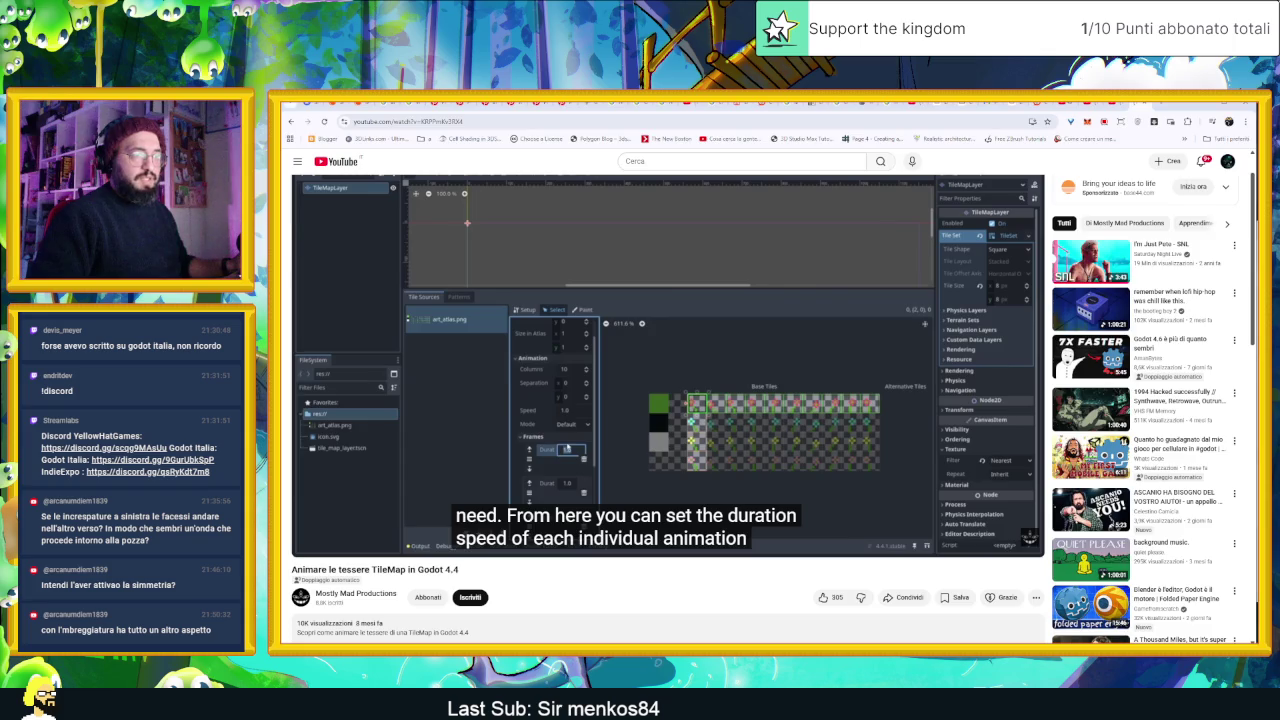
pyautogui.hotkey('alt', 'Tab')
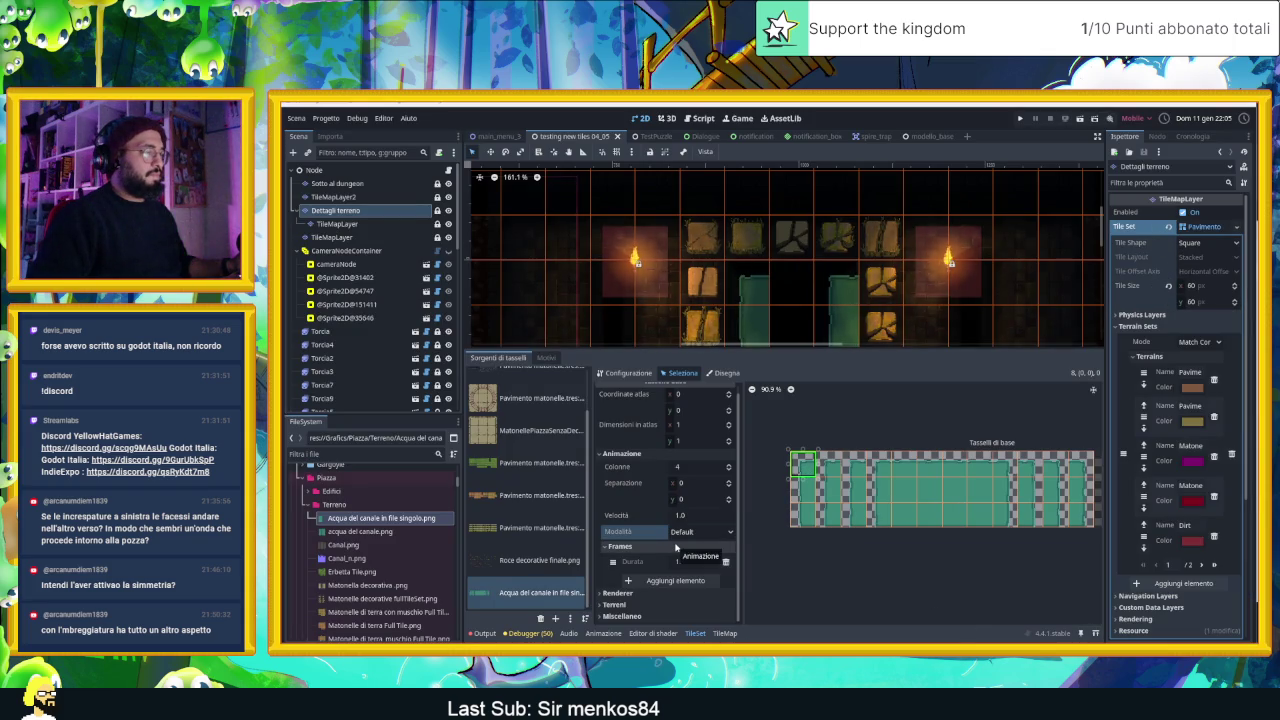
# - Change the animation column count and inspect the Output log for errors
pyautogui.click(672, 582)
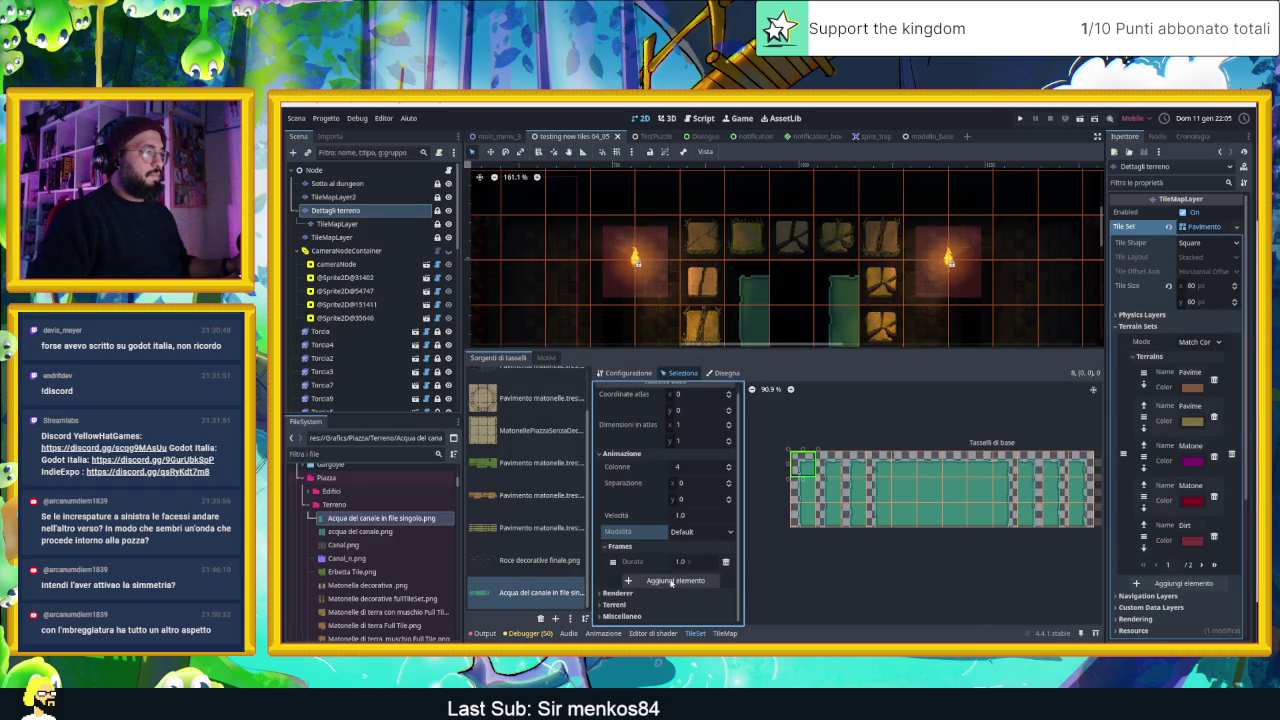
pyautogui.click(729, 465)
pyautogui.click(729, 465)
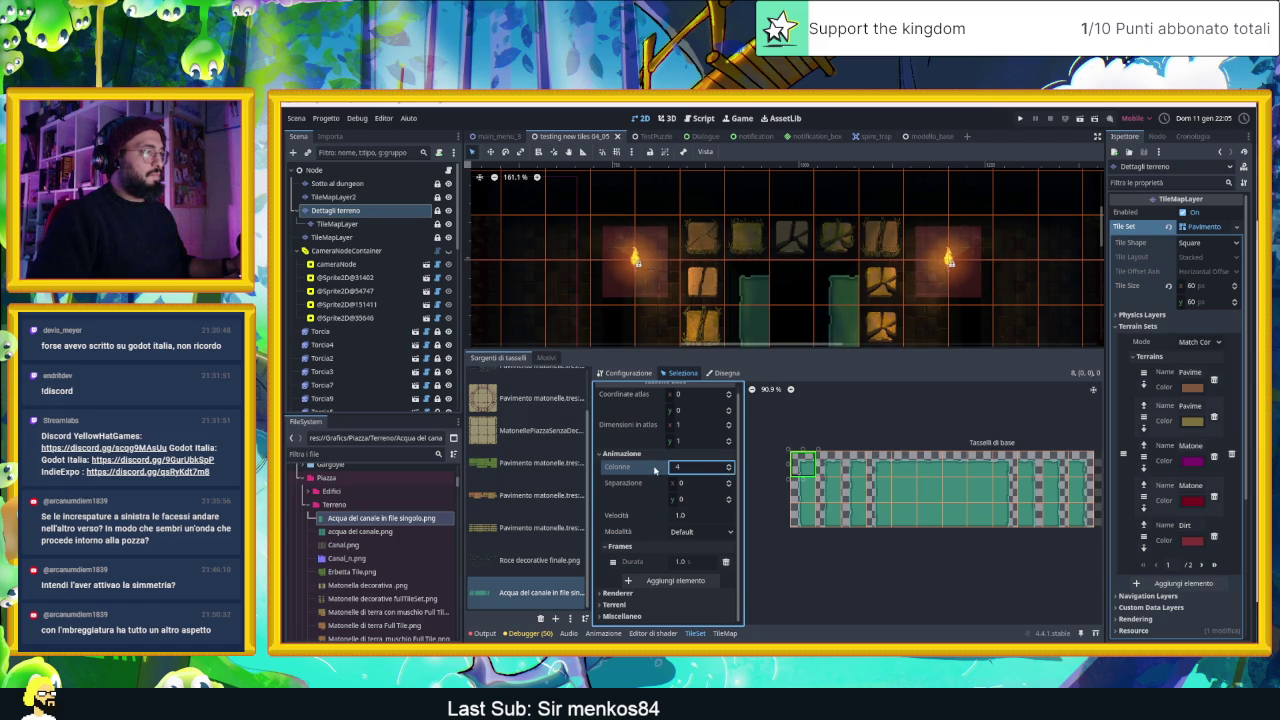
pyautogui.scroll(1, 650, 475)
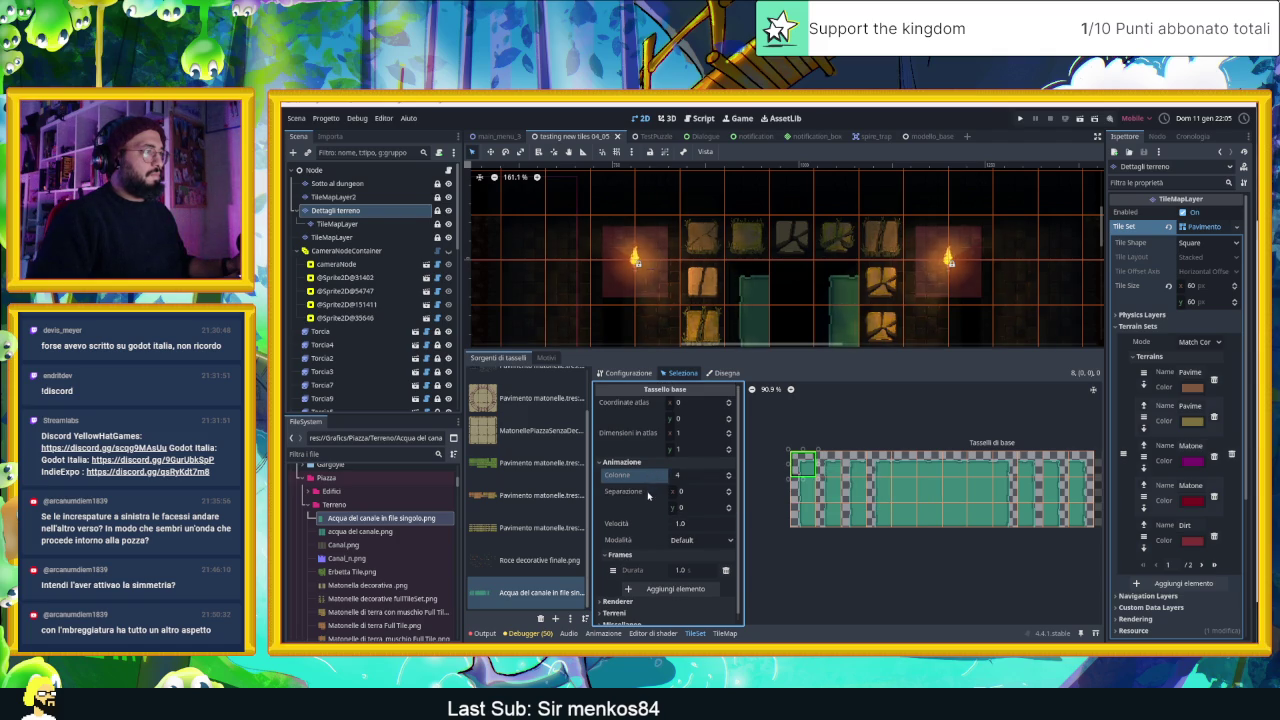
pyautogui.scroll(-1, 648, 494)
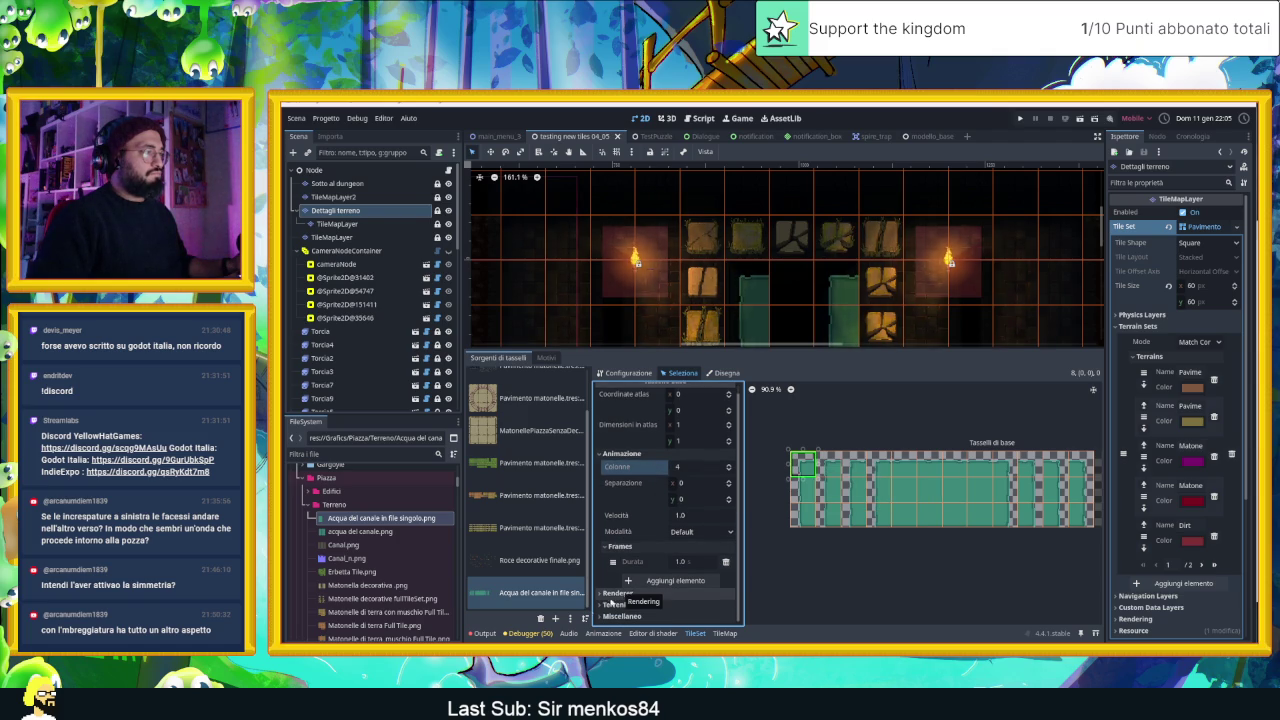
pyautogui.click(484, 634)
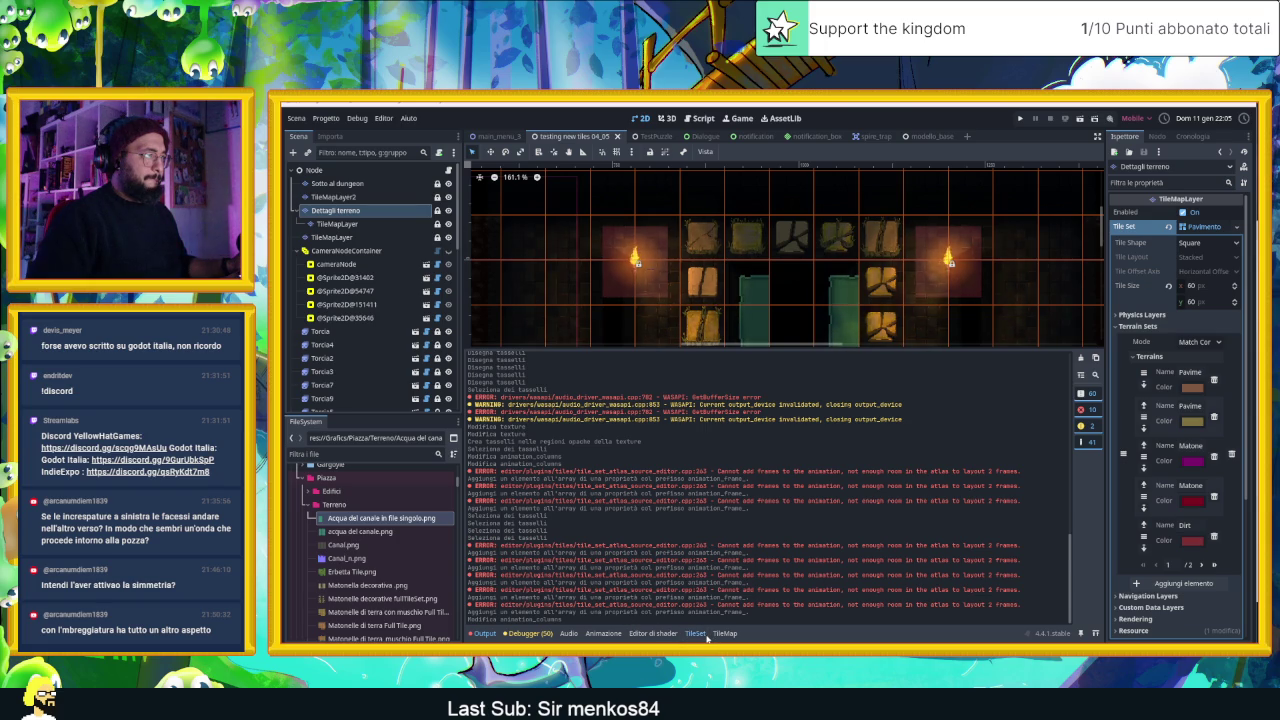
pyautogui.click(707, 637)
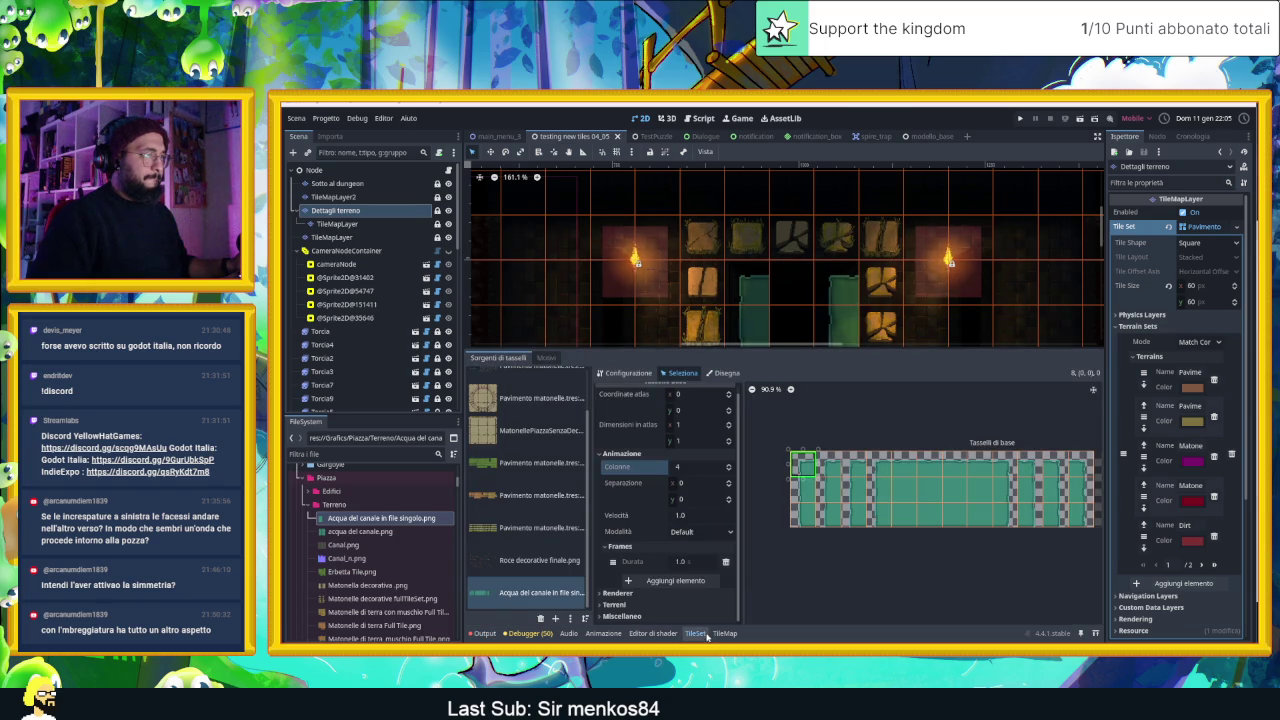
# - Try adding another animation frame, review the errors, and keep animation mode on Default
pyautogui.click(717, 565)
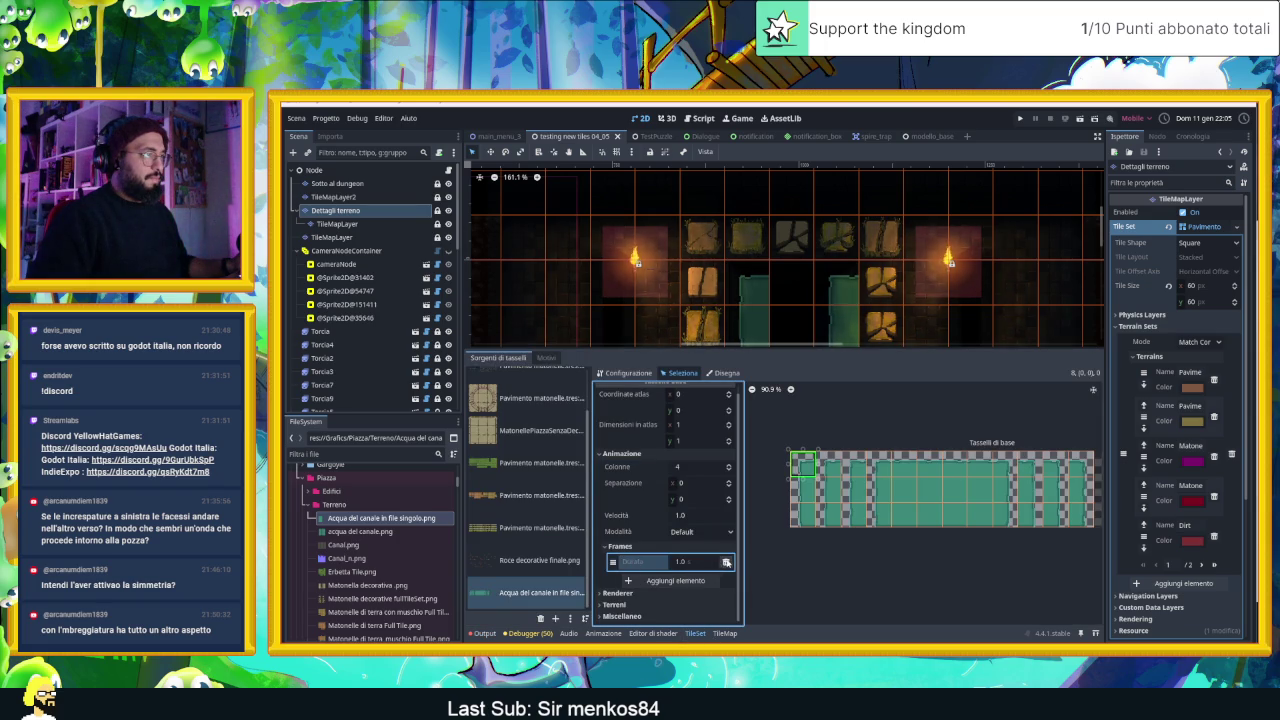
pyautogui.click(652, 581)
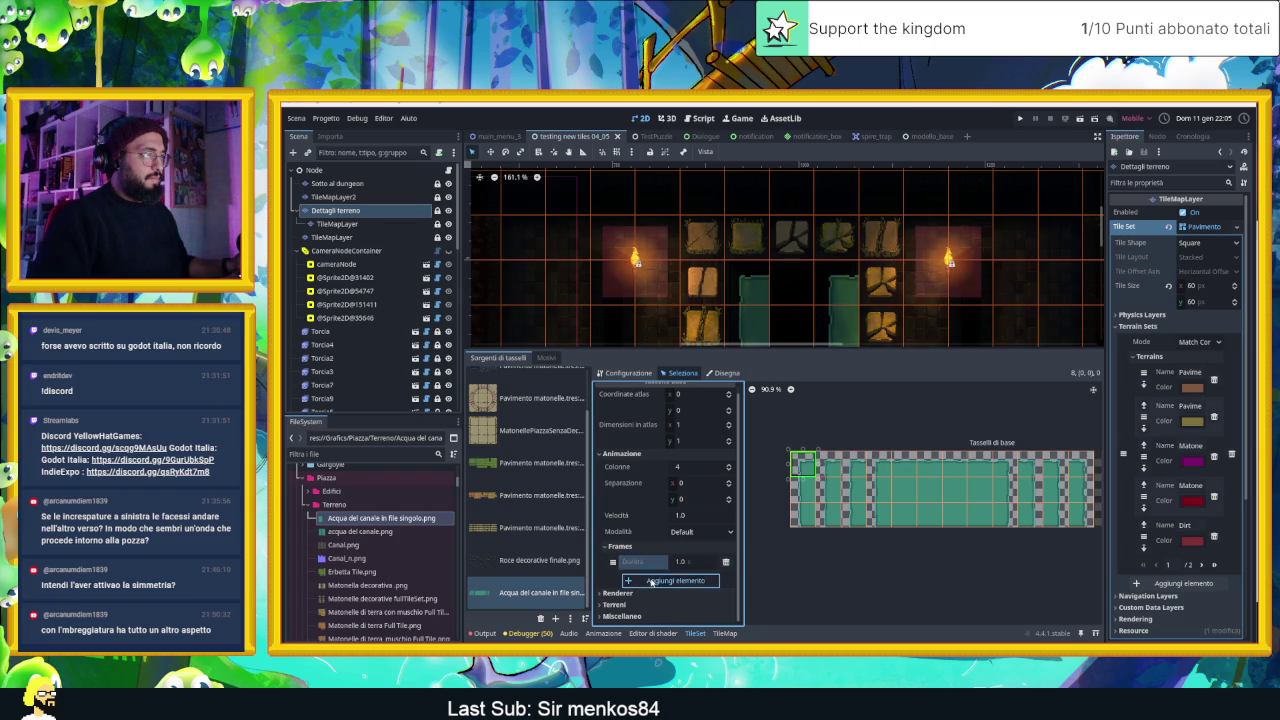
pyautogui.click(484, 633)
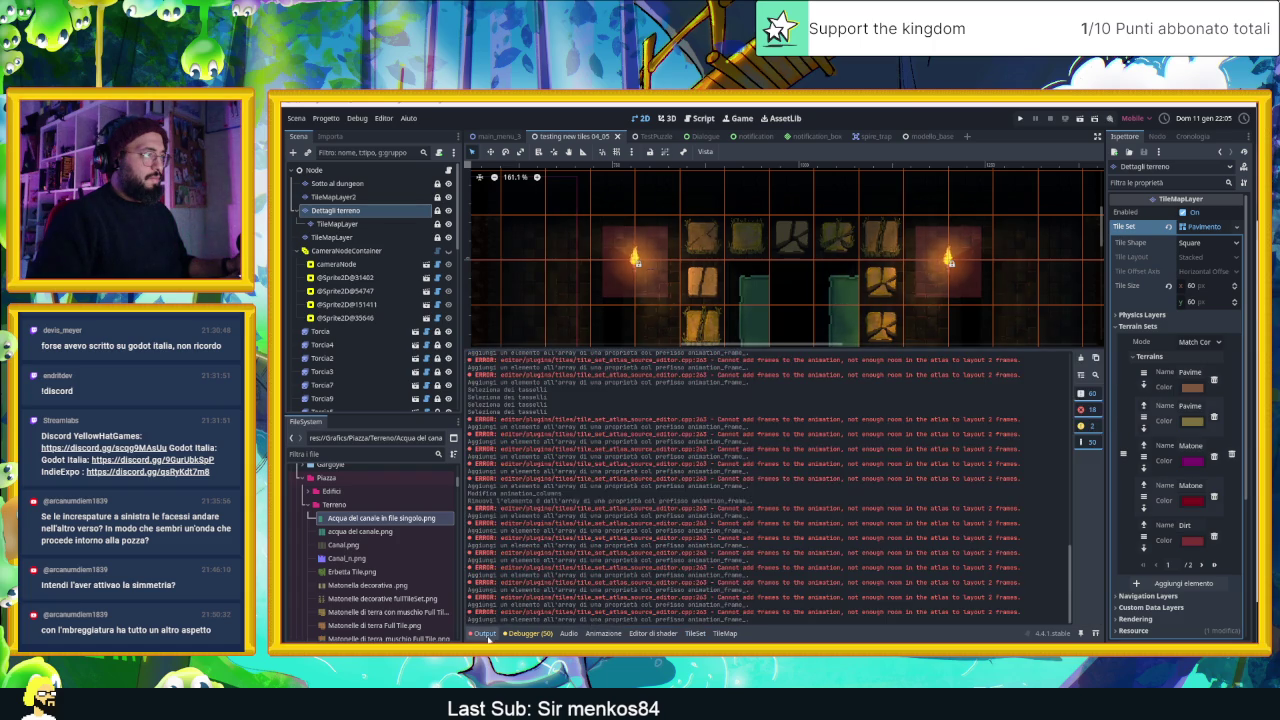
pyautogui.click(695, 633)
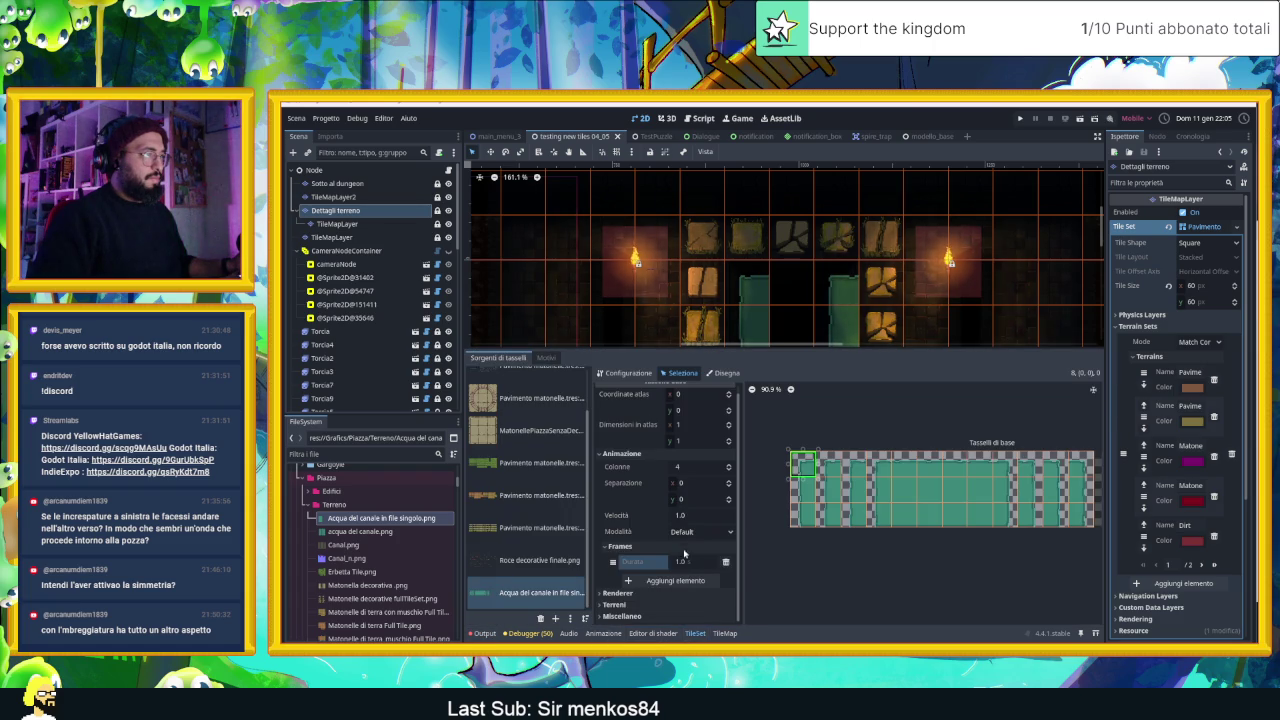
pyautogui.click(725, 531)
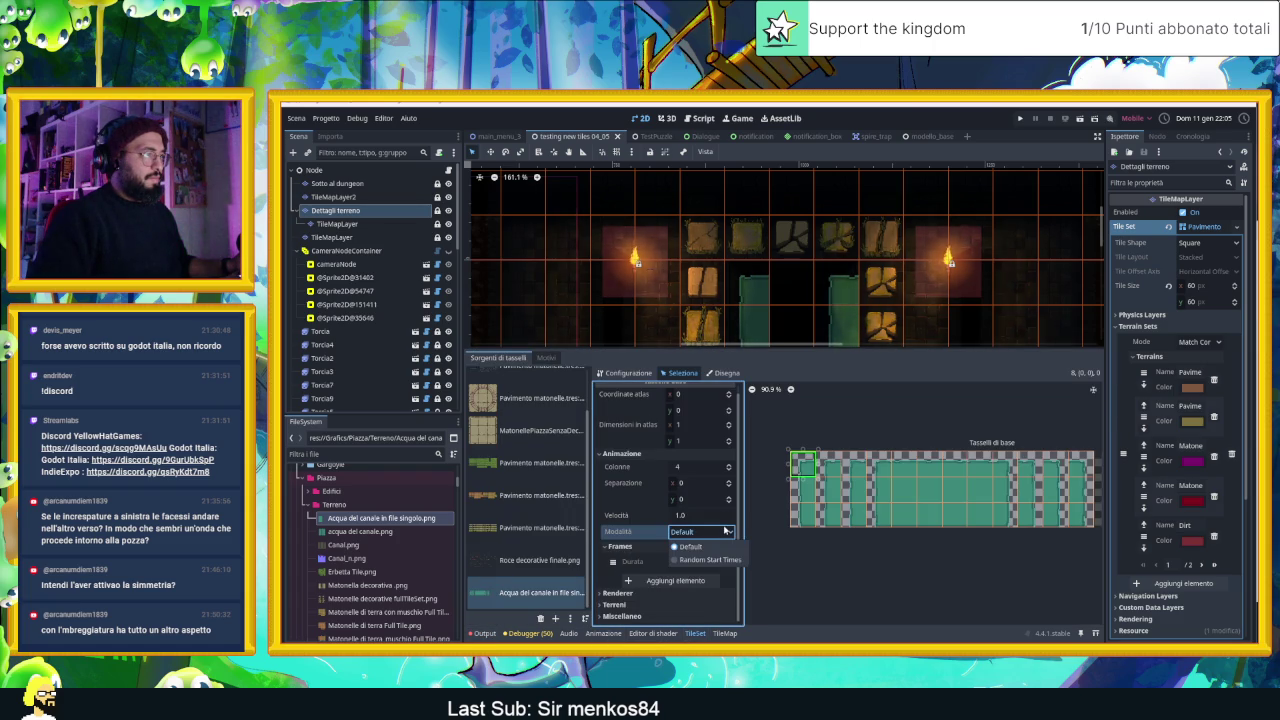
pyautogui.click(727, 522)
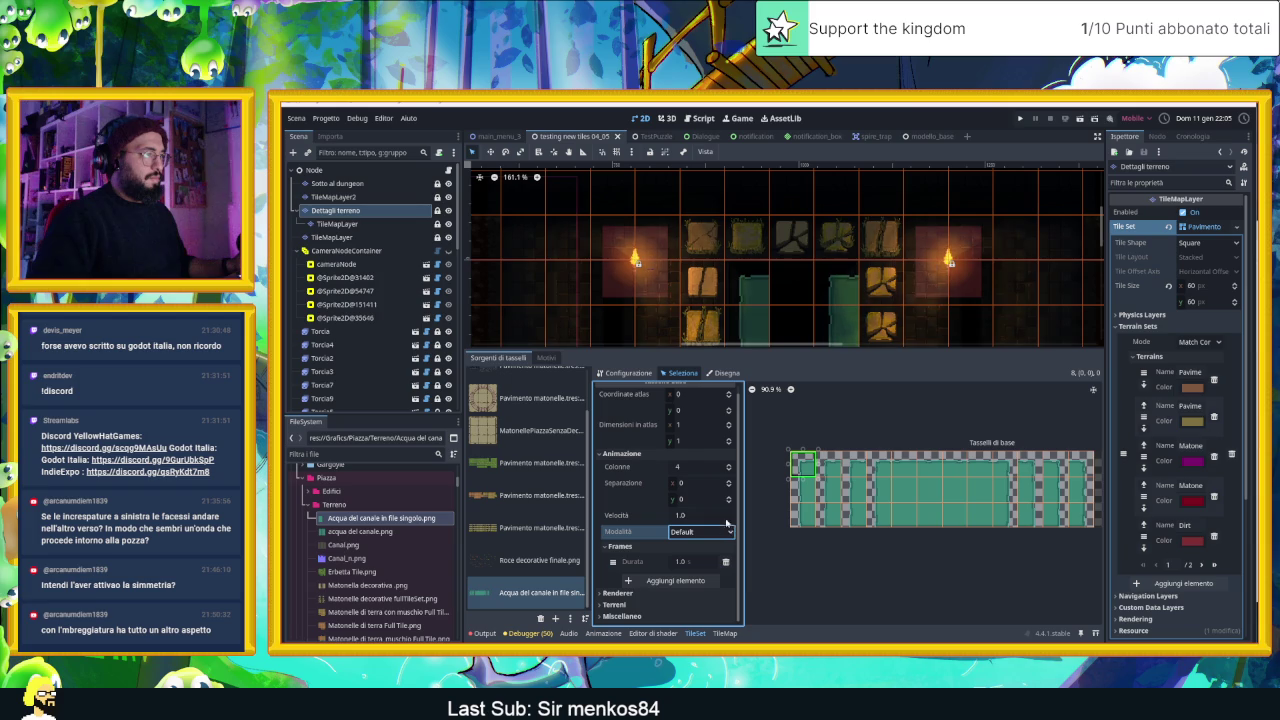
# - Set the animation columns back to 4 and select a tile in the canal-water atlas
pyautogui.click(728, 469)
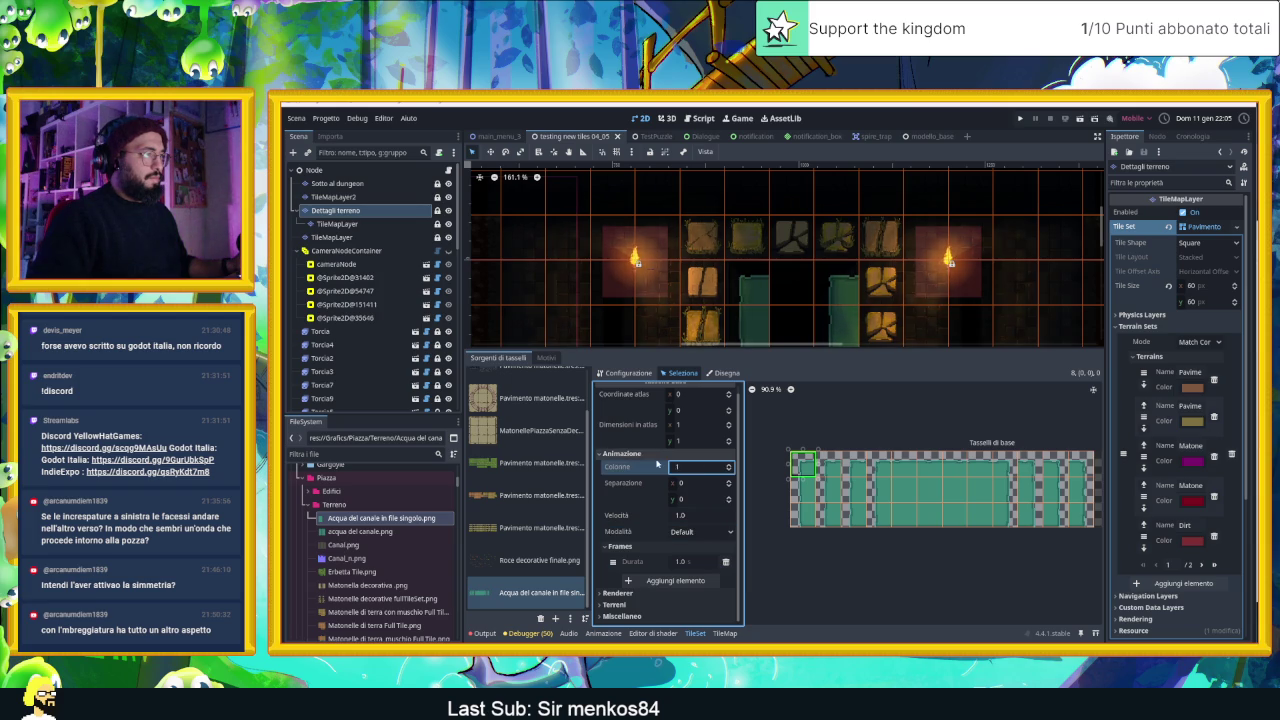
pyautogui.scroll(1, 668, 463)
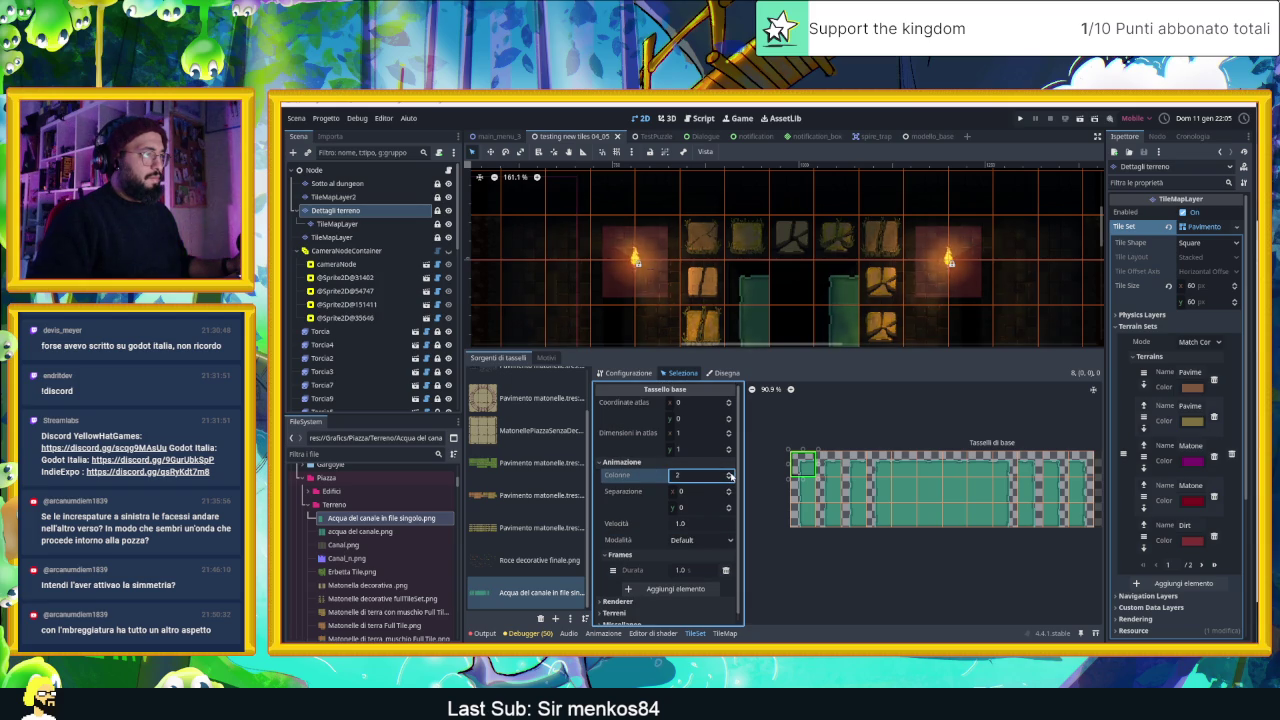
pyautogui.click(730, 476)
pyautogui.click(824, 466)
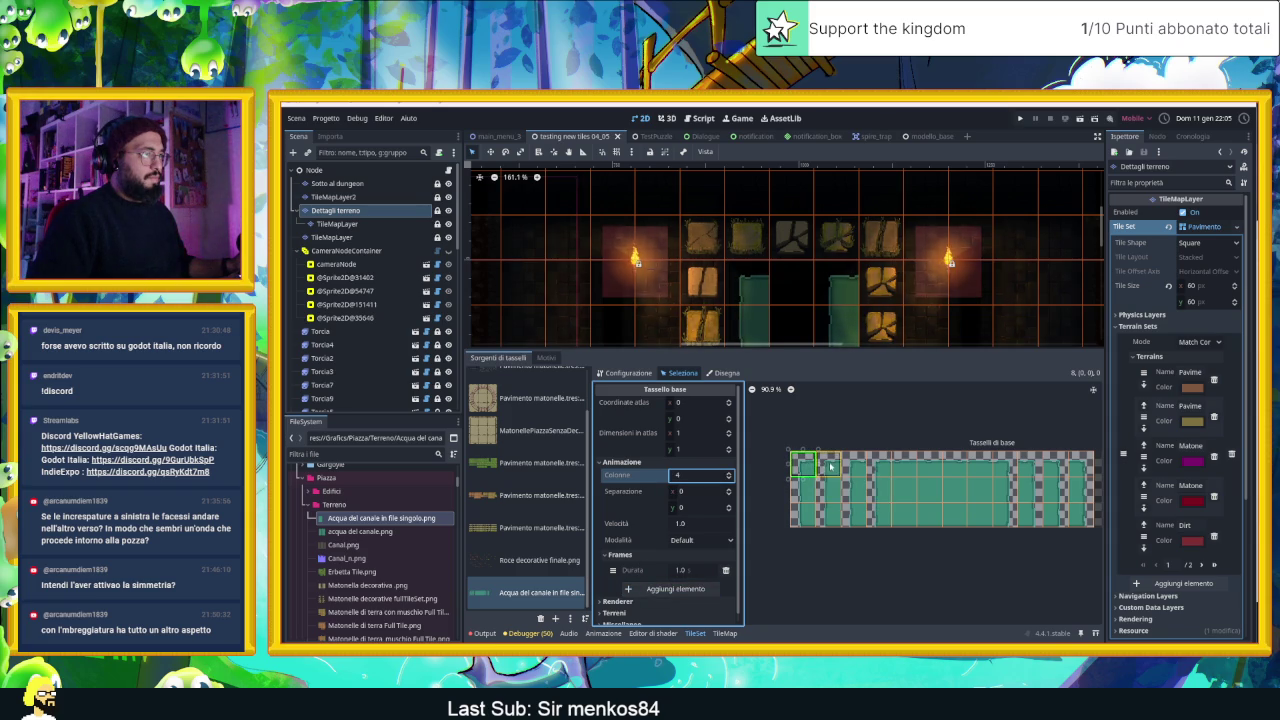
# - Select the top-left atlas tile and inspect its Miscellaneous, Rendering and Terrain properties
pyautogui.moveTo(803, 466); pyautogui.dragTo(882, 474)
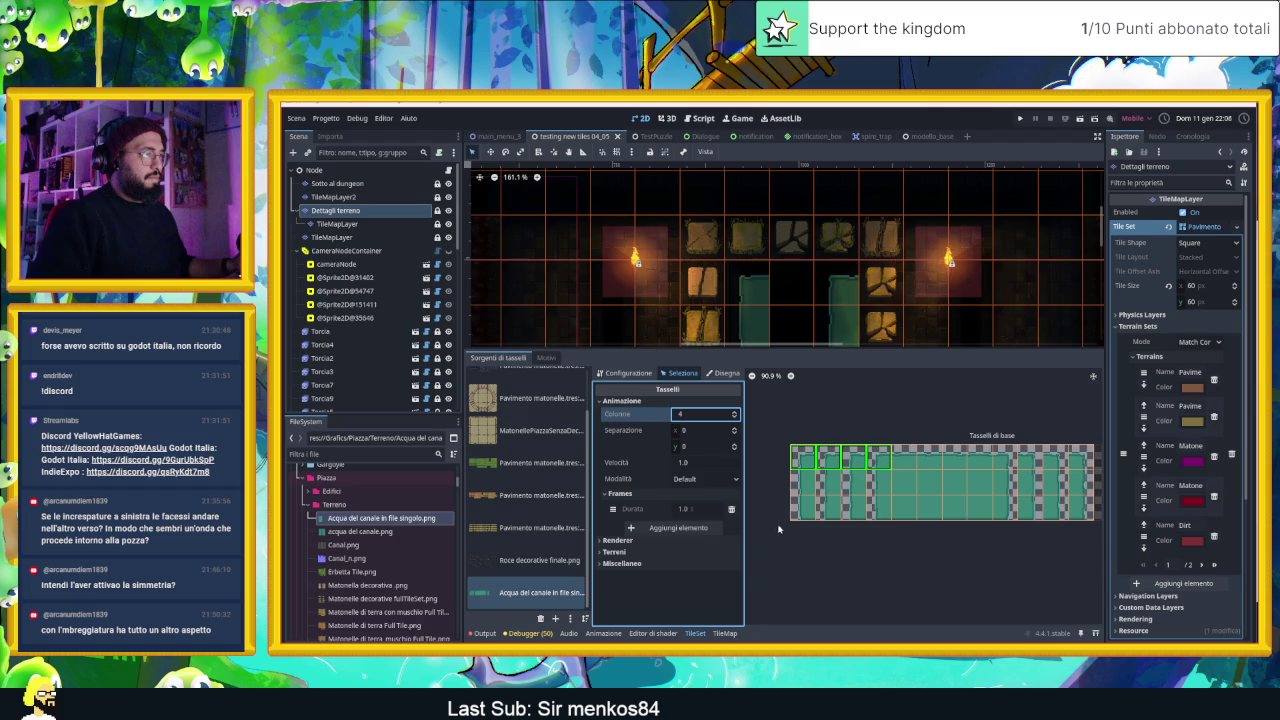
pyautogui.click(804, 465)
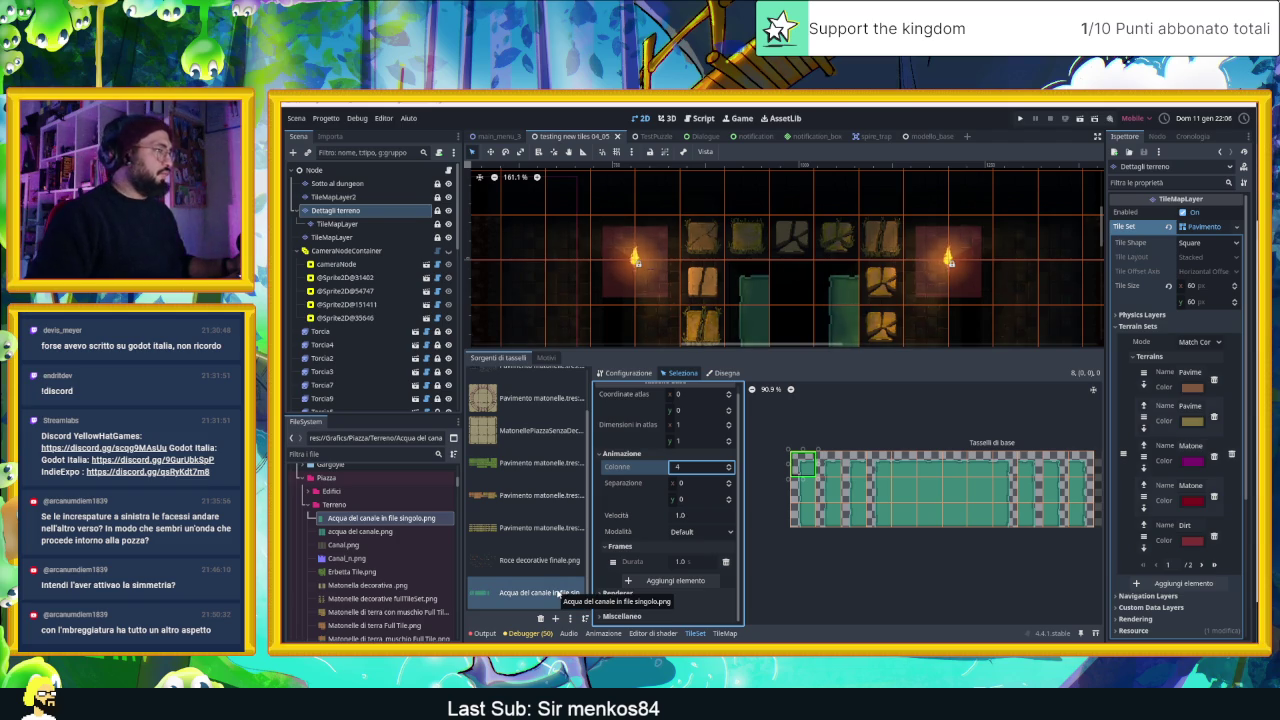
pyautogui.click(622, 616)
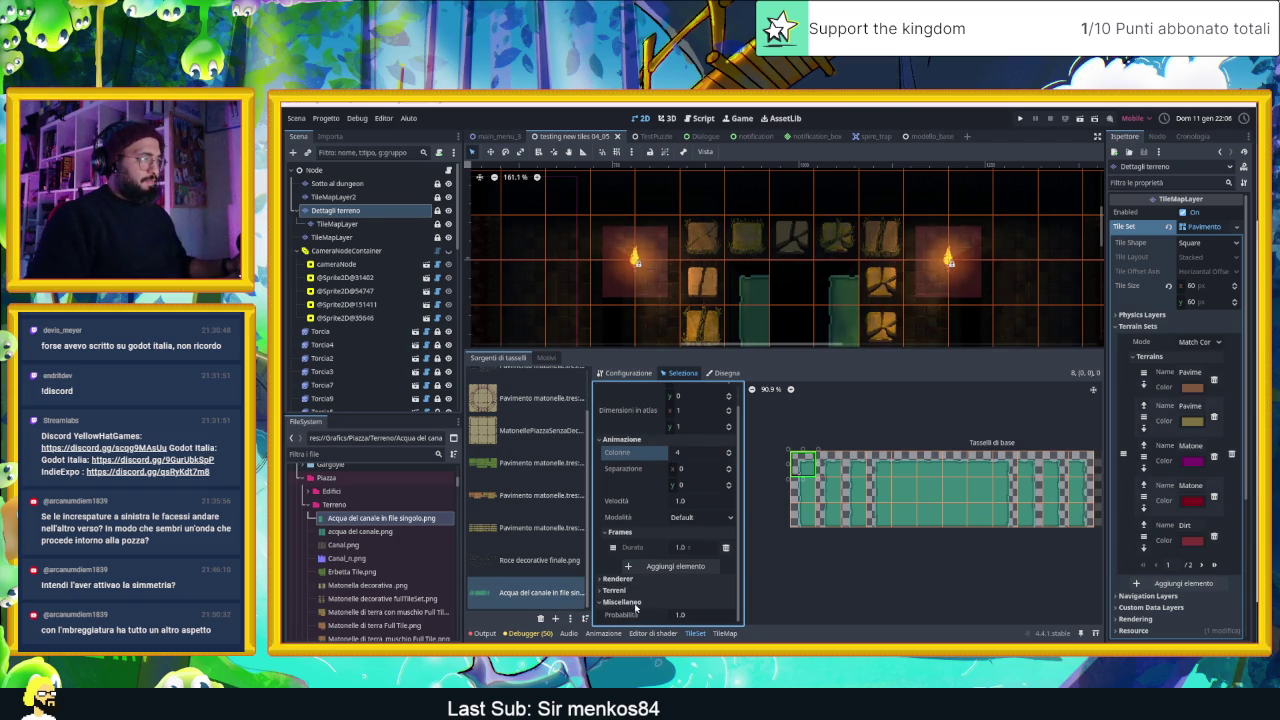
pyautogui.click(636, 603)
pyautogui.click(631, 593)
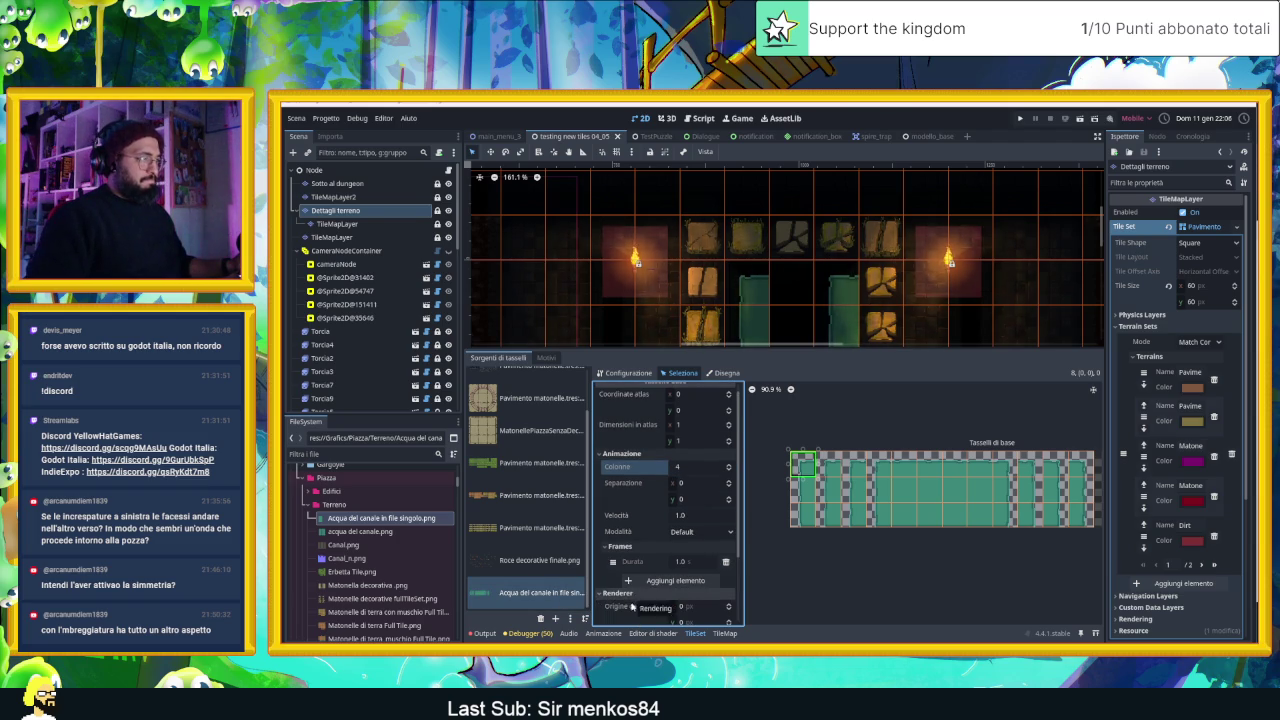
pyautogui.scroll(-3, 631, 604)
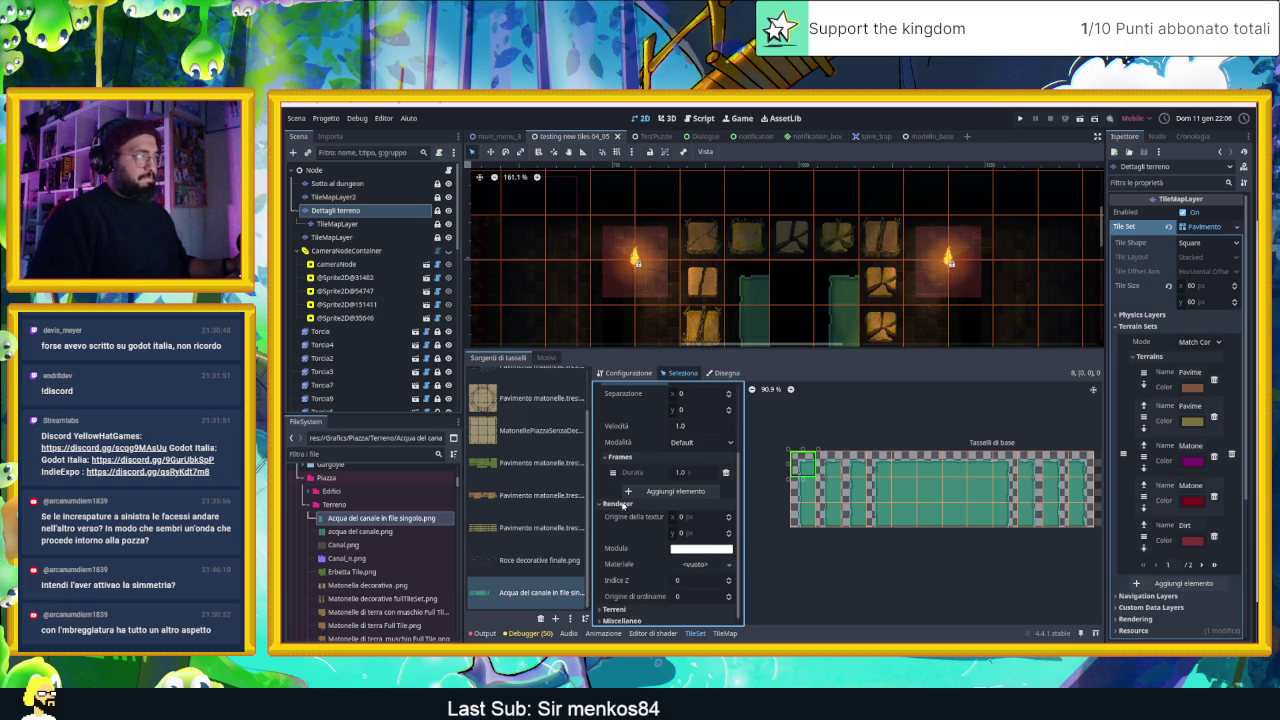
pyautogui.click(621, 504)
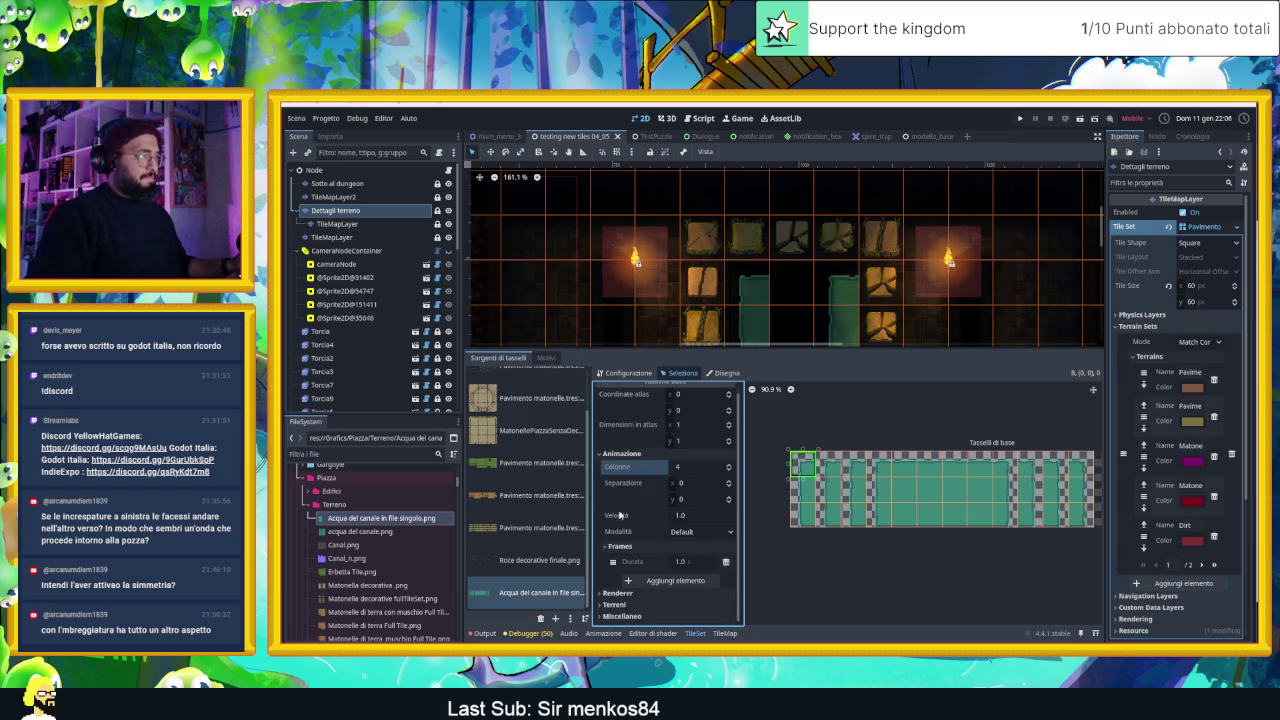
pyautogui.click(614, 605)
pyautogui.scroll(-1, 614, 604)
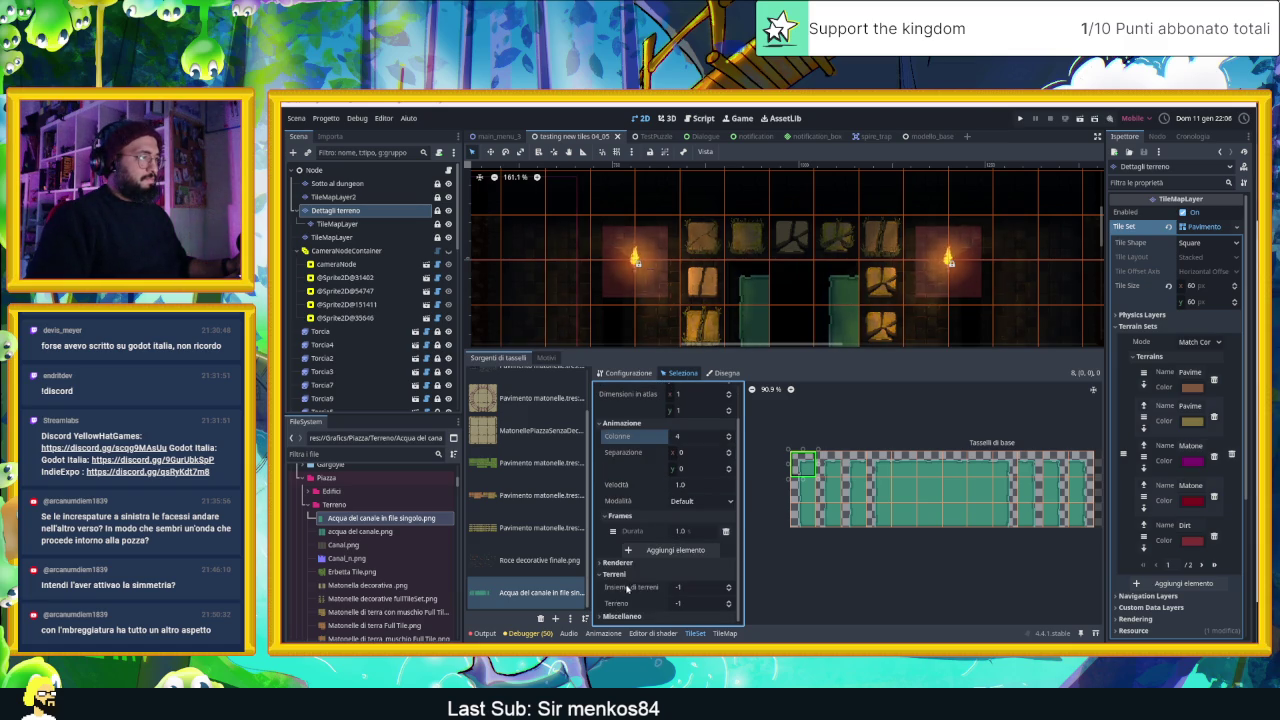
pyautogui.click(626, 576)
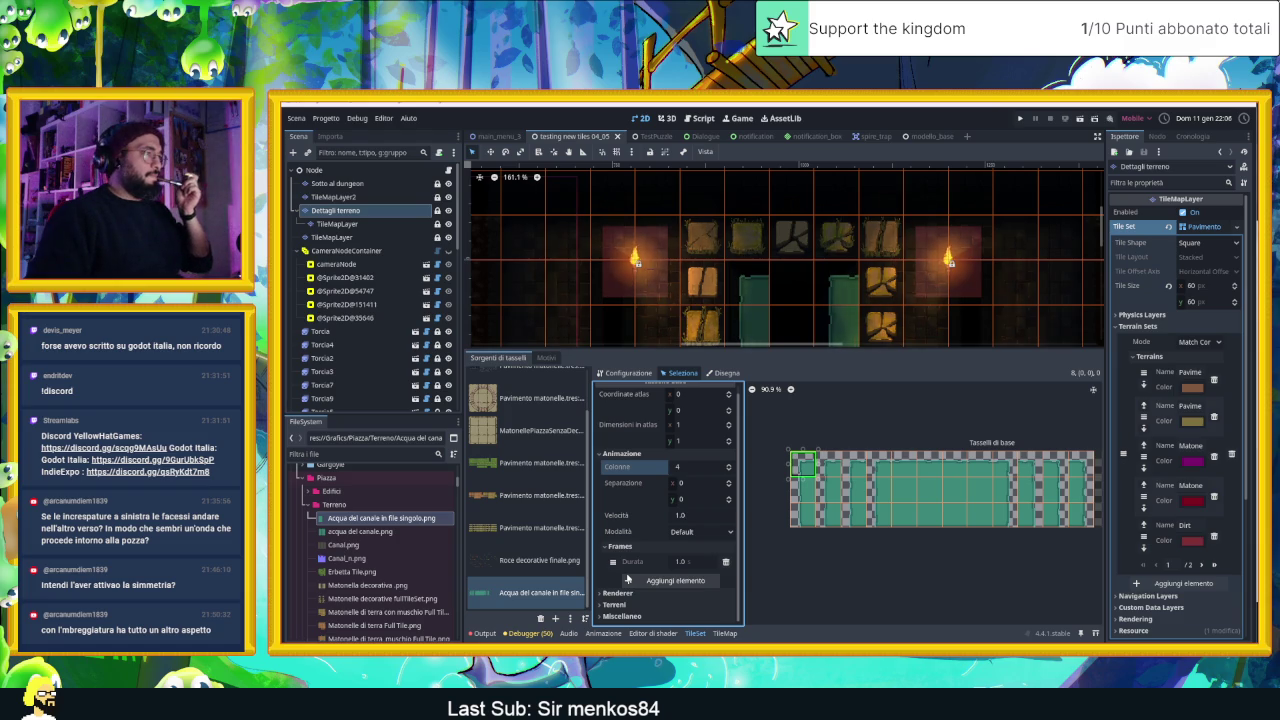
# - Review the atlas source settings, then delete the Acqua del canale source from Tile Sources
pyautogui.click(625, 372)
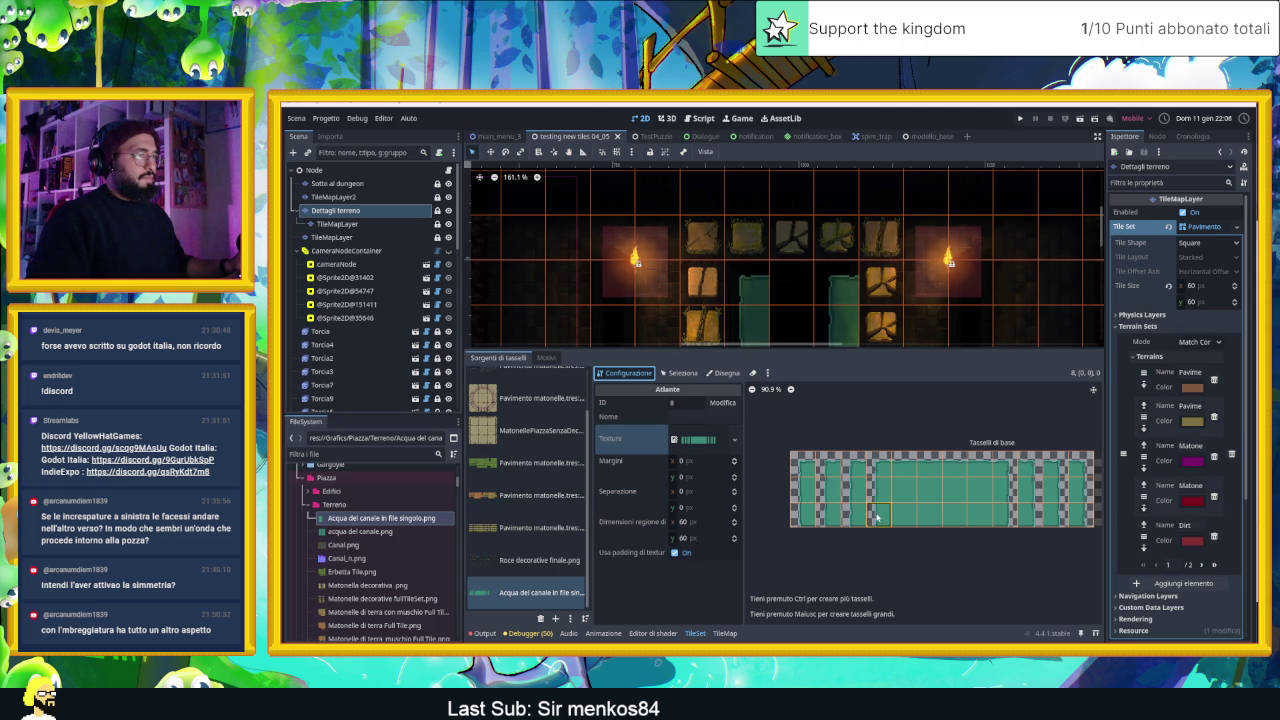
pyautogui.click(681, 373)
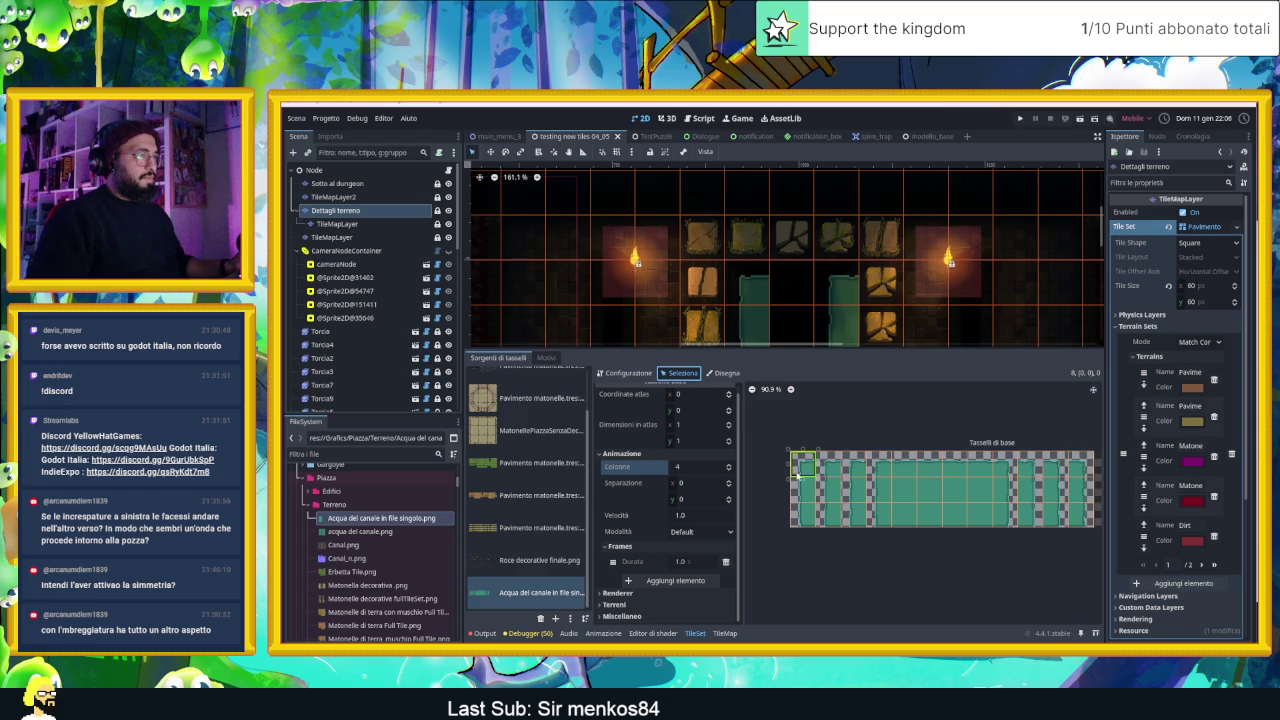
pyautogui.scroll(2, 816, 468)
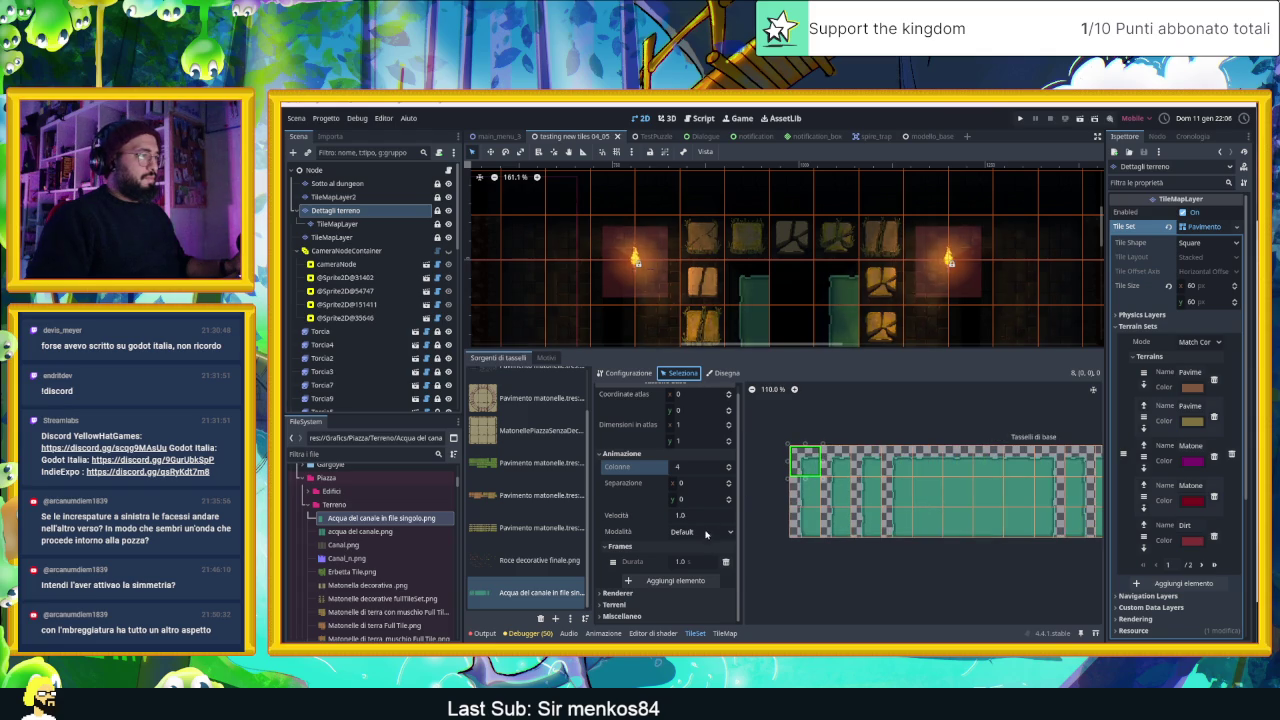
pyautogui.click(690, 580)
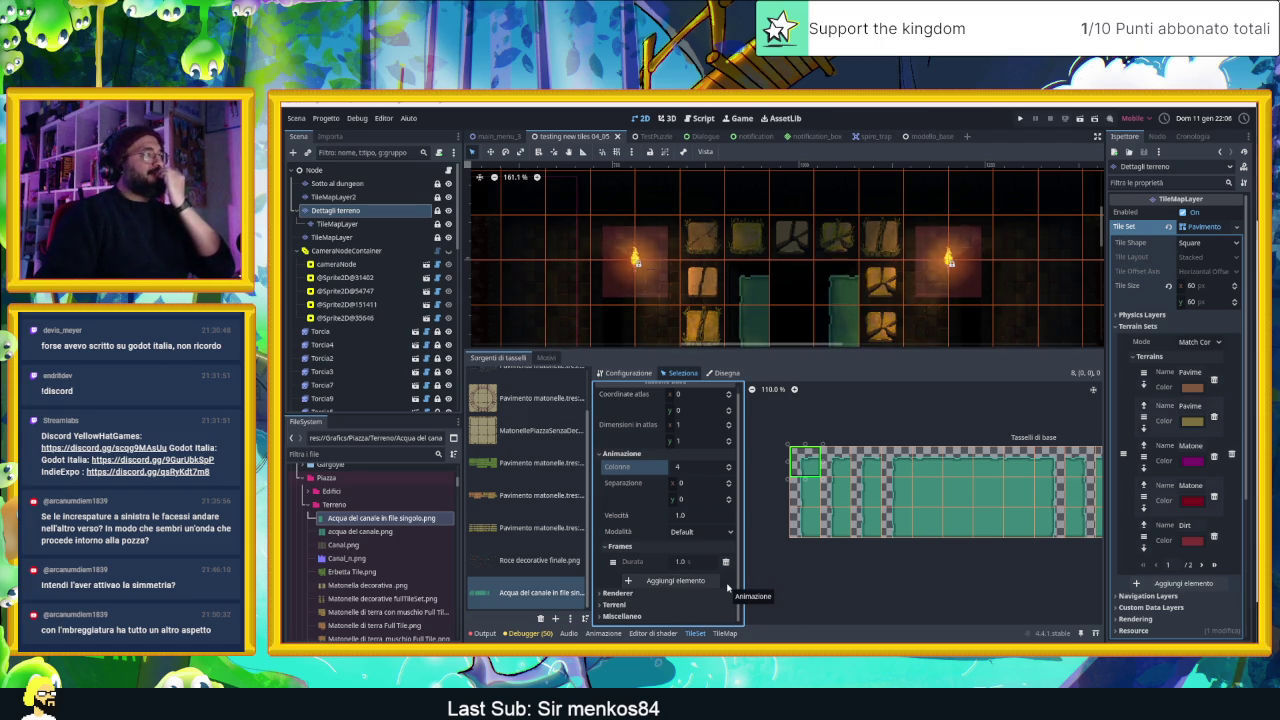
pyautogui.click(573, 618)
pyautogui.click(540, 618)
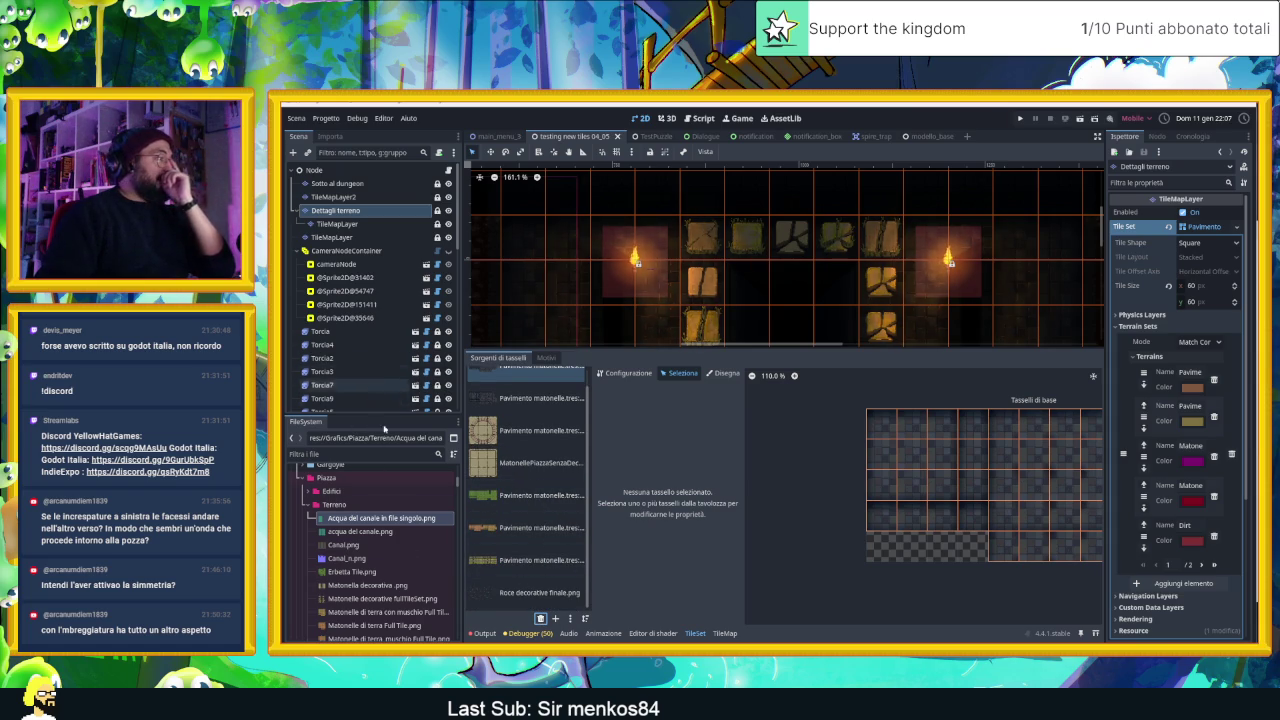
# - Add the canal-water PNG back as atlas source 9 with tiles auto-created
pyautogui.moveTo(376, 522); pyautogui.dragTo(581, 594)
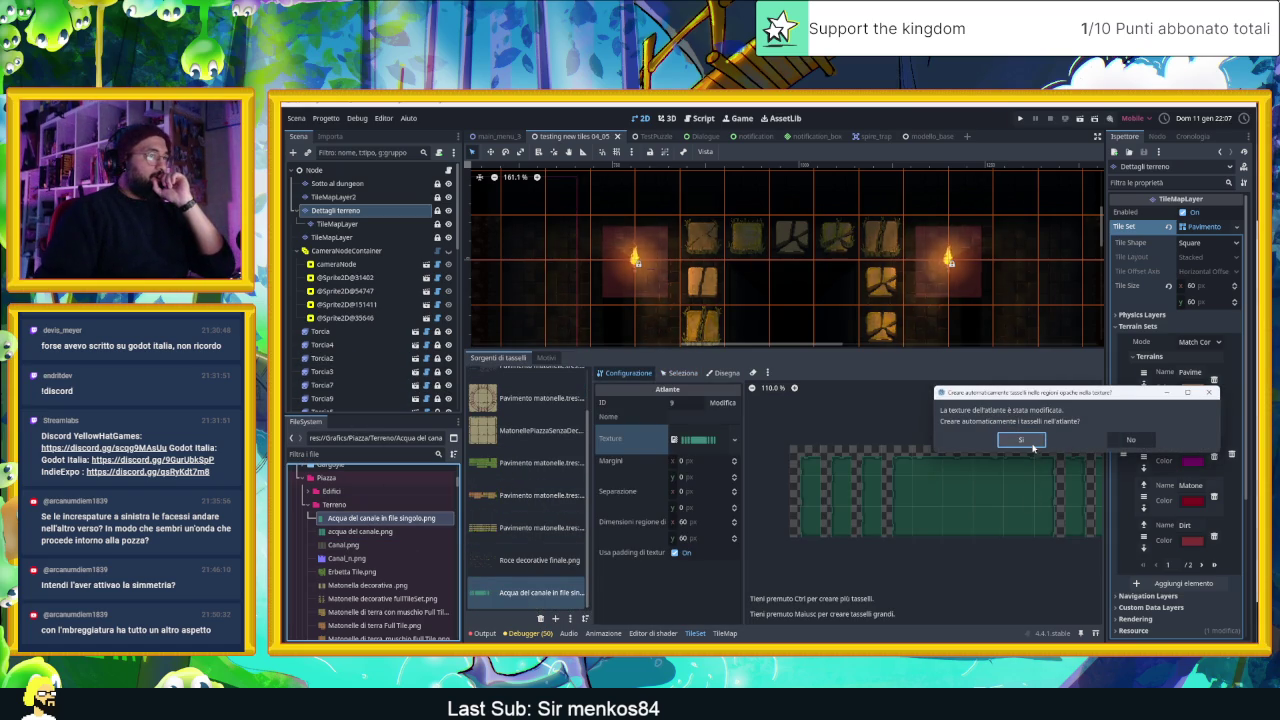
pyautogui.click(1035, 444)
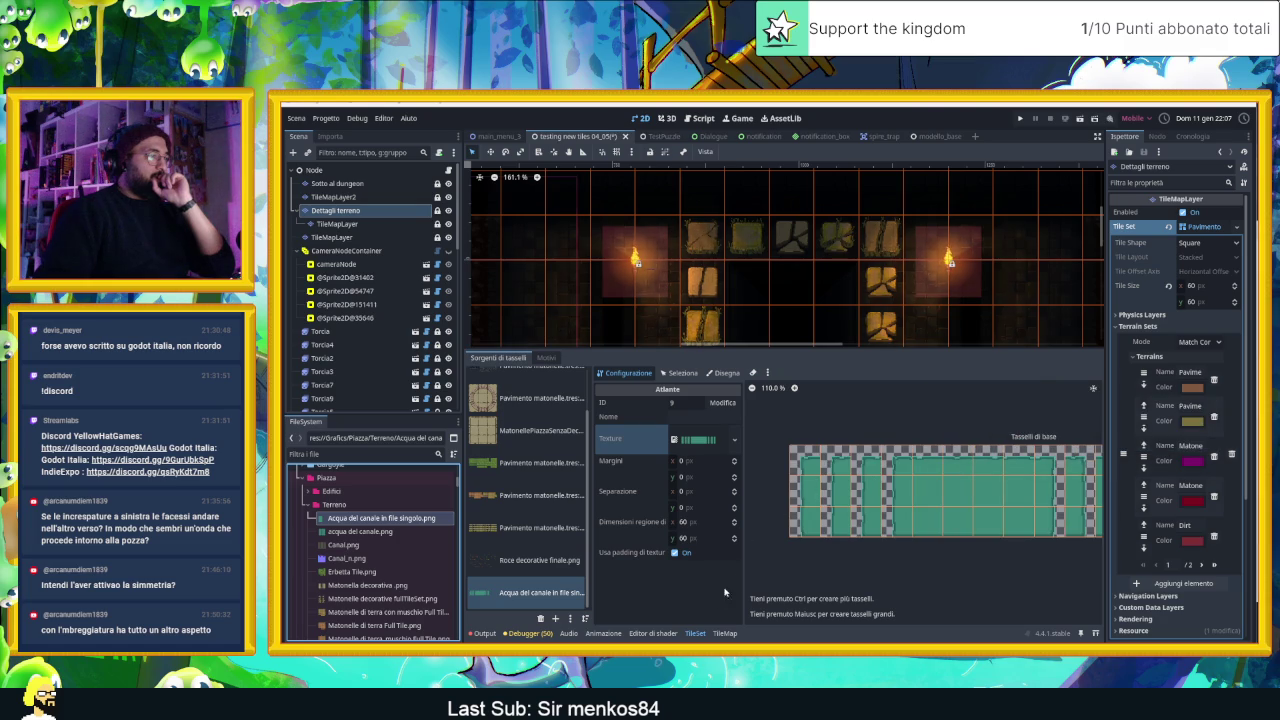
pyautogui.click(697, 633)
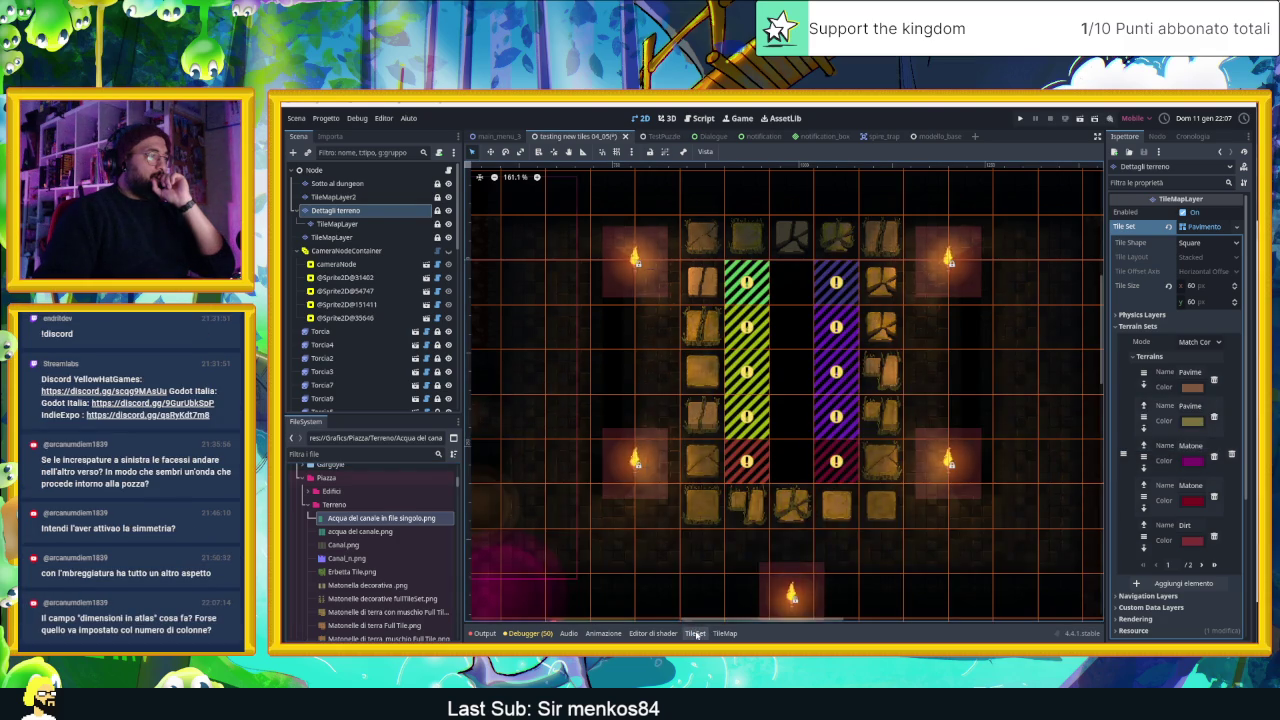
pyautogui.click(695, 633)
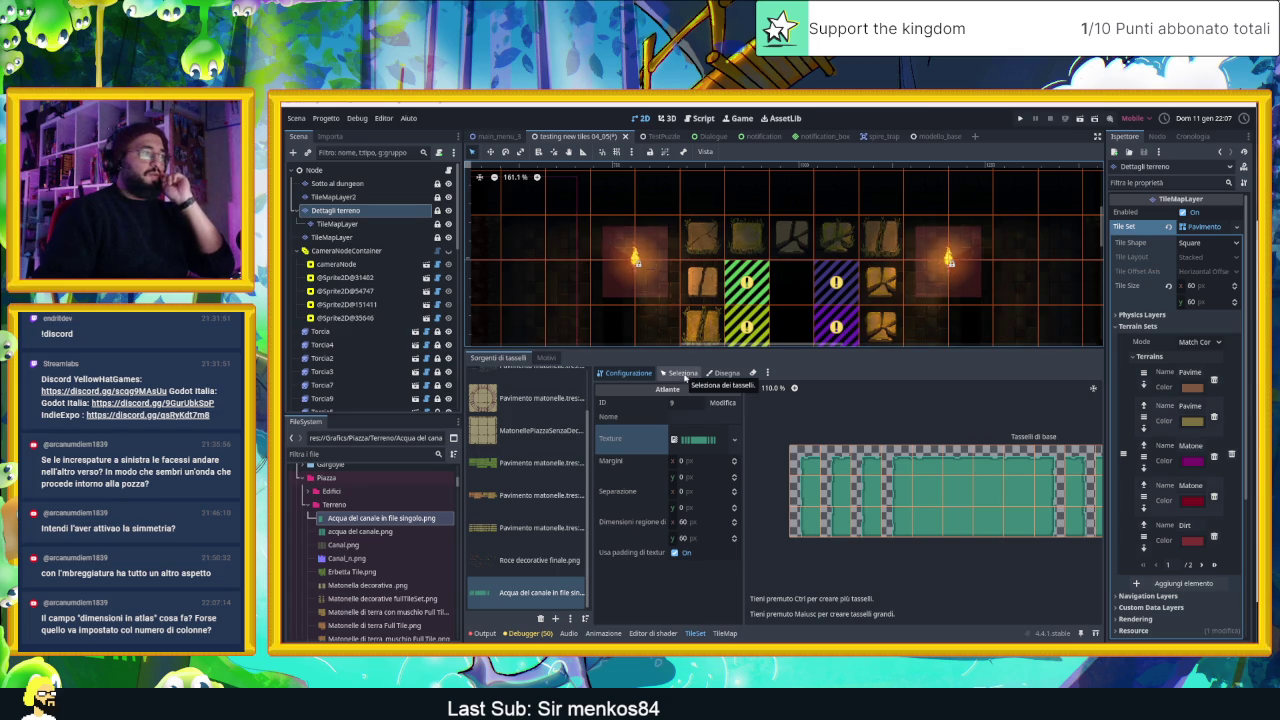
# - Try a horizontal tile separation of 60, undo it back to 0, and switch to tile selection
pyautogui.click(703, 494)
pyautogui.write('60')
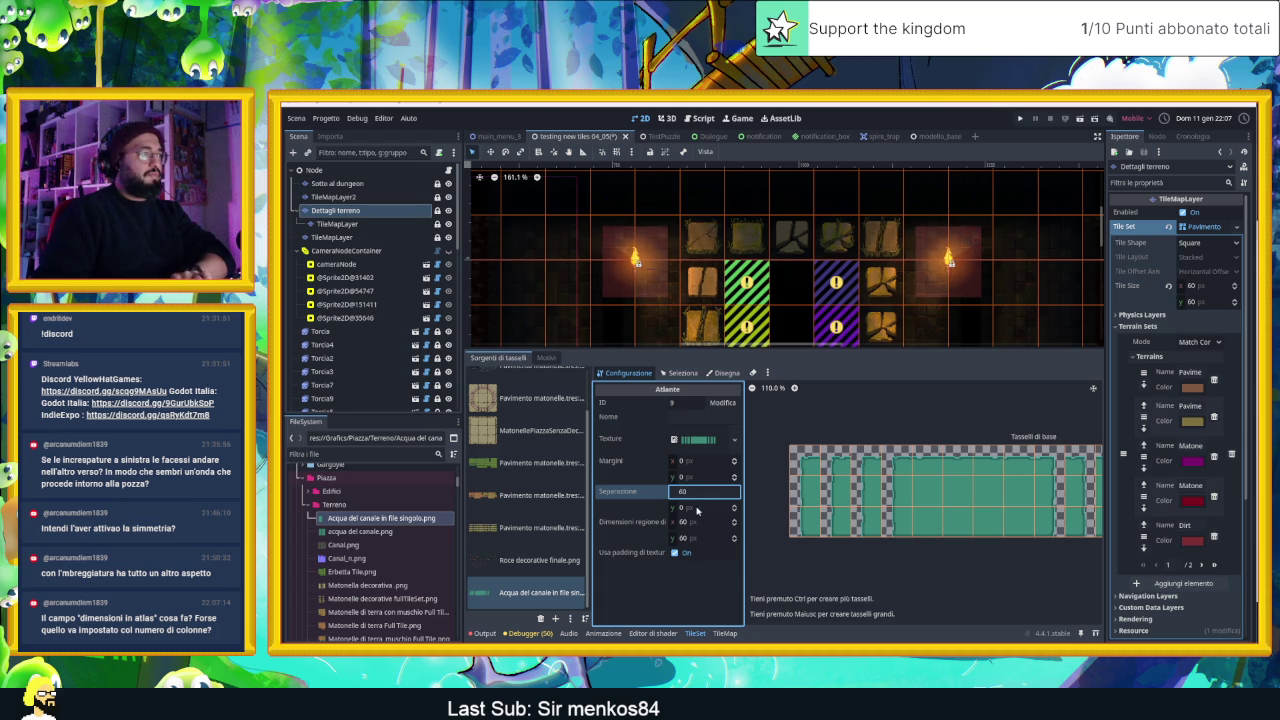
pyautogui.press('Return')
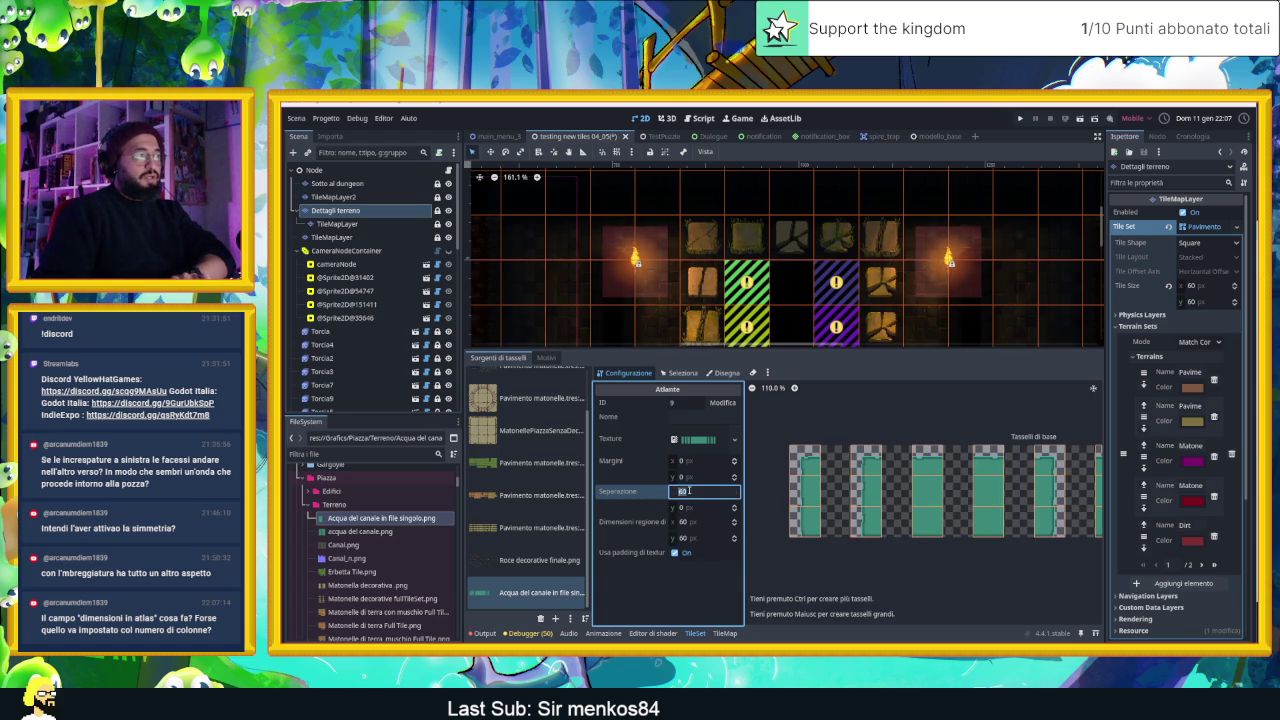
pyautogui.click(634, 517)
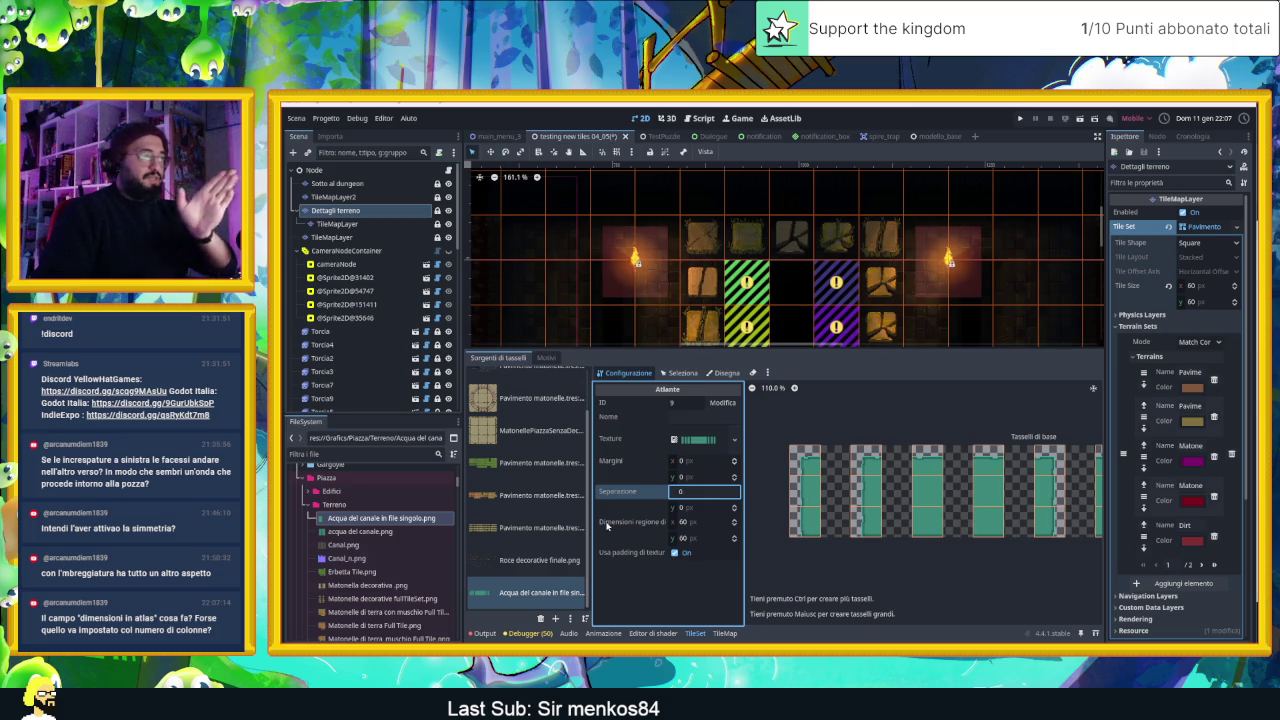
pyautogui.hotkey('ctrl', 'z')
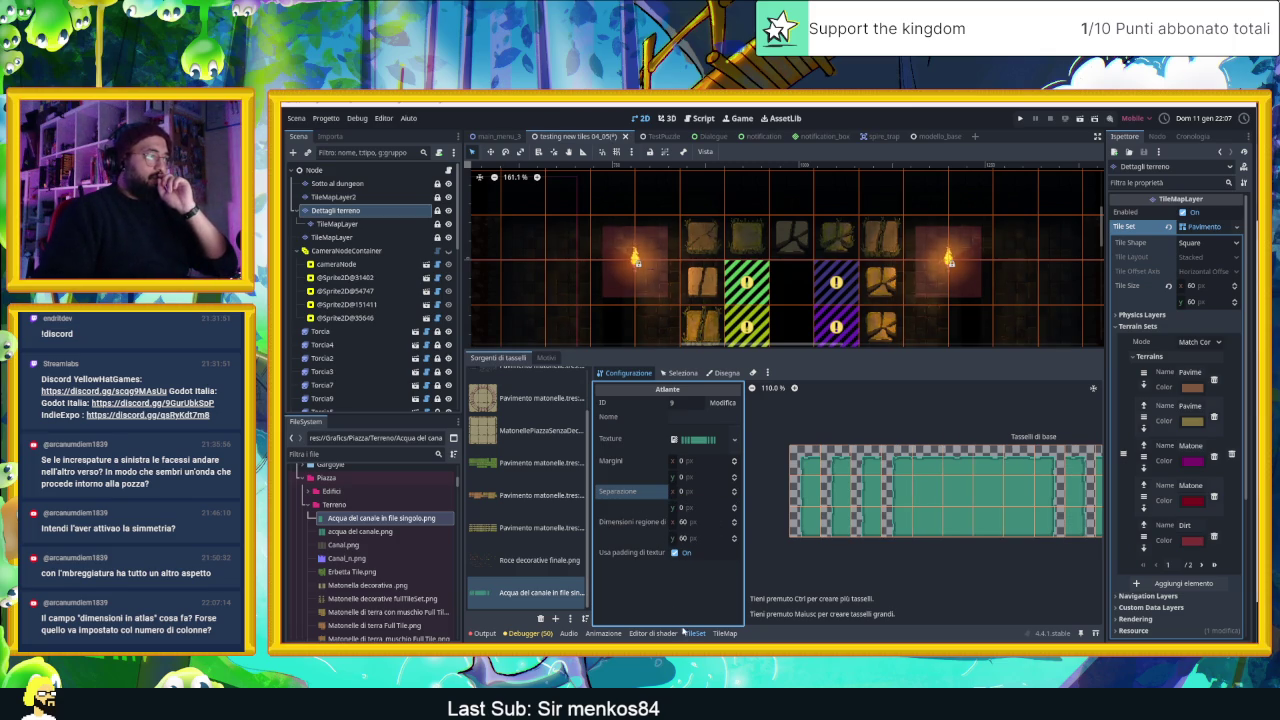
pyautogui.click(679, 373)
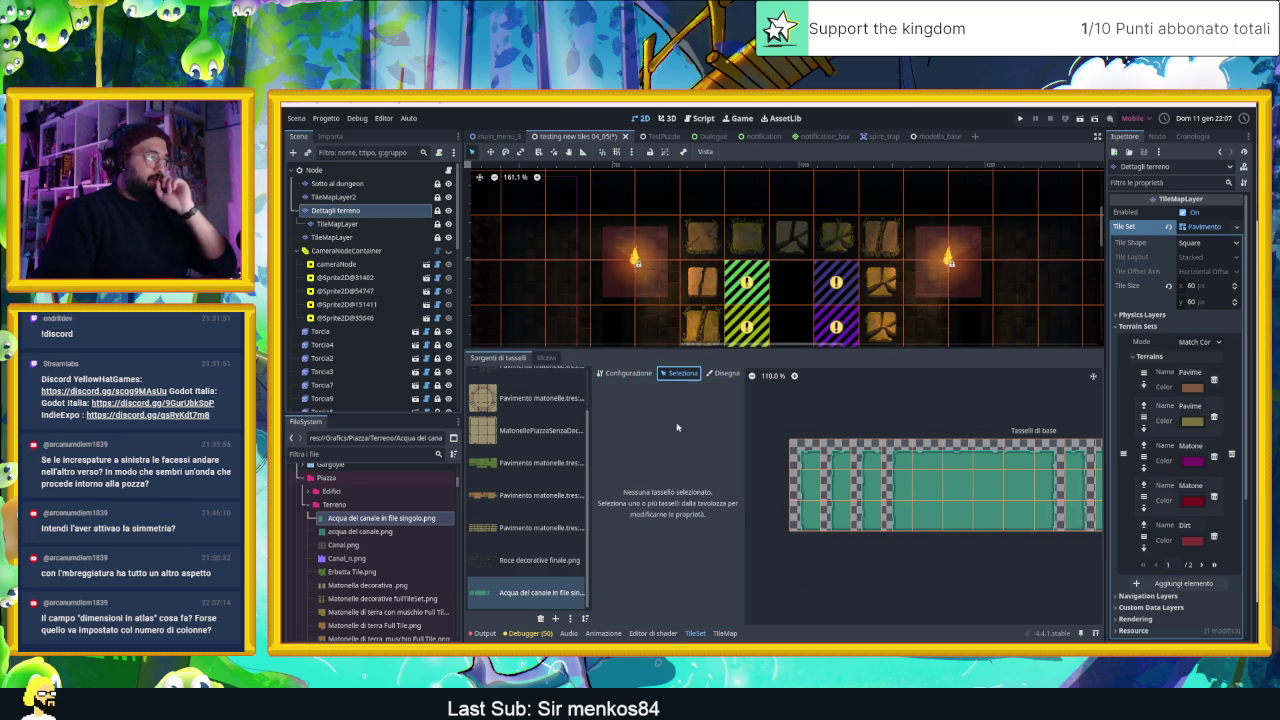
pyautogui.click(809, 462)
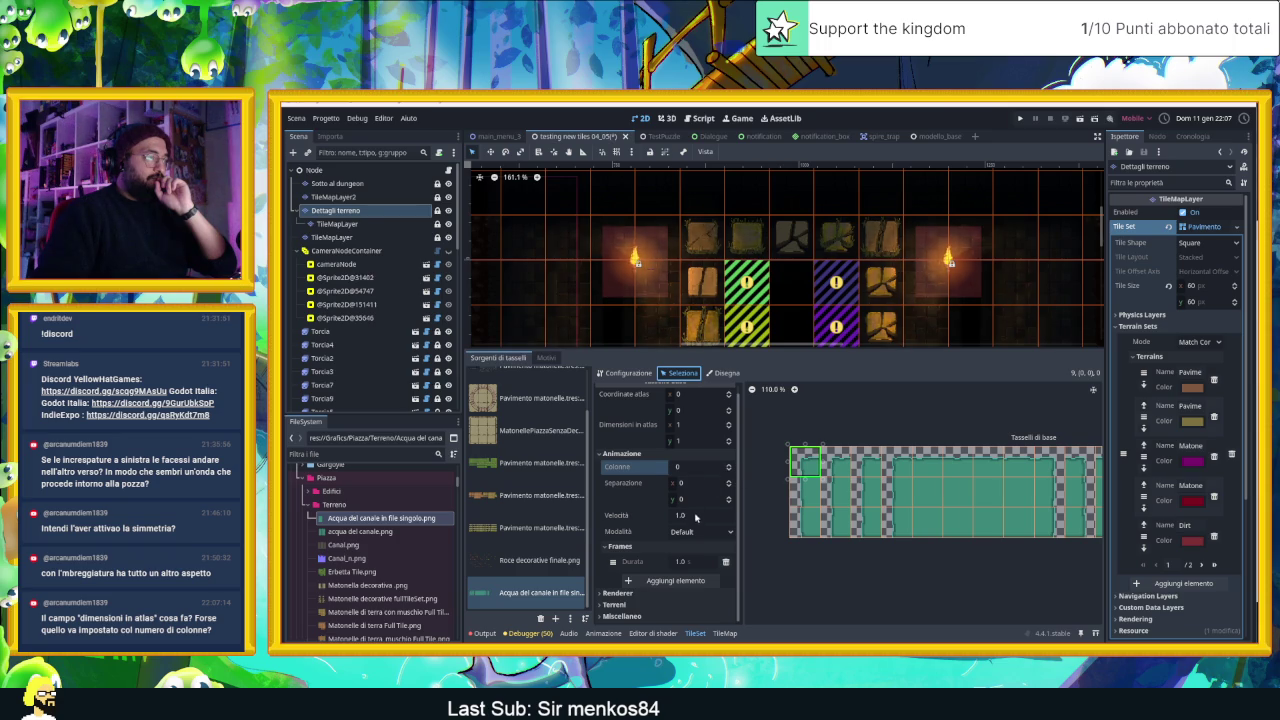
pyautogui.click(729, 465)
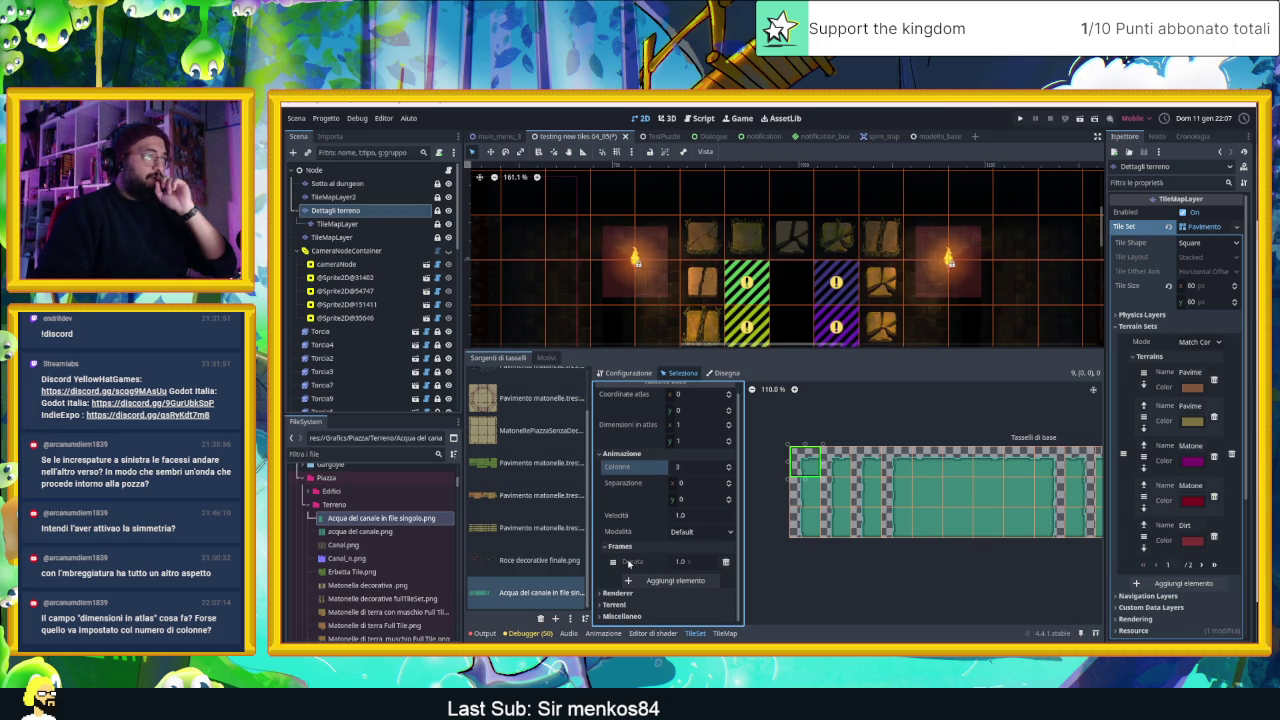
pyautogui.click(628, 562)
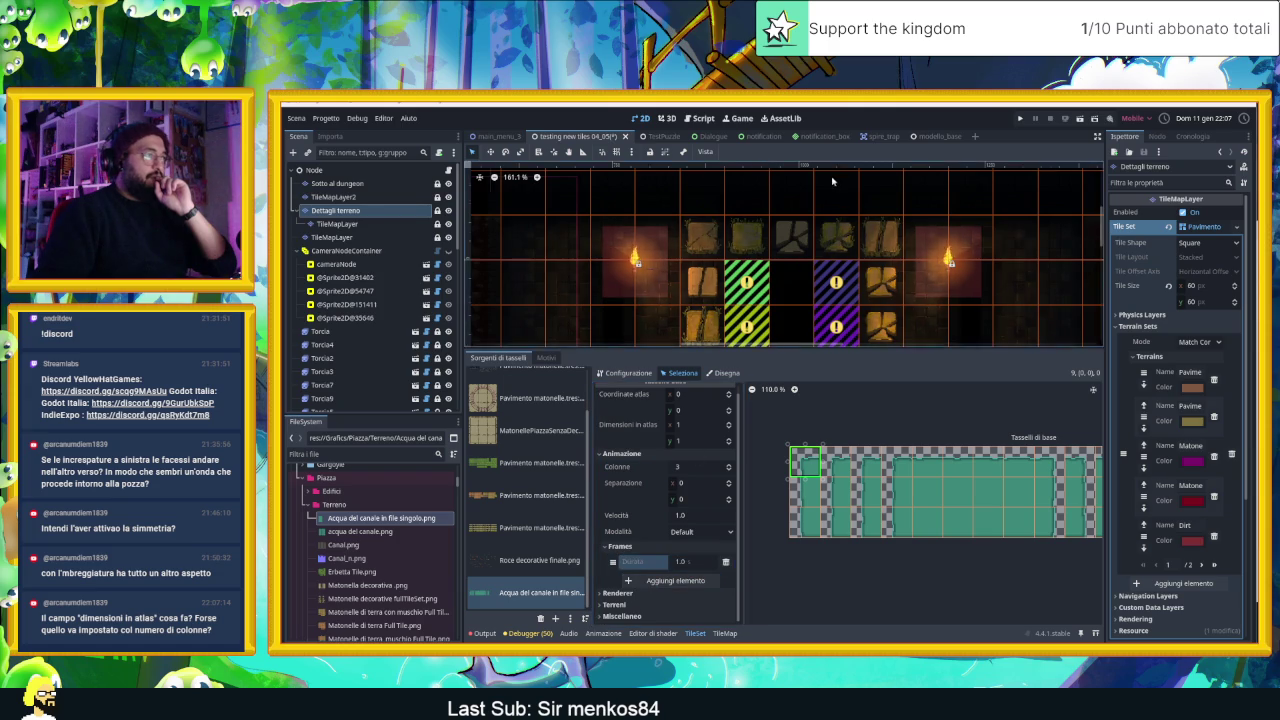
pyautogui.scroll(-3, 855, 278)
pyautogui.scroll(-3, 855, 278)
pyautogui.scroll(1, 855, 278)
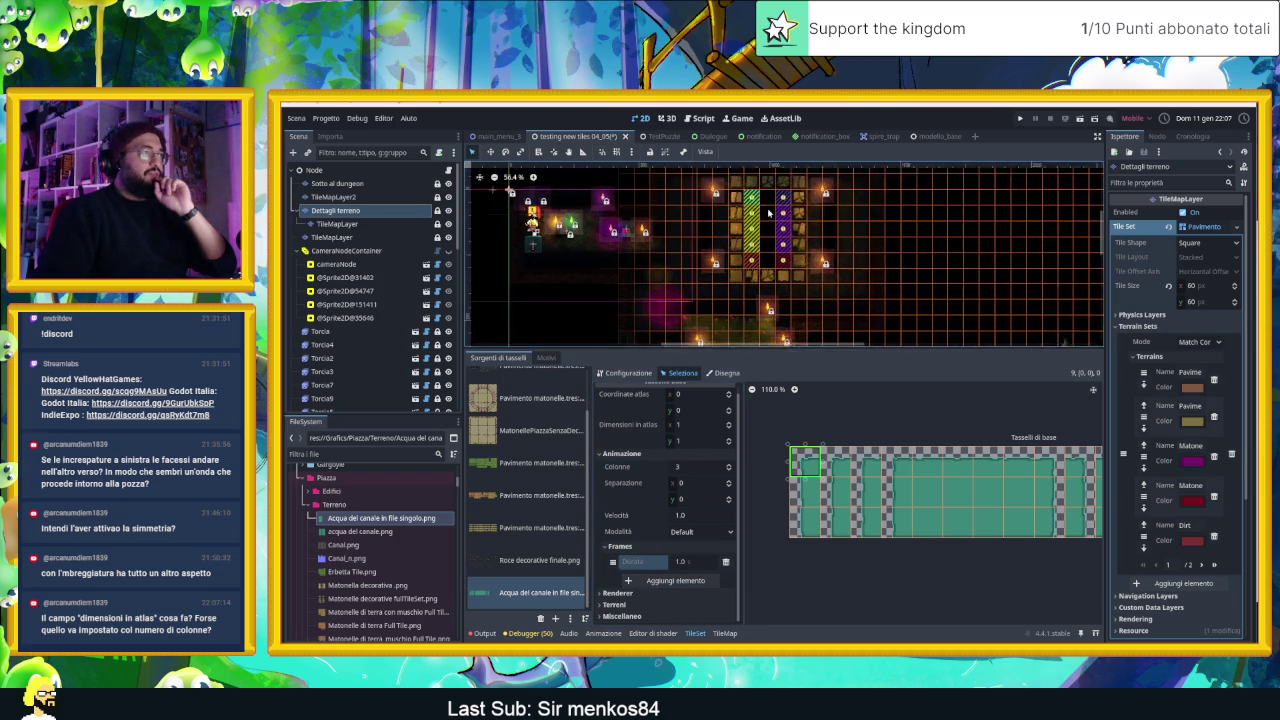
pyautogui.rightClick(753, 195)
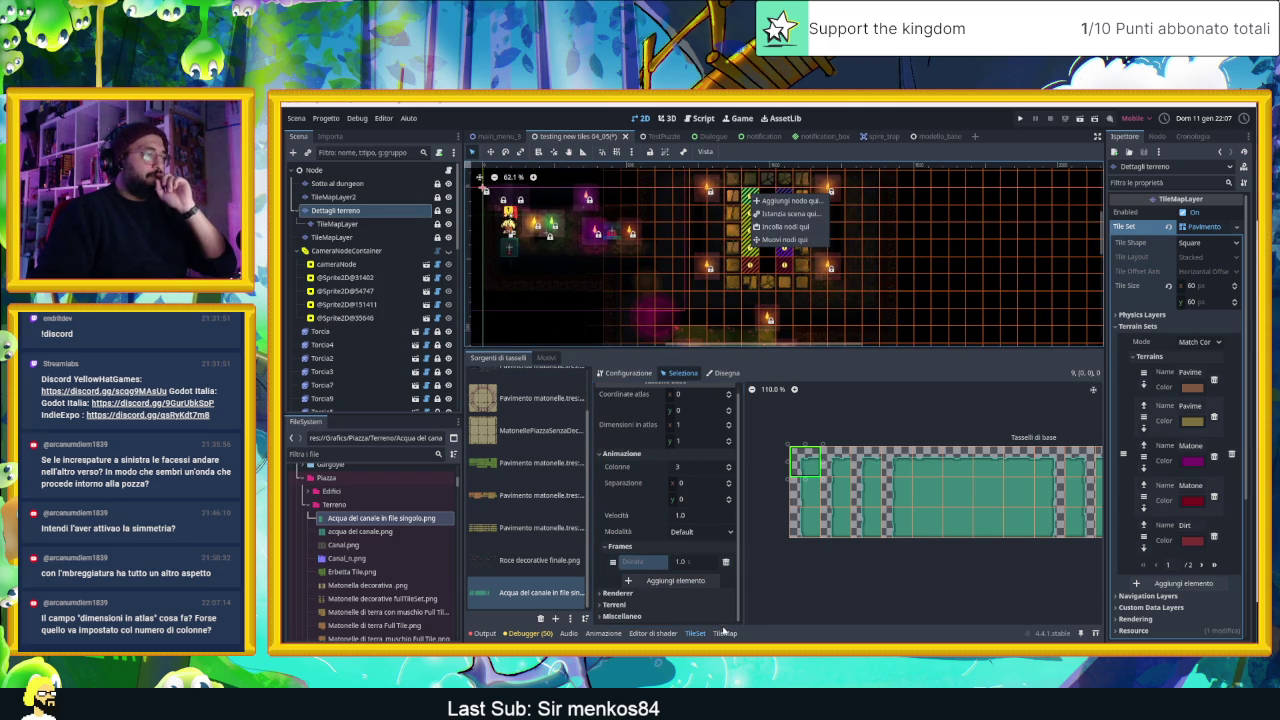
pyautogui.click(725, 634)
pyautogui.rightClick(750, 210)
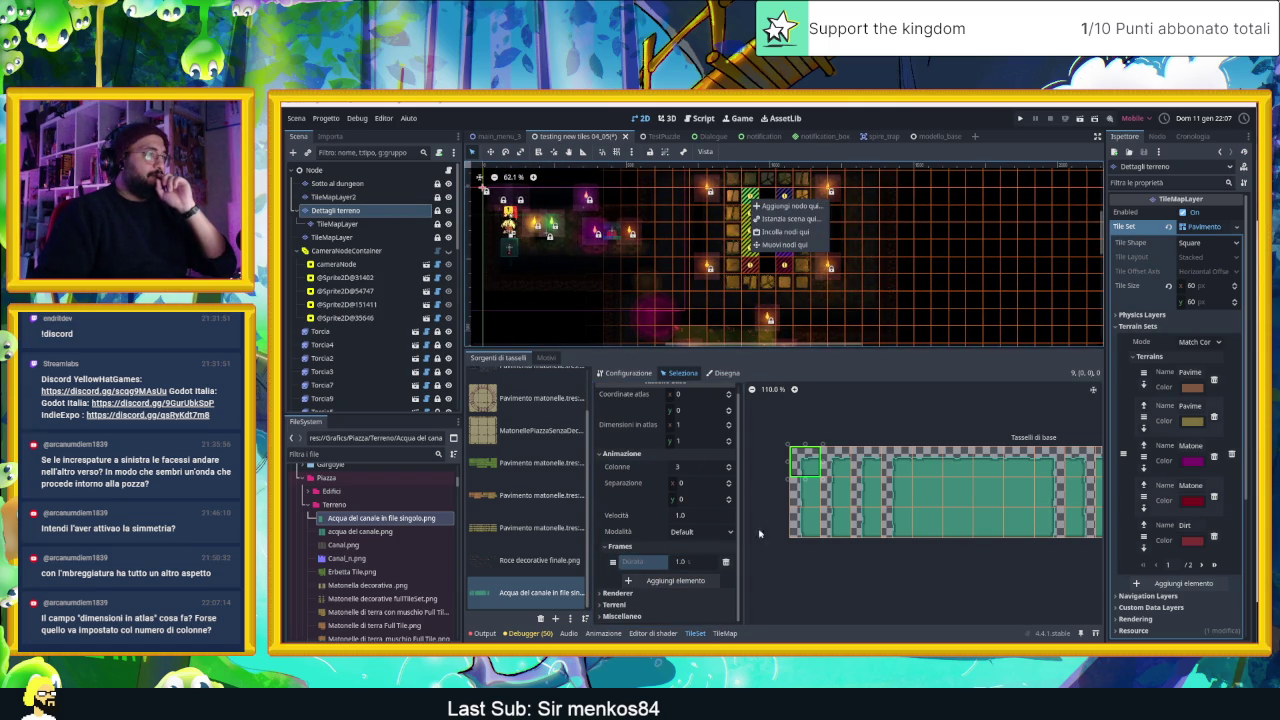
pyautogui.click(725, 633)
pyautogui.click(725, 633)
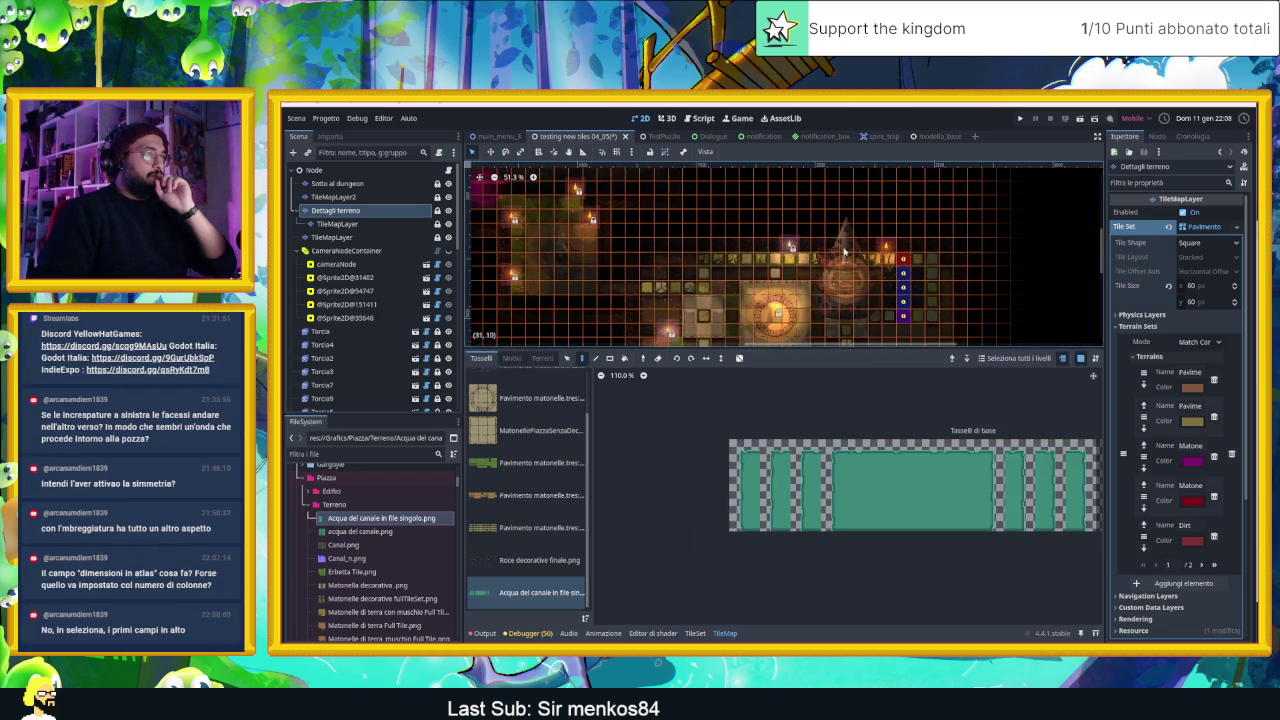
pyautogui.moveTo(924, 320)
pyautogui.mouseDown()
pyautogui.moveTo(783, 208)
pyautogui.moveTo(741, 234)
pyautogui.moveTo(906, 294)
pyautogui.mouseUp()
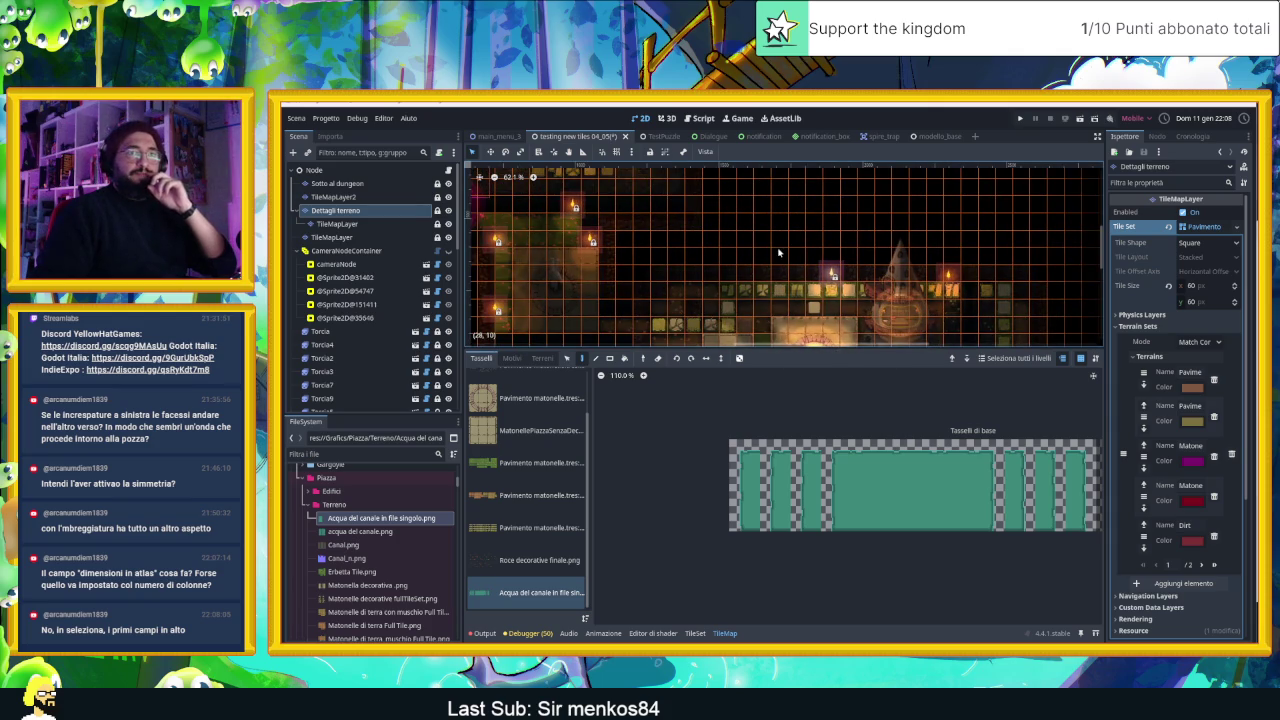
pyautogui.moveTo(722, 235); pyautogui.dragTo(788, 246)
pyautogui.scroll(1, 789, 246)
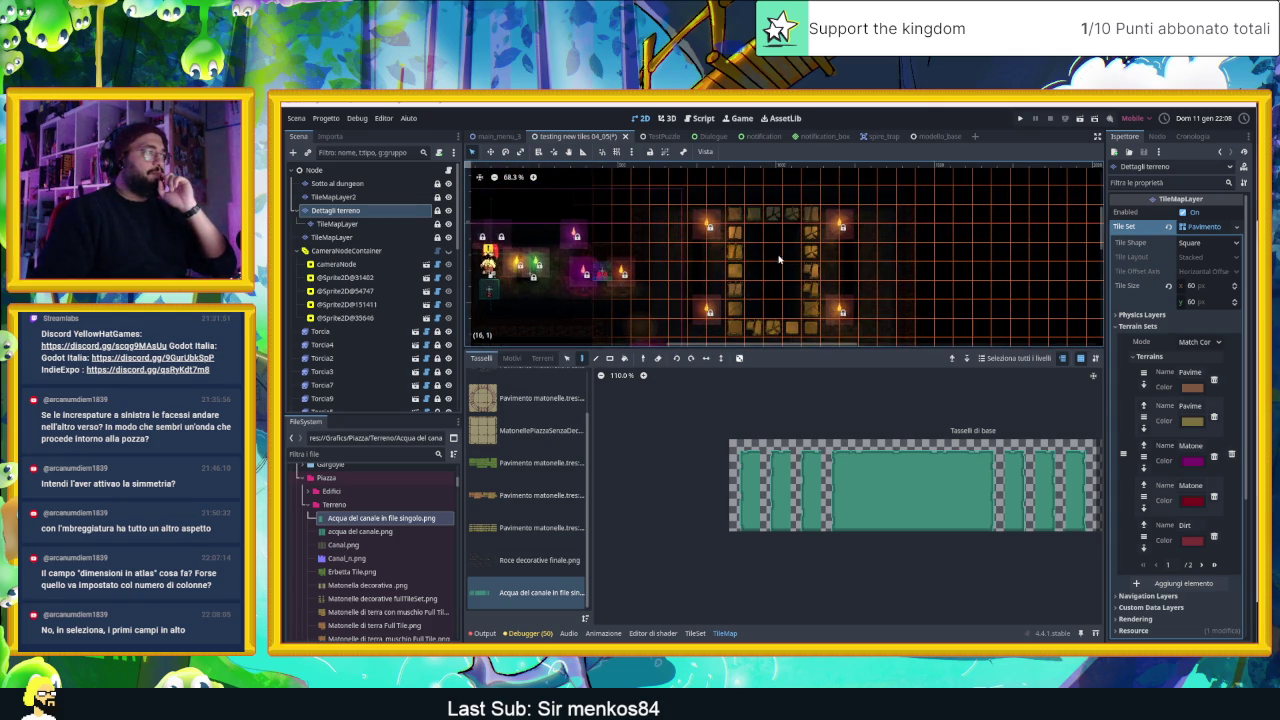
pyautogui.click(693, 633)
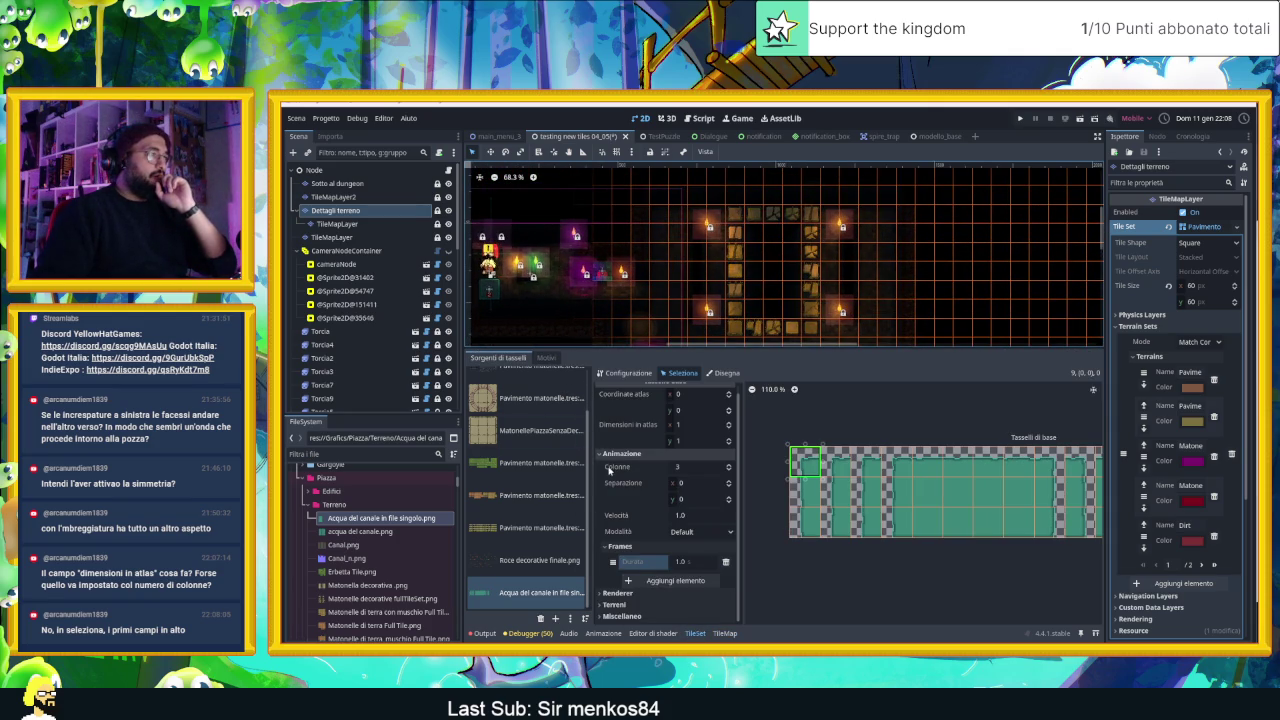
# - Adjust the water tile's atlas x/y coordinates and atlas size fields
pyautogui.click(640, 403)
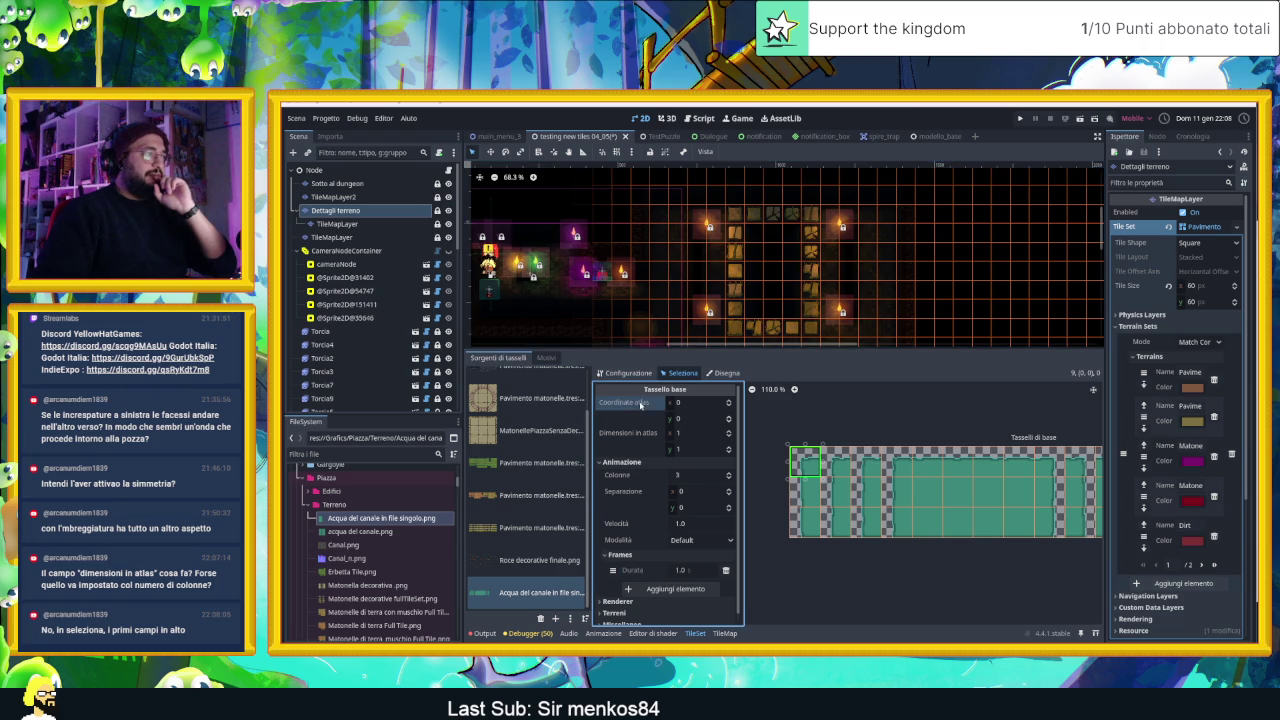
pyautogui.click(728, 403)
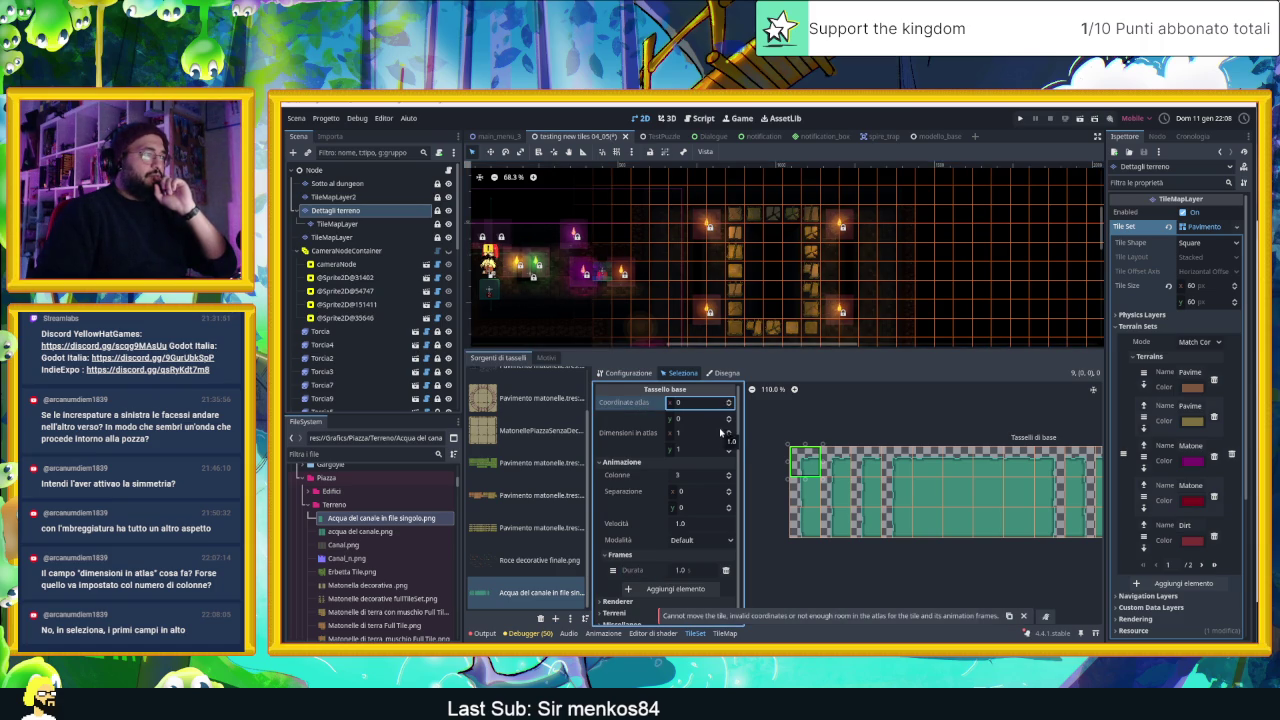
pyautogui.click(730, 420)
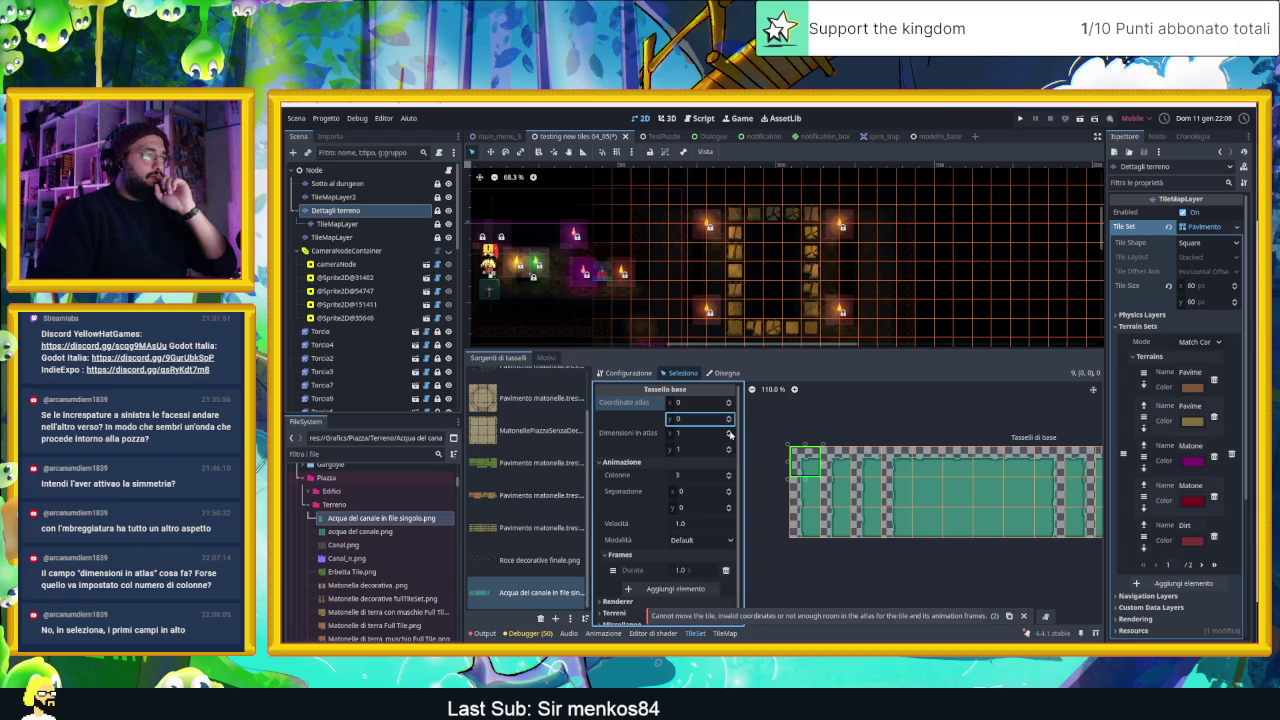
pyautogui.click(730, 433)
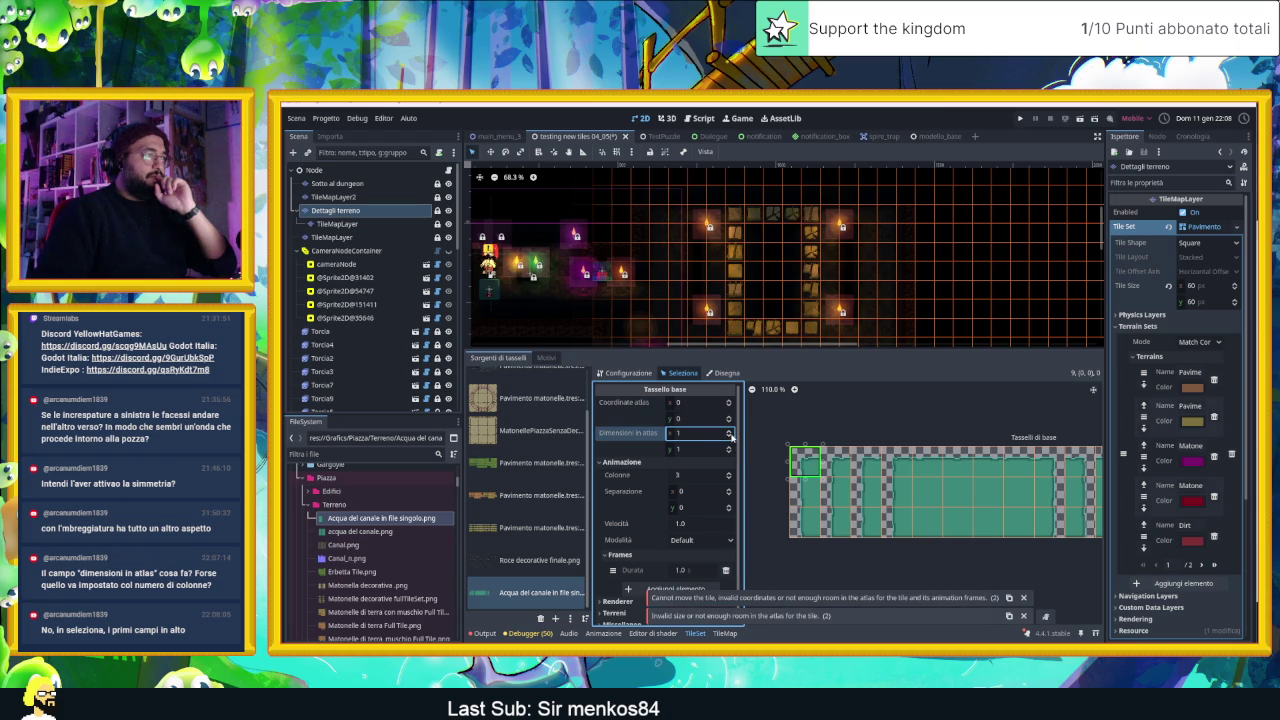
pyautogui.click(730, 434)
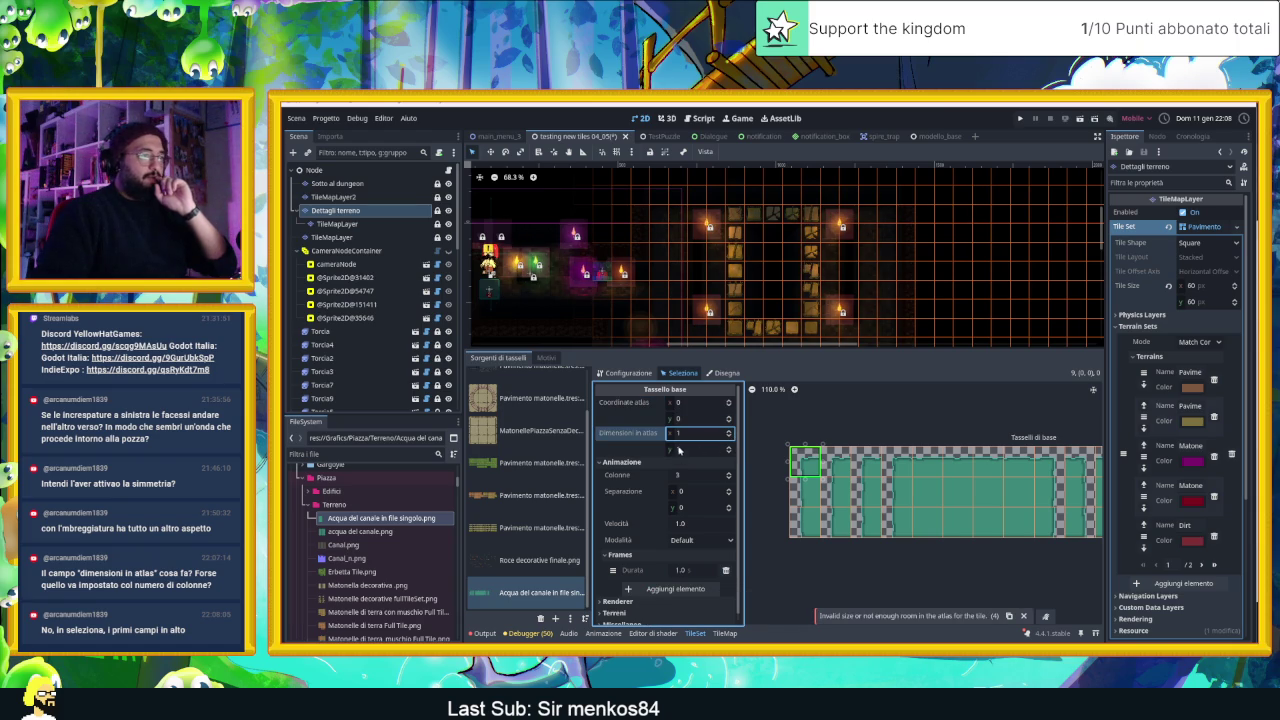
pyautogui.scroll(-2, 840, 511)
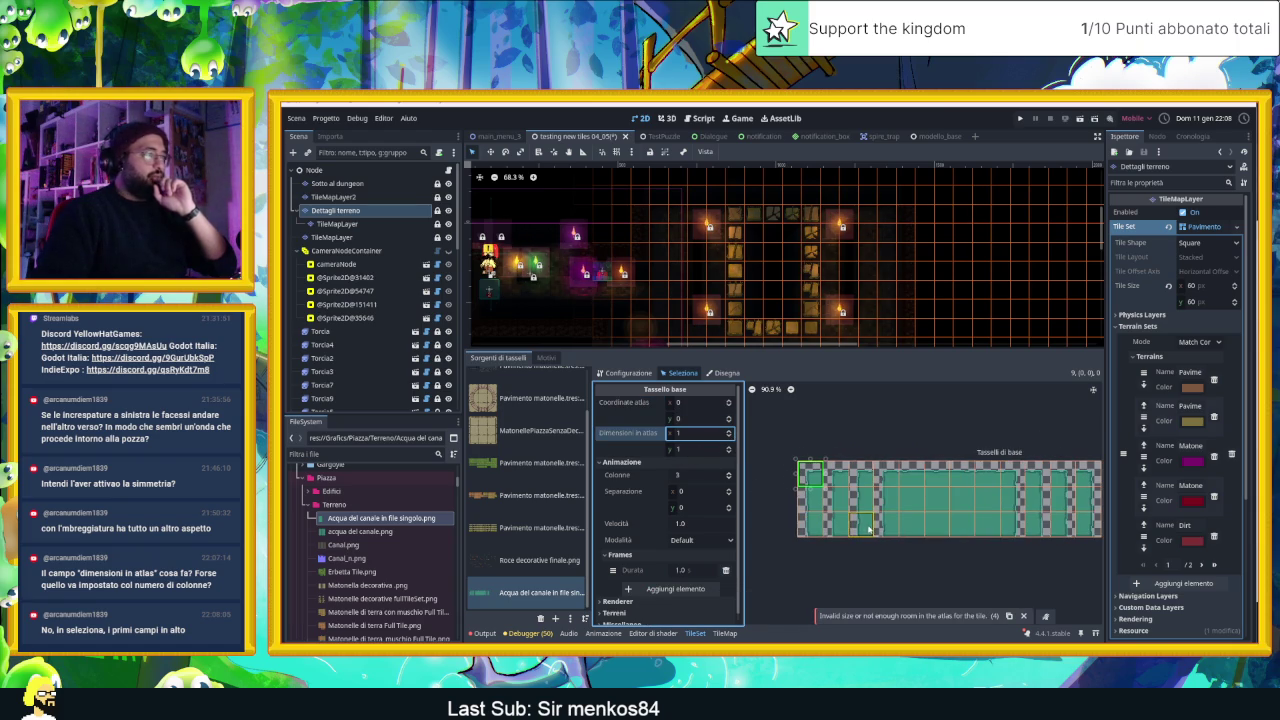
# - Change the animation column count and pick several water tiles in the atlas
pyautogui.click(631, 481)
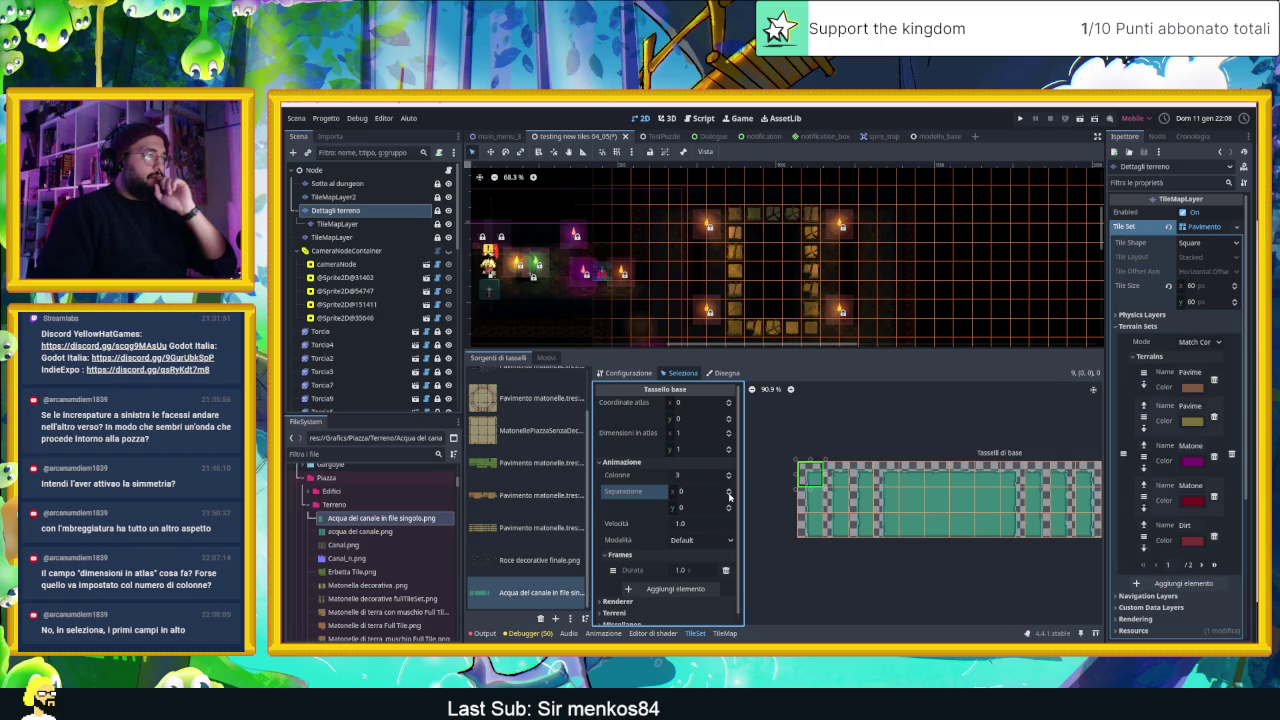
pyautogui.click(729, 479)
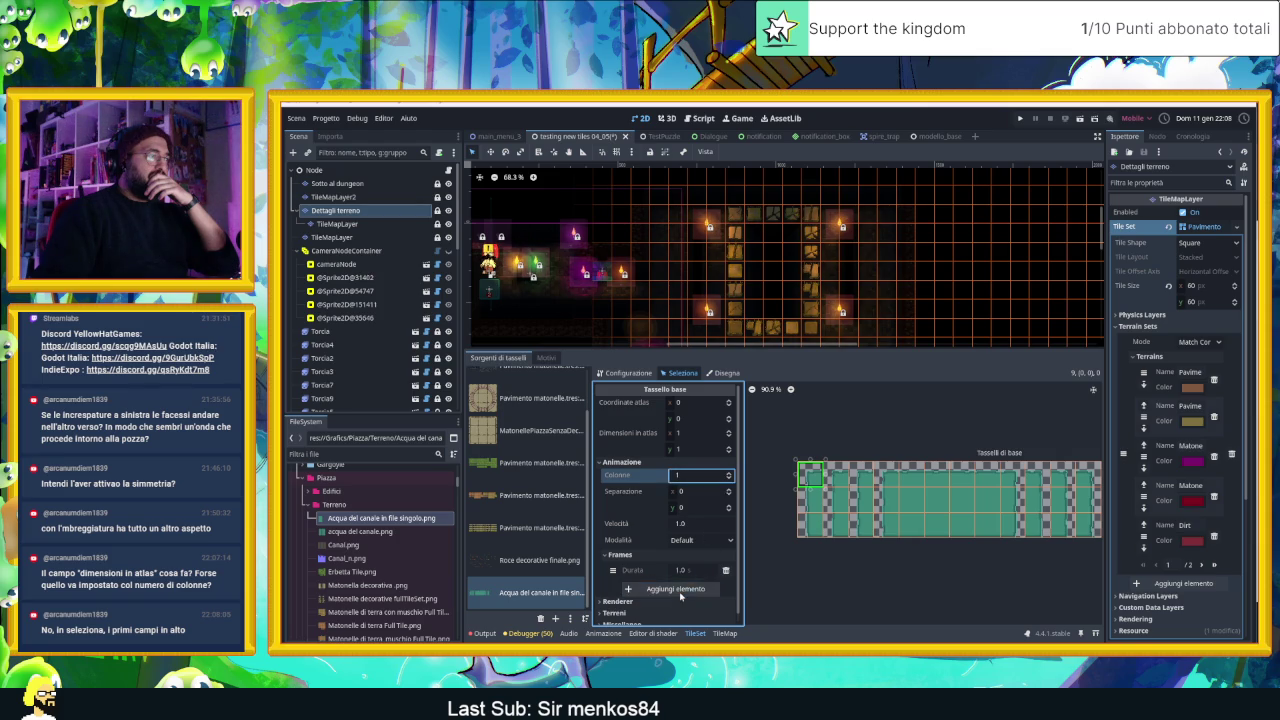
pyautogui.click(729, 474)
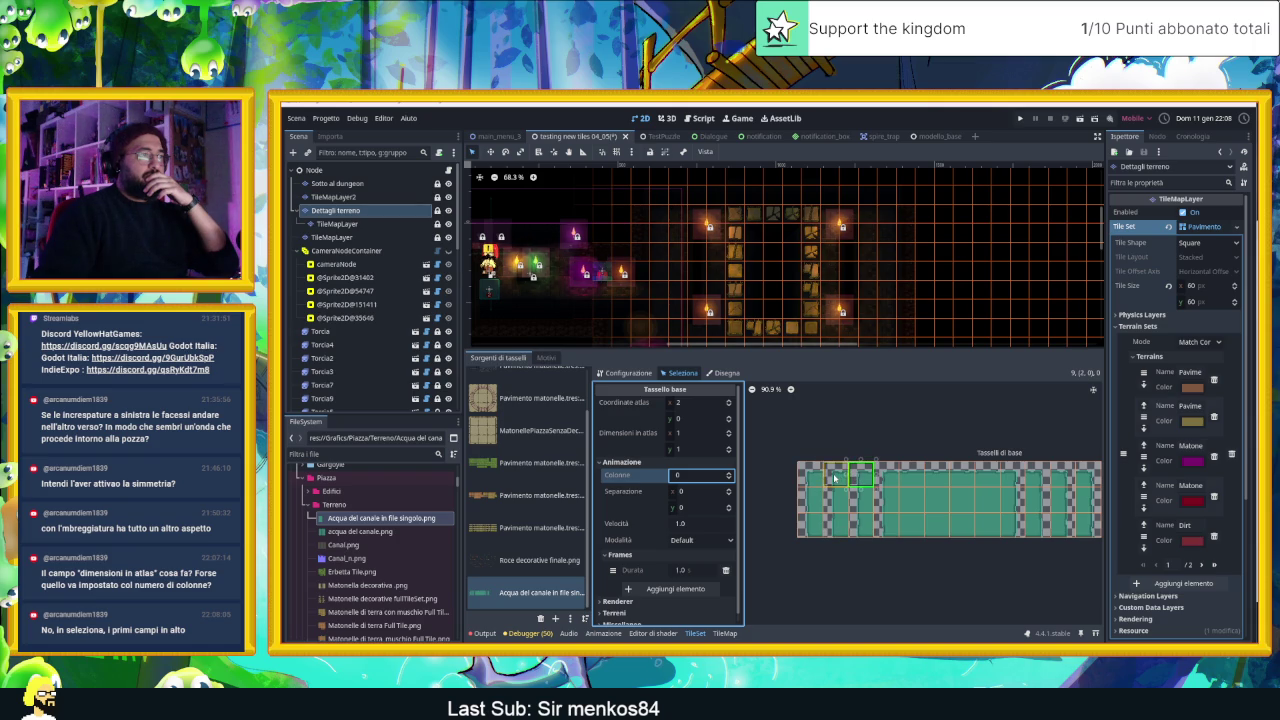
pyautogui.click(835, 478)
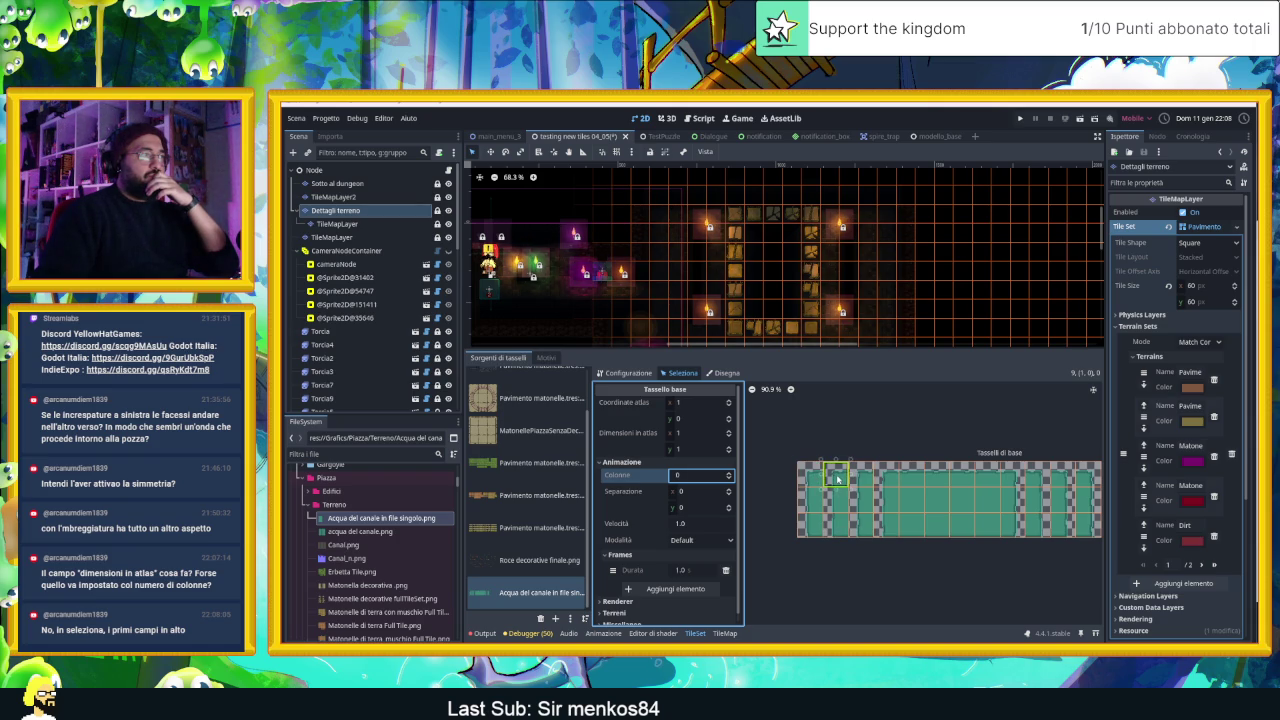
pyautogui.click(860, 478)
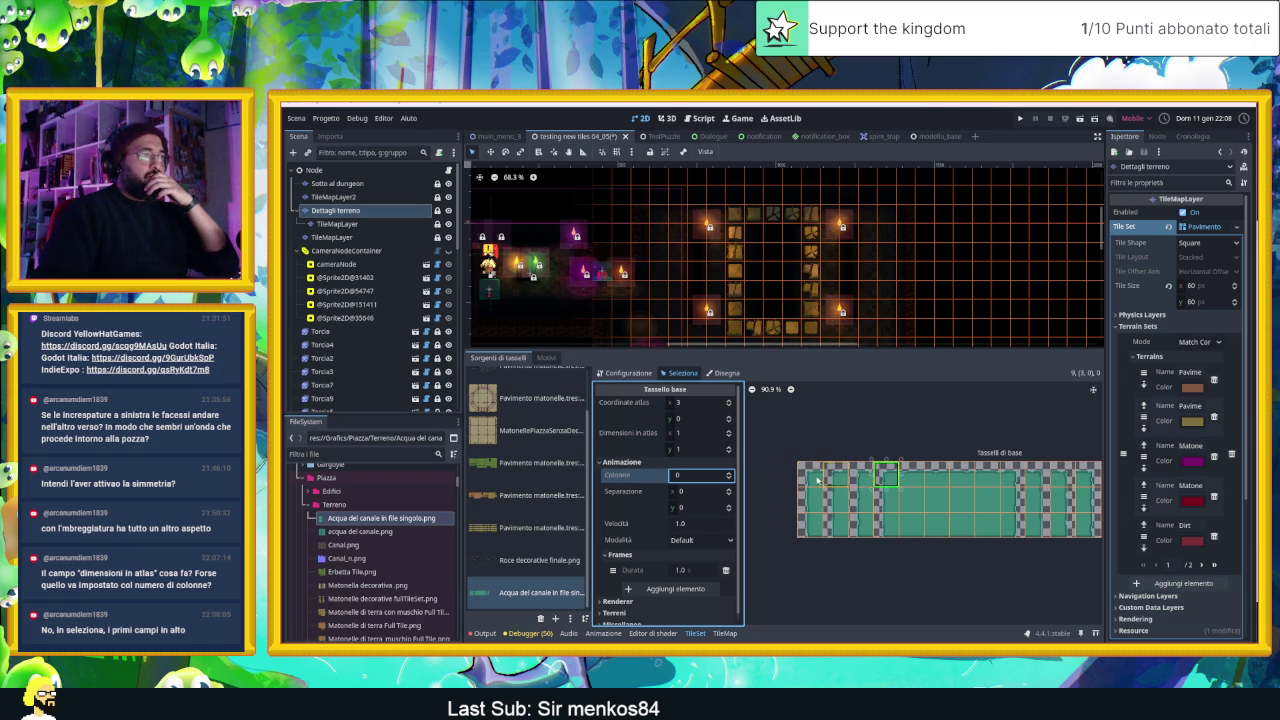
pyautogui.click(811, 505)
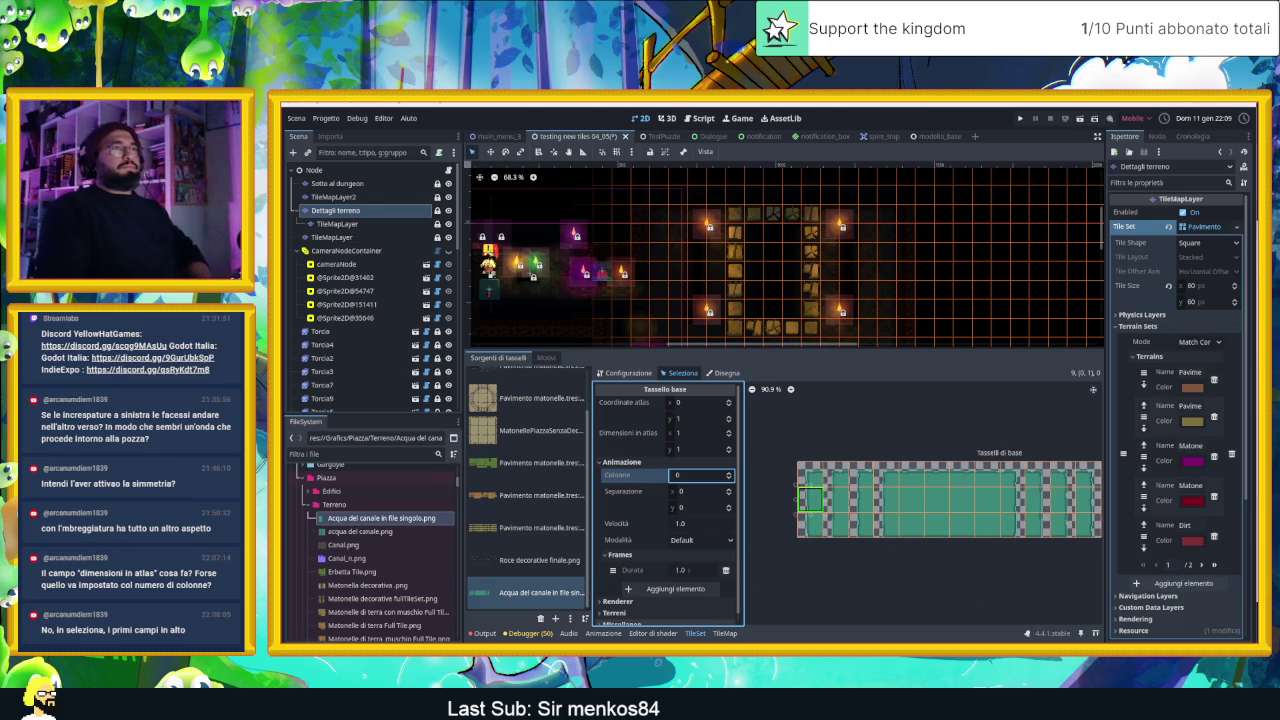
pyautogui.hotkey('alt', 'Tab')
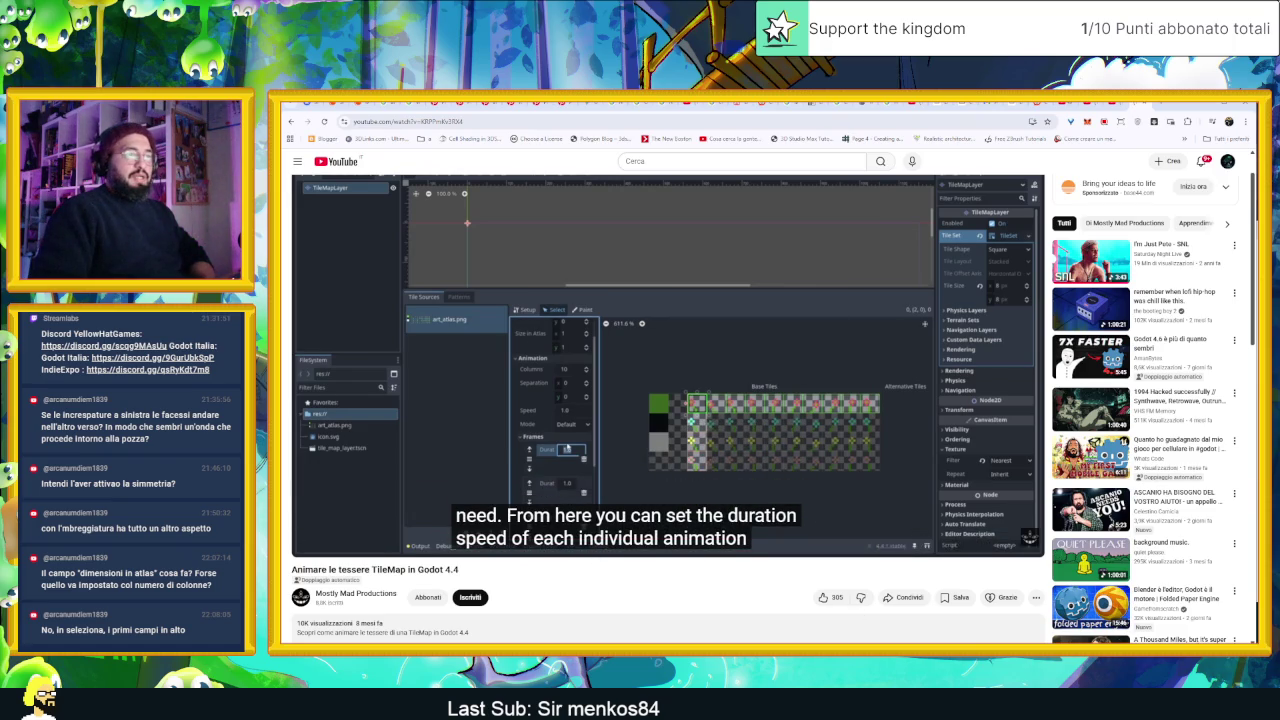
# - Replay the TileMap animation tutorial, pause at 0:38 on the columns advice, and minimize the browser
pyautogui.click(1060, 104)
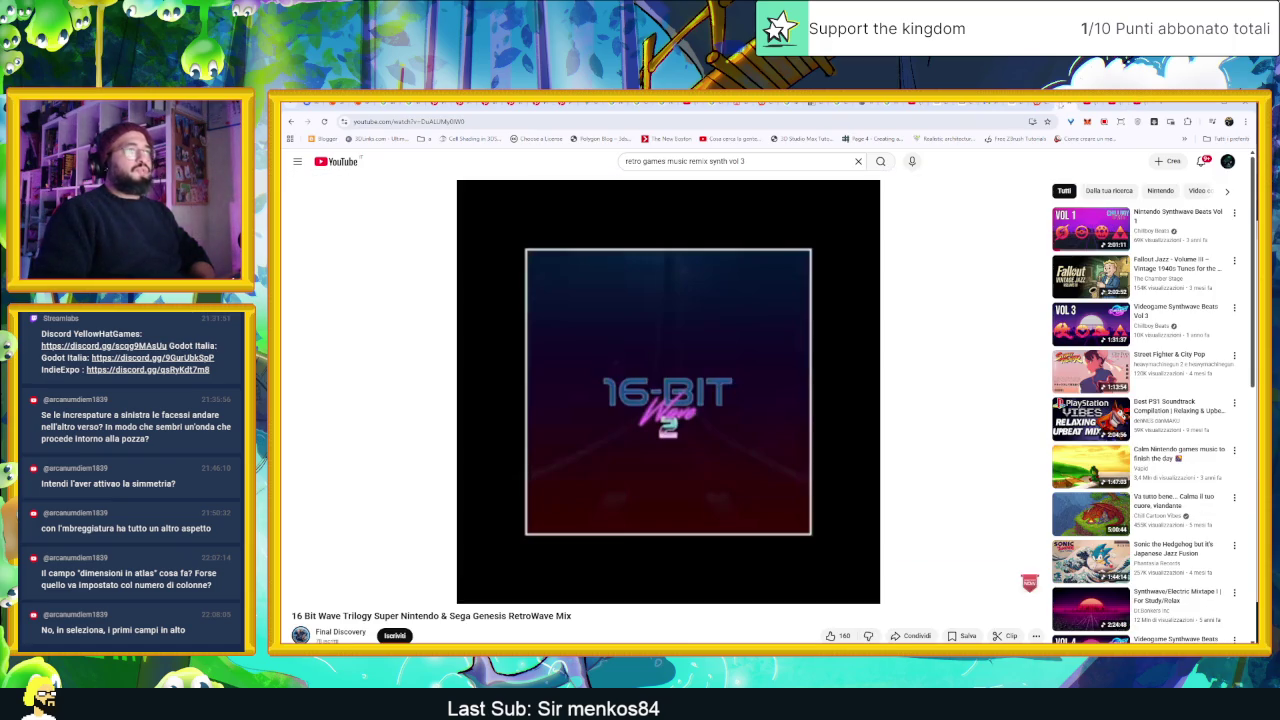
pyautogui.click(1136, 104)
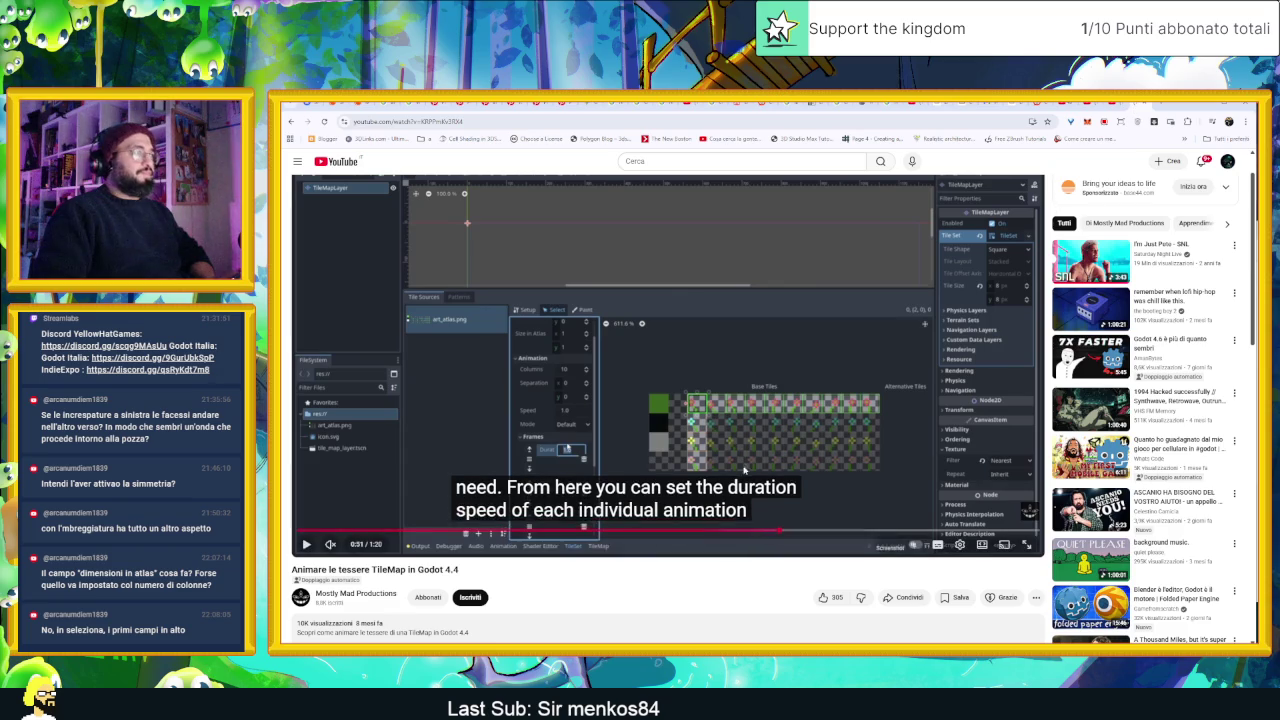
pyautogui.click(338, 531)
pyautogui.press('space')
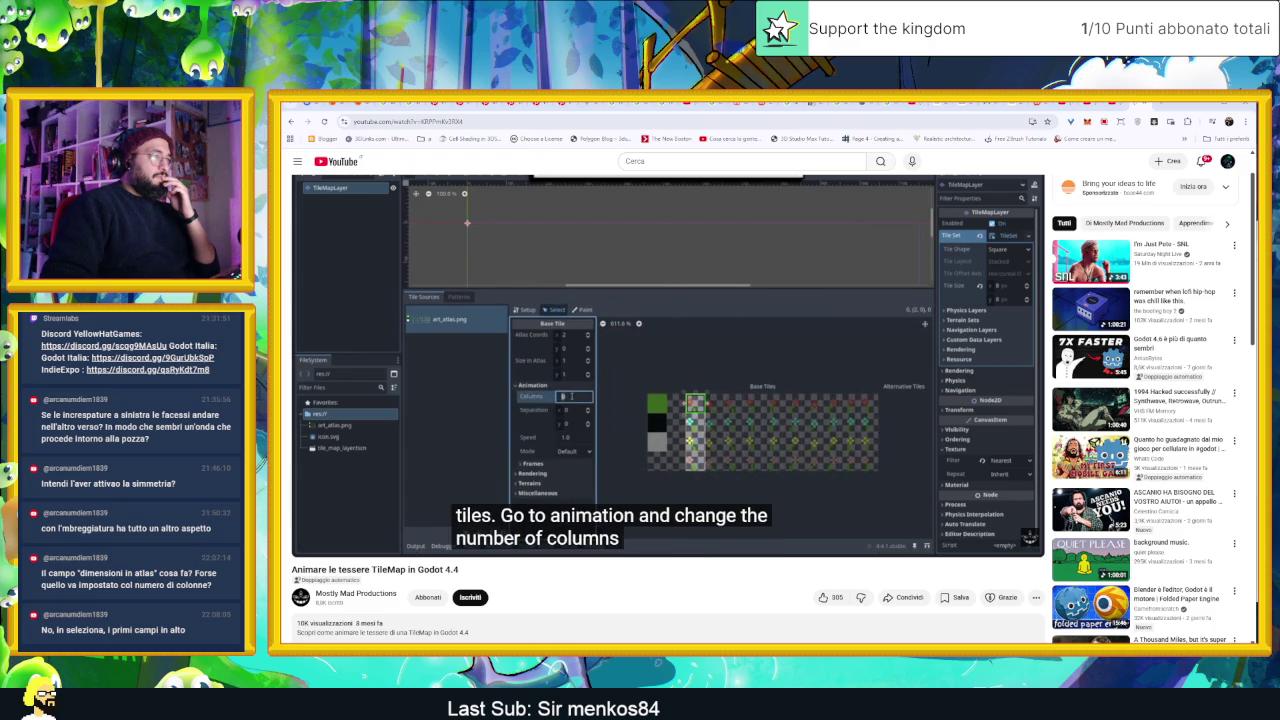
pyautogui.click(749, 413)
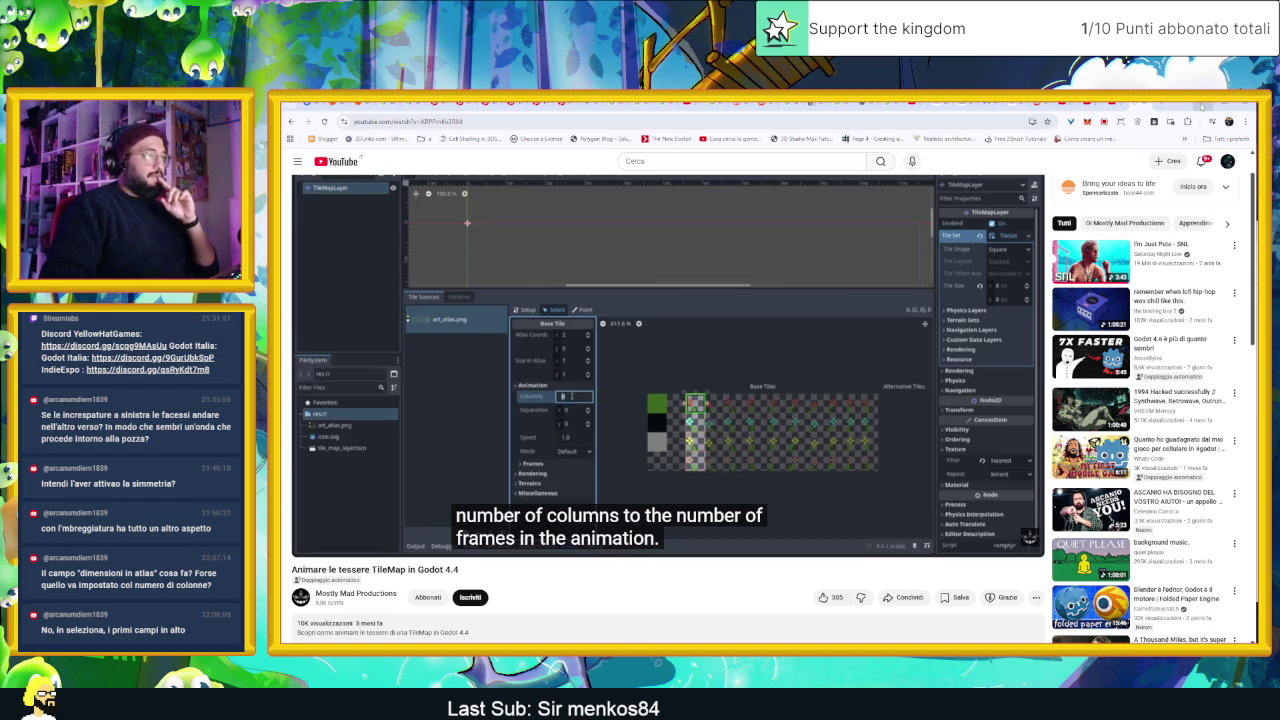
pyautogui.click(1203, 104)
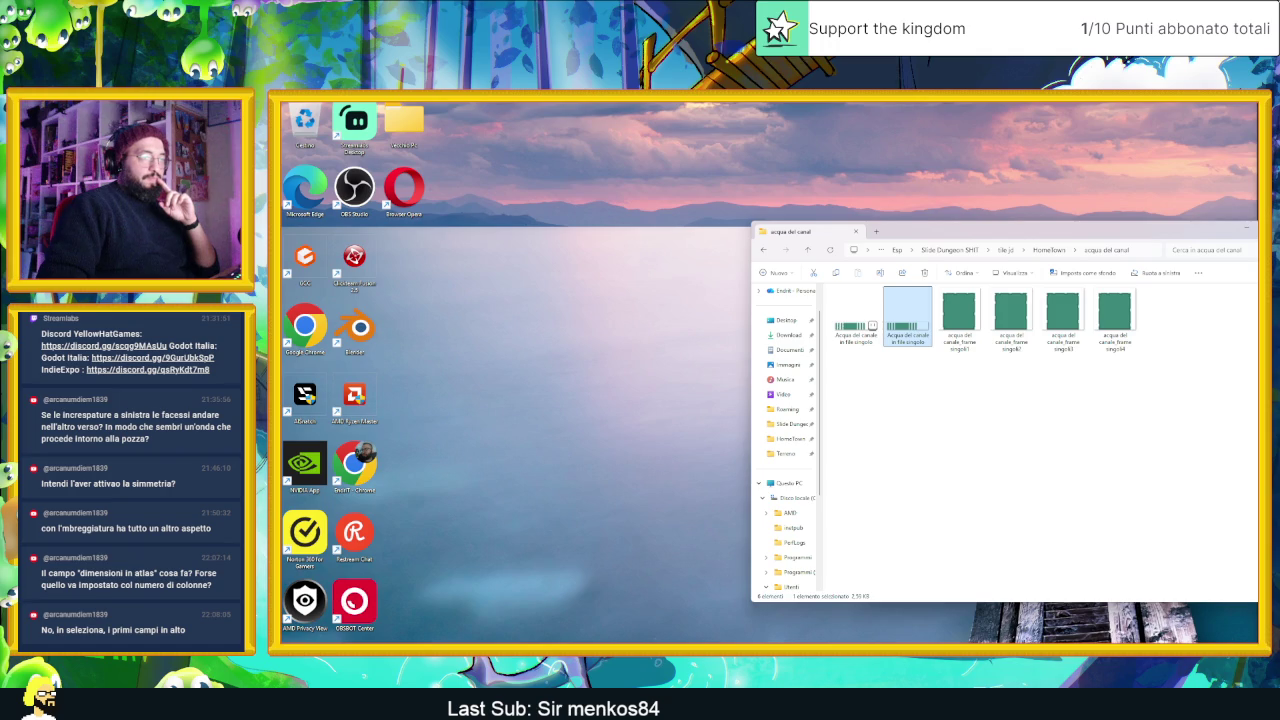
# - Back in Godot, set the animation column count to 3
pyautogui.hotkey('alt', 'Tab')
pyautogui.write('3')
pyautogui.press('Return')
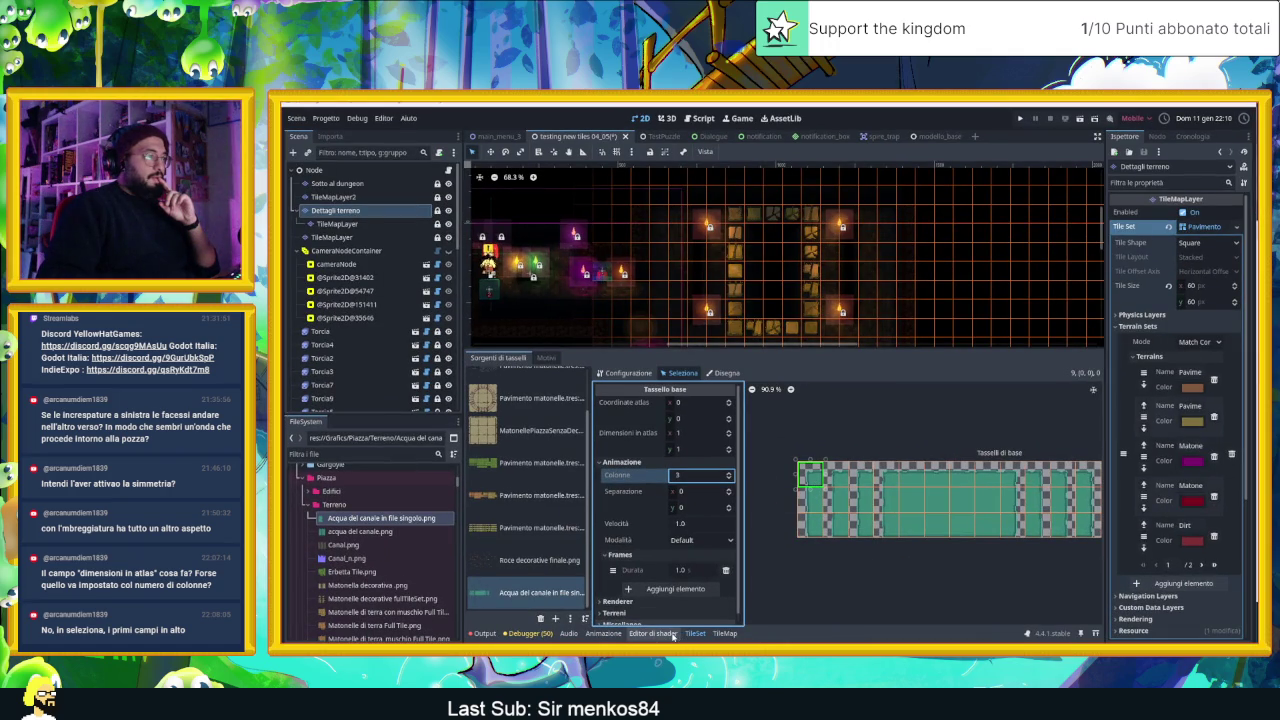
# - Delete the stray extra tiles around the first water tile in the atlas
pyautogui.rightClick(846, 475)
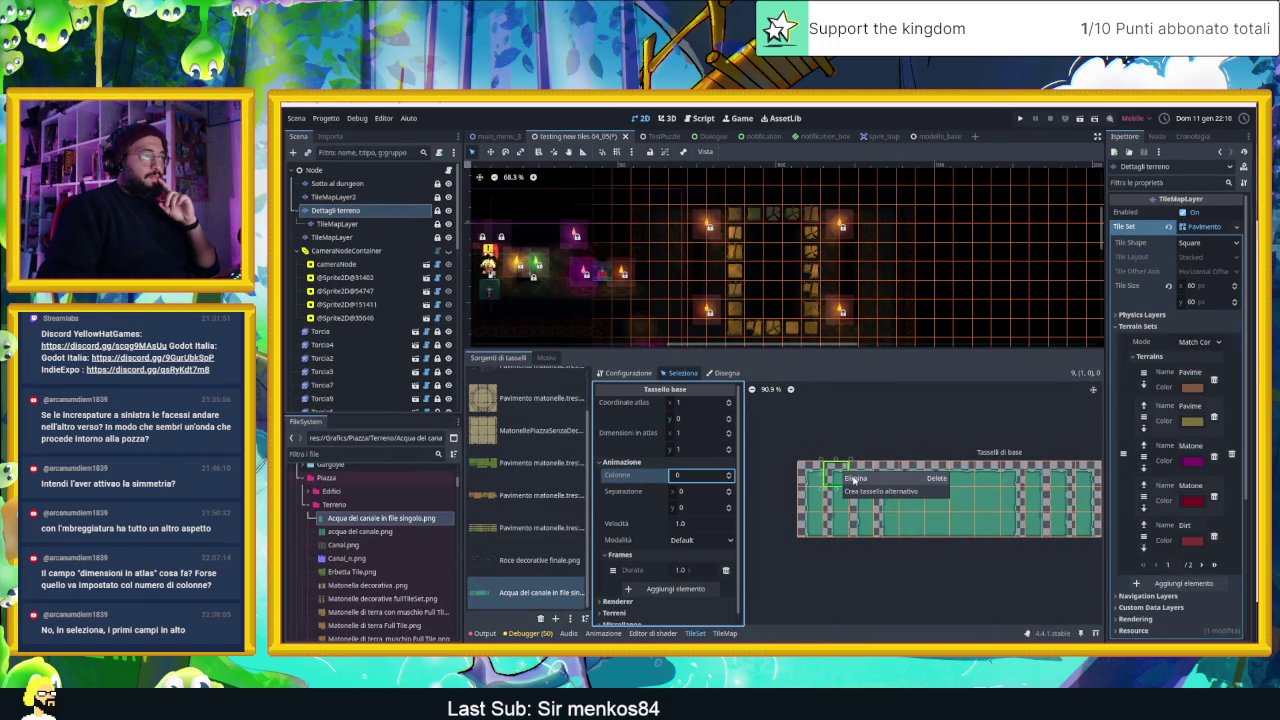
pyautogui.click(856, 479)
pyautogui.rightClick(841, 488)
pyautogui.click(852, 494)
pyautogui.rightClick(837, 513)
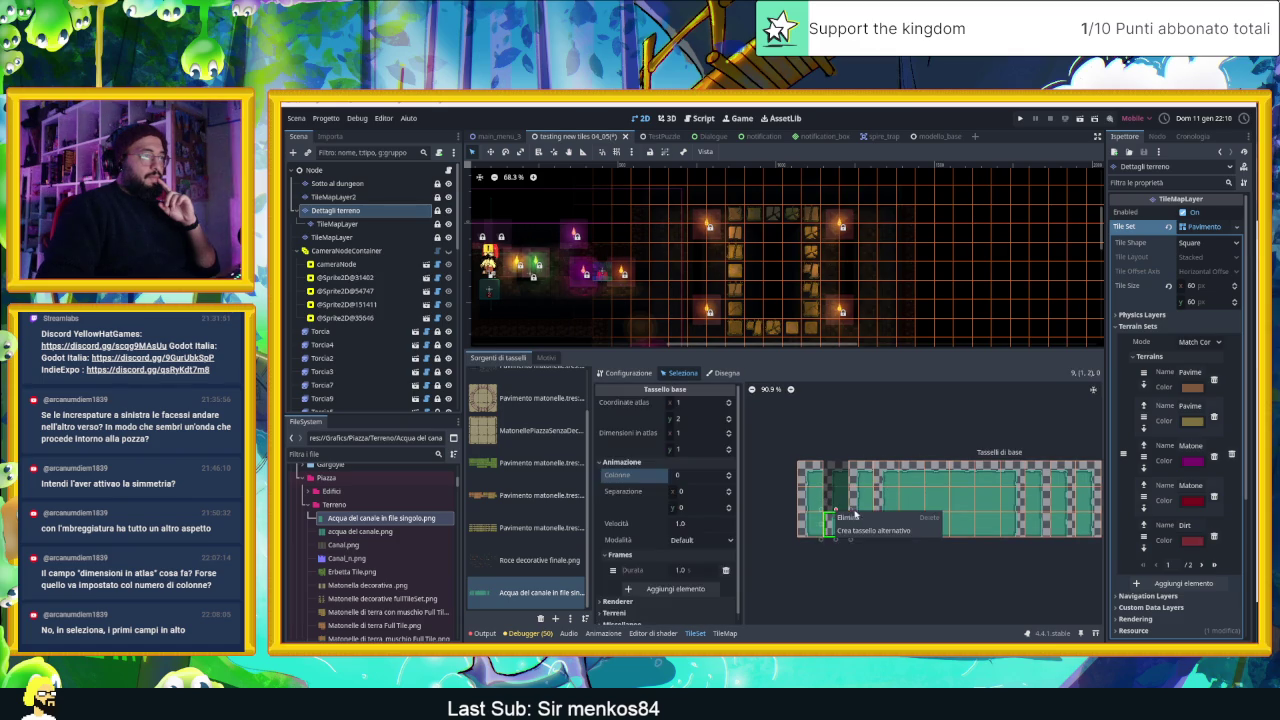
pyautogui.click(850, 516)
pyautogui.rightClick(858, 466)
pyautogui.click(866, 472)
pyautogui.click(870, 490)
pyautogui.click(877, 495)
pyautogui.rightClick(868, 516)
pyautogui.click(884, 521)
pyautogui.rightClick(879, 466)
pyautogui.click(895, 472)
pyautogui.click(888, 500)
pyautogui.click(885, 506)
pyautogui.click(888, 518)
pyautogui.rightClick(888, 514)
pyautogui.click(903, 520)
# - Select the first water tile, add animation frames, and reset the column count to 1
pyautogui.click(811, 474)
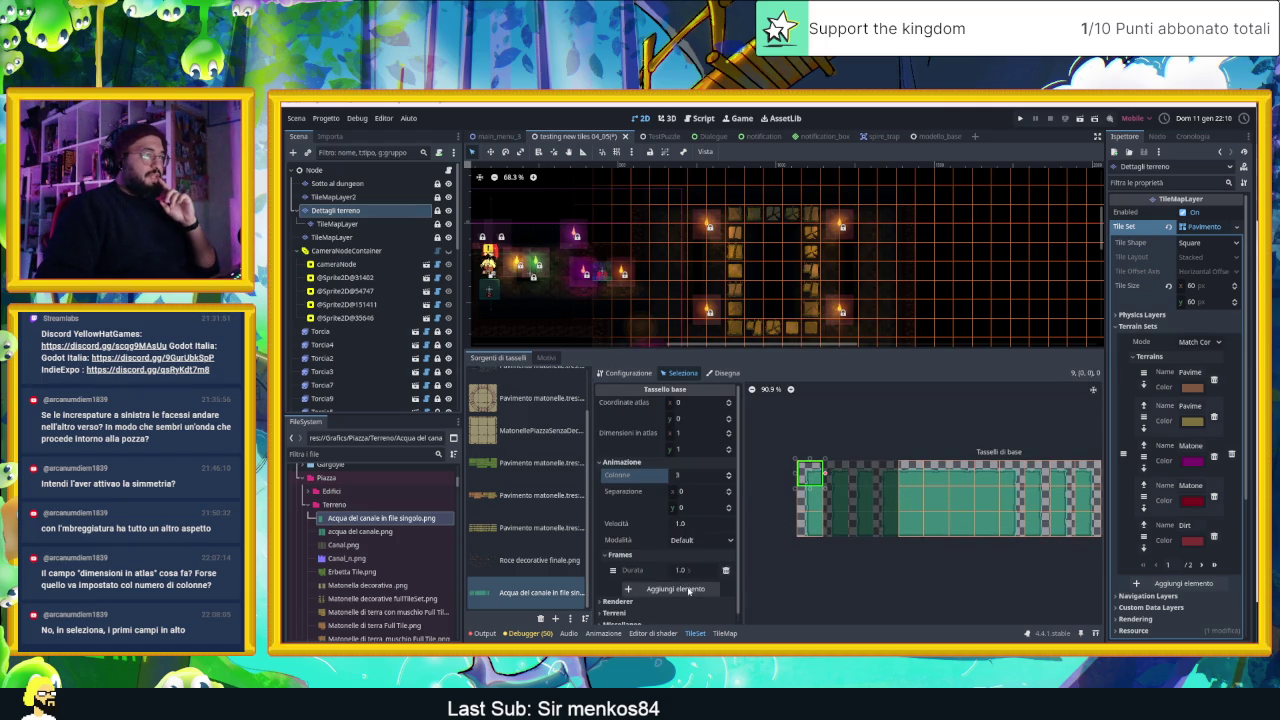
pyautogui.click(684, 588)
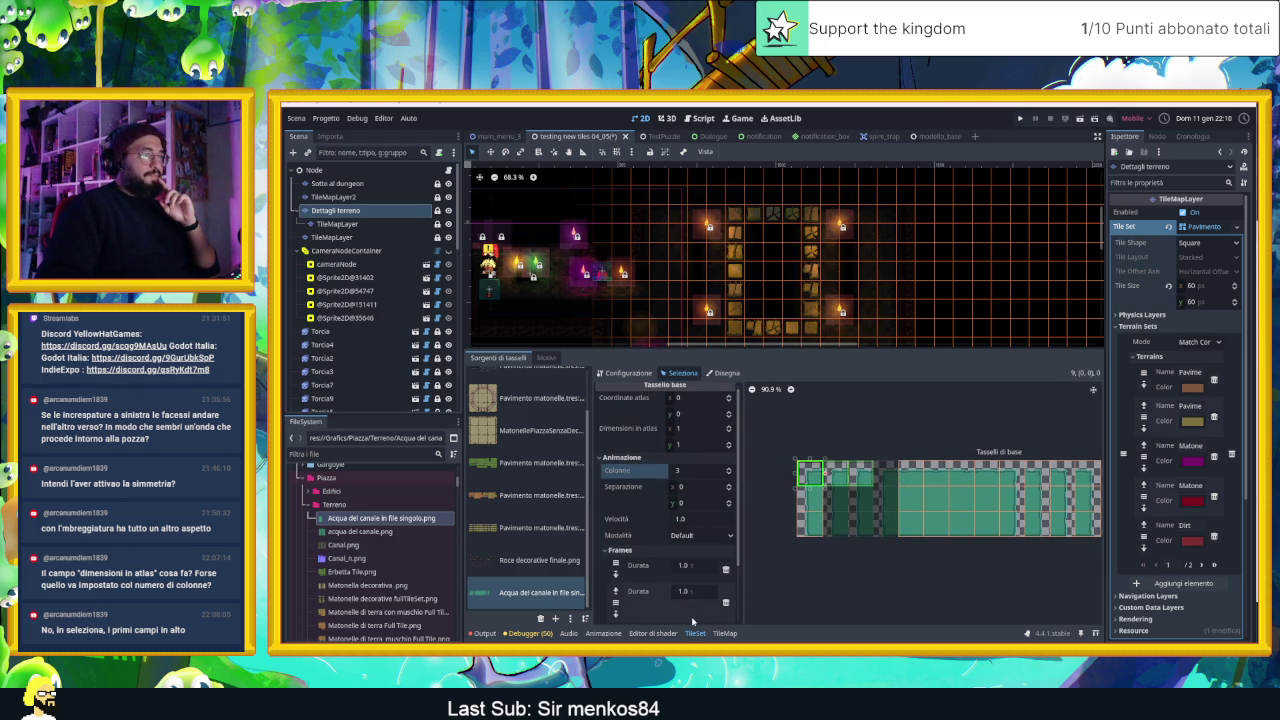
pyautogui.click(692, 621)
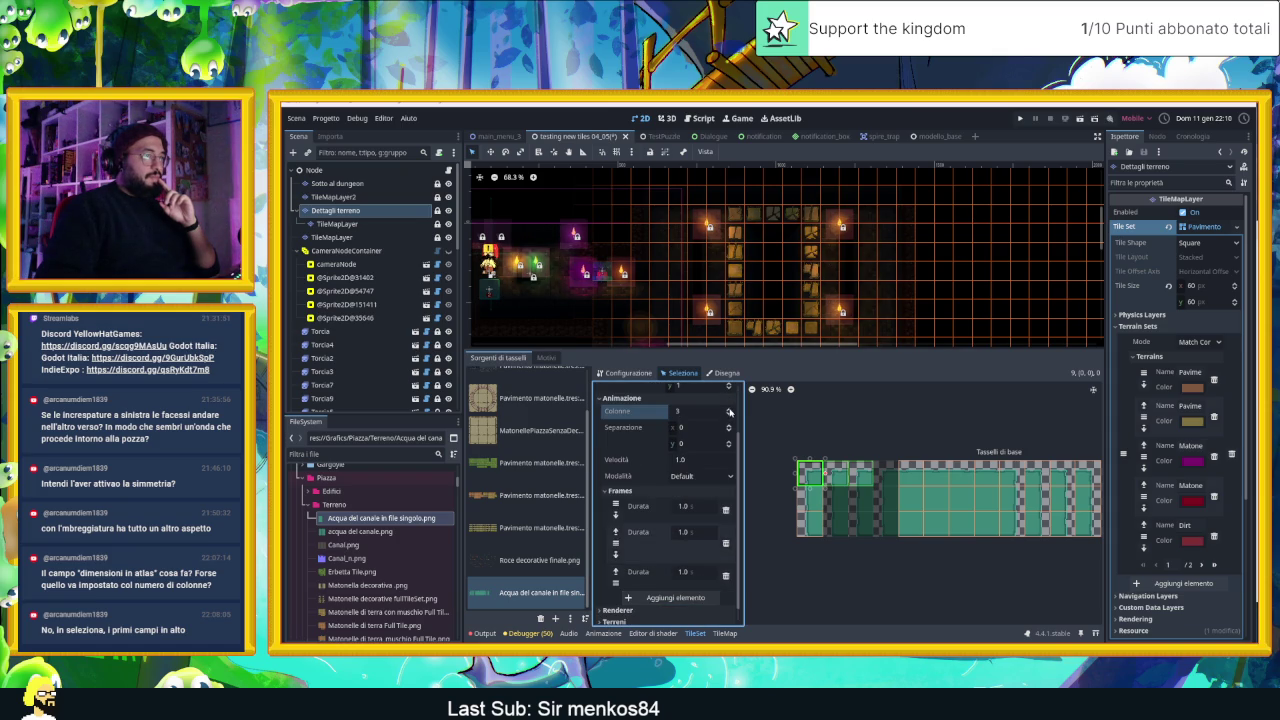
pyautogui.click(693, 597)
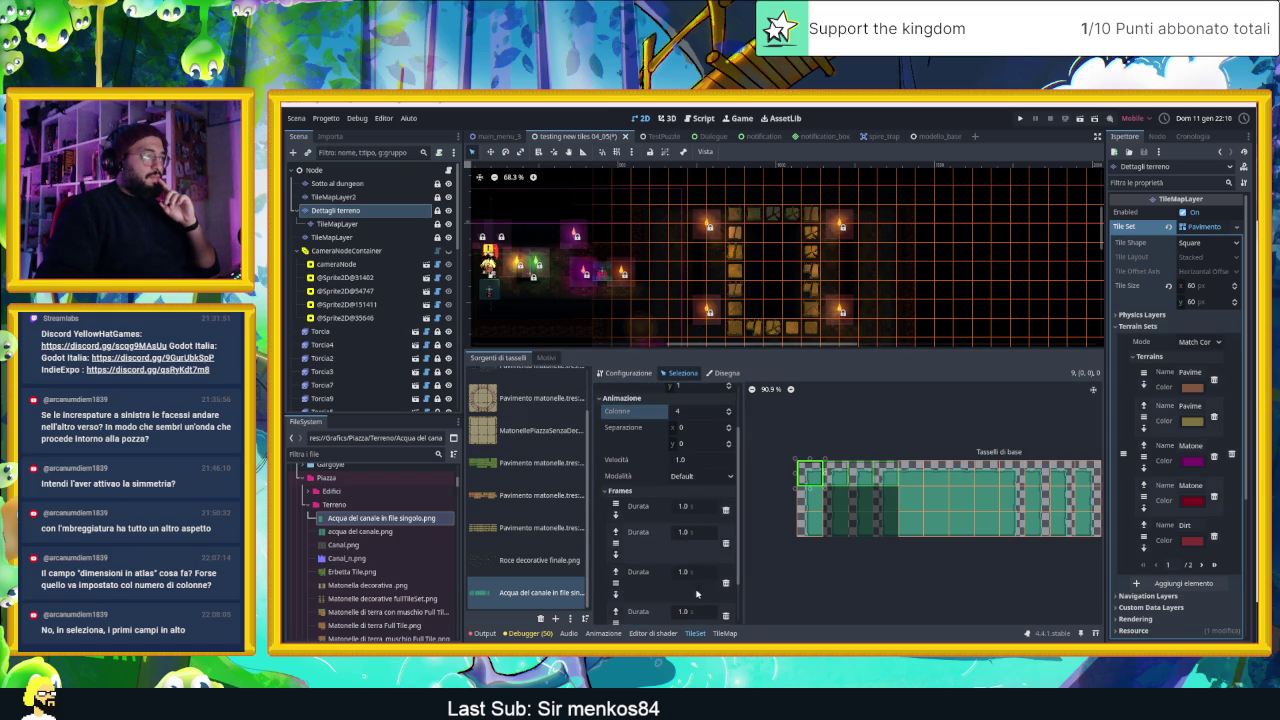
pyautogui.scroll(2, 669, 512)
pyautogui.write('0')
pyautogui.press('Return')
pyautogui.click(729, 475)
# - Add frames until four exist, then select the water tile below and raise its columns
pyautogui.click(676, 589)
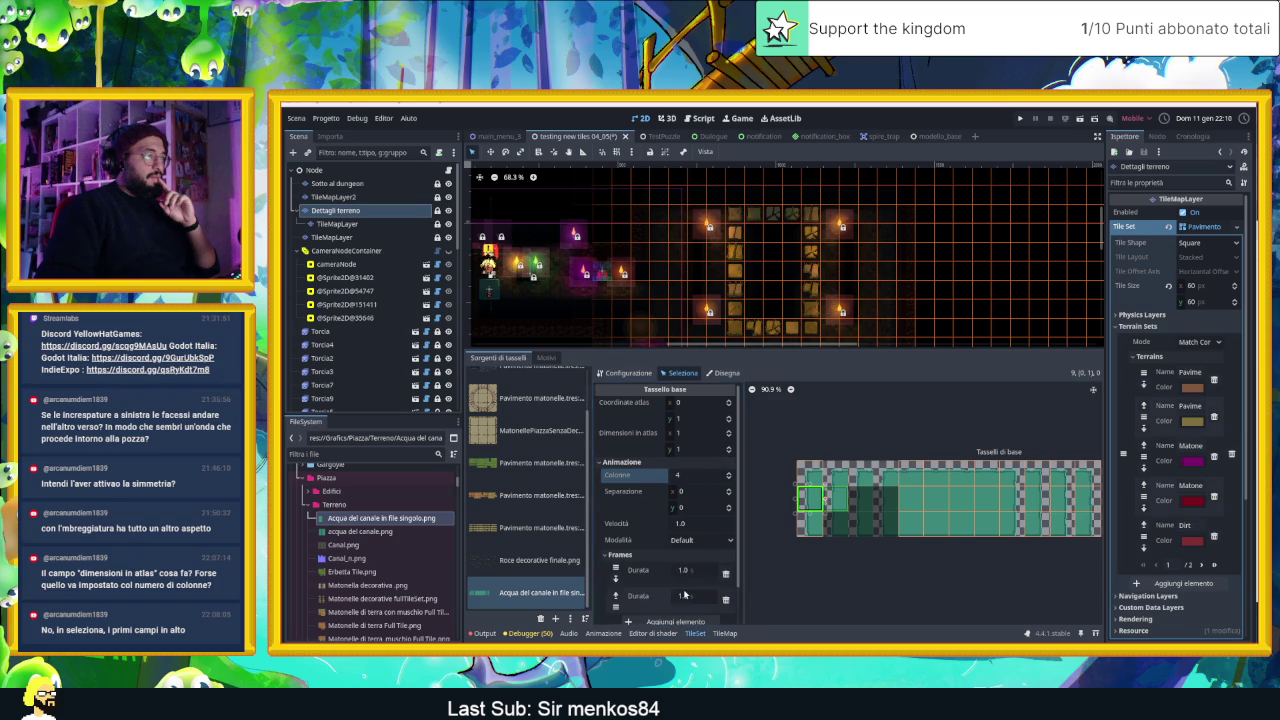
pyautogui.scroll(-1, 692, 594)
pyautogui.click(696, 580)
pyautogui.scroll(-1, 696, 582)
pyautogui.click(695, 582)
pyautogui.scroll(2, 692, 527)
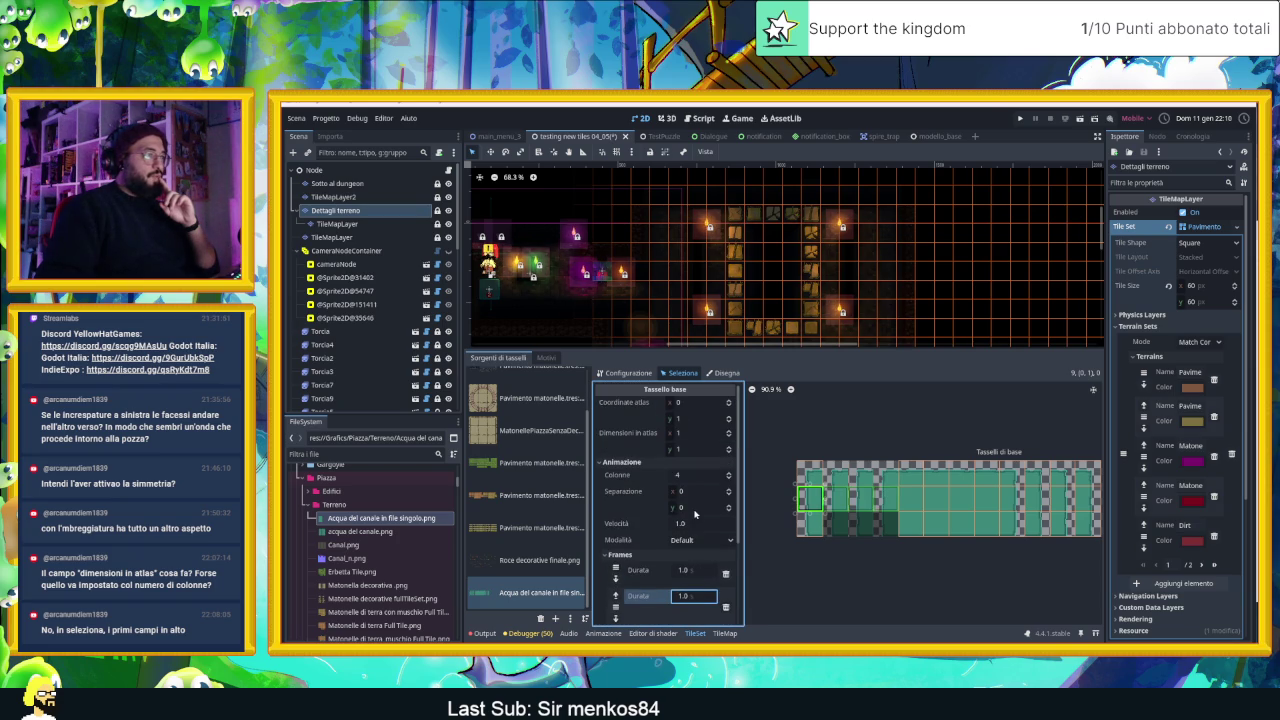
pyautogui.click(814, 525)
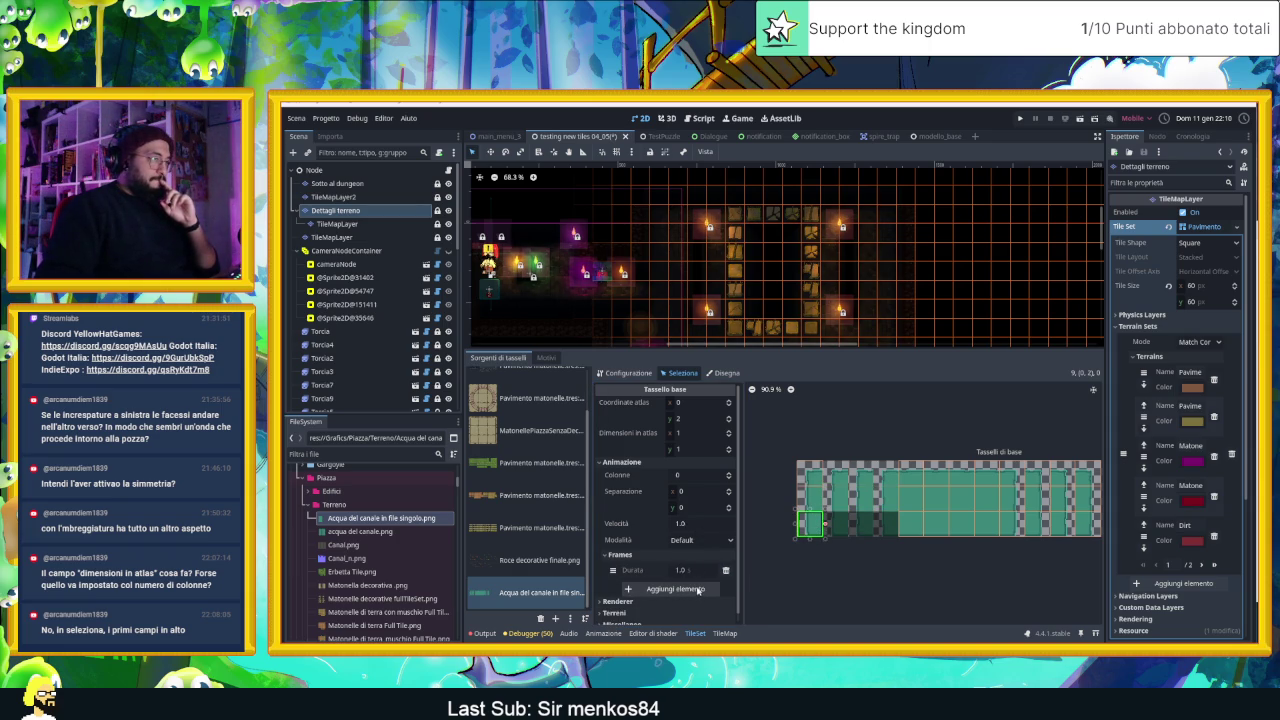
pyautogui.click(729, 475)
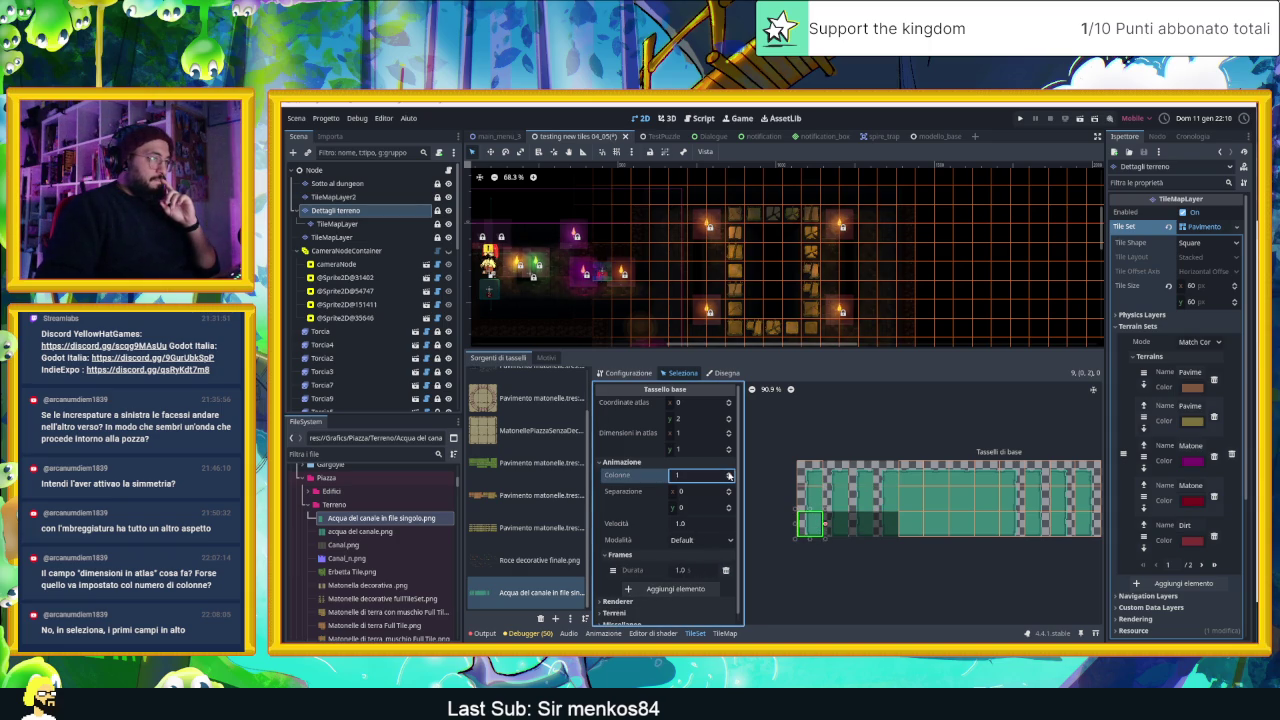
# - Add three more animation frames to the second water tile
pyautogui.click(679, 588)
pyautogui.scroll(-2, 681, 612)
pyautogui.click(683, 581)
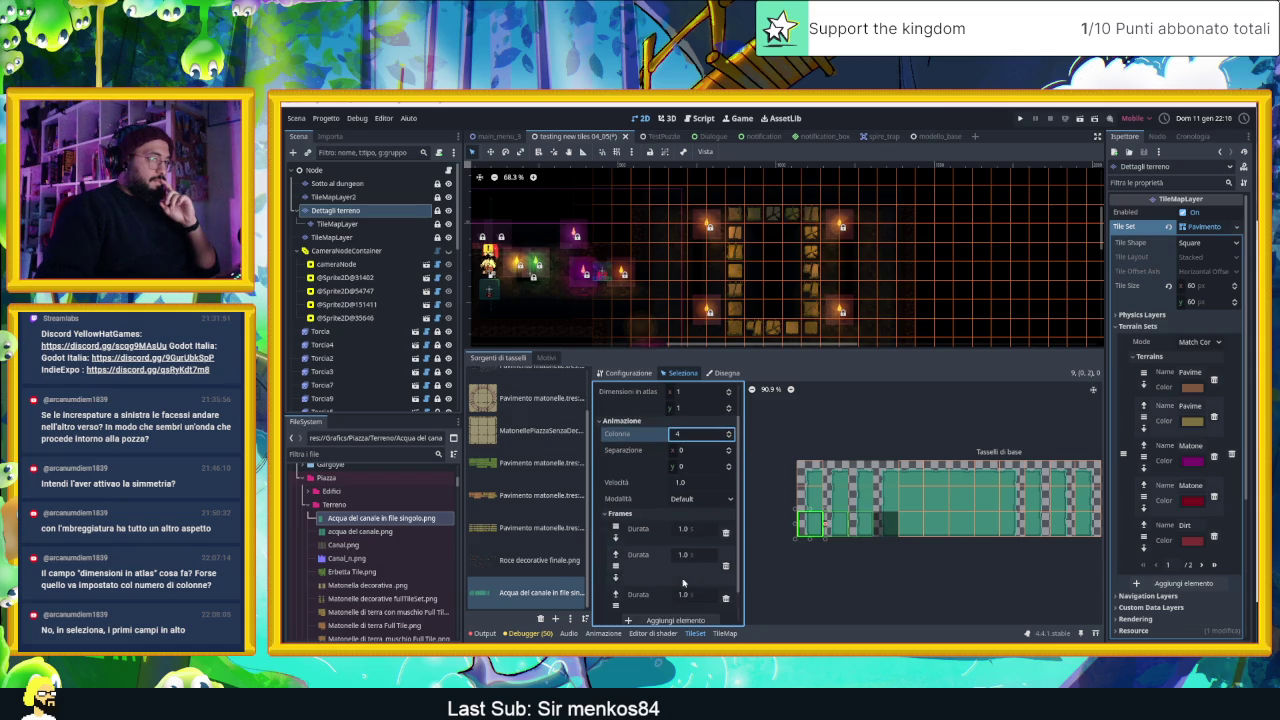
pyautogui.scroll(-2, 684, 587)
pyautogui.click(684, 581)
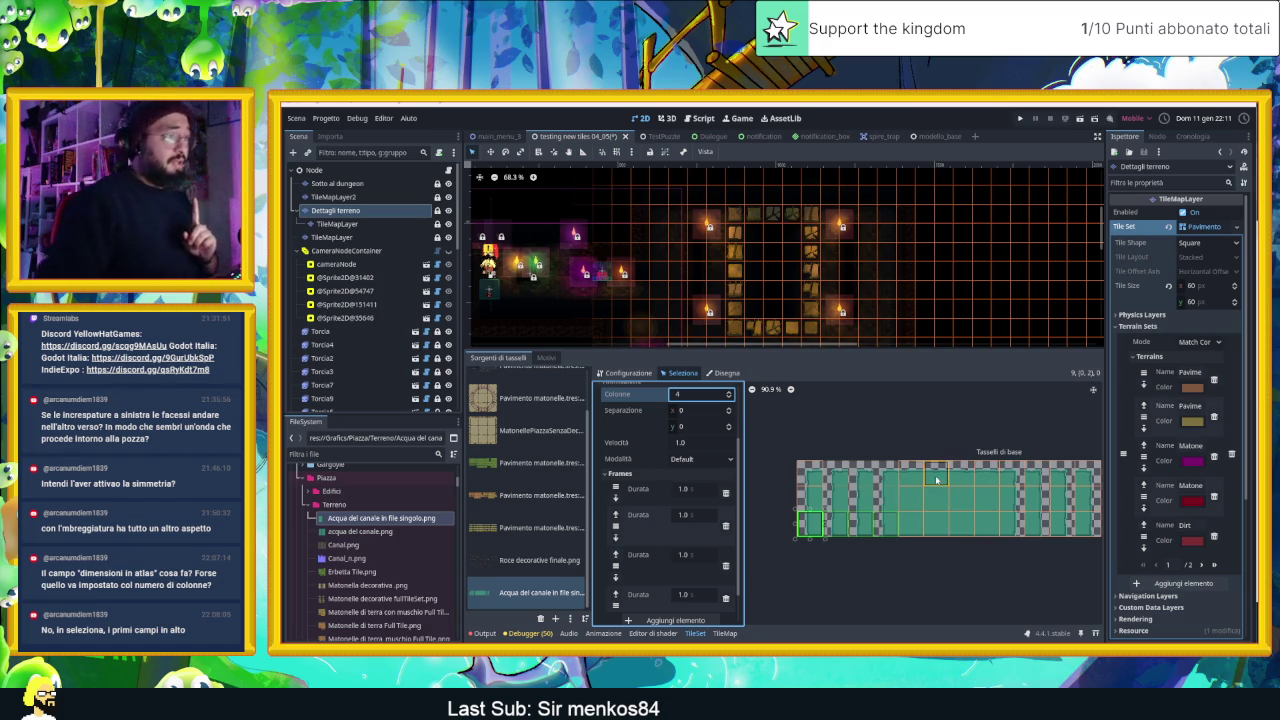
# - Select the top-left water tile and begin editing its animation speed to 0.2
pyautogui.click(810, 484)
pyautogui.click(810, 484)
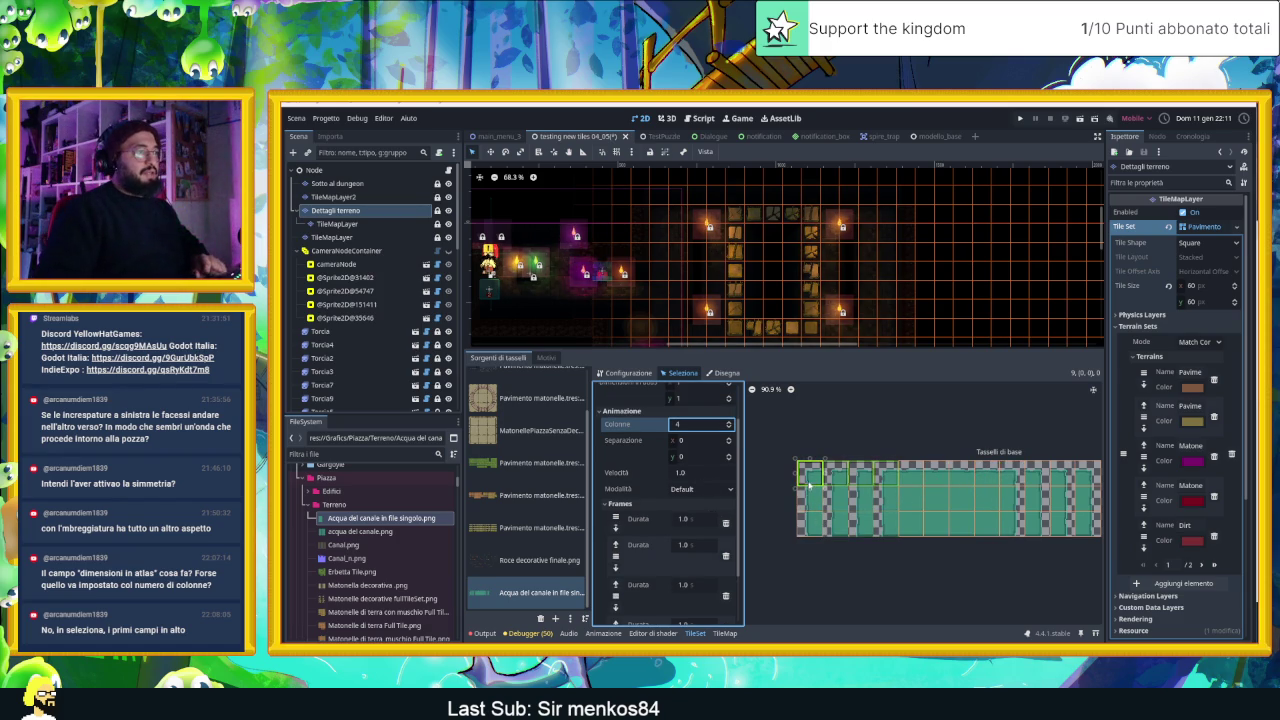
pyautogui.scroll(-2, 709, 492)
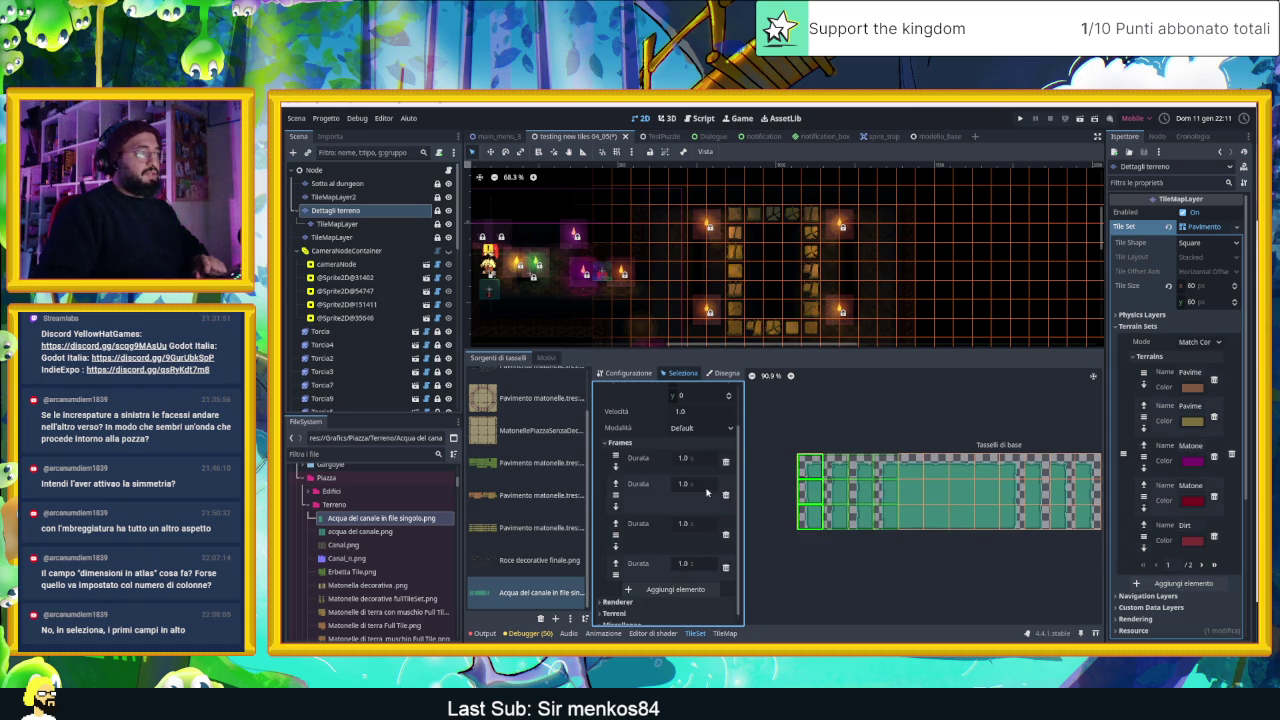
pyautogui.scroll(2, 693, 445)
pyautogui.click(692, 462)
pyautogui.write('0.25')
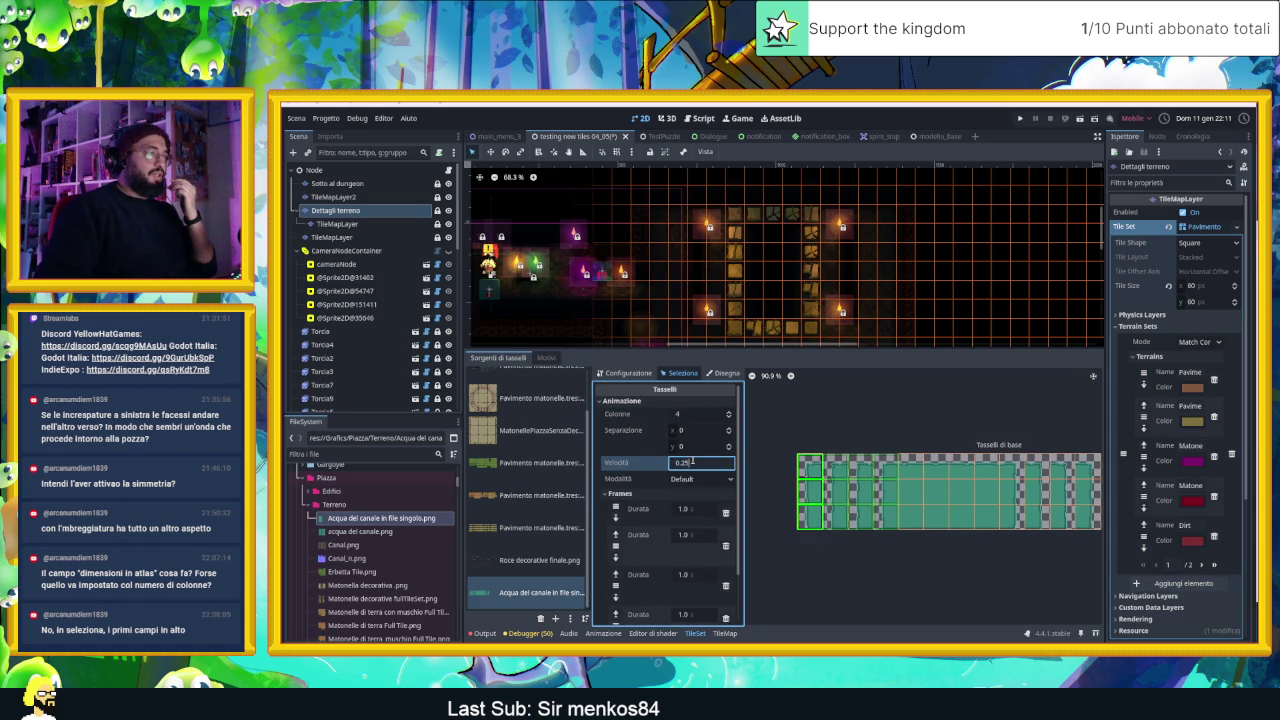
# - Commit animation speed 0.25, then delete the top-left tile's second animation frame
pyautogui.click(615, 463)
pyautogui.scroll(4, 781, 273)
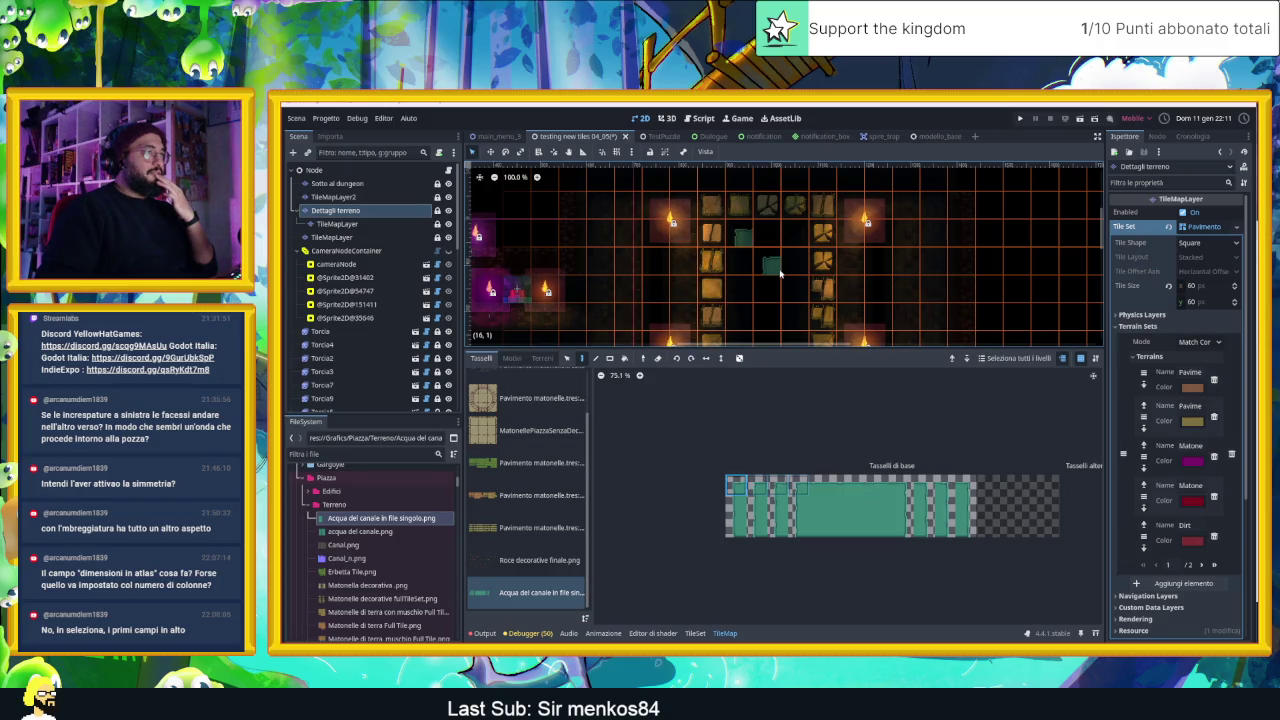
pyautogui.click(695, 633)
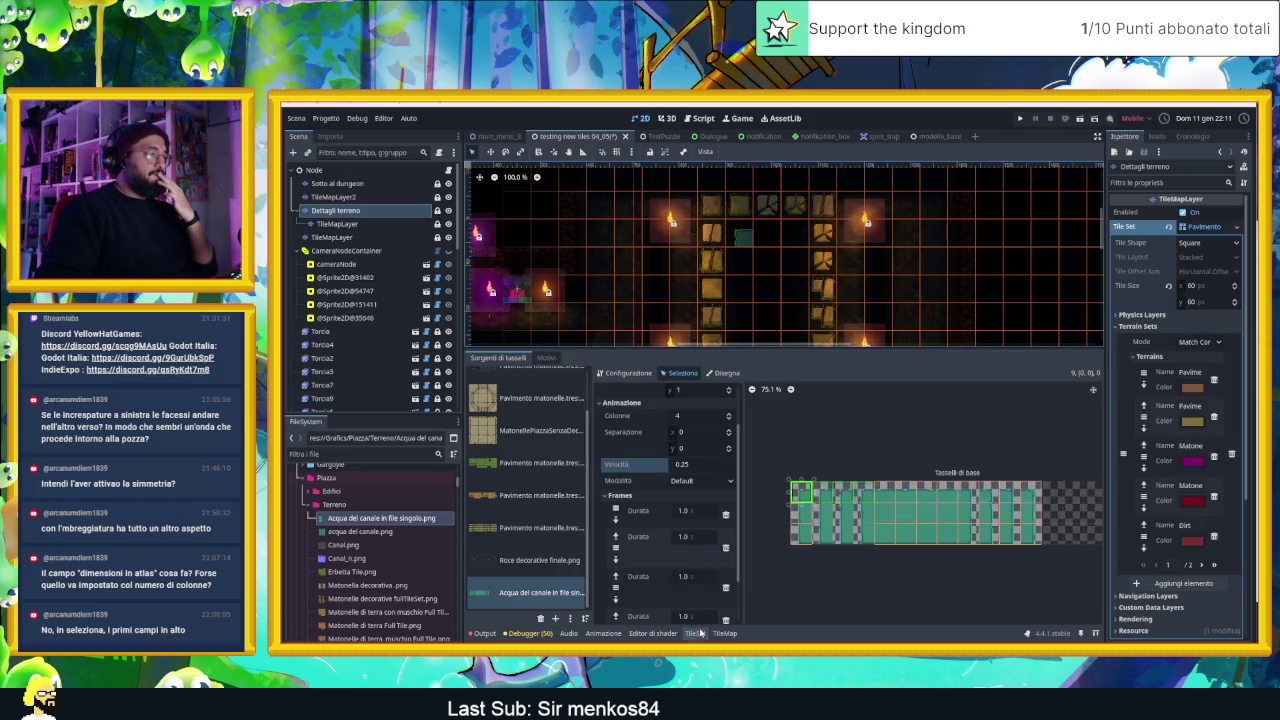
pyautogui.click(725, 514)
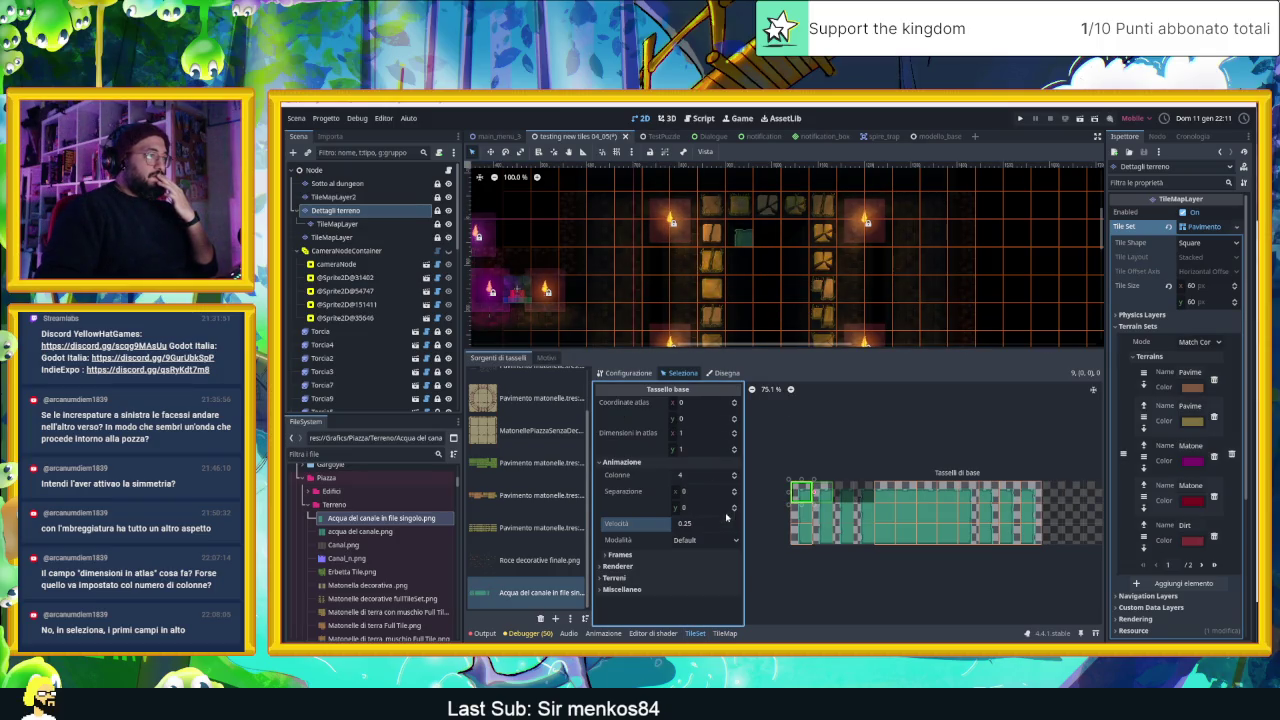
pyautogui.moveTo(690, 464)
pyautogui.click(628, 556)
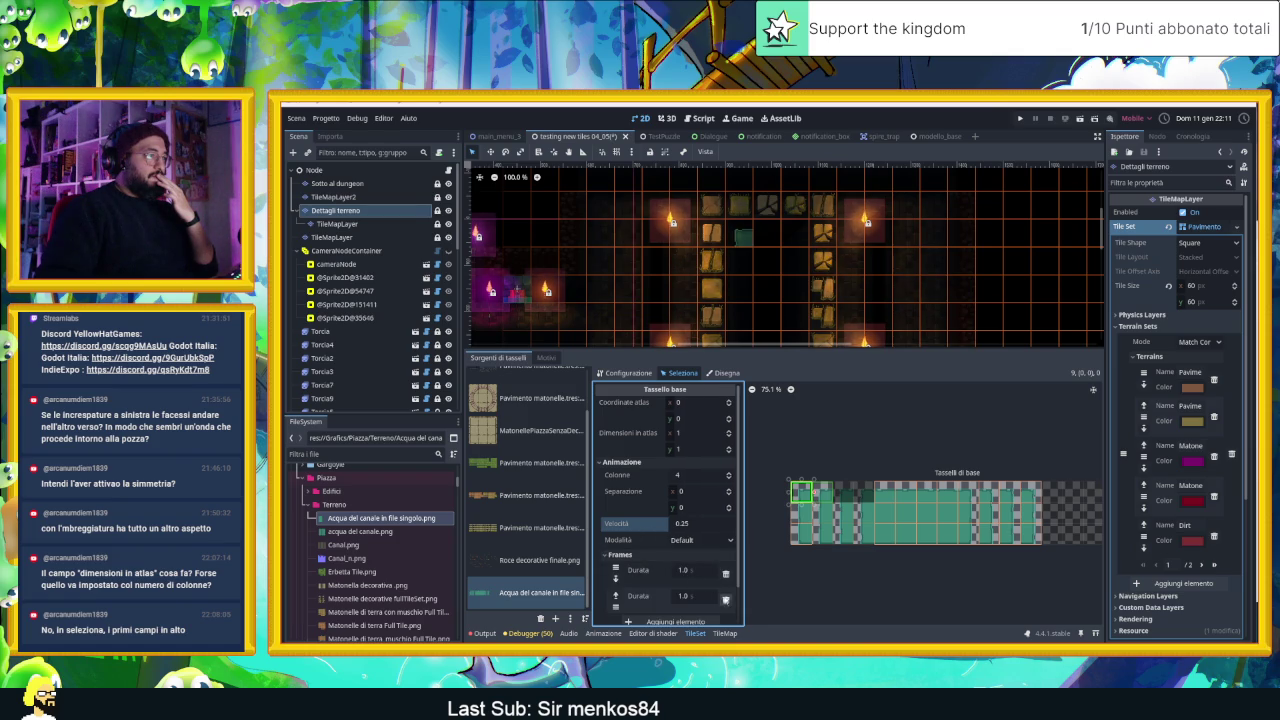
pyautogui.click(726, 599)
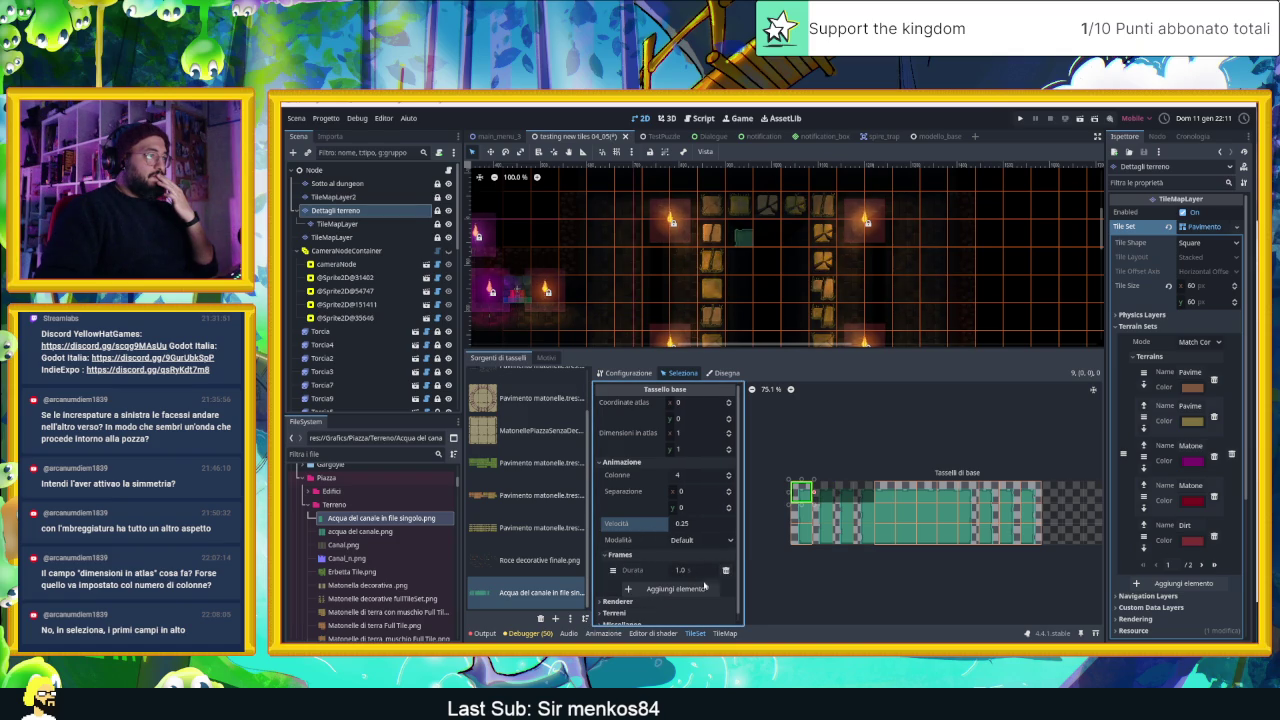
# - Check the remaining frame's duration, then add frames until the tile has four
pyautogui.click(688, 570)
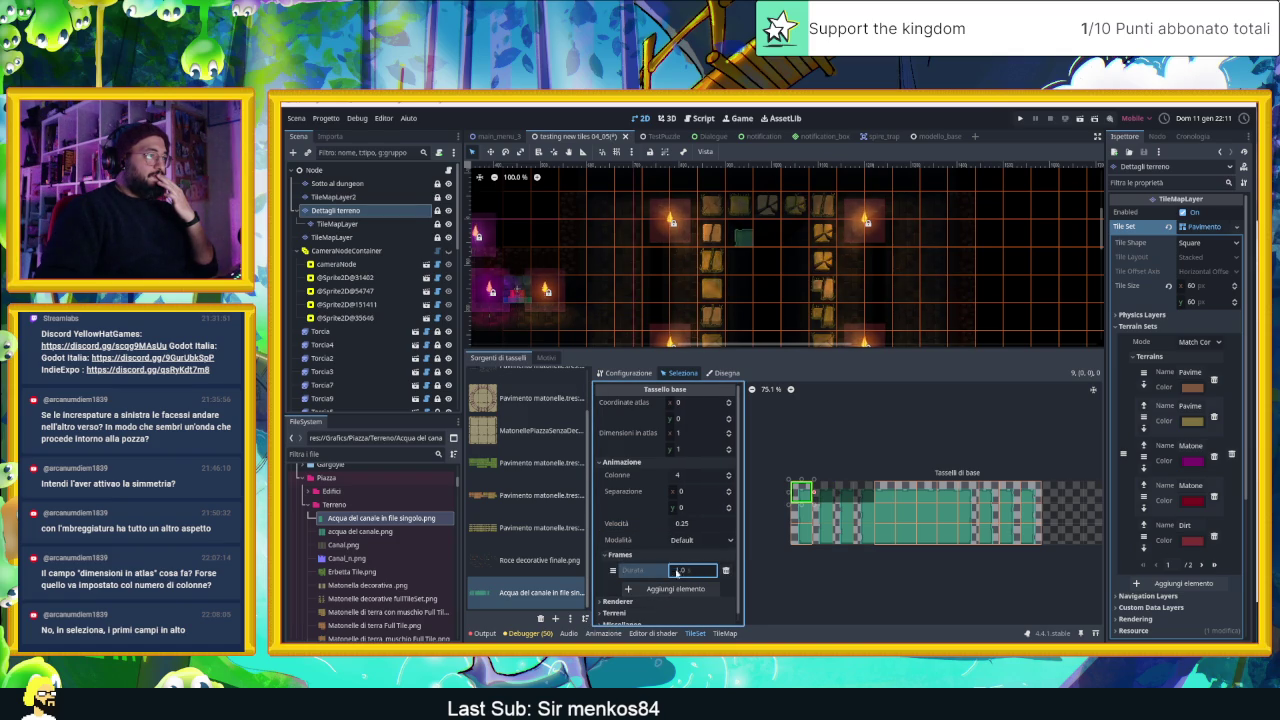
pyautogui.click(636, 574)
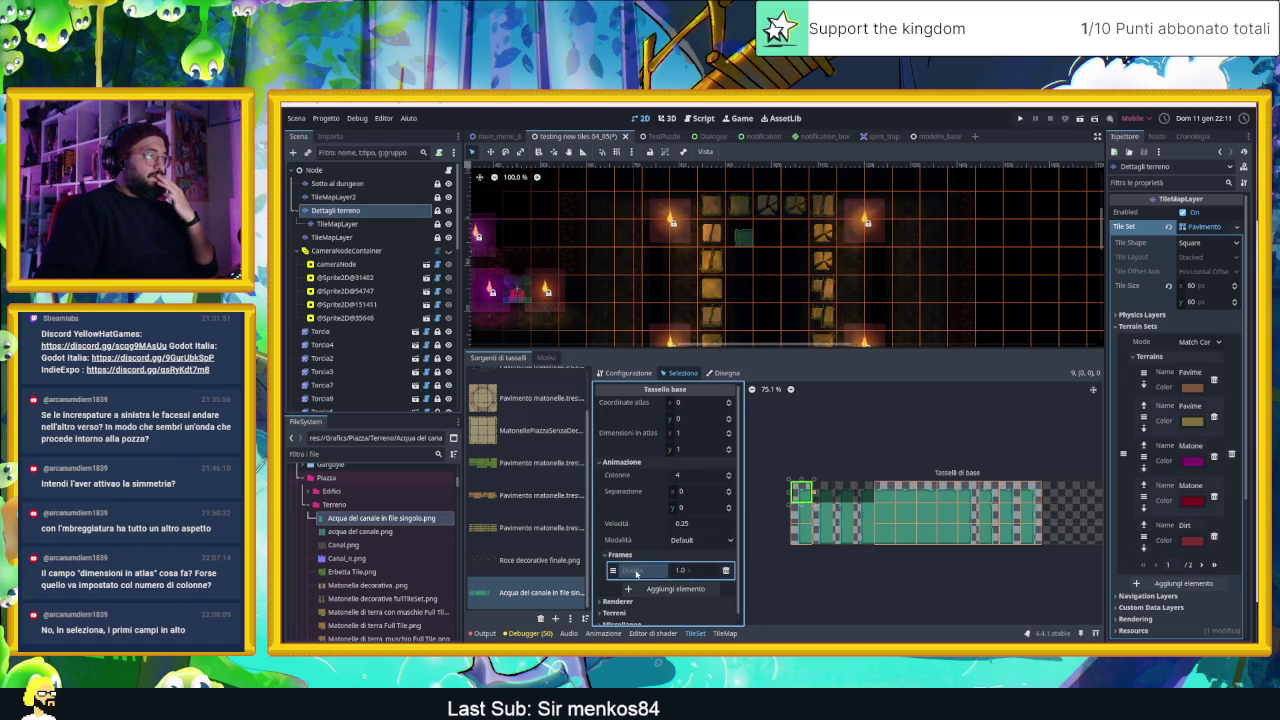
pyautogui.click(679, 572)
pyautogui.click(611, 570)
pyautogui.click(664, 589)
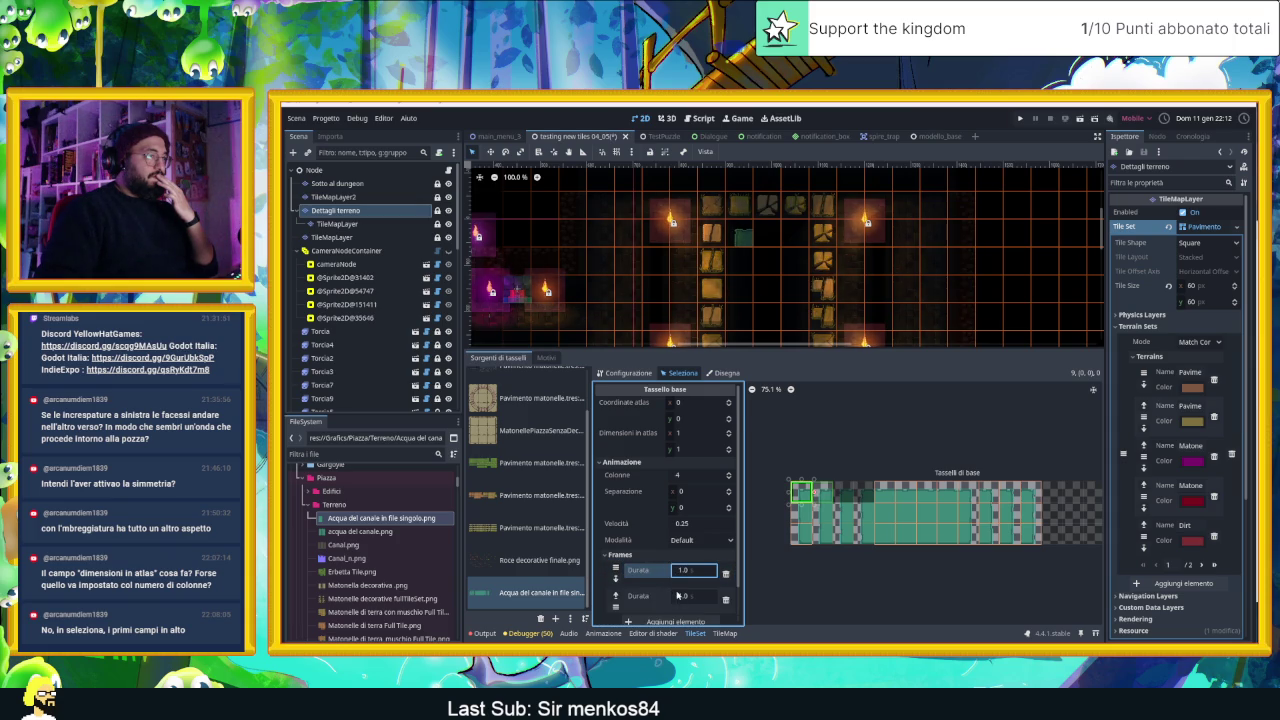
pyautogui.scroll(-2, 677, 595)
pyautogui.click(665, 580)
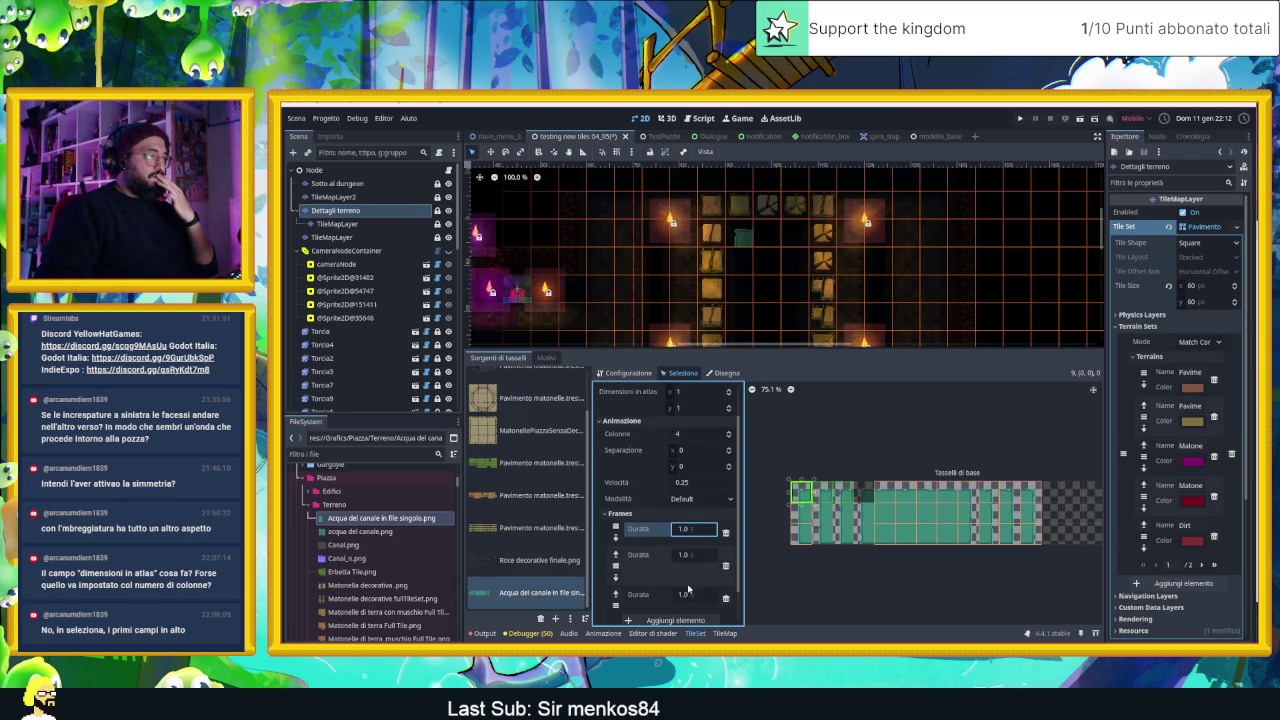
pyautogui.scroll(-2, 688, 590)
pyautogui.click(688, 586)
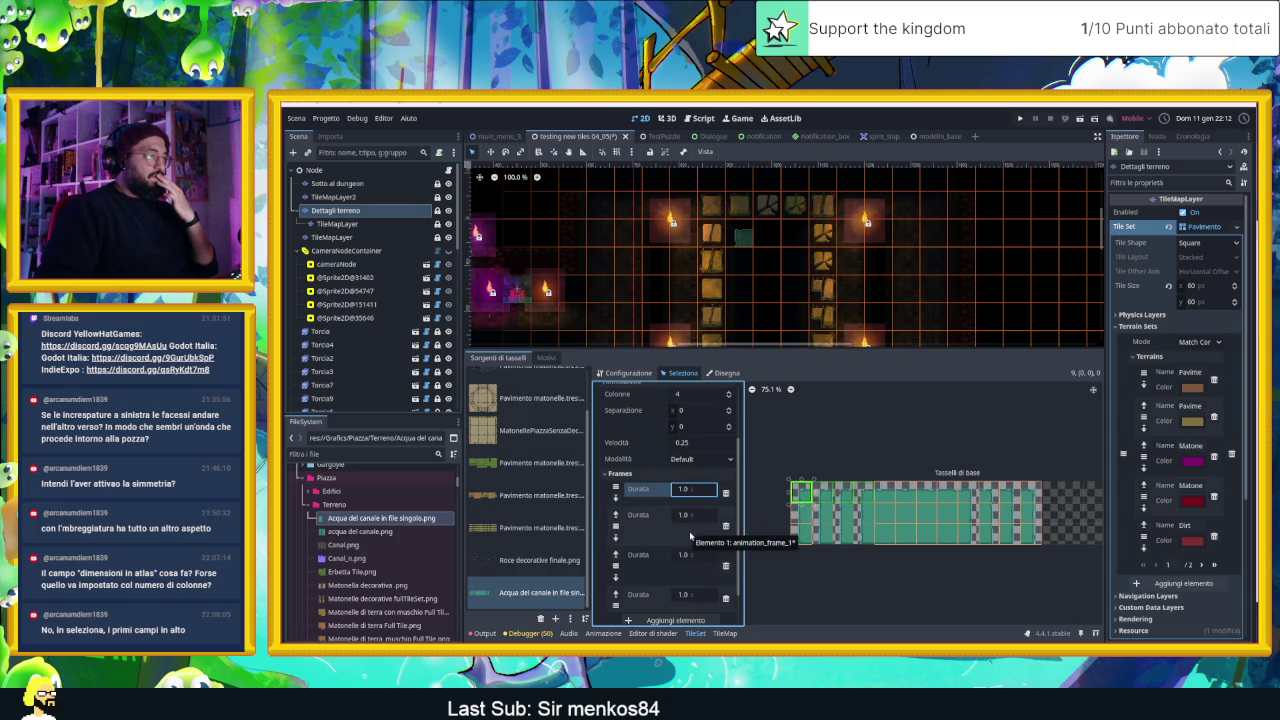
# - Set all four frame durations to 0.25
pyautogui.click(688, 443)
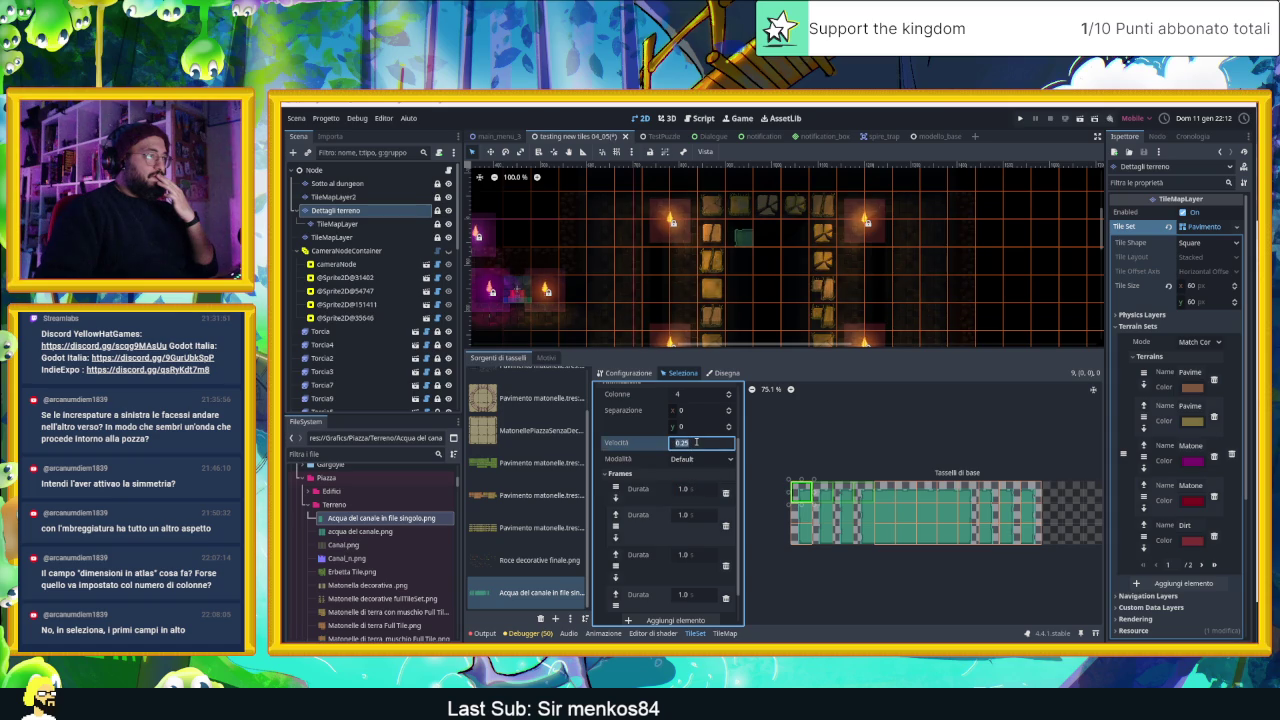
pyautogui.click(688, 489)
pyautogui.click(697, 511)
pyautogui.click(688, 490)
pyautogui.write('0.25')
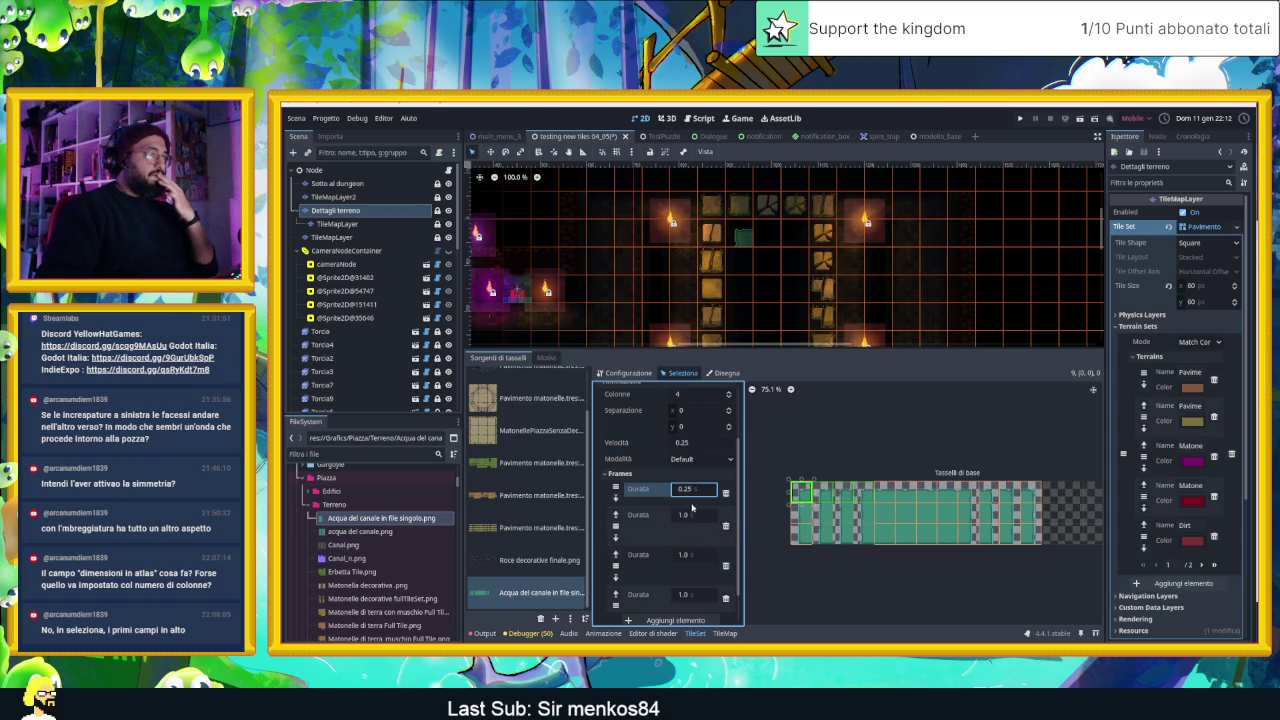
pyautogui.click(692, 513)
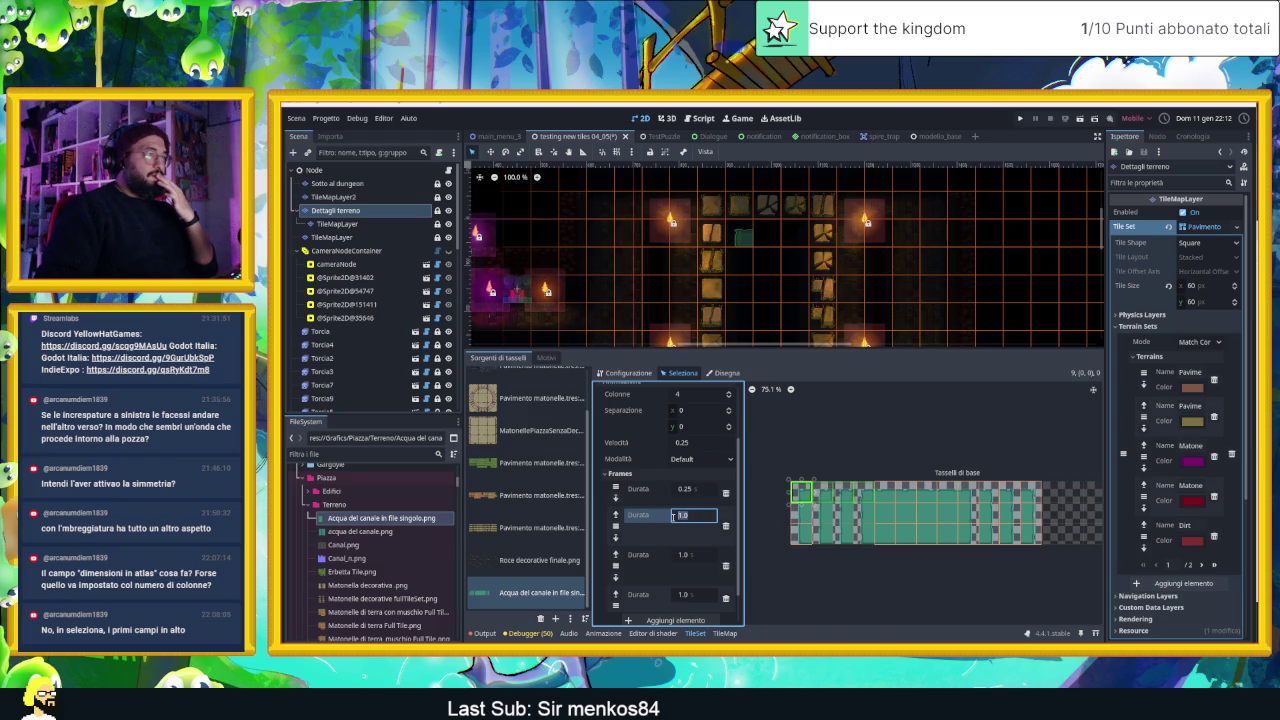
pyautogui.write('0.25')
pyautogui.doubleClick(689, 515)
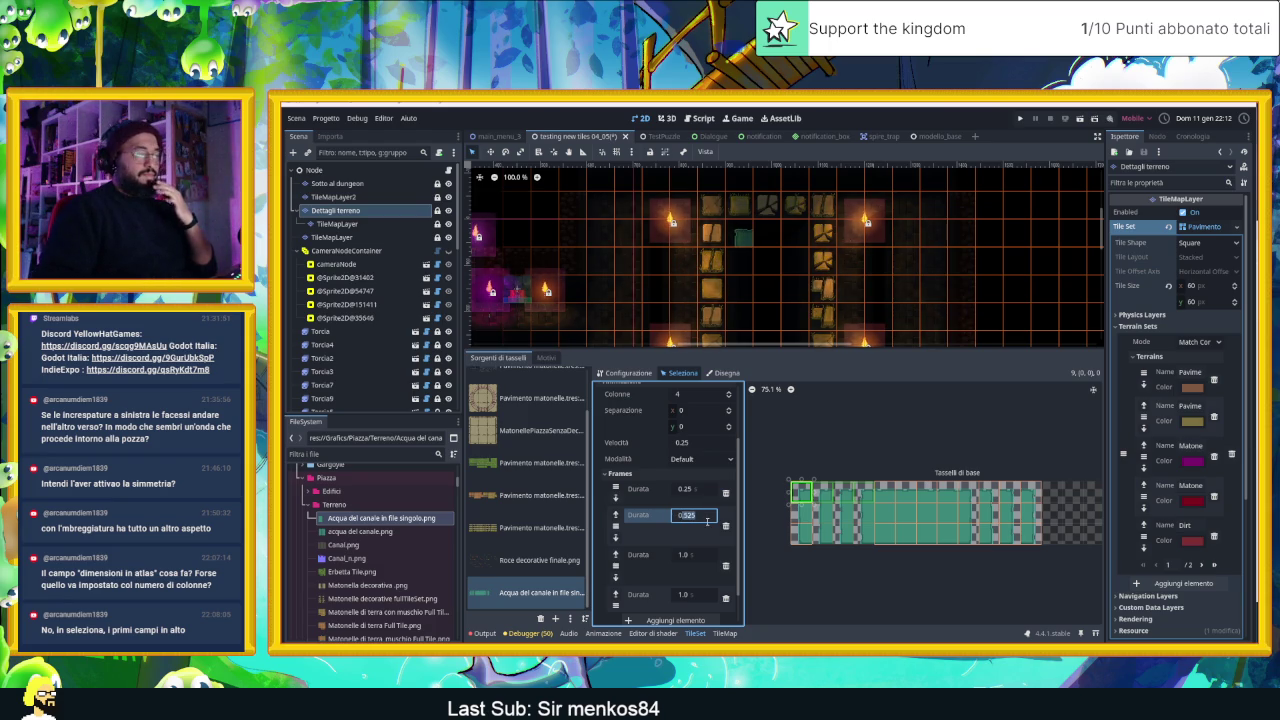
pyautogui.click(703, 490)
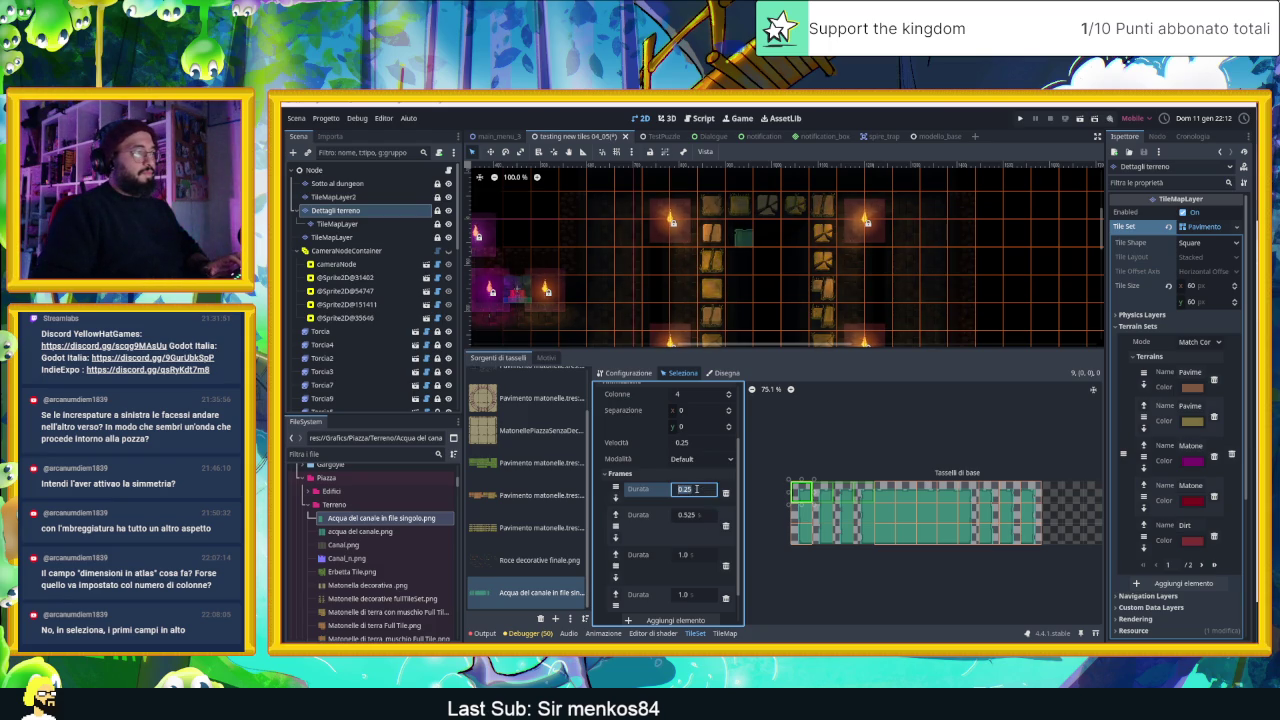
pyautogui.click(689, 515)
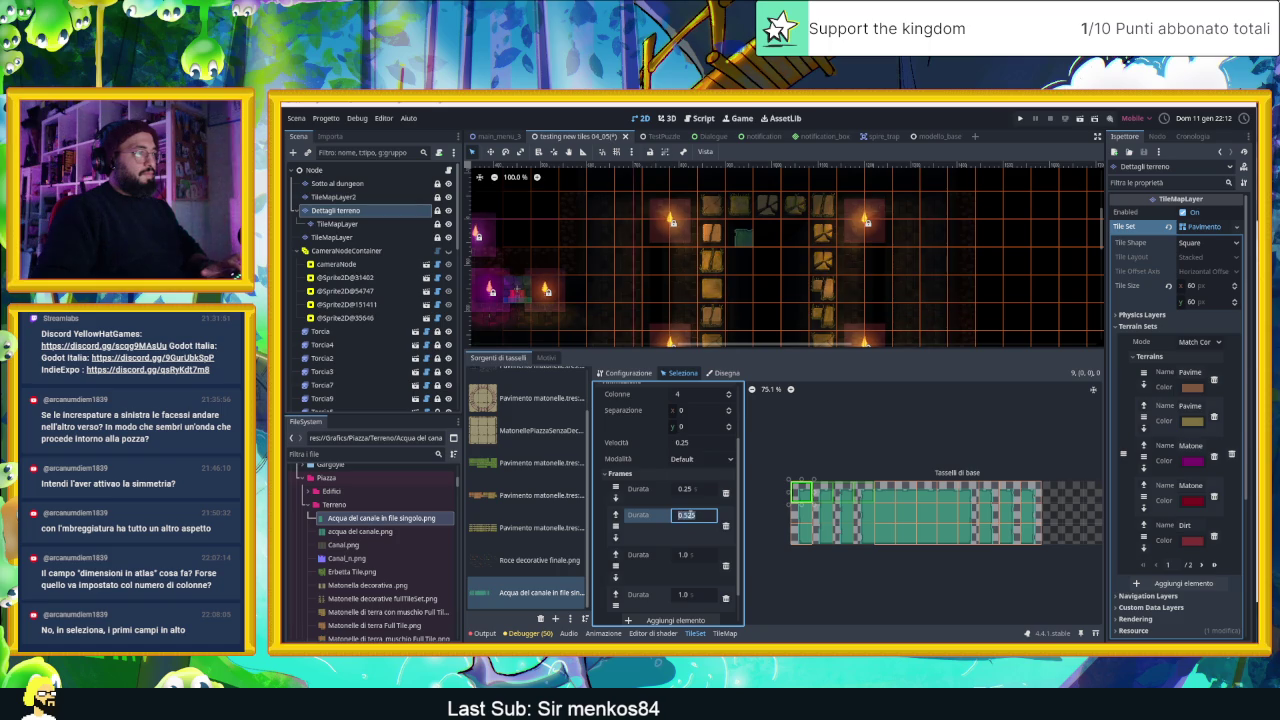
pyautogui.click(684, 555)
pyautogui.write('0.25')
pyautogui.press('Tab')
pyautogui.write('0.25')
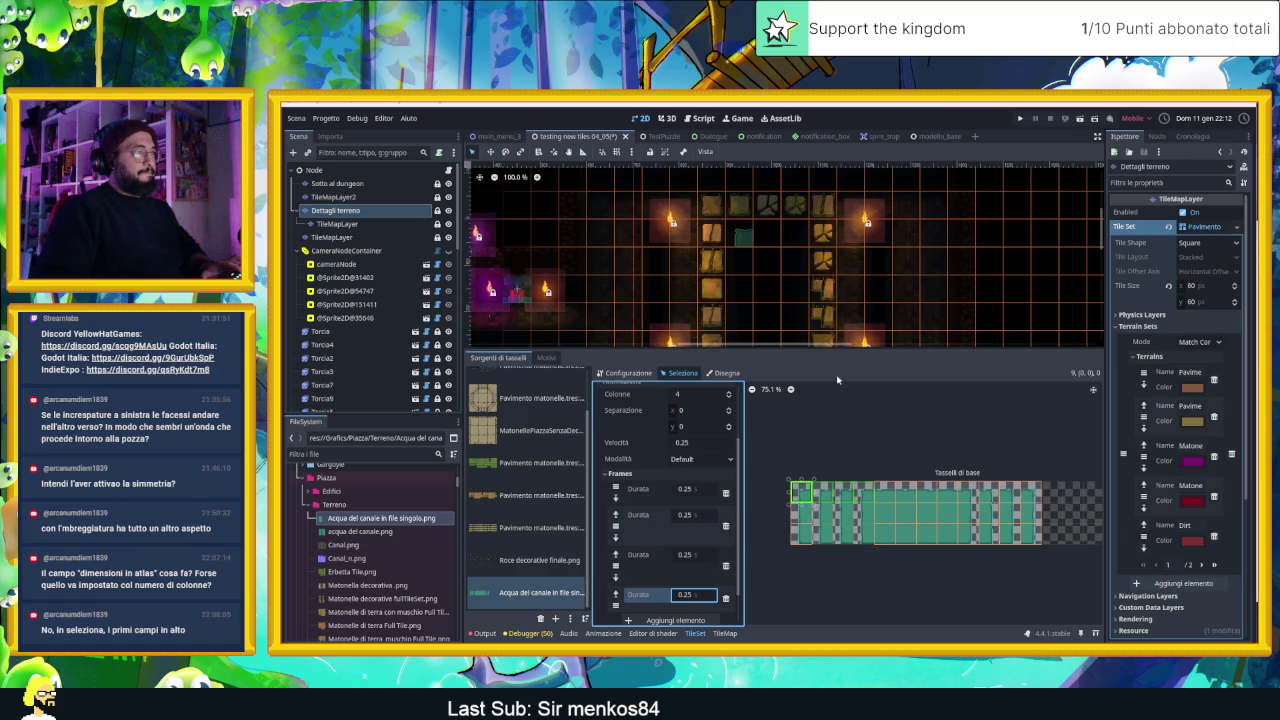
pyautogui.click(637, 450)
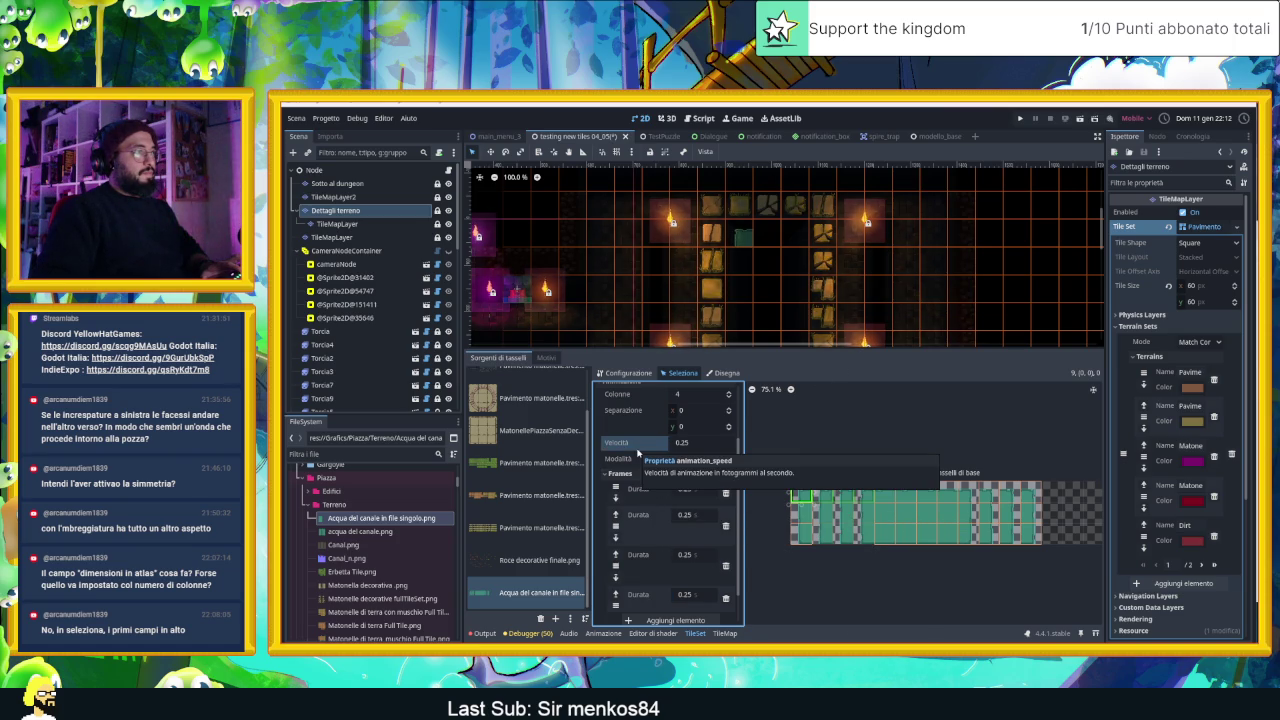
pyautogui.scroll(3, 746, 246)
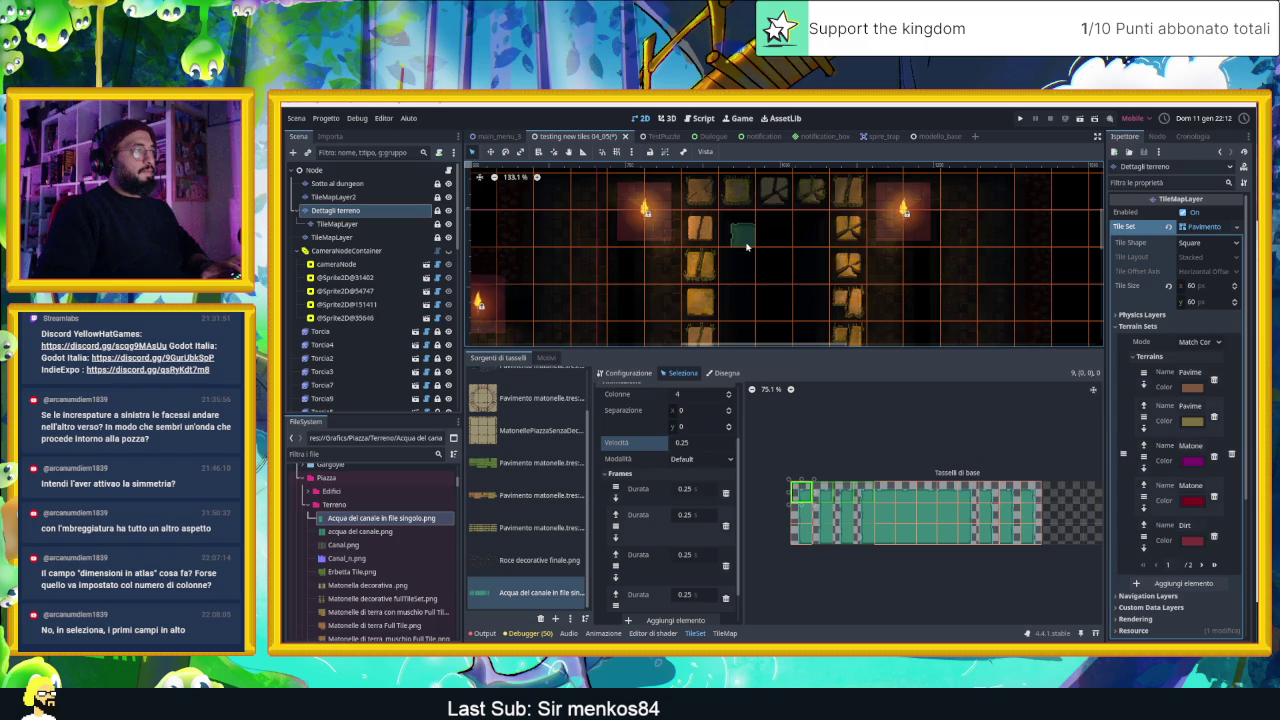
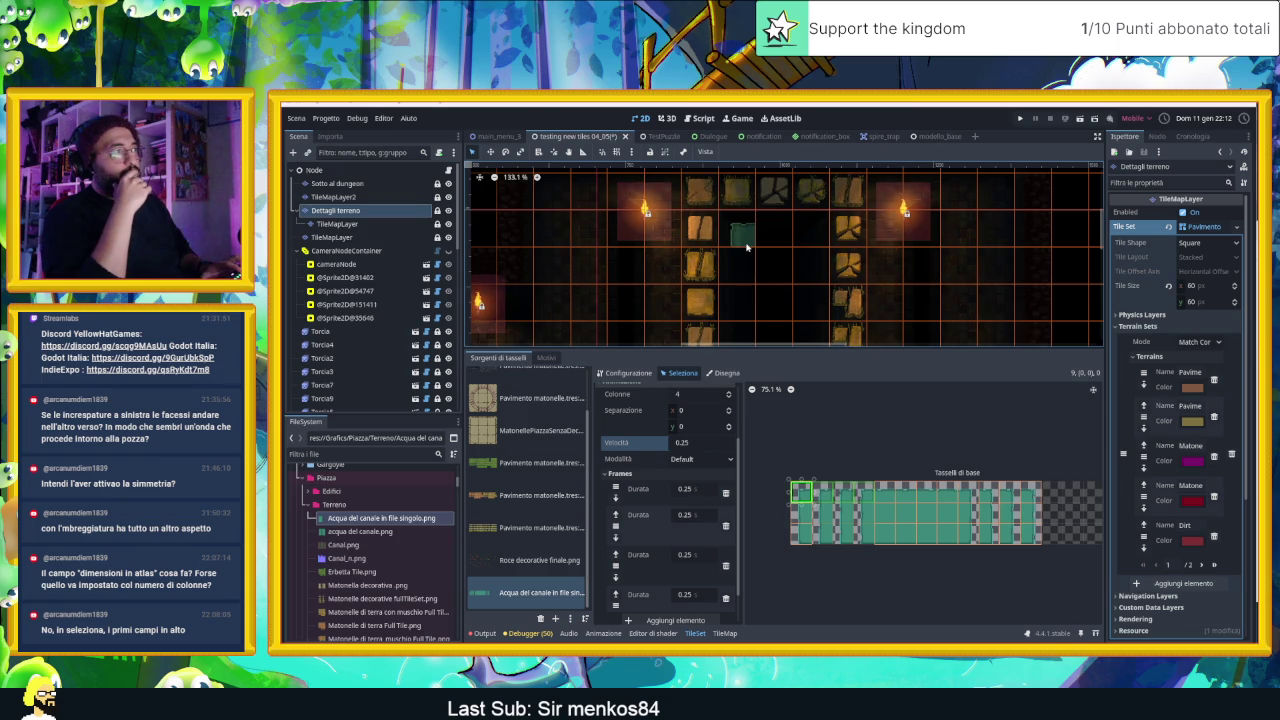
# - Give the canal water tile's animation 1.0 frame durations and a speed of 4.0
pyautogui.click(713, 442)
pyautogui.write('1.0')
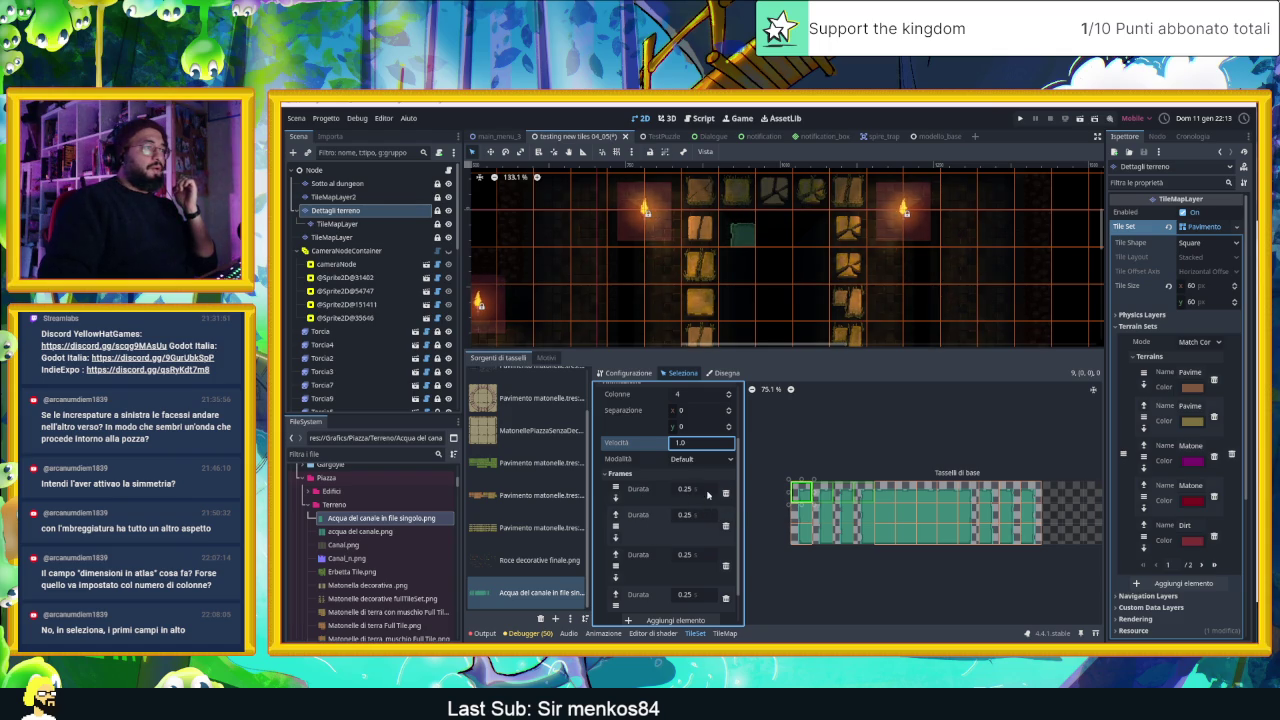
pyautogui.click(770, 516)
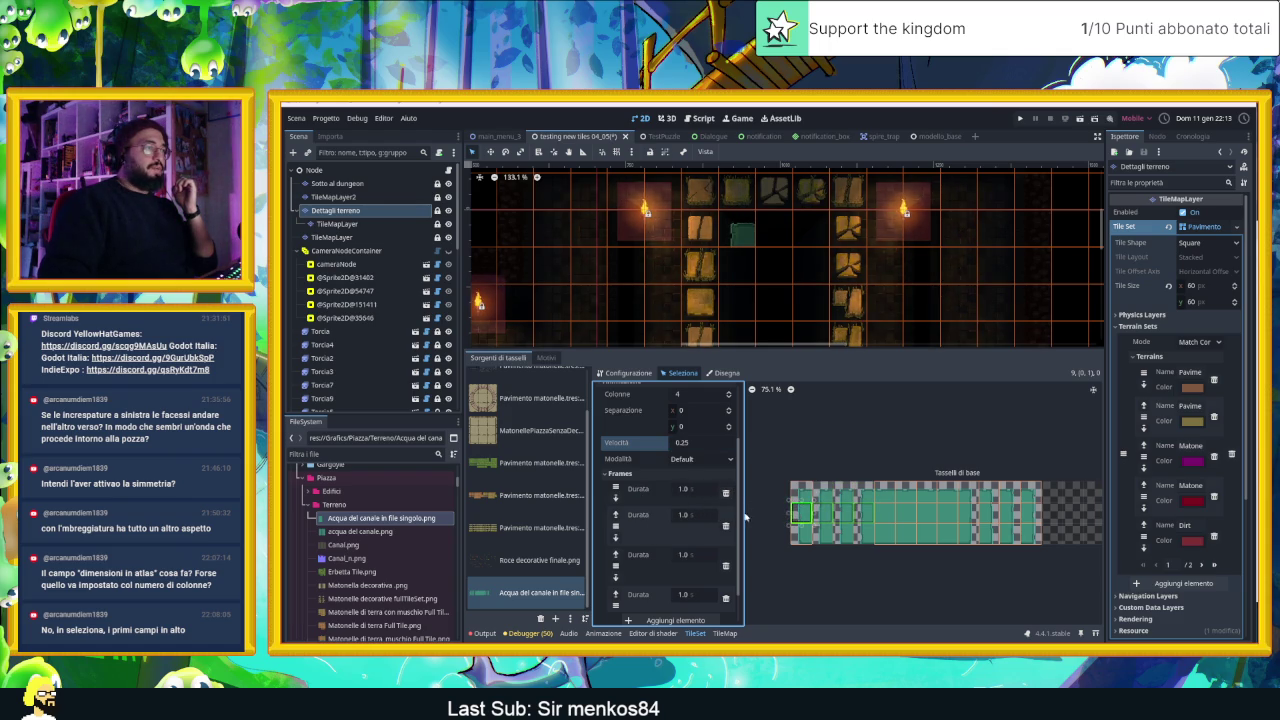
pyautogui.click(693, 443)
pyautogui.write('4.0')
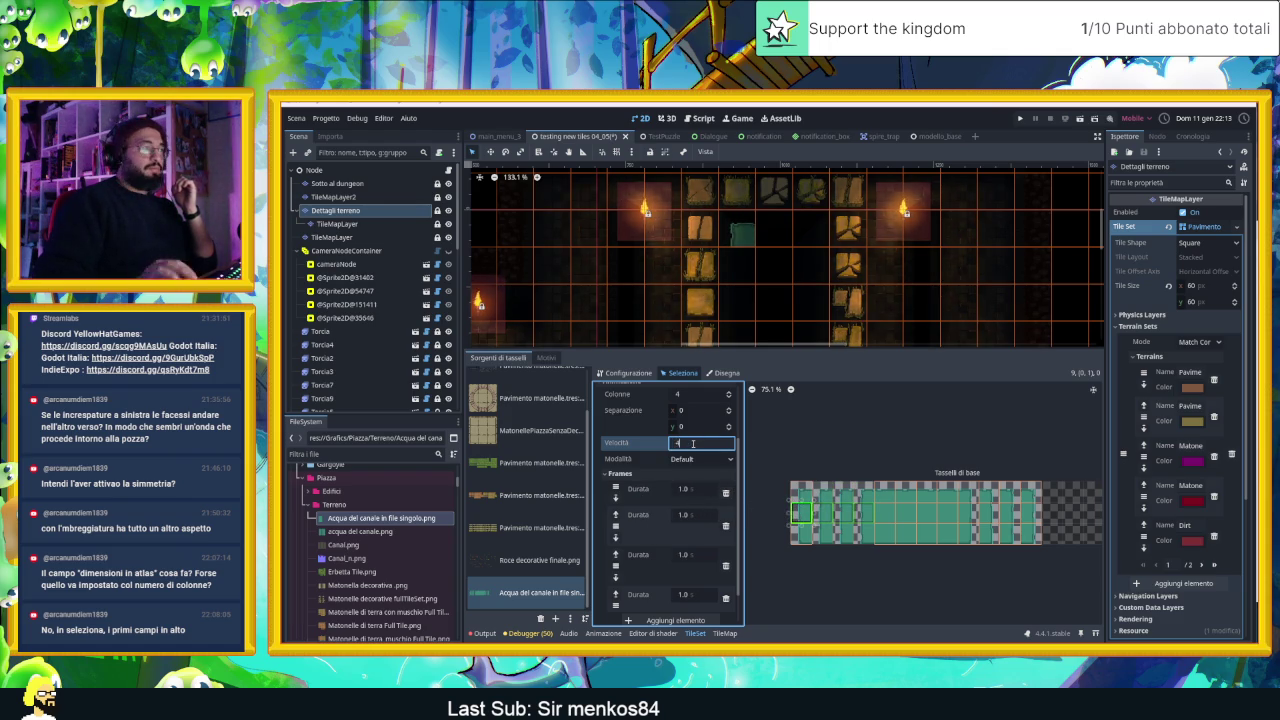
pyautogui.press('Return')
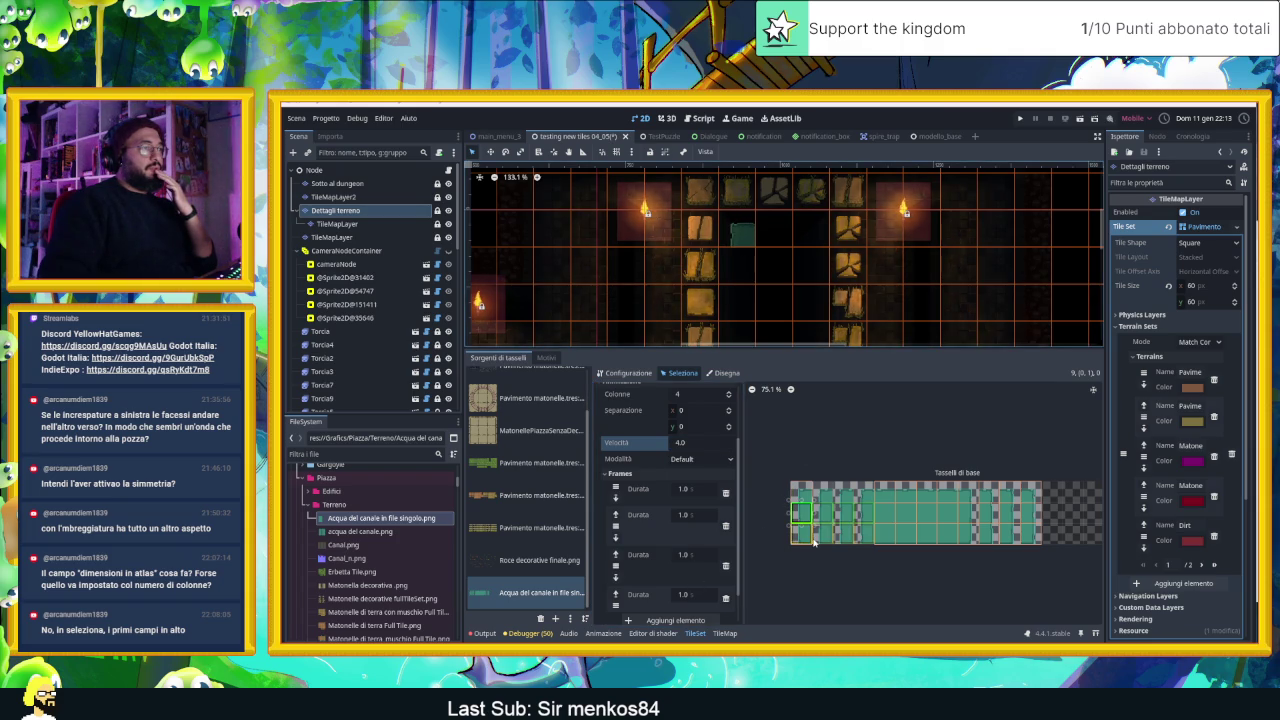
pyautogui.click(682, 443)
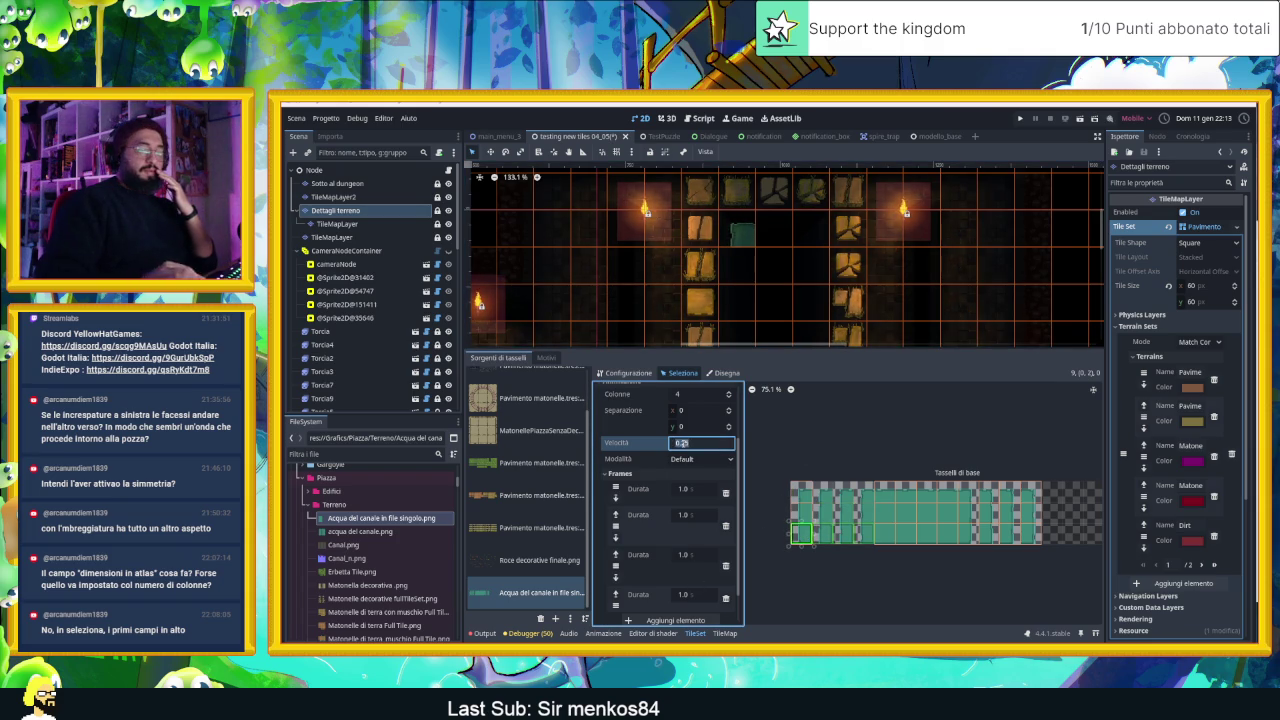
pyautogui.click(725, 634)
pyautogui.click(740, 505)
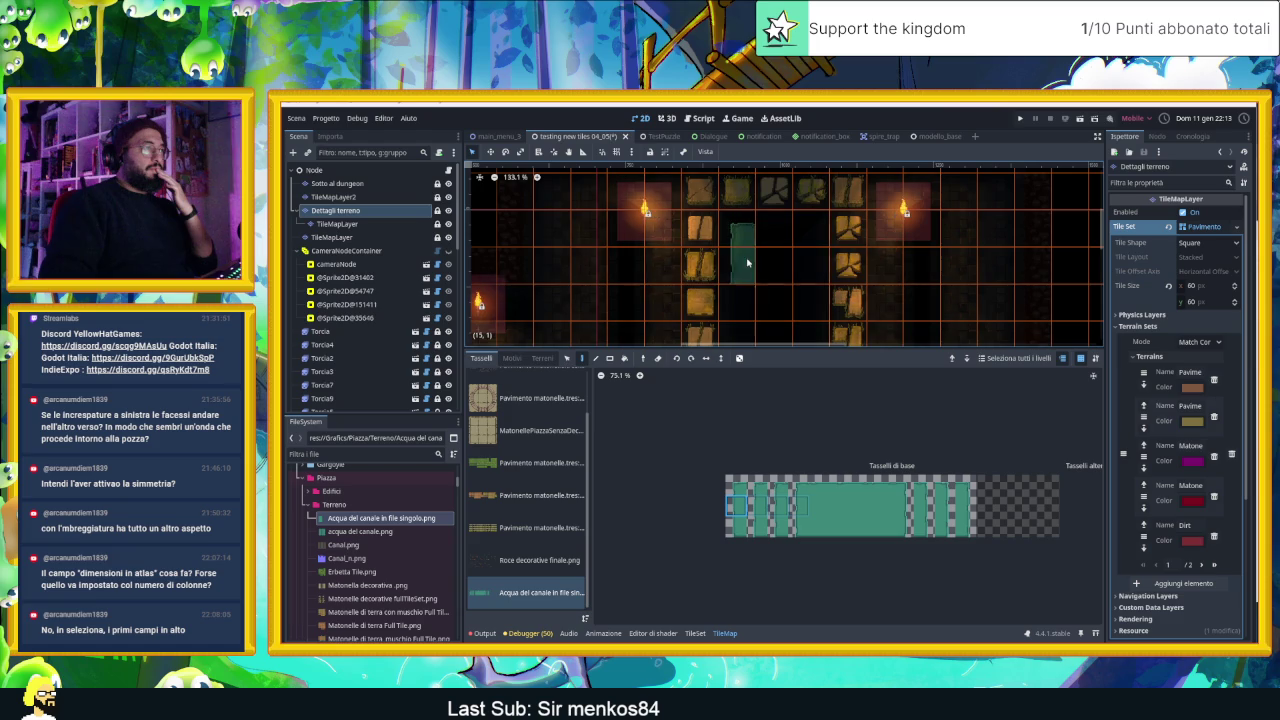
pyautogui.scroll(2, 737, 238)
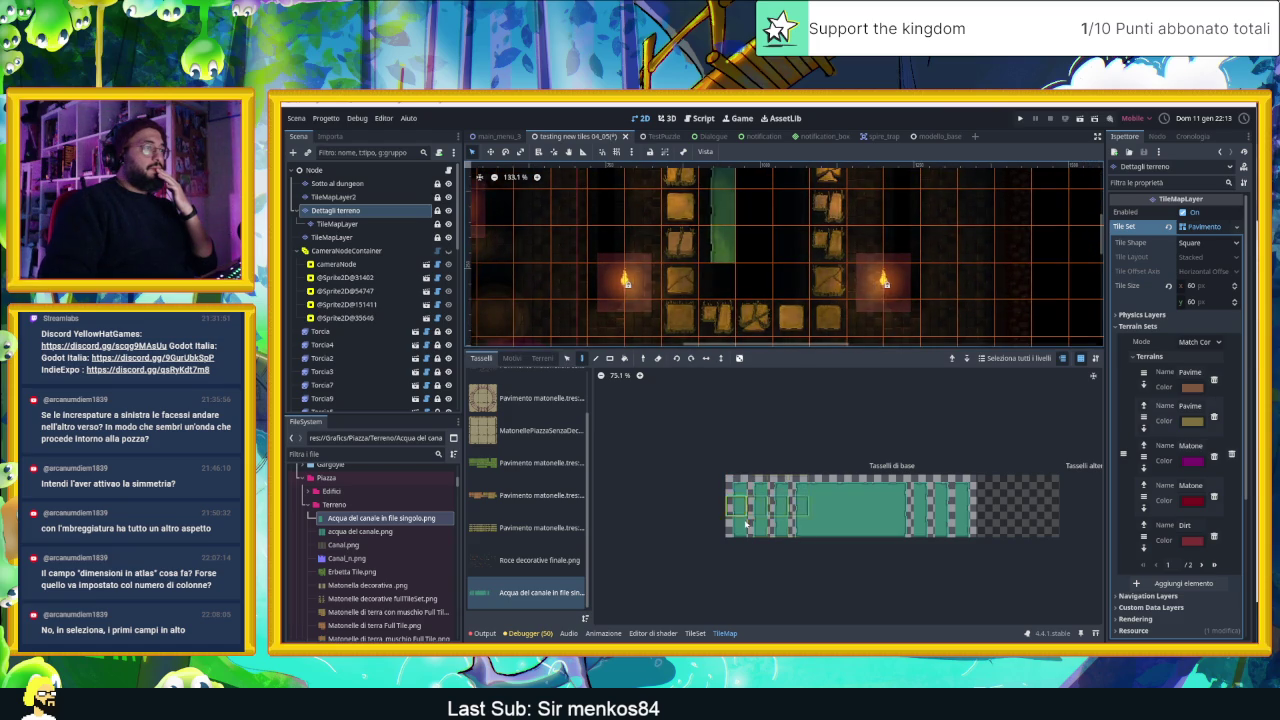
pyautogui.scroll(-2, 812, 320)
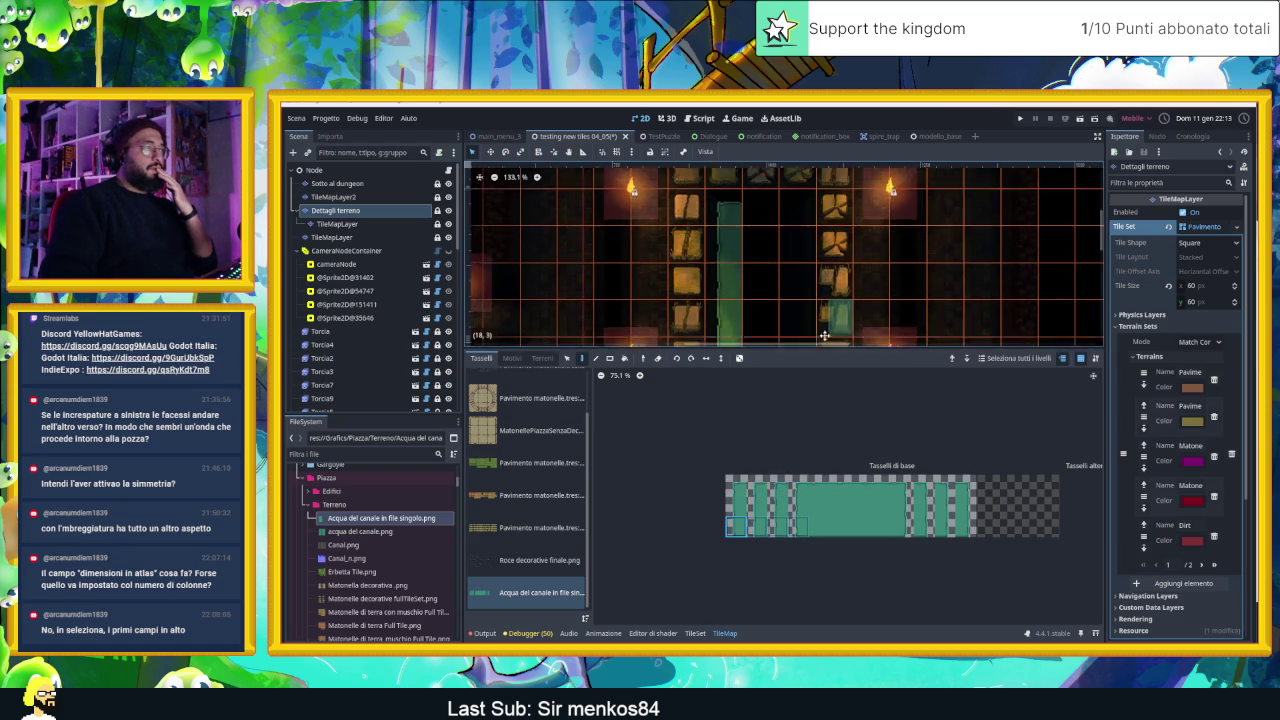
pyautogui.scroll(3, 812, 320)
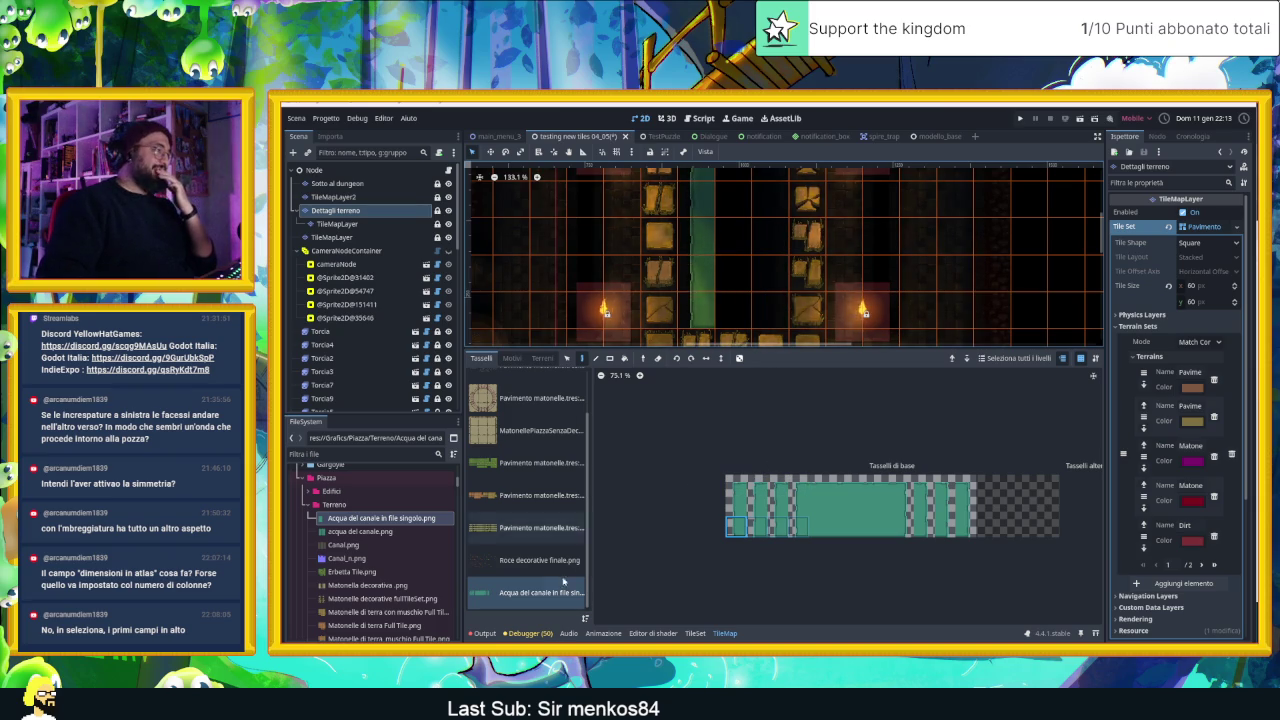
pyautogui.click(694, 633)
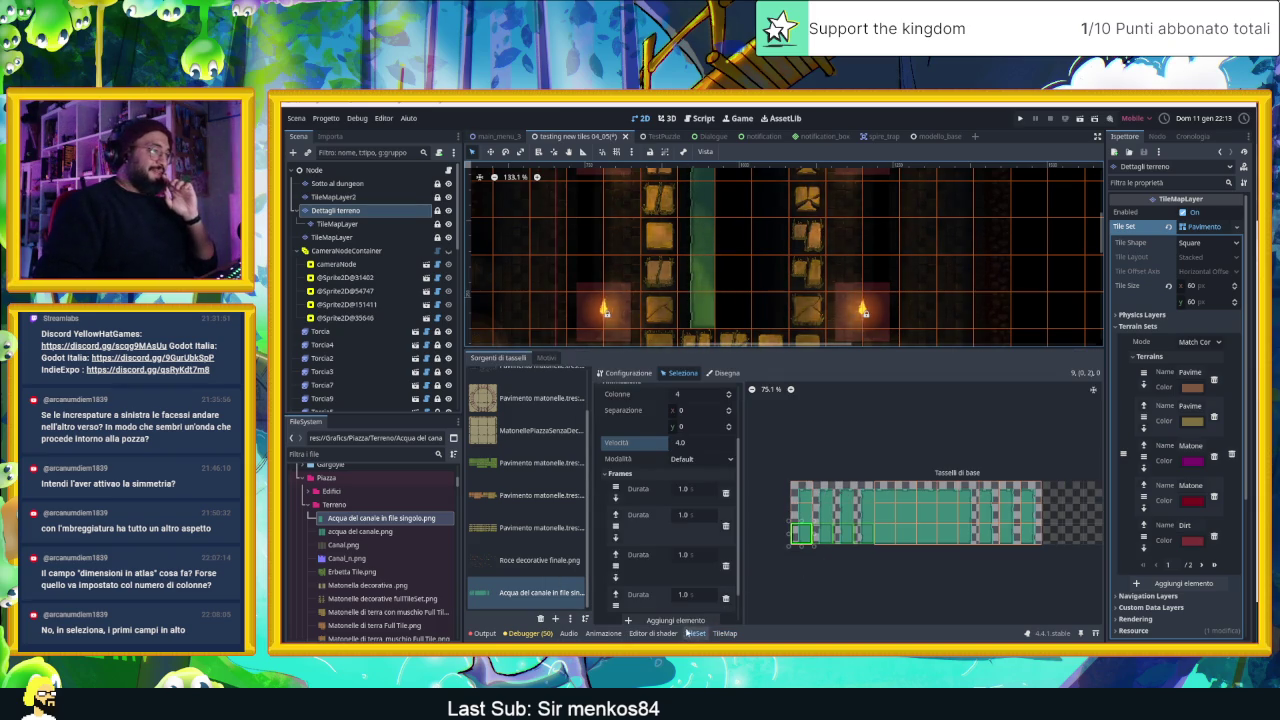
# - Animate one water atlas tile with more columns, extra frames and speed 4.0
pyautogui.moveTo(908, 495); pyautogui.dragTo(938, 540)
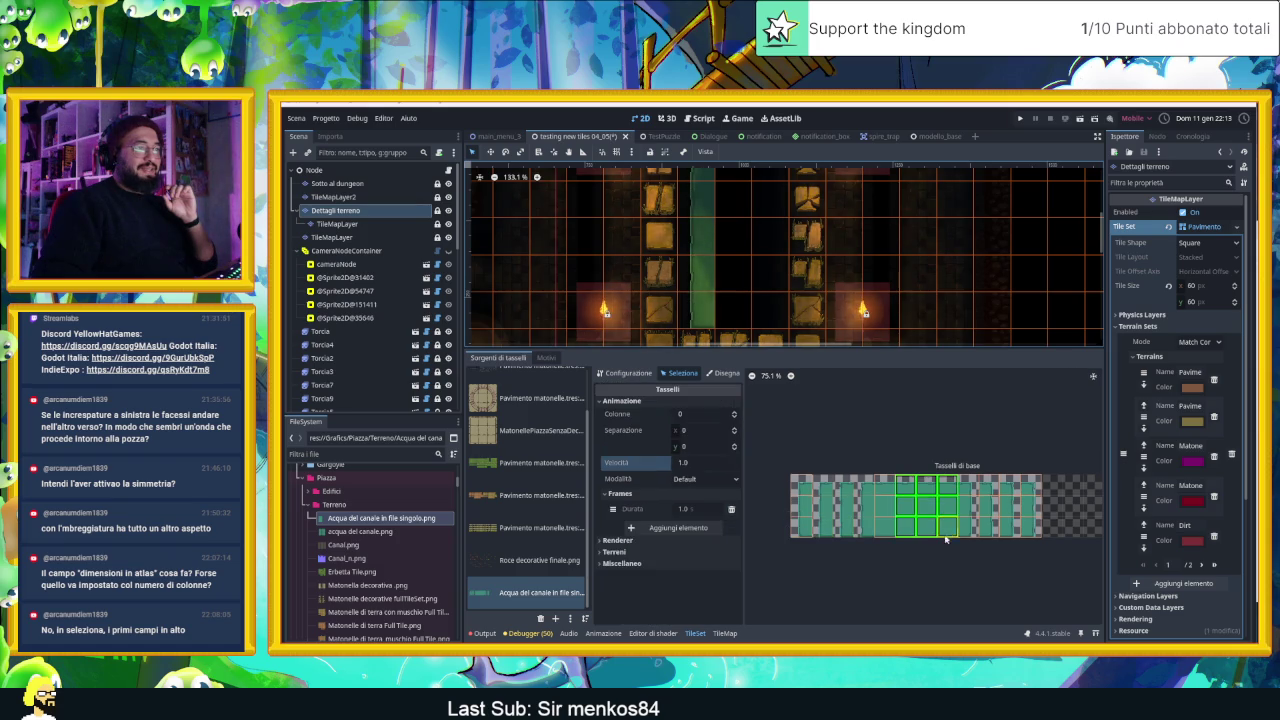
pyautogui.click(872, 507)
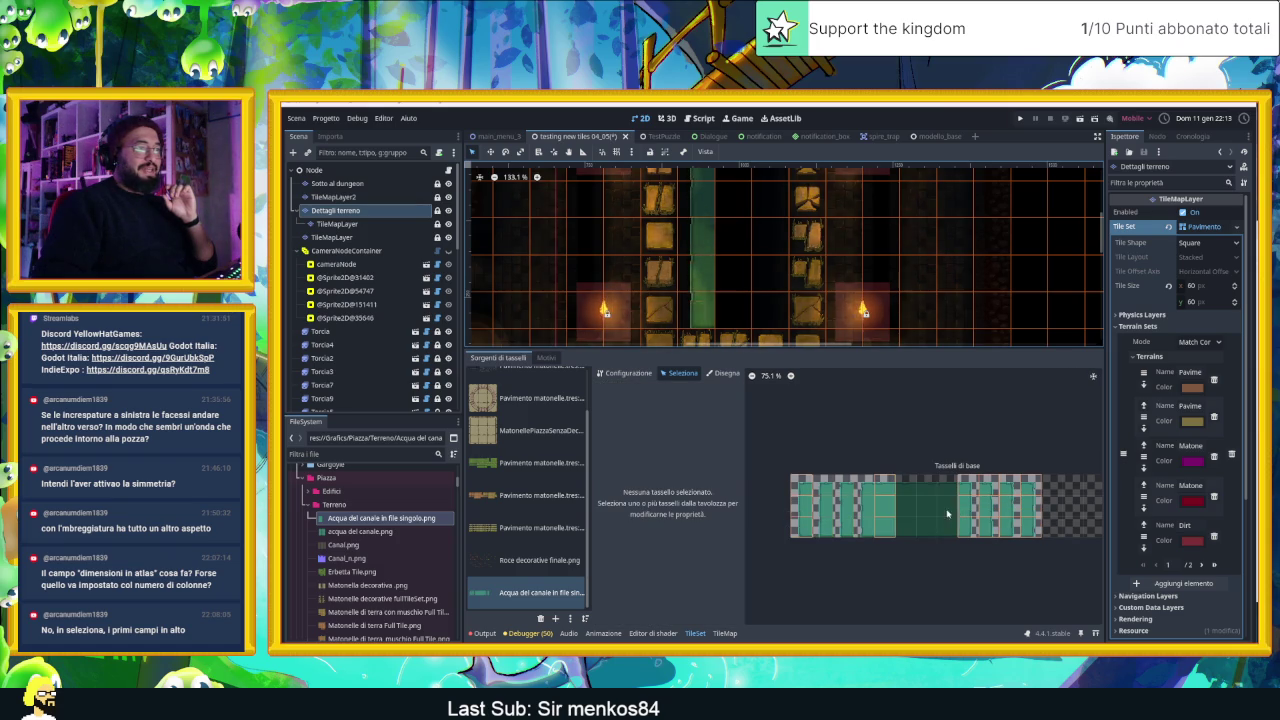
pyautogui.click(881, 487)
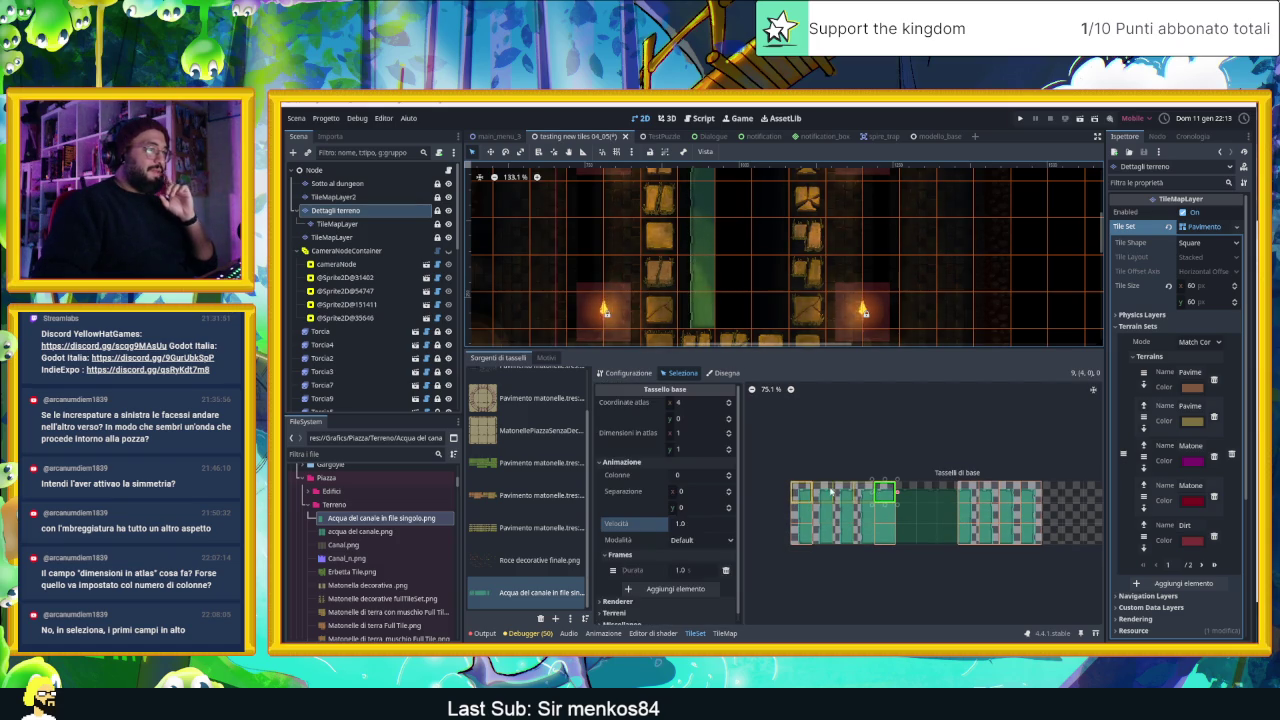
pyautogui.click(729, 476)
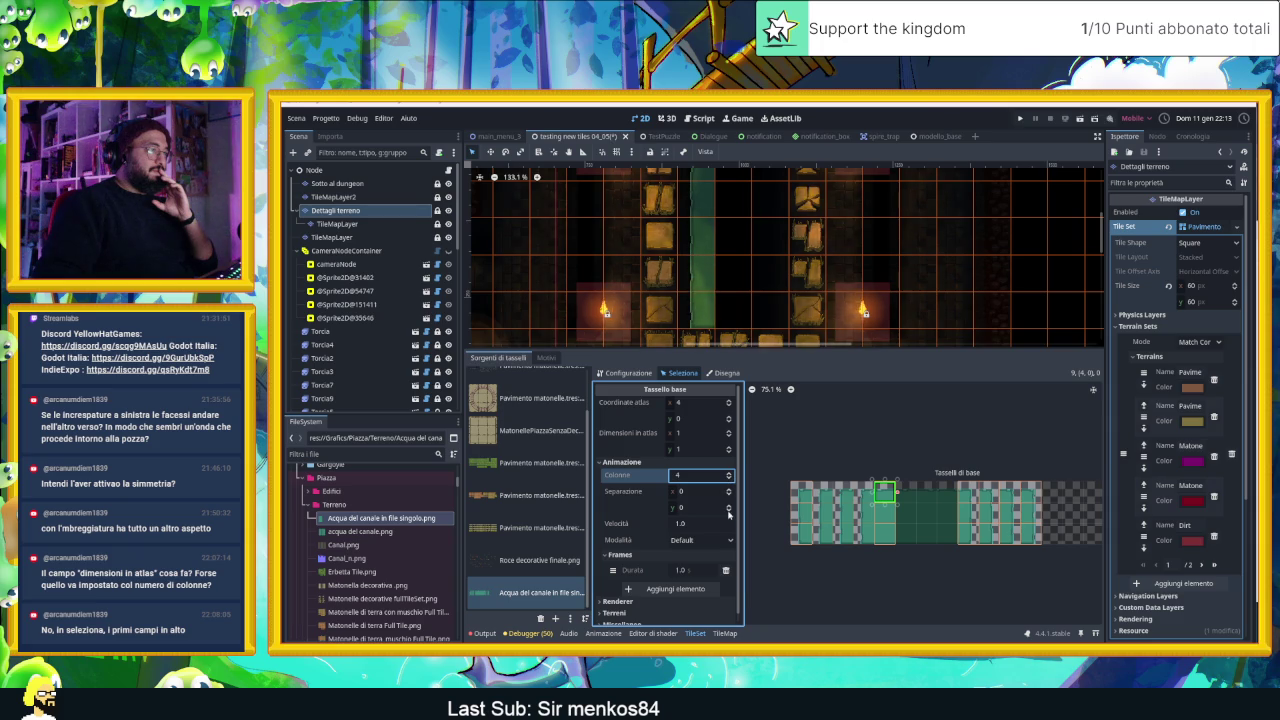
pyautogui.click(667, 589)
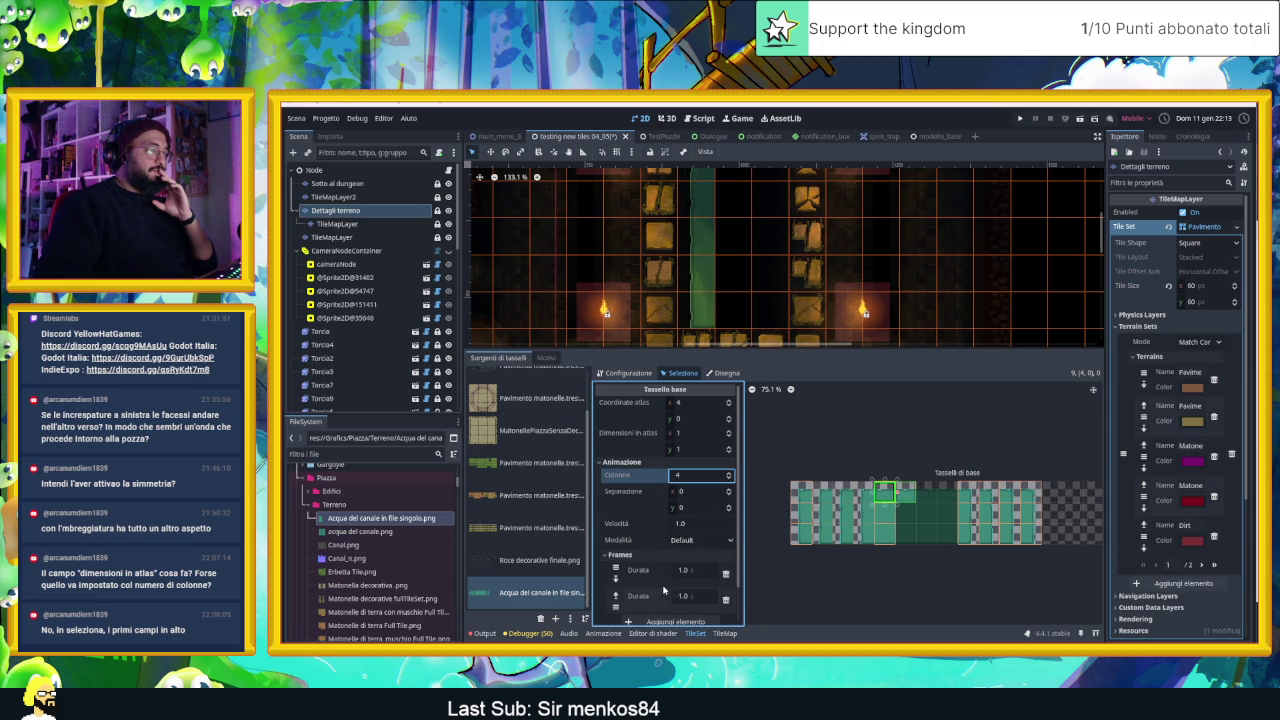
pyautogui.scroll(-1, 666, 591)
pyautogui.click(668, 582)
pyautogui.scroll(-1, 670, 582)
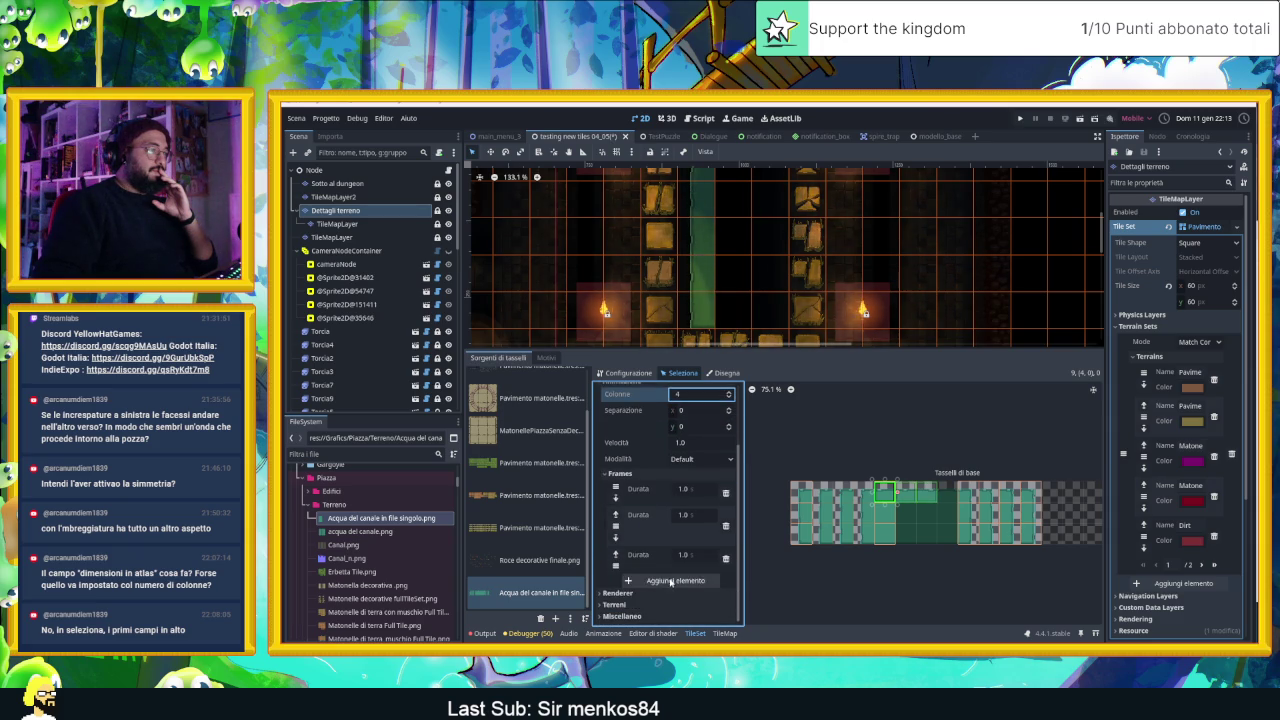
pyautogui.scroll(1, 680, 540)
pyautogui.scroll(1, 685, 520)
pyautogui.click(688, 504)
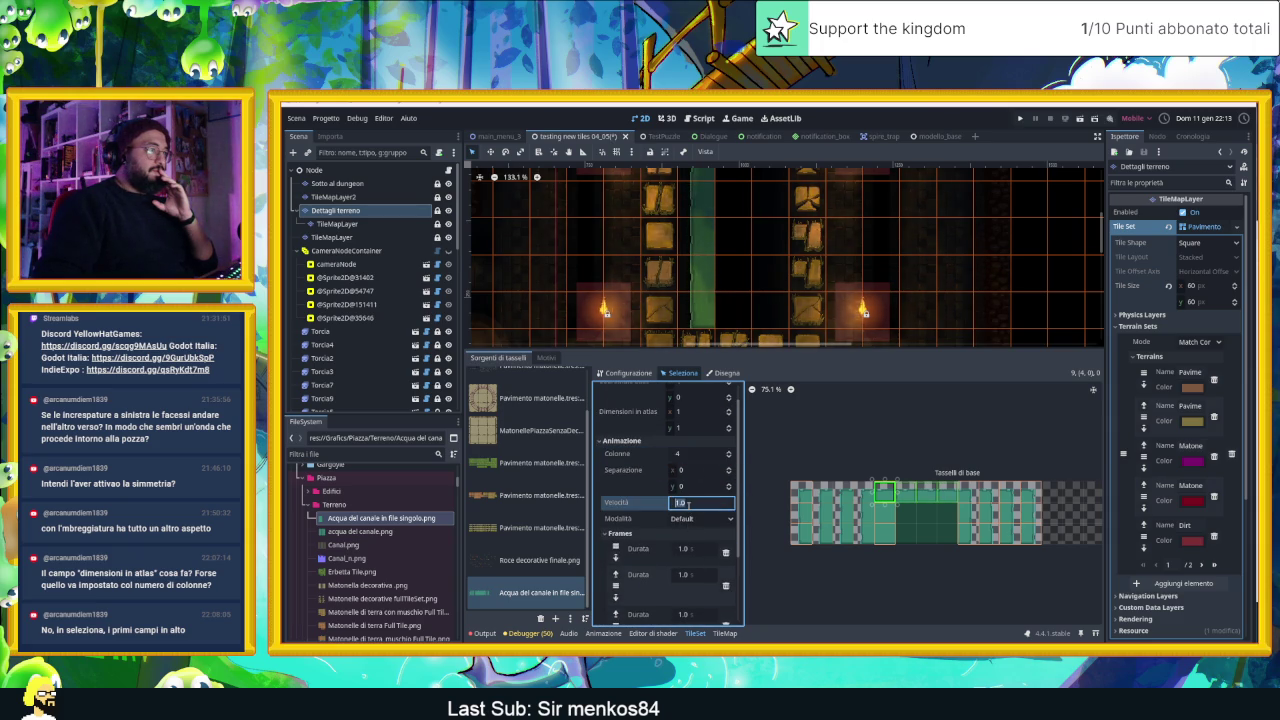
pyautogui.write('4')
pyautogui.click(883, 518)
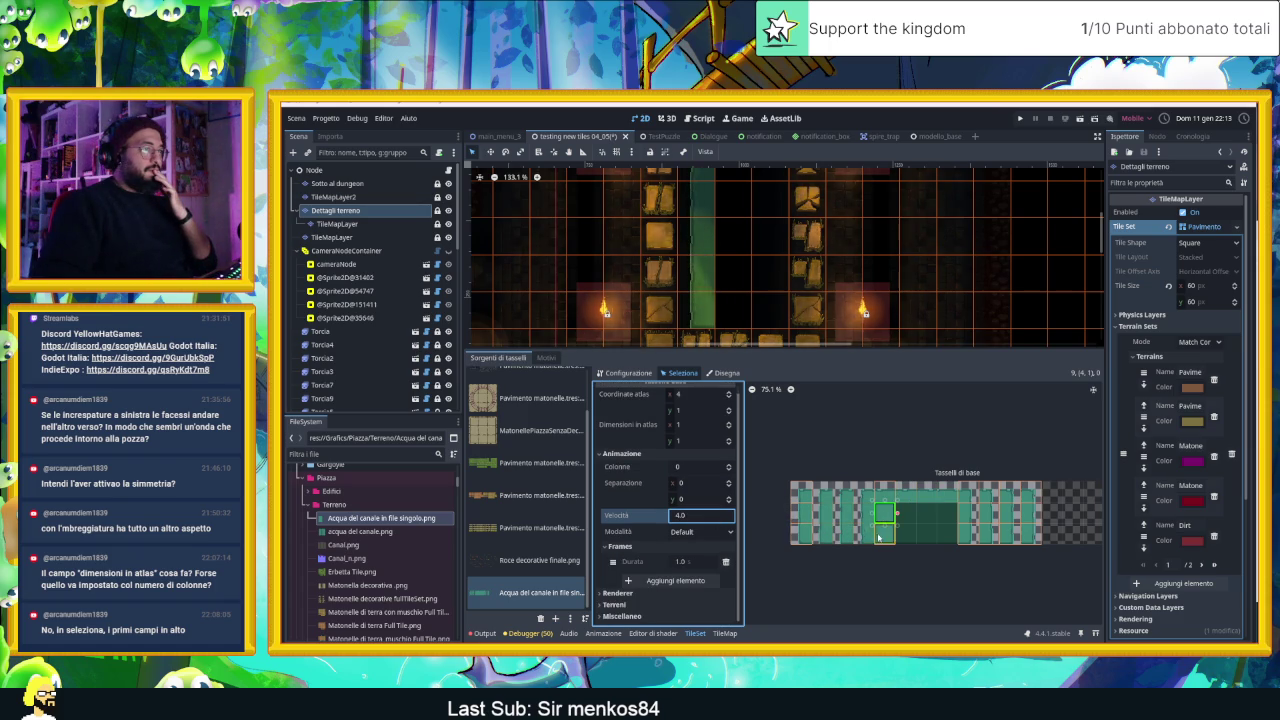
# - Set the top-row water tile's animation speed to 4.0
pyautogui.click(887, 501)
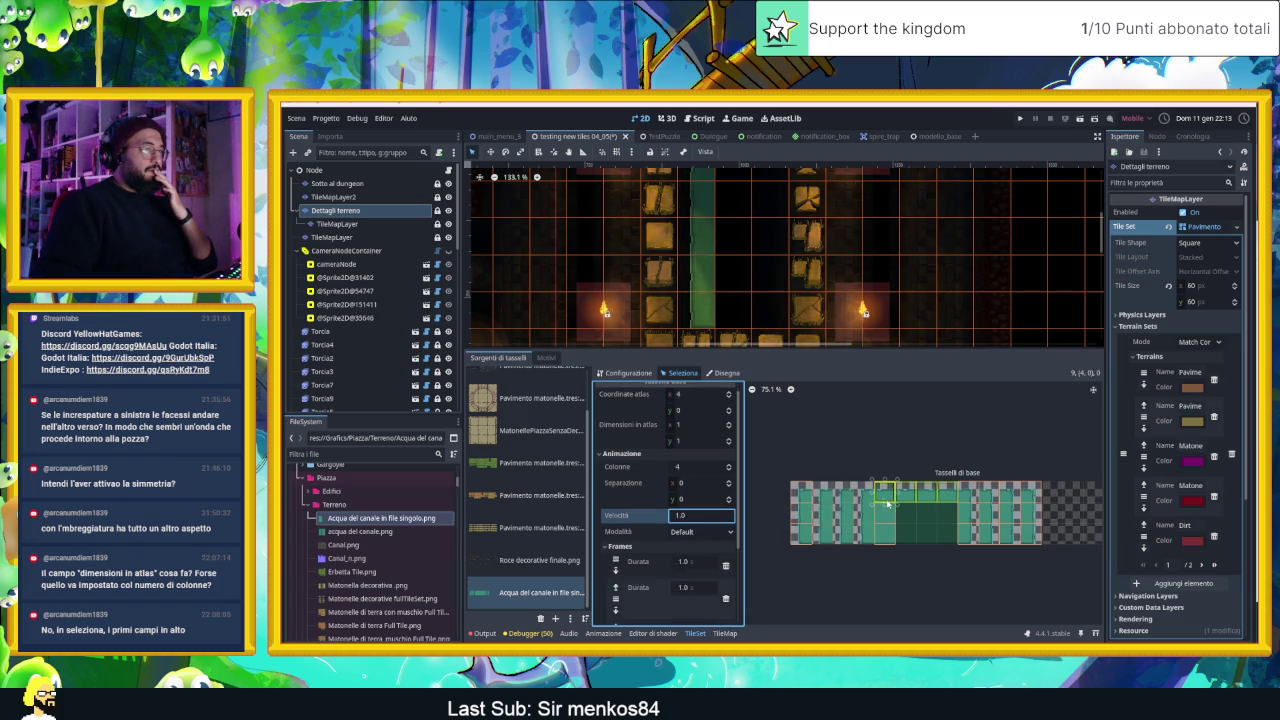
pyautogui.write('4')
pyautogui.press('Return')
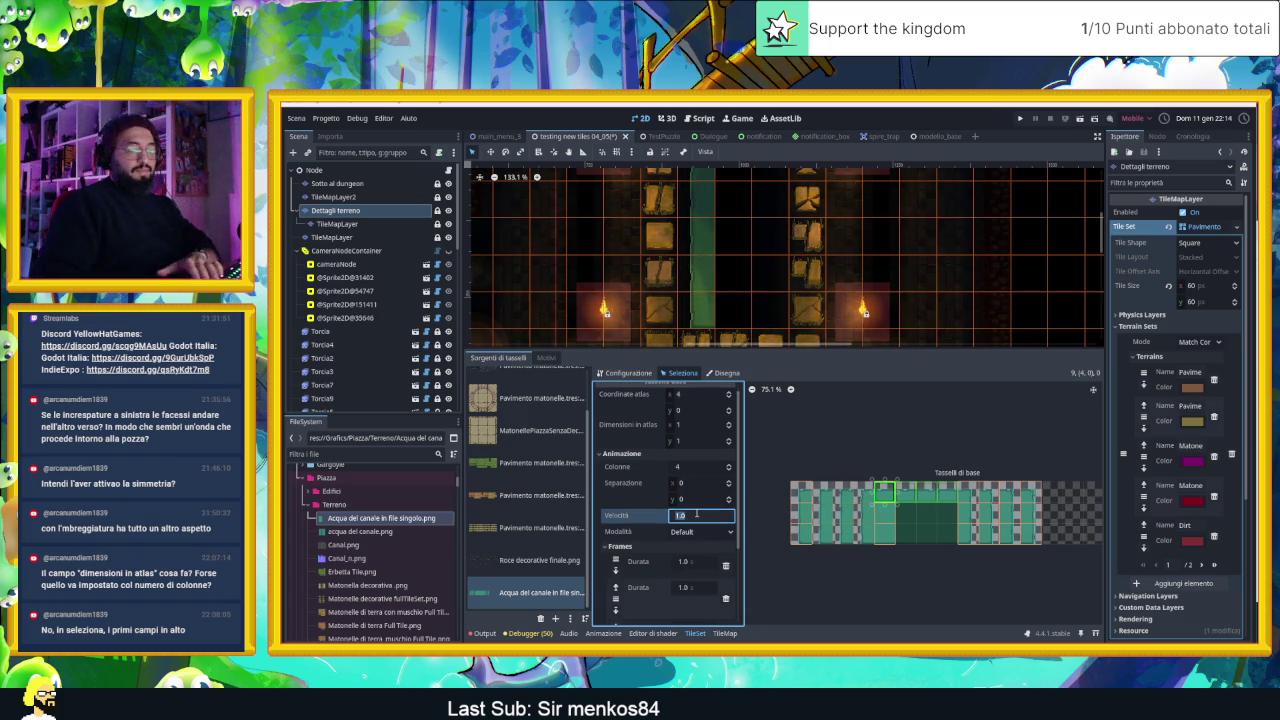
# - Give the next water tile 4 animation columns and four frames
pyautogui.click(728, 470)
pyautogui.click(728, 470)
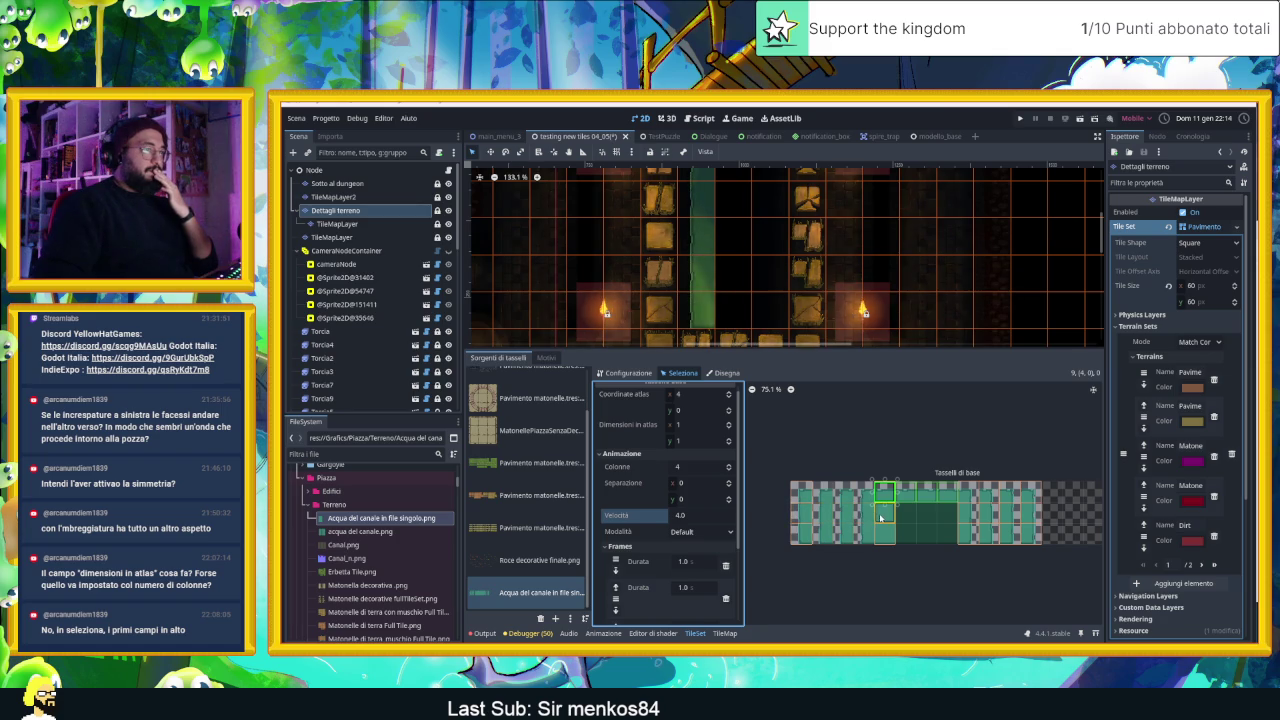
pyautogui.click(728, 470)
pyautogui.click(728, 470)
pyautogui.click(730, 466)
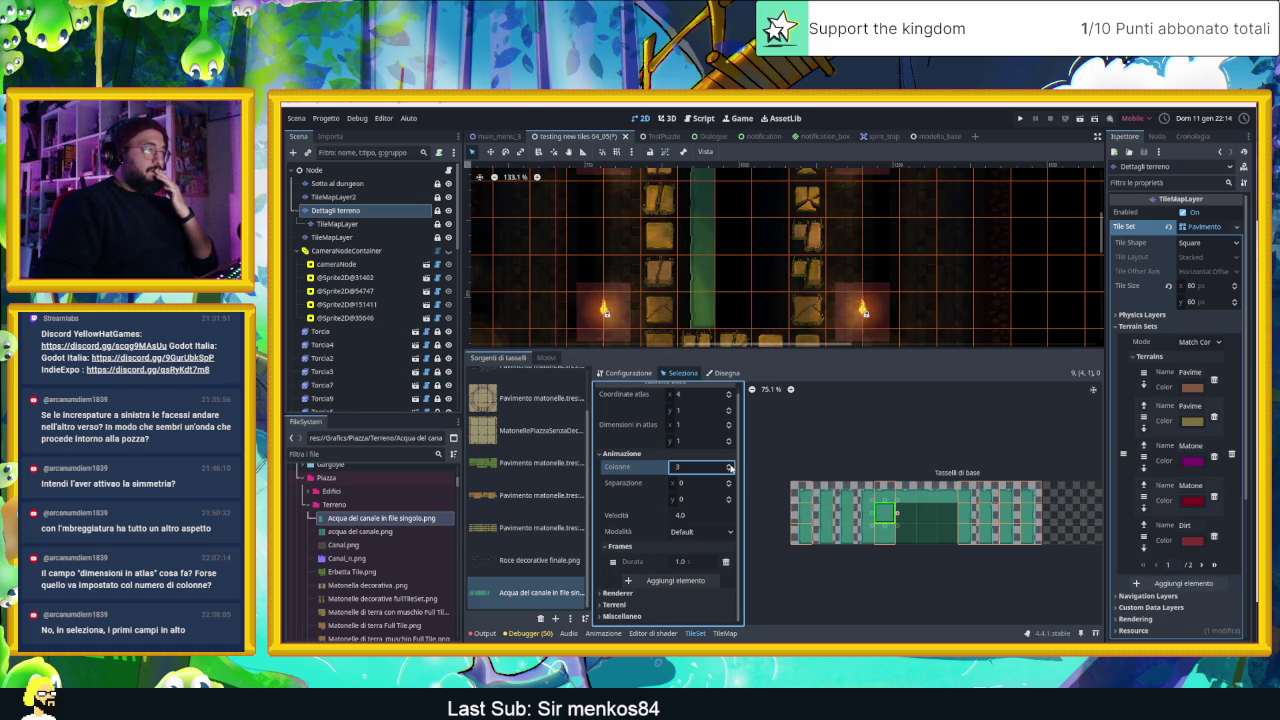
pyautogui.click(649, 518)
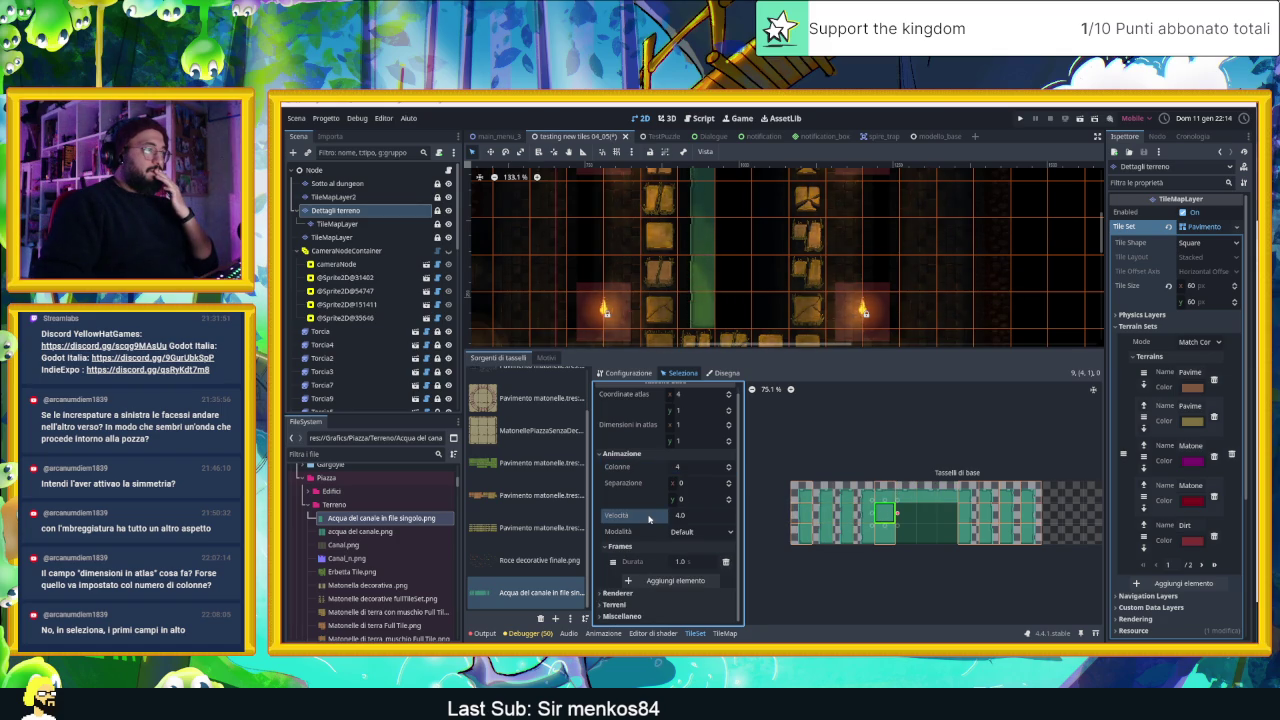
pyautogui.click(677, 580)
pyautogui.scroll(-1, 679, 589)
pyautogui.click(680, 585)
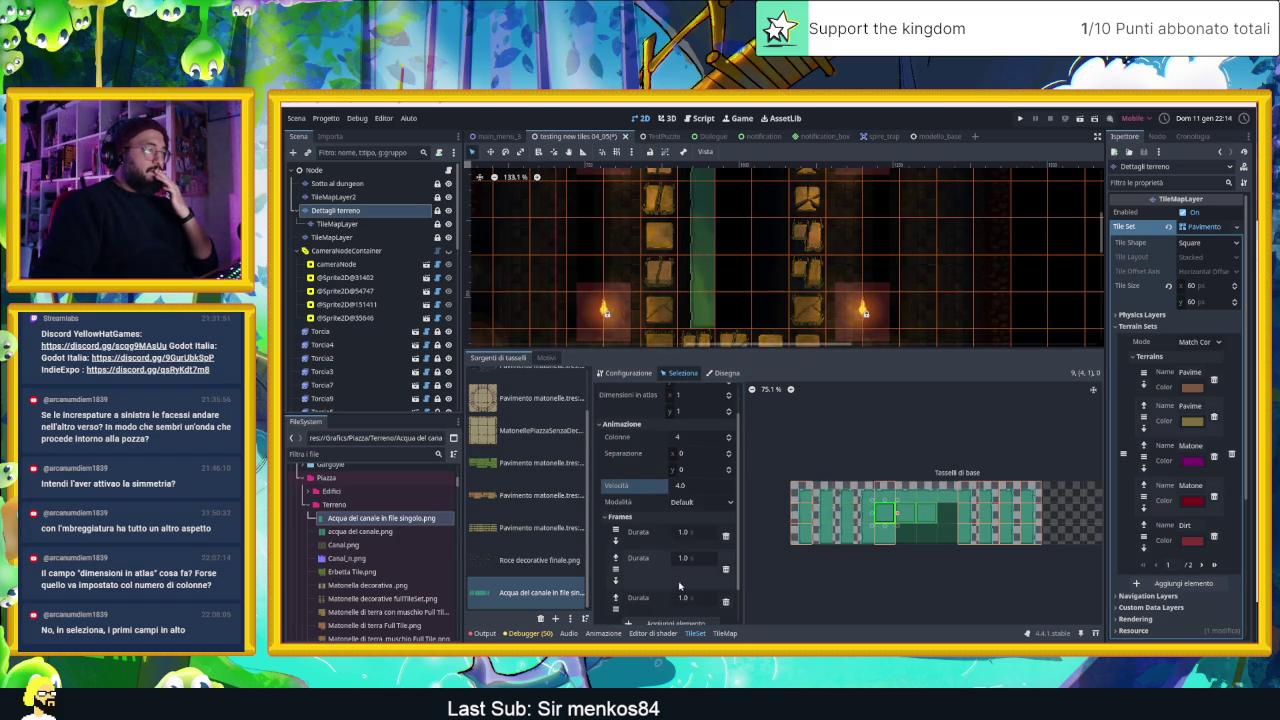
pyautogui.scroll(-1, 680, 585)
pyautogui.click(682, 584)
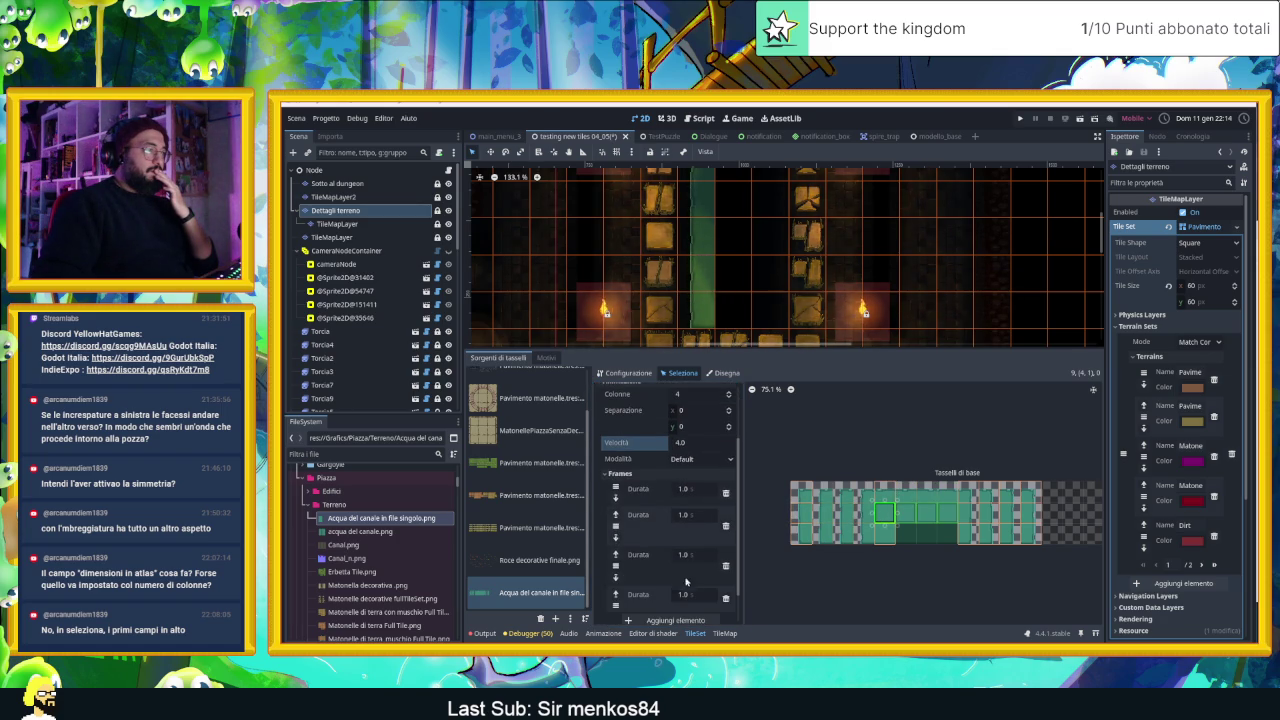
pyautogui.click(883, 536)
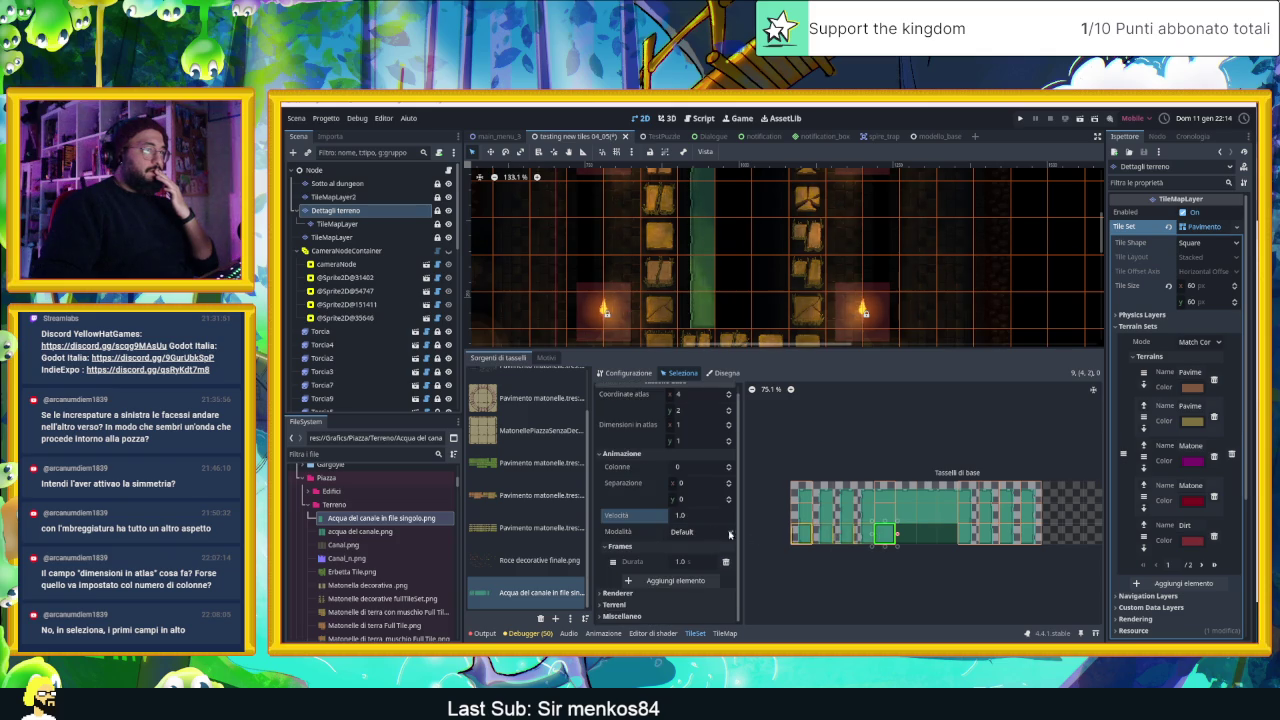
# - Give water tile 4,2 4 animation columns and a speed of 4.0
pyautogui.click(714, 466)
pyautogui.write('4')
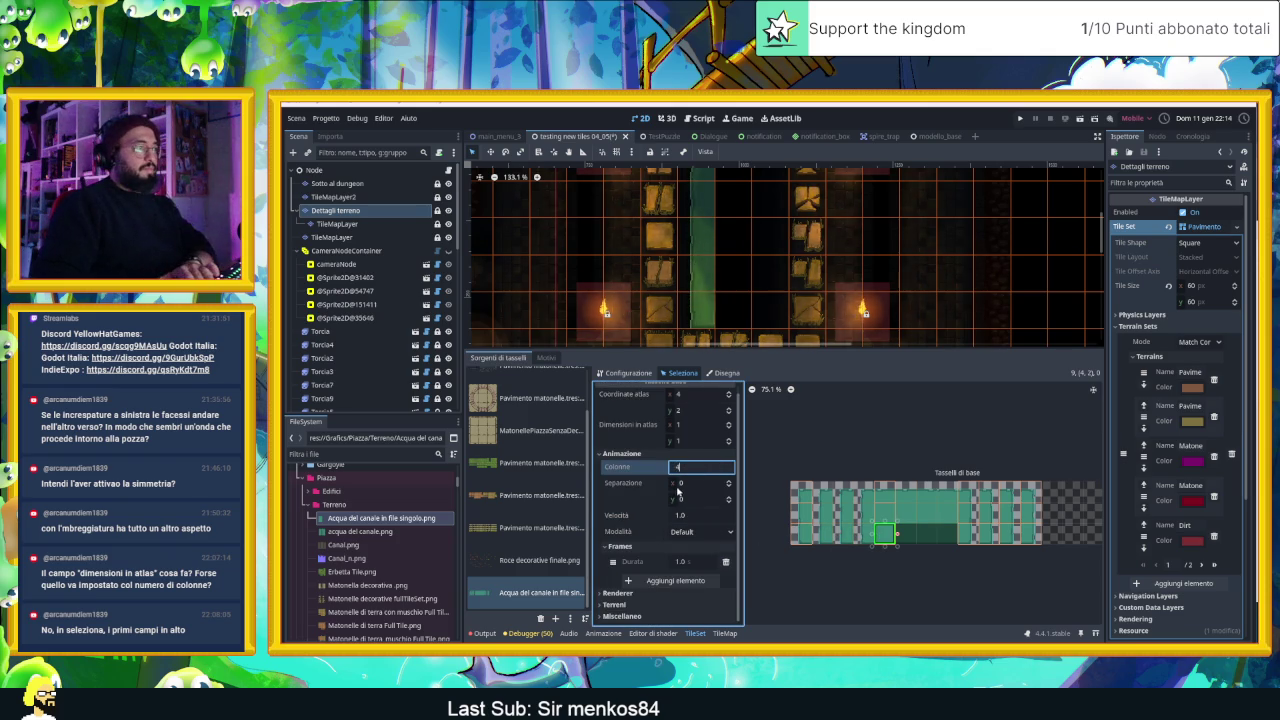
pyautogui.press('Return')
pyautogui.click(700, 515)
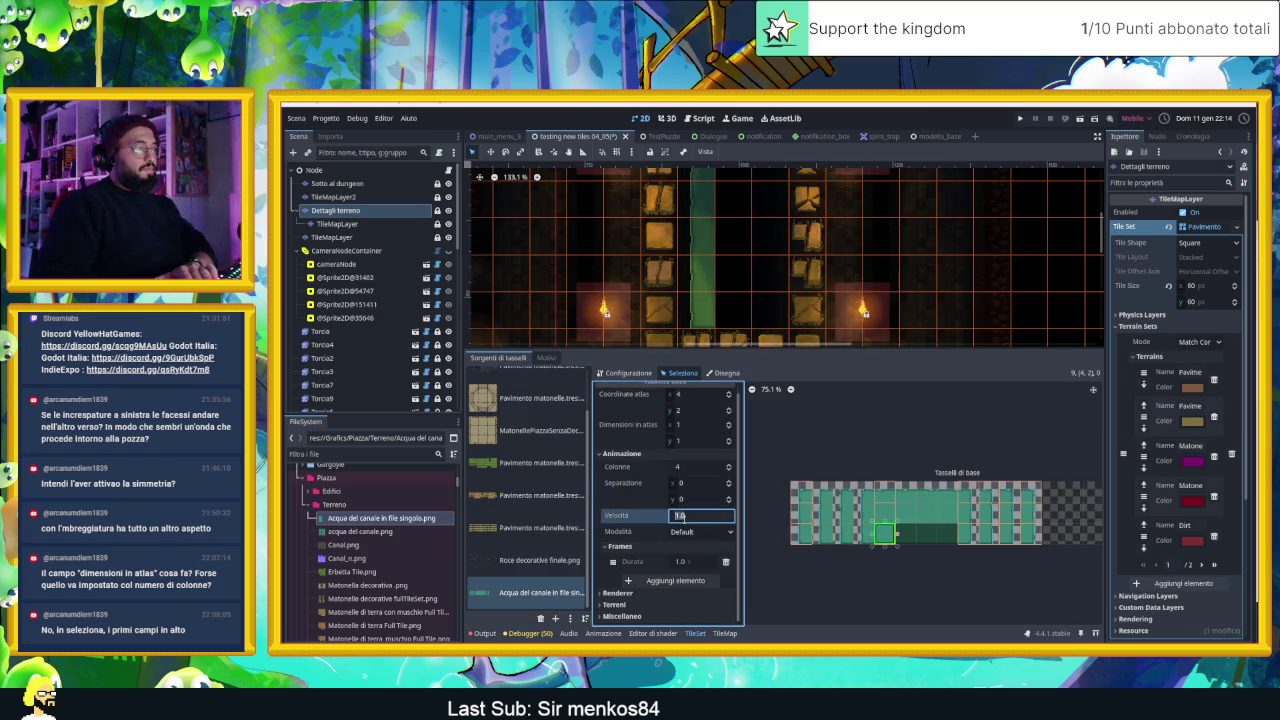
pyautogui.write('4')
pyautogui.press('Return')
# - Add animation frames up to four, then bring up the TileMap painting panel
pyautogui.click(676, 582)
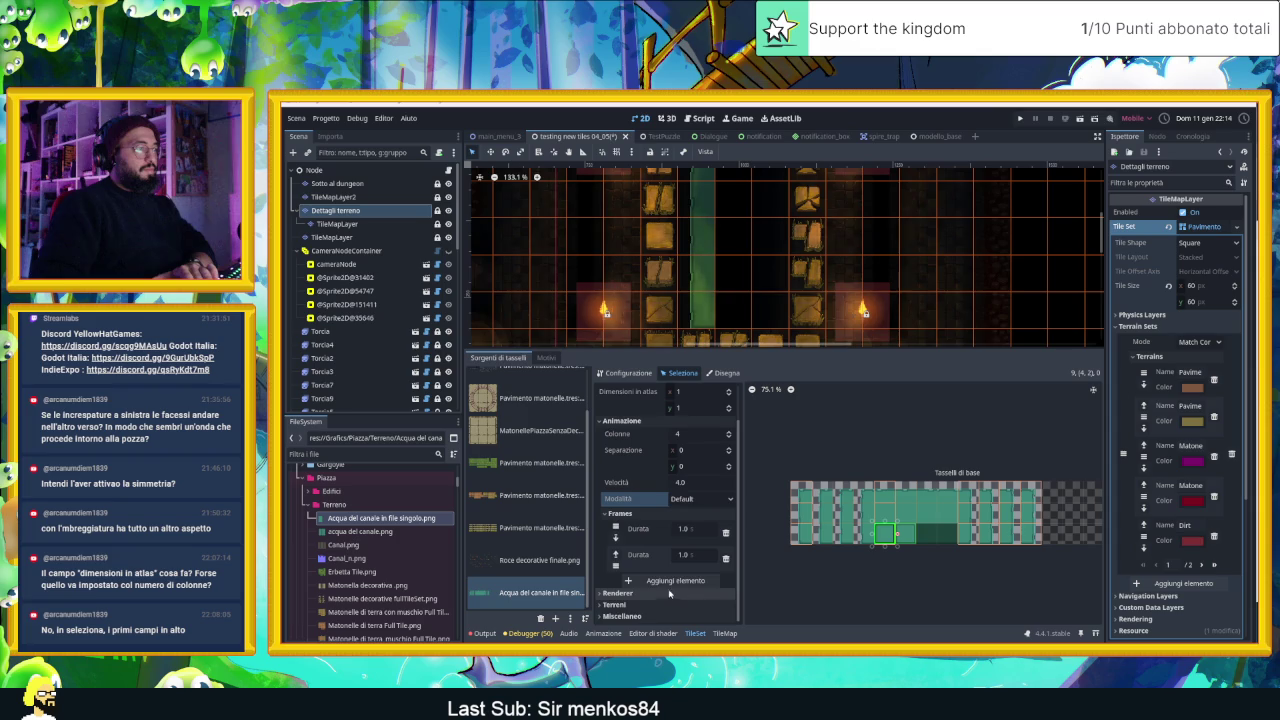
pyautogui.click(672, 583)
pyautogui.click(674, 583)
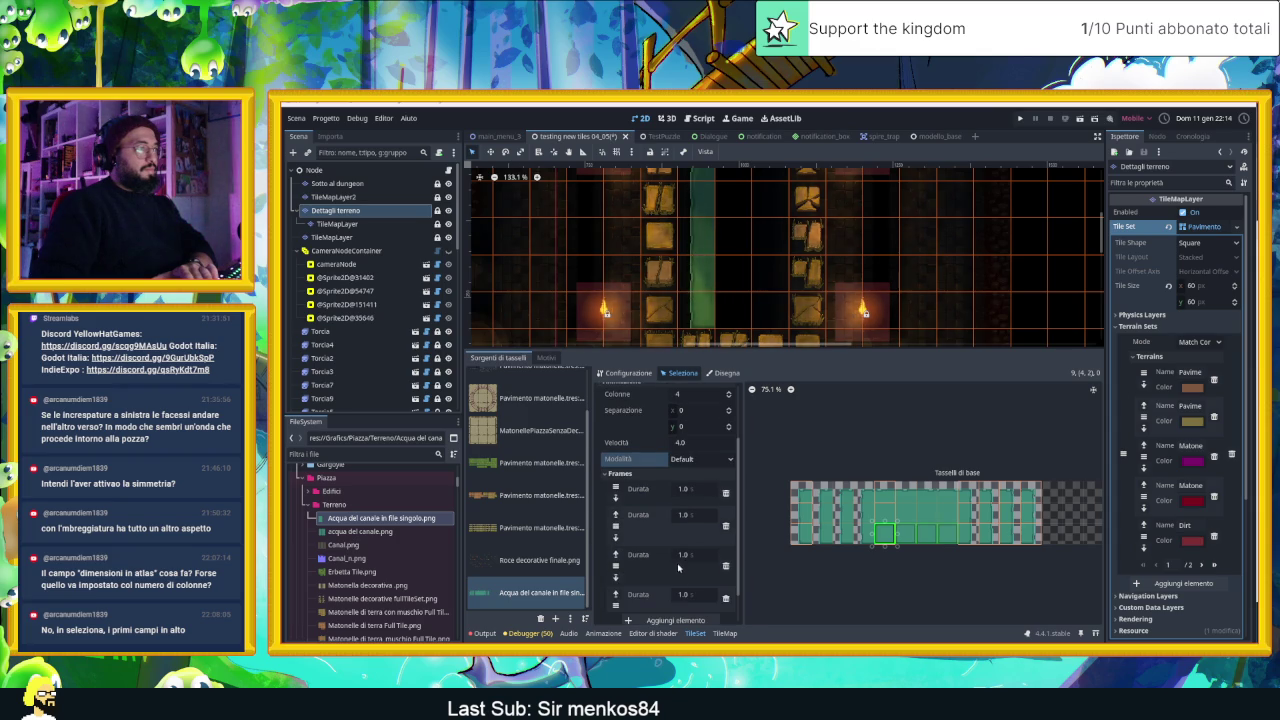
pyautogui.scroll(-2, 760, 283)
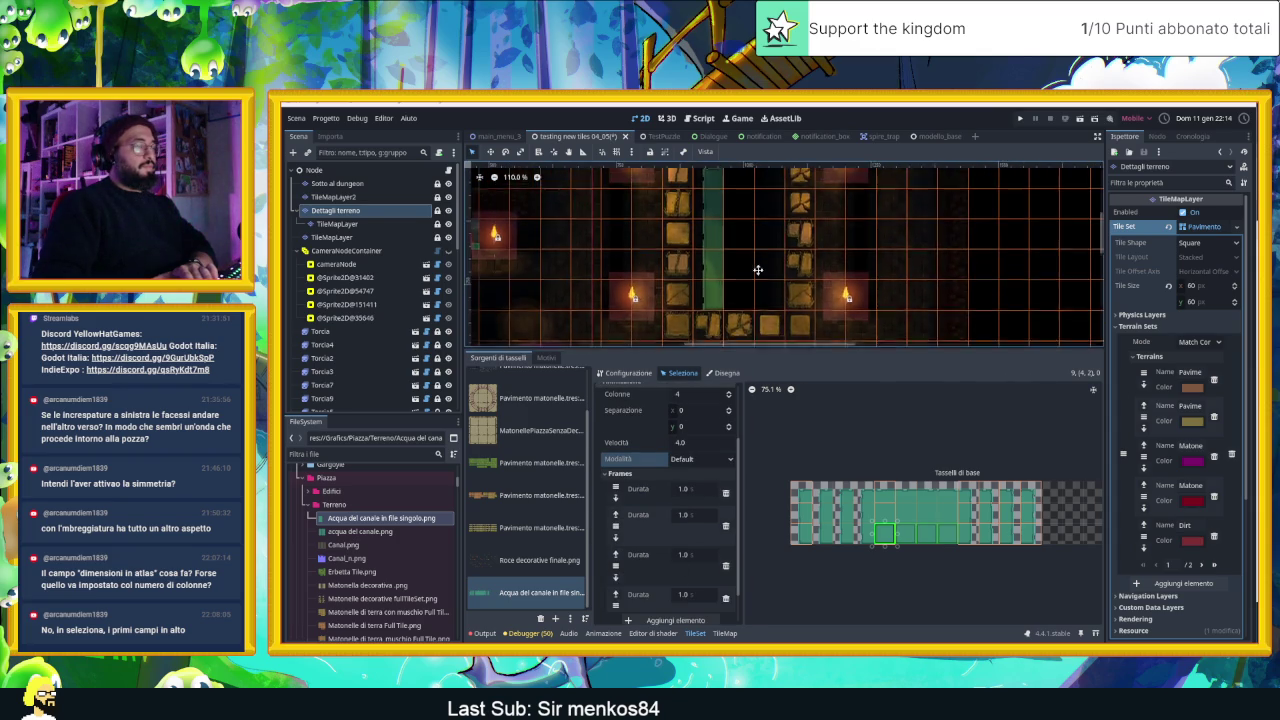
pyautogui.scroll(-1, 760, 283)
pyautogui.scroll(-1, 760, 283)
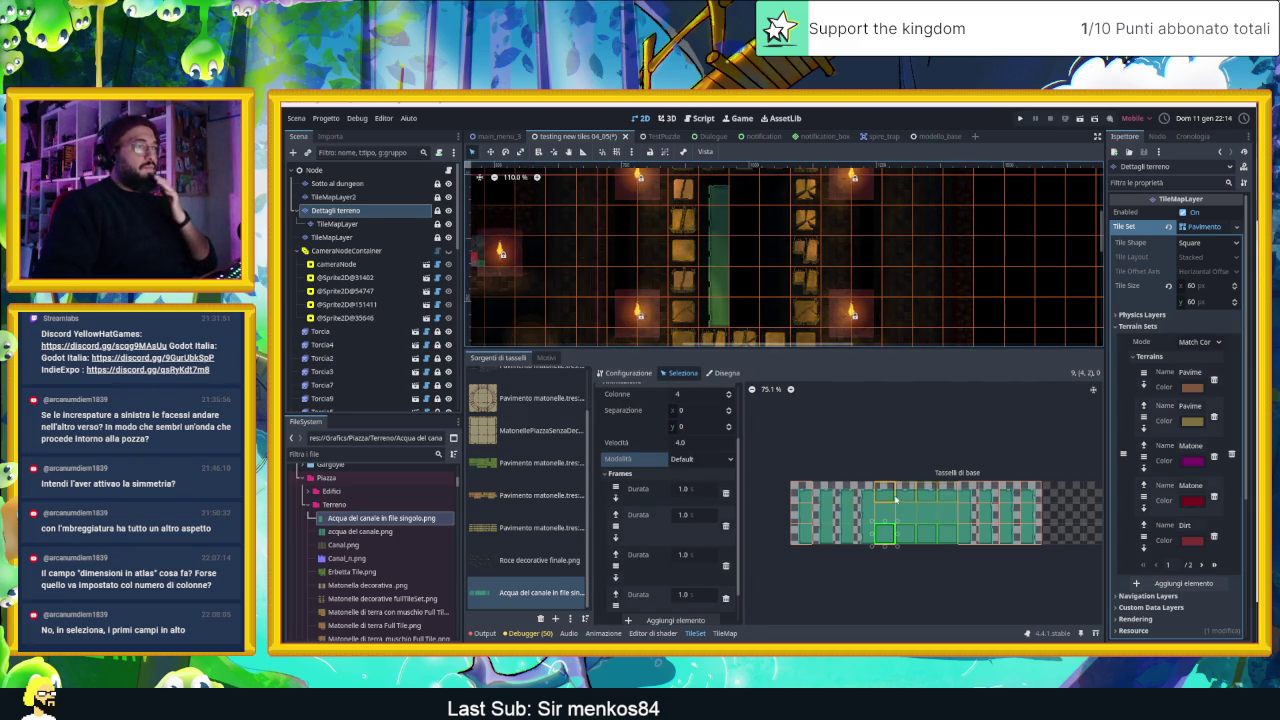
pyautogui.click(722, 633)
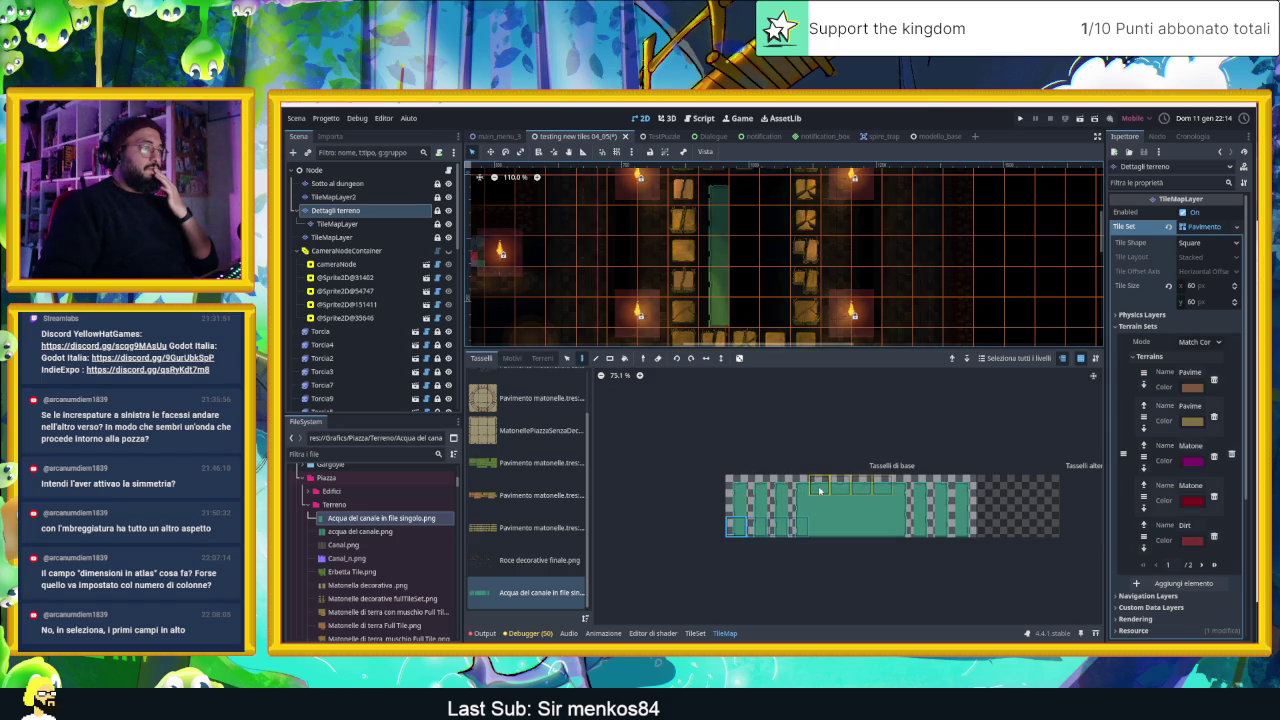
# - Paint the canal water column wider on the map and return to the TileSet editor
pyautogui.moveTo(744, 200); pyautogui.dragTo(744, 262)
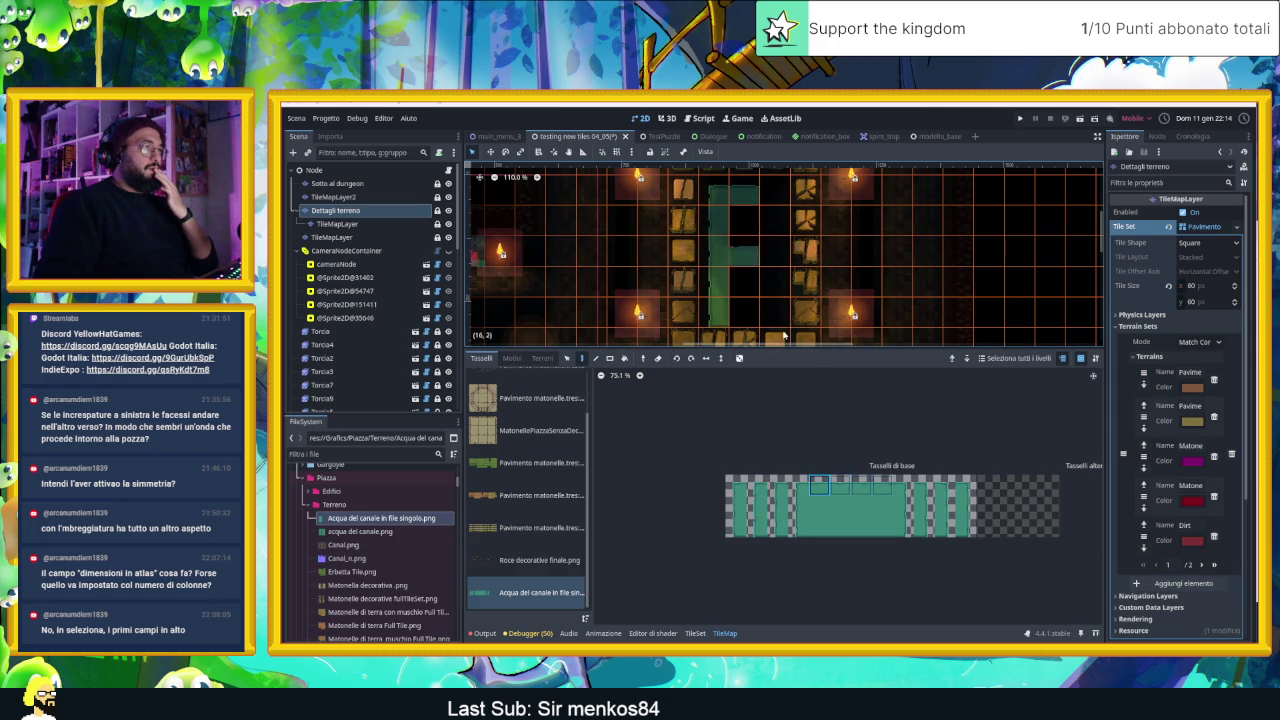
pyautogui.click(820, 506)
pyautogui.moveTo(744, 190); pyautogui.dragTo(740, 325)
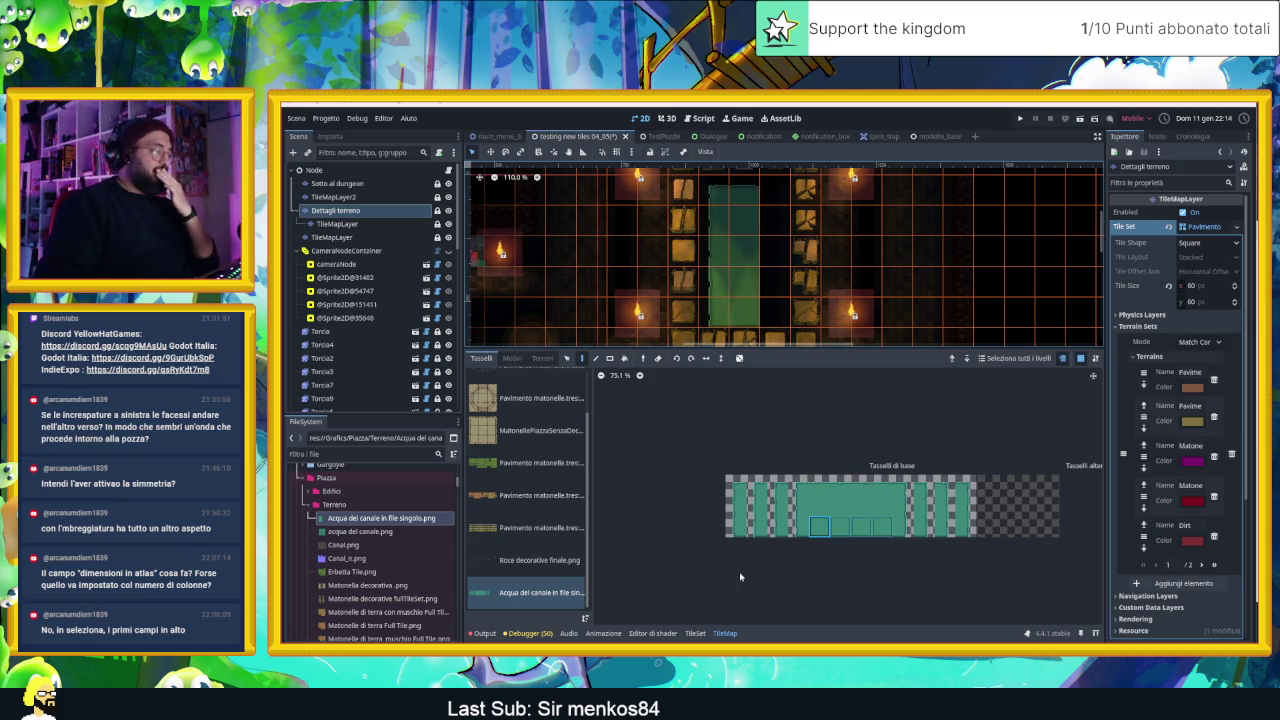
pyautogui.click(697, 636)
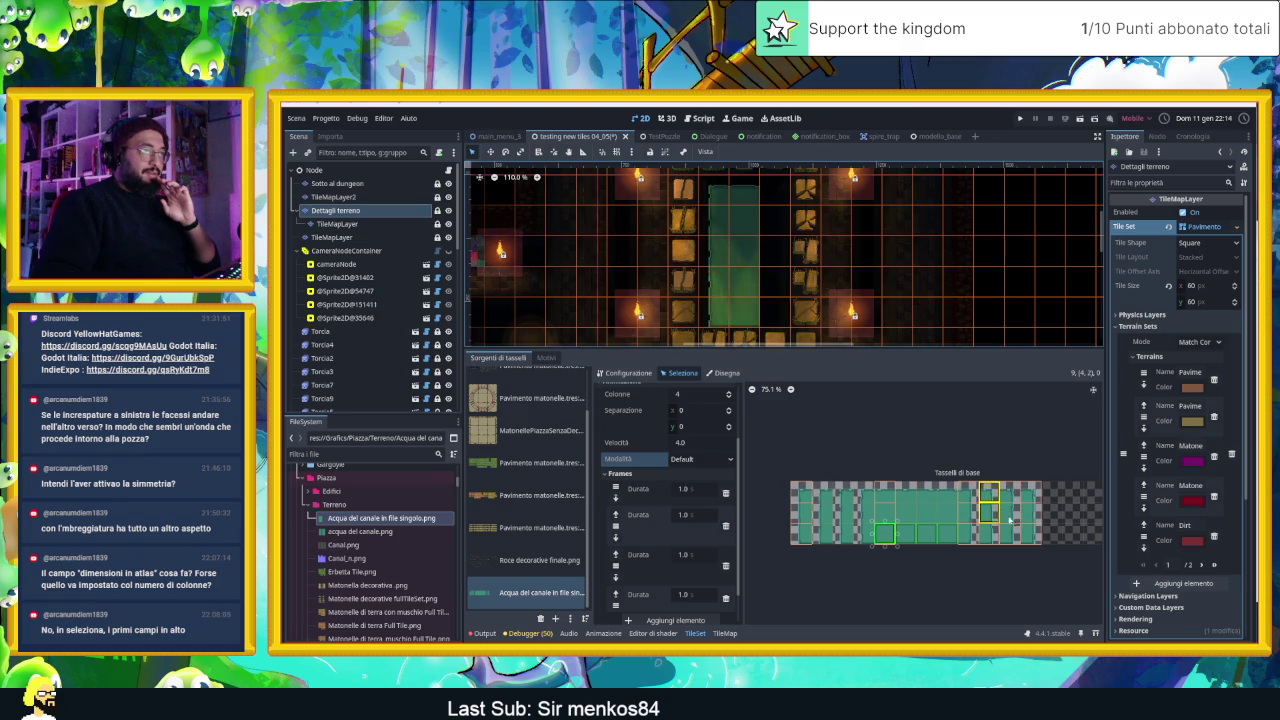
# - Delete the block of extra water tiles from the atlas
pyautogui.moveTo(983, 497); pyautogui.dragTo(1035, 533)
pyautogui.rightClick(1034, 537)
pyautogui.click(1060, 539)
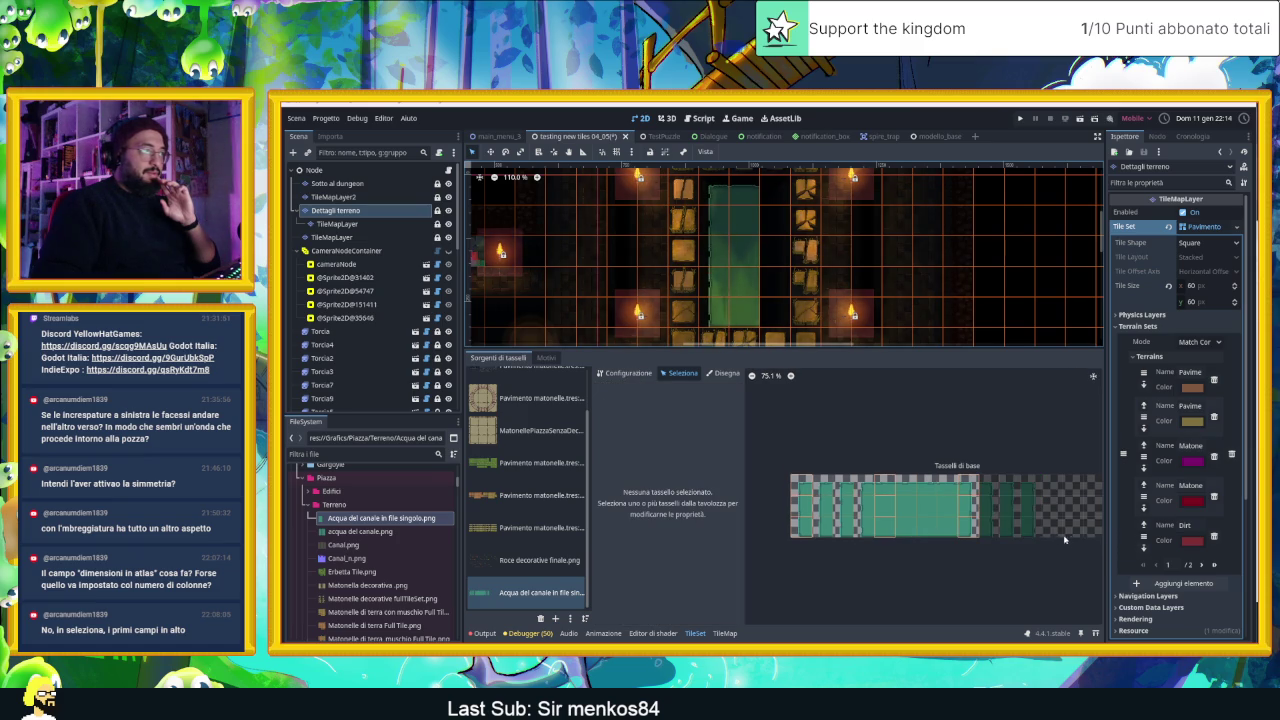
# - Animate the remaining water tile over 4 columns with four frames at speed 4.0
pyautogui.click(968, 506)
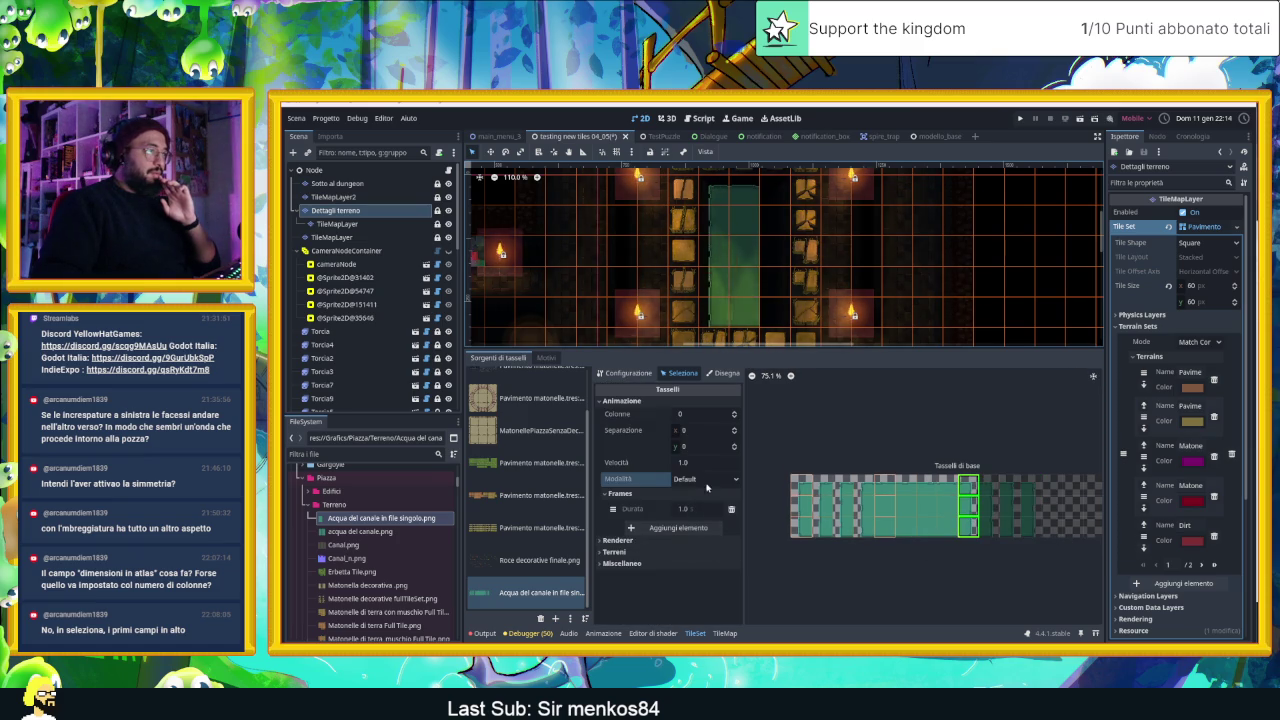
pyautogui.click(736, 412)
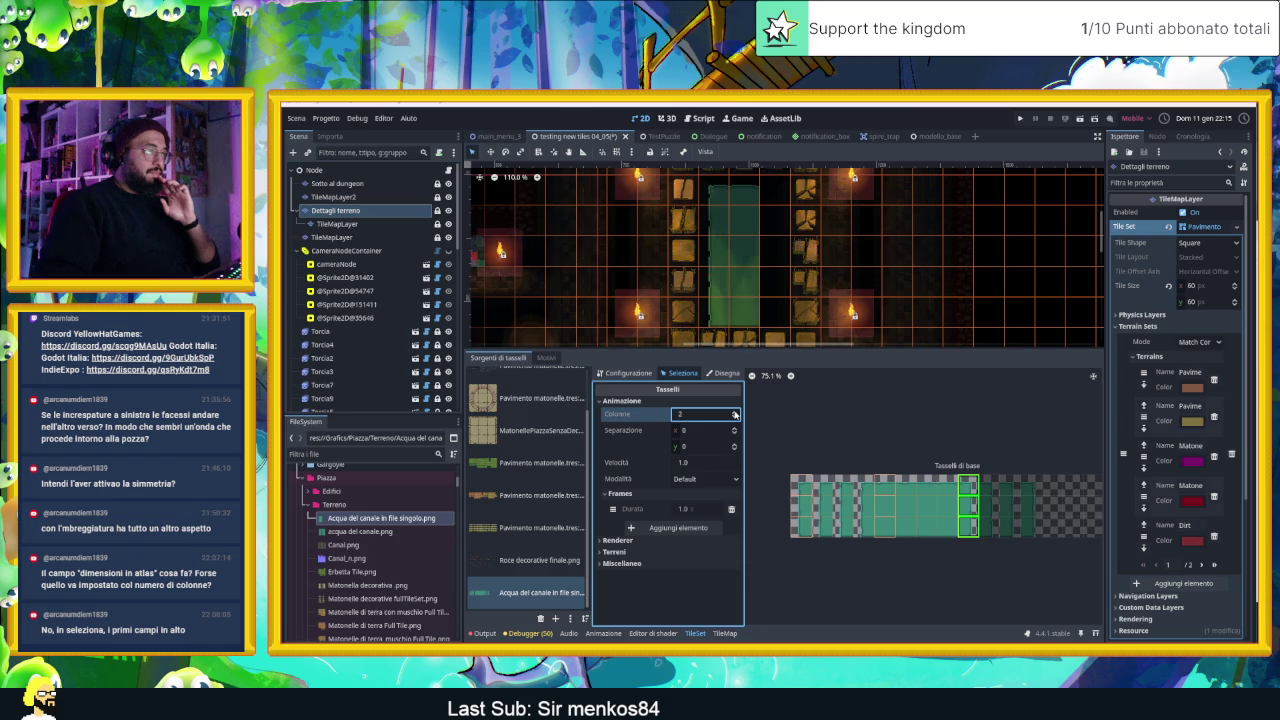
pyautogui.click(632, 428)
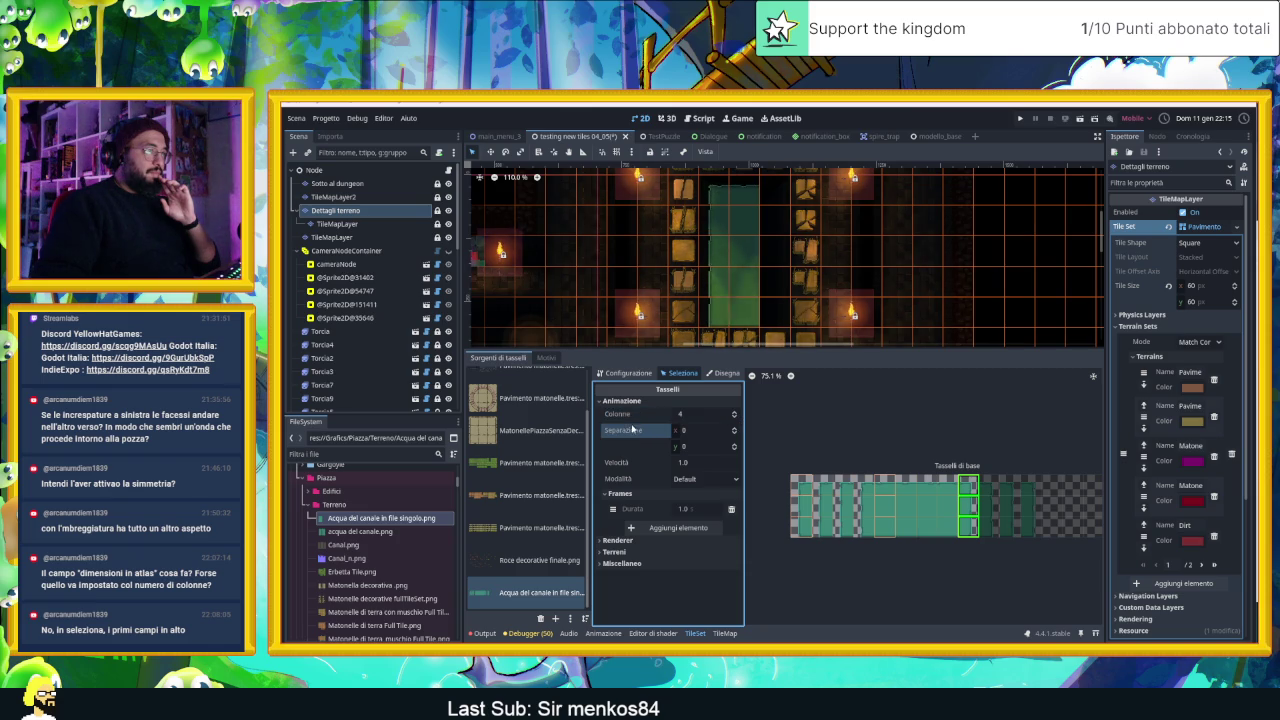
pyautogui.click(969, 492)
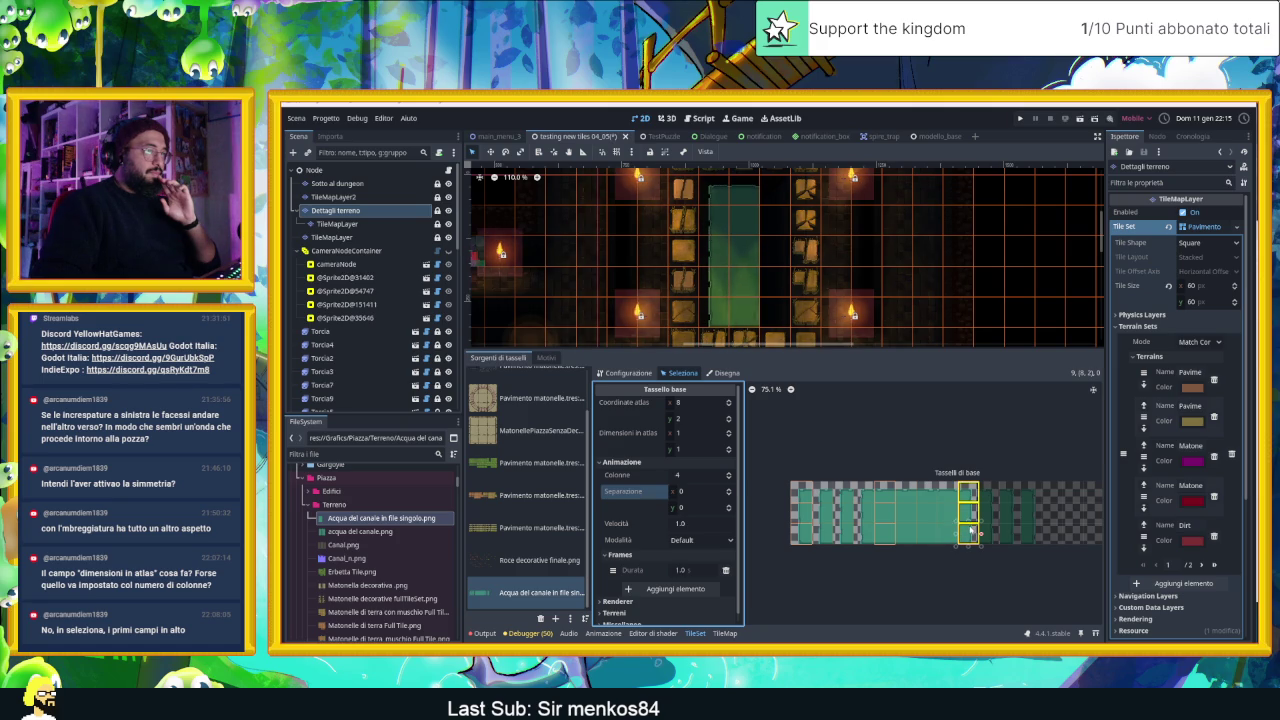
pyautogui.click(675, 588)
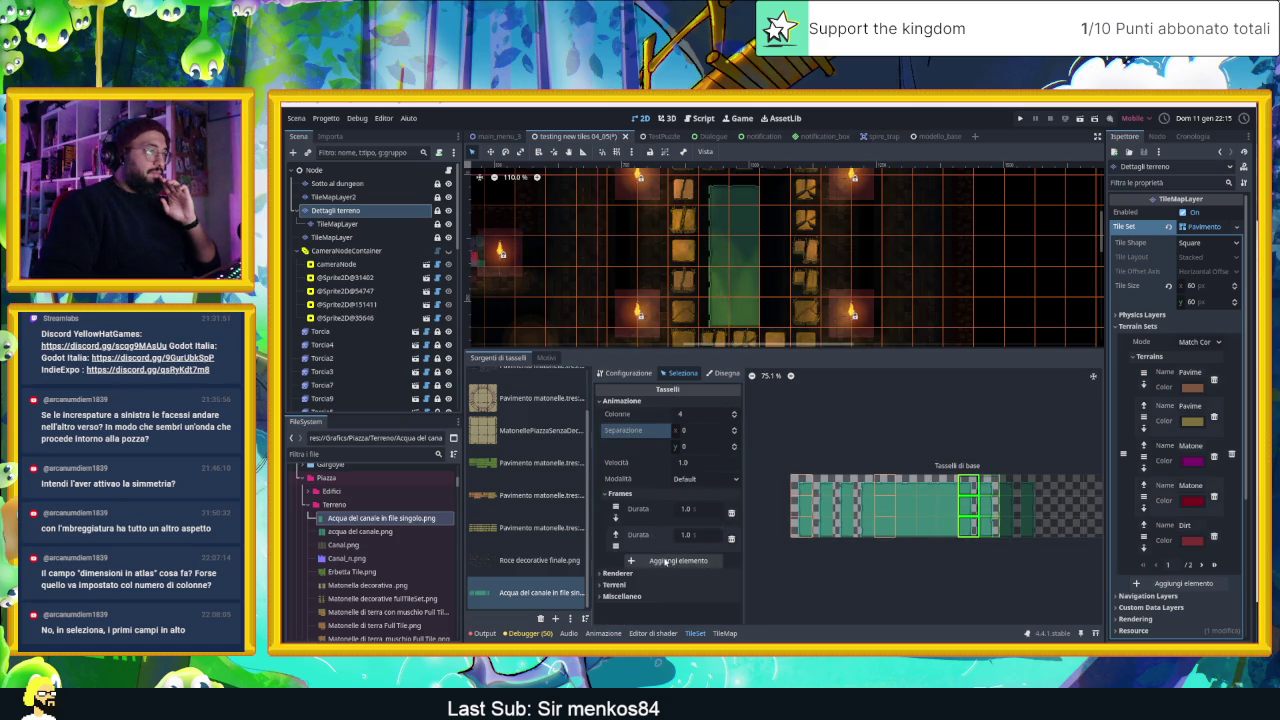
pyautogui.click(665, 562)
pyautogui.click(680, 600)
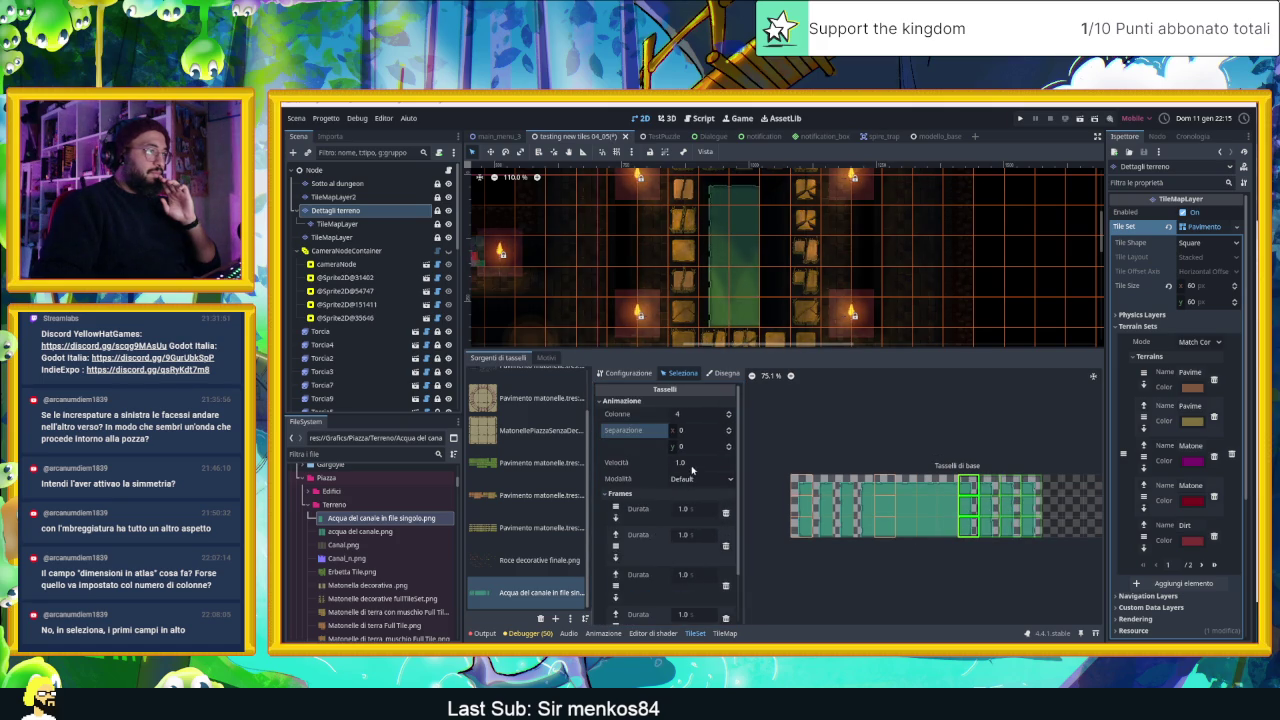
pyautogui.click(690, 464)
pyautogui.write('4')
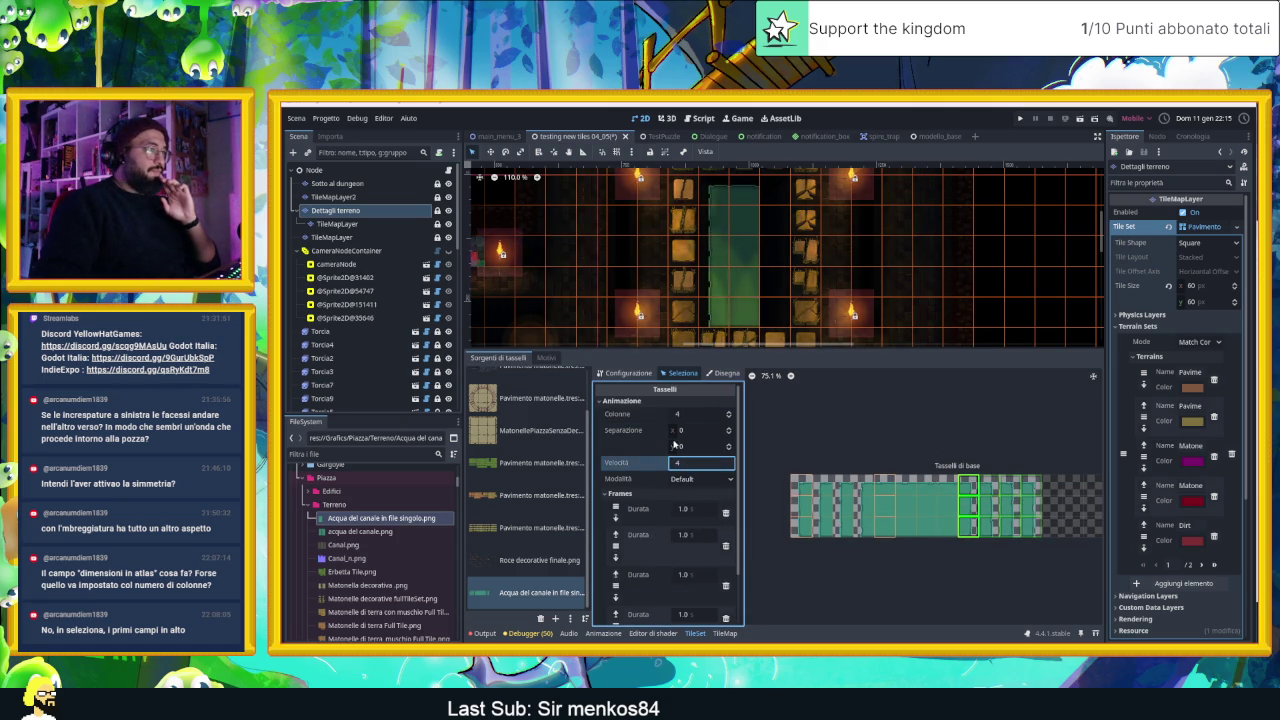
pyautogui.press('Return')
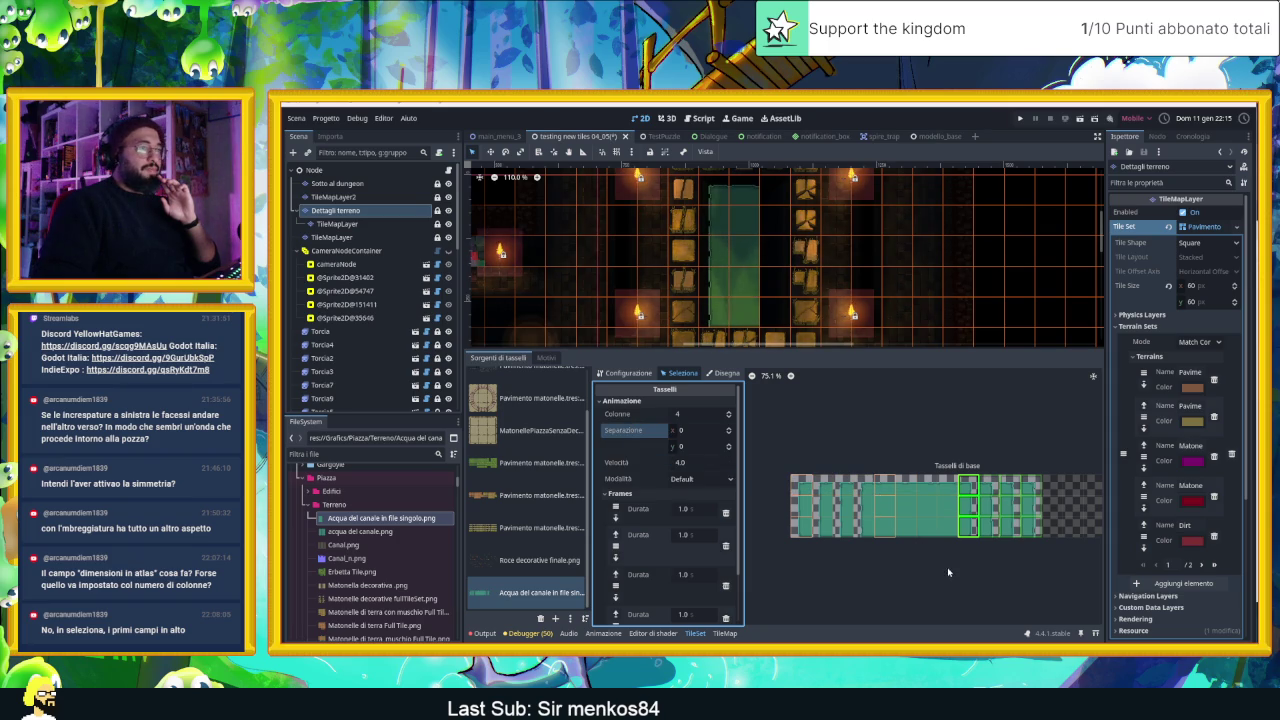
pyautogui.click(725, 633)
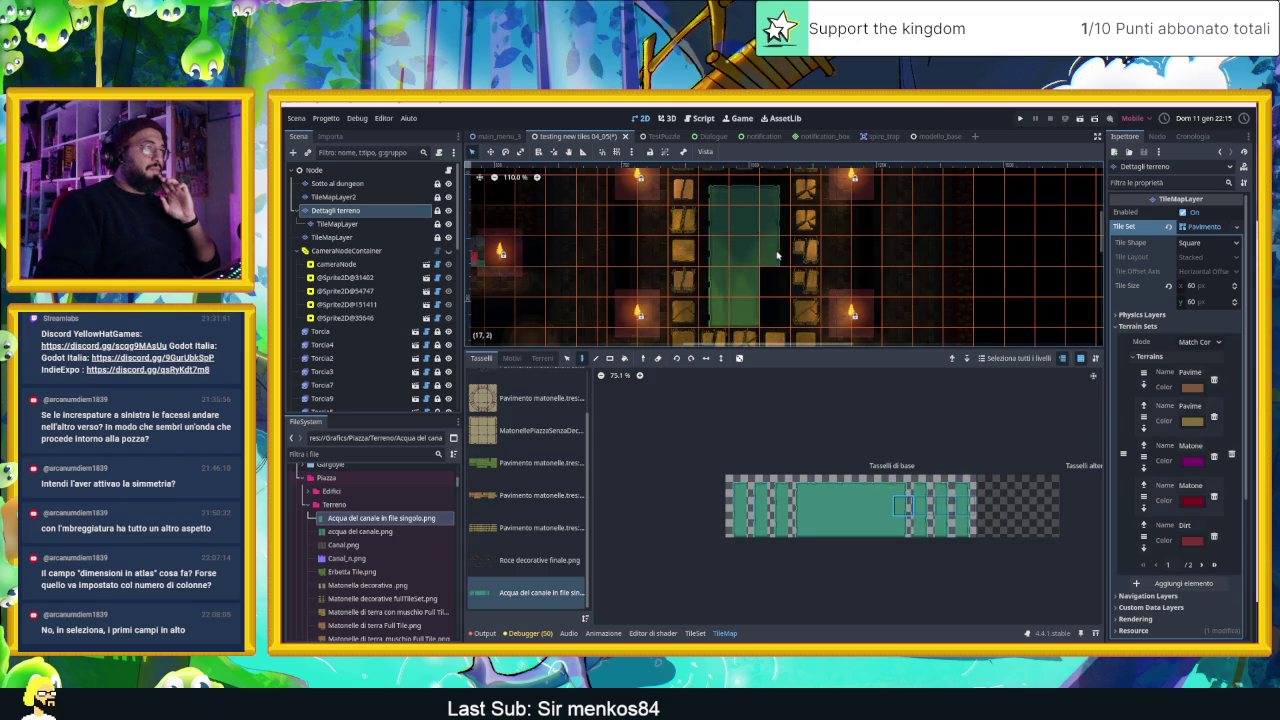
# - Pick an atlas tile, select the root Node, frame the whole canal room and save with Ctrl+S
pyautogui.click(895, 527)
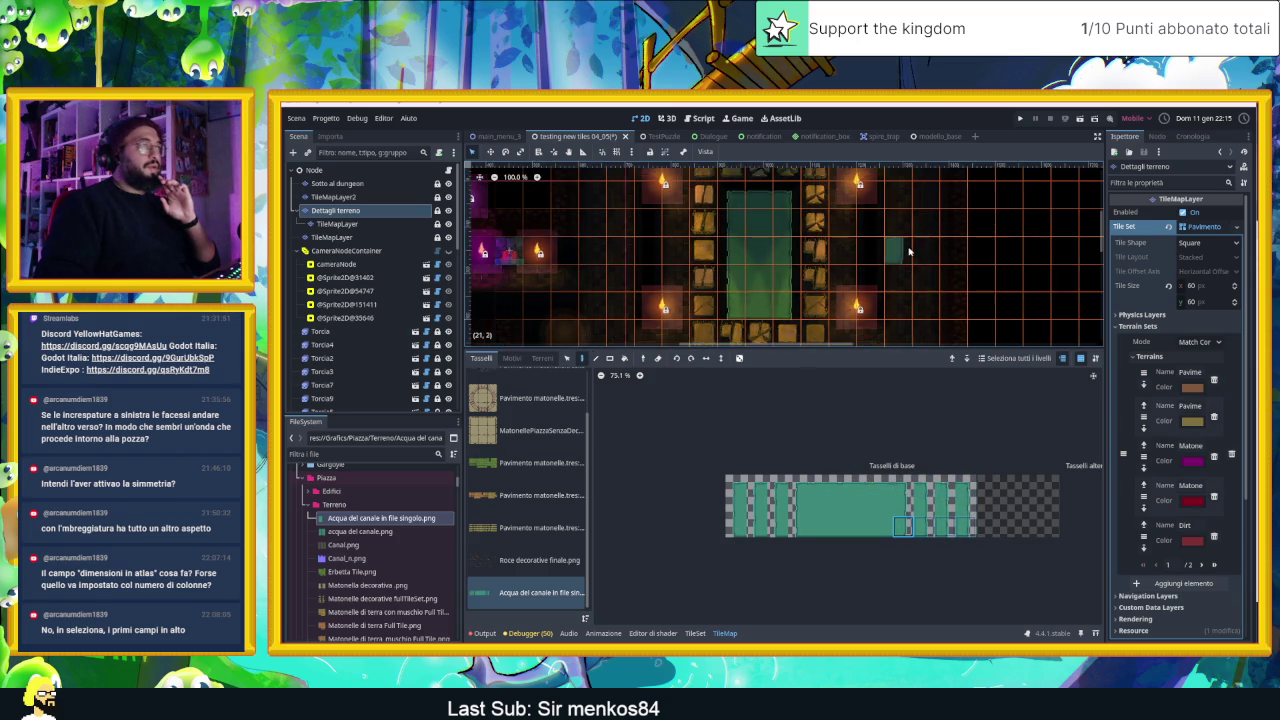
pyautogui.scroll(-1, 915, 252)
pyautogui.scroll(-2, 895, 290)
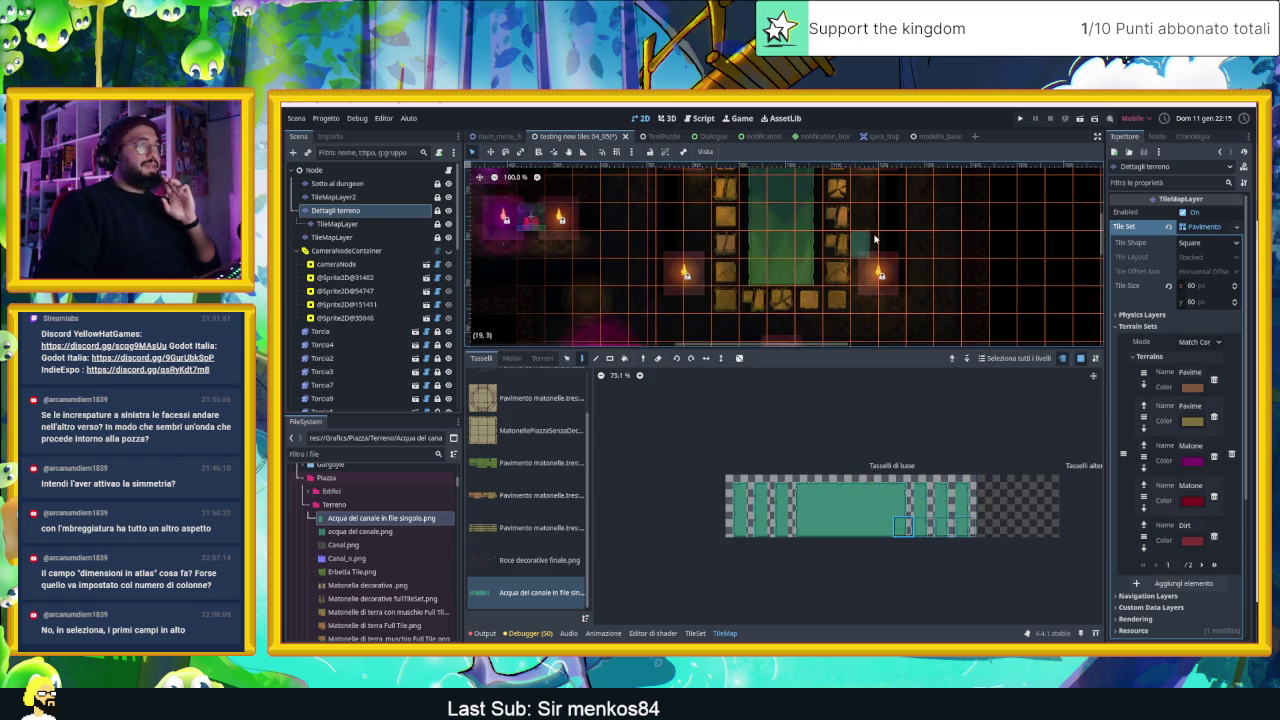
pyautogui.hscroll(-1, 903, 283)
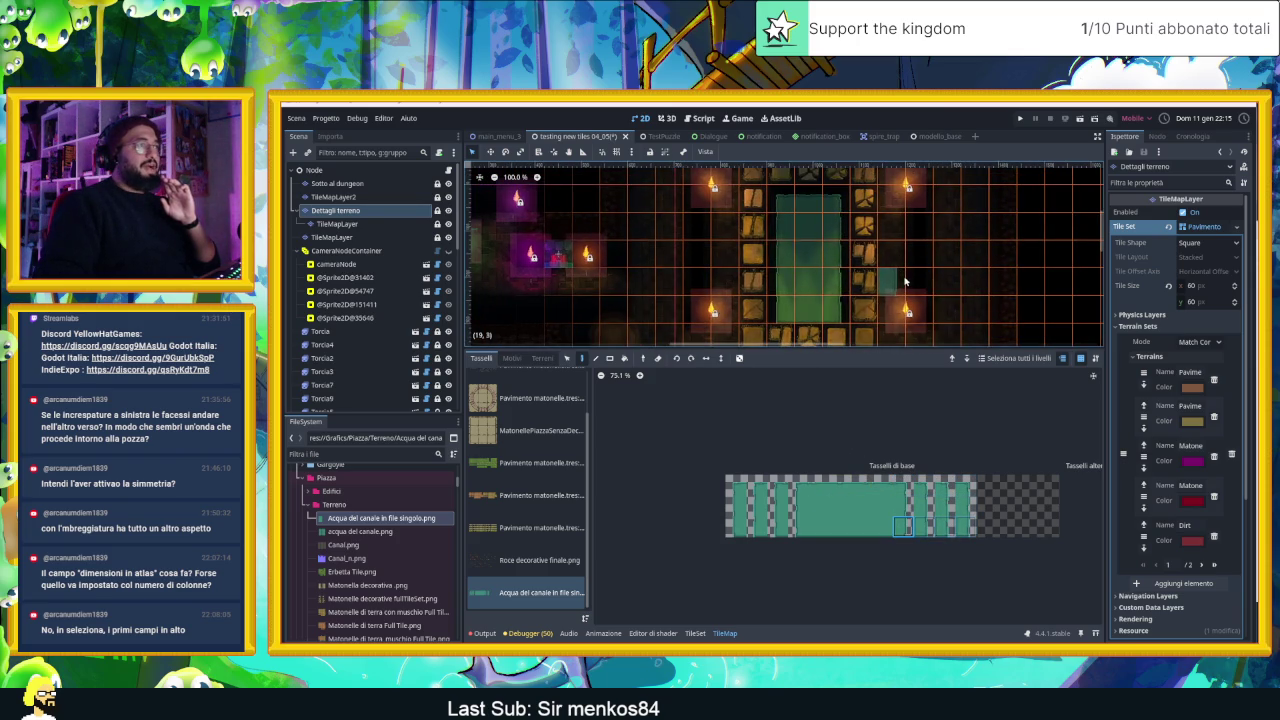
pyautogui.click(314, 170)
pyautogui.scroll(1, 776, 230)
pyautogui.scroll(1, 776, 230)
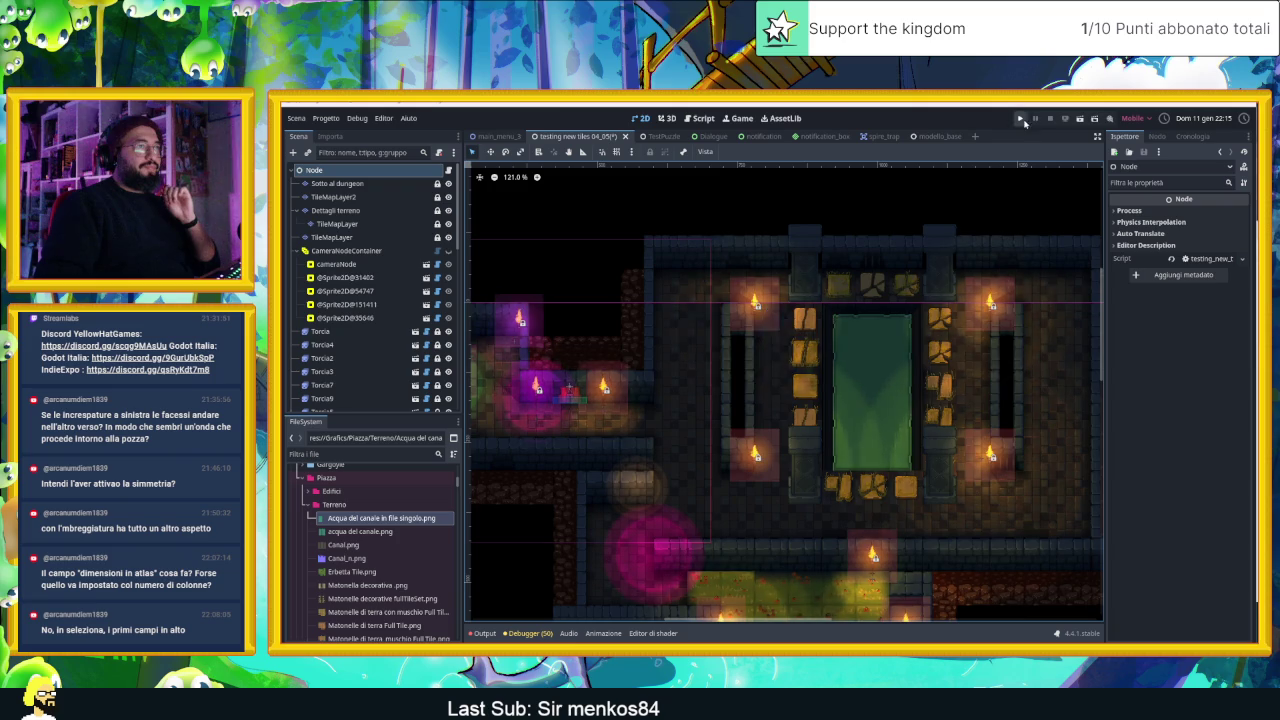
pyautogui.hotkey('ctrl', 's')
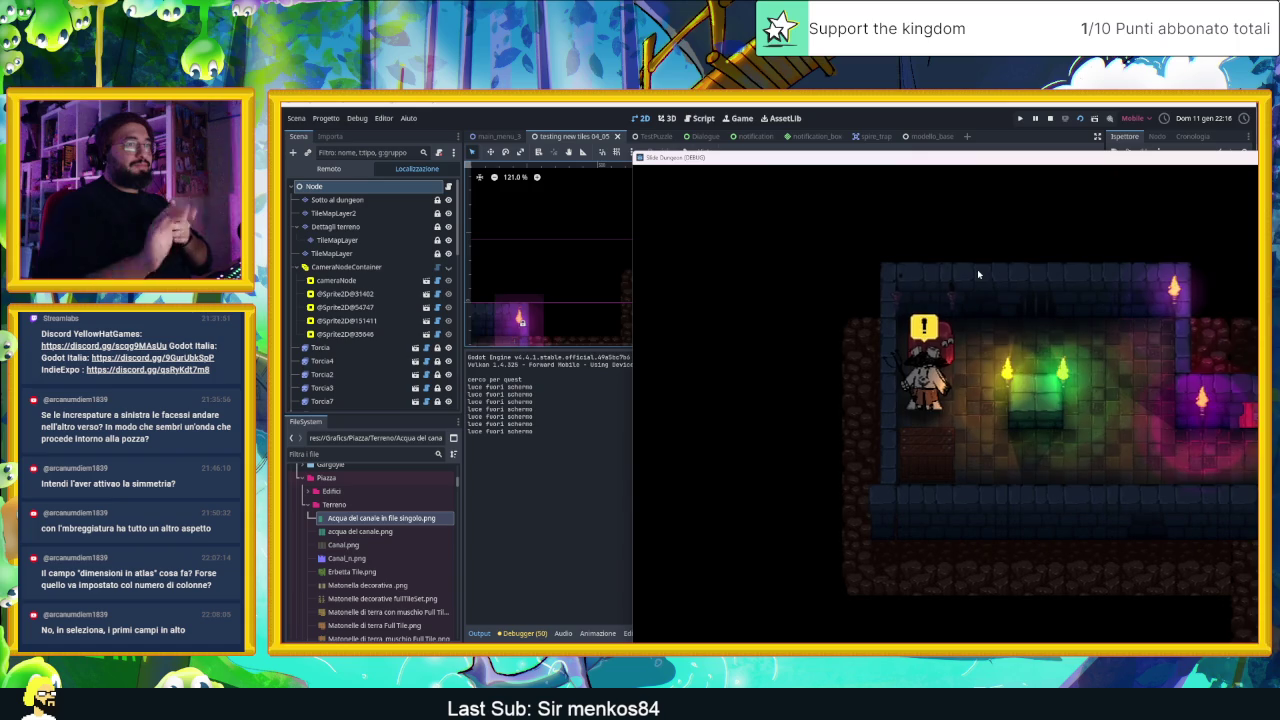
# - Reposition the debug window and slide the slime around the canal room into the room below
pyautogui.moveTo(1023, 158); pyautogui.dragTo(731, 160)
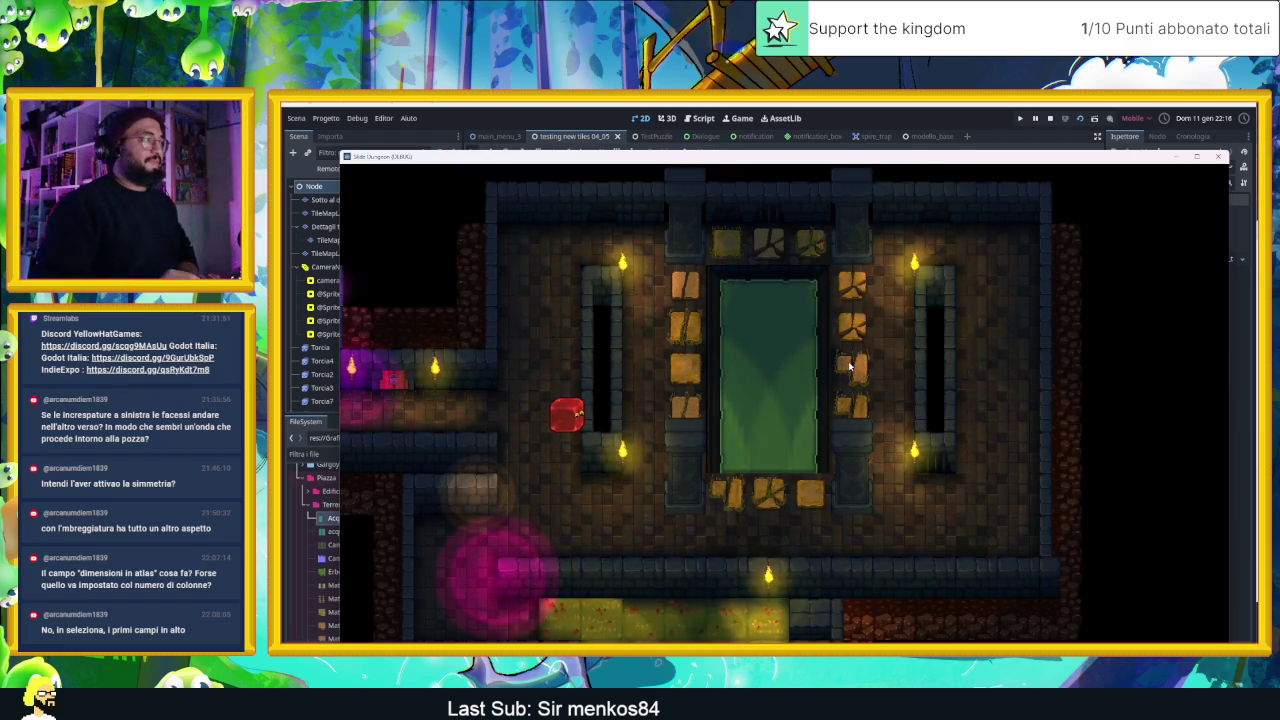
pyautogui.press('Up')
pyautogui.press('Right')
pyautogui.press('Down')
pyautogui.press('Right')
pyautogui.press('Up')
pyautogui.press('Left')
pyautogui.press('Down')
pyautogui.press('Left')
pyautogui.press('Down')
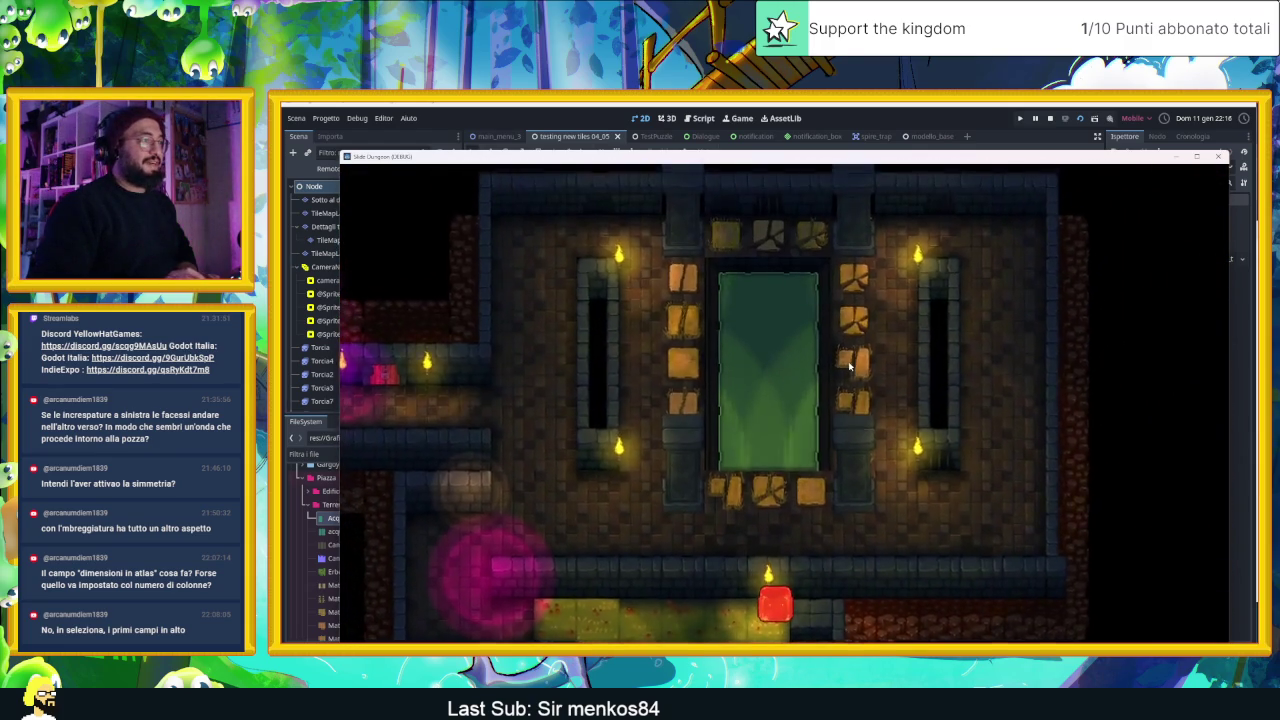
# - Slide the character around the lower room to its lower left
pyautogui.press('Right')
pyautogui.press('Up')
pyautogui.press('Left')
pyautogui.press('Down')
pyautogui.press('Left')
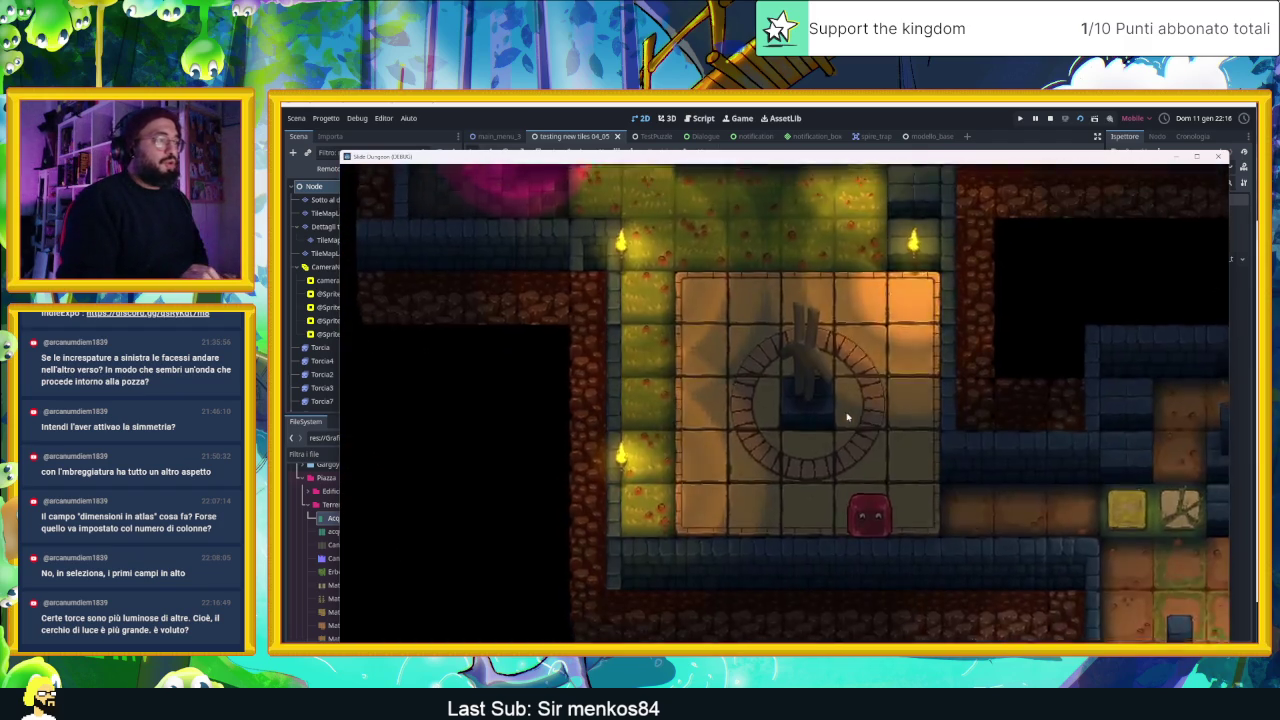
# - Slide the block around the green pool room, then close the running game
pyautogui.press('Right')
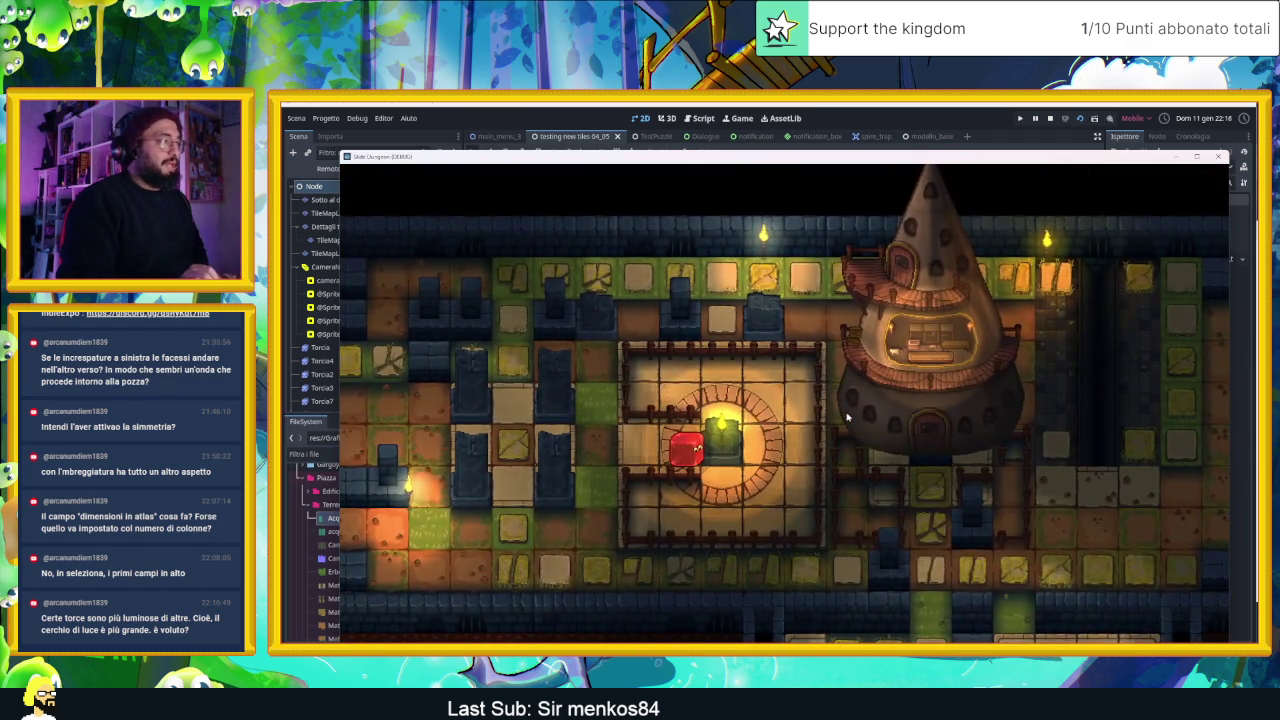
pyautogui.press('Left')
pyautogui.press('Up')
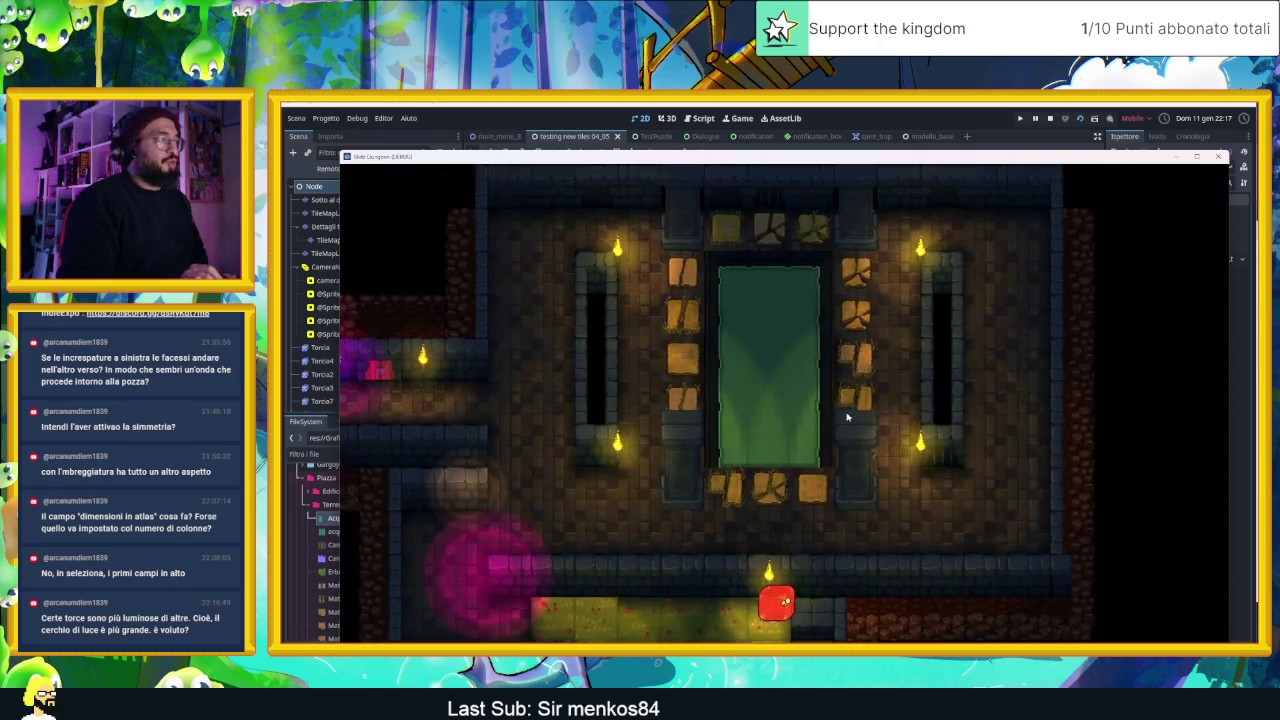
pyautogui.press('Left')
pyautogui.press('Right')
pyautogui.press('Up')
pyautogui.press('Left')
pyautogui.press('Down')
pyautogui.press('Left')
pyautogui.press('Right')
pyautogui.press('Up')
pyautogui.press('Left')
pyautogui.press('Down')
pyautogui.press('Right')
pyautogui.press('Up')
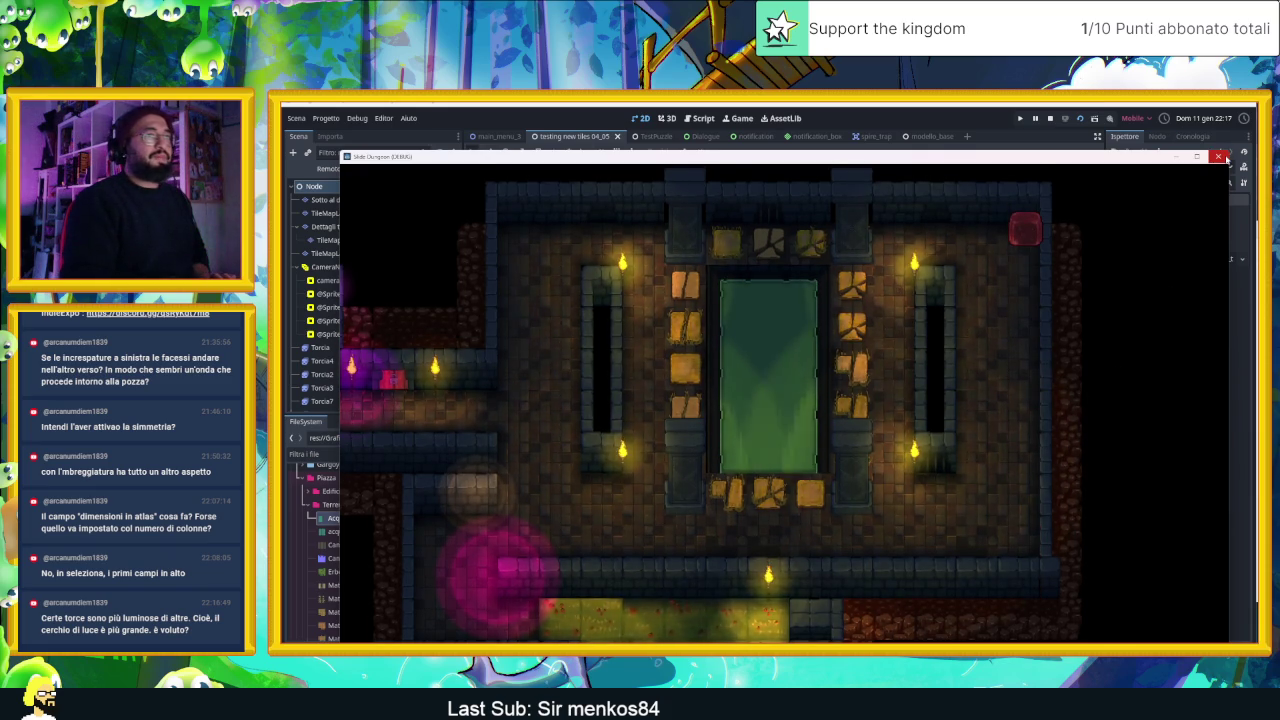
pyautogui.click(1221, 157)
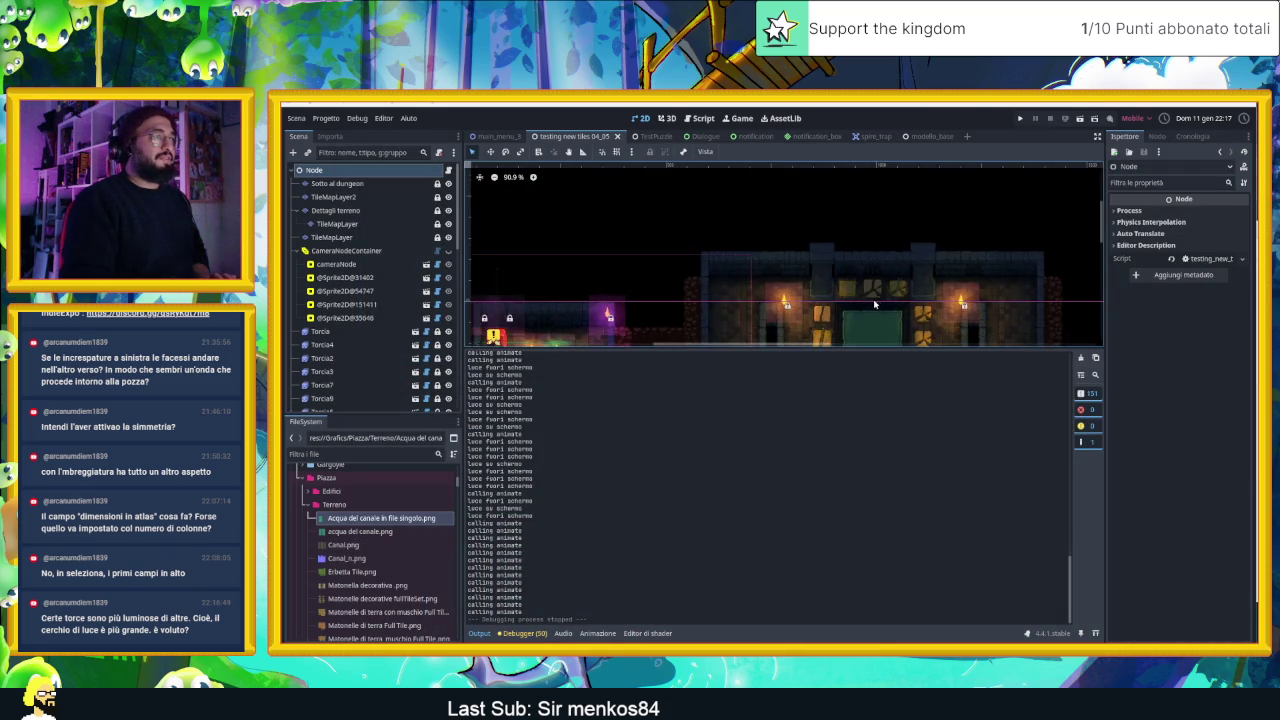
# - Pan and zoom the 2D view to look over the green water pool
pyautogui.scroll(-1, 804, 233)
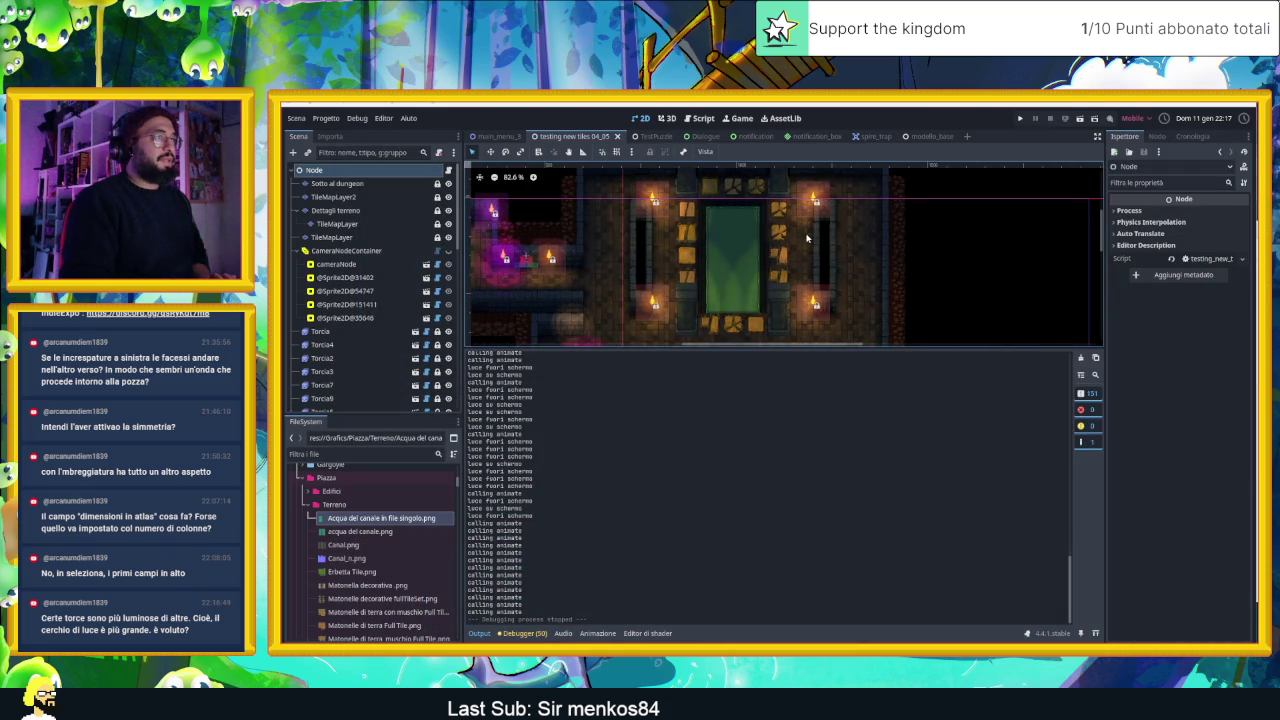
pyautogui.scroll(1, 800, 239)
pyautogui.scroll(2, 770, 239)
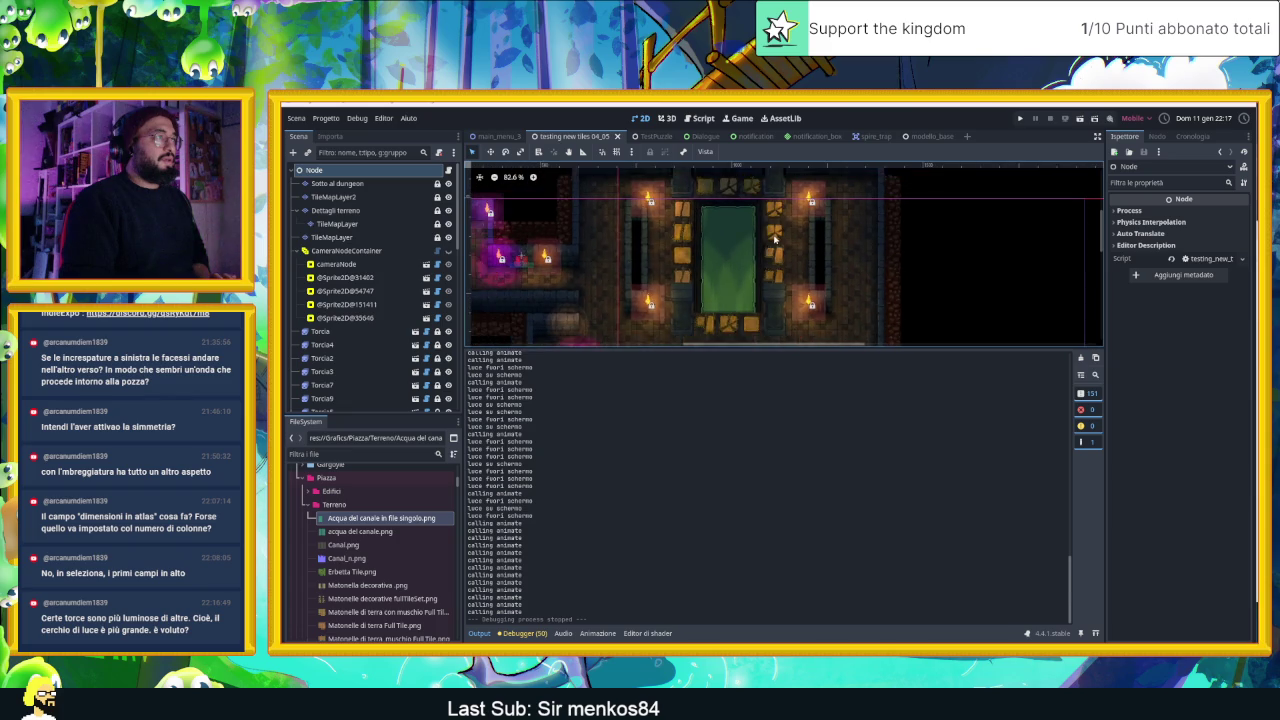
pyautogui.scroll(-2, 742, 239)
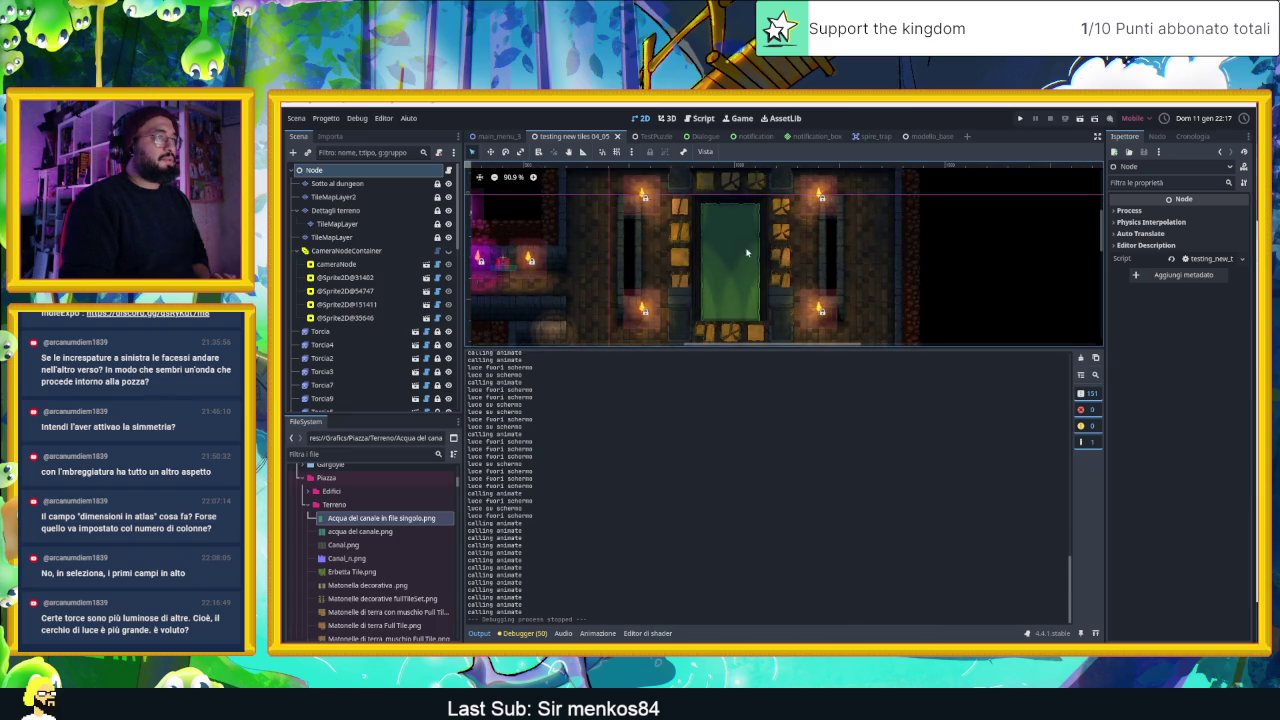
pyautogui.moveTo(739, 271)
pyautogui.mouseDown()
pyautogui.moveTo(771, 237)
pyautogui.moveTo(762, 275)
pyautogui.mouseUp()
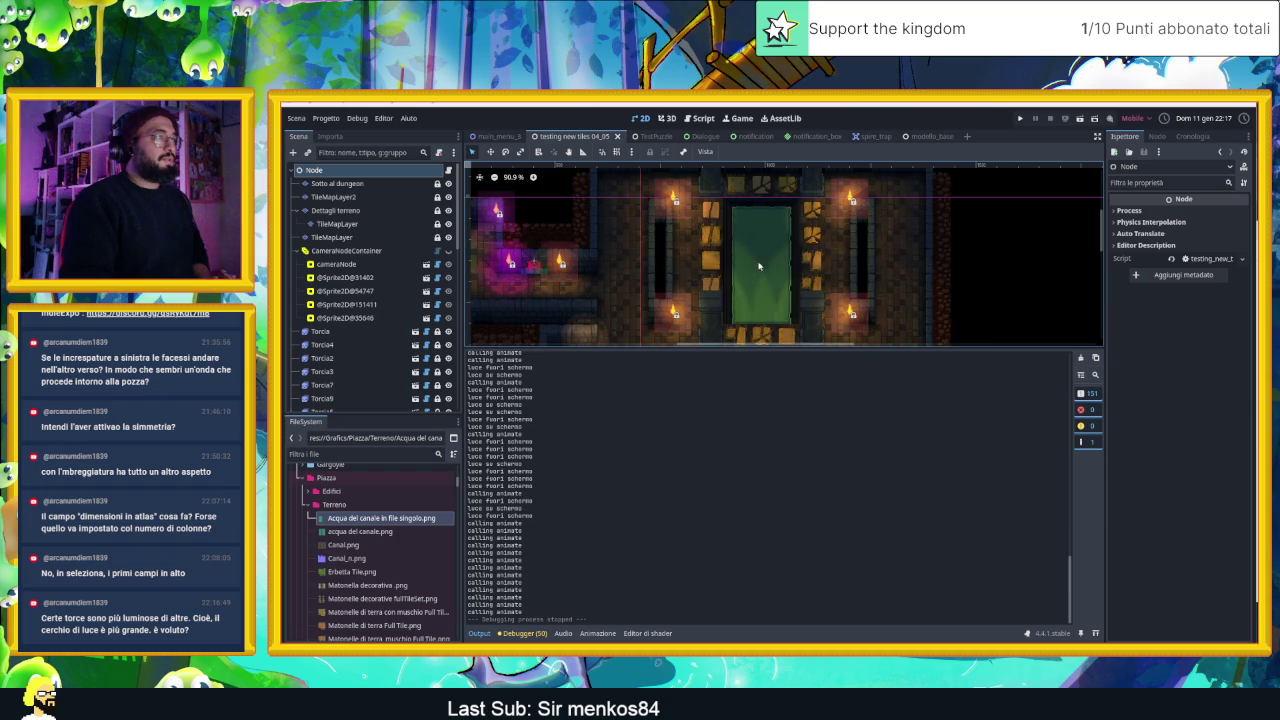
pyautogui.moveTo(762, 275); pyautogui.dragTo(788, 266)
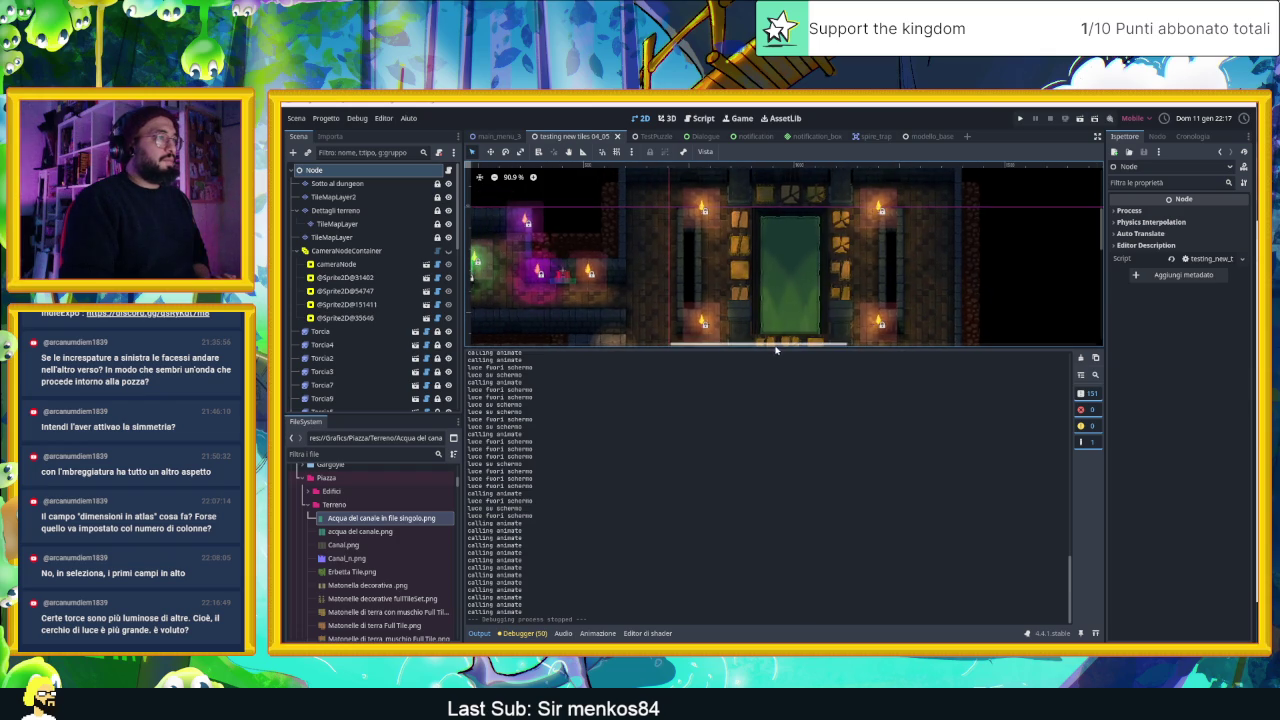
# - Shrink the Output panel to enlarge the viewport, survey the rooms below, then switch to Aseprite
pyautogui.moveTo(777, 346); pyautogui.dragTo(832, 583)
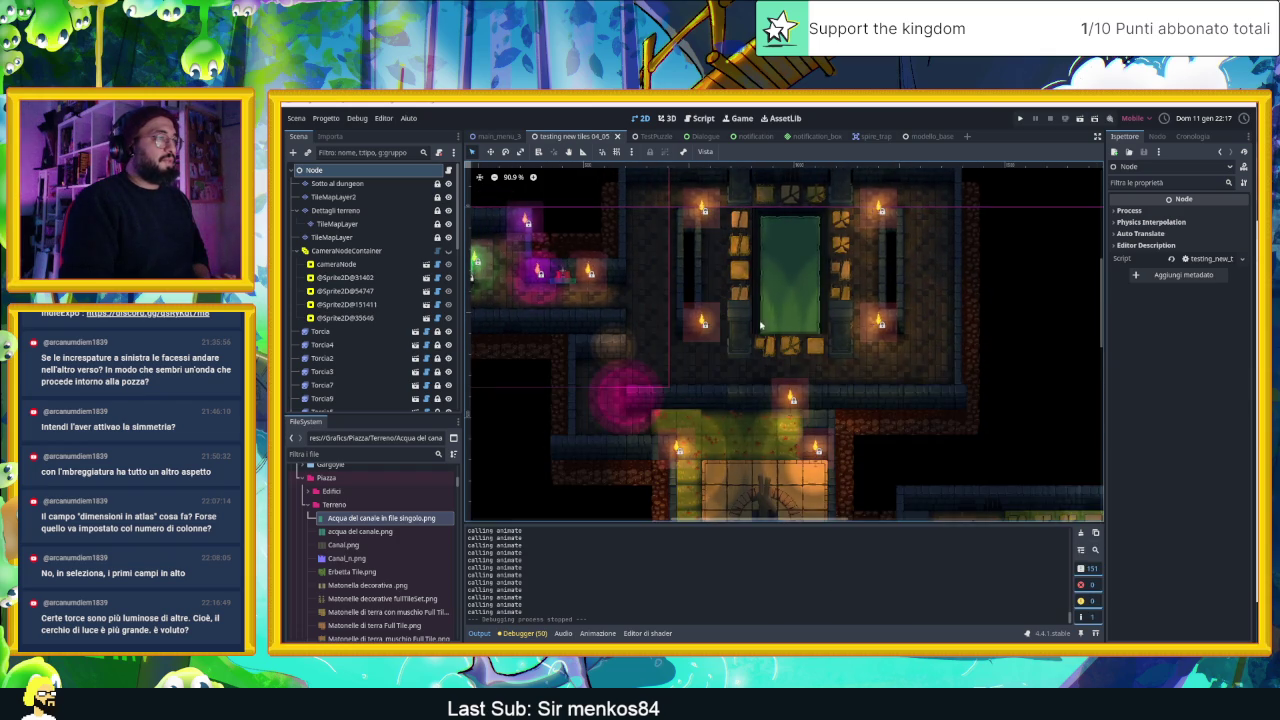
pyautogui.moveTo(757, 330); pyautogui.dragTo(723, 321)
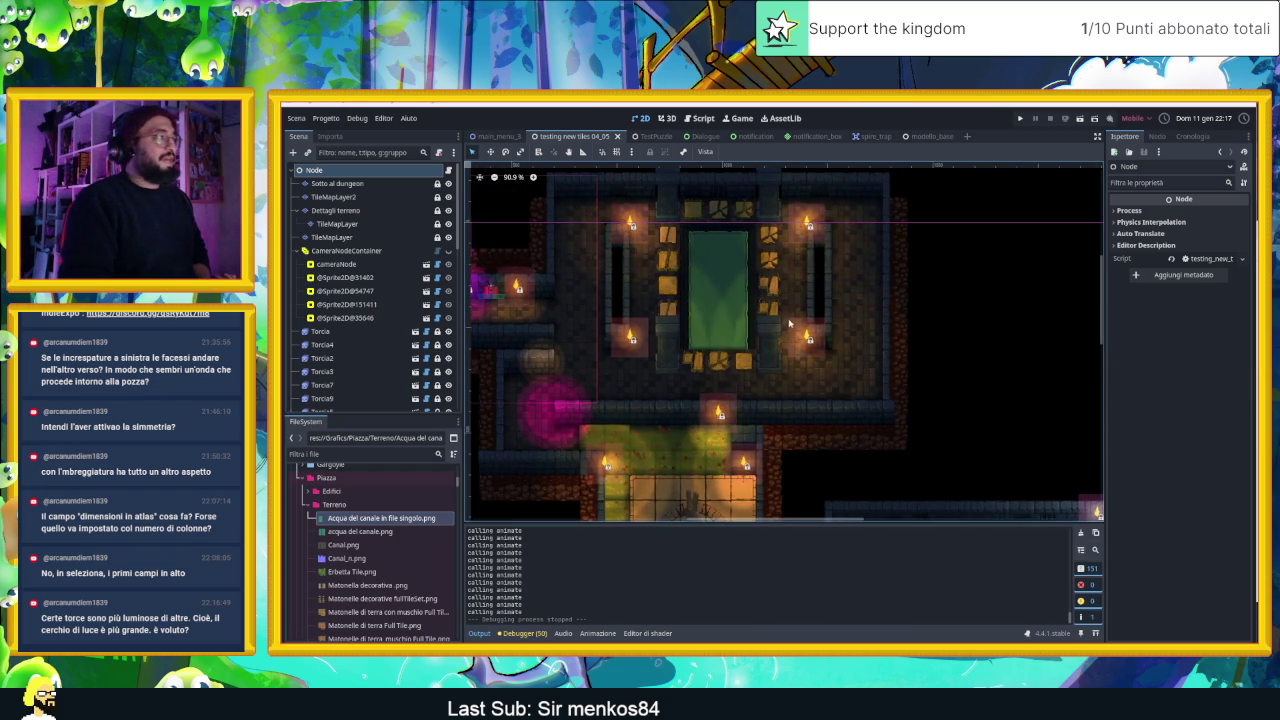
pyautogui.scroll(-2, 893, 325)
pyautogui.hscroll(2, 893, 325)
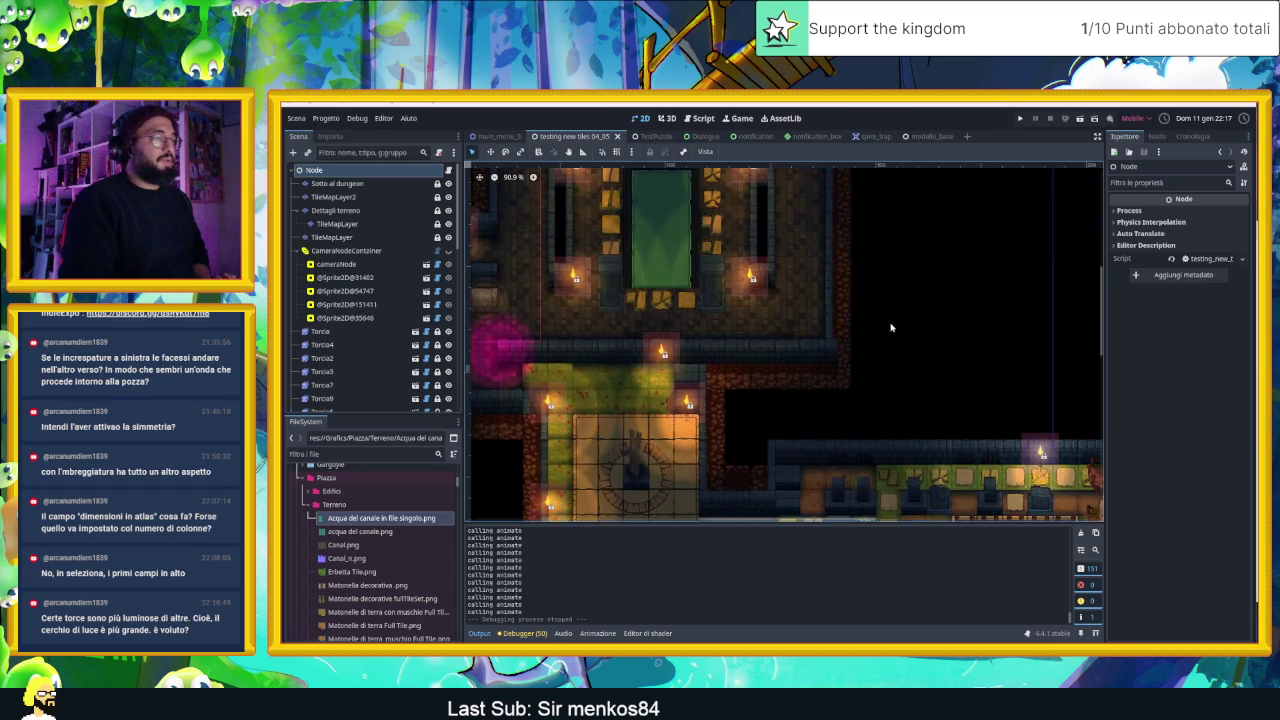
pyautogui.scroll(2, 839, 346)
pyautogui.hscroll(-2, 839, 346)
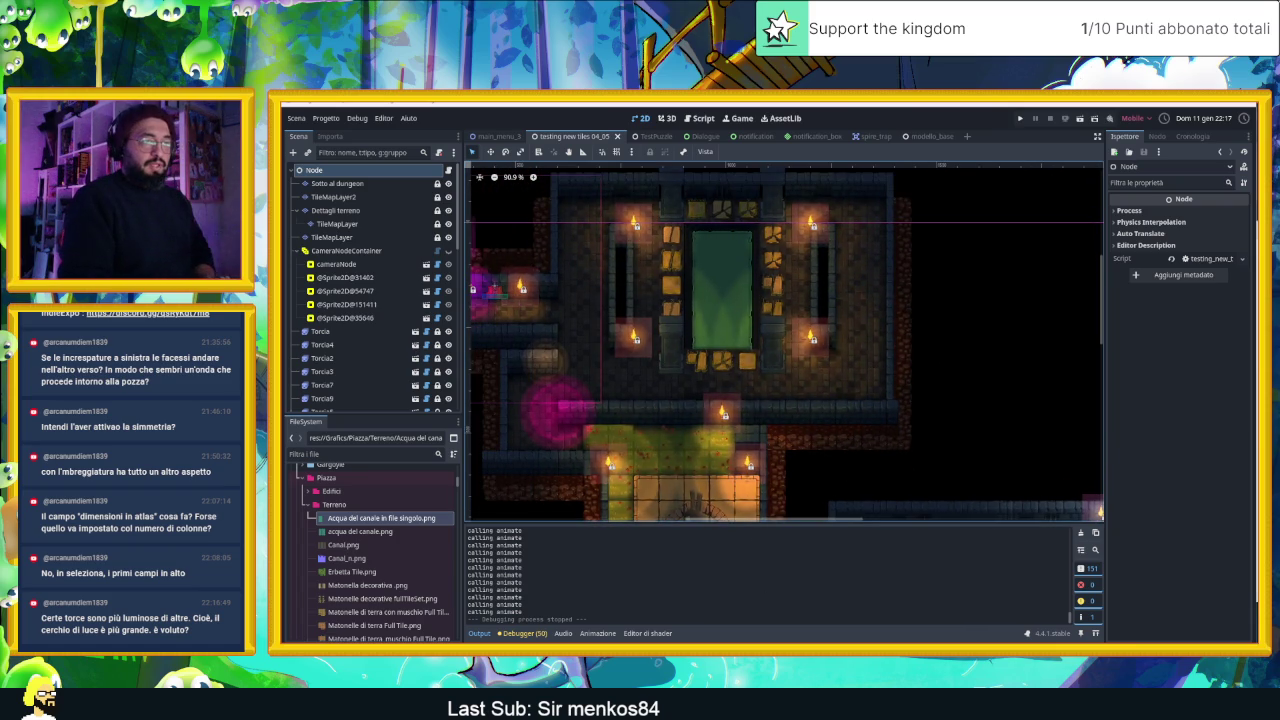
pyautogui.hotkey('alt', 'Tab')
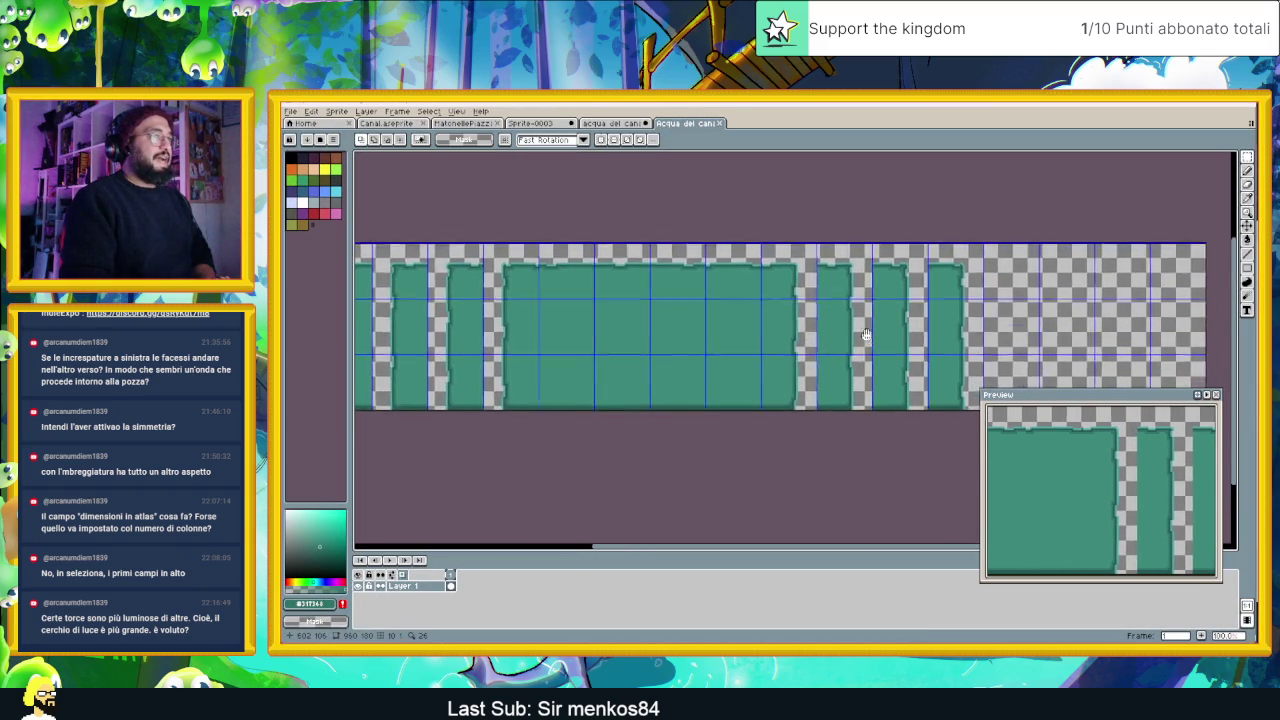
# - Paste the three copied water columns into the empty slots at the sheet's right end
pyautogui.moveTo(740, 320); pyautogui.dragTo(815, 314)
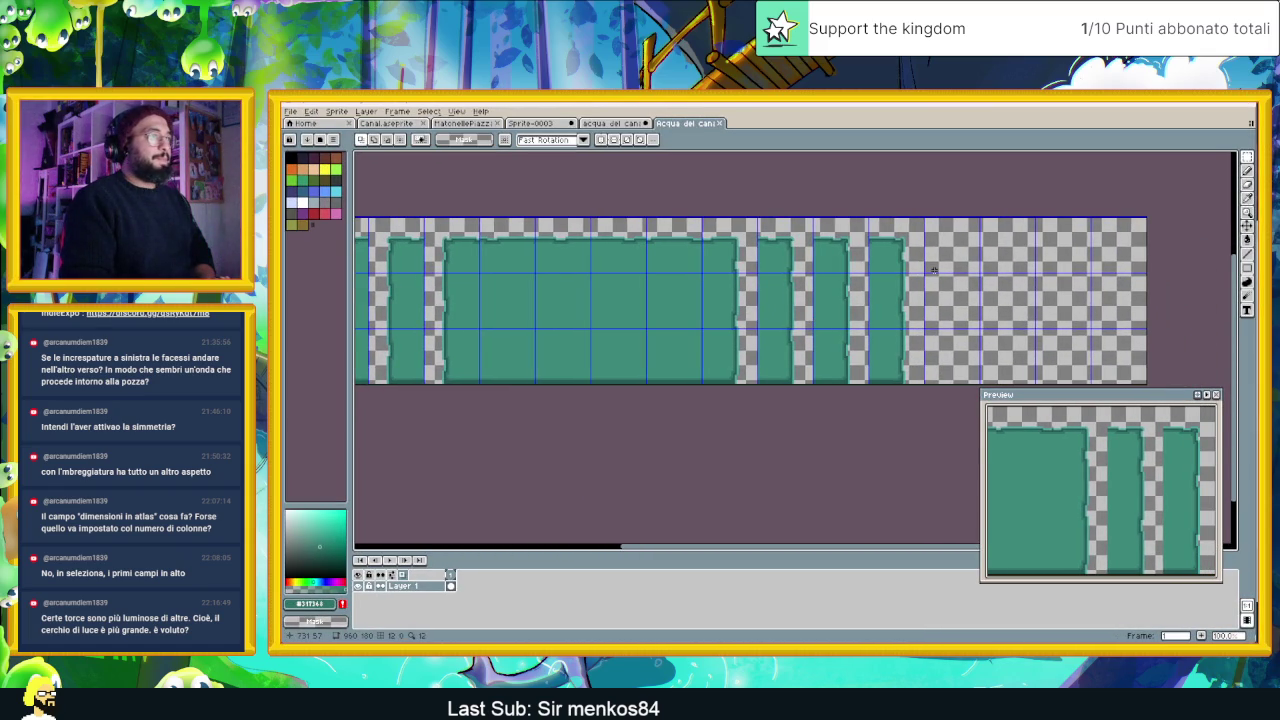
pyautogui.moveTo(750, 276); pyautogui.dragTo(909, 255)
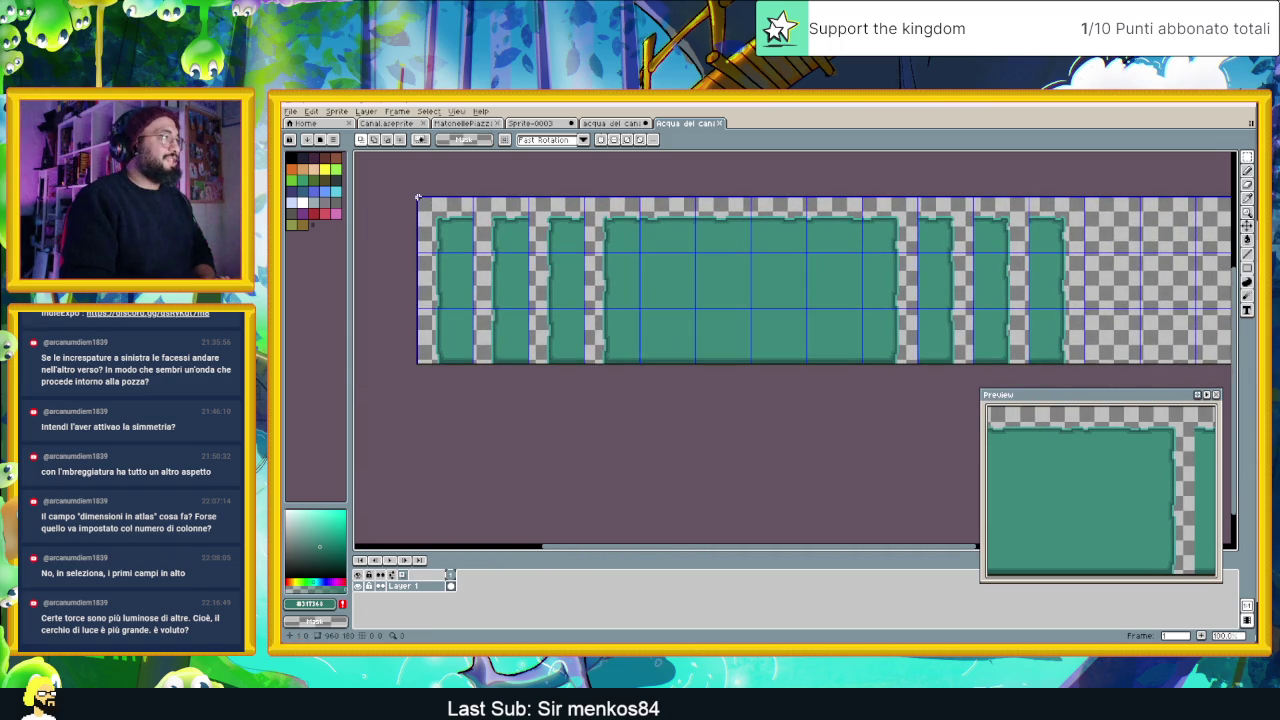
pyautogui.click(593, 382)
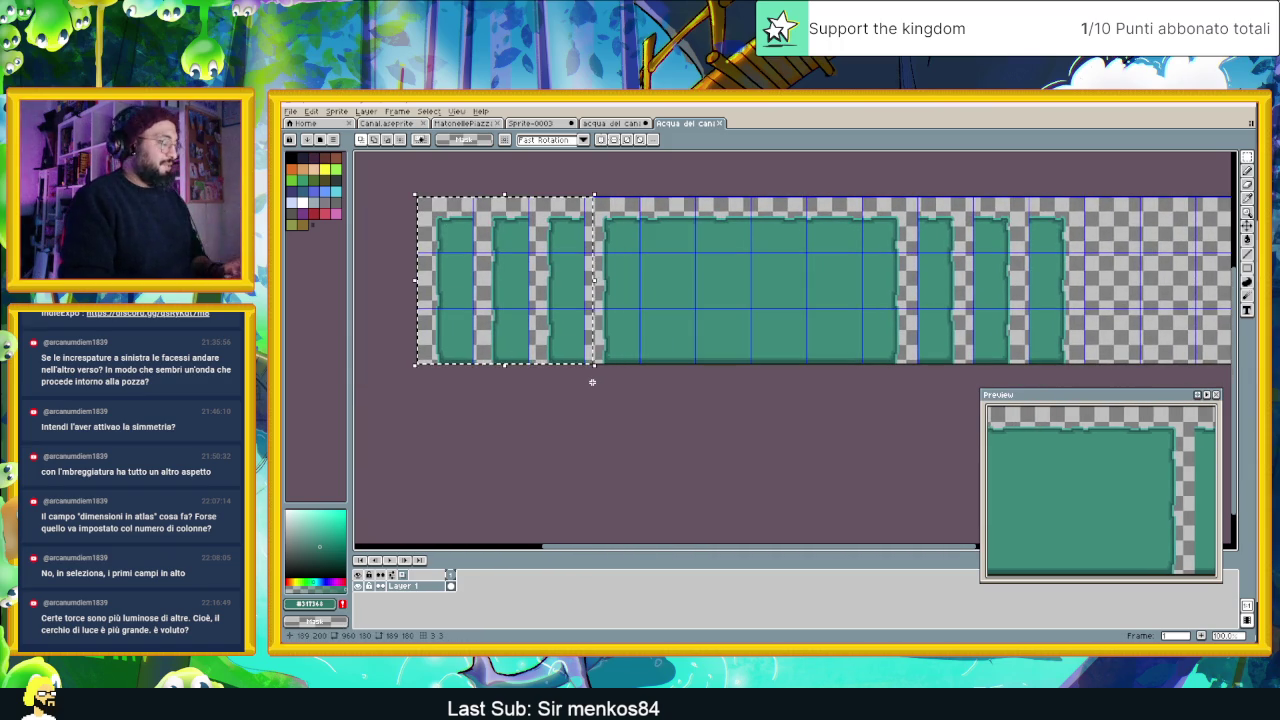
pyautogui.moveTo(591, 383); pyautogui.dragTo(261, 393)
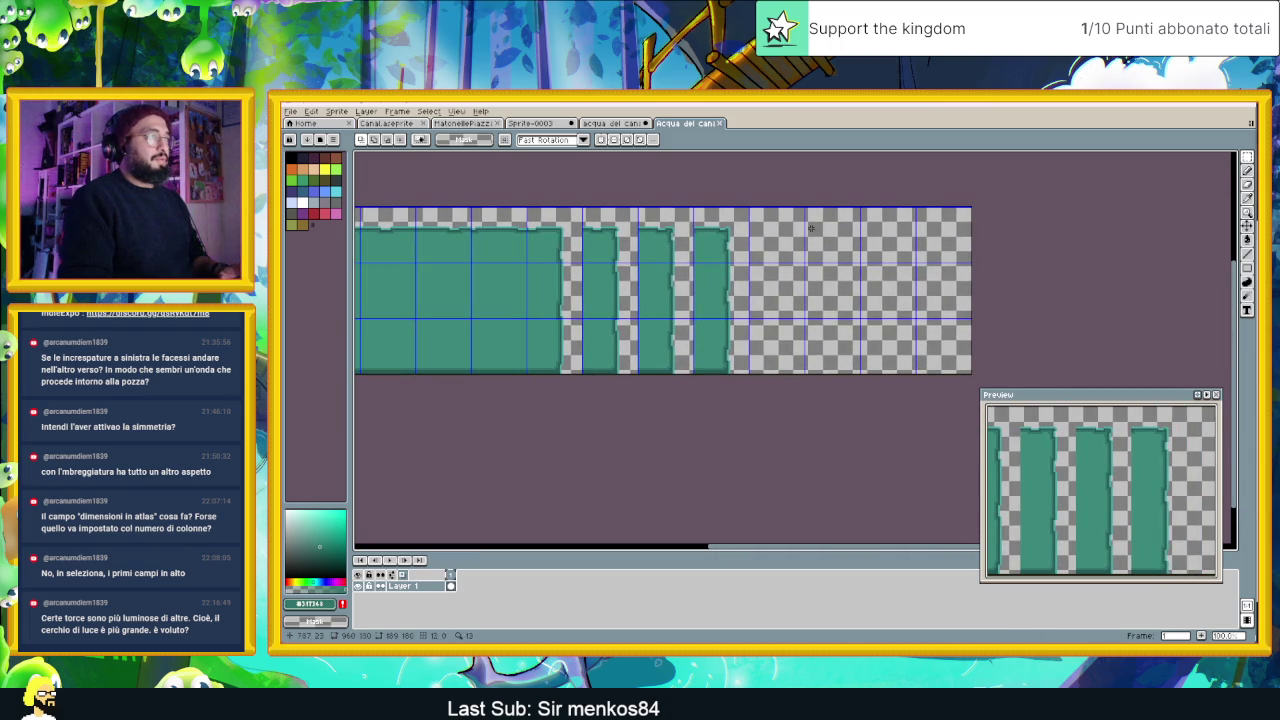
pyautogui.hotkey('ctrl', 'v')
pyautogui.moveTo(766, 251); pyautogui.dragTo(785, 258)
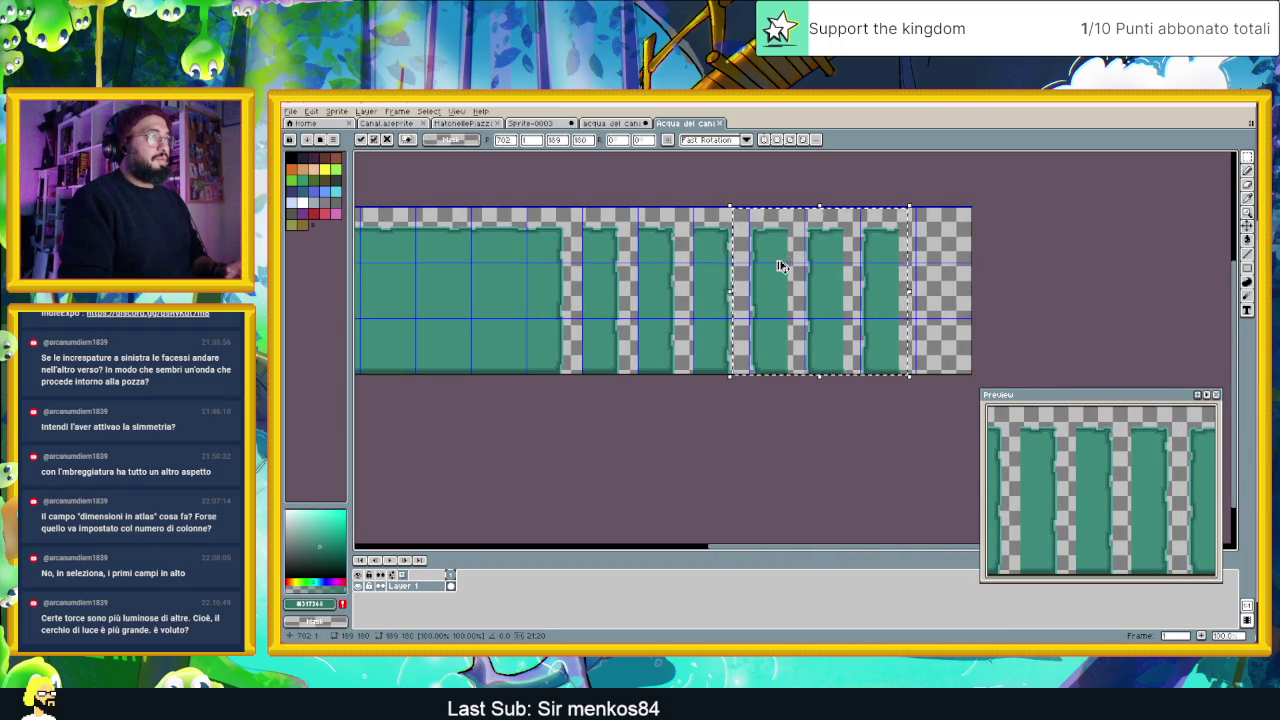
pyautogui.press('Return')
# - Move the left block of water columns so it lines up beside the first column
pyautogui.moveTo(503, 357); pyautogui.dragTo(1068, 326)
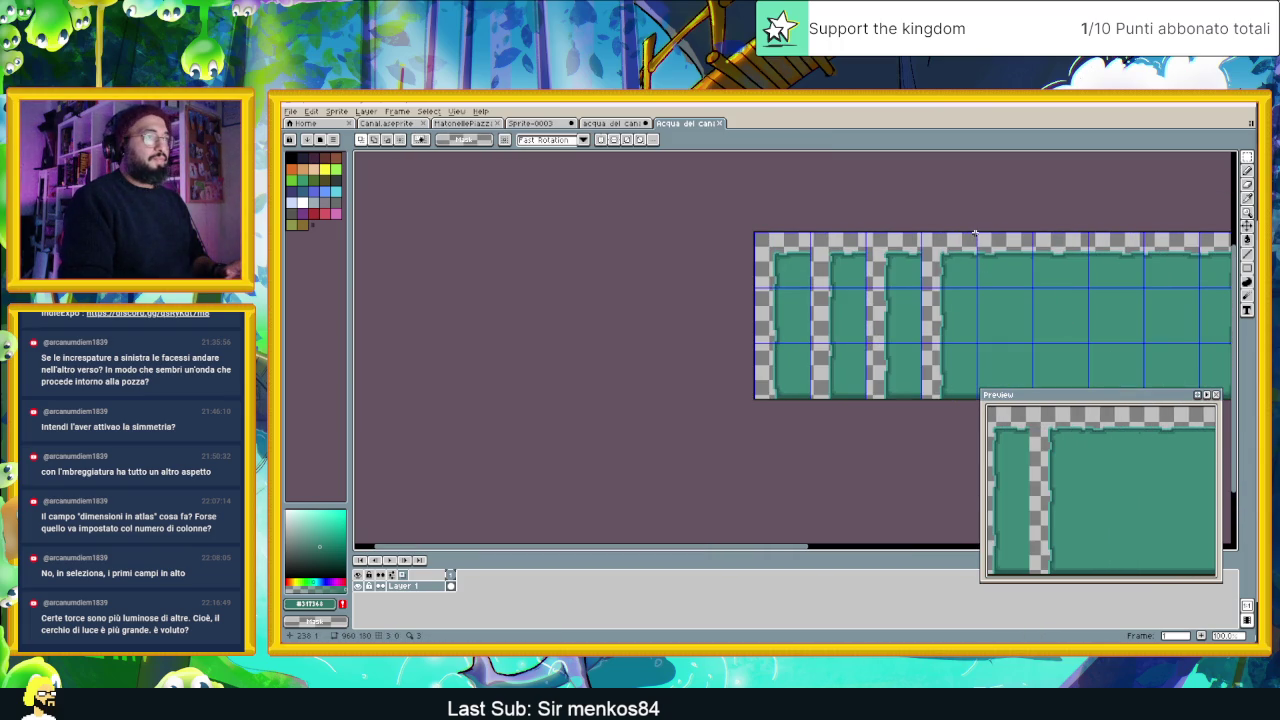
pyautogui.moveTo(977, 233); pyautogui.dragTo(831, 436)
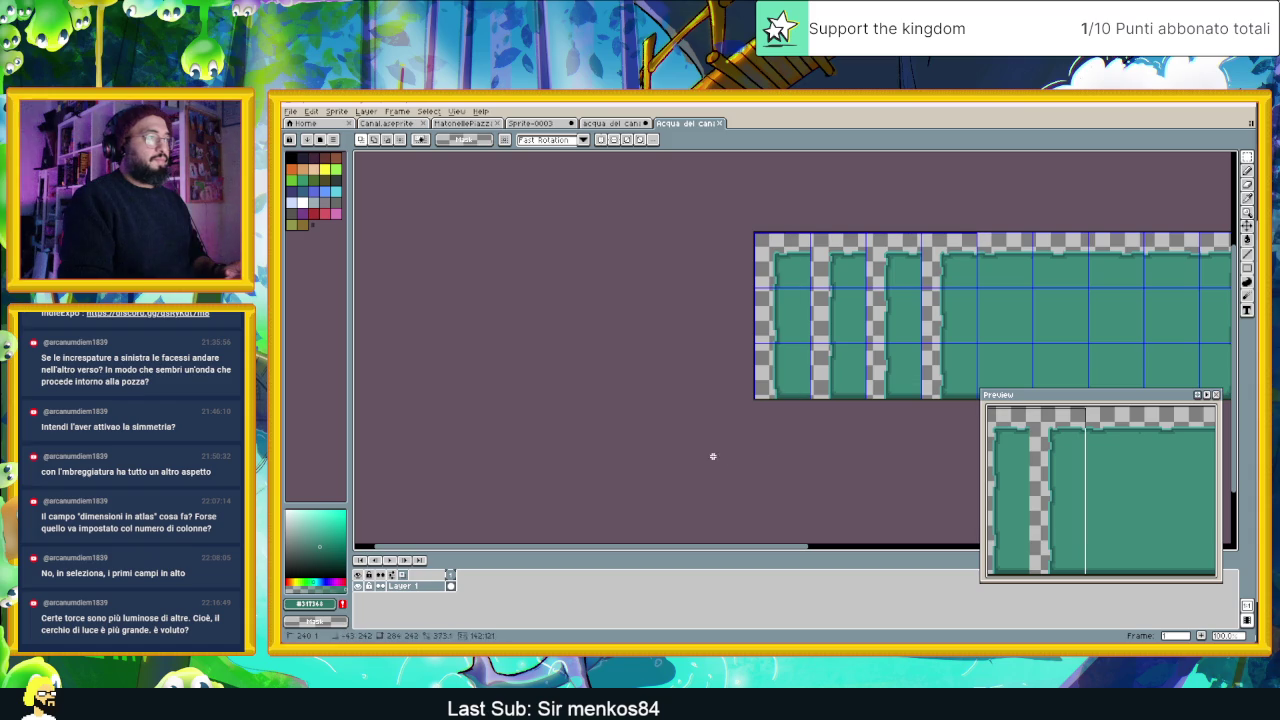
pyautogui.hscroll(3, 866, 334)
pyautogui.scroll(3, 848, 323)
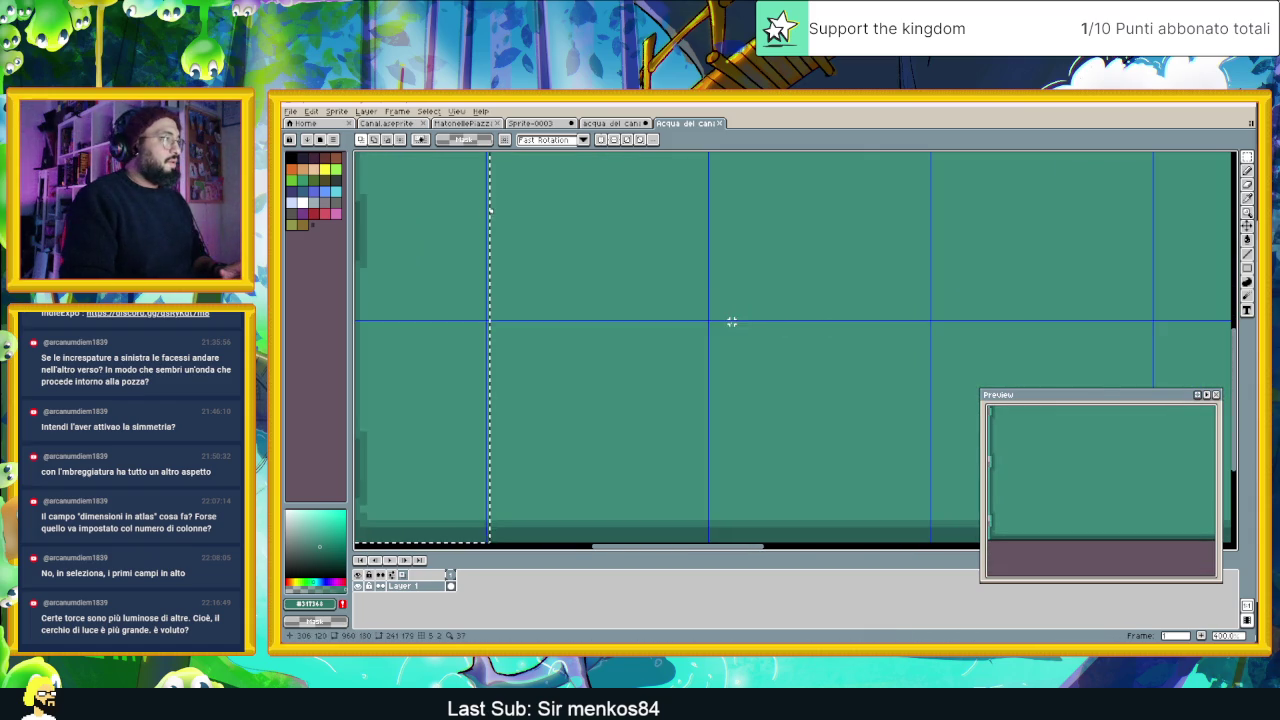
pyautogui.hscroll(-3, 700, 320)
pyautogui.scroll(-1, 726, 380)
pyautogui.scroll(-1, 743, 309)
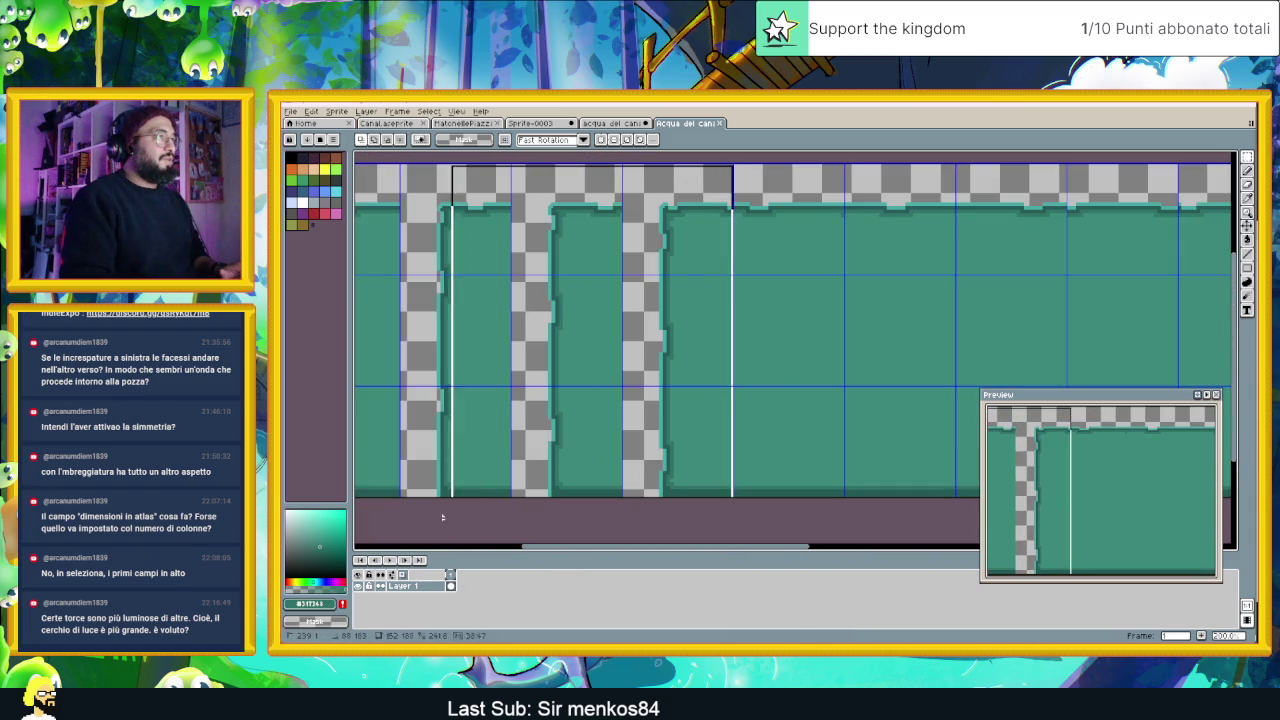
pyautogui.moveTo(732, 165); pyautogui.dragTo(533, 475)
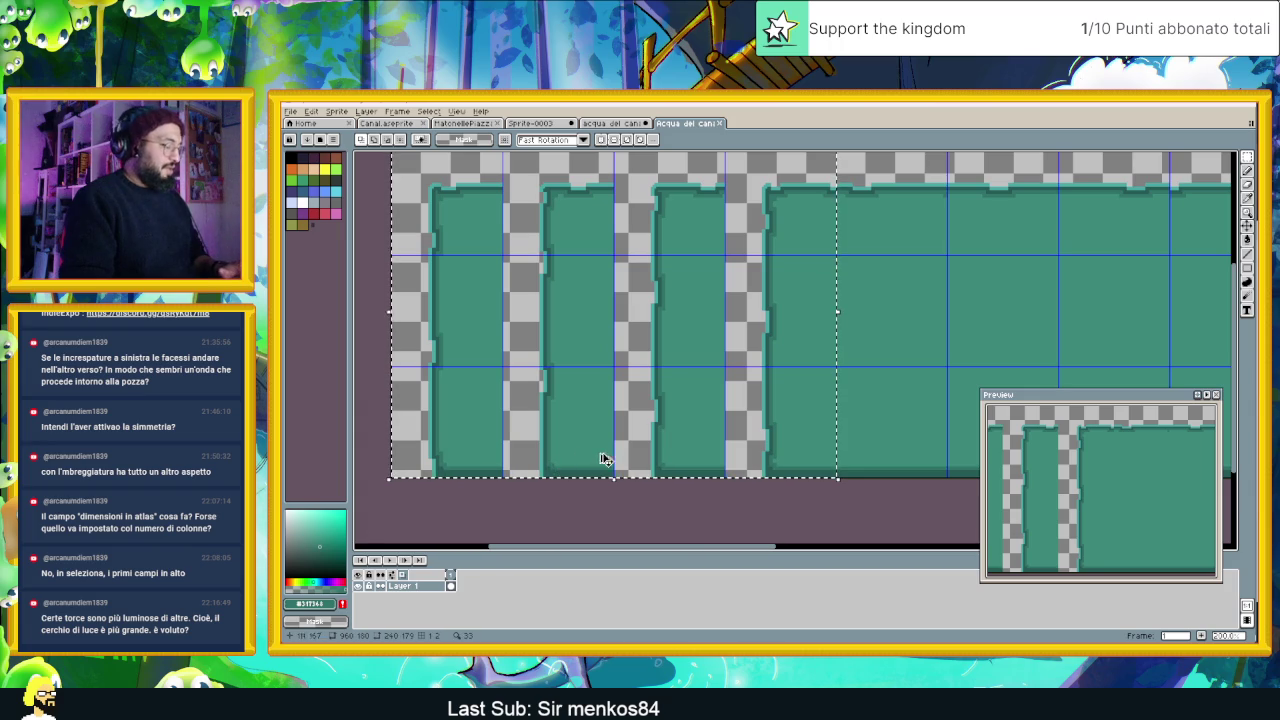
pyautogui.hscroll(3, 911, 249)
pyautogui.hscroll(2, 911, 249)
pyautogui.hotkey('ctrl', 'z')
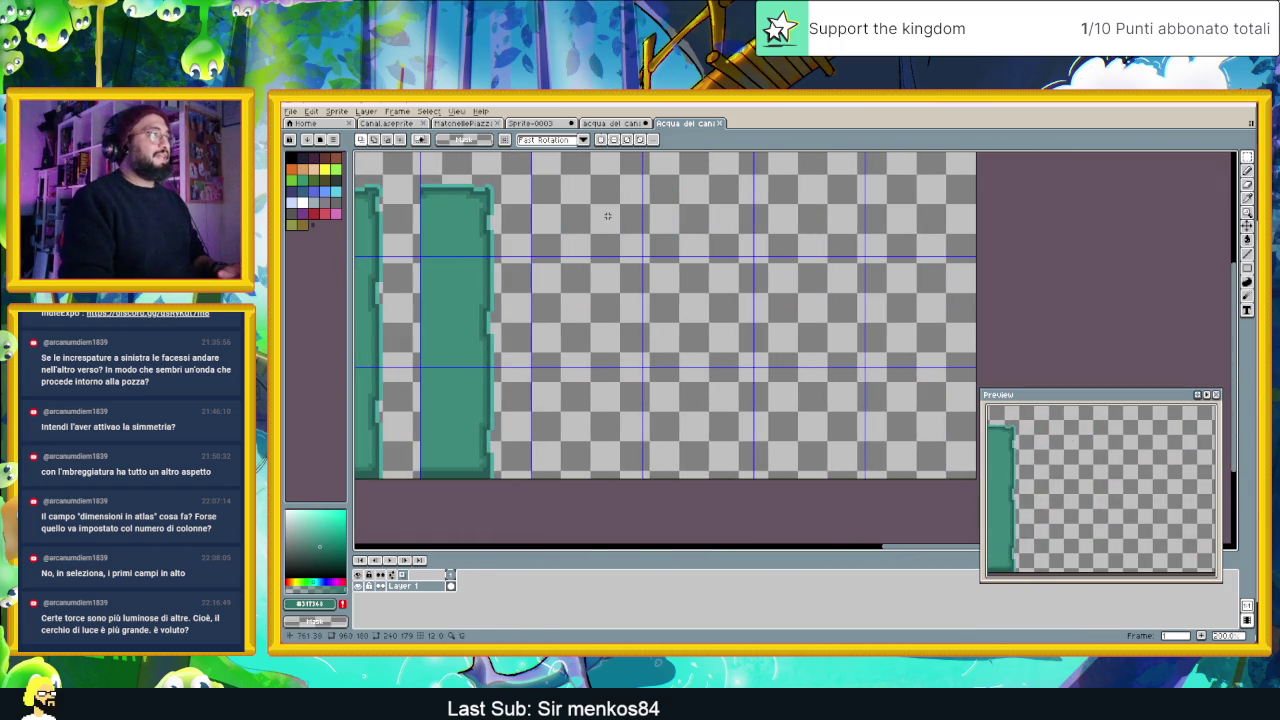
pyautogui.hotkey('ctrl', 'v')
pyautogui.moveTo(640, 263); pyautogui.dragTo(586, 263)
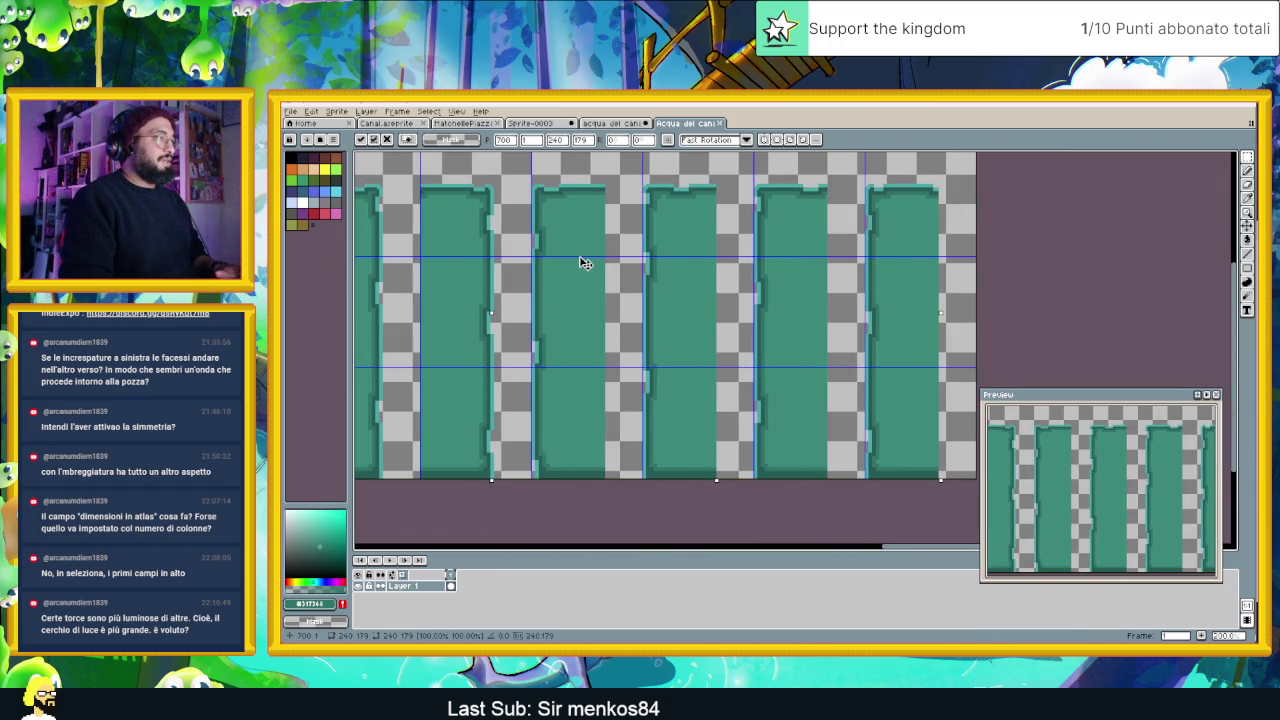
pyautogui.click(641, 501)
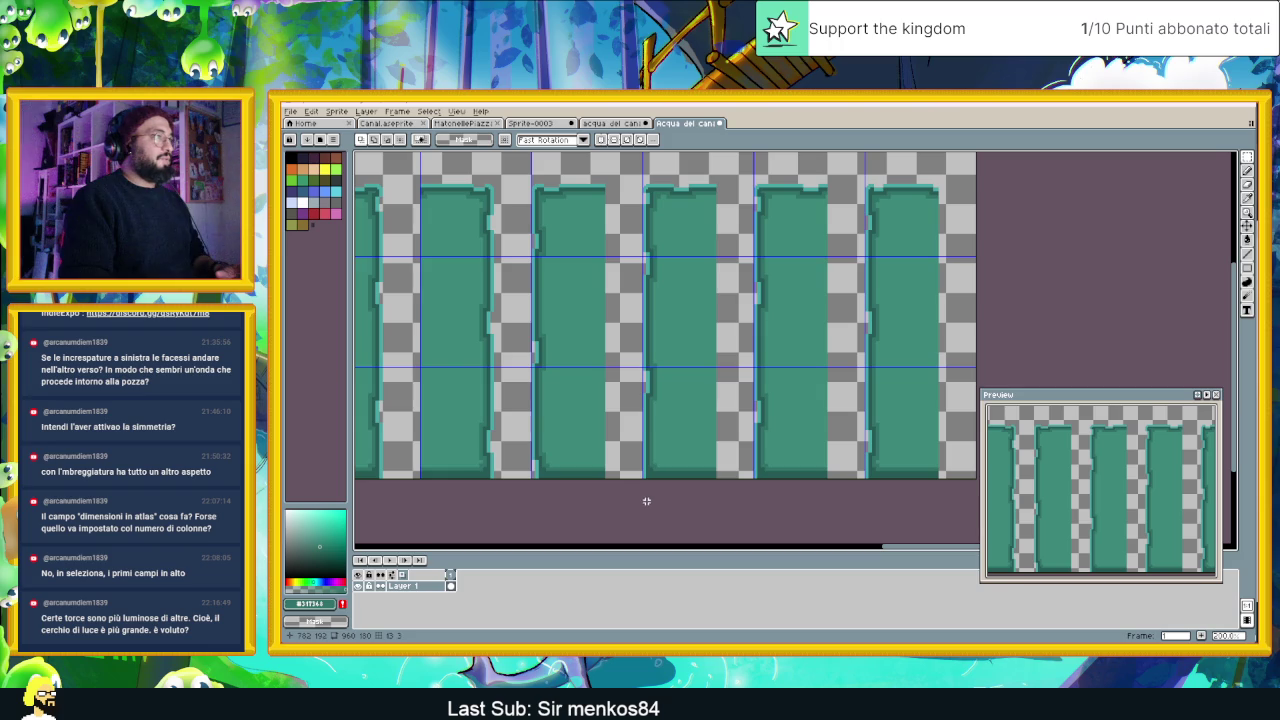
pyautogui.scroll(-1, 637, 502)
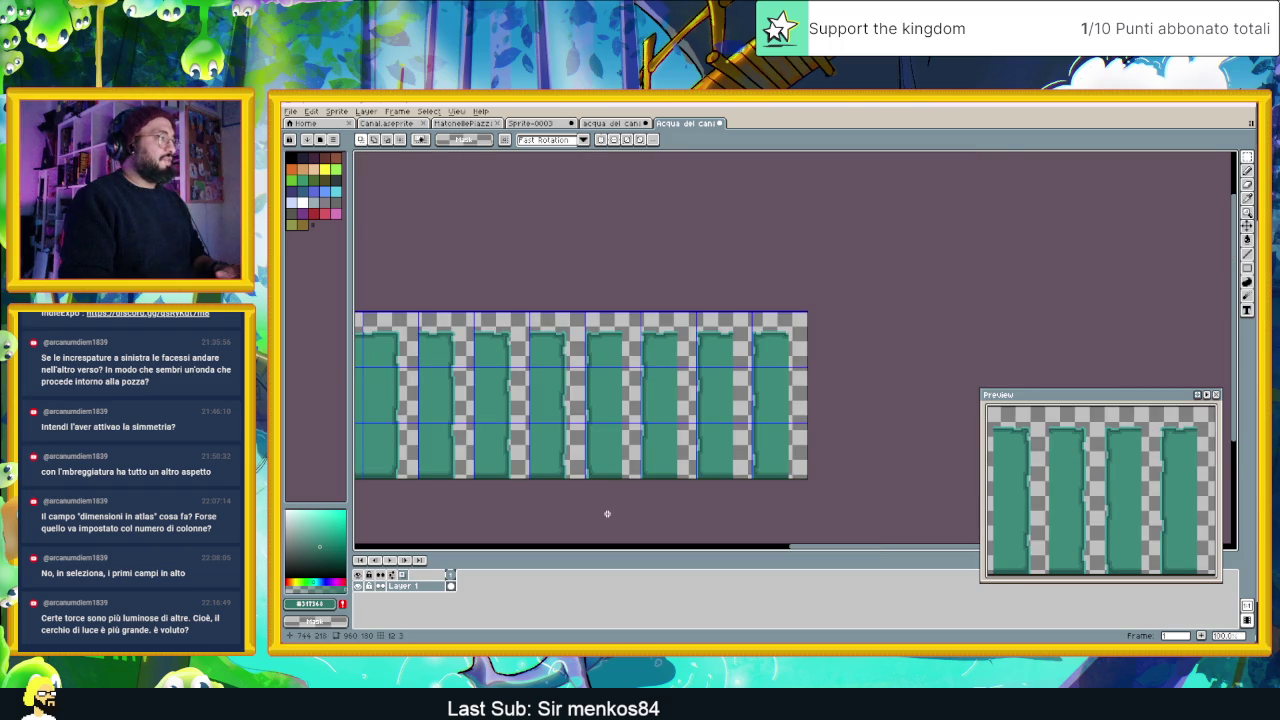
pyautogui.scroll(1, 607, 514)
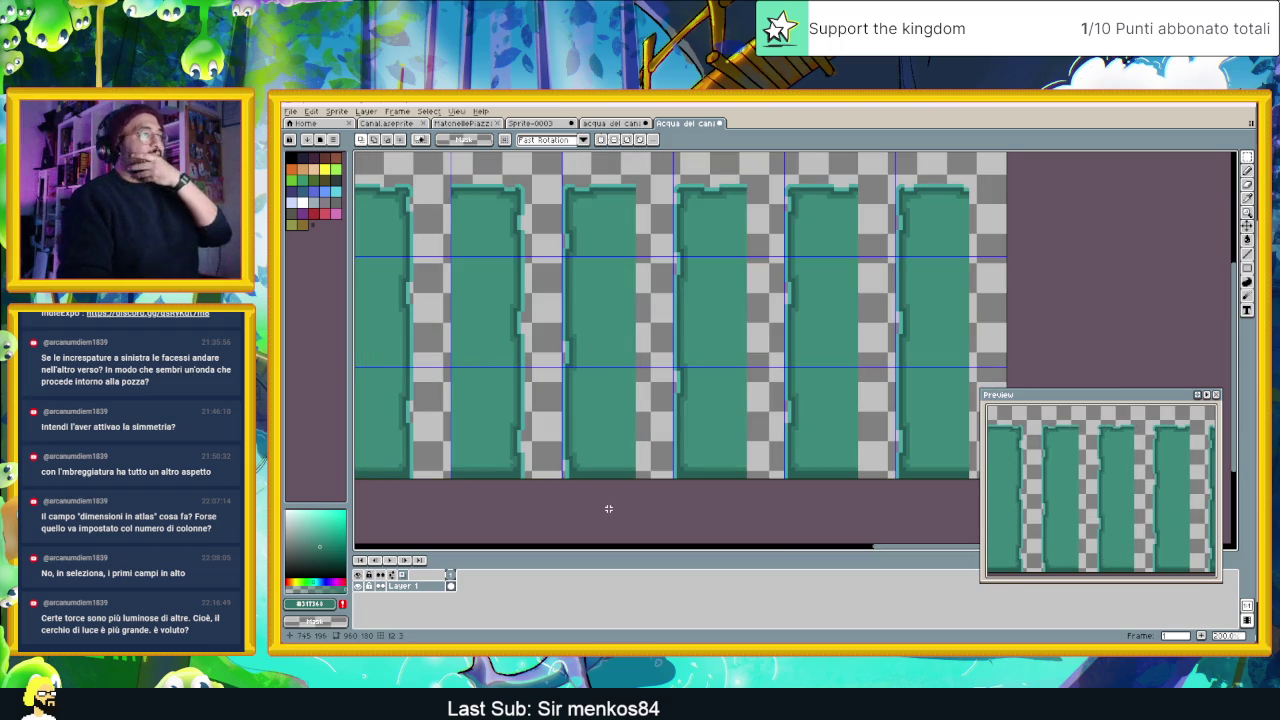
# - Add a new Layer 2 beneath Layer 1, then switch to the single water-tile document
pyautogui.rightClick(410, 586)
pyautogui.click(522, 572)
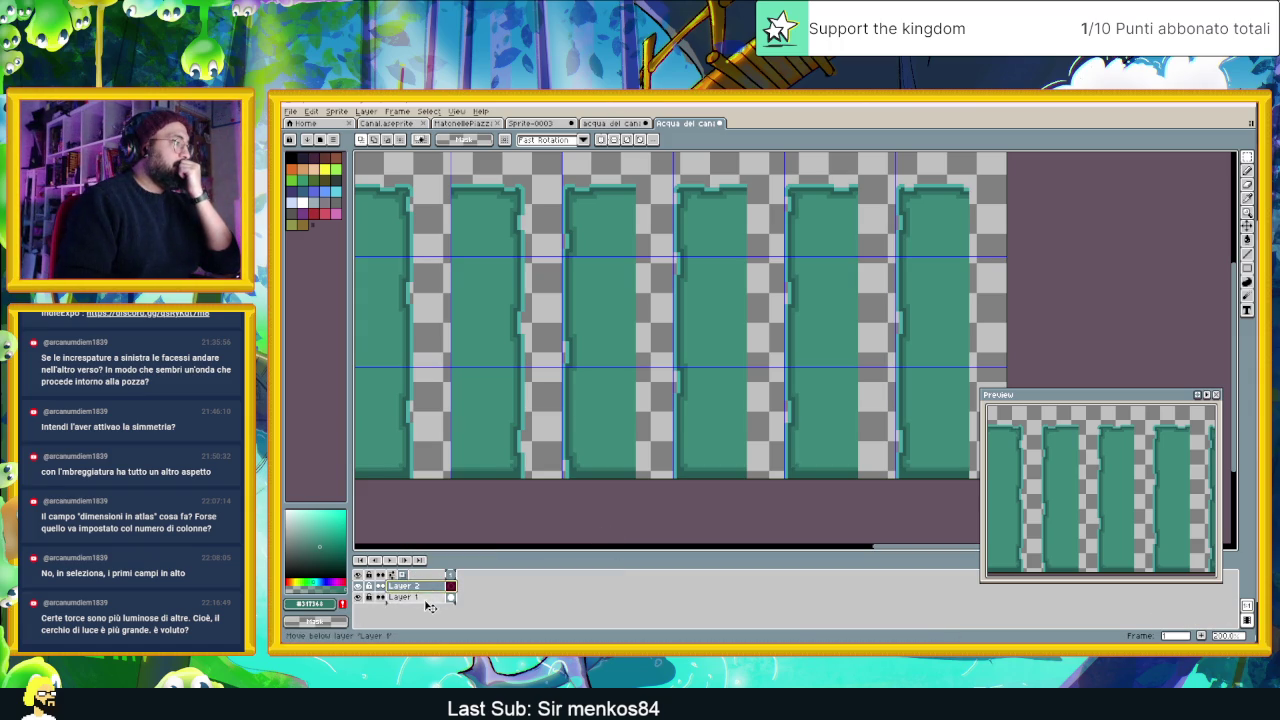
pyautogui.moveTo(432, 597); pyautogui.dragTo(431, 608)
pyautogui.click(597, 124)
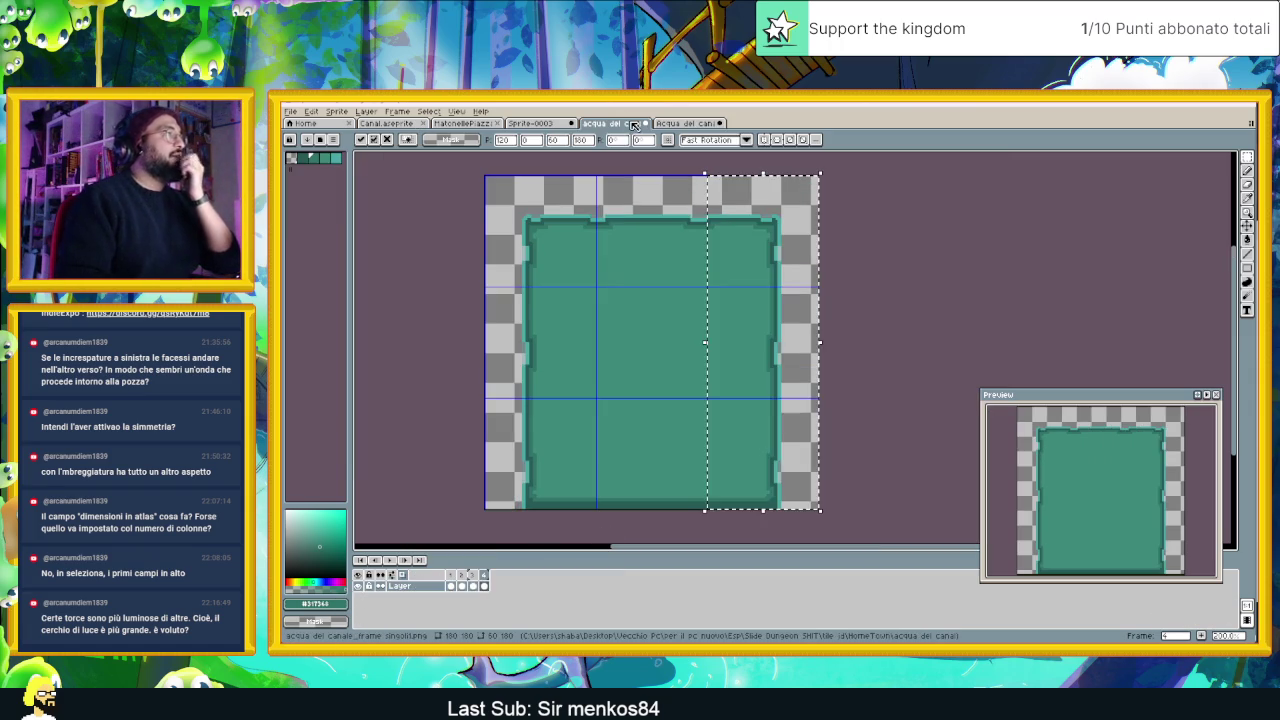
# - Look through the open documents and clear the selection on the single water tile
pyautogui.click(551, 124)
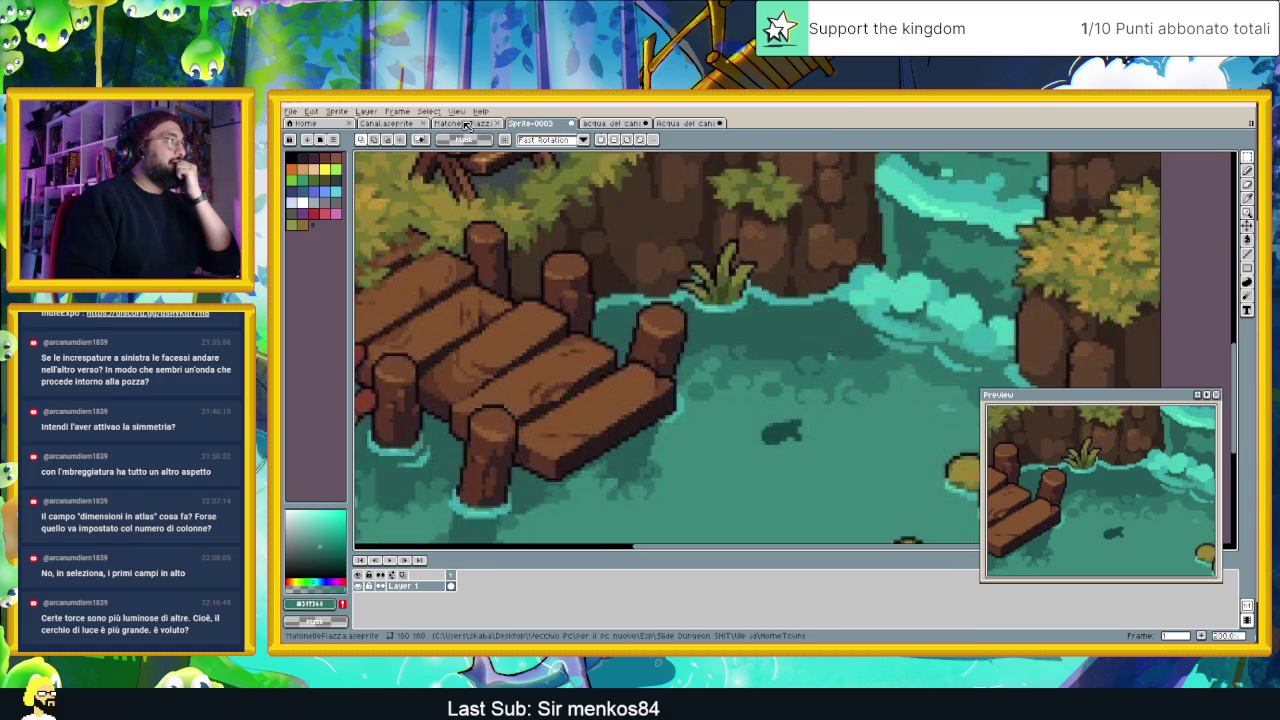
pyautogui.click(612, 123)
pyautogui.click(579, 399)
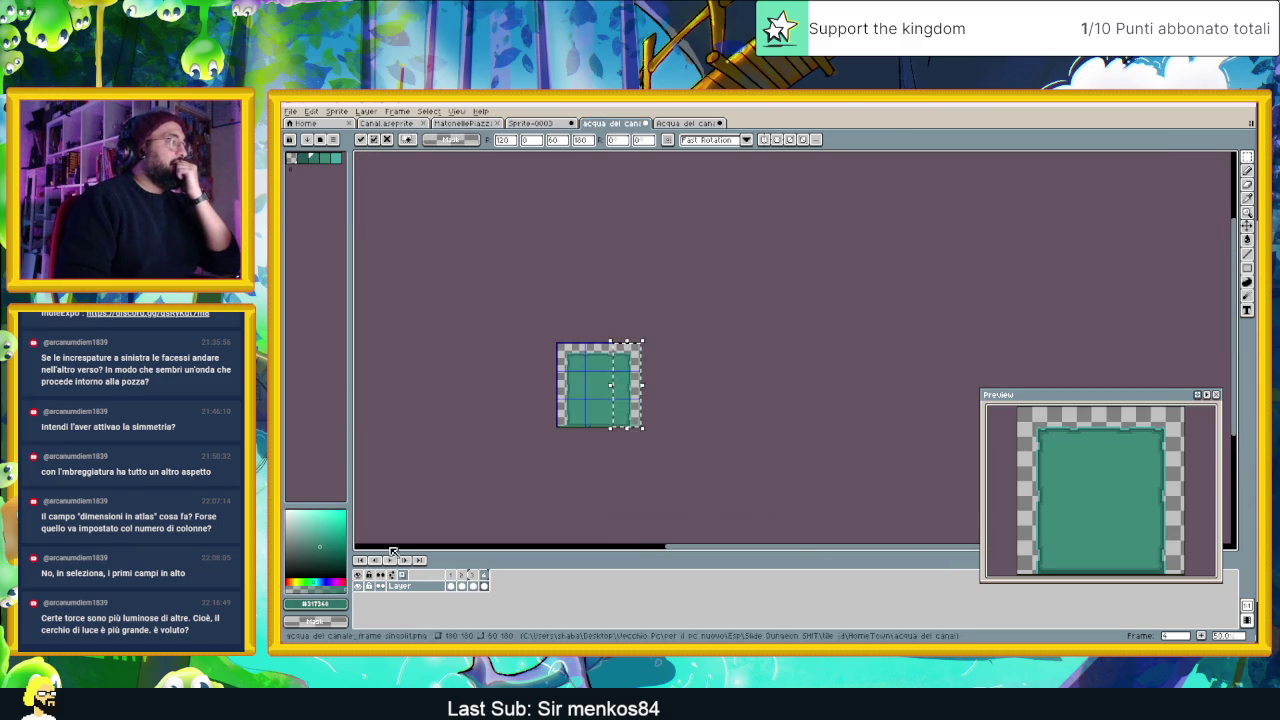
pyautogui.scroll(1, 480, 430)
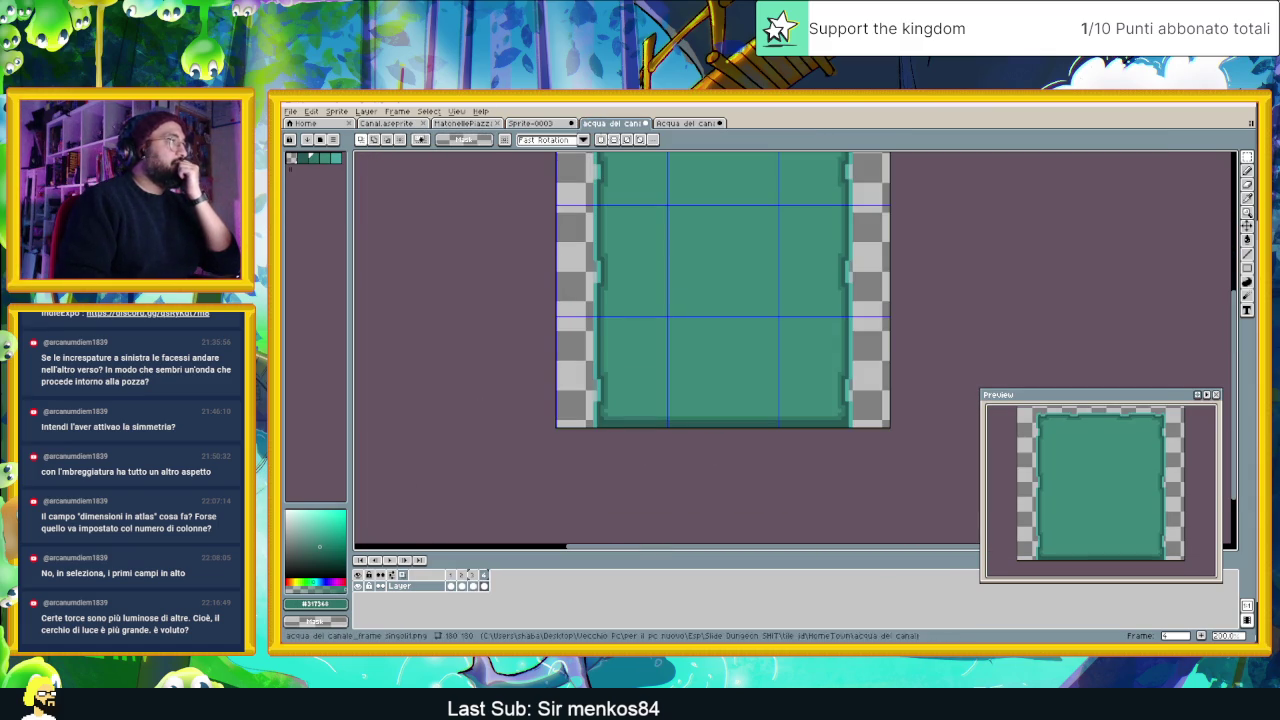
# - In Canal.aseprite, hide Group 1 and Acqua base, unlock Layer 2, and select the raised middle column
pyautogui.click(410, 124)
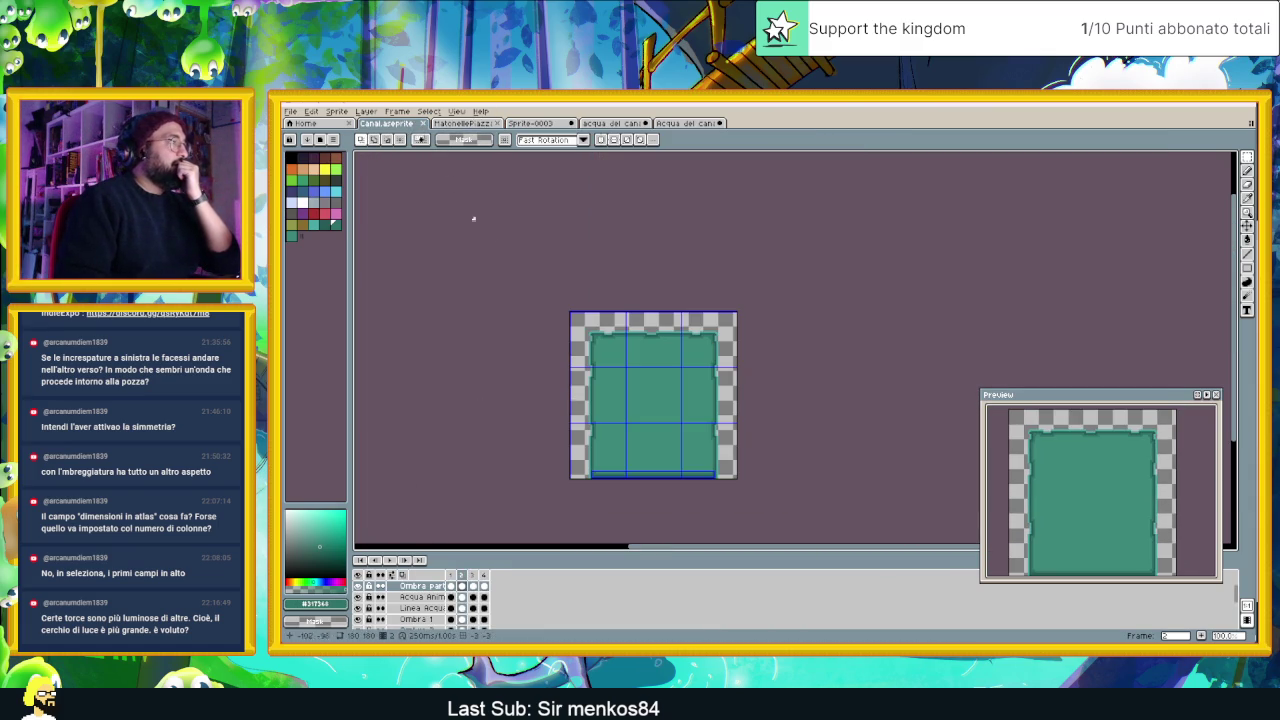
pyautogui.scroll(1, 378, 584)
pyautogui.click(360, 586)
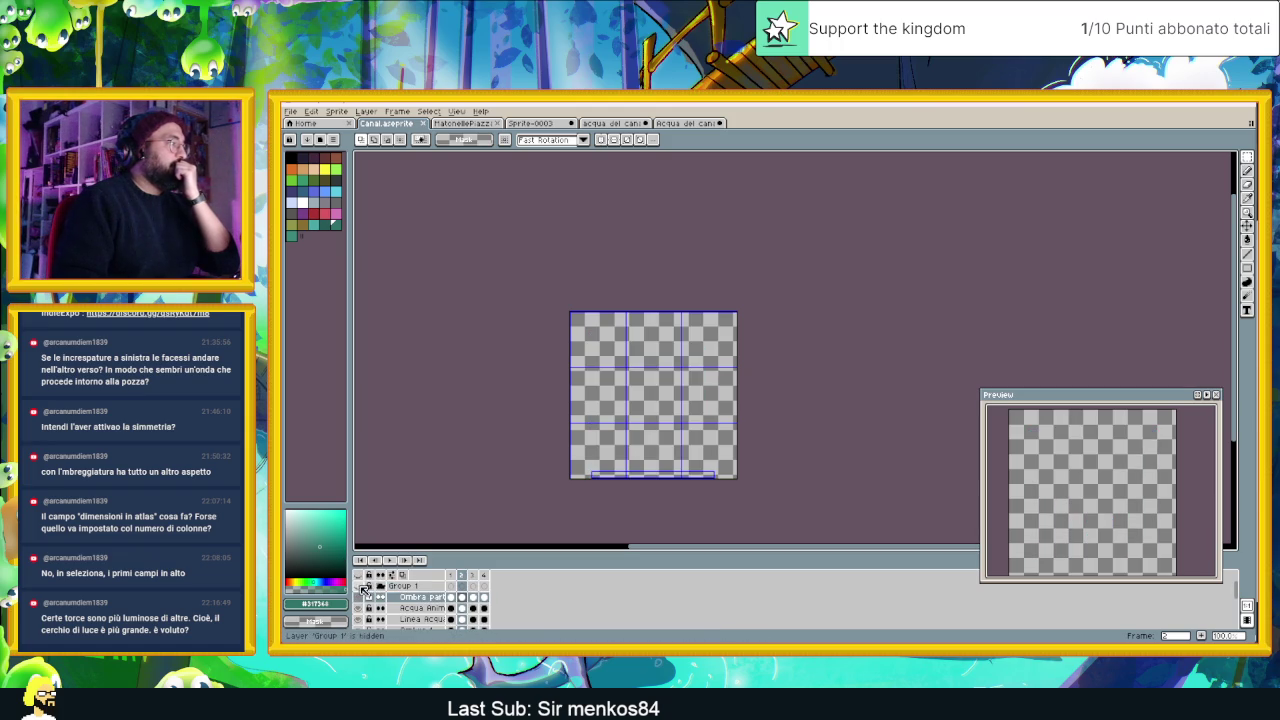
pyautogui.scroll(2, 598, 497)
pyautogui.scroll(-2, 400, 600)
pyautogui.click(361, 601)
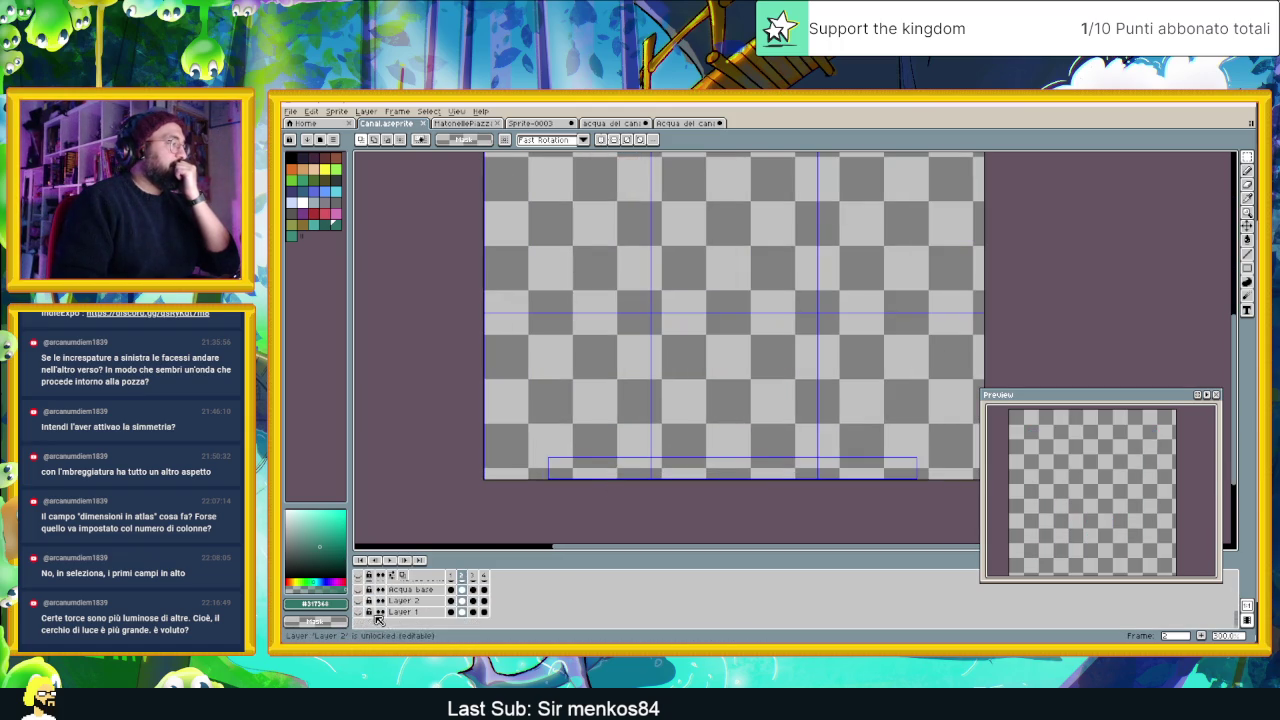
pyautogui.click(359, 590)
pyautogui.scroll(-2, 721, 313)
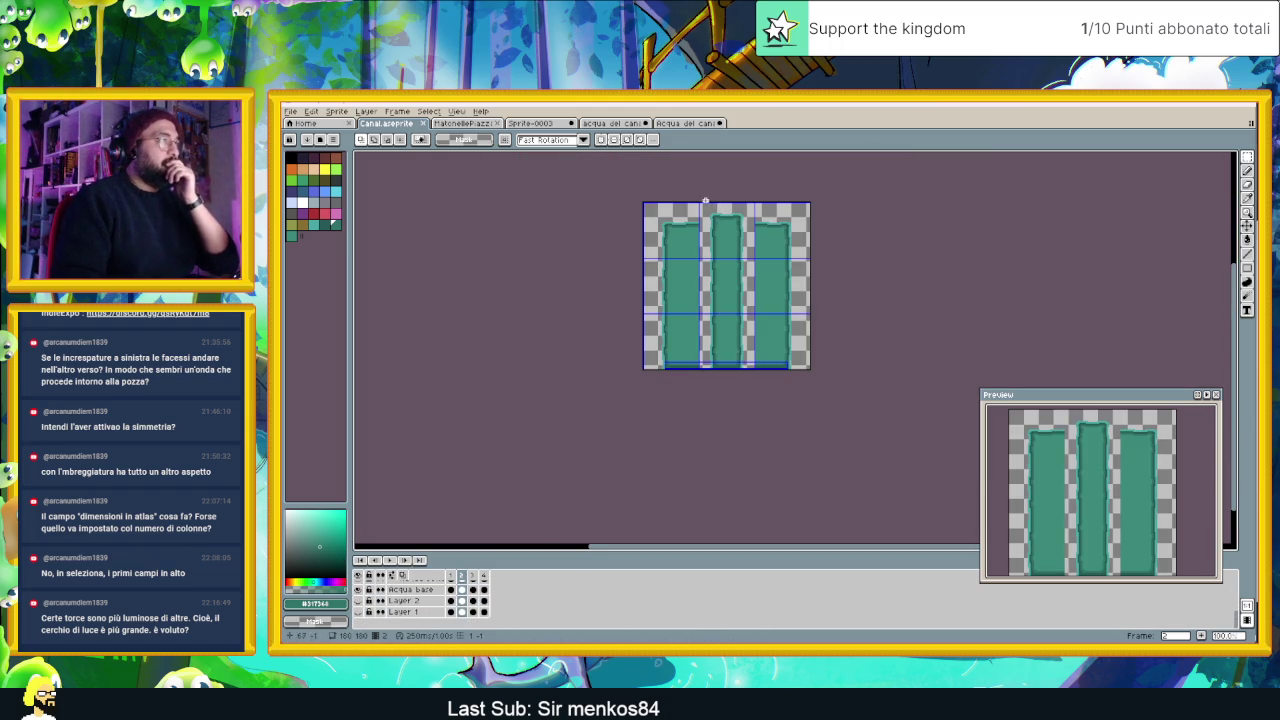
pyautogui.scroll(1, 386, 601)
pyautogui.click(362, 612)
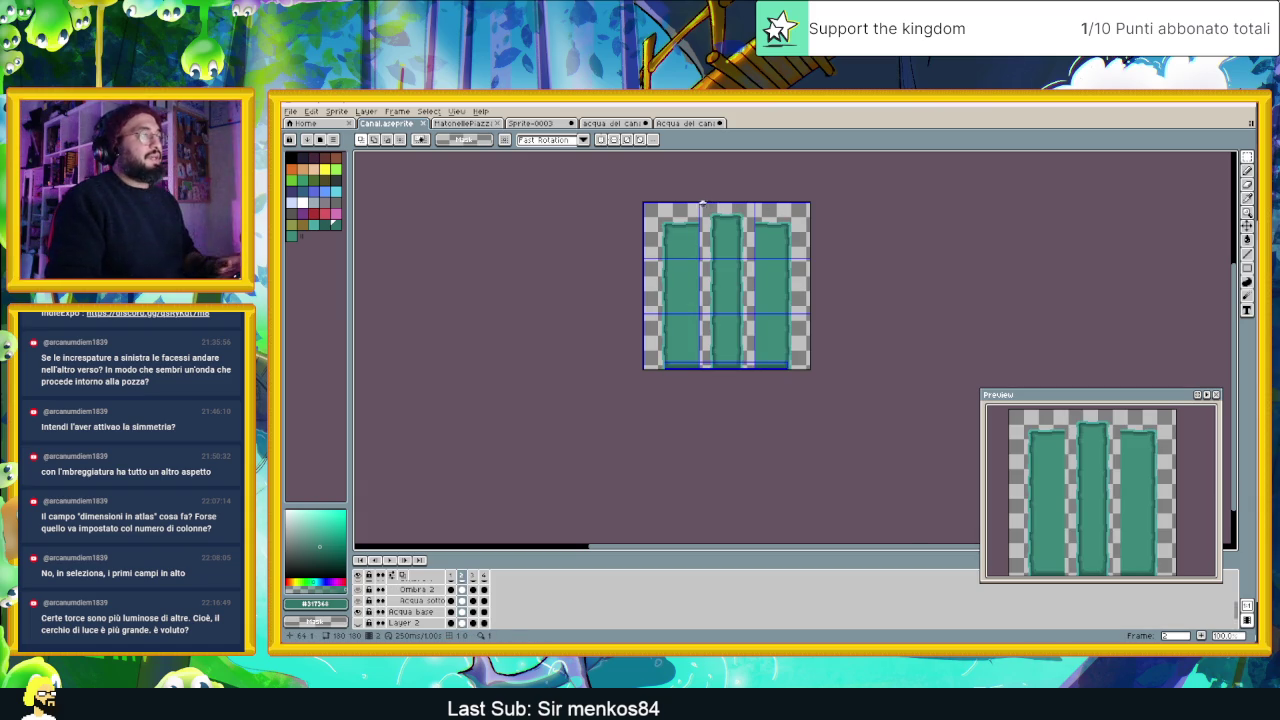
pyautogui.scroll(1, 700, 206)
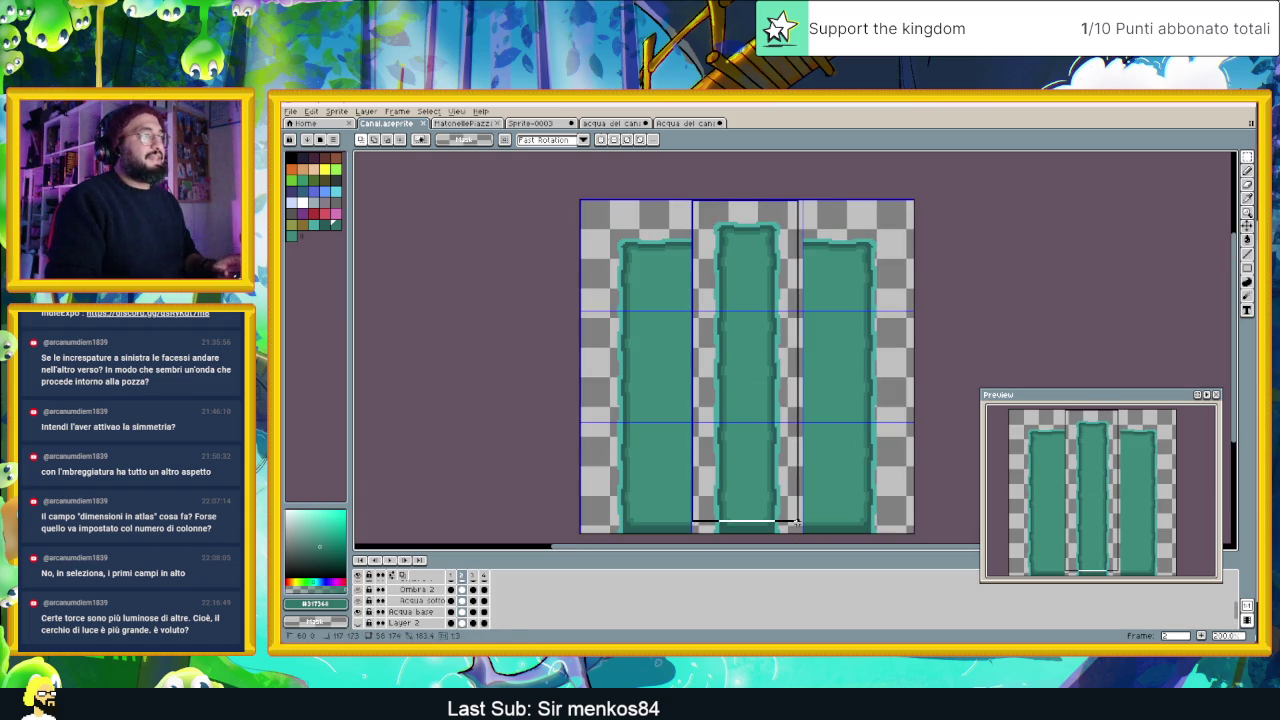
pyautogui.moveTo(693, 203); pyautogui.dragTo(801, 541)
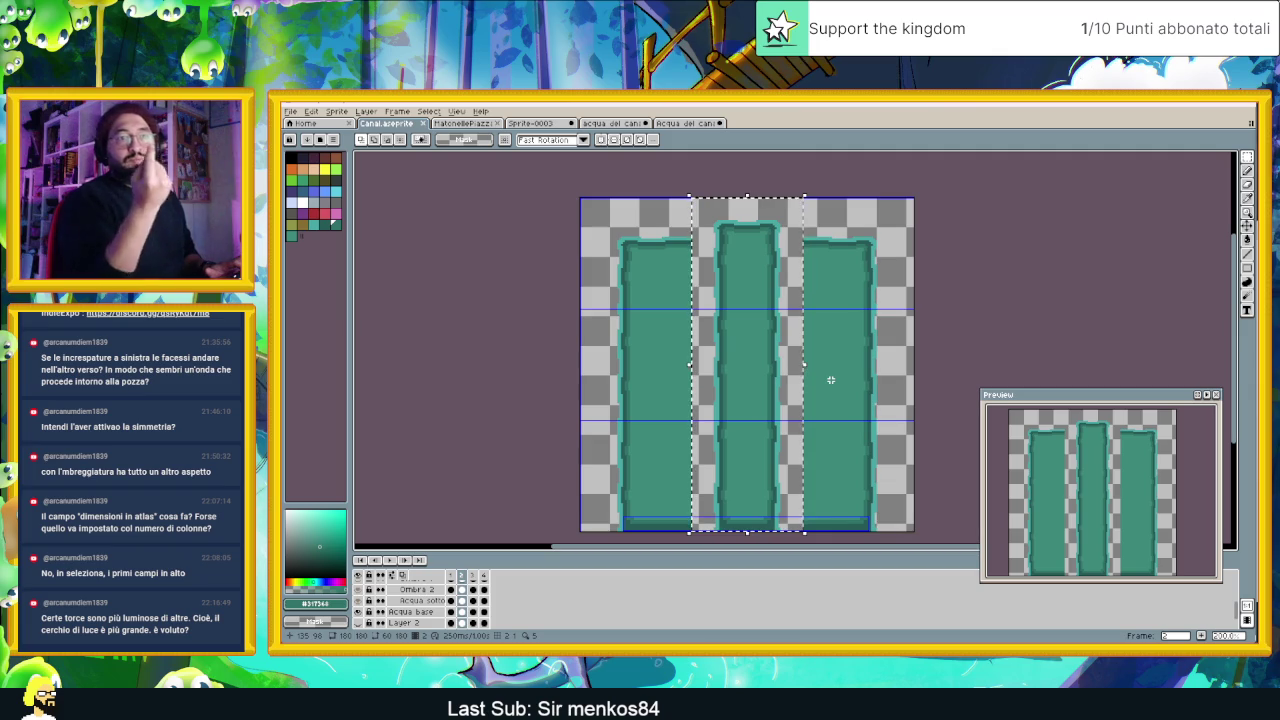
# - On the wide water sheet, cancel an accidental move of Layer 2's columns
pyautogui.click(690, 123)
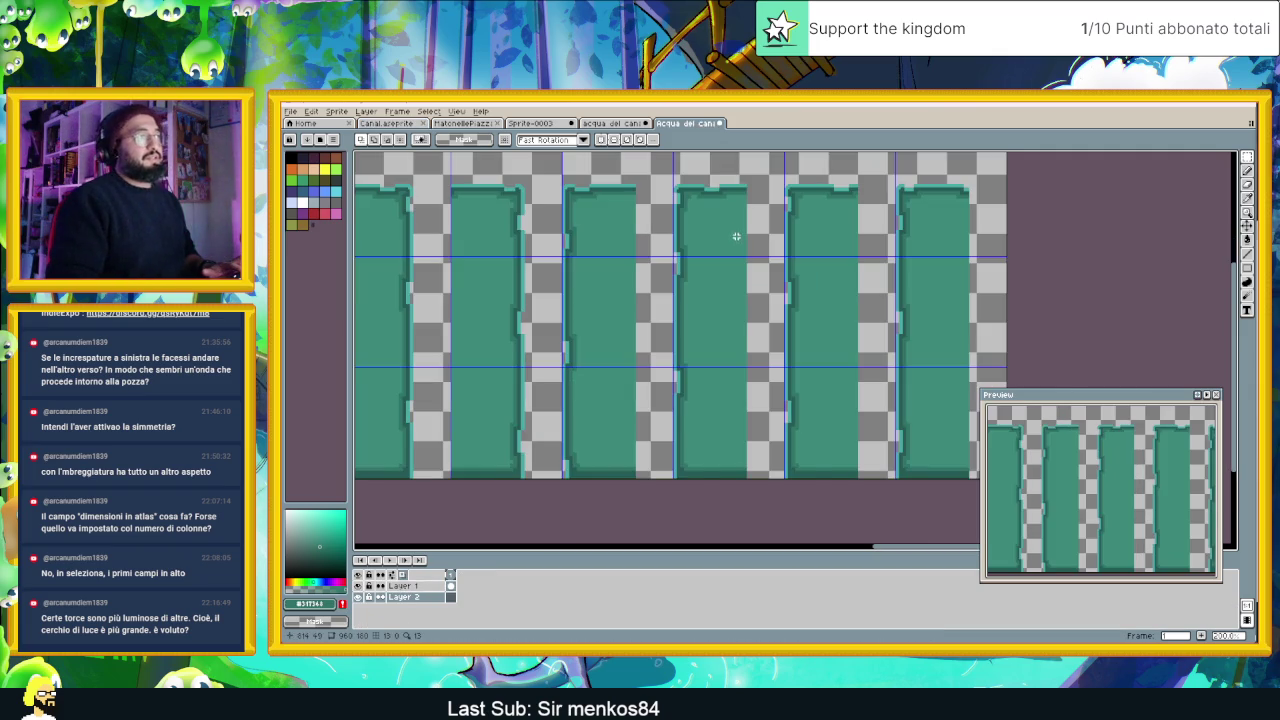
pyautogui.scroll(-1, 730, 247)
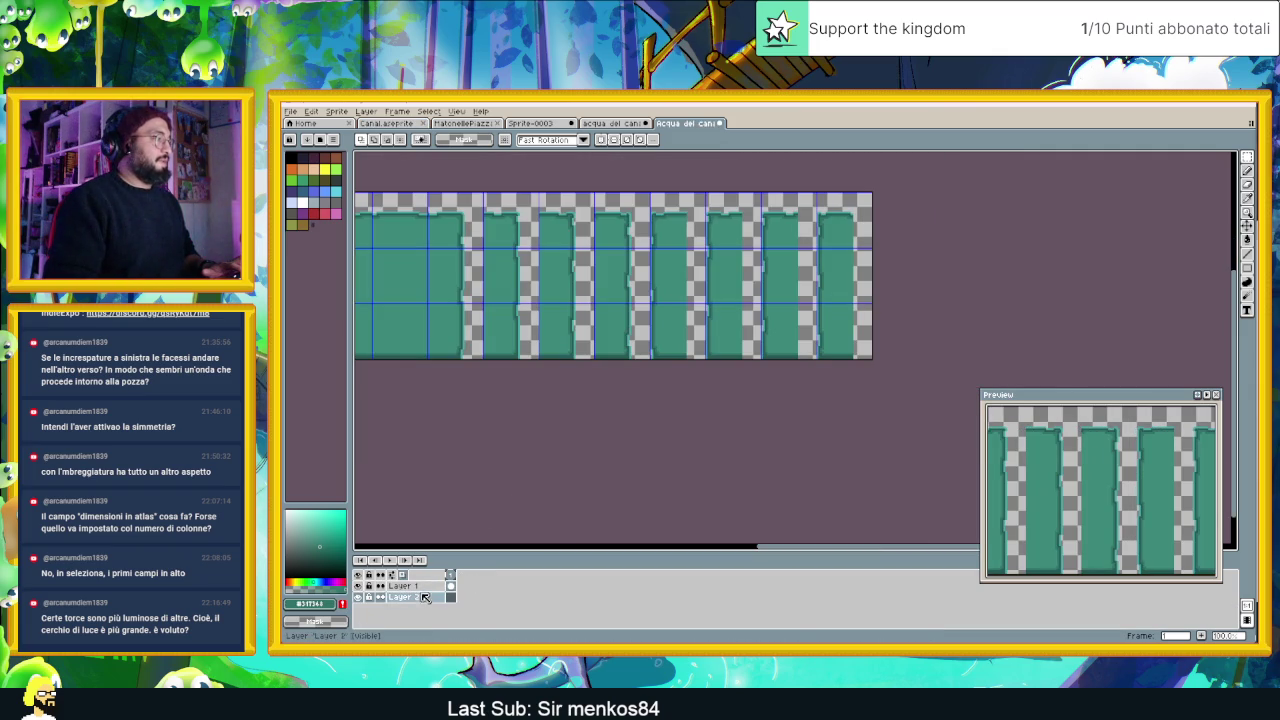
pyautogui.click(425, 598)
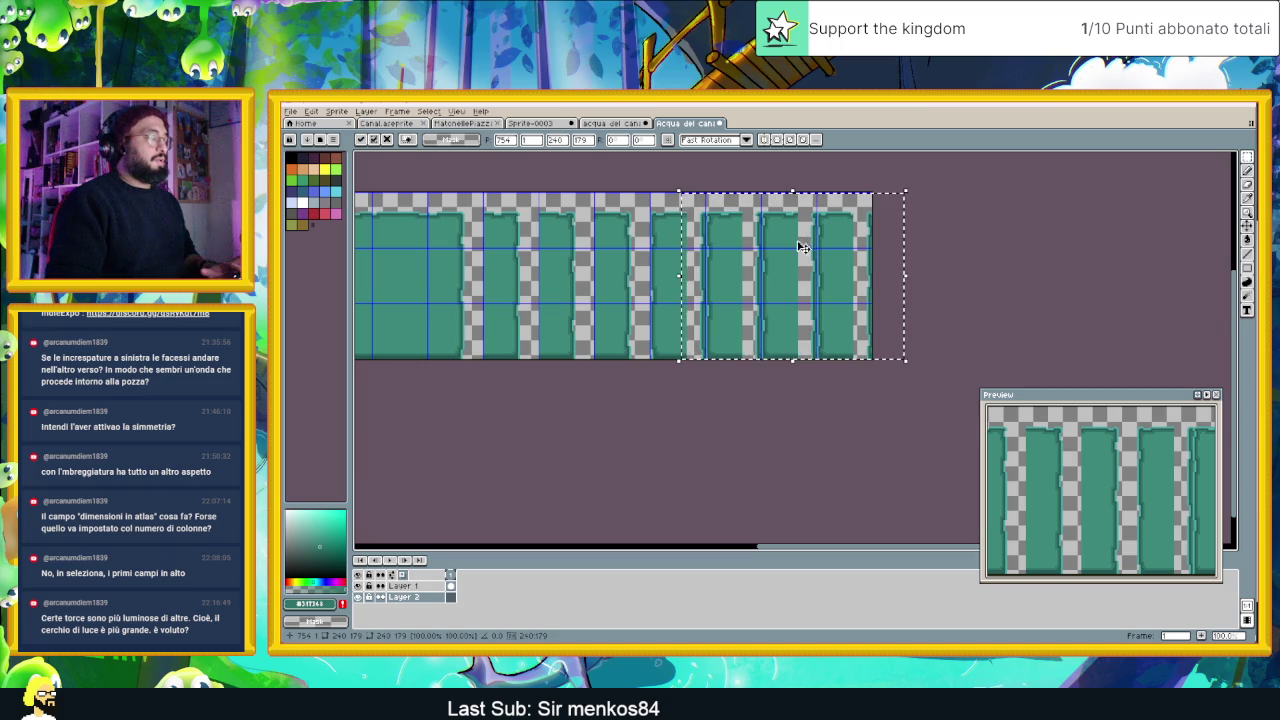
pyautogui.hotkey('ctrl', 'd')
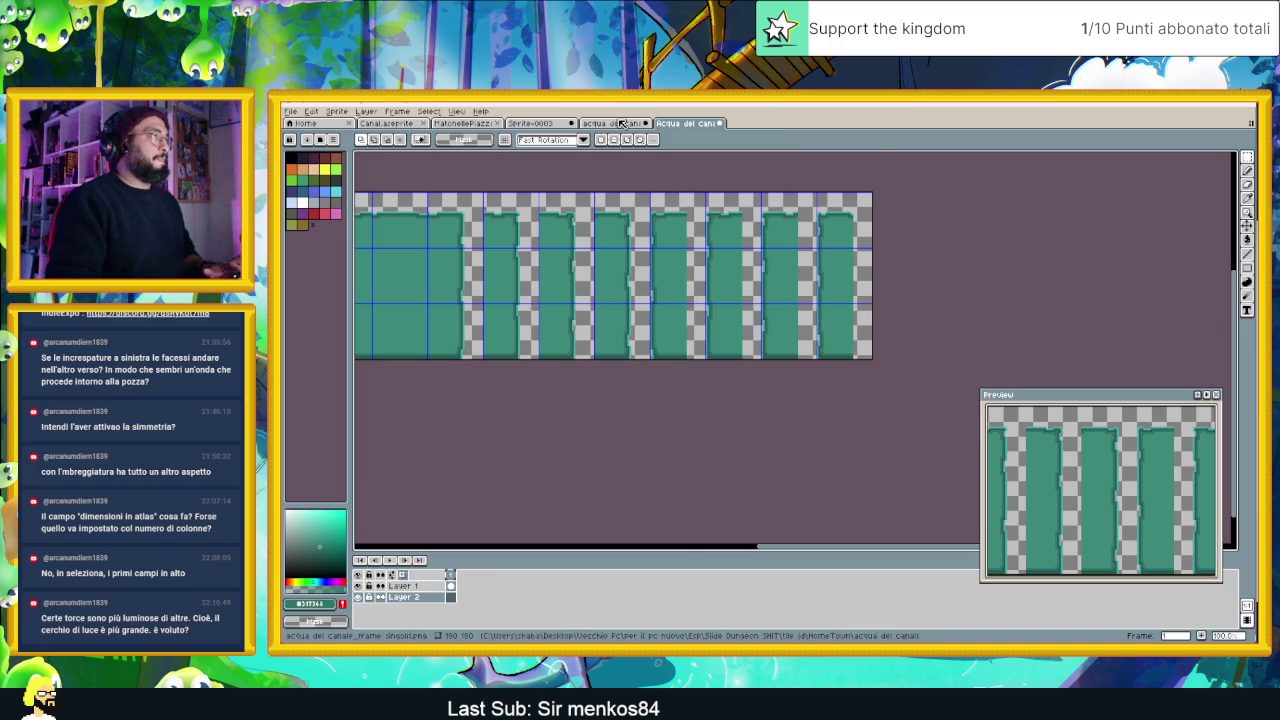
# - Reorder the sprite tabs so Canal sits beside the wide sheet, with Acqua base active
pyautogui.click(623, 122)
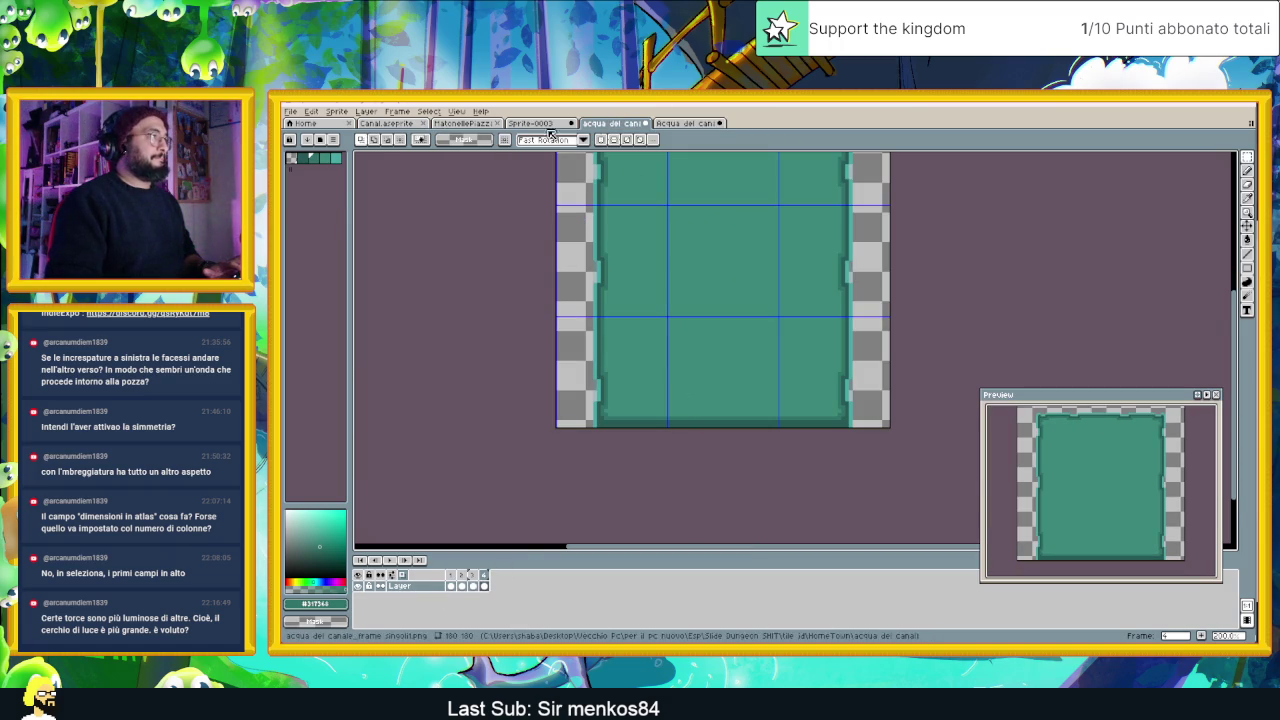
pyautogui.click(541, 124)
pyautogui.click(455, 123)
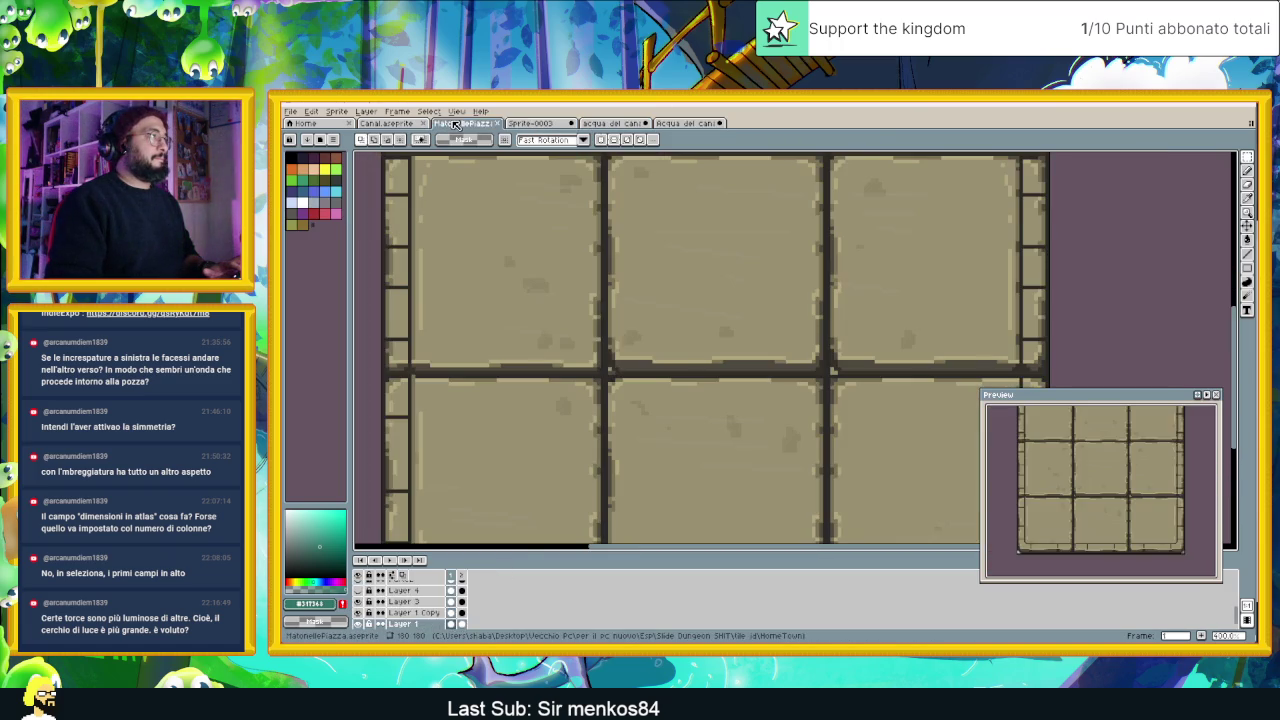
pyautogui.moveTo(393, 124); pyautogui.dragTo(610, 123)
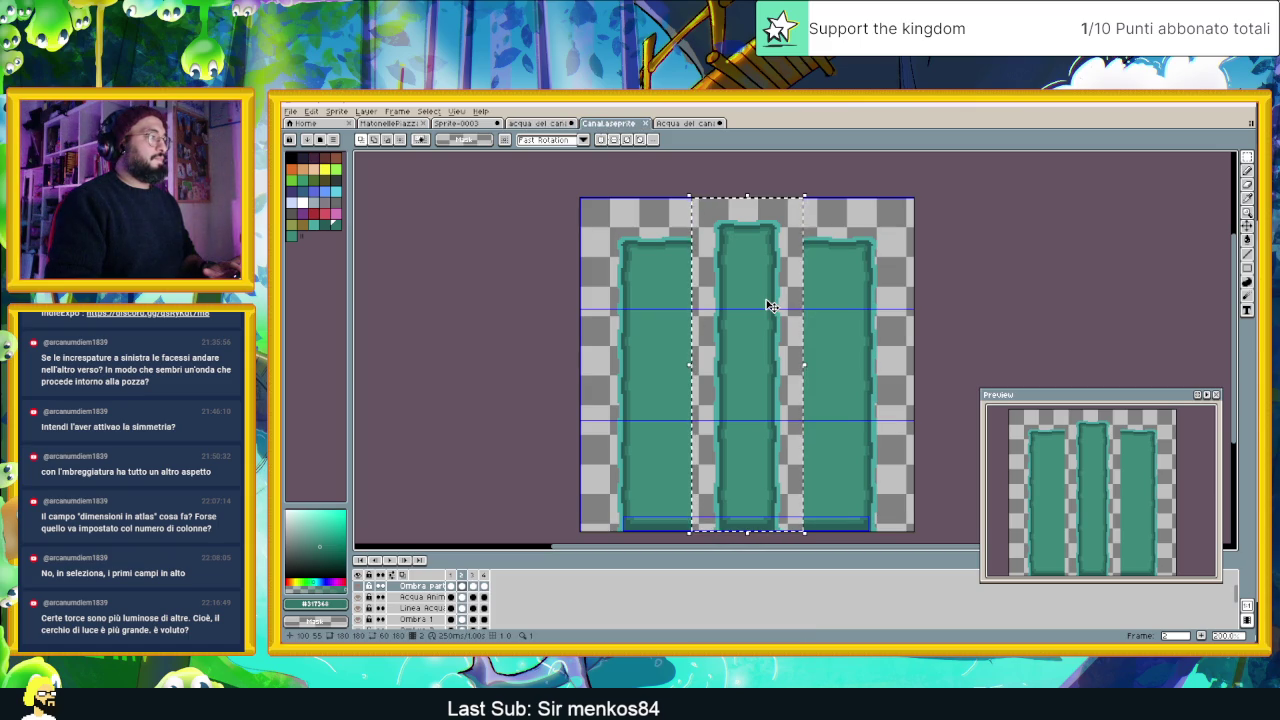
pyautogui.scroll(-3, 466, 595)
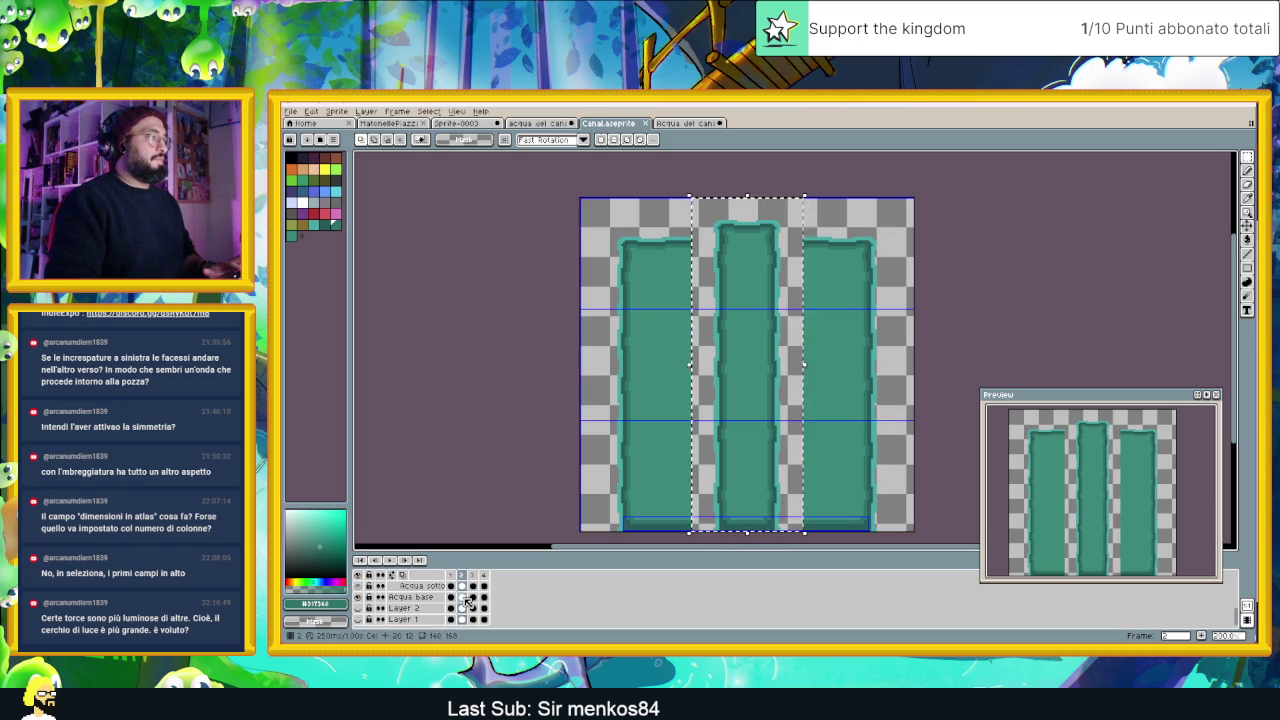
pyautogui.click(463, 597)
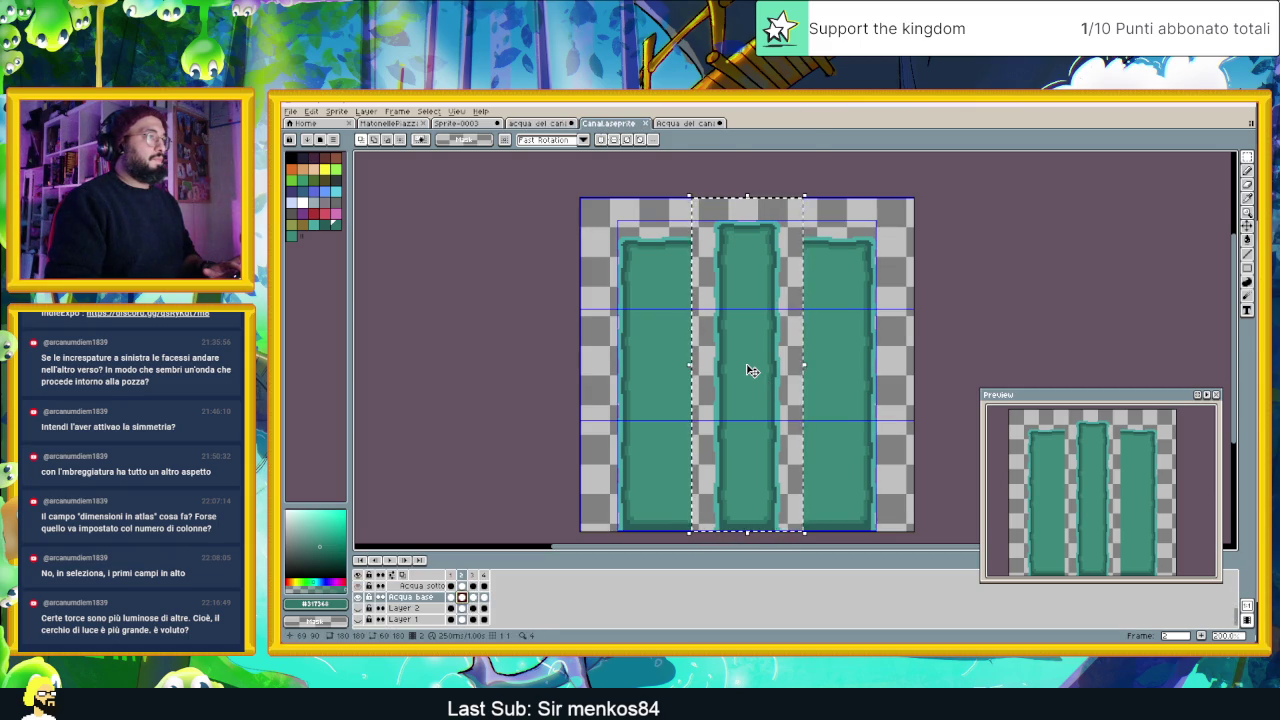
pyautogui.click(690, 123)
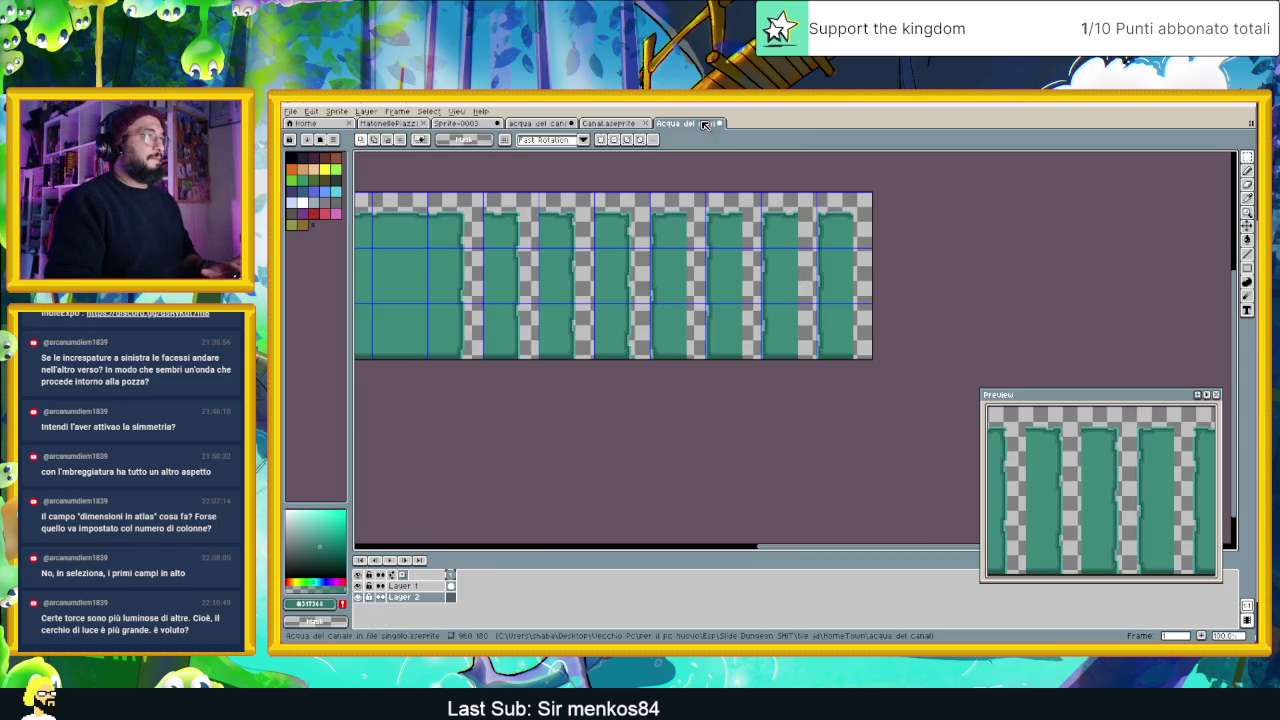
# - Paste the raised-top water column and align it over a column slot in the 960×180 sheet
pyautogui.hotkey('ctrl', 'v')
pyautogui.moveTo(799, 237)
pyautogui.mouseDown()
pyautogui.moveTo(630, 230)
pyautogui.moveTo(687, 232)
pyautogui.mouseUp()
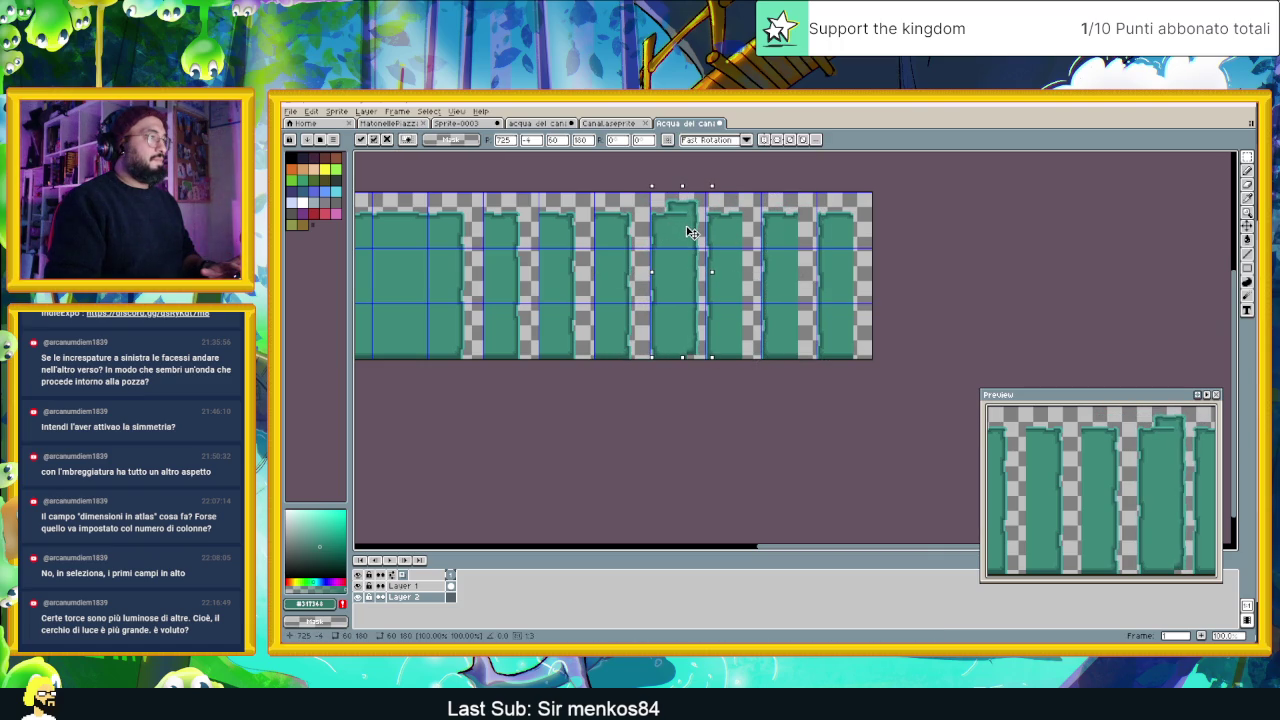
pyautogui.scroll(2, 684, 220)
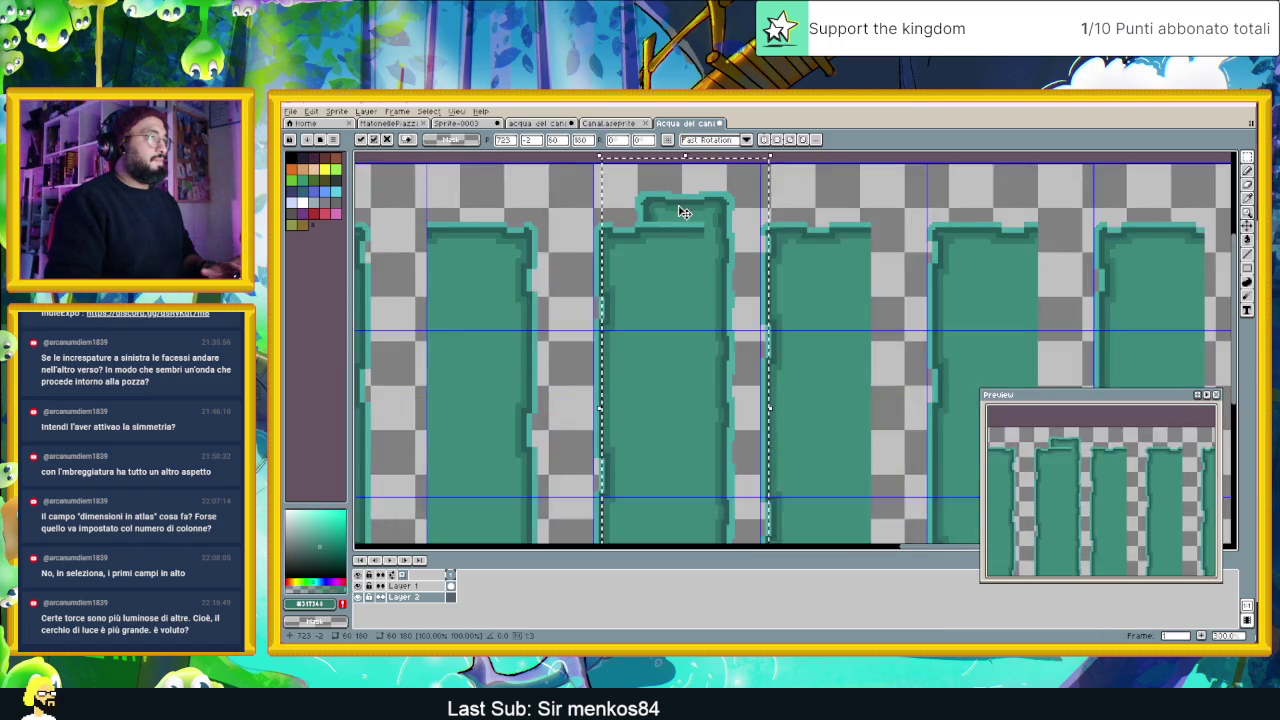
pyautogui.scroll(1, 686, 214)
pyautogui.moveTo(688, 208); pyautogui.dragTo(698, 290)
pyautogui.scroll(-1, 698, 290)
pyautogui.scroll(-1, 690, 310)
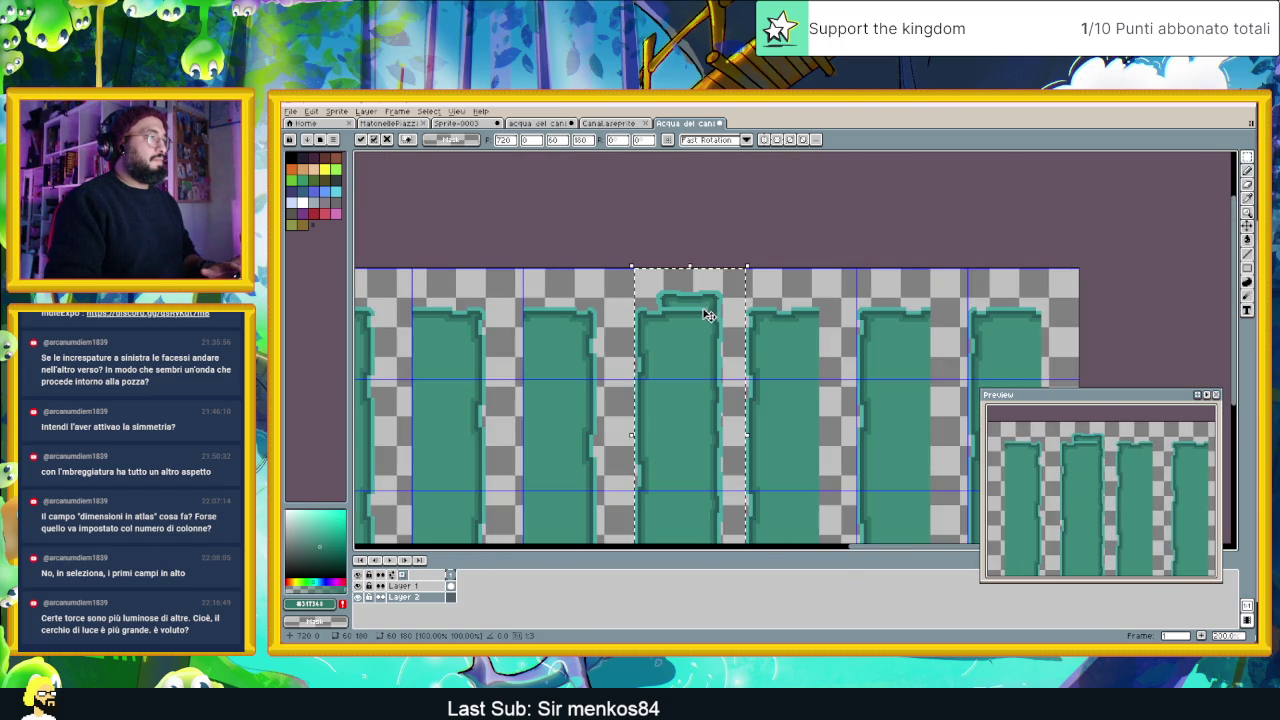
pyautogui.moveTo(677, 330); pyautogui.dragTo(640, 289)
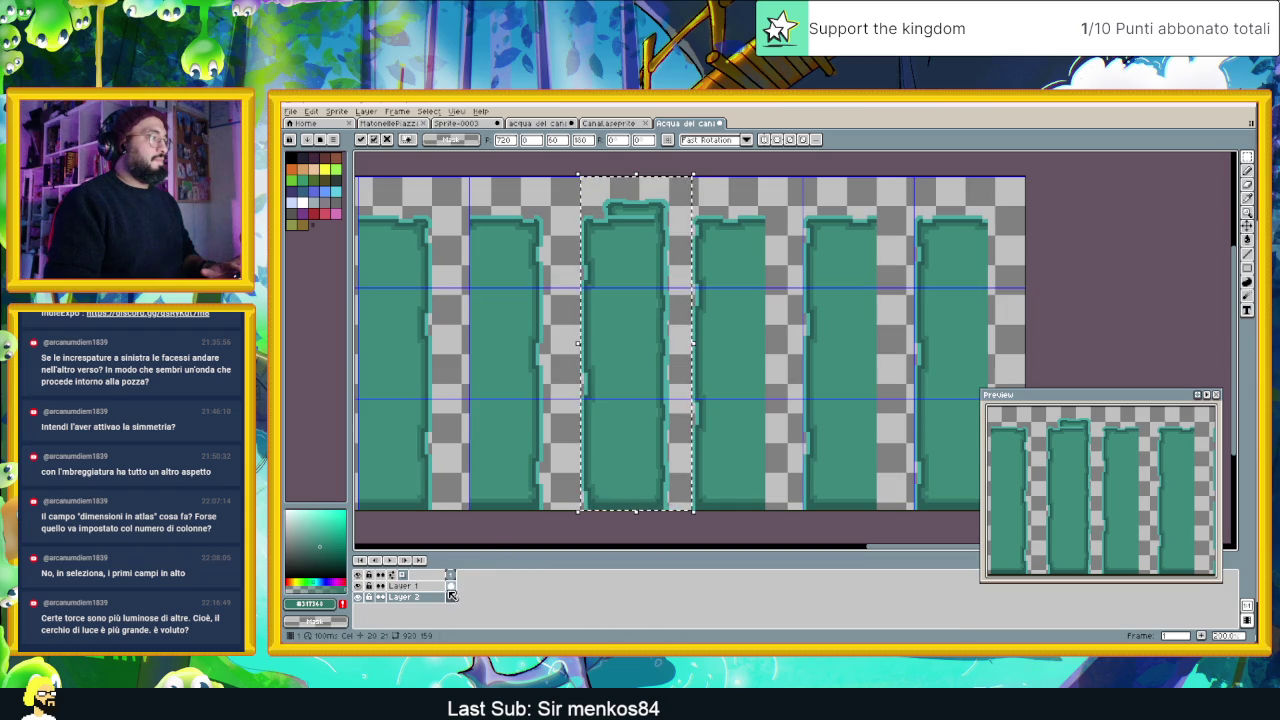
pyautogui.hotkey('ctrl', 'd')
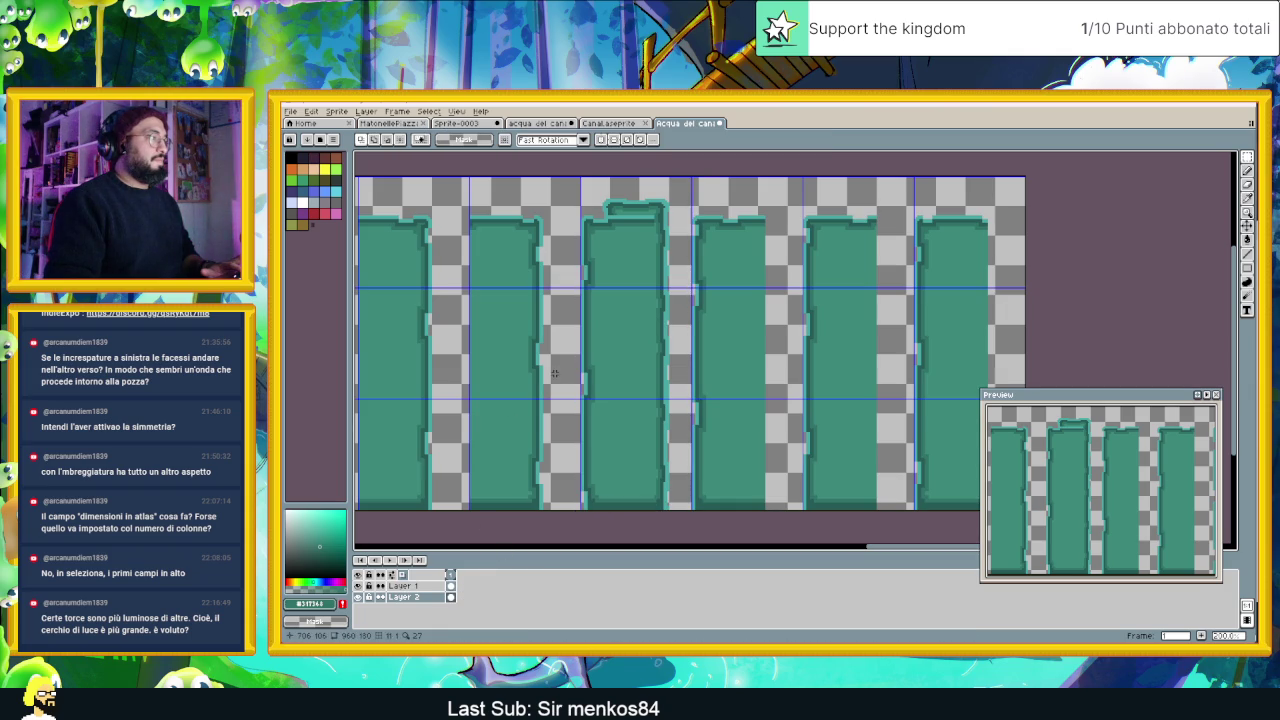
# - Lower Layer 2's opacity to about half in its layer properties
pyautogui.doubleClick(435, 597)
pyautogui.click(788, 399)
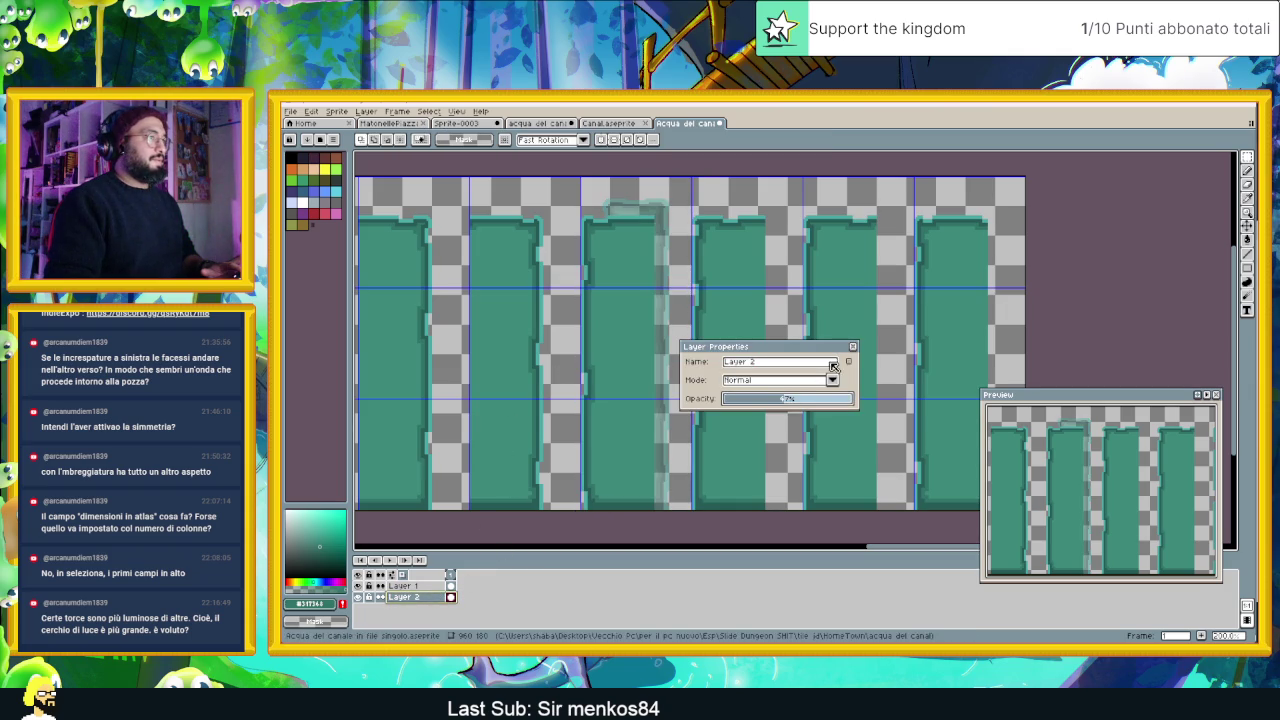
pyautogui.click(853, 349)
# - Shift the columns from the faded one rightward a little right, plus a one-pixel nudge
pyautogui.hscroll(2, 793, 318)
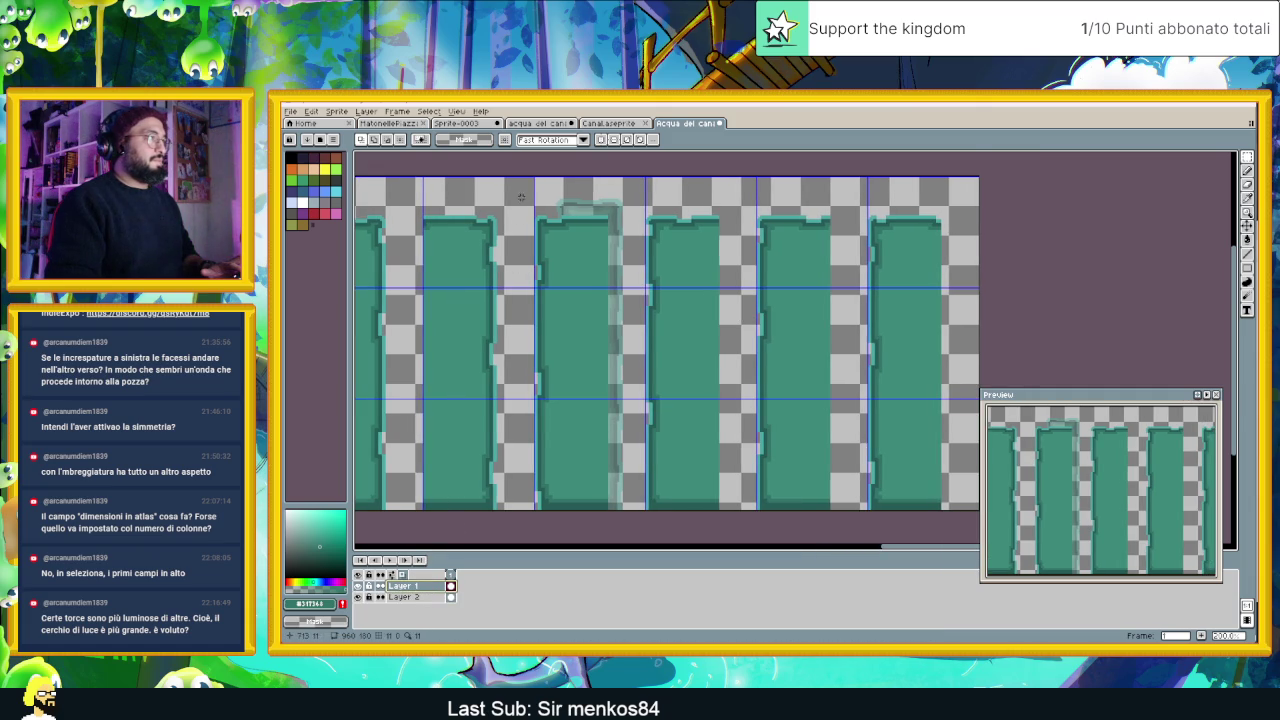
pyautogui.moveTo(521, 199); pyautogui.dragTo(975, 520)
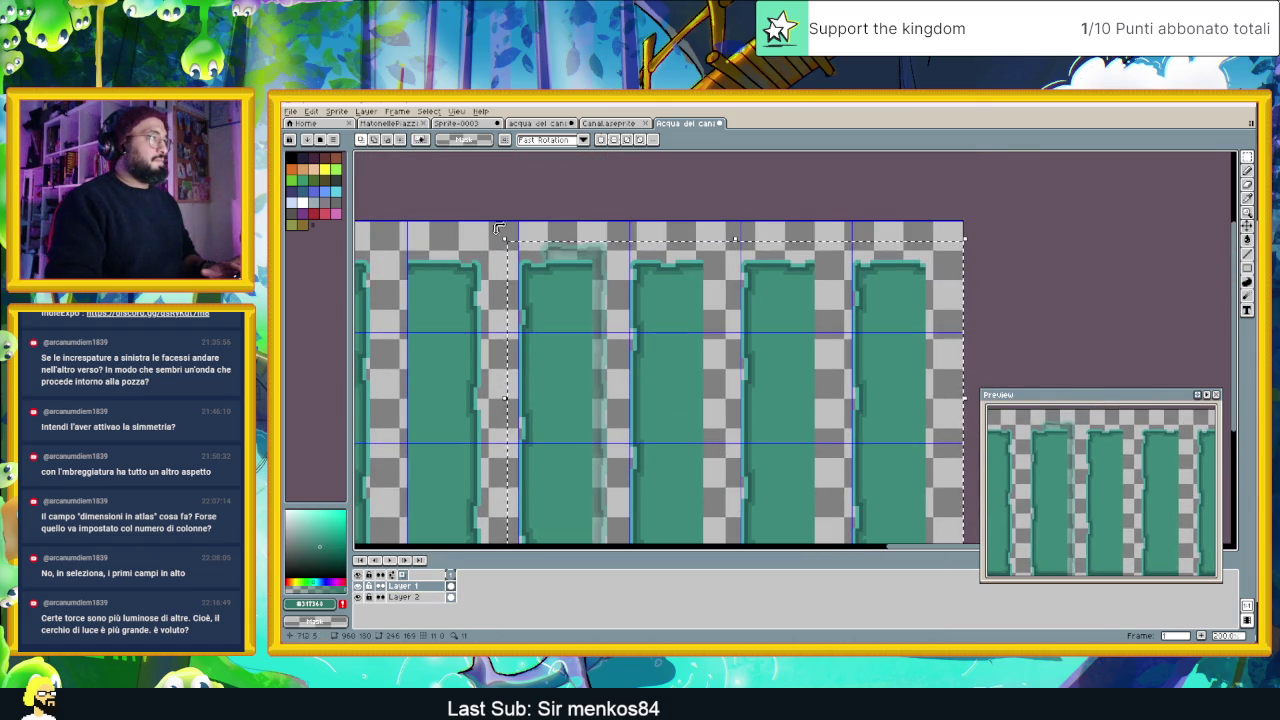
pyautogui.scroll(-2, 575, 320)
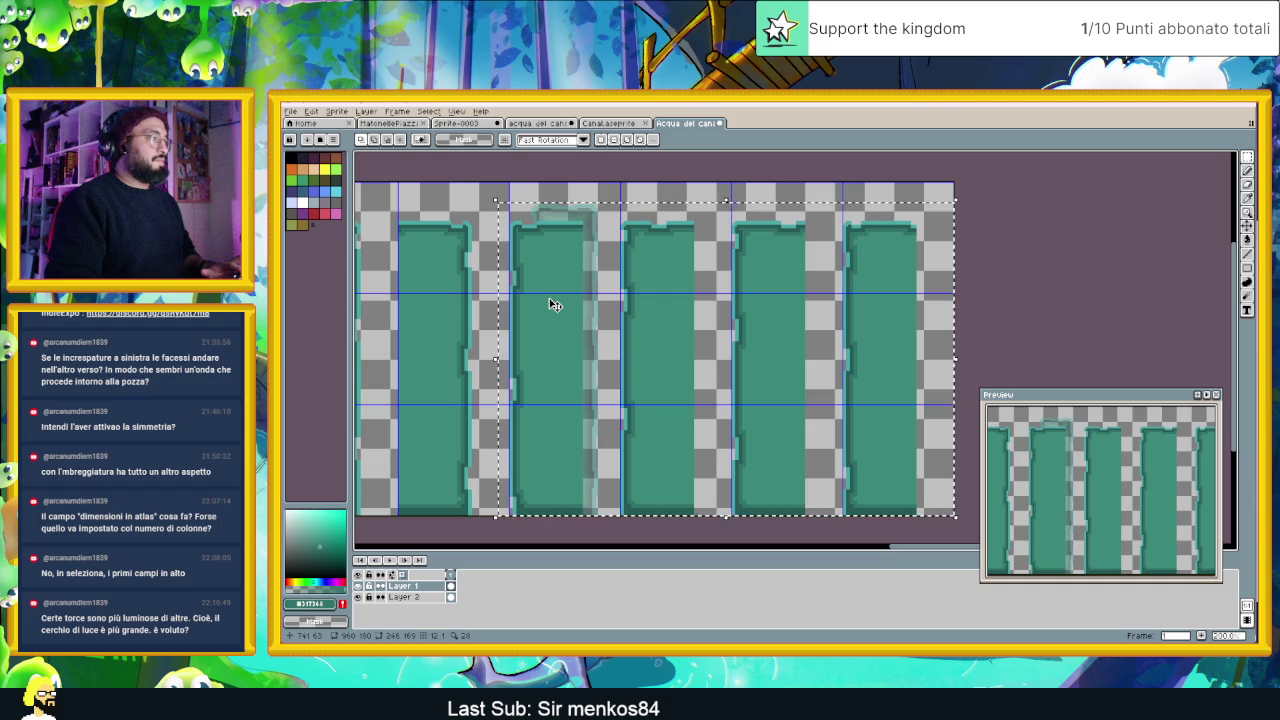
pyautogui.moveTo(555, 305); pyautogui.dragTo(573, 306)
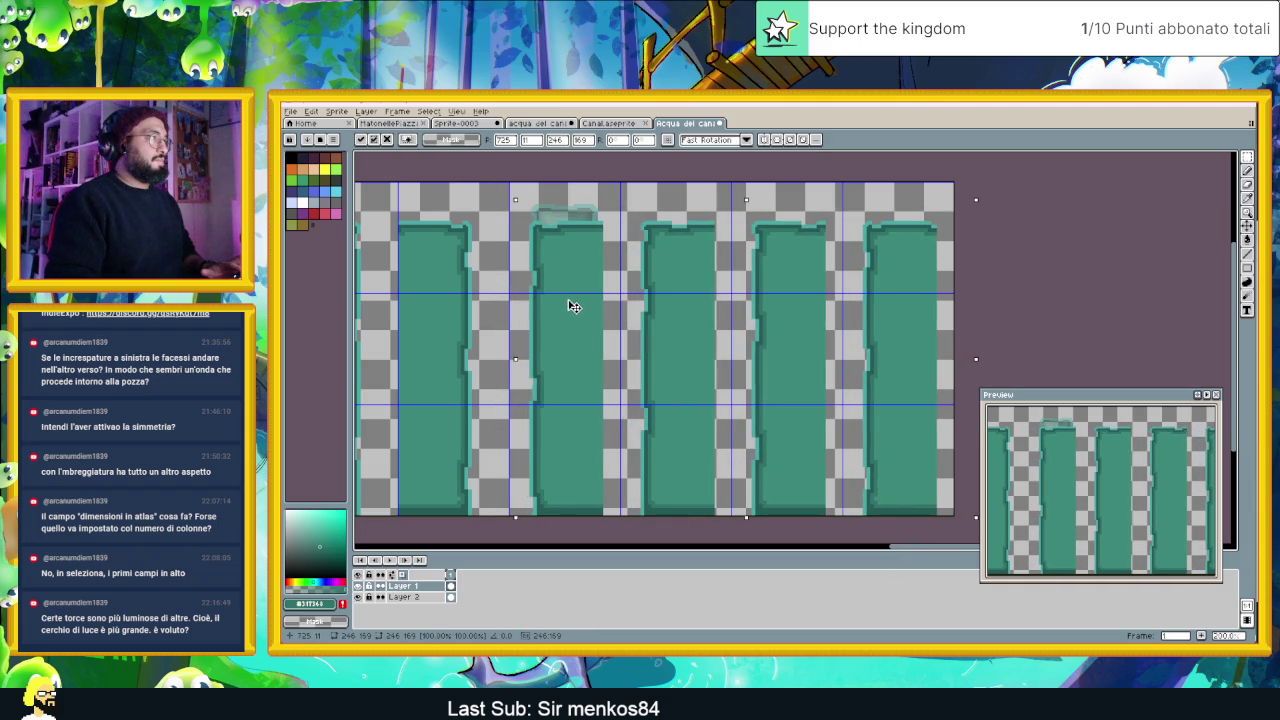
pyautogui.scroll(2, 525, 232)
pyautogui.scroll(2, 528, 229)
pyautogui.scroll(3, 560, 238)
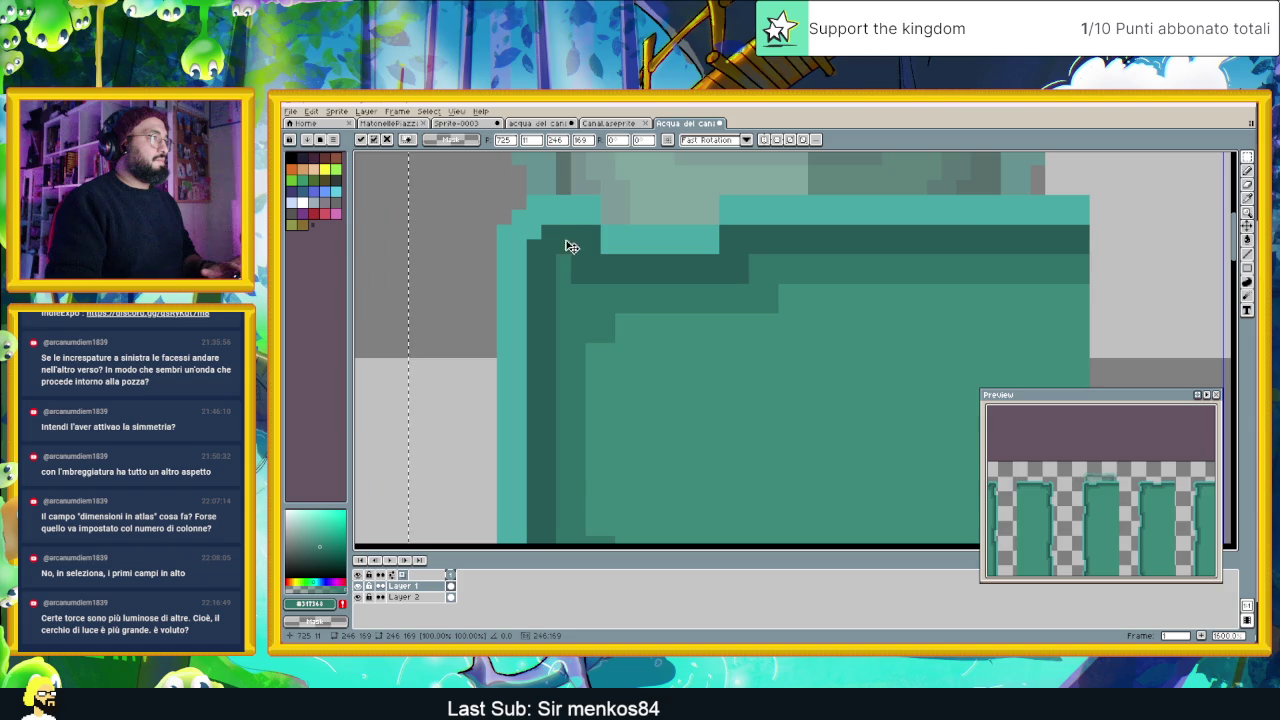
pyautogui.press('Right')
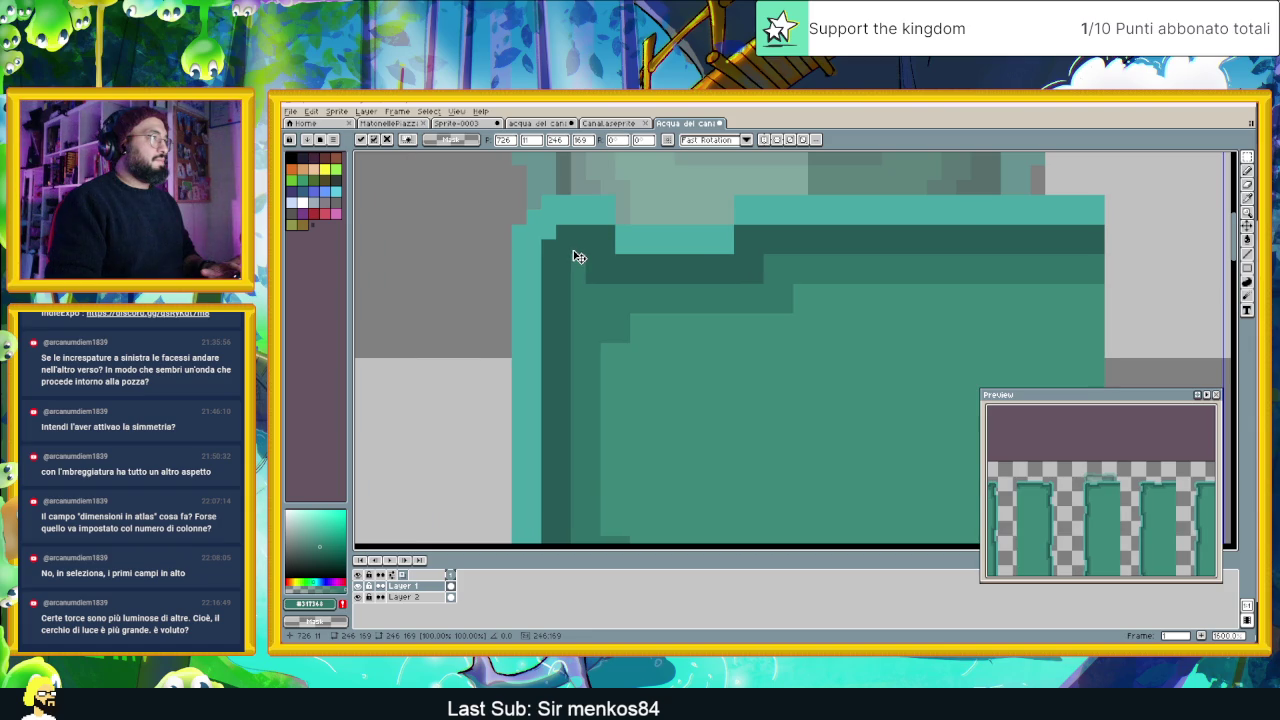
pyautogui.scroll(-1, 576, 257)
pyautogui.scroll(-2, 576, 259)
pyautogui.scroll(-2, 576, 263)
pyautogui.scroll(-1, 576, 265)
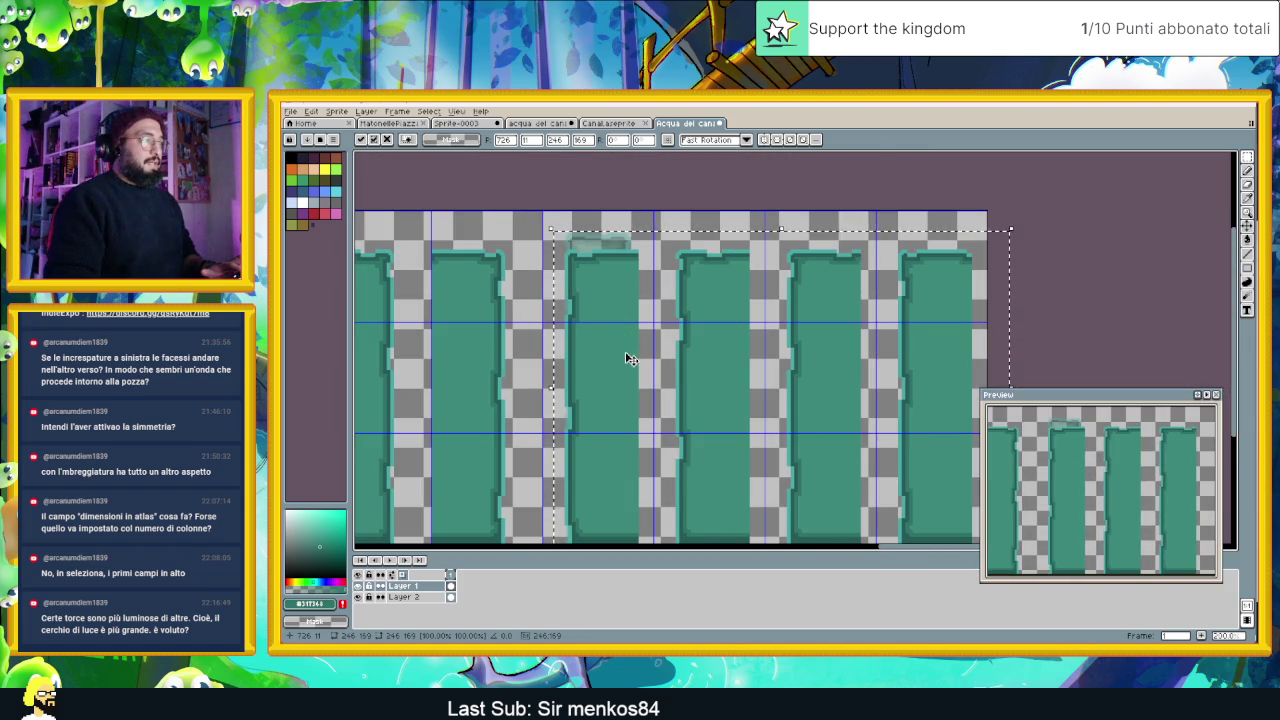
pyautogui.moveTo(628, 357); pyautogui.dragTo(586, 297)
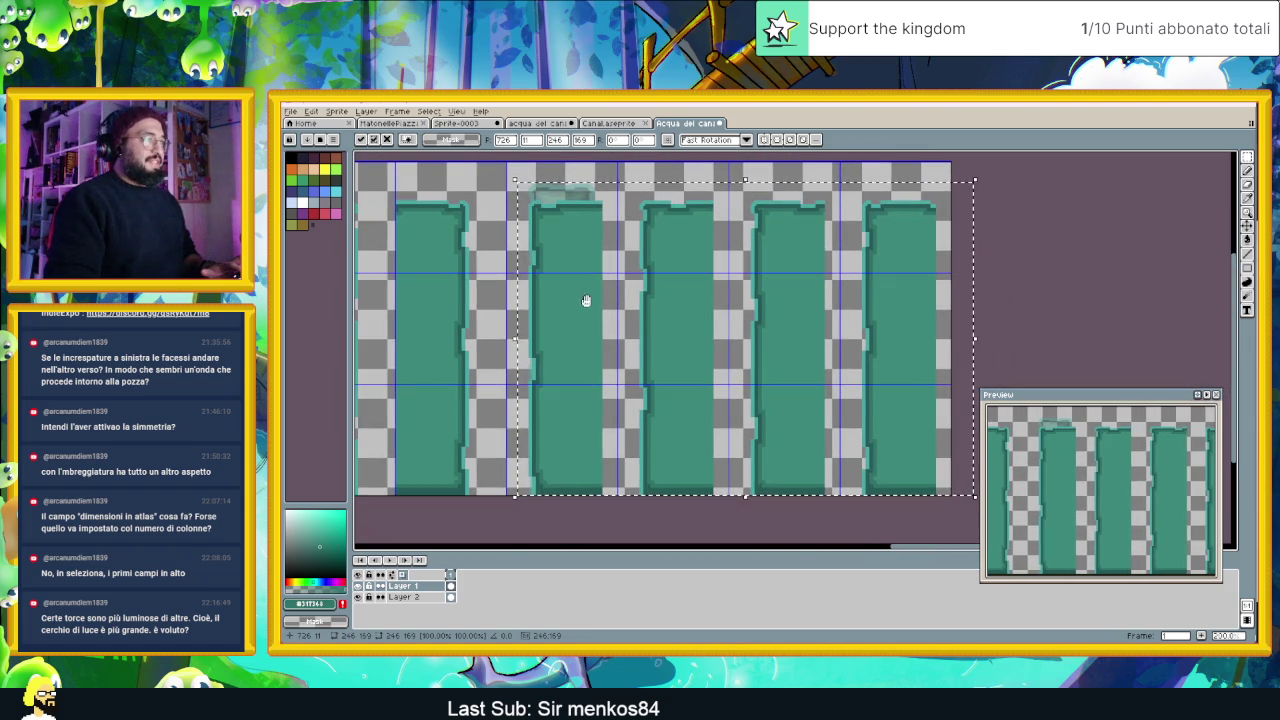
pyautogui.click(1008, 231)
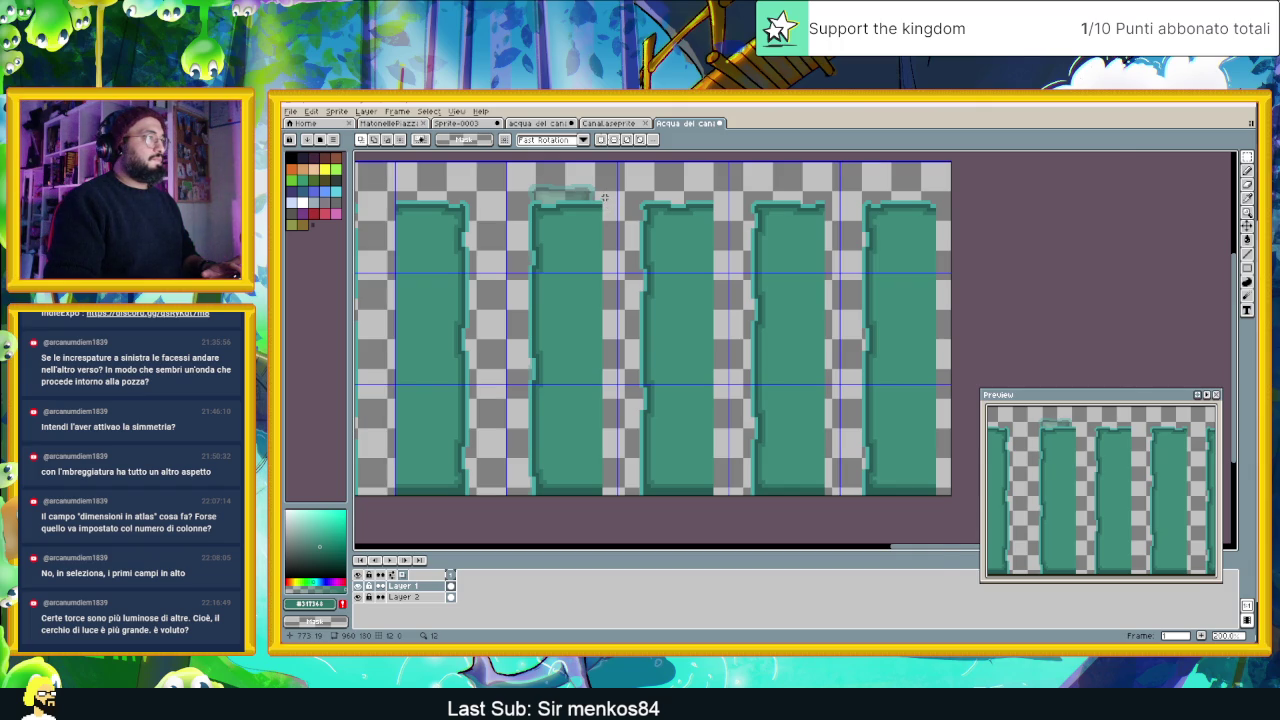
# - Bring up the right-click layer menu on Layer 1 in the Layers panel
pyautogui.scroll(1, 604, 197)
pyautogui.scroll(-3, 606, 195)
pyautogui.scroll(2, 616, 183)
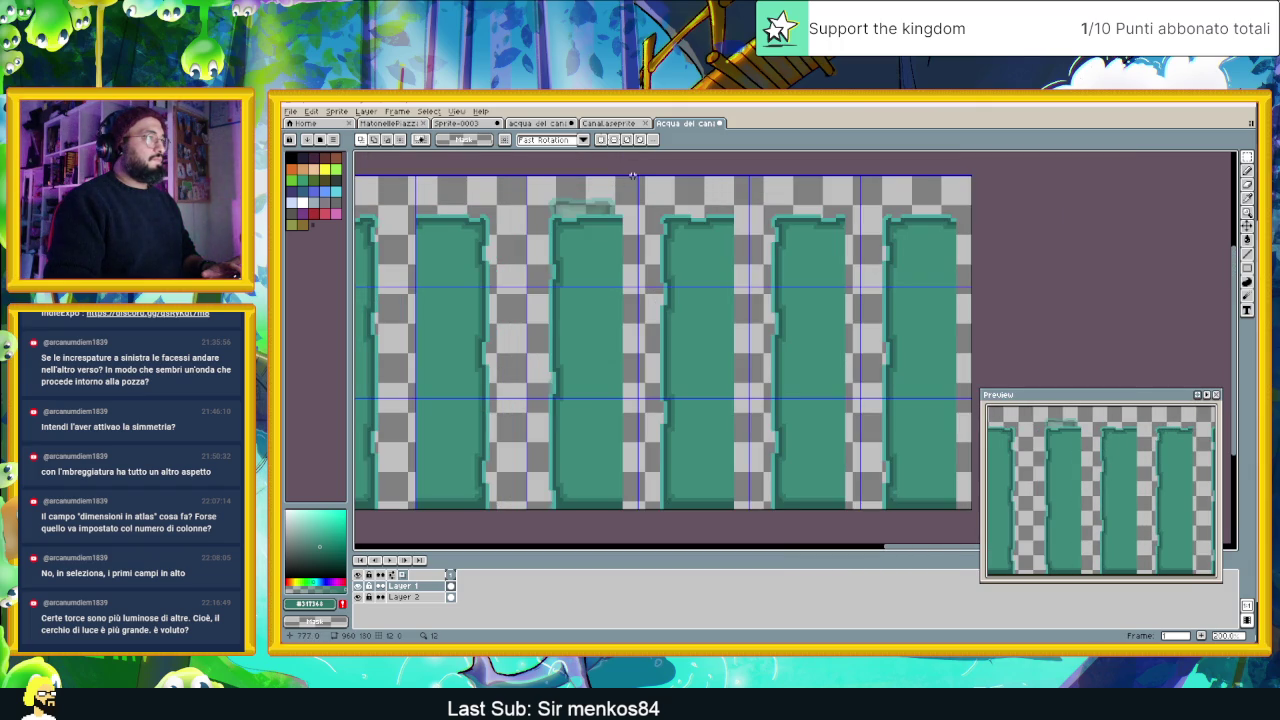
pyautogui.moveTo(606, 320); pyautogui.dragTo(581, 284)
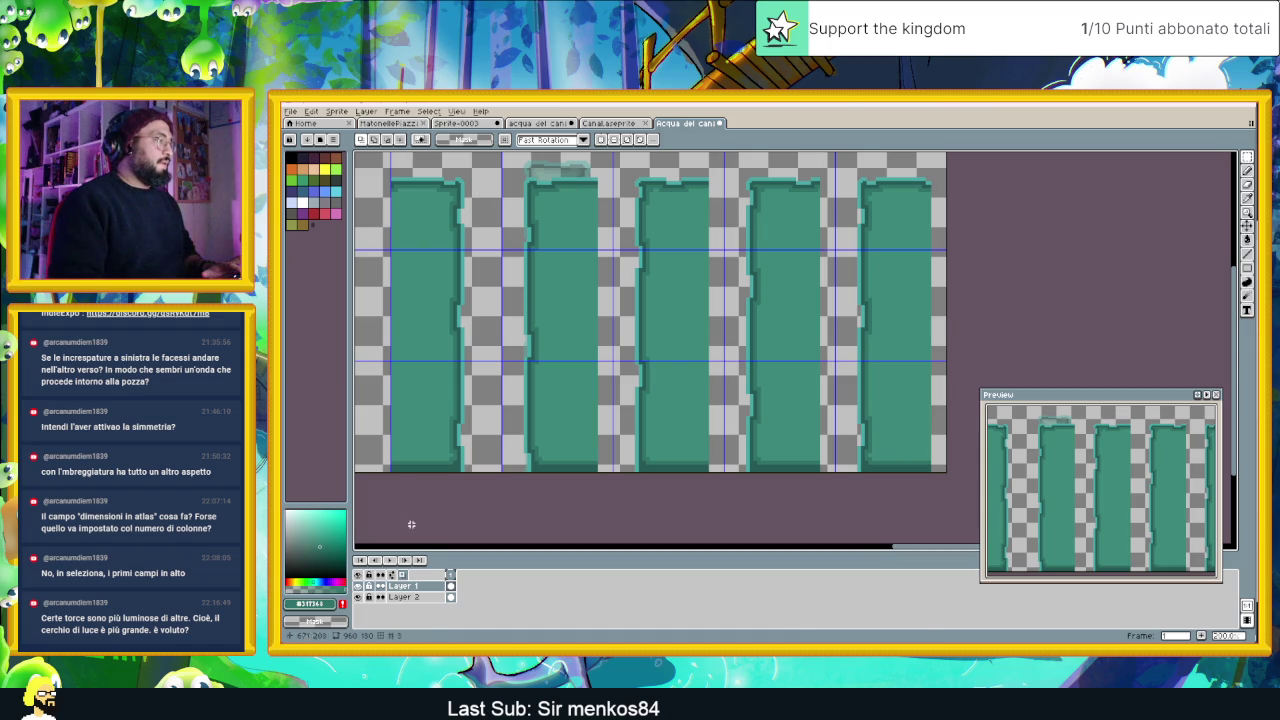
pyautogui.rightClick(421, 587)
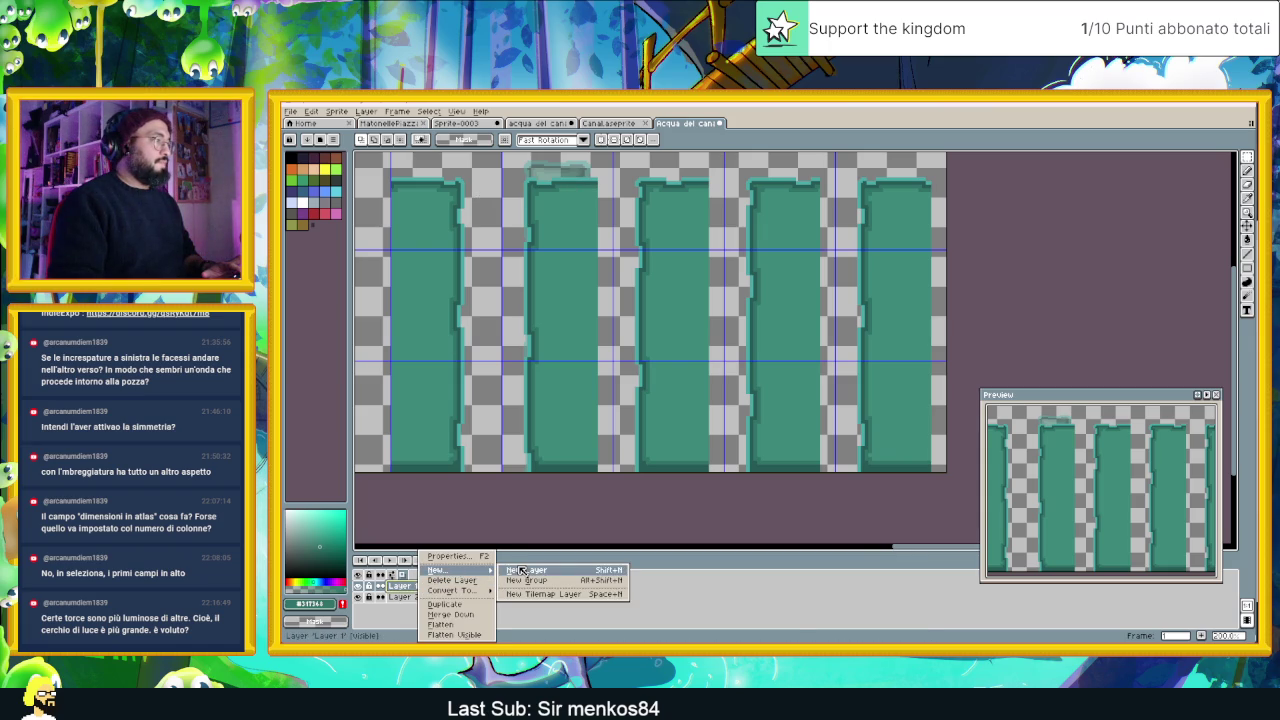
# - Add a new empty Layer 3, make Layer 1 active, and move the vertical guide left
pyautogui.click(522, 570)
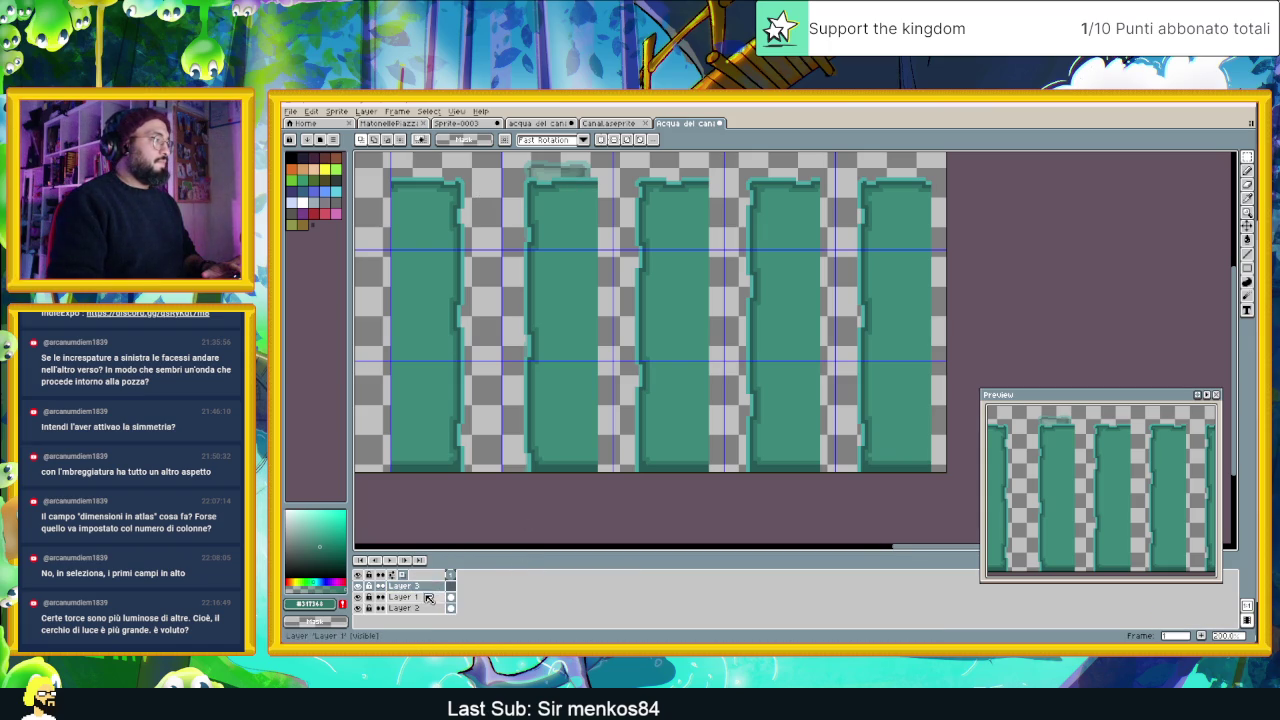
pyautogui.click(428, 597)
pyautogui.scroll(-1, 460, 300)
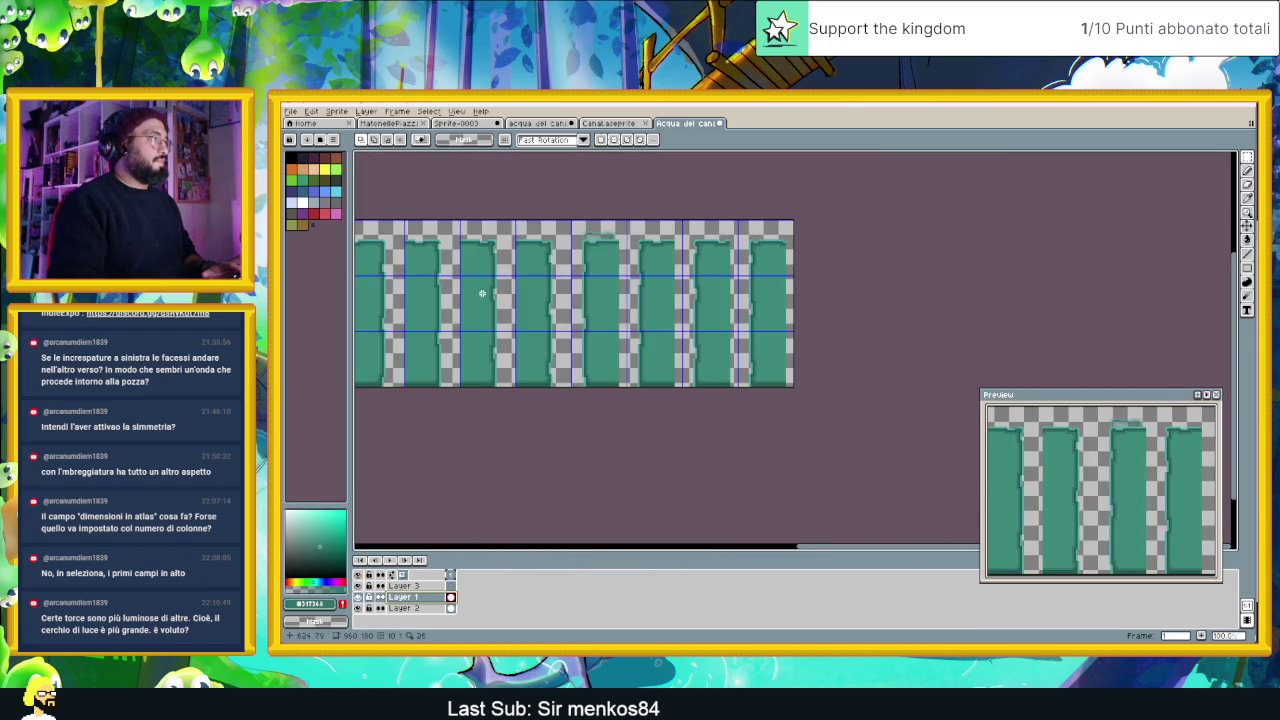
pyautogui.hscroll(-4, 482, 293)
pyautogui.hscroll(-1, 482, 293)
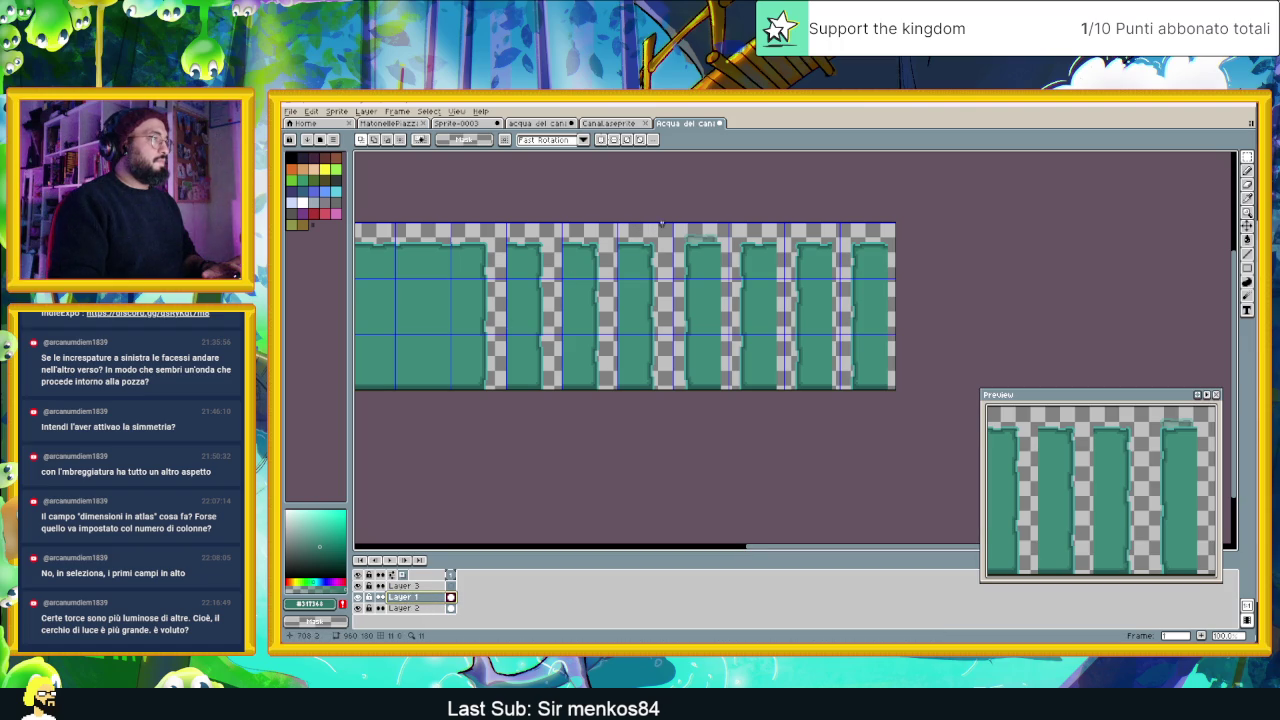
pyautogui.moveTo(673, 222); pyautogui.dragTo(451, 418)
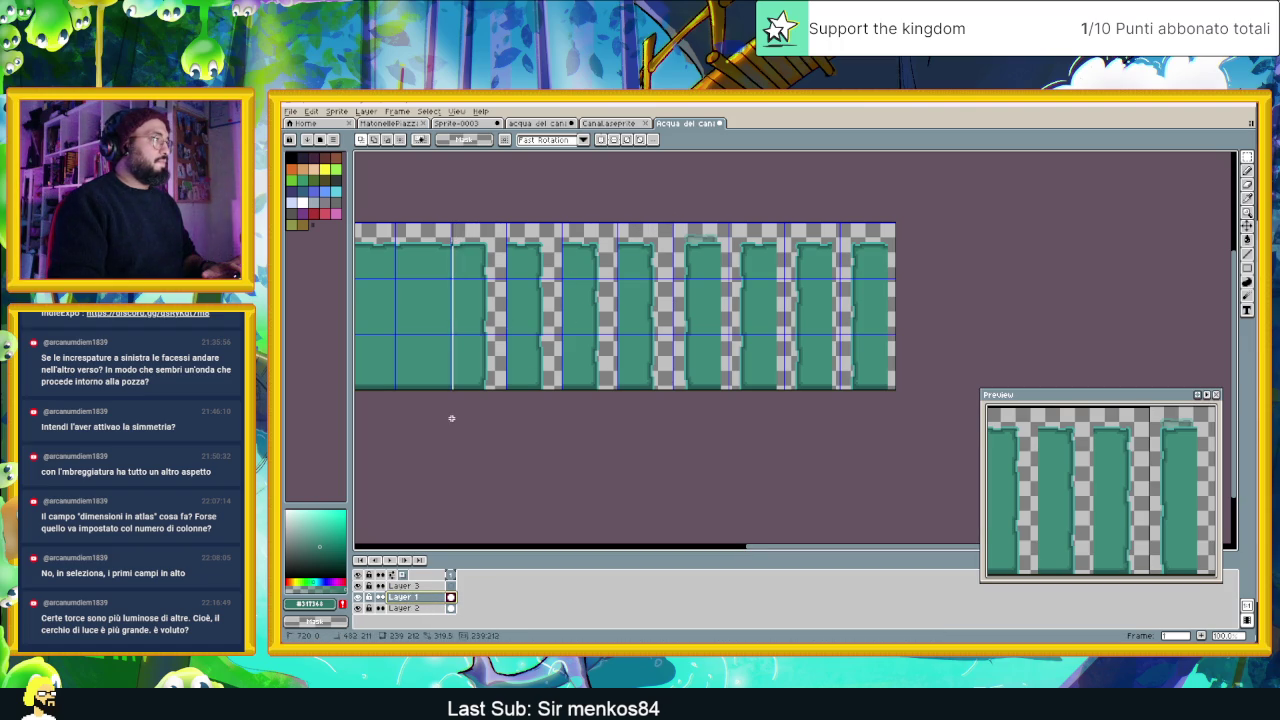
# - Select all of Layer 1 and shift the water columns right and down a few pixels
pyautogui.hotkey('ctrl', 'a')
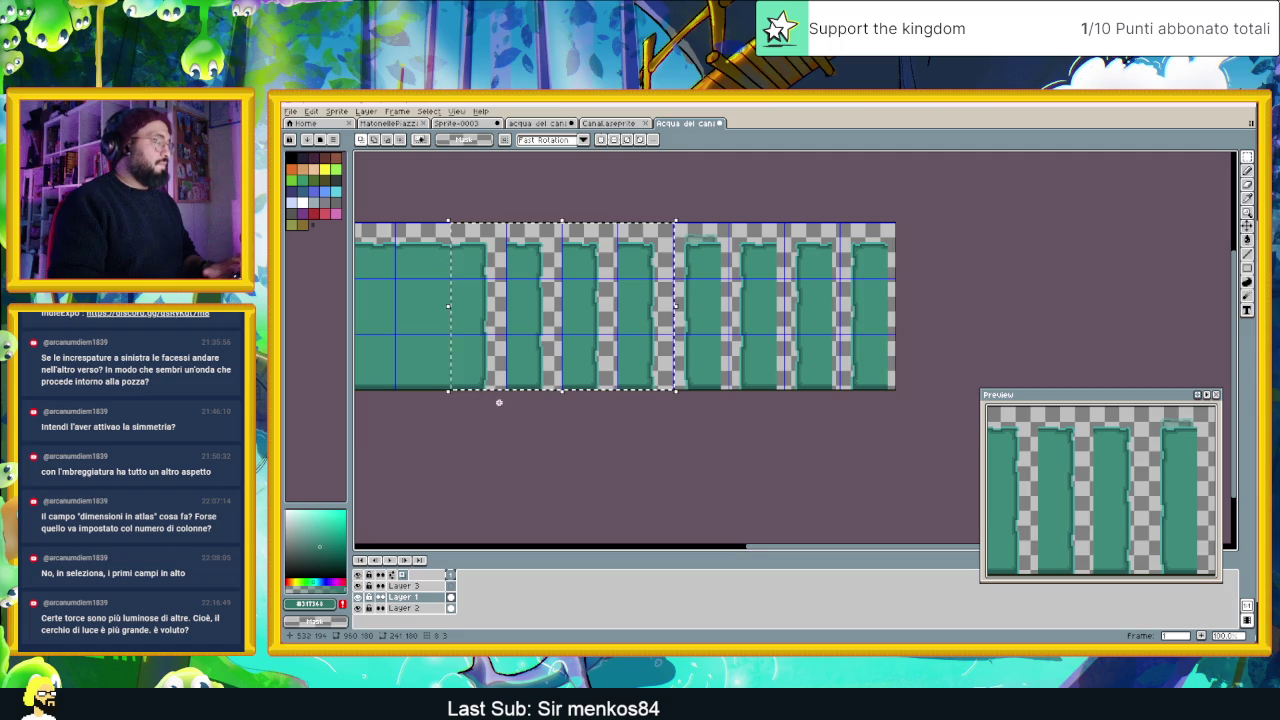
pyautogui.moveTo(726, 240); pyautogui.dragTo(767, 274)
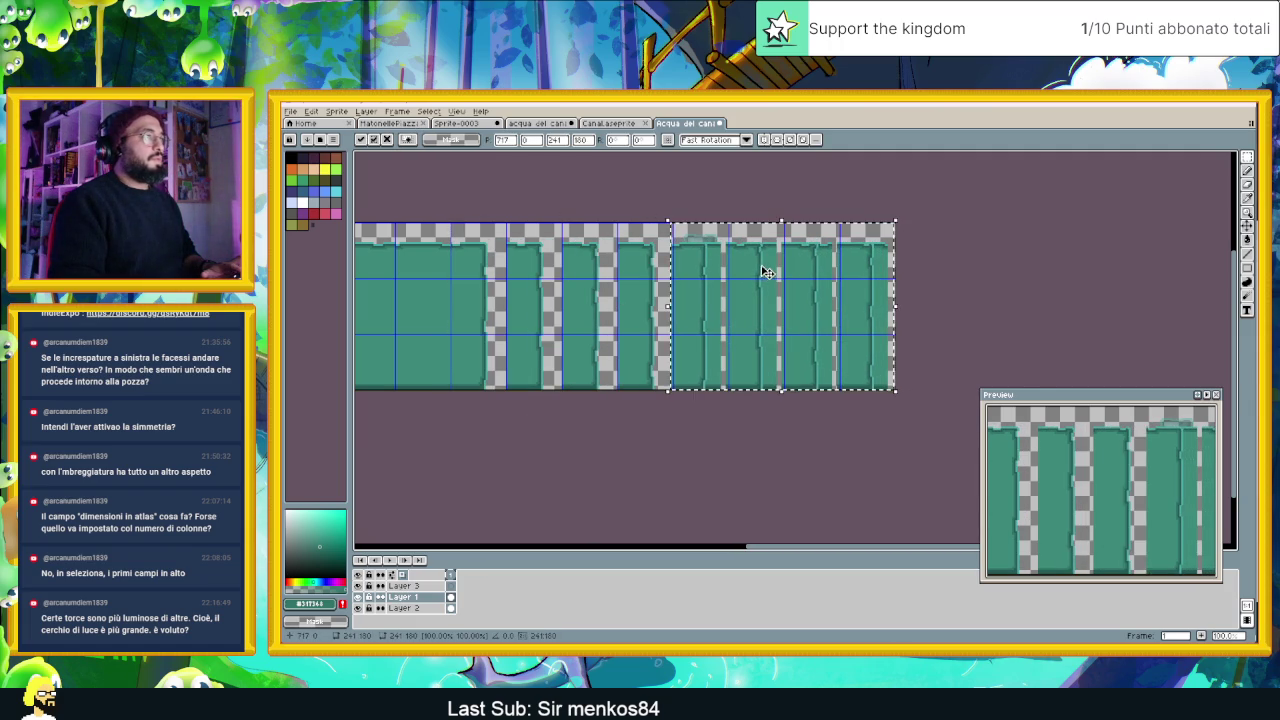
pyautogui.scroll(3, 723, 276)
pyautogui.moveTo(515, 188)
pyautogui.mouseDown()
pyautogui.moveTo(632, 191)
pyautogui.moveTo(590, 191)
pyautogui.moveTo(589, 177)
pyautogui.mouseUp()
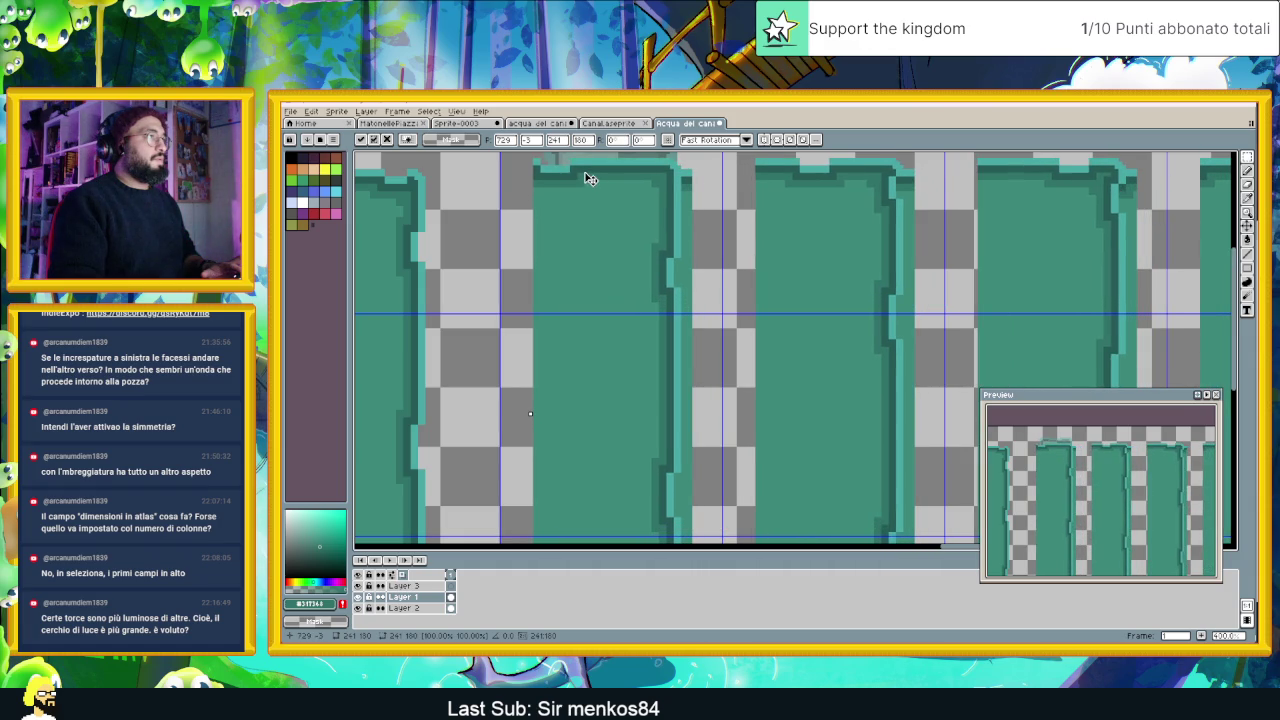
pyautogui.hscroll(1, 752, 491)
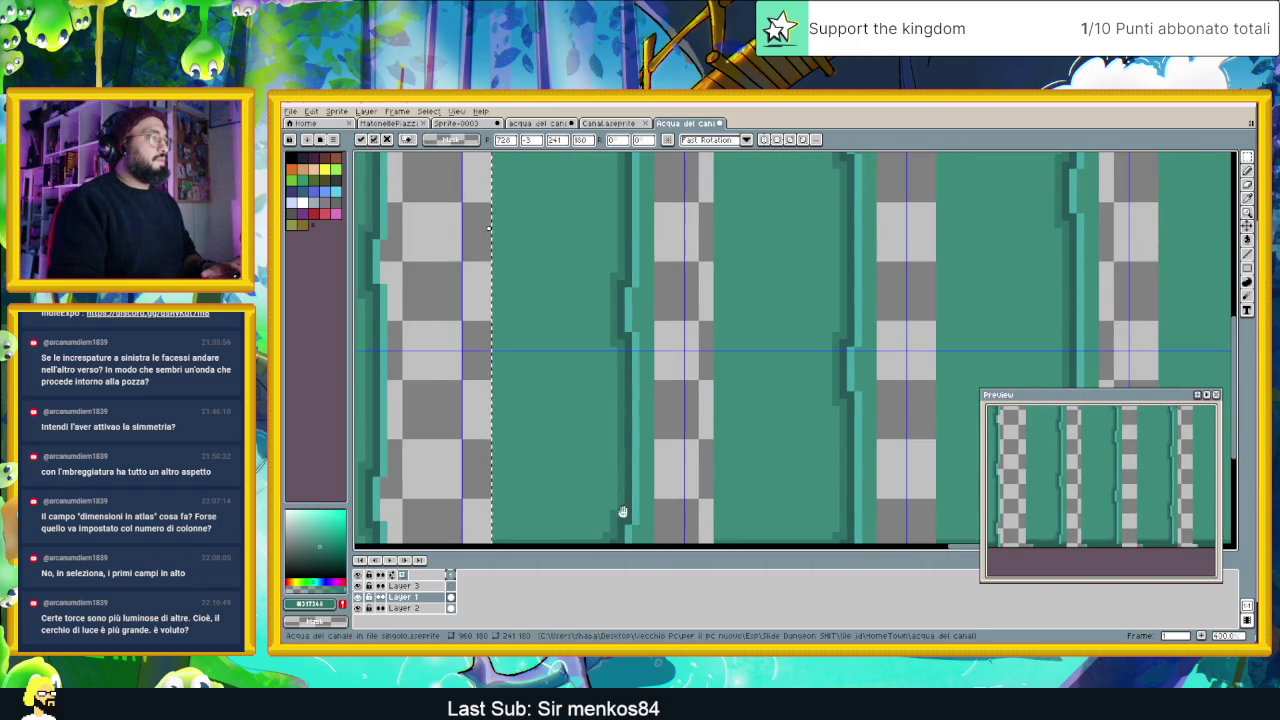
pyautogui.scroll(-2, 646, 376)
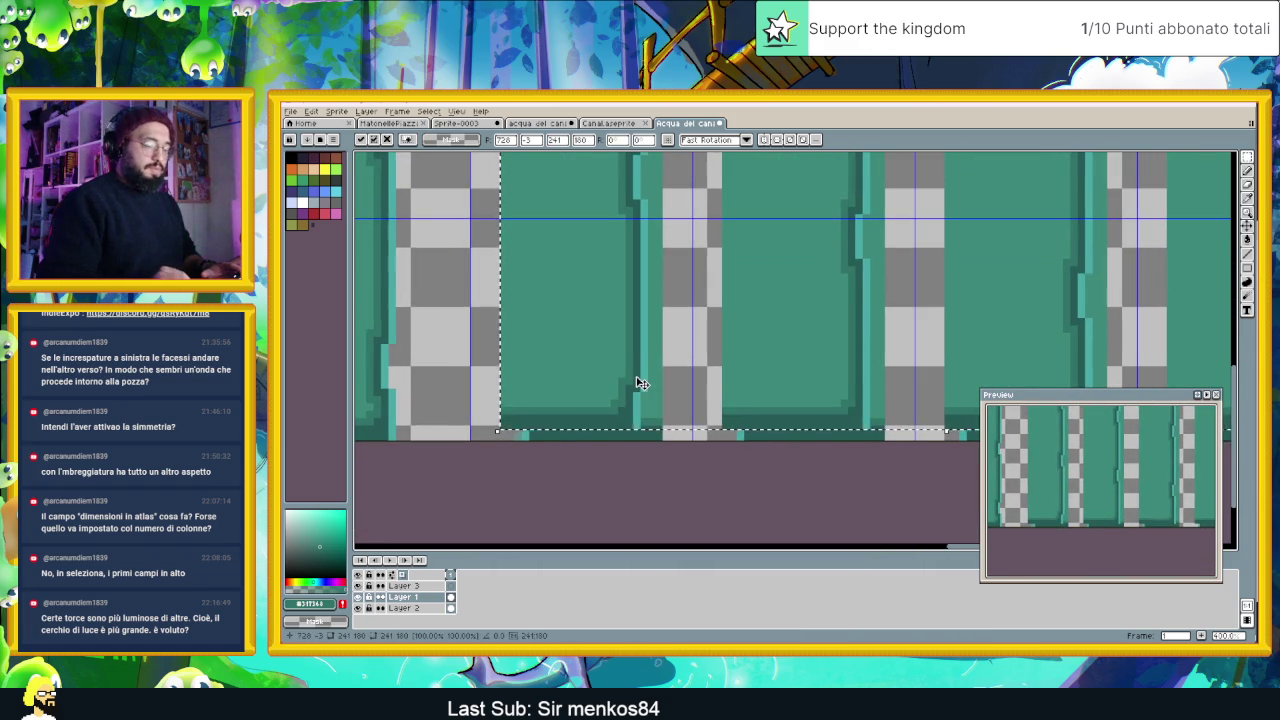
pyautogui.press('Down')
pyautogui.press('Down')
pyautogui.press('Down')
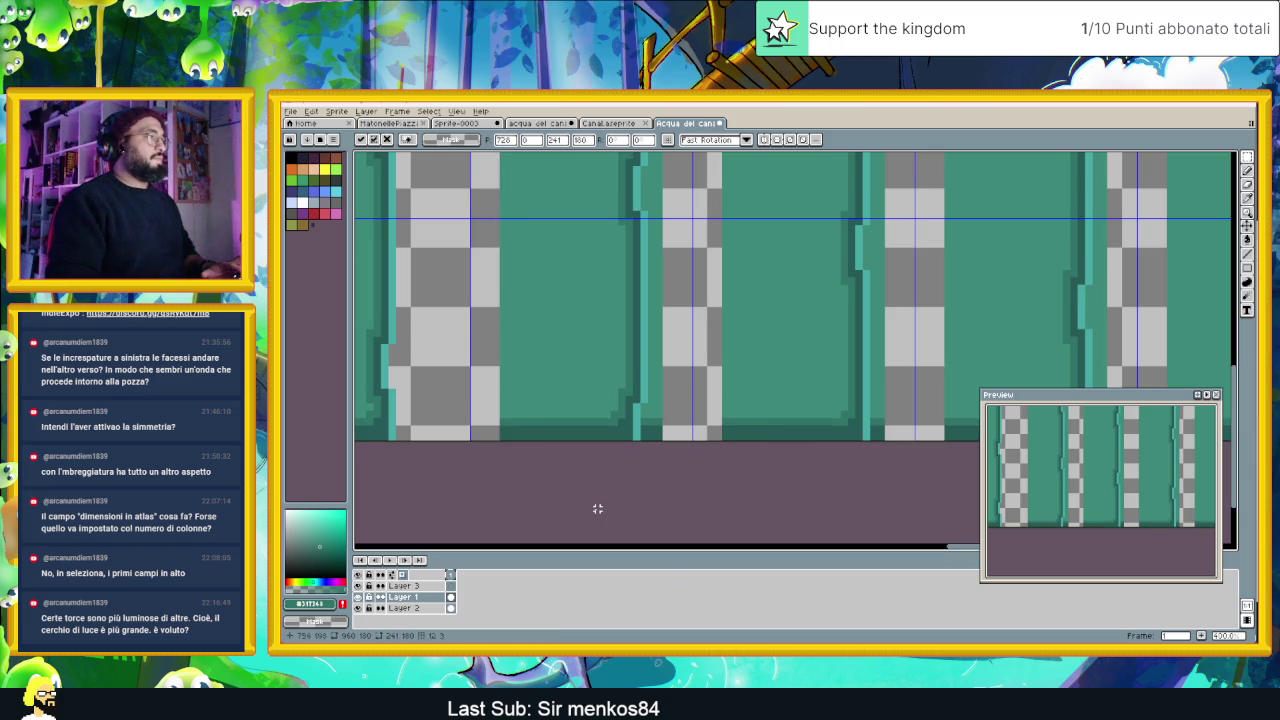
pyautogui.press('Return')
# - Select the fifth water column, undo the last two edits, and make Layer 3 active
pyautogui.scroll(-2, 600, 508)
pyautogui.scroll(-1, 595, 420)
pyautogui.moveTo(574, 280)
pyautogui.mouseDown()
pyautogui.moveTo(600, 396)
pyautogui.moveTo(597, 459)
pyautogui.mouseUp()
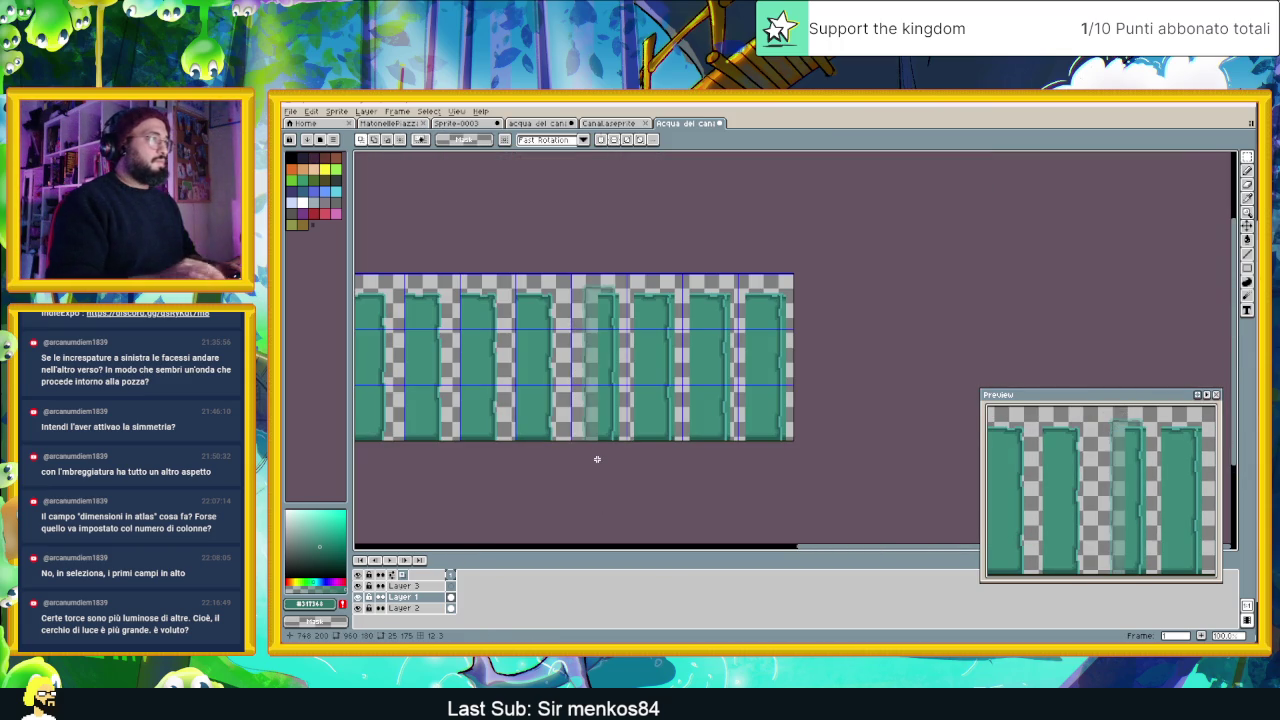
pyautogui.hotkey('ctrl', 'z')
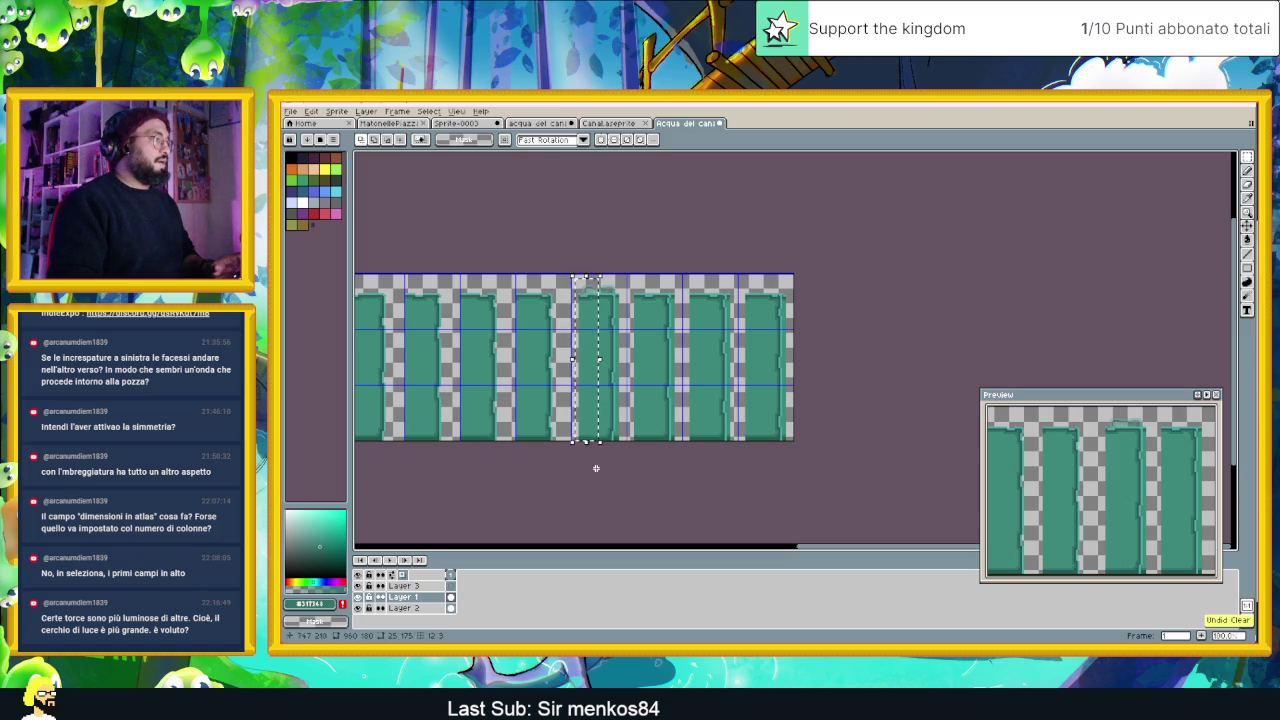
pyautogui.hotkey('ctrl', 'z')
pyautogui.hotkey('ctrl', 'z')
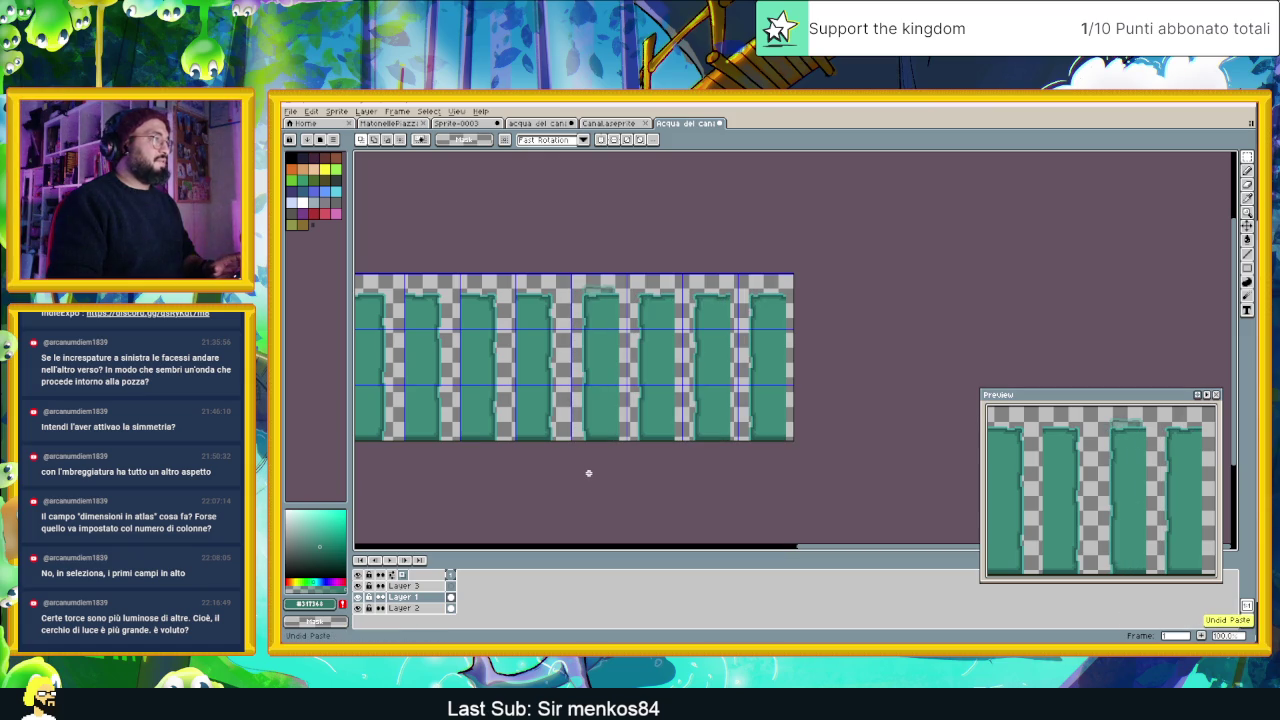
pyautogui.click(420, 585)
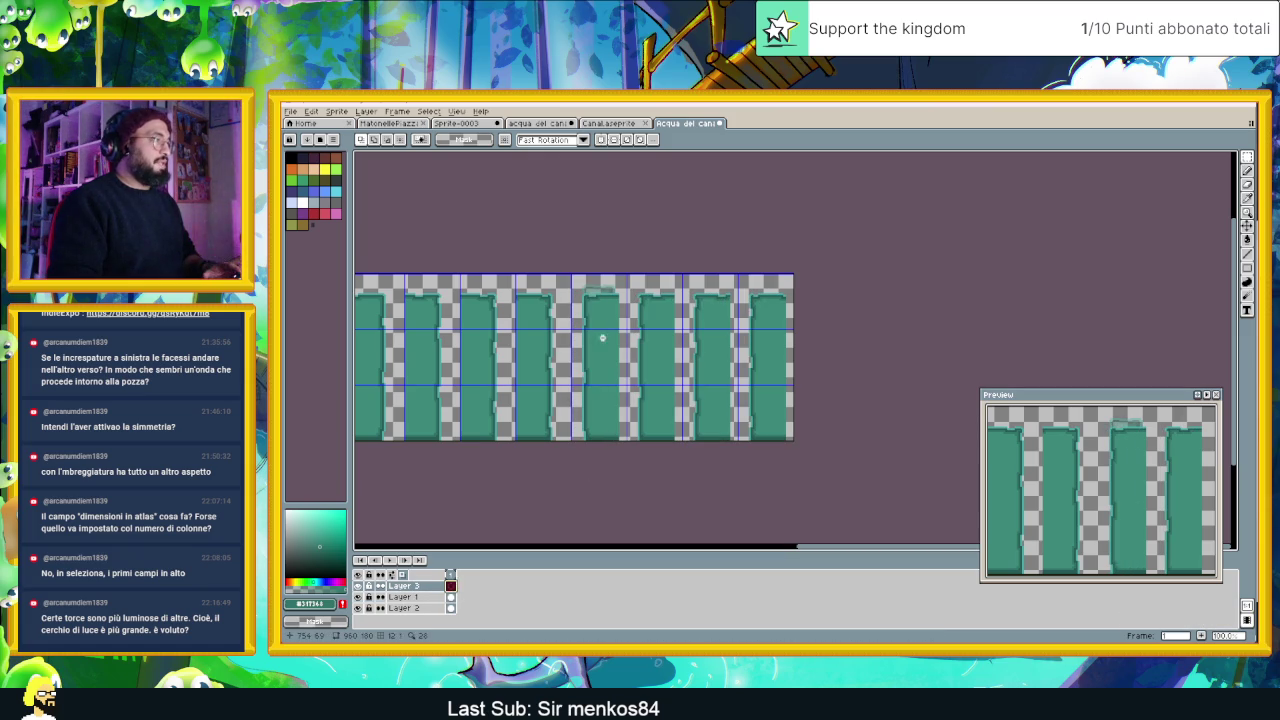
# - Paste the copied columns onto Layer 3, nudge them pixel by pixel into staggered position, and drop them
pyautogui.hotkey('ctrl', 'v')
pyautogui.moveTo(466, 346)
pyautogui.mouseDown()
pyautogui.moveTo(740, 343)
pyautogui.moveTo(698, 347)
pyautogui.mouseUp()
pyautogui.scroll(5, 690, 348)
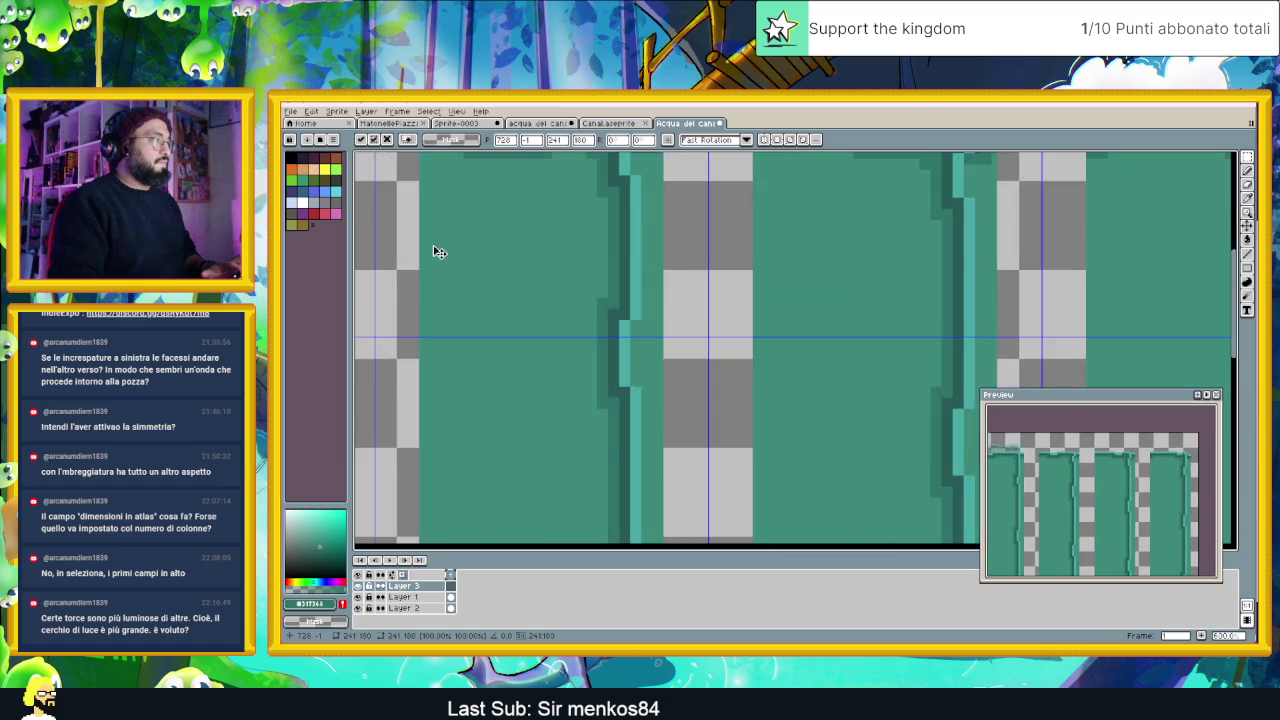
pyautogui.scroll(-1, 500, 320)
pyautogui.scroll(-2, 674, 354)
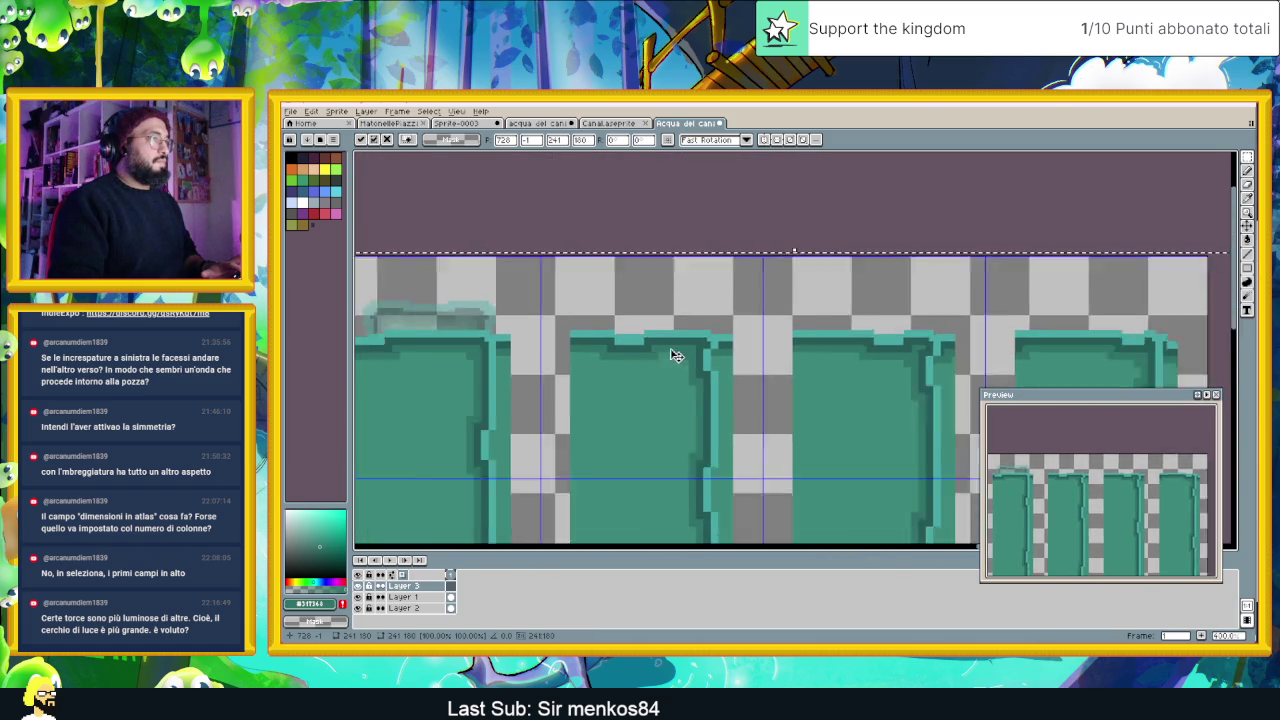
pyautogui.scroll(-2, 669, 371)
pyautogui.press('Right')
pyautogui.scroll(2, 591, 363)
pyautogui.scroll(2, 591, 375)
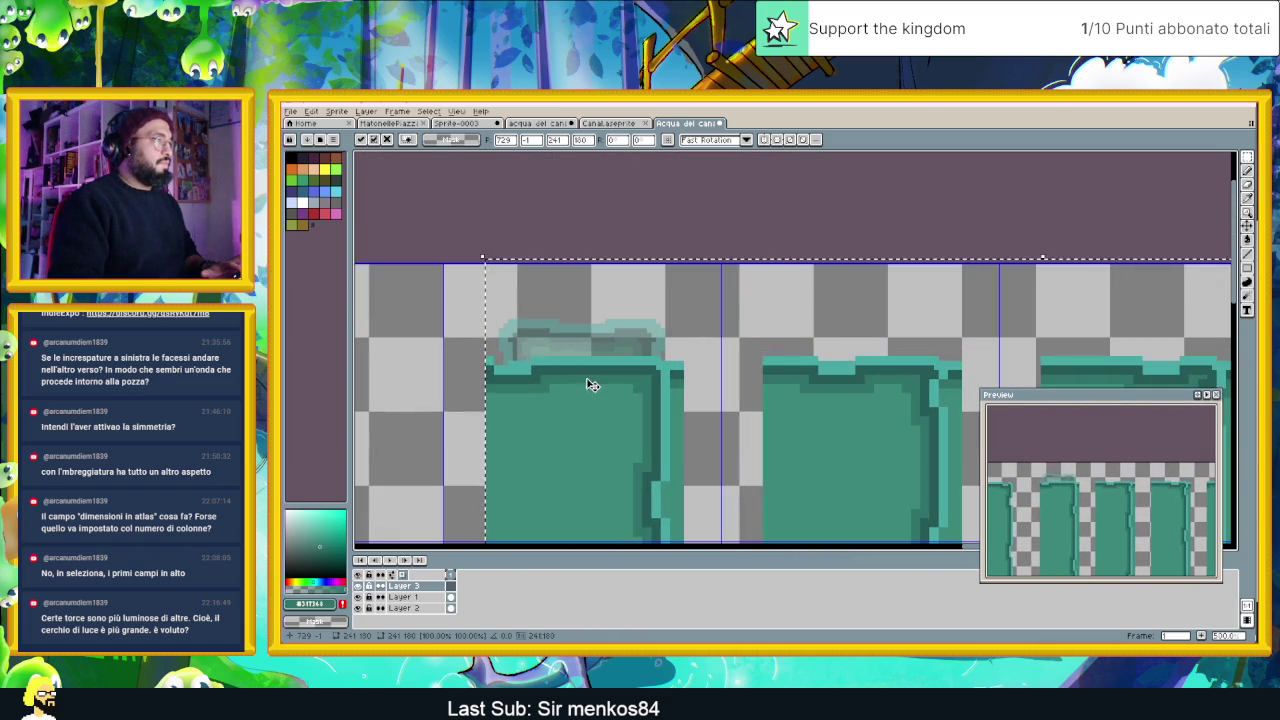
pyautogui.moveTo(598, 375); pyautogui.dragTo(595, 392)
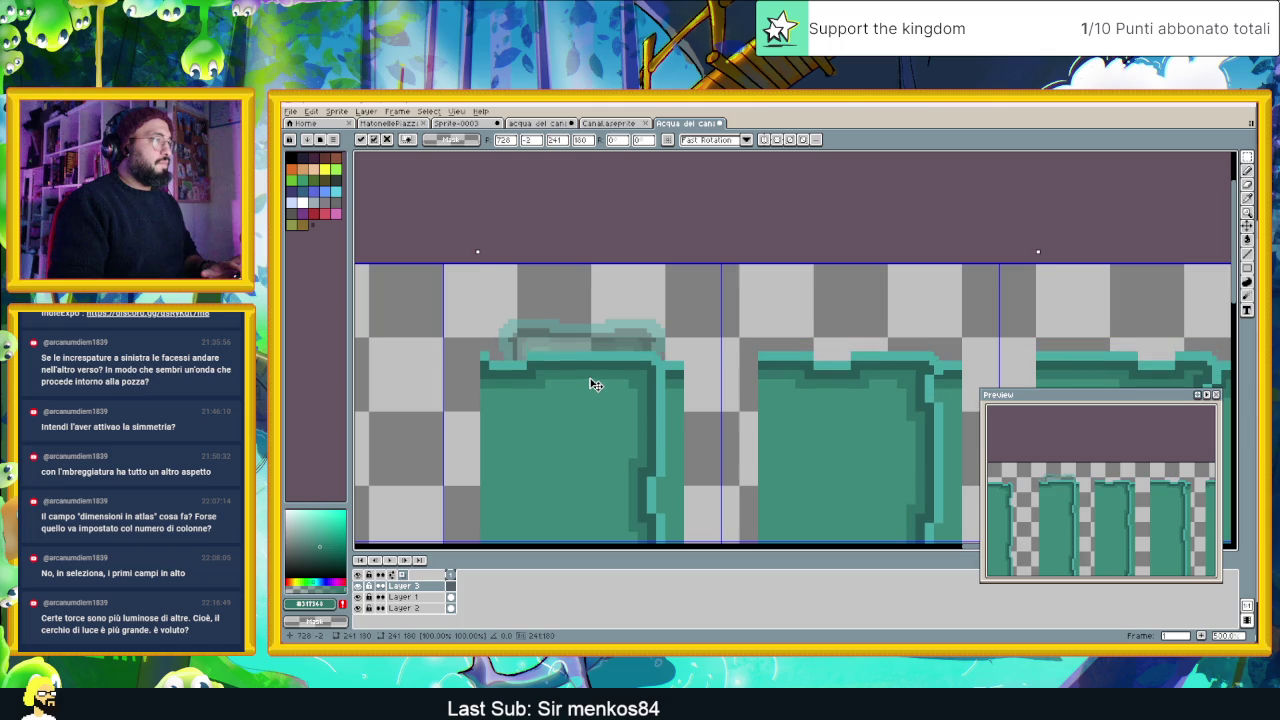
pyautogui.scroll(-3, 595, 400)
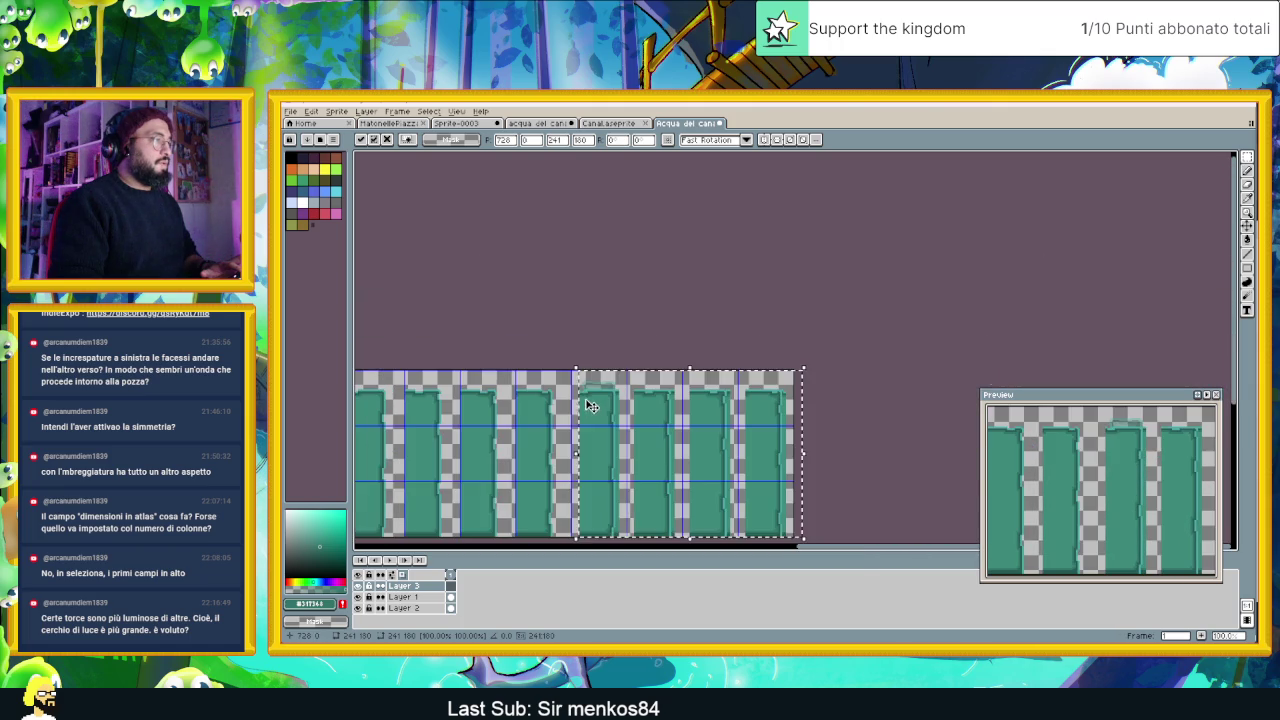
pyautogui.scroll(3, 580, 455)
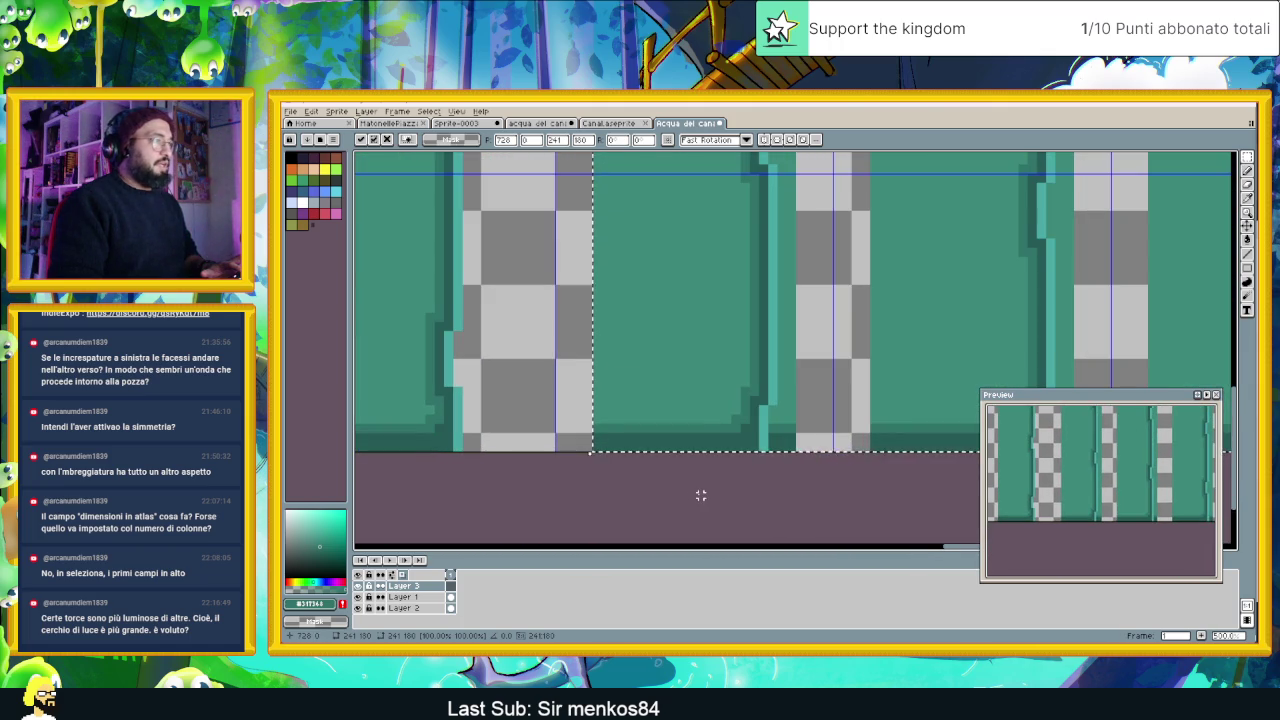
pyautogui.click(695, 490)
pyautogui.scroll(-2, 705, 400)
pyautogui.scroll(-1, 712, 330)
pyautogui.scroll(1, 690, 330)
pyautogui.scroll(-1, 663, 375)
pyautogui.scroll(1, 665, 365)
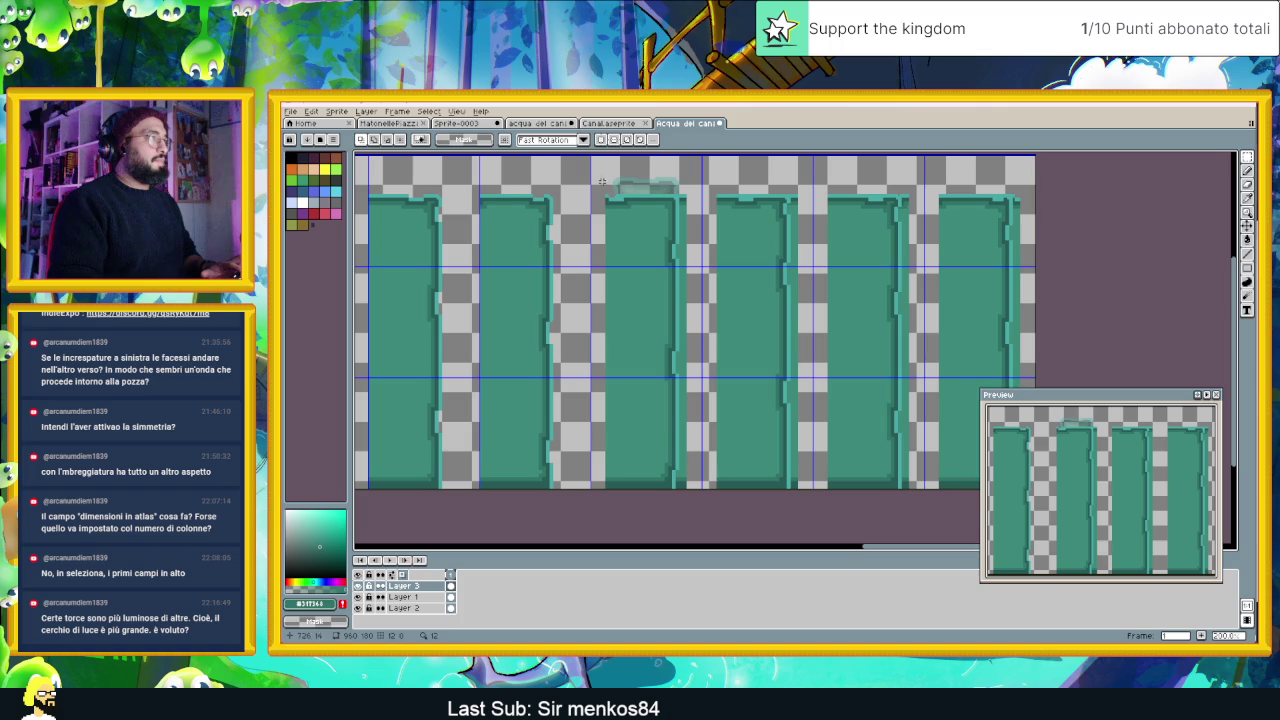
# - On Layer 1, marquee-select narrow strips of the third column, undoing a trial erase
pyautogui.moveTo(623, 232); pyautogui.dragTo(648, 524)
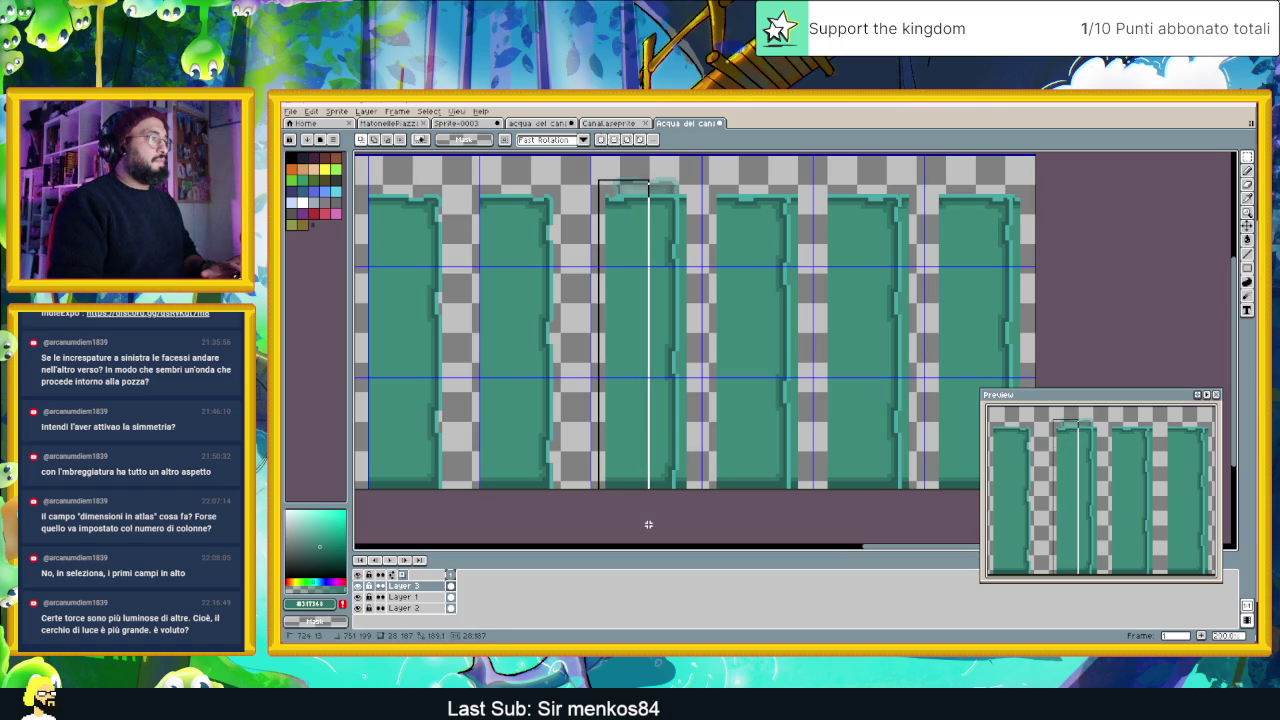
pyautogui.moveTo(648, 524); pyautogui.dragTo(658, 520)
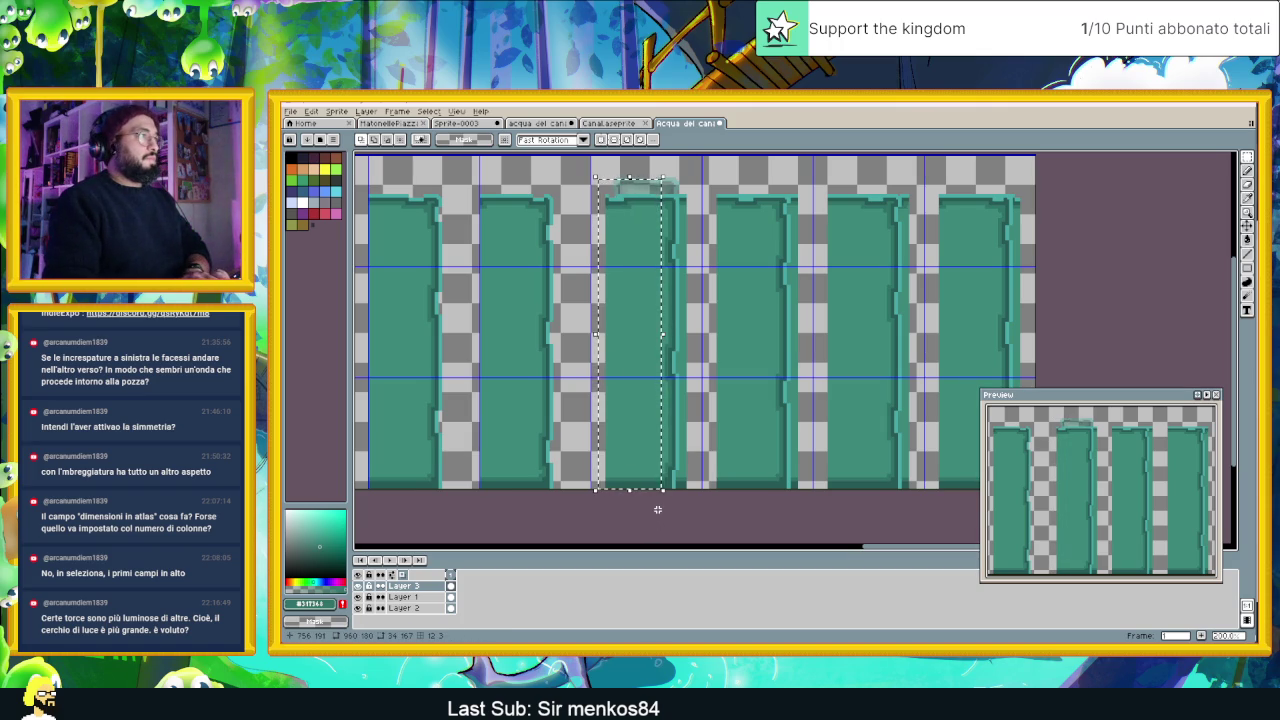
pyautogui.hotkey('ctrl', 'd')
pyautogui.moveTo(596, 186)
pyautogui.mouseDown()
pyautogui.moveTo(661, 504)
pyautogui.moveTo(706, 513)
pyautogui.mouseUp()
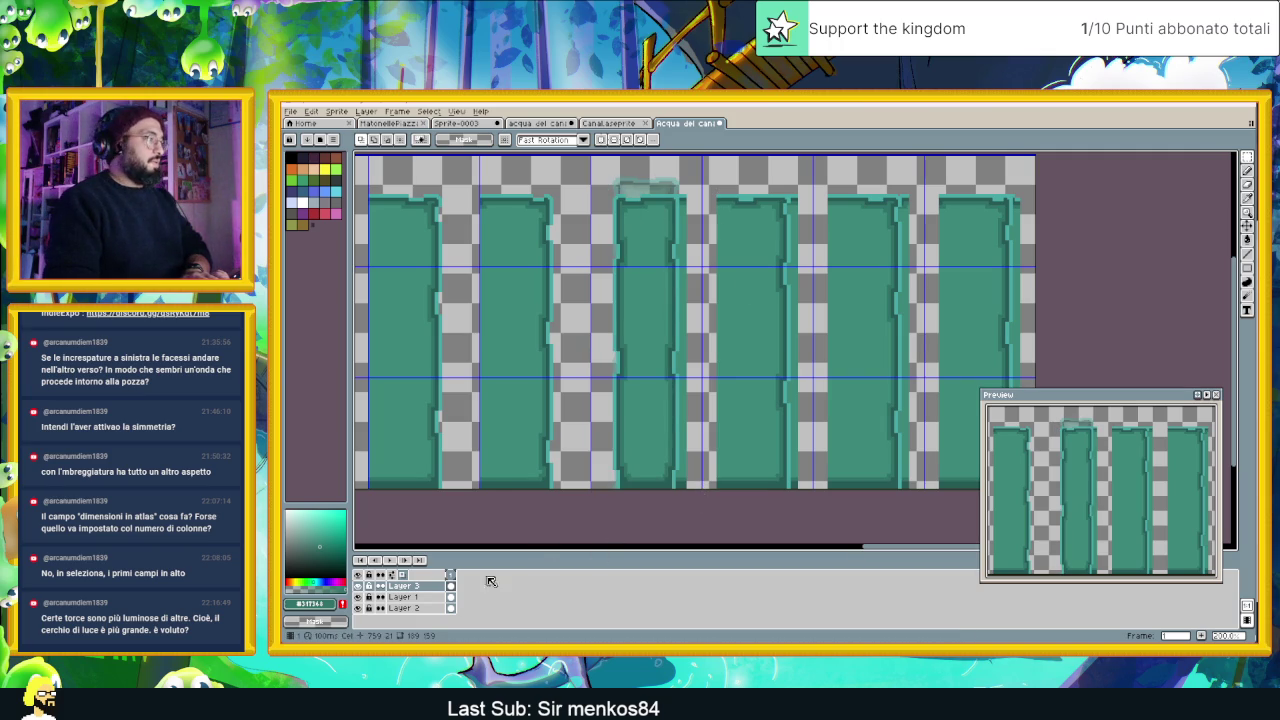
pyautogui.click(405, 596)
pyautogui.moveTo(690, 181); pyautogui.dragTo(654, 517)
pyautogui.press('Delete')
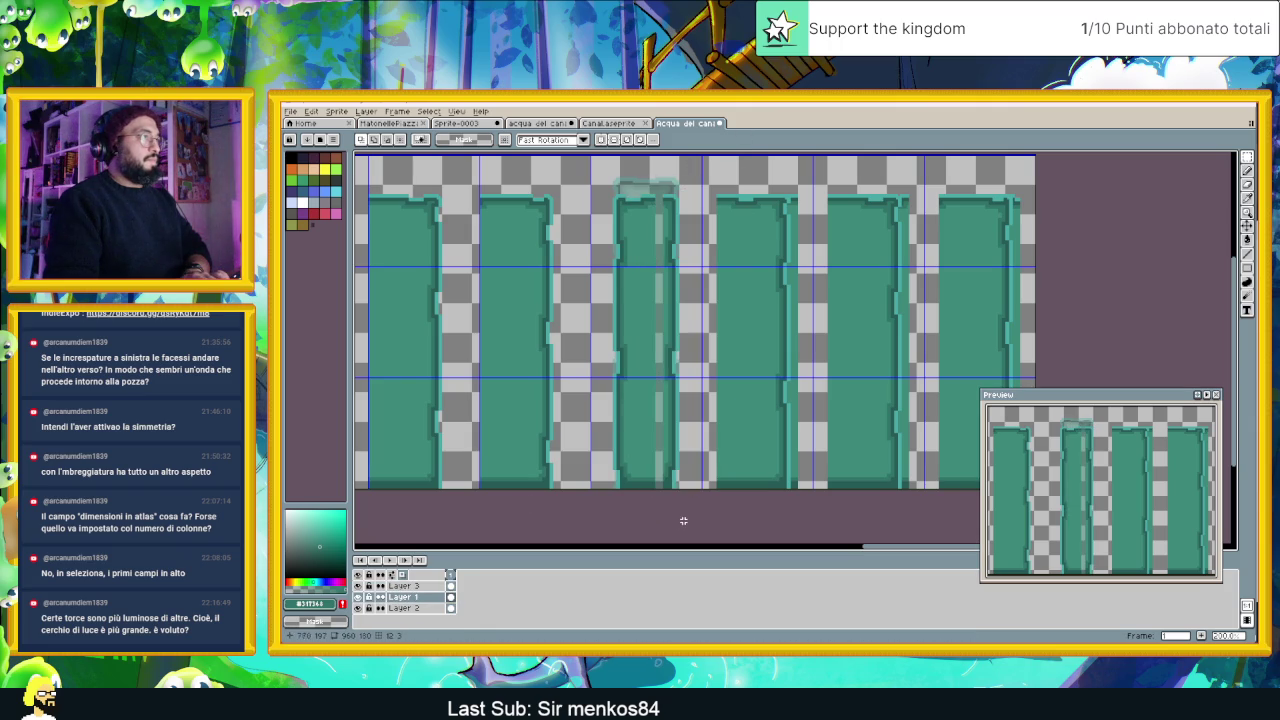
pyautogui.hotkey('ctrl', 'z')
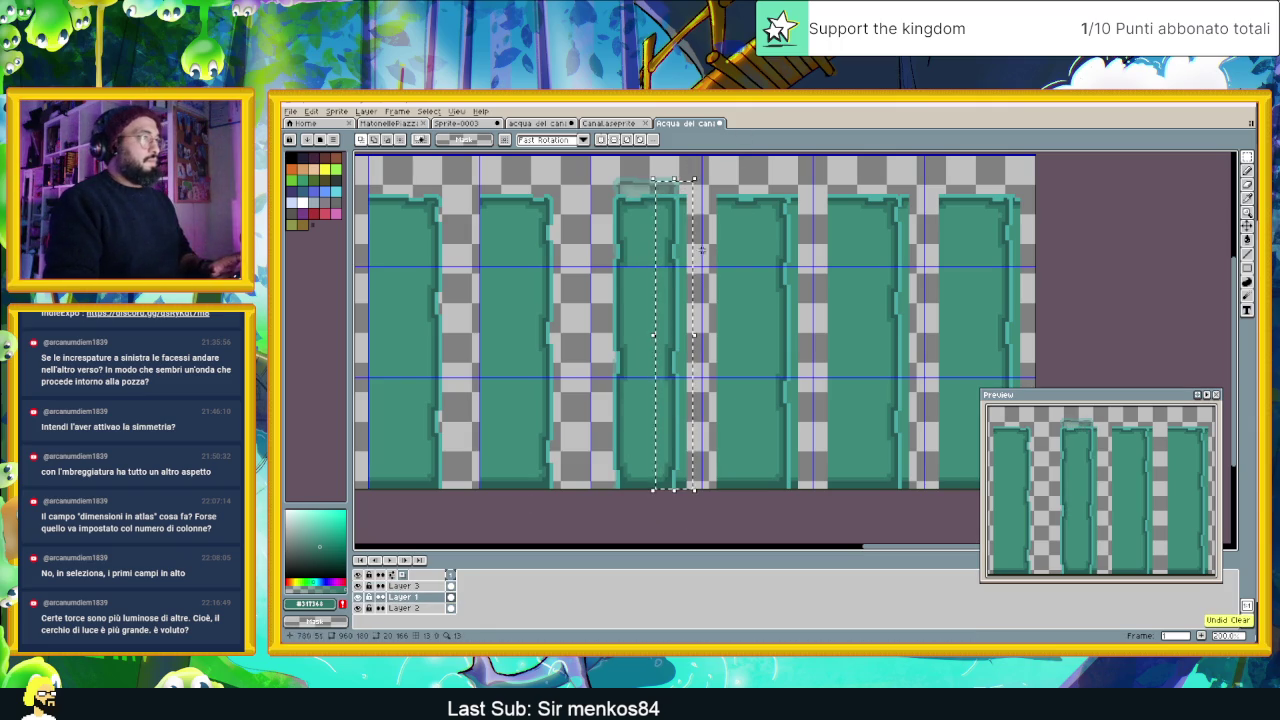
pyautogui.moveTo(703, 177)
pyautogui.mouseDown()
pyautogui.moveTo(681, 507)
pyautogui.moveTo(662, 517)
pyautogui.mouseUp()
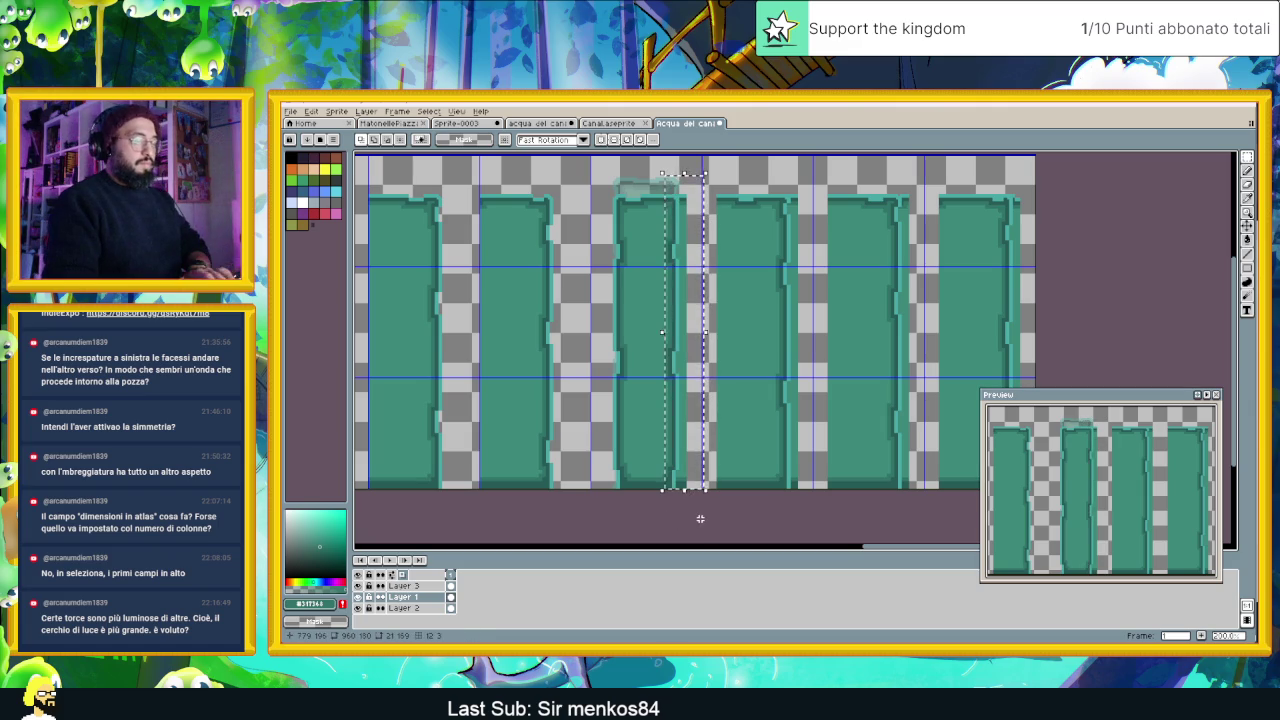
pyautogui.hotkey('ctrl', 'd')
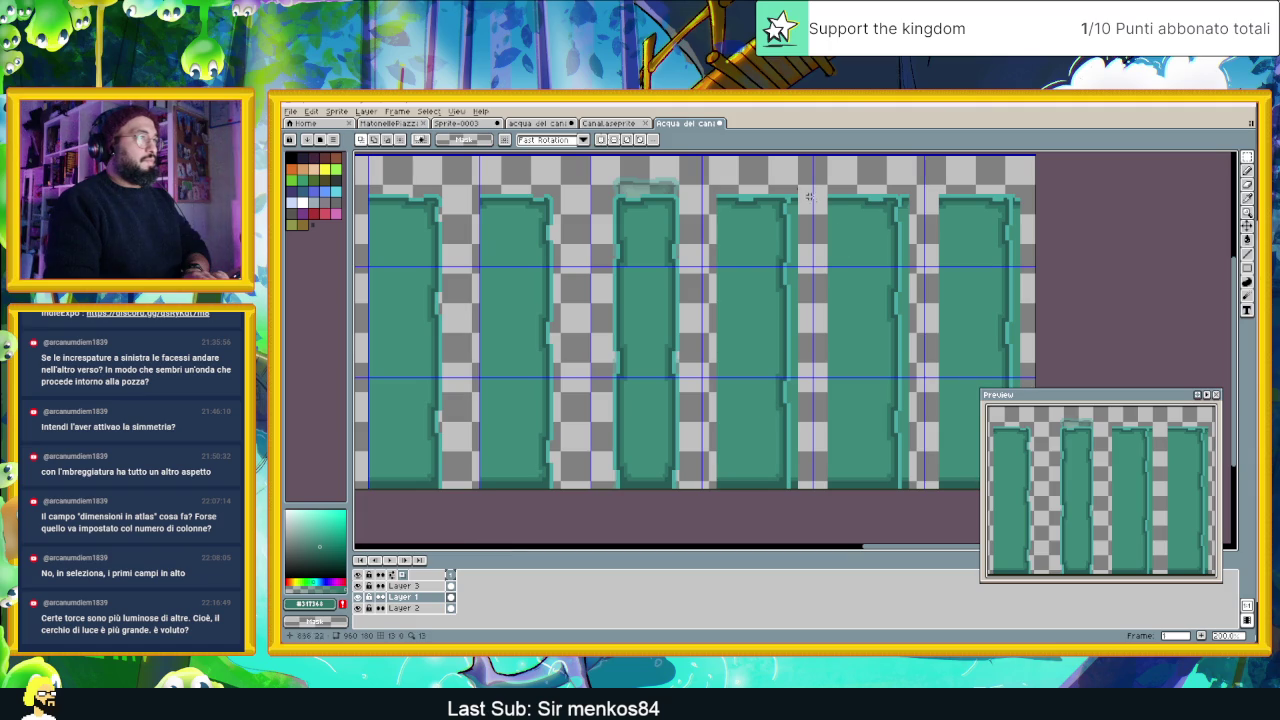
# - Marquee-select narrow full-height strips beside the fourth column and at the right edge
pyautogui.moveTo(798, 183); pyautogui.dragTo(774, 498)
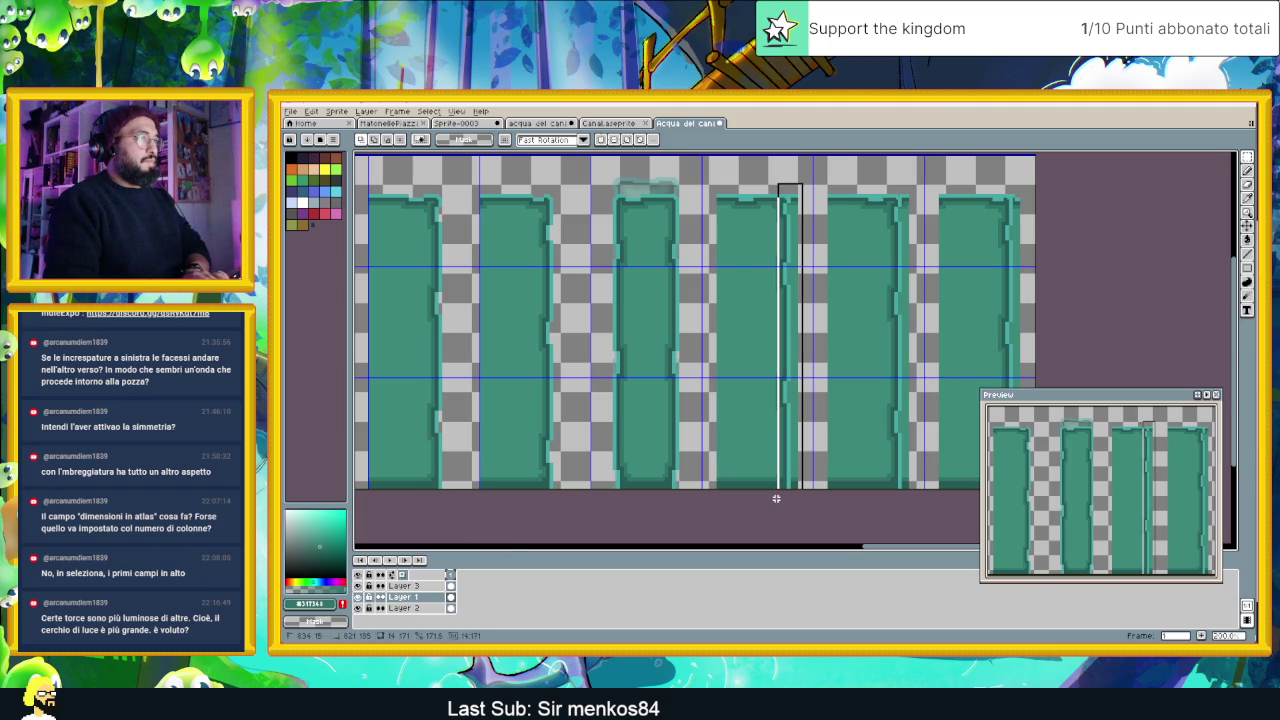
pyautogui.hotkey('ctrl', 'd')
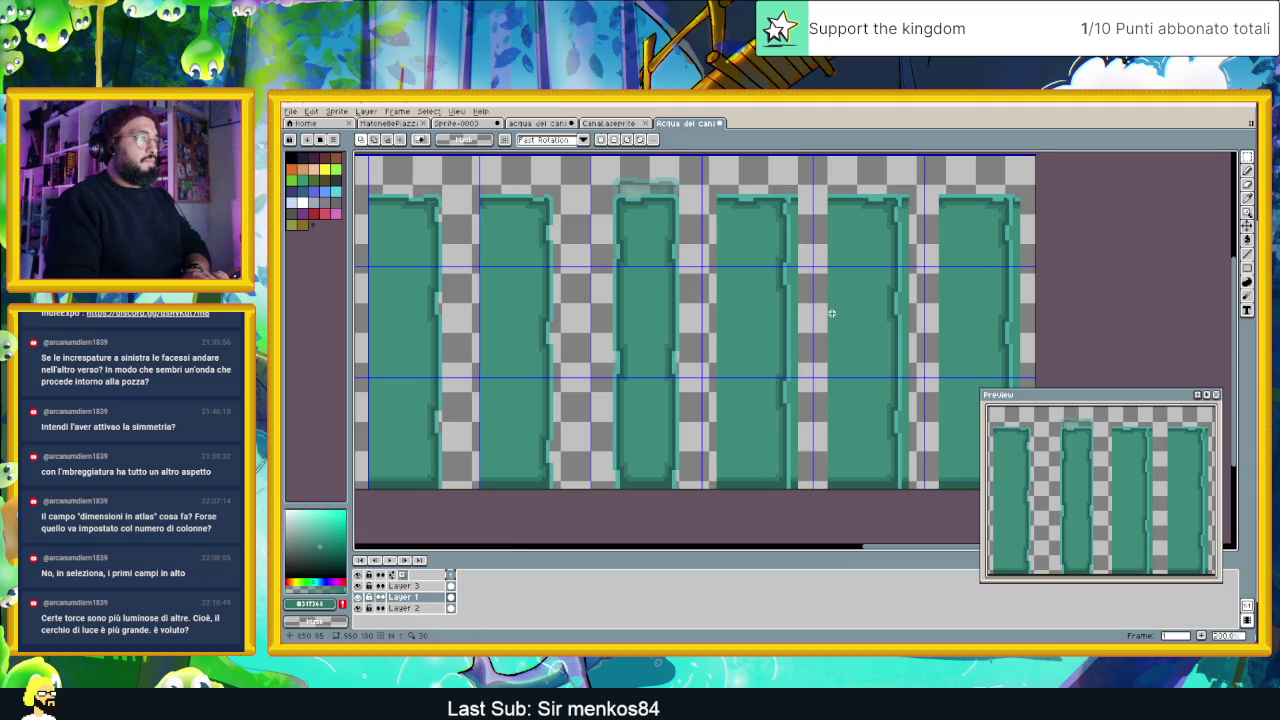
pyautogui.moveTo(832, 315); pyautogui.dragTo(800, 297)
pyautogui.scroll(1, 778, 244)
pyautogui.scroll(-1, 777, 231)
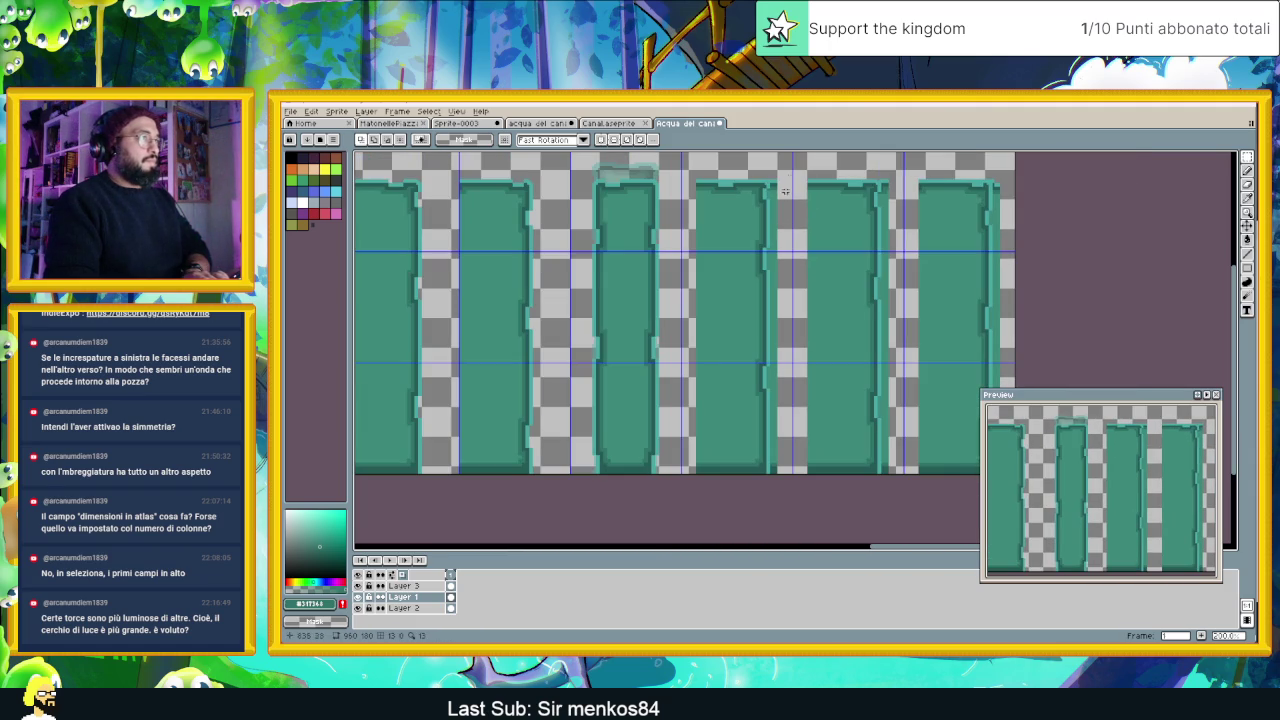
pyautogui.moveTo(789, 163); pyautogui.dragTo(754, 431)
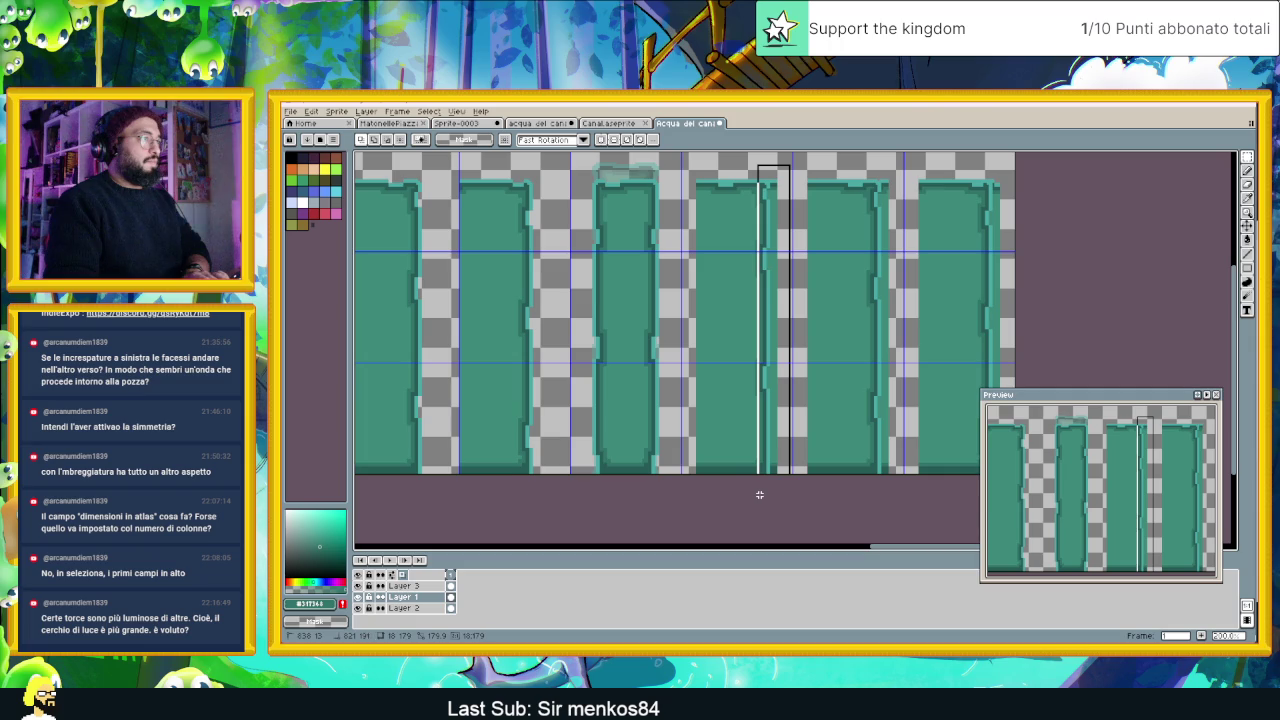
pyautogui.moveTo(757, 491); pyautogui.dragTo(754, 494)
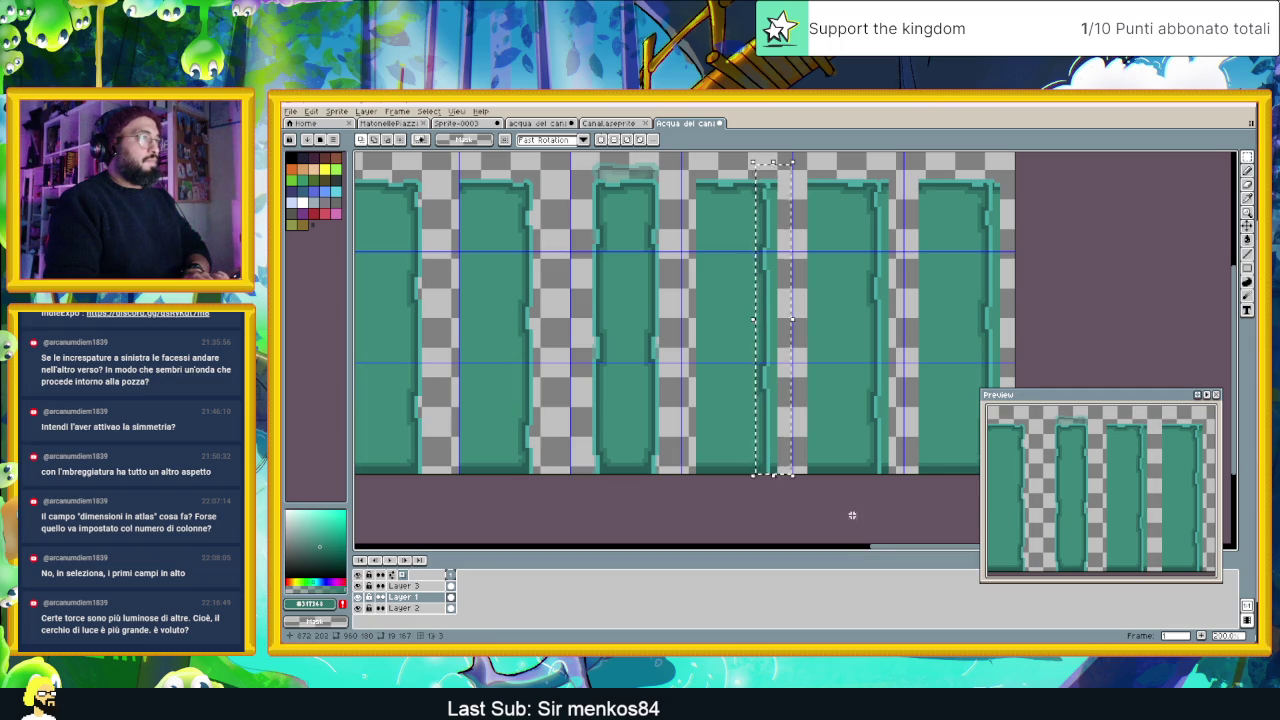
pyautogui.hotkey('ctrl', 'd')
pyautogui.hscroll(3, 757, 517)
pyautogui.moveTo(757, 165); pyautogui.dragTo(724, 490)
pyautogui.hotkey('ctrl', 'd')
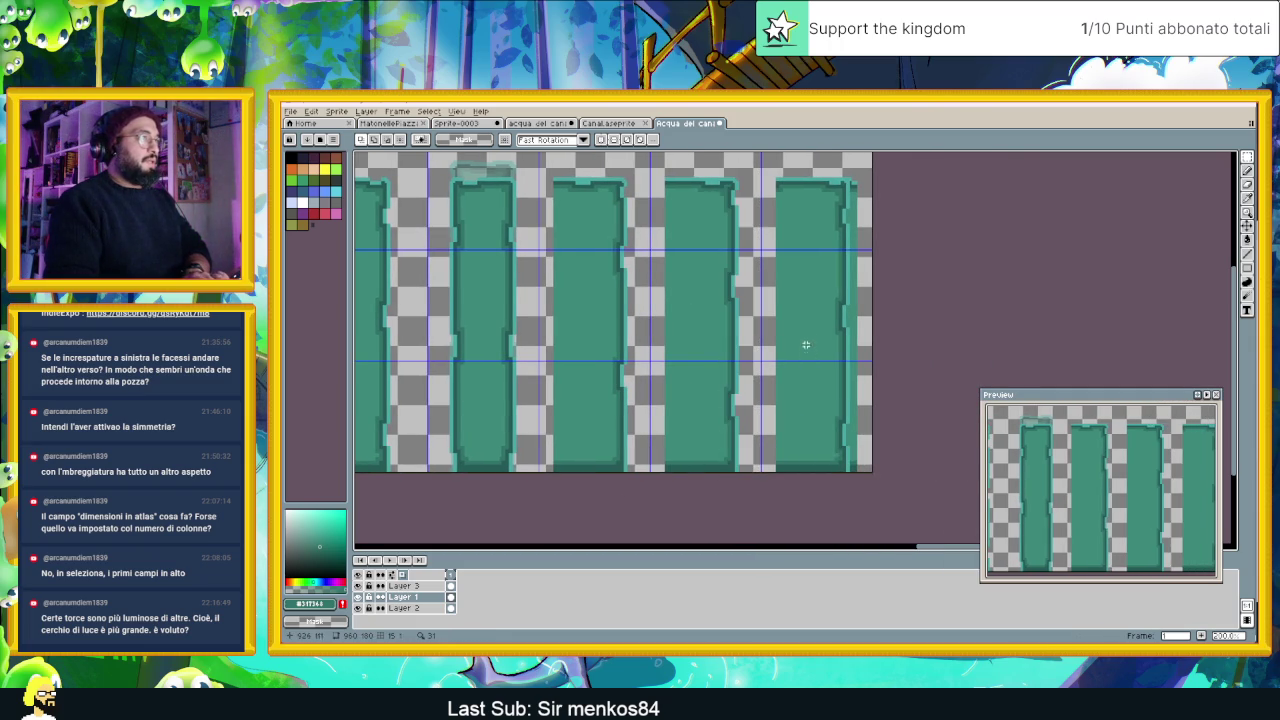
pyautogui.moveTo(866, 168); pyautogui.dragTo(835, 517)
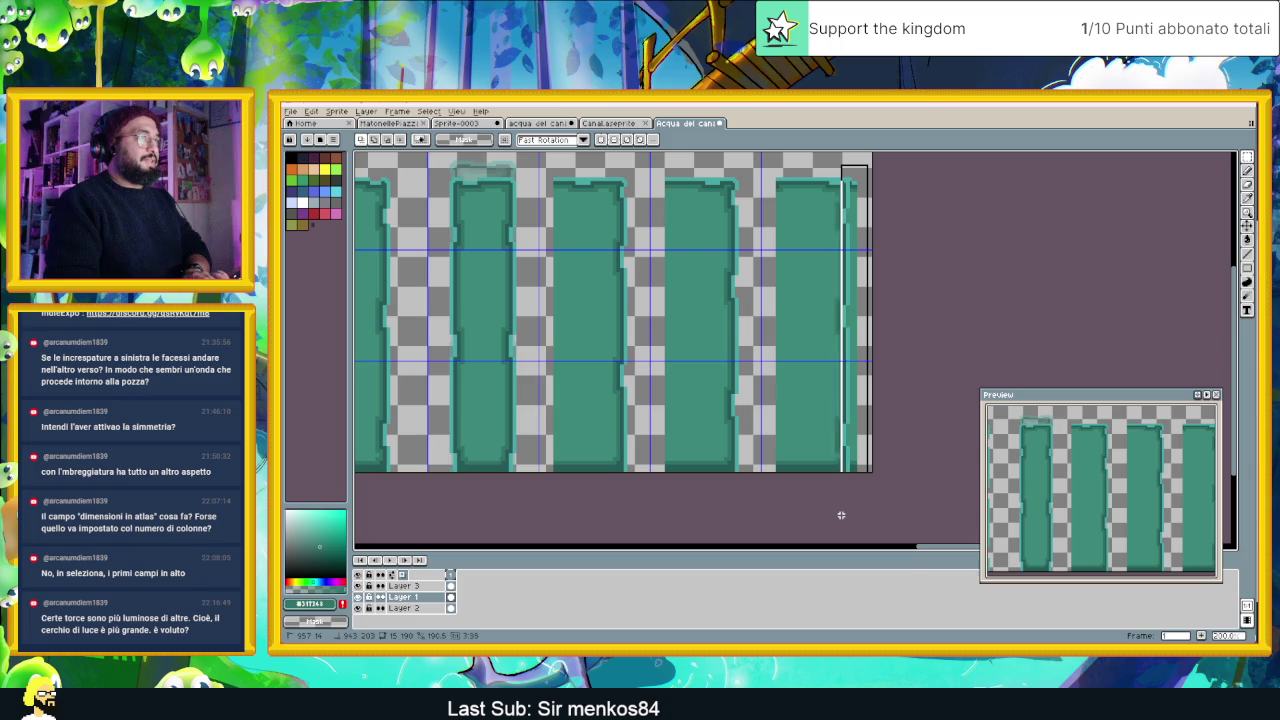
pyautogui.hotkey('ctrl', 'd')
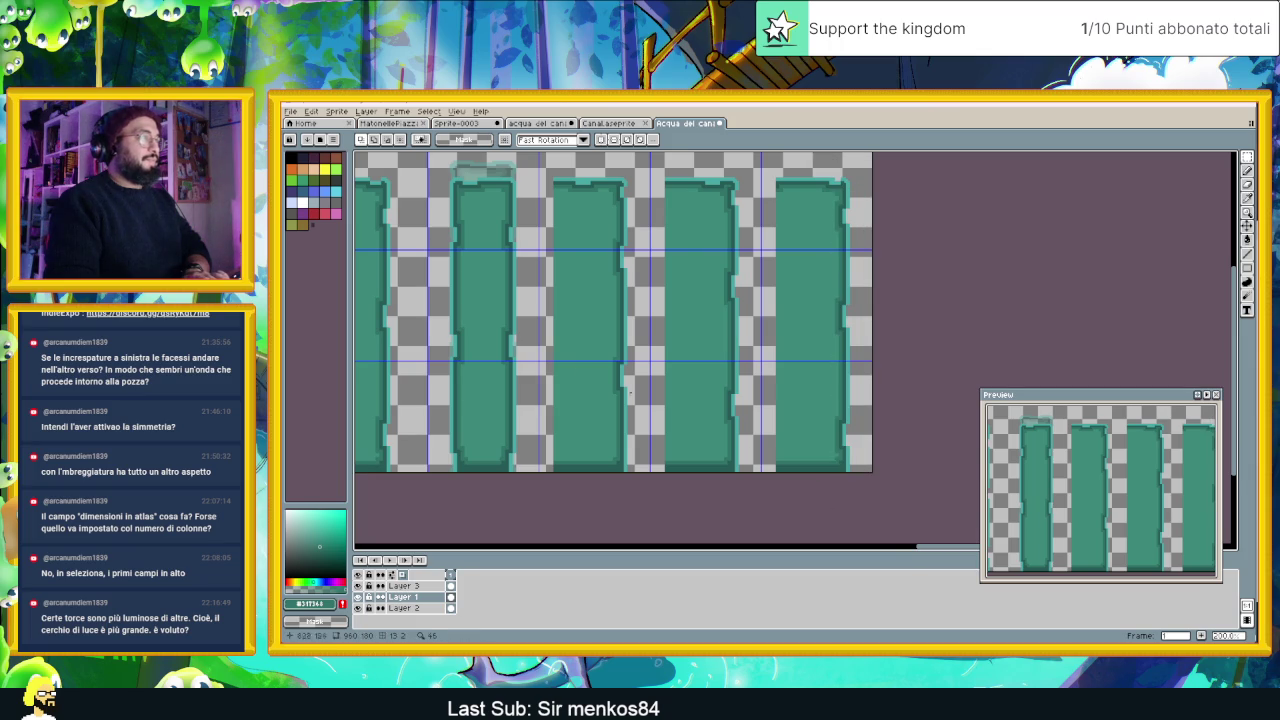
pyautogui.hotkey('ctrl', 'z')
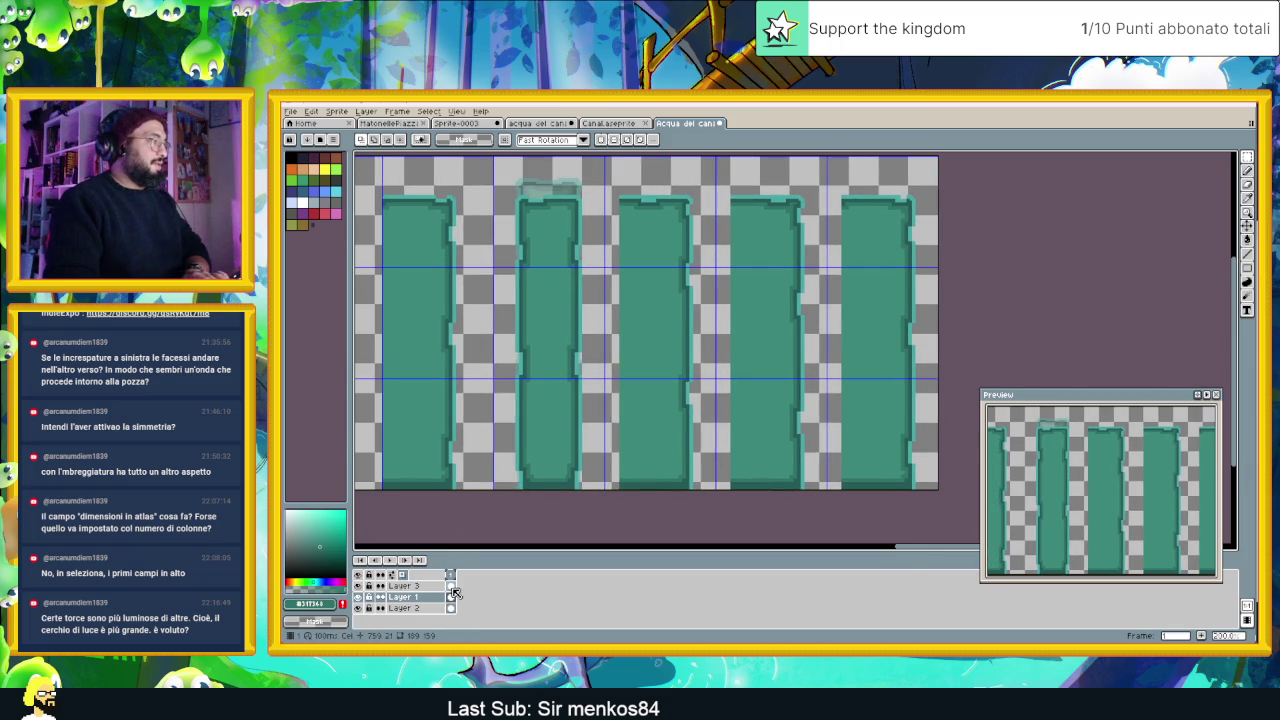
# - On Layer 3, delete the fill of the third, fourth and fifth columns
pyautogui.click(450, 585)
pyautogui.moveTo(619, 181); pyautogui.dragTo(677, 499)
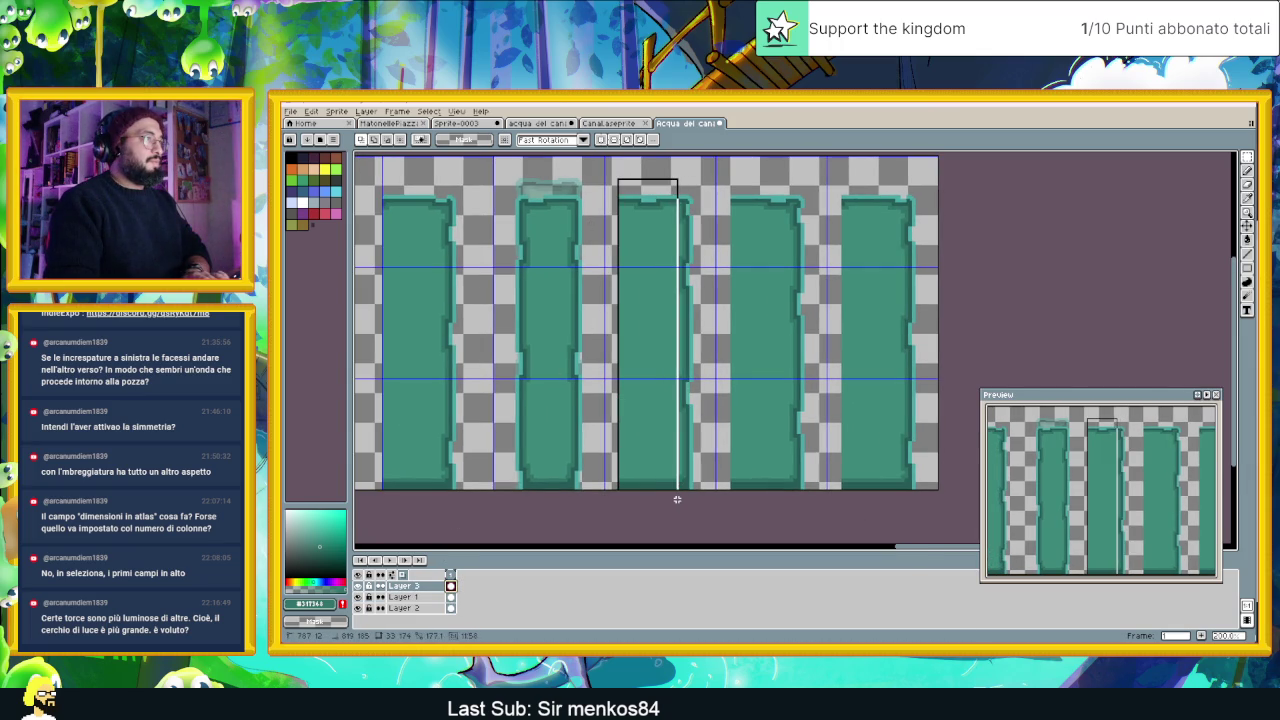
pyautogui.press('Delete')
pyautogui.moveTo(726, 181); pyautogui.dragTo(788, 501)
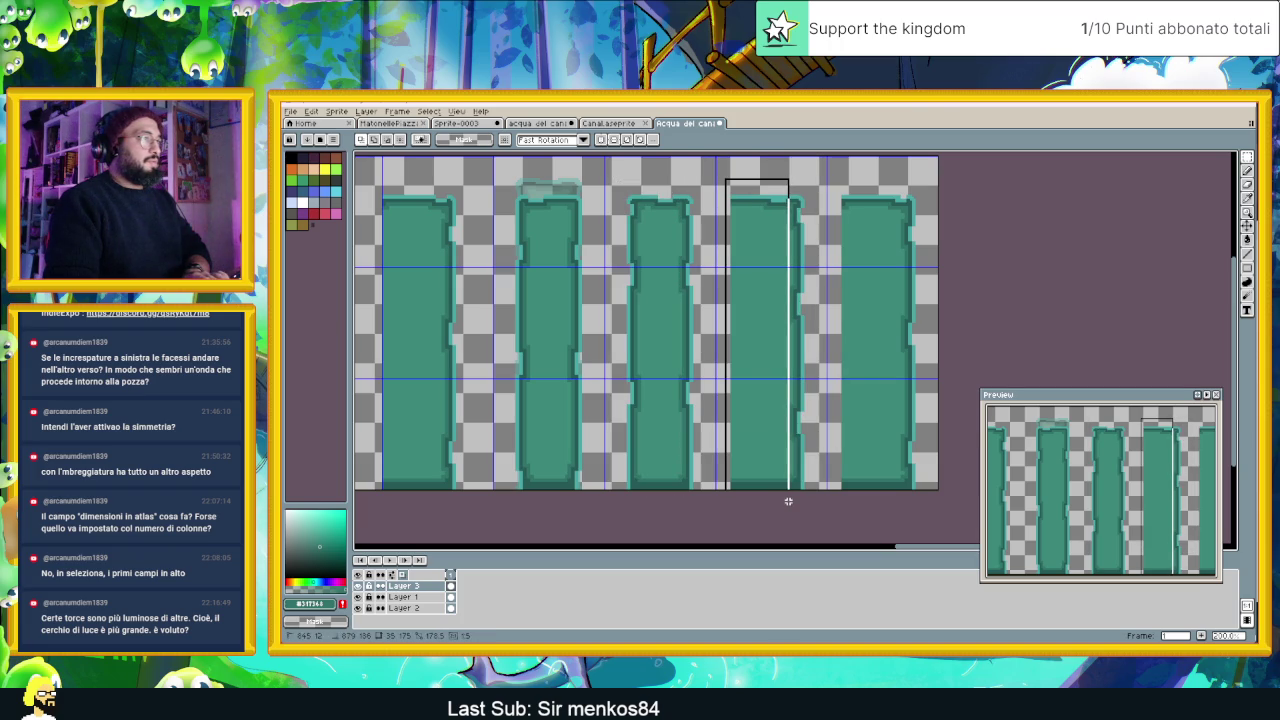
pyautogui.press('Delete')
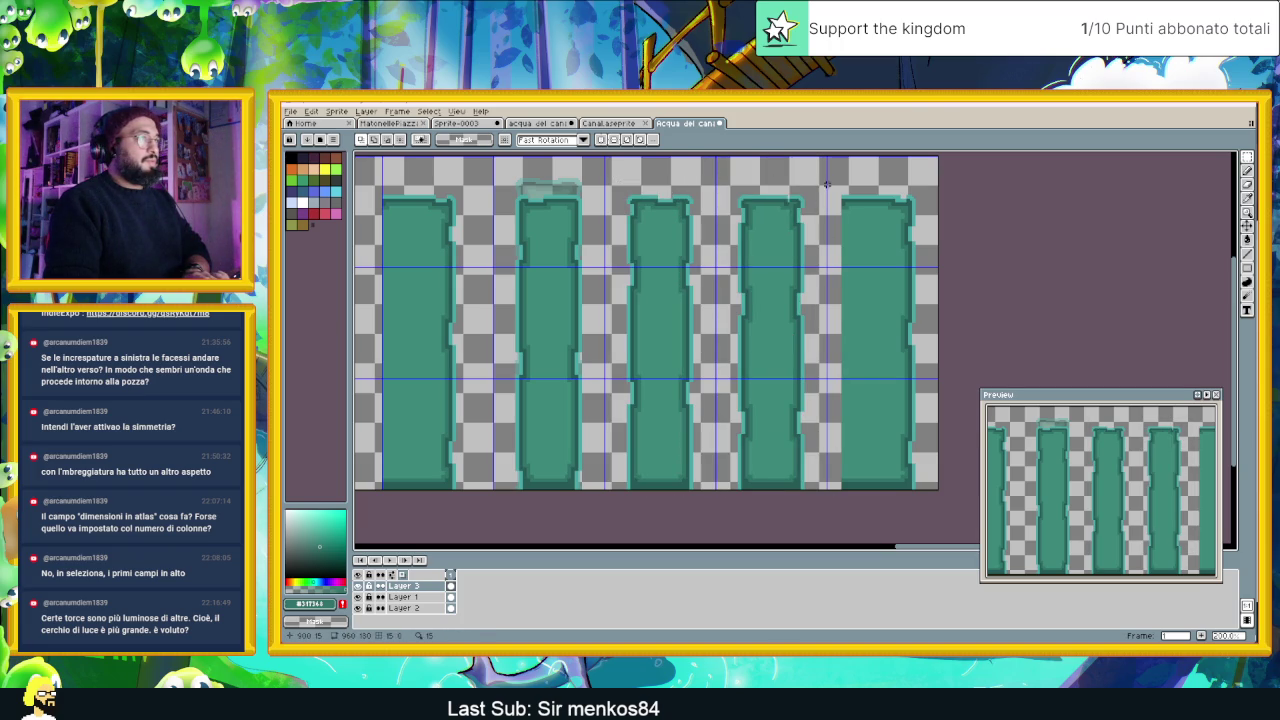
pyautogui.moveTo(832, 183); pyautogui.dragTo(901, 518)
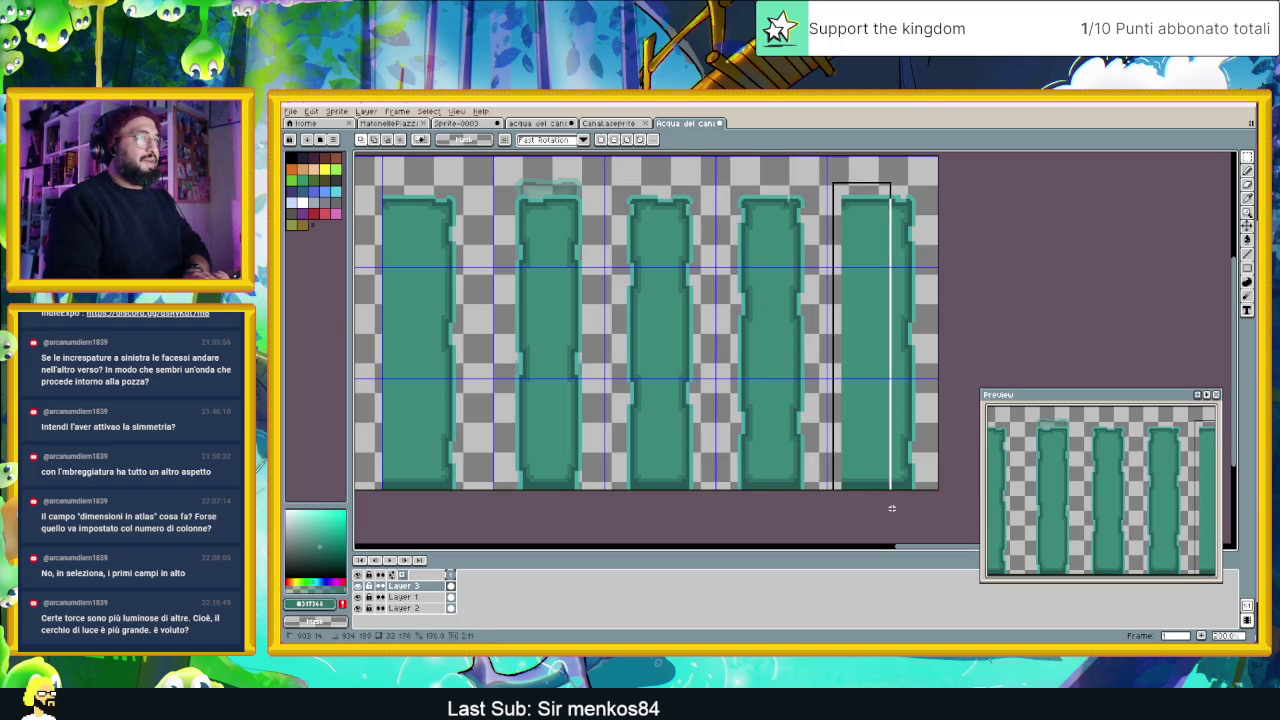
pyautogui.press('Delete')
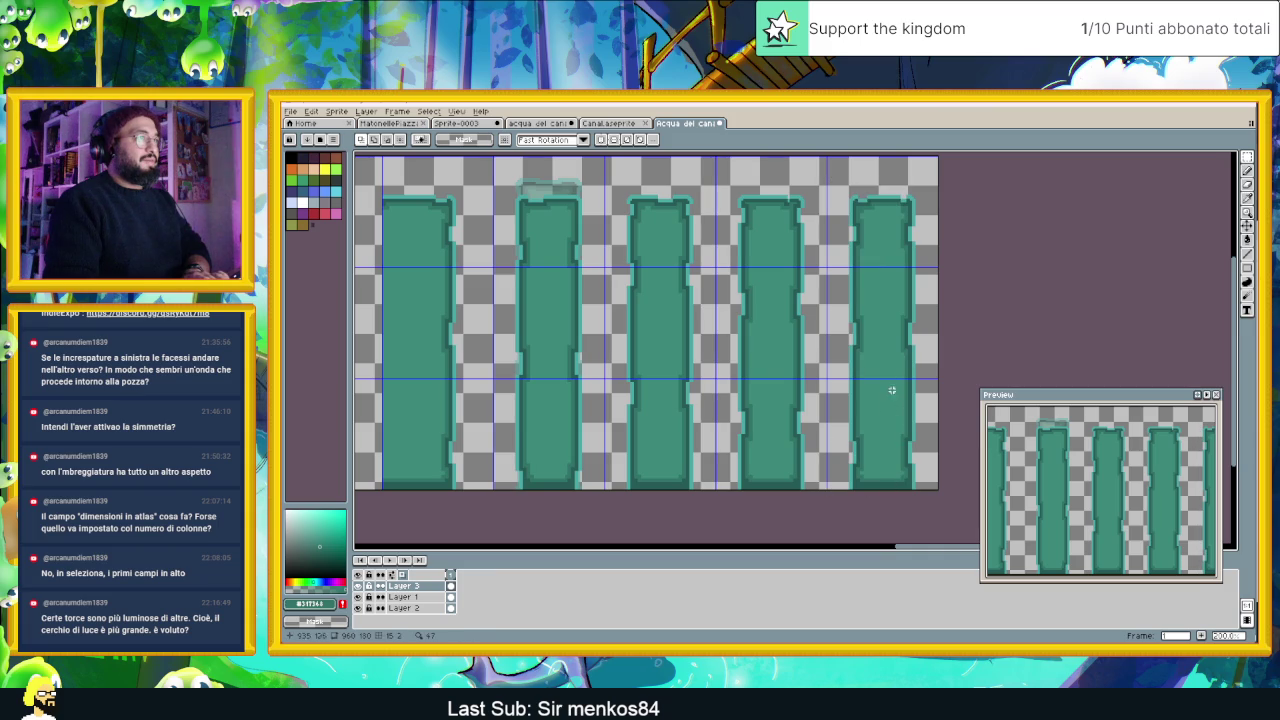
# - Zoom and pan around the canvas to inspect the column tops and canvas edge
pyautogui.scroll(2, 780, 218)
pyautogui.scroll(1, 785, 205)
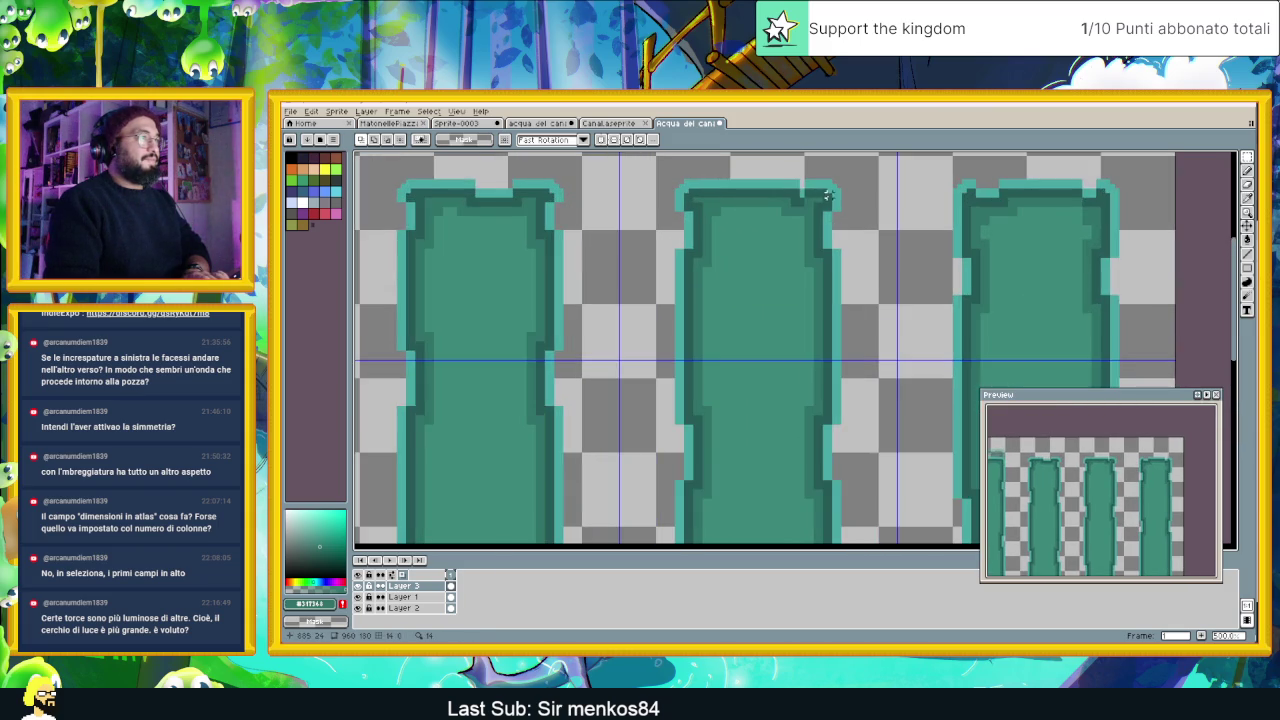
pyautogui.scroll(1, 787, 200)
pyautogui.scroll(2, 789, 195)
pyautogui.scroll(-2, 785, 195)
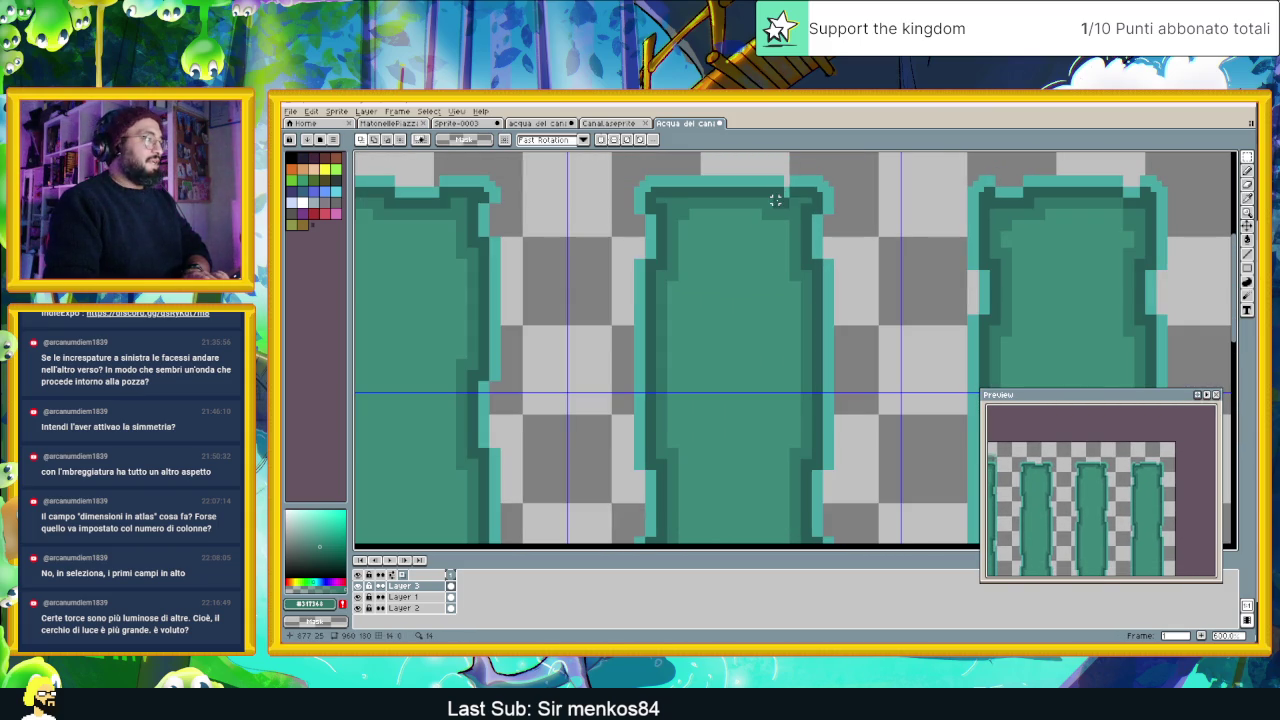
pyautogui.scroll(1, 777, 192)
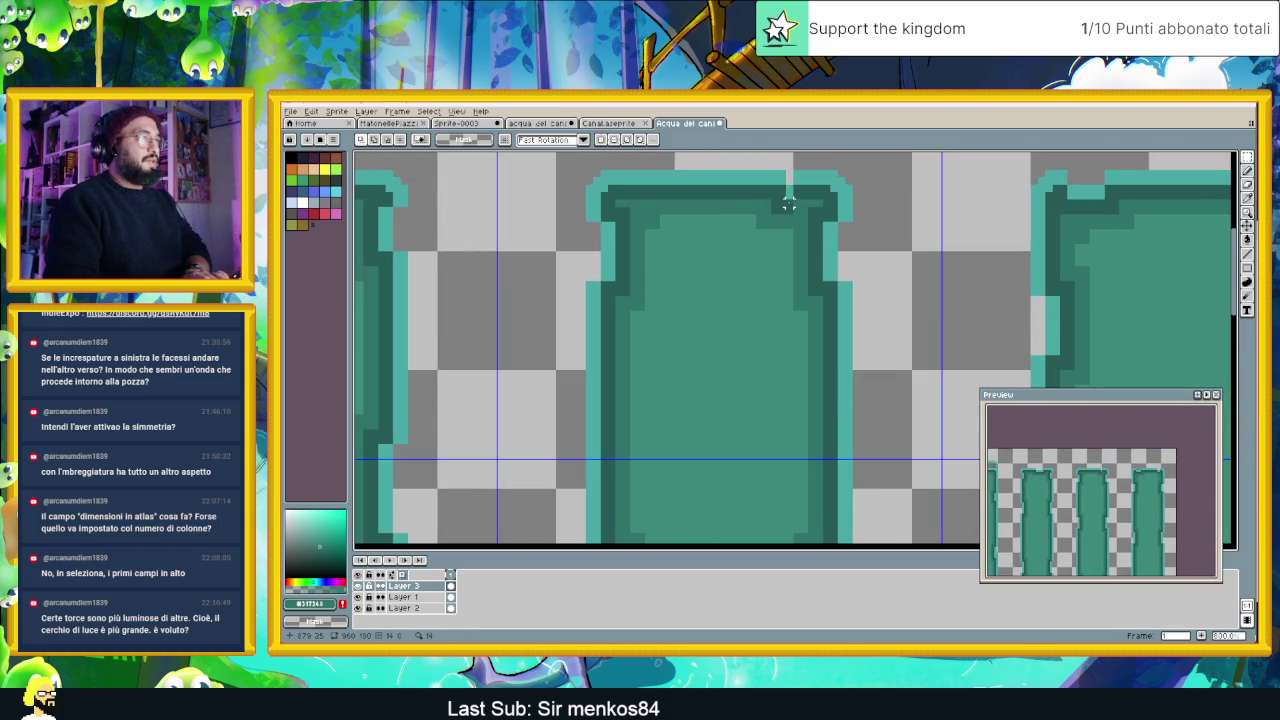
pyautogui.scroll(-1, 574, 402)
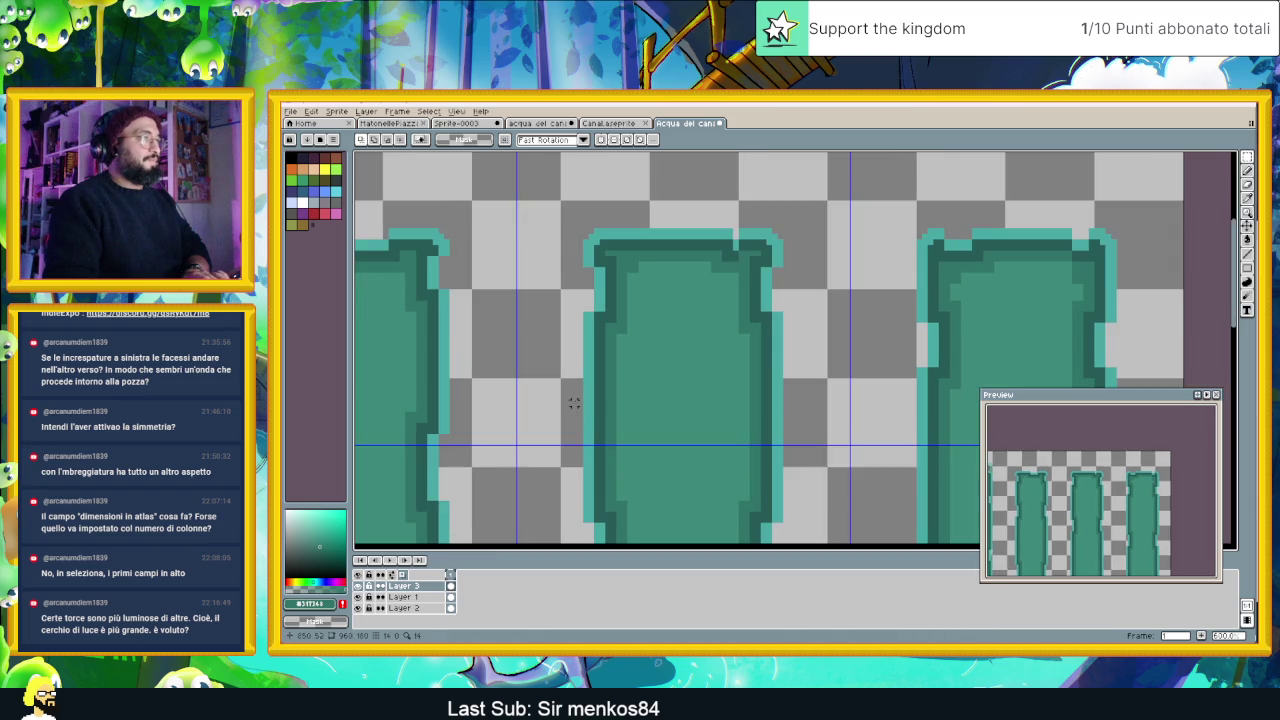
pyautogui.moveTo(602, 375); pyautogui.dragTo(729, 374)
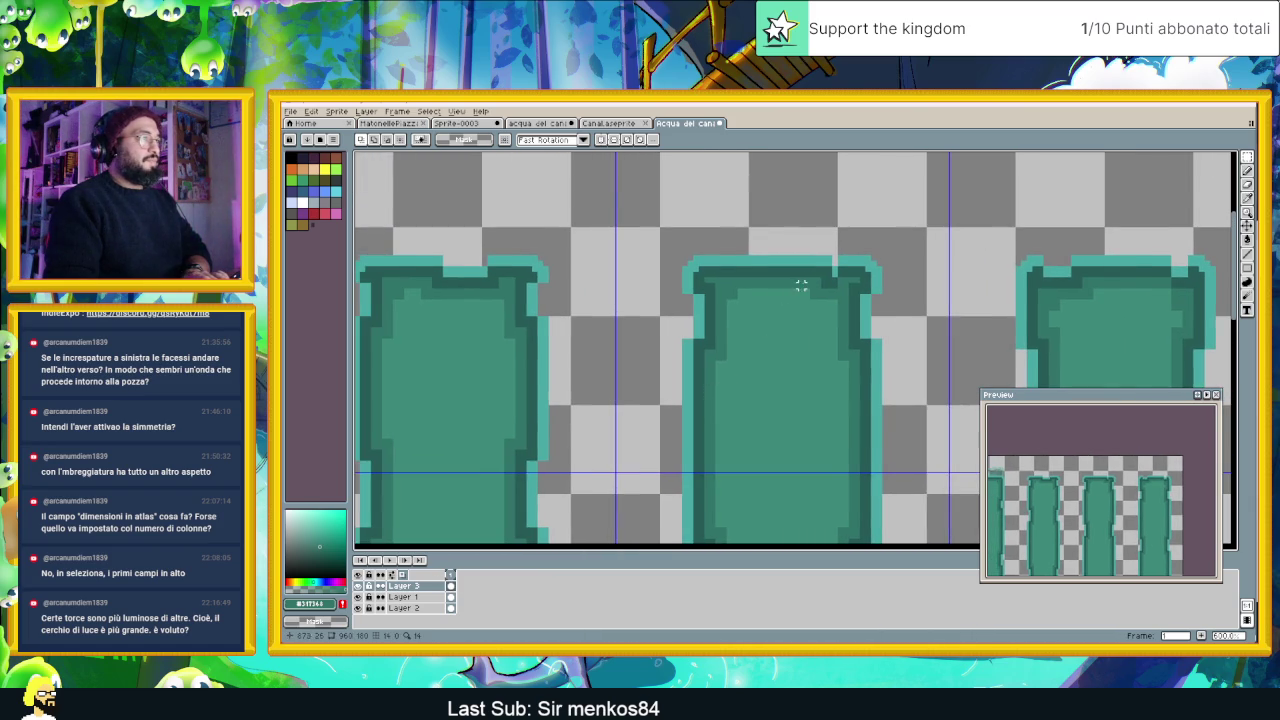
pyautogui.scroll(1, 795, 285)
pyautogui.scroll(1, 814, 278)
pyautogui.scroll(-2, 942, 275)
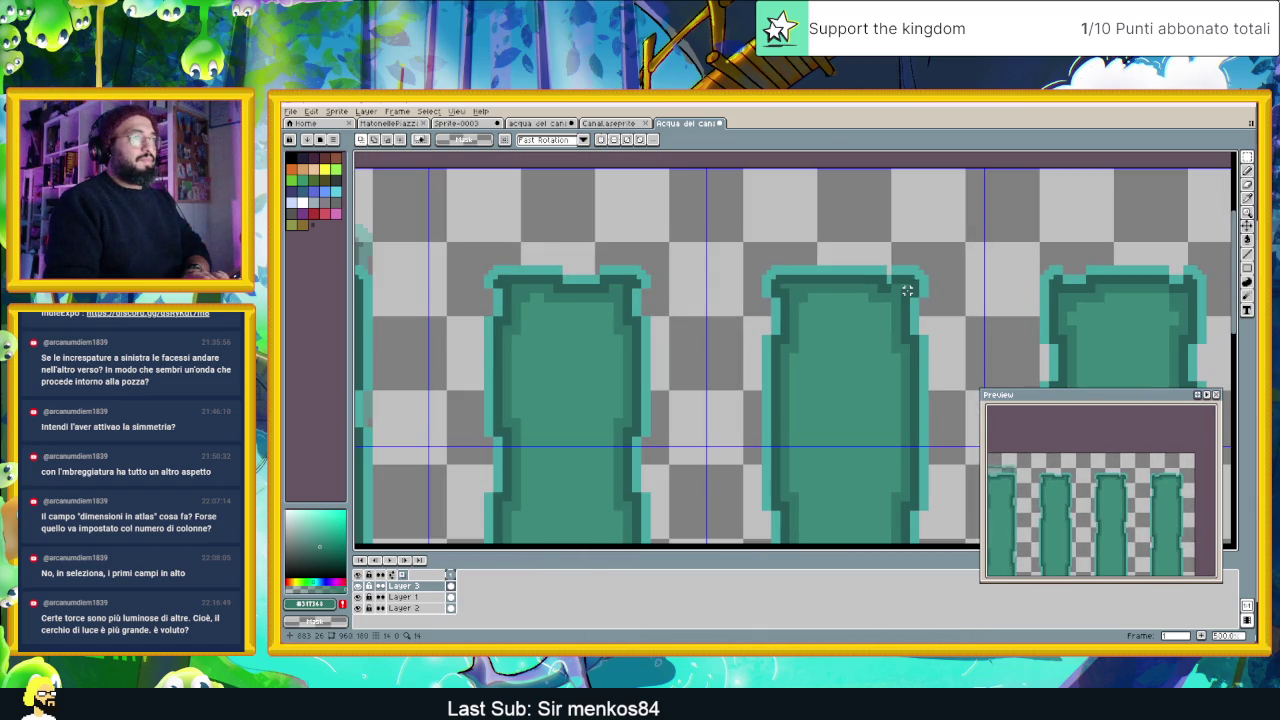
pyautogui.moveTo(930, 286); pyautogui.dragTo(882, 296)
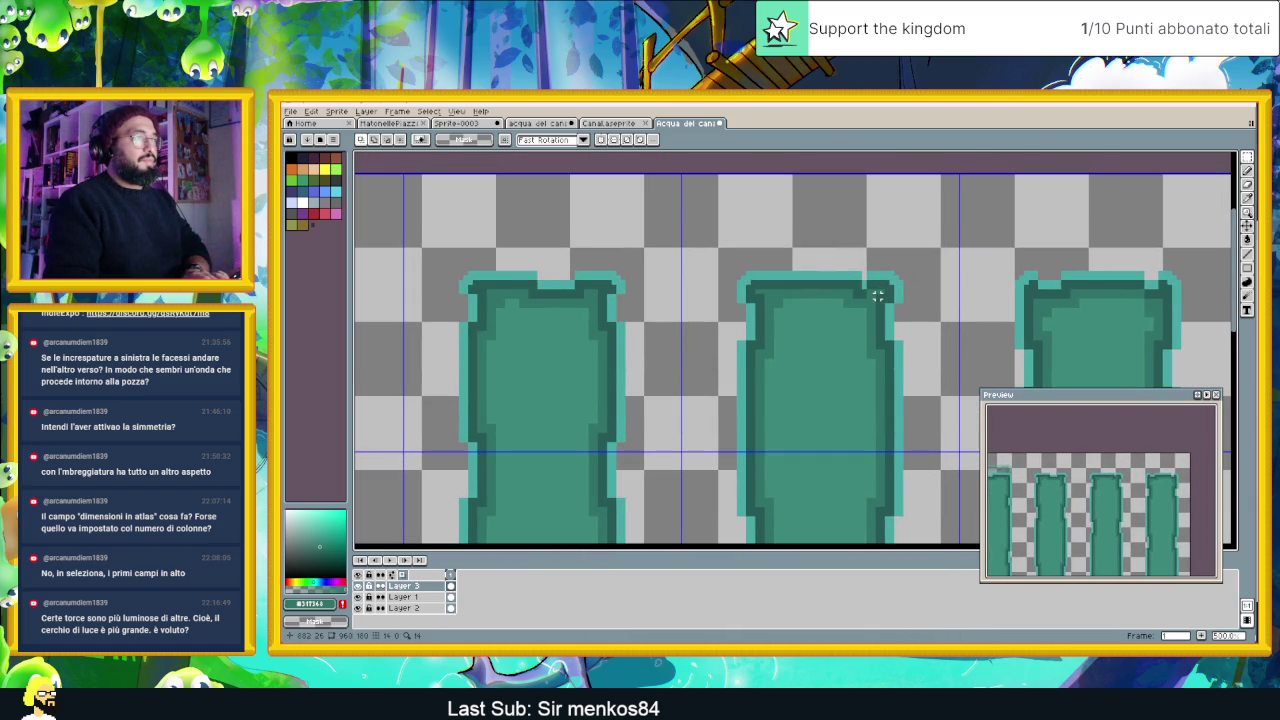
pyautogui.scroll(1, 877, 296)
pyautogui.scroll(-1, 863, 286)
pyautogui.scroll(-1, 863, 286)
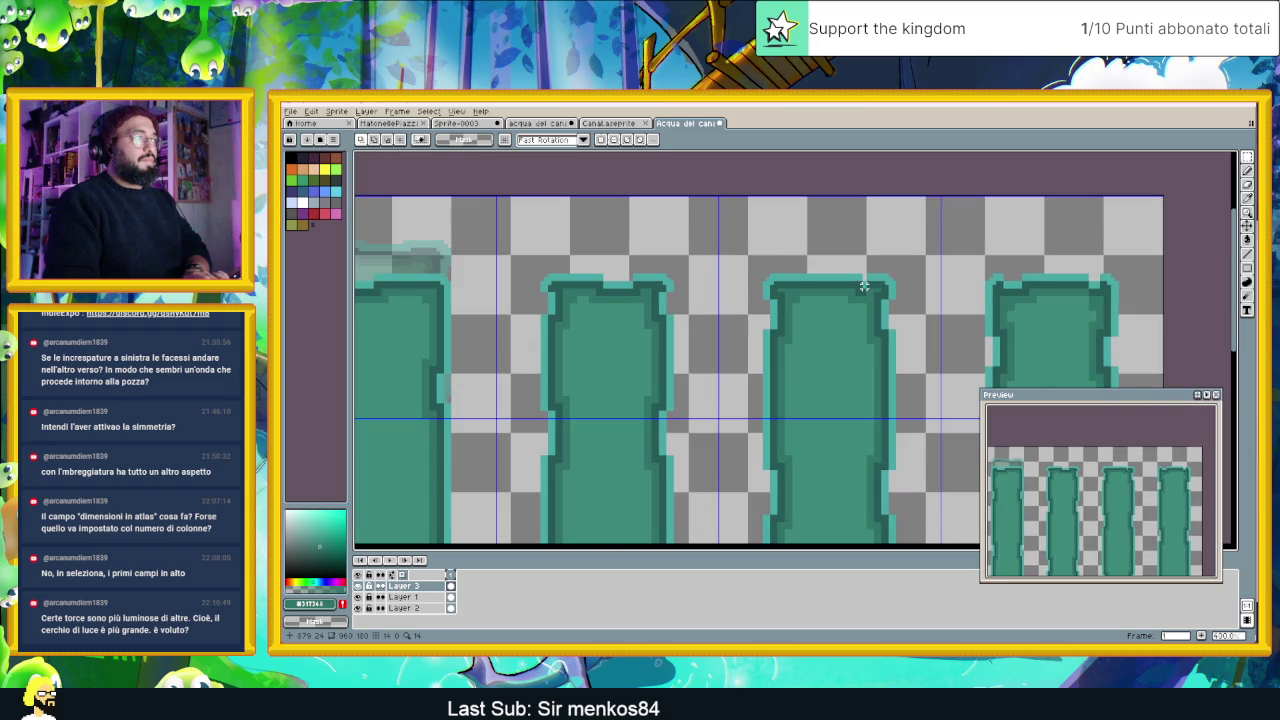
pyautogui.scroll(1, 864, 286)
pyautogui.scroll(1, 850, 285)
pyautogui.scroll(-1, 840, 286)
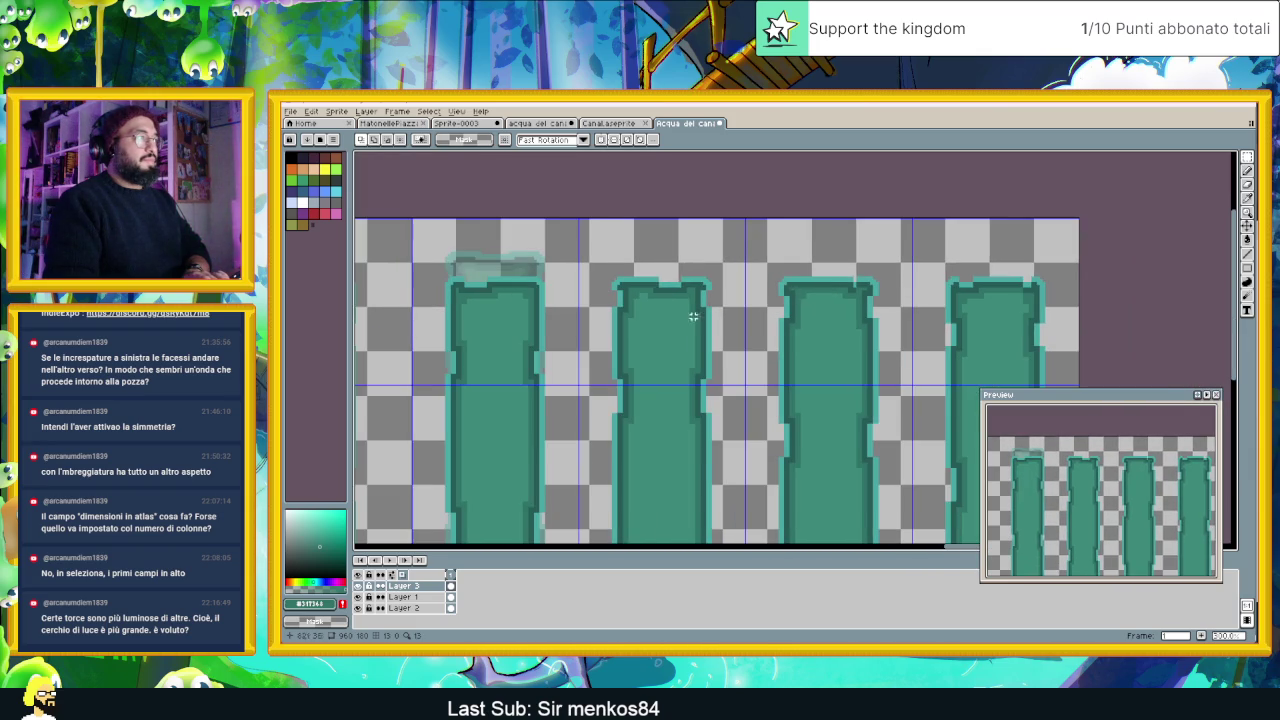
pyautogui.scroll(-1, 679, 319)
pyautogui.moveTo(603, 319); pyautogui.dragTo(677, 301)
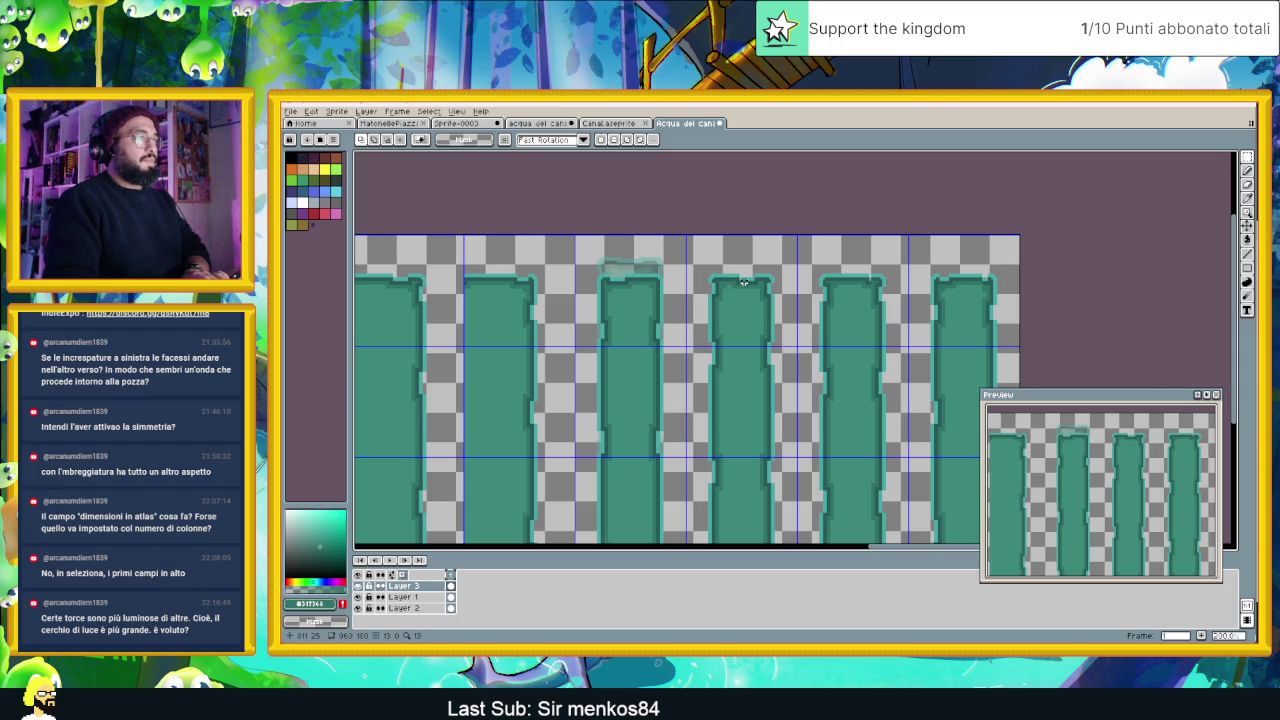
pyautogui.scroll(1, 741, 283)
pyautogui.scroll(2, 741, 283)
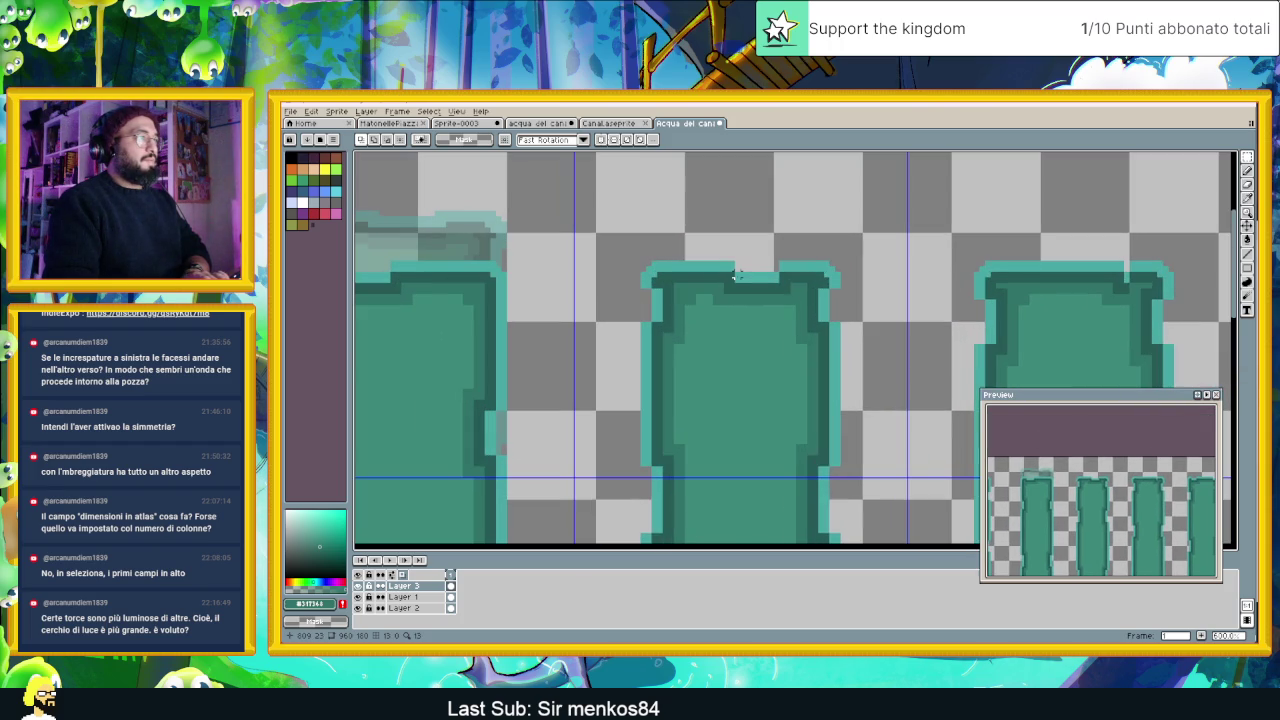
# - Merge Layer 3 down and commit the pasted notched top onto the middle column
pyautogui.rightClick(421, 586)
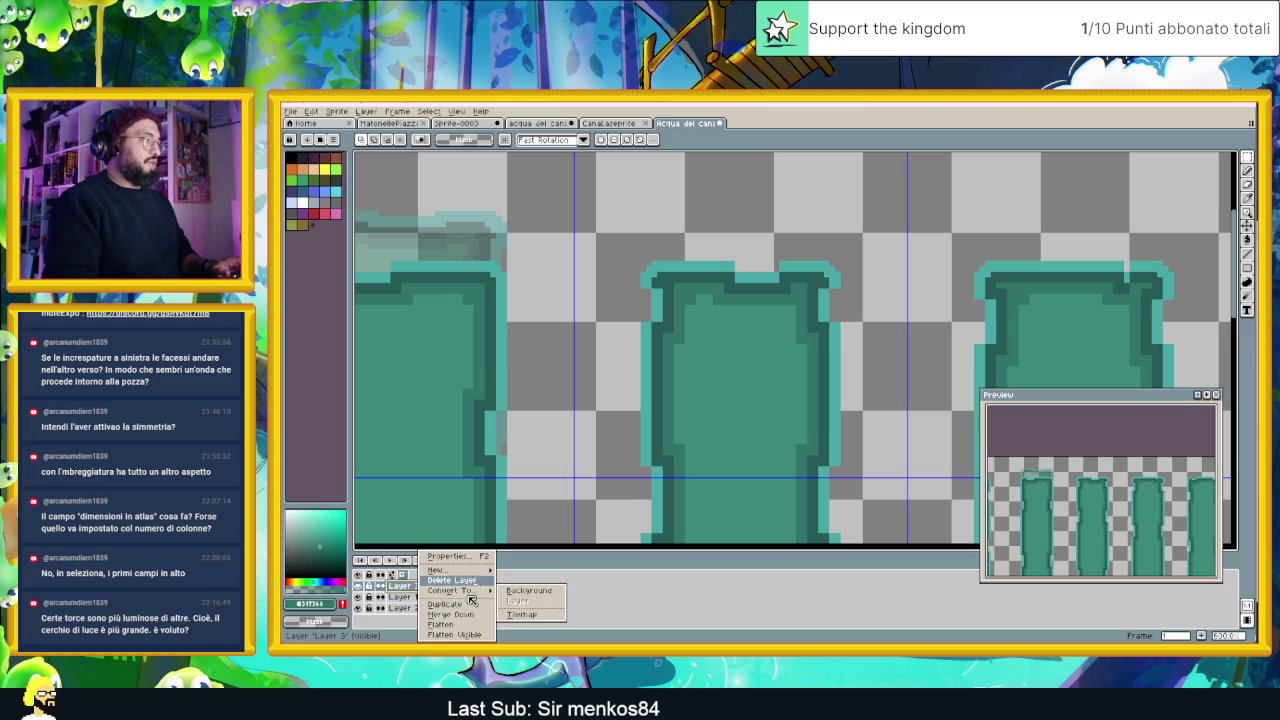
pyautogui.click(468, 614)
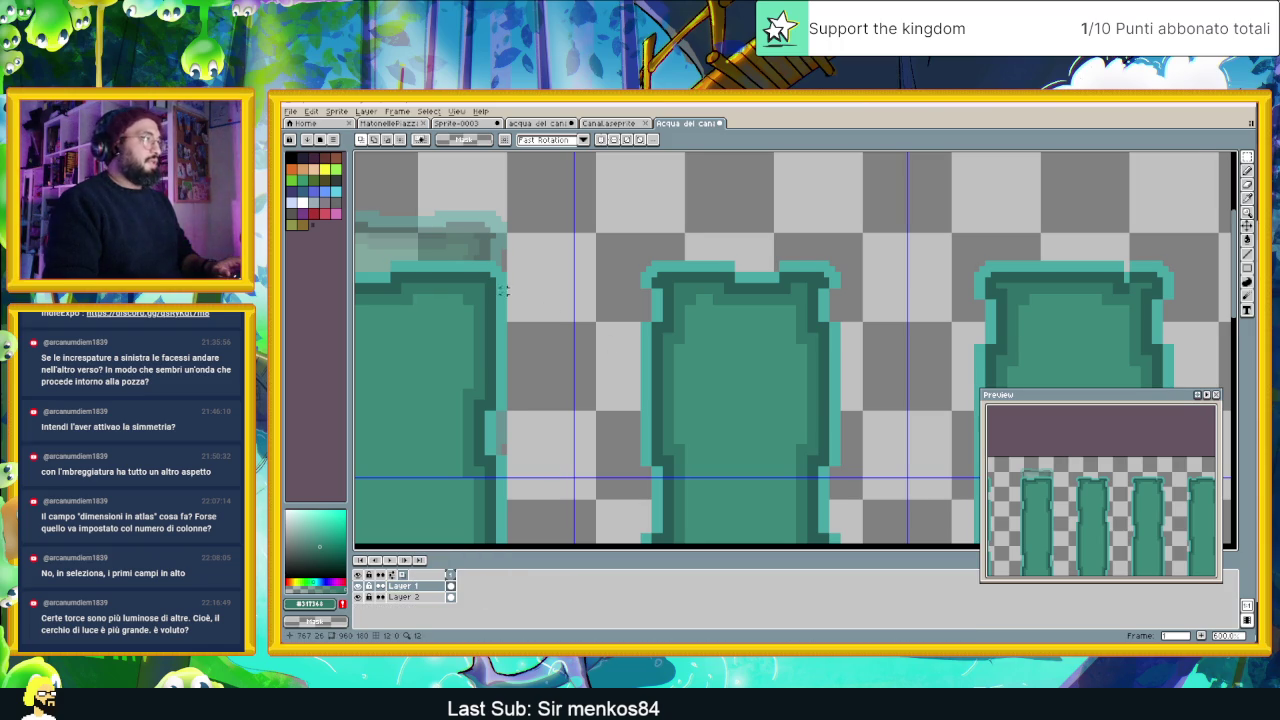
pyautogui.hscroll(-3, 615, 285)
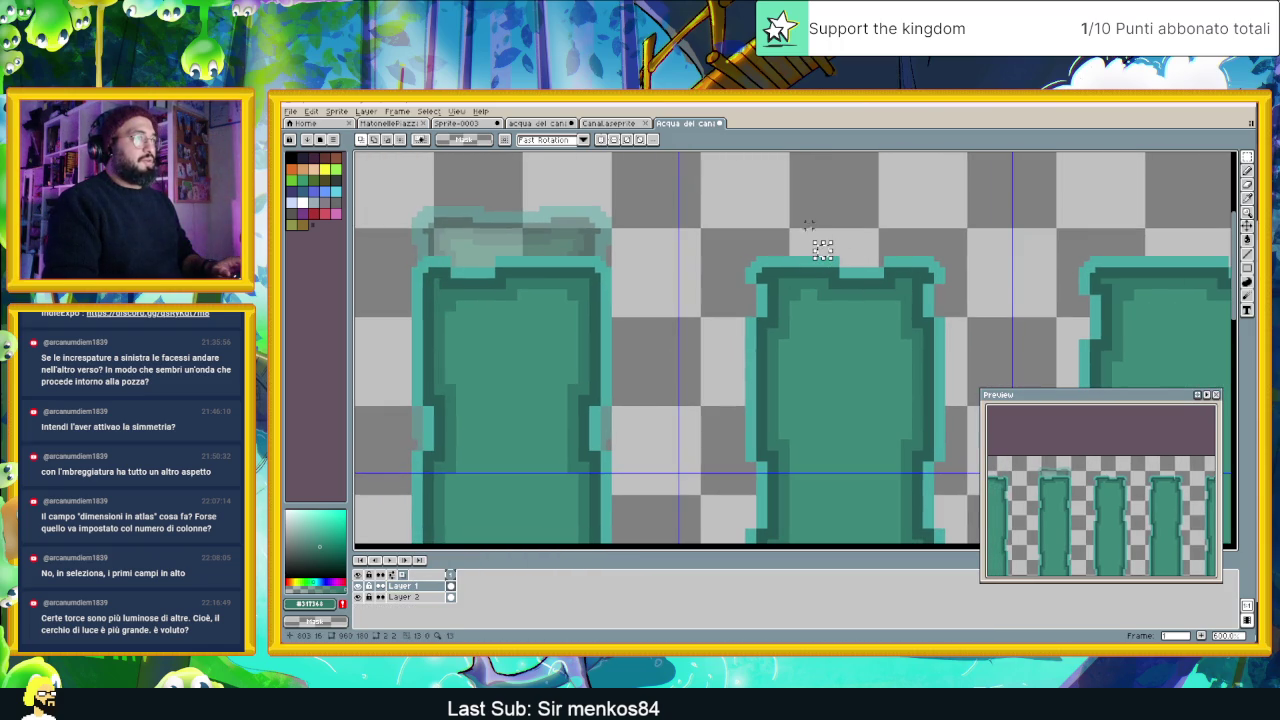
pyautogui.moveTo(802, 241)
pyautogui.mouseDown()
pyautogui.moveTo(887, 310)
pyautogui.moveTo(855, 306)
pyautogui.mouseUp()
pyautogui.click(869, 305)
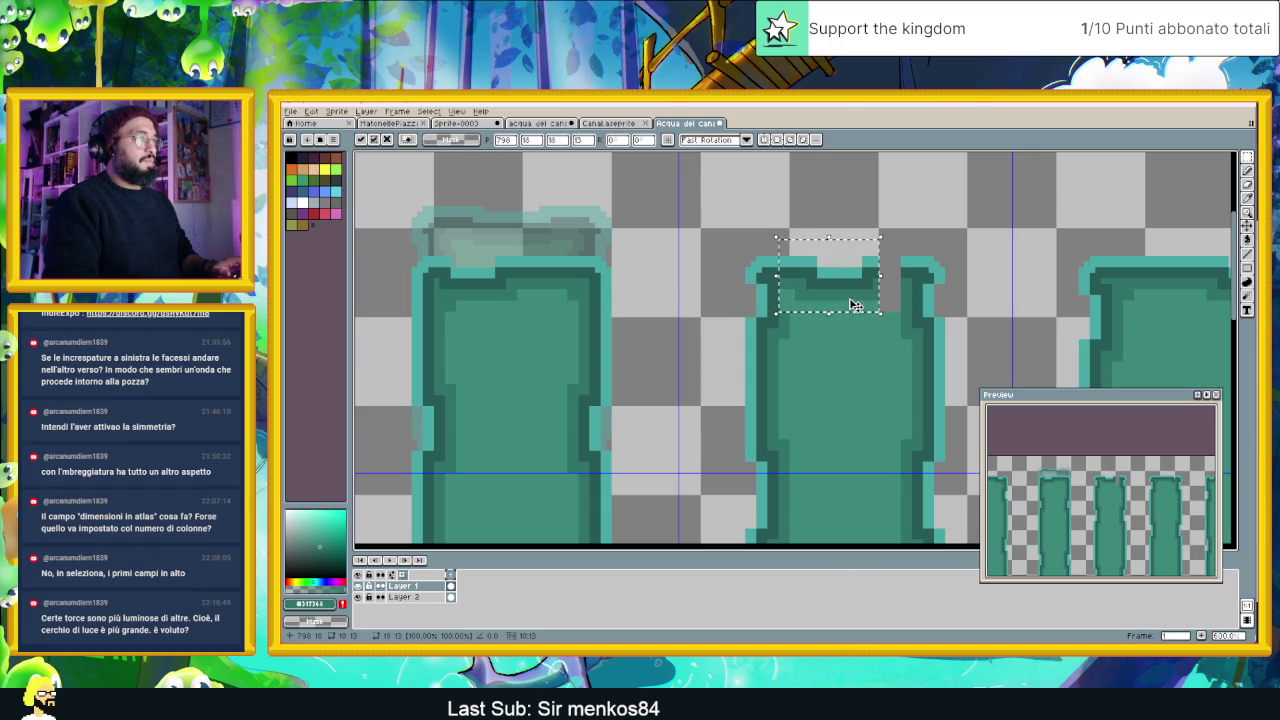
pyautogui.press('Return')
pyautogui.moveTo(923, 293); pyautogui.dragTo(900, 290)
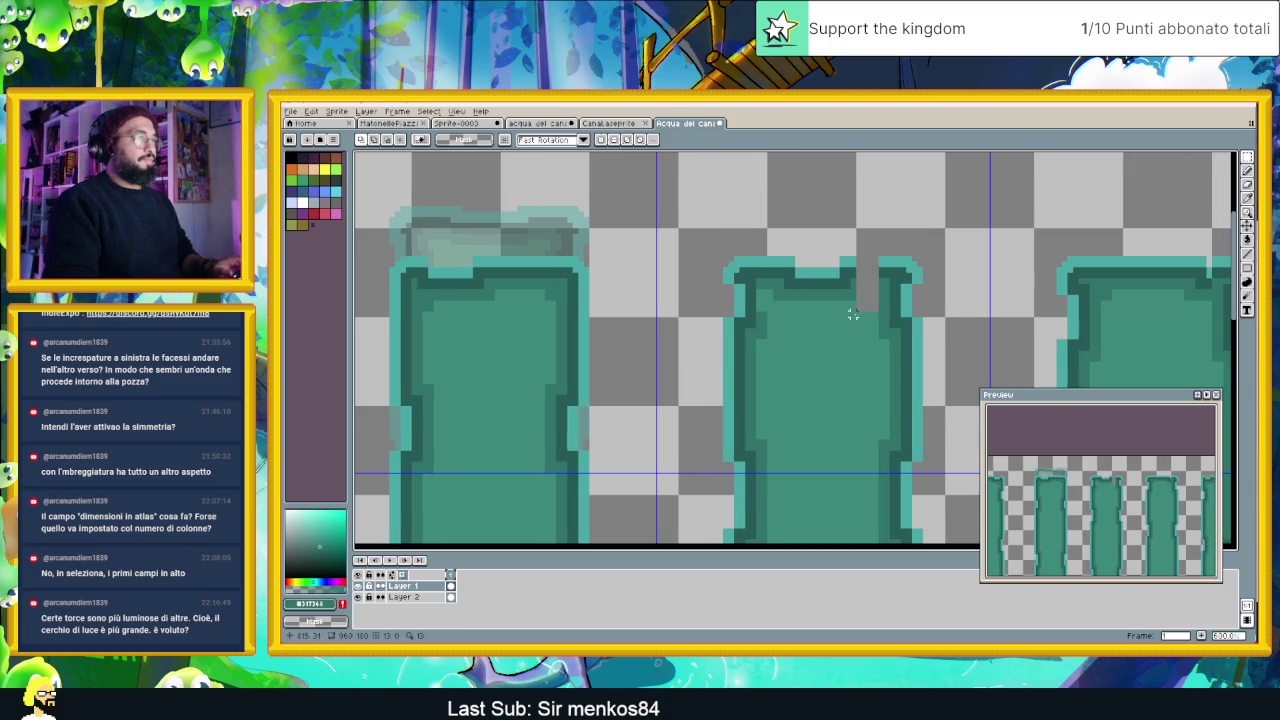
# - Draw a line across the gap in the middle column's teal outline, then sample a canvas colour
pyautogui.click(1247, 253)
pyautogui.click(745, 234)
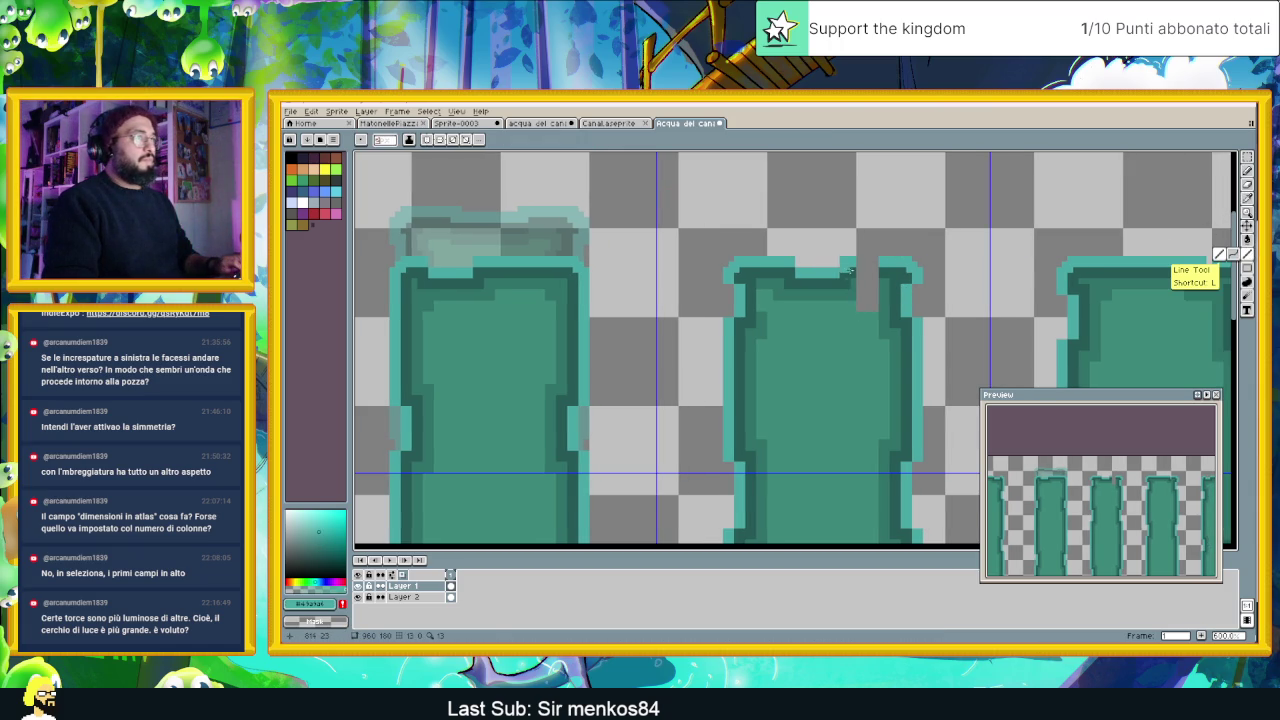
pyautogui.moveTo(859, 264); pyautogui.dragTo(872, 264)
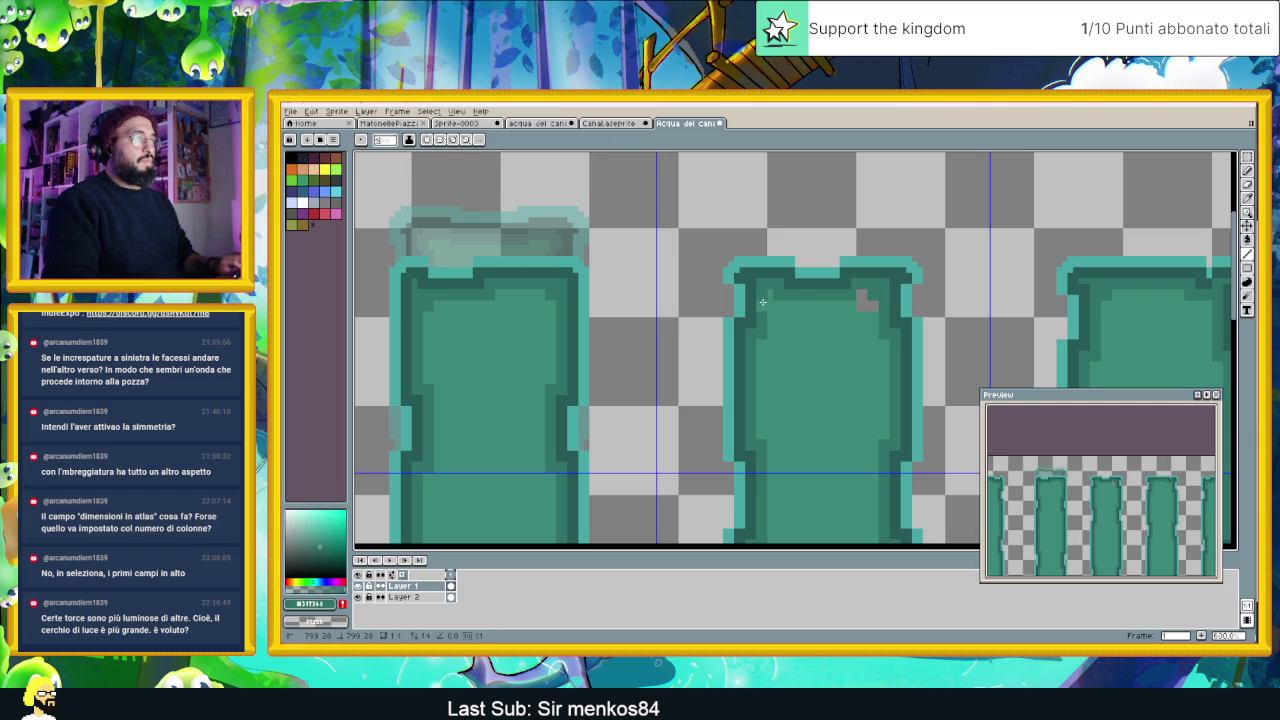
pyautogui.keyDown('alt'); pyautogui.click(845, 326); pyautogui.keyUp('alt')
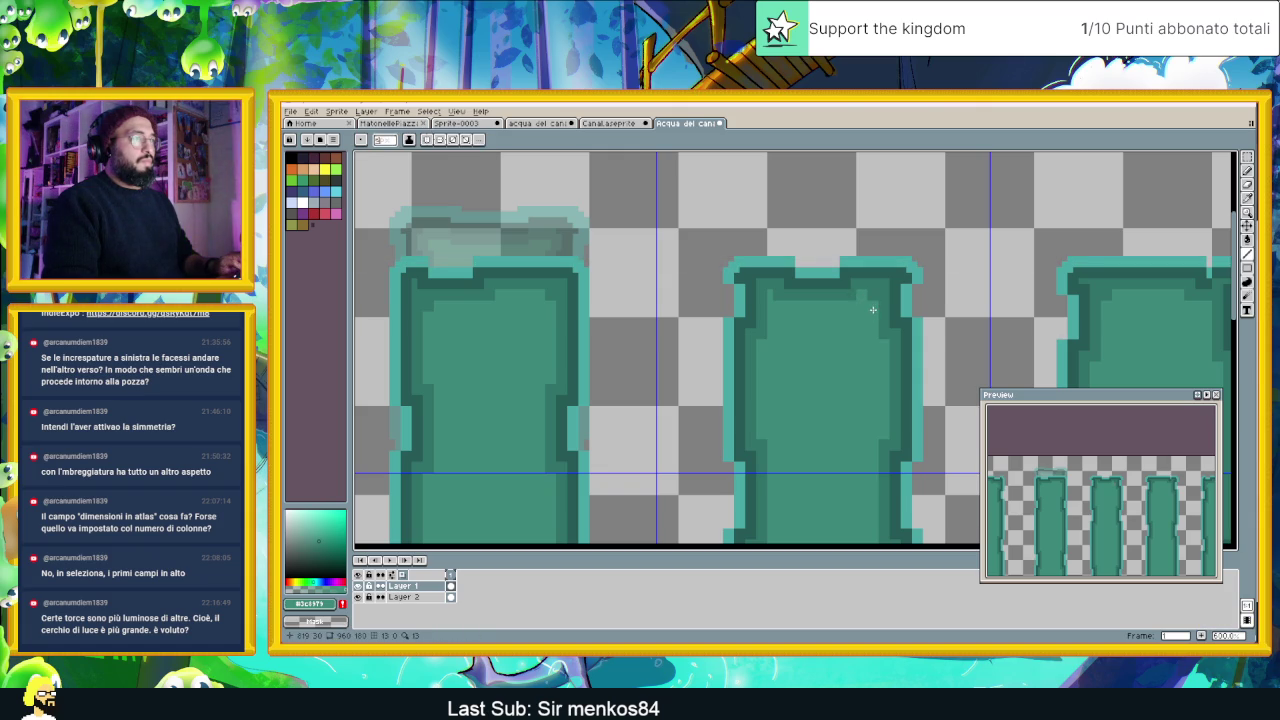
pyautogui.scroll(-1, 930, 326)
pyautogui.hscroll(-2, 913, 299)
pyautogui.scroll(-1, 913, 299)
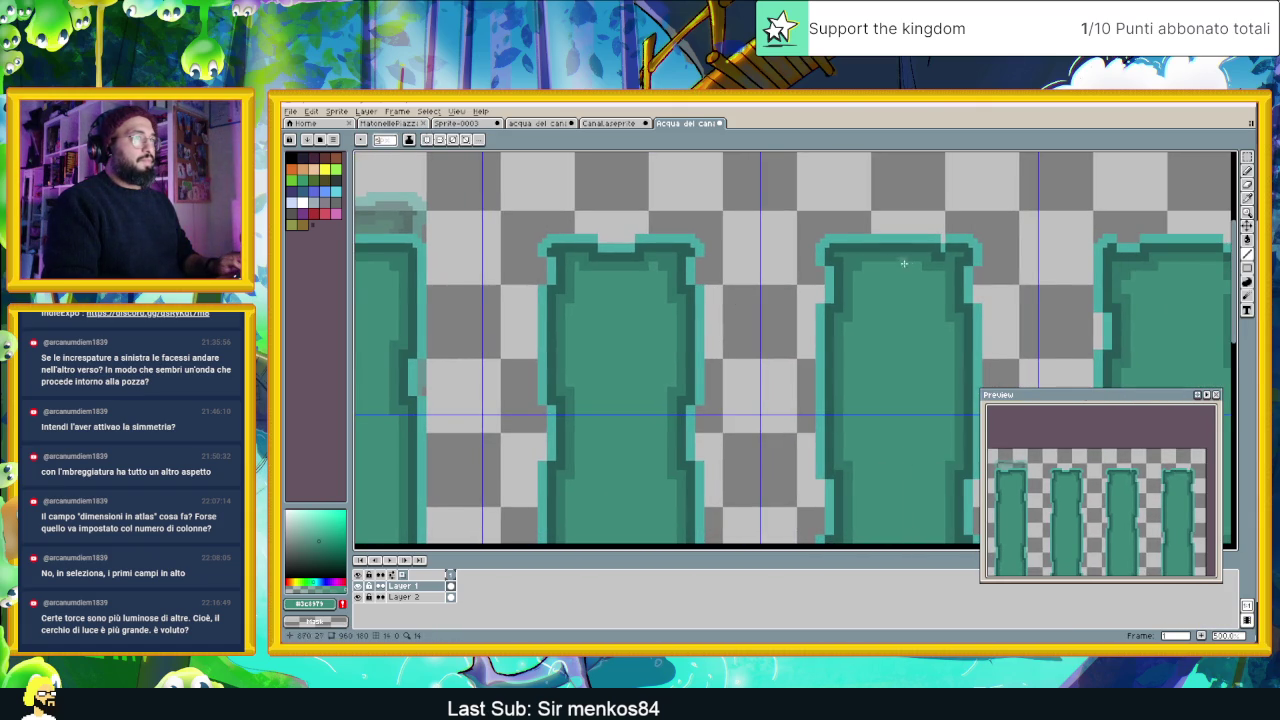
pyautogui.hscroll(1, 900, 263)
pyautogui.hscroll(1, 910, 260)
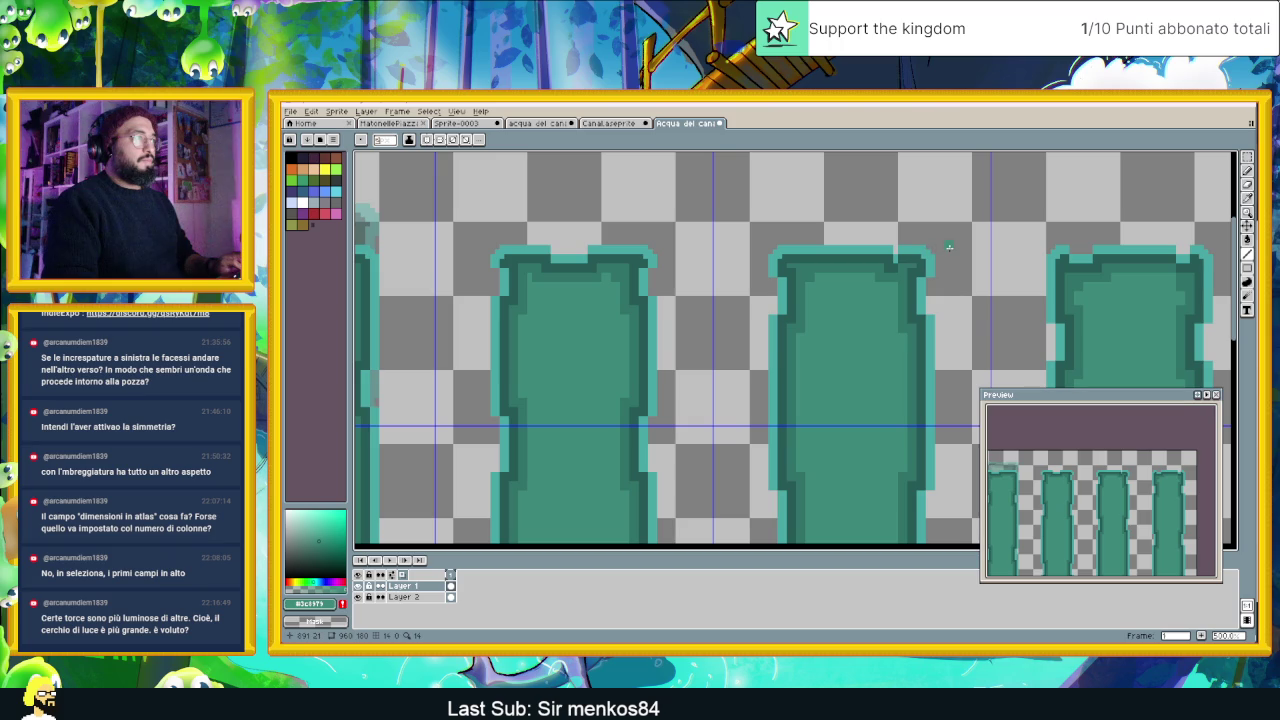
pyautogui.click(1247, 158)
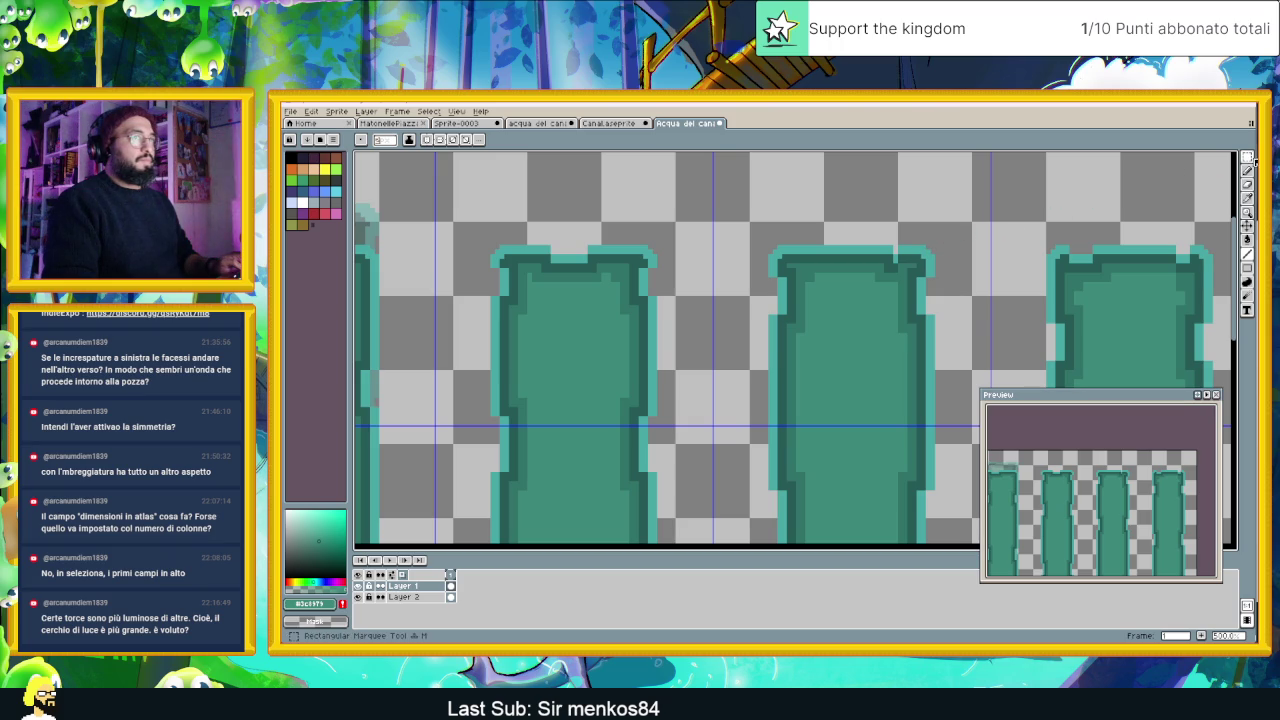
# - Copy the left column's notched top onto the middle column, aligning and committing it
pyautogui.moveTo(534, 229); pyautogui.dragTo(603, 293)
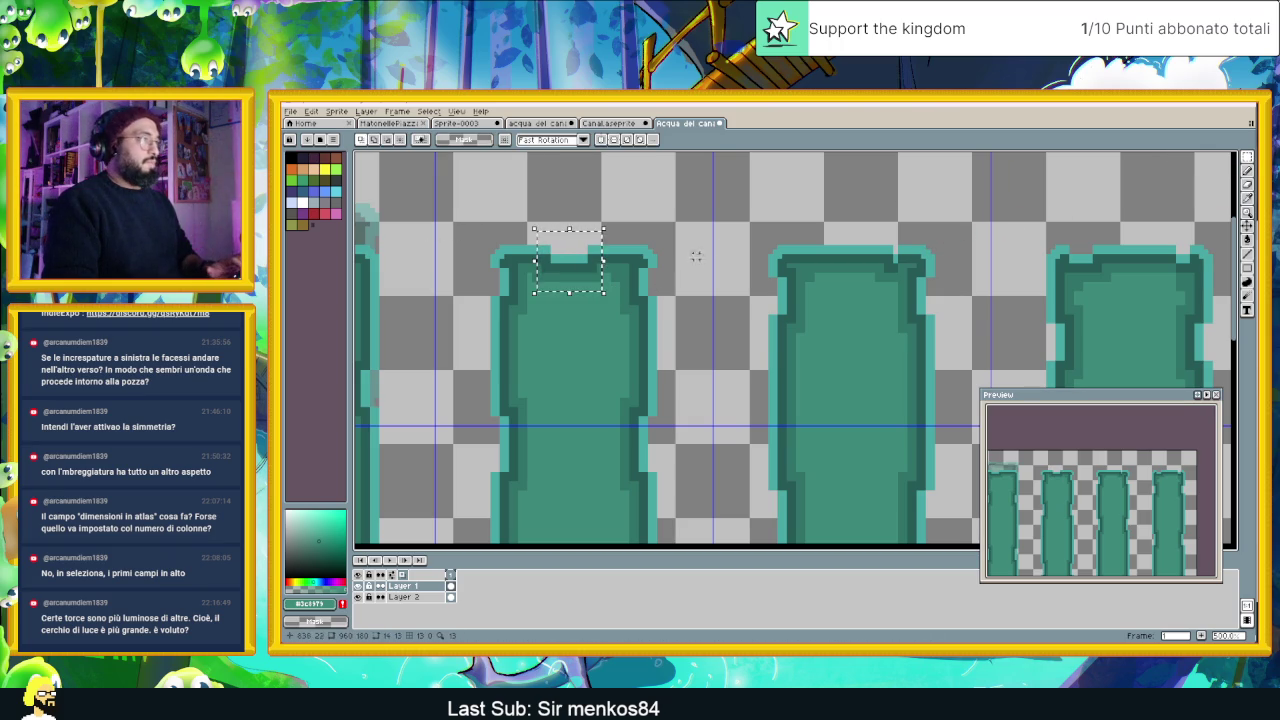
pyautogui.click(785, 220)
pyautogui.moveTo(534, 229)
pyautogui.mouseDown()
pyautogui.moveTo(603, 293)
pyautogui.moveTo(878, 262)
pyautogui.mouseUp()
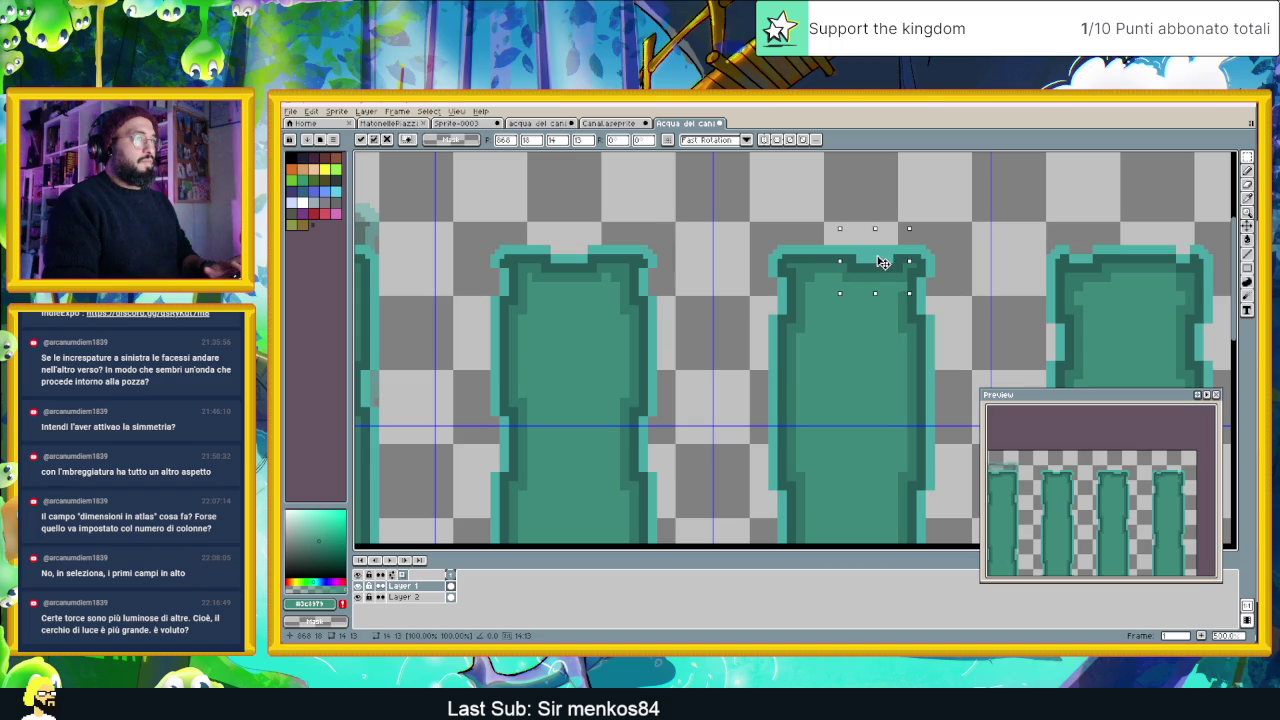
pyautogui.moveTo(880, 262); pyautogui.dragTo(885, 262)
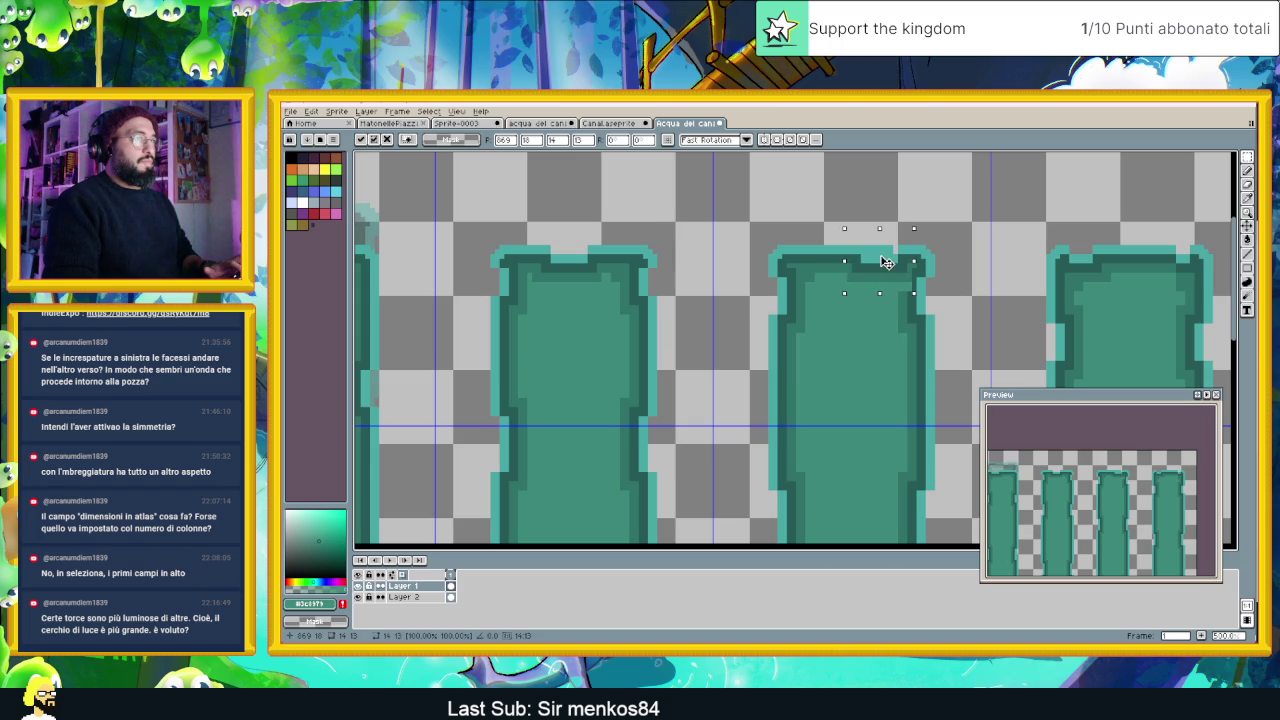
pyautogui.hotkey('ctrl', 'd')
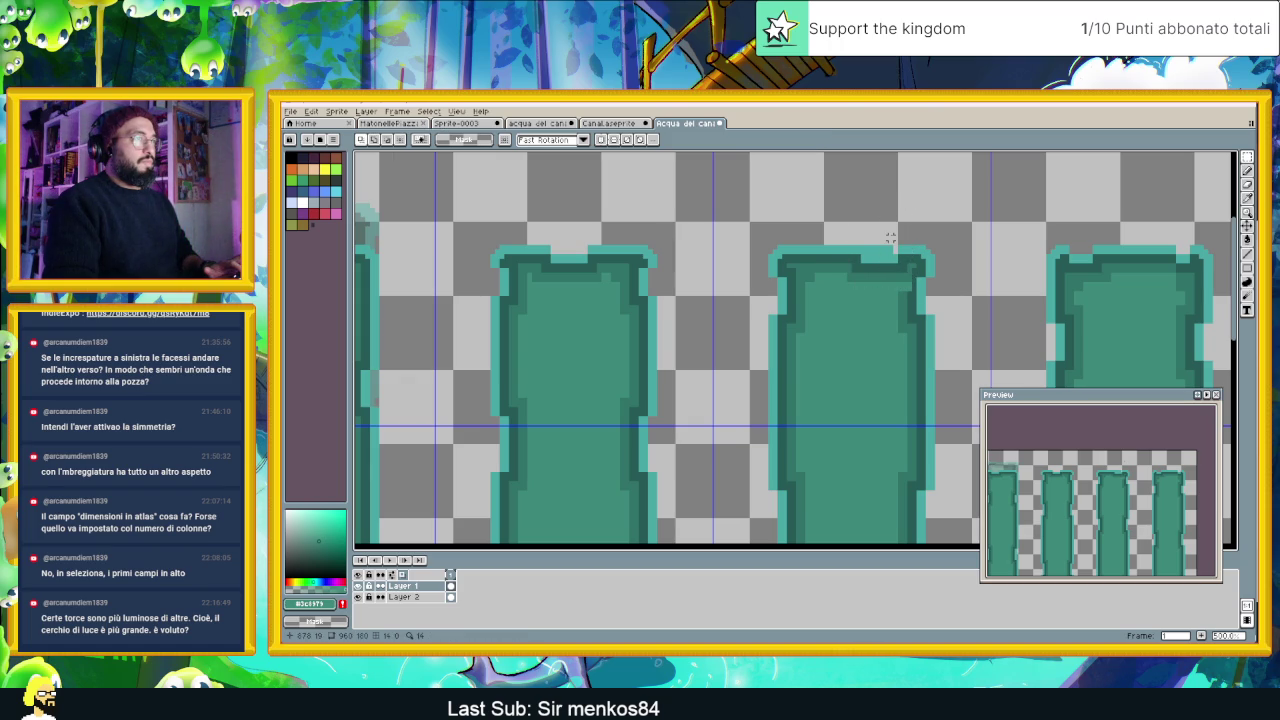
pyautogui.moveTo(890, 242)
pyautogui.mouseDown()
pyautogui.moveTo(867, 251)
pyautogui.moveTo(871, 236)
pyautogui.mouseUp()
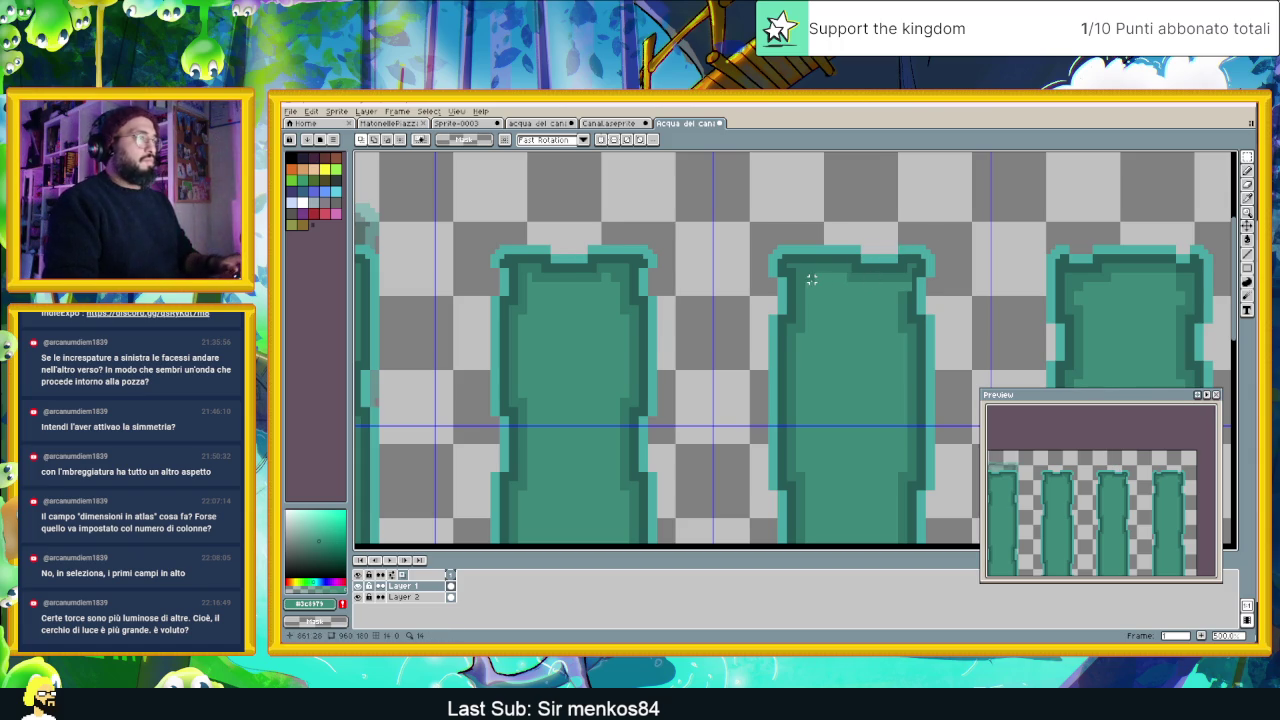
pyautogui.scroll(1, 811, 279)
# - Pick dark green from the column top and switch to the Pencil, zoomed on the middle column
pyautogui.press('i')
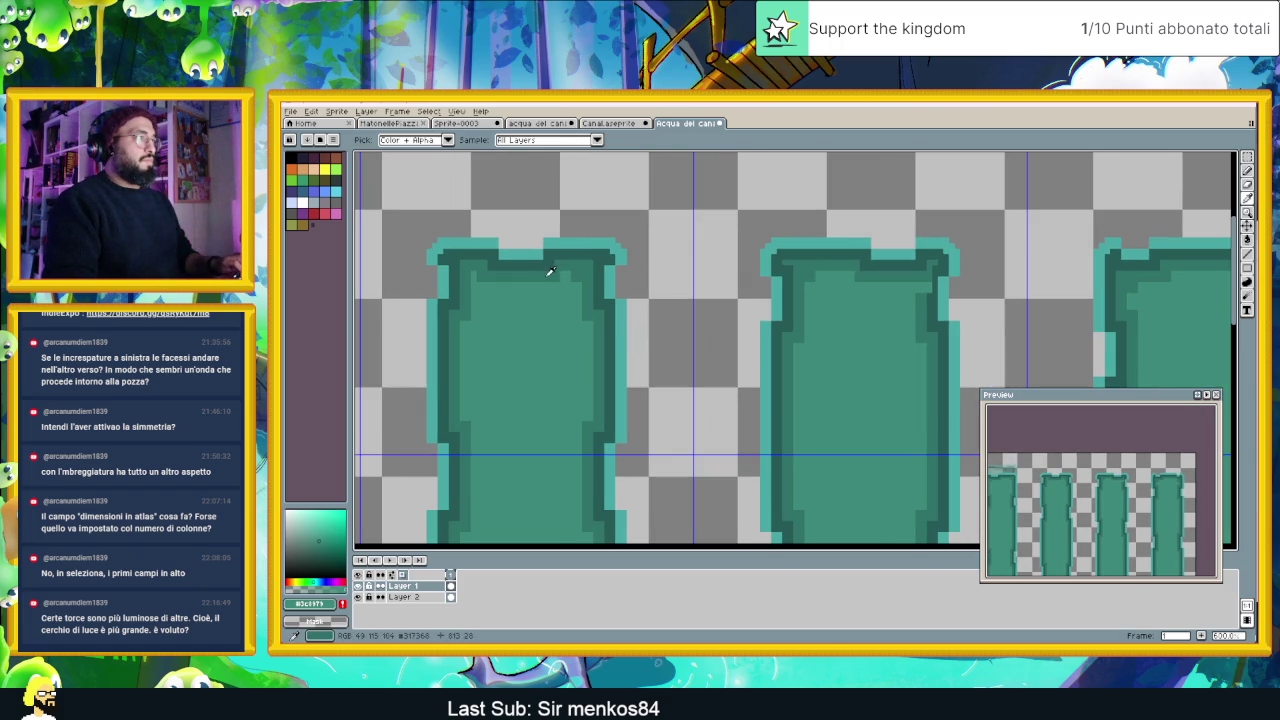
pyautogui.click(550, 272)
pyautogui.press('m')
pyautogui.click(1246, 171)
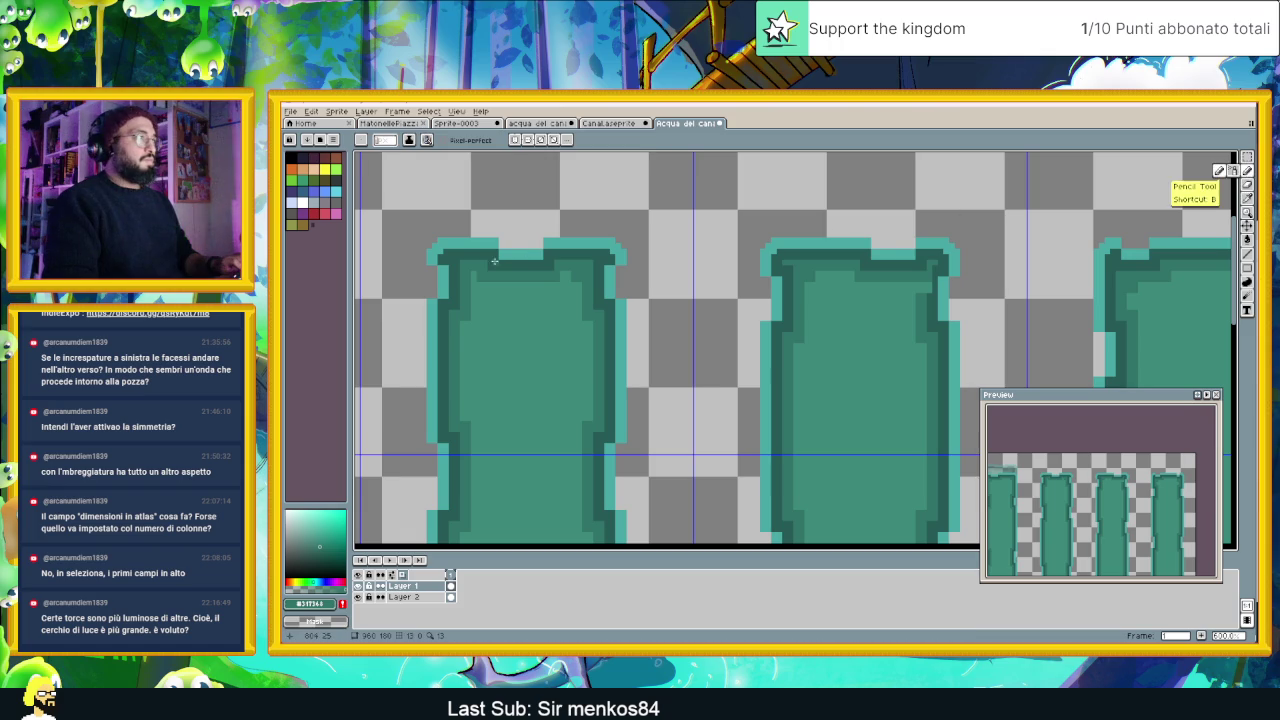
pyautogui.moveTo(571, 277); pyautogui.dragTo(731, 289)
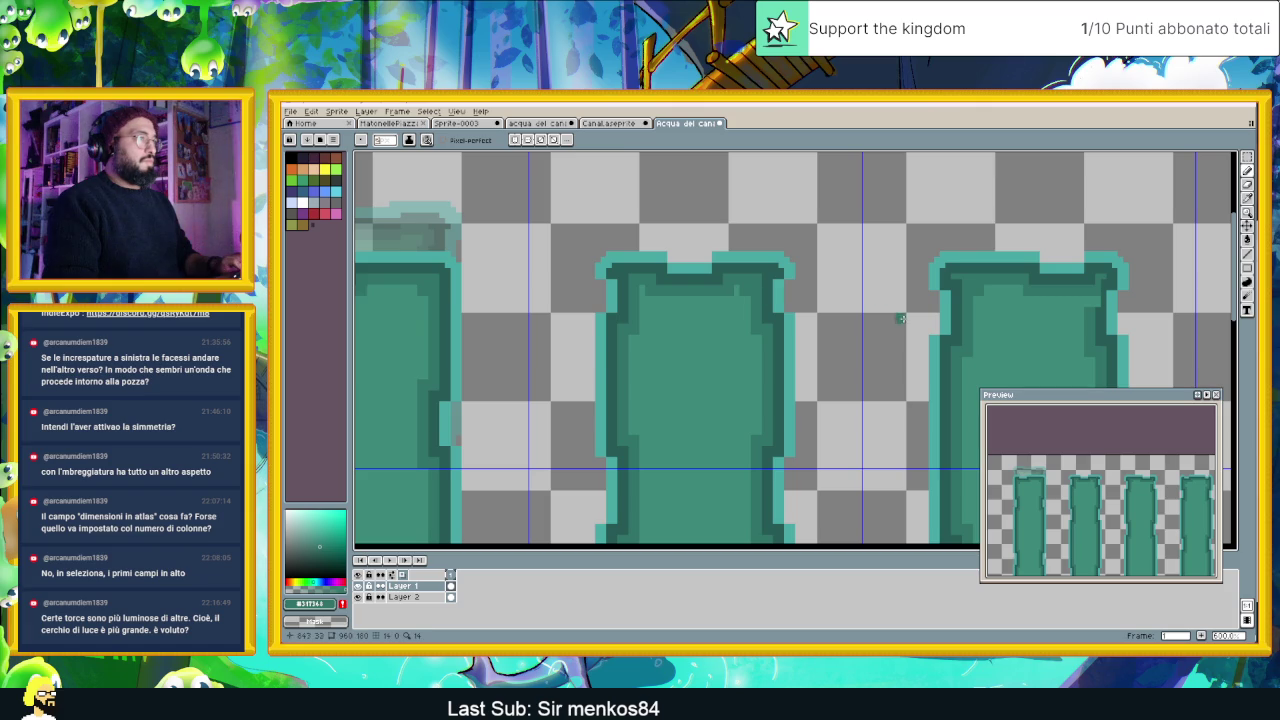
pyautogui.hscroll(-2, 760, 305)
pyautogui.scroll(-1, 760, 305)
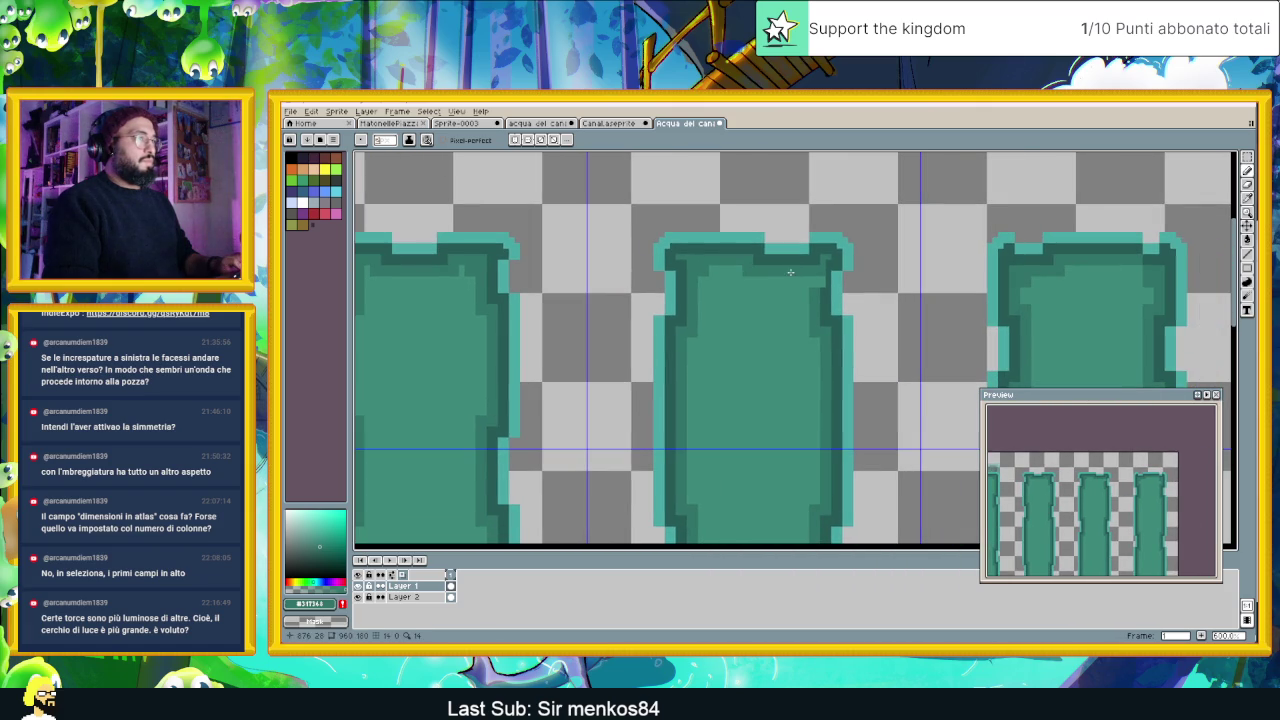
pyautogui.moveTo(935, 259); pyautogui.dragTo(883, 263)
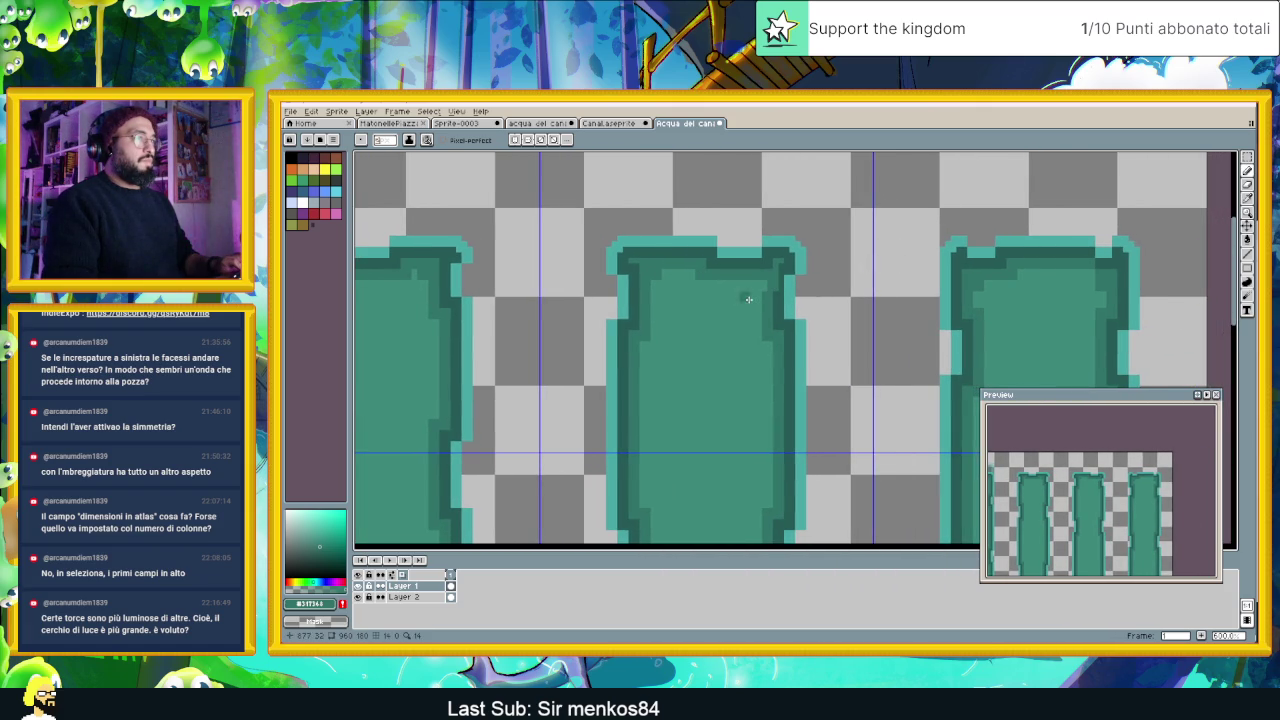
pyautogui.hscroll(-1, 766, 323)
pyautogui.scroll(-1, 766, 323)
pyautogui.hscroll(-2, 835, 315)
pyautogui.scroll(1, 835, 315)
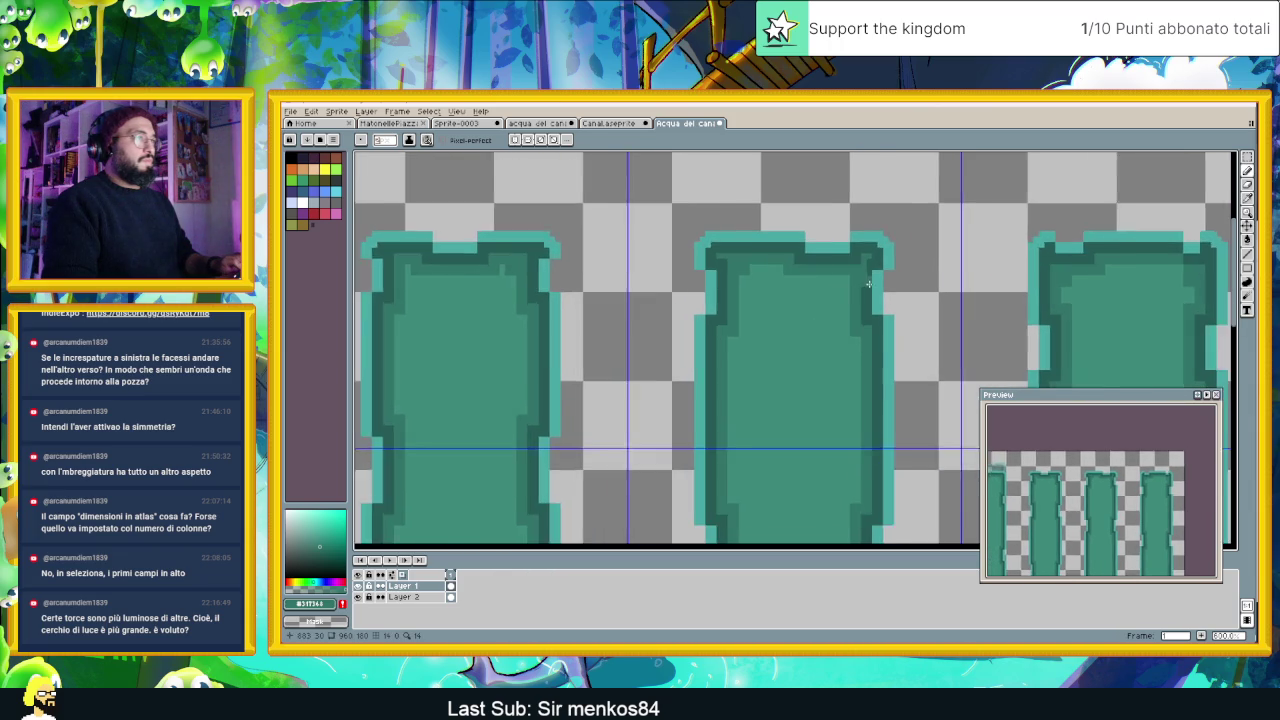
pyautogui.scroll(3, 835, 315)
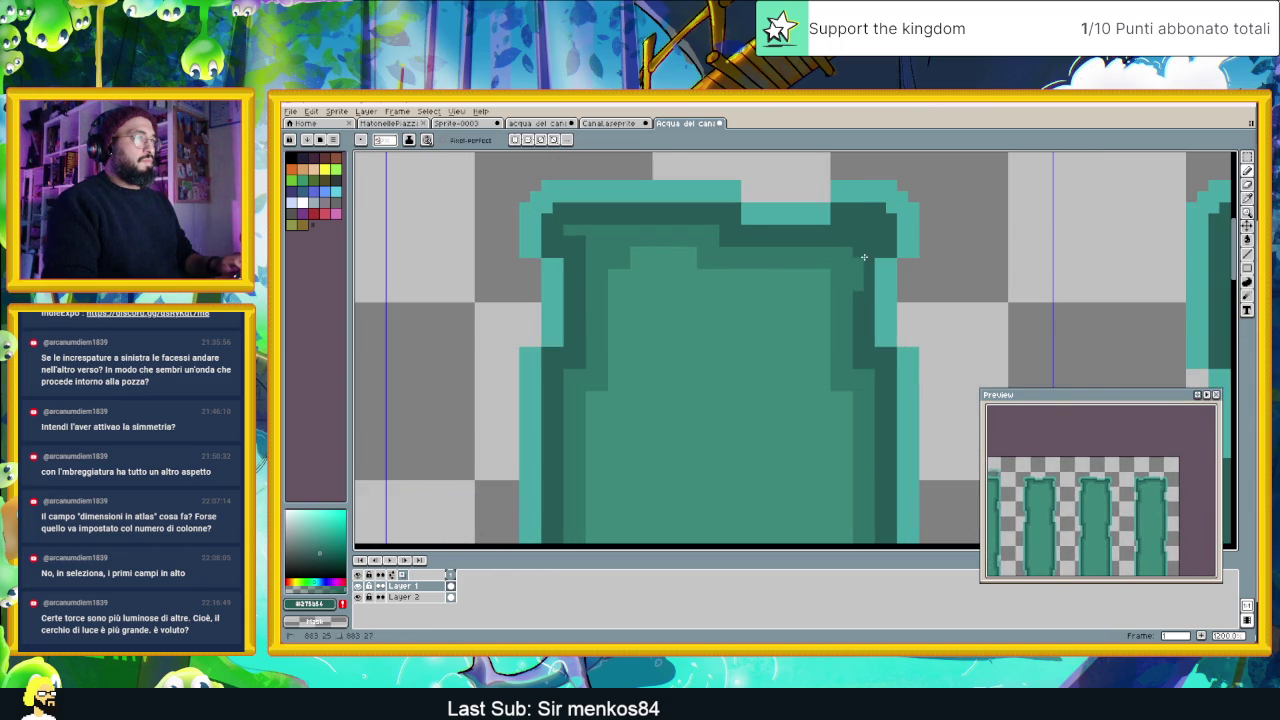
# - Paint single pixels along the middle column's top in dark and medium green
pyautogui.click(844, 261)
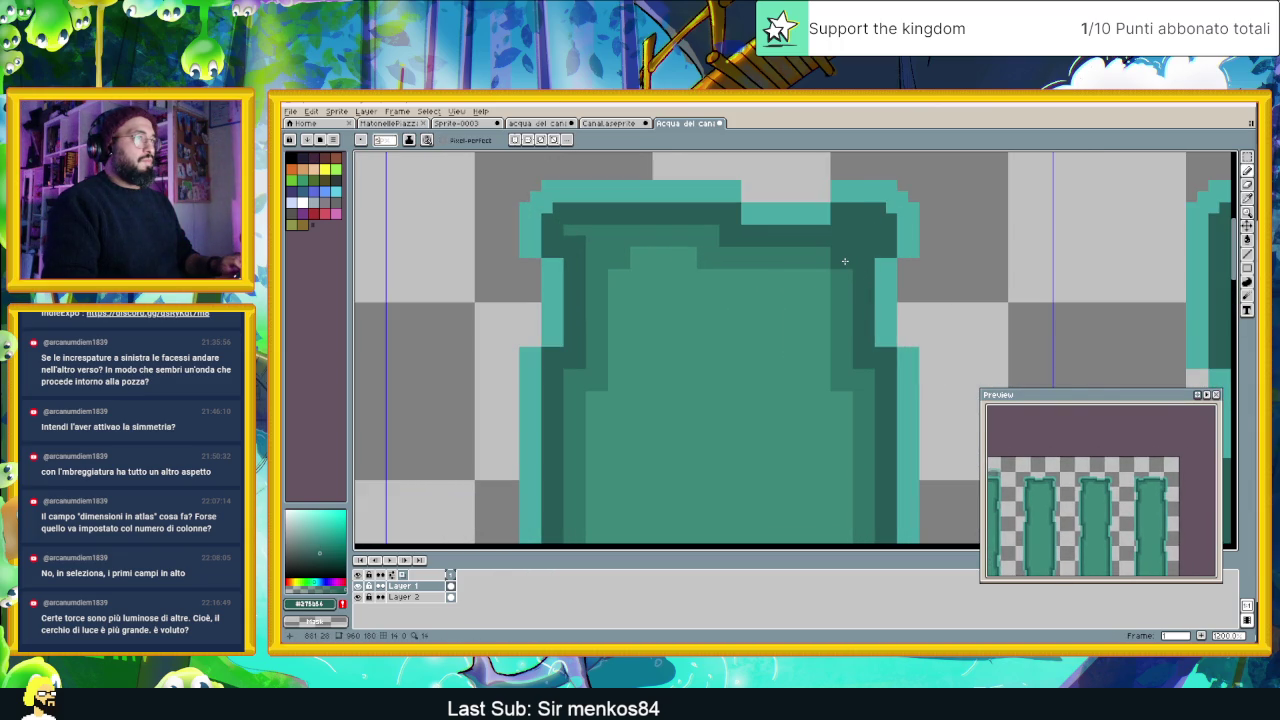
pyautogui.keyDown('alt'); pyautogui.click(834, 286); pyautogui.keyUp('alt')
pyautogui.click(820, 281)
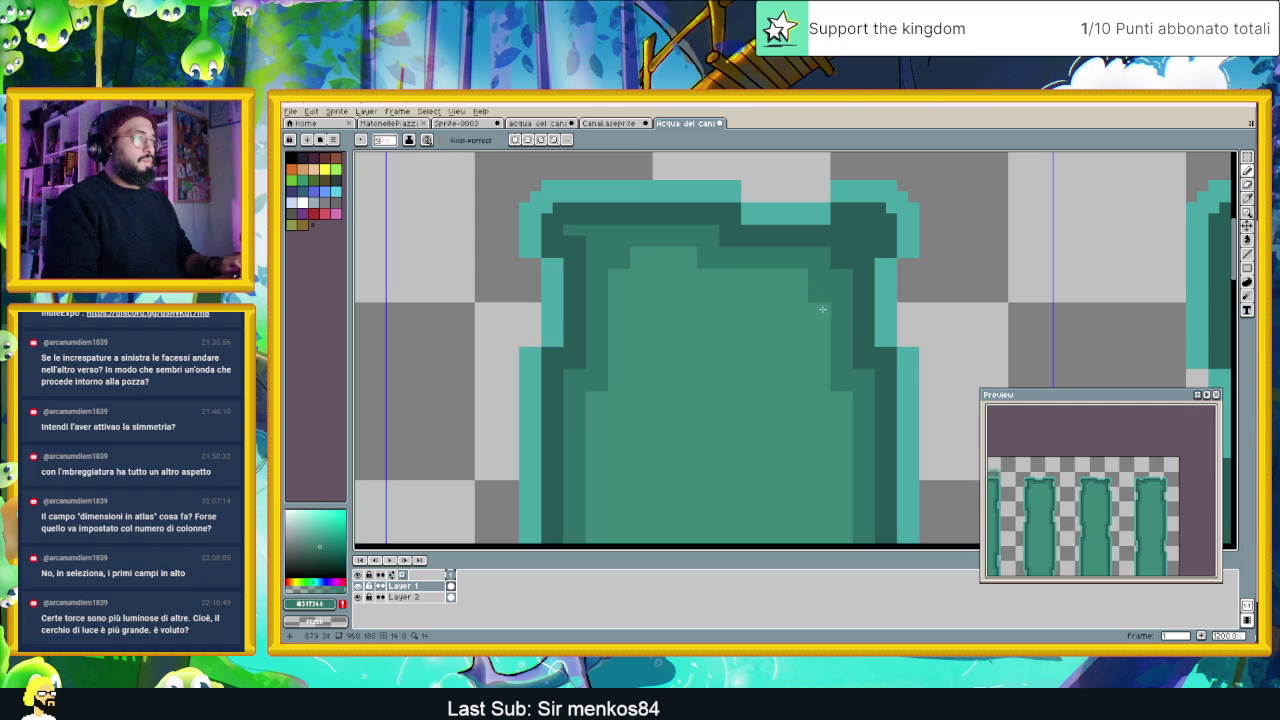
pyautogui.keyDown('alt'); pyautogui.click(600, 214); pyautogui.keyUp('alt')
pyautogui.click(576, 231)
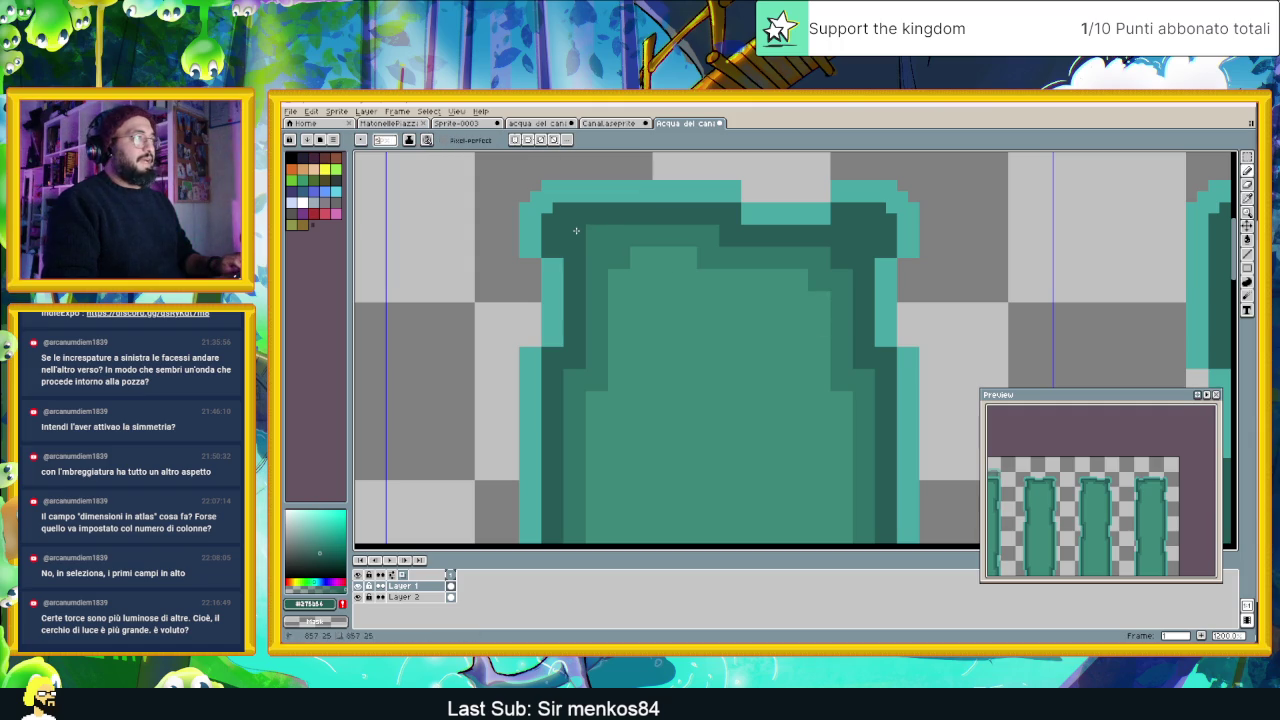
pyautogui.scroll(-1, 734, 271)
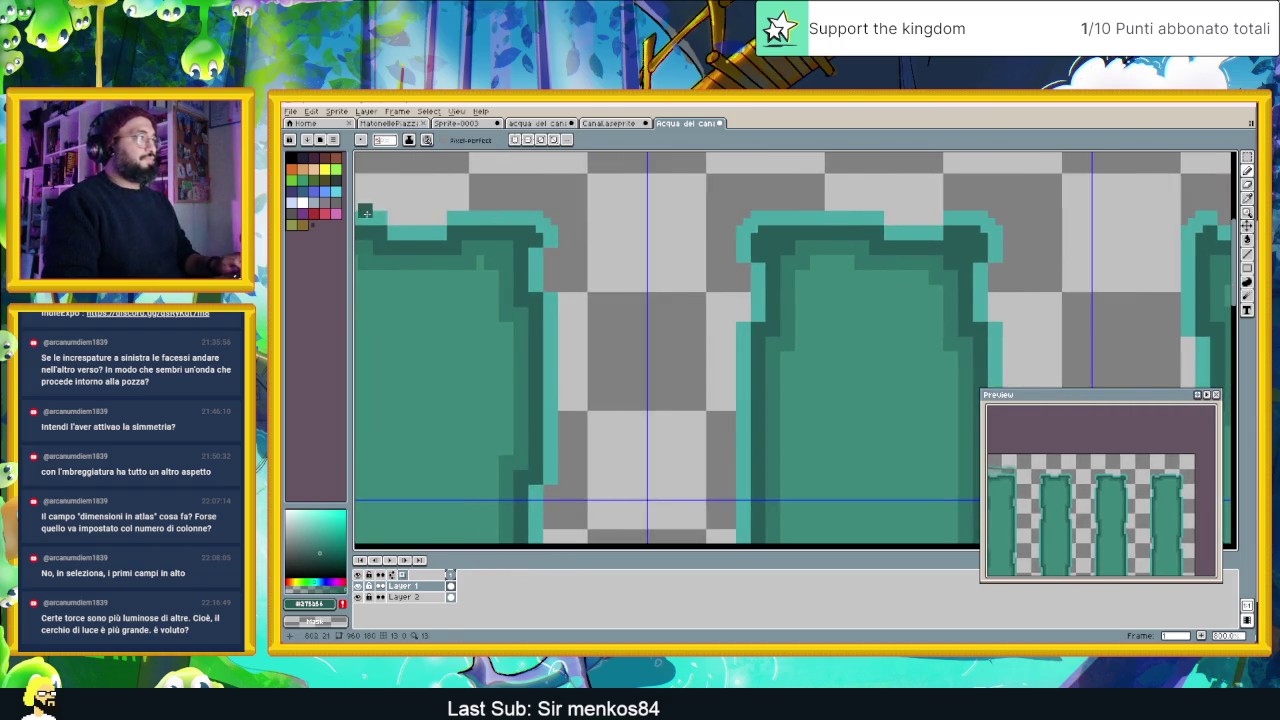